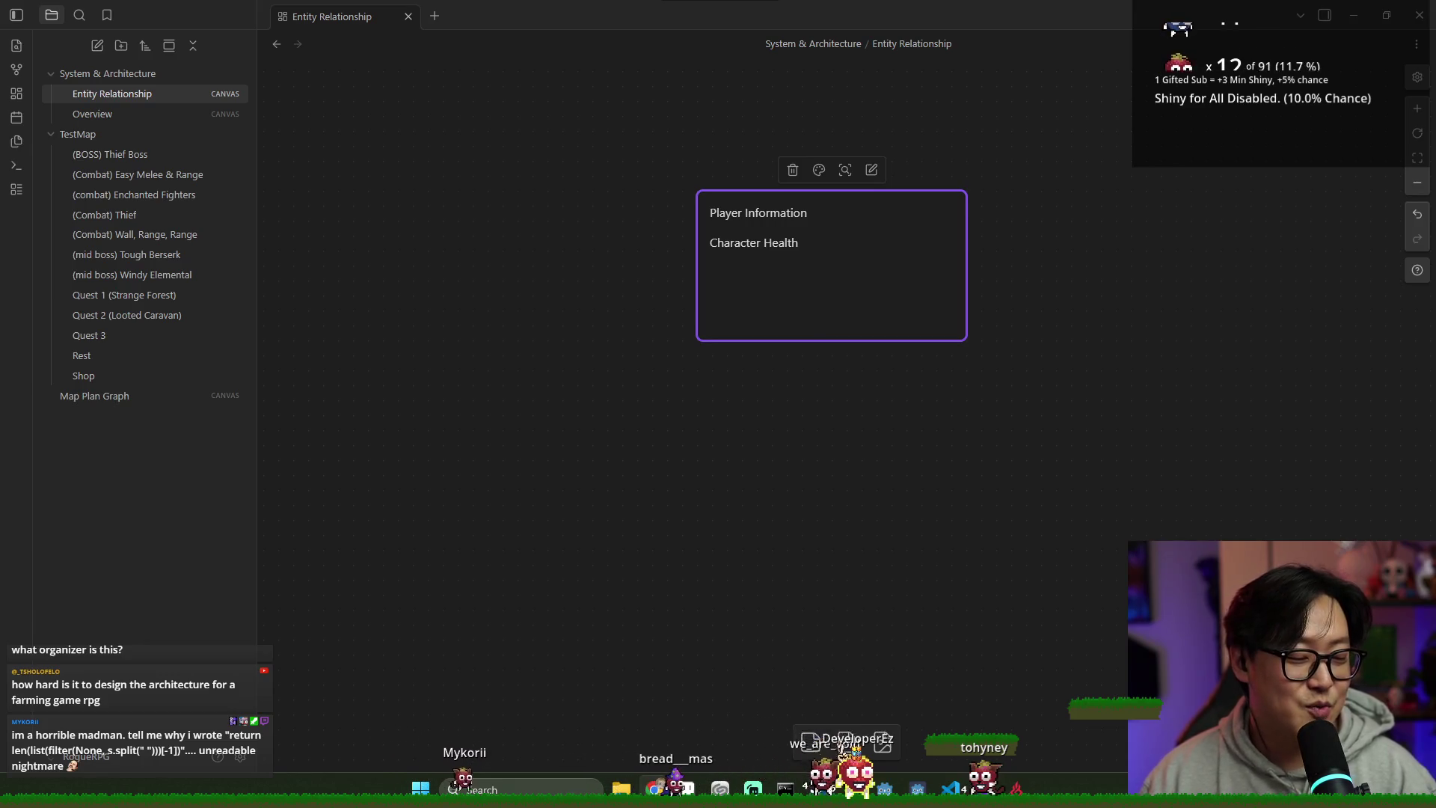
Step: Delete the 'Player Information' / 'Character Health' text card, leaving the canvas empty
{"action": "left_click", "coordinate": [873, 306]}
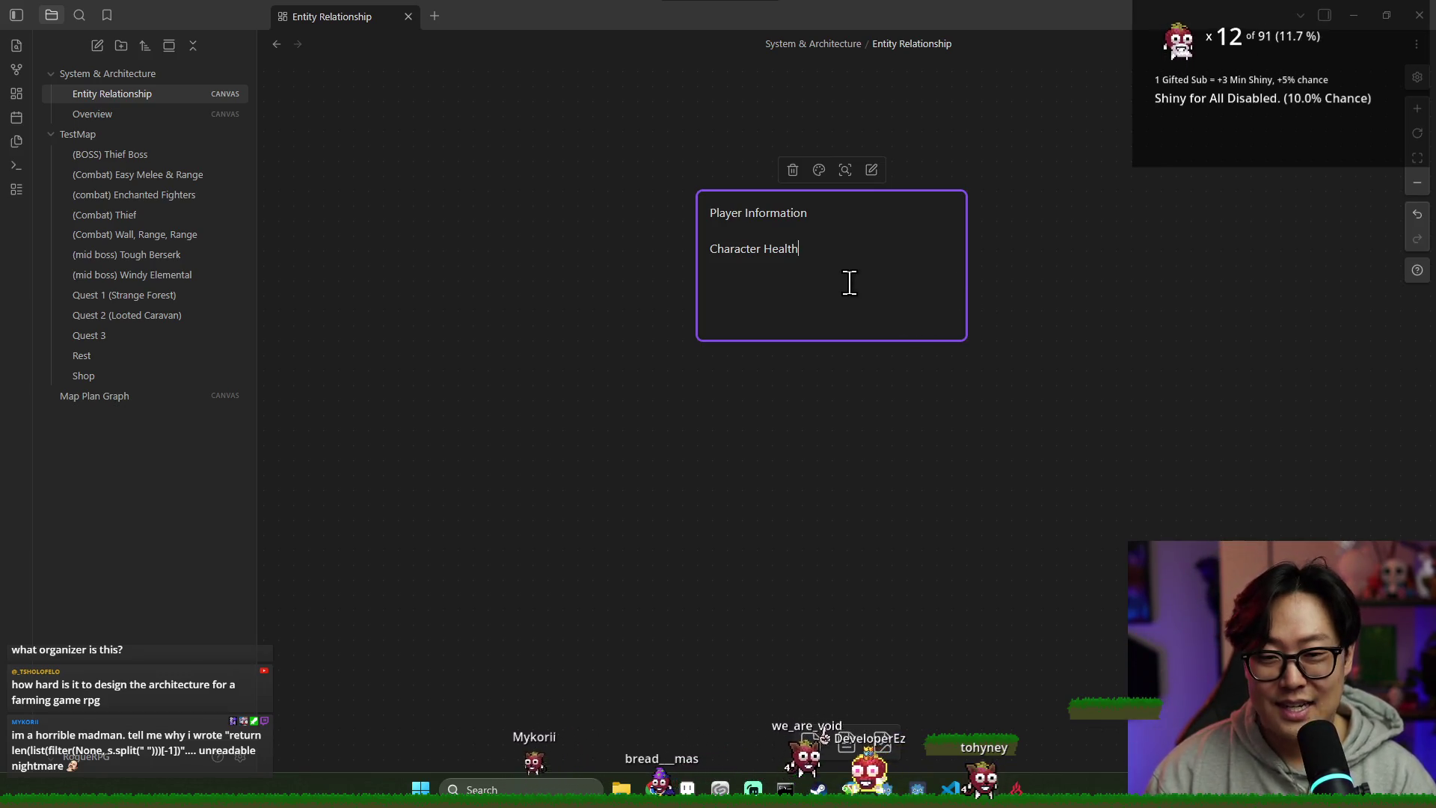
{"action": "left_click", "coordinate": [795, 219]}
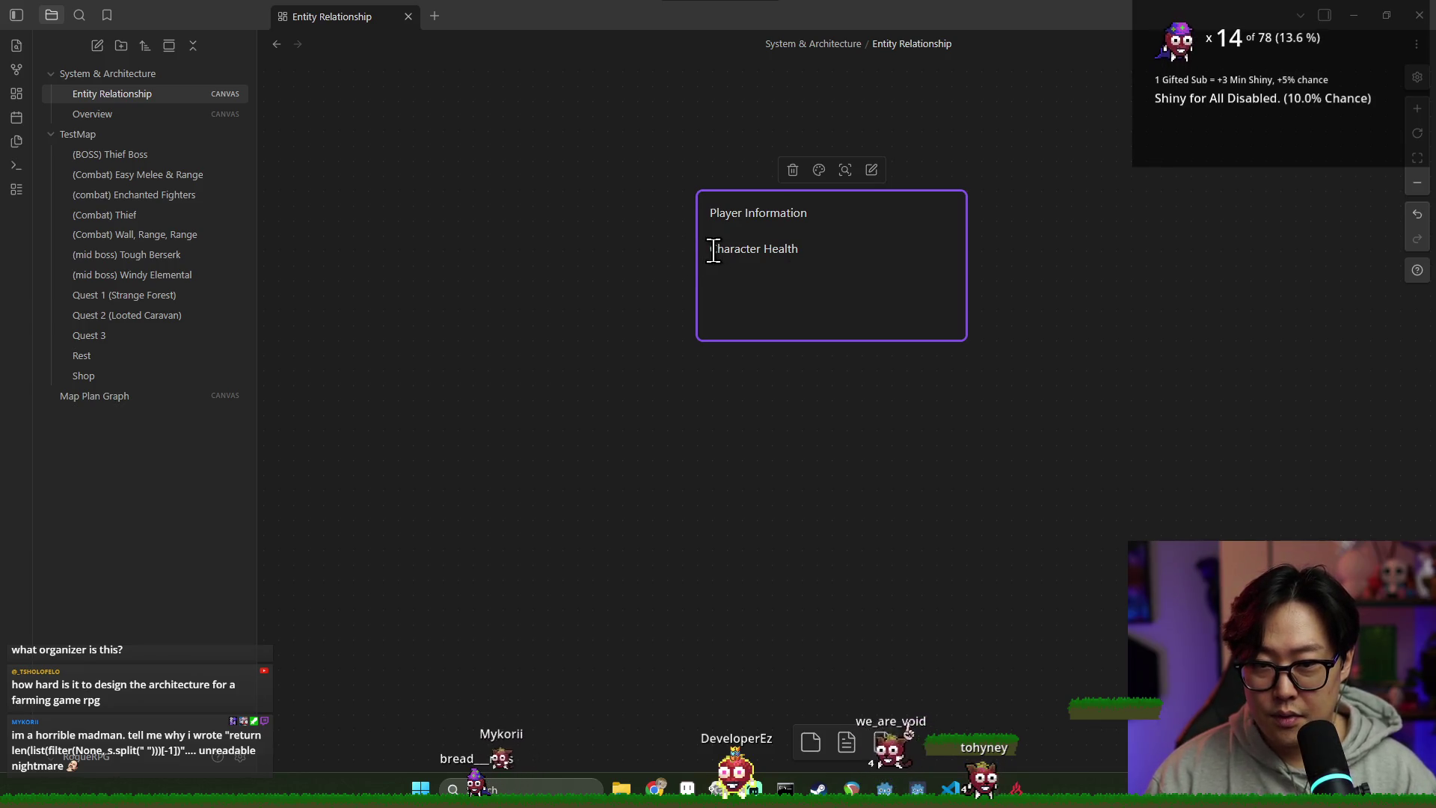
{"action": "left_click", "coordinate": [829, 388]}
{"action": "left_click", "coordinate": [800, 299]}
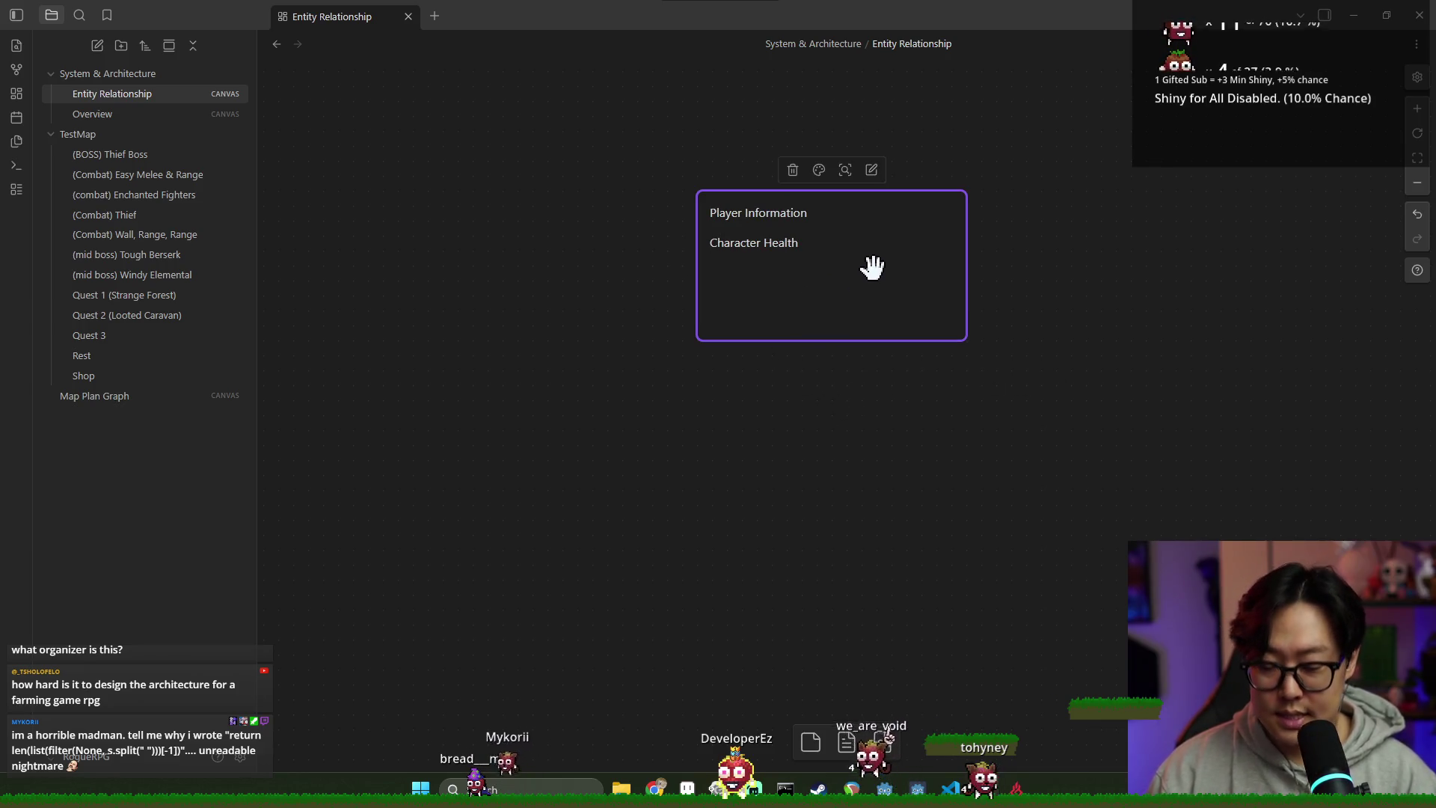
{"action": "key", "text": "Delete"}
{"action": "right_click", "coordinate": [146, 81]}
{"action": "left_click", "coordinate": [83, 73]}
Step: Create an 'Entity Design' folder under System & Architecture and start a new note in it
{"action": "left_click", "coordinate": [51, 94]}
{"action": "left_click", "coordinate": [51, 94]}
{"action": "left_click", "coordinate": [85, 72]}
{"action": "right_click", "coordinate": [85, 72]}
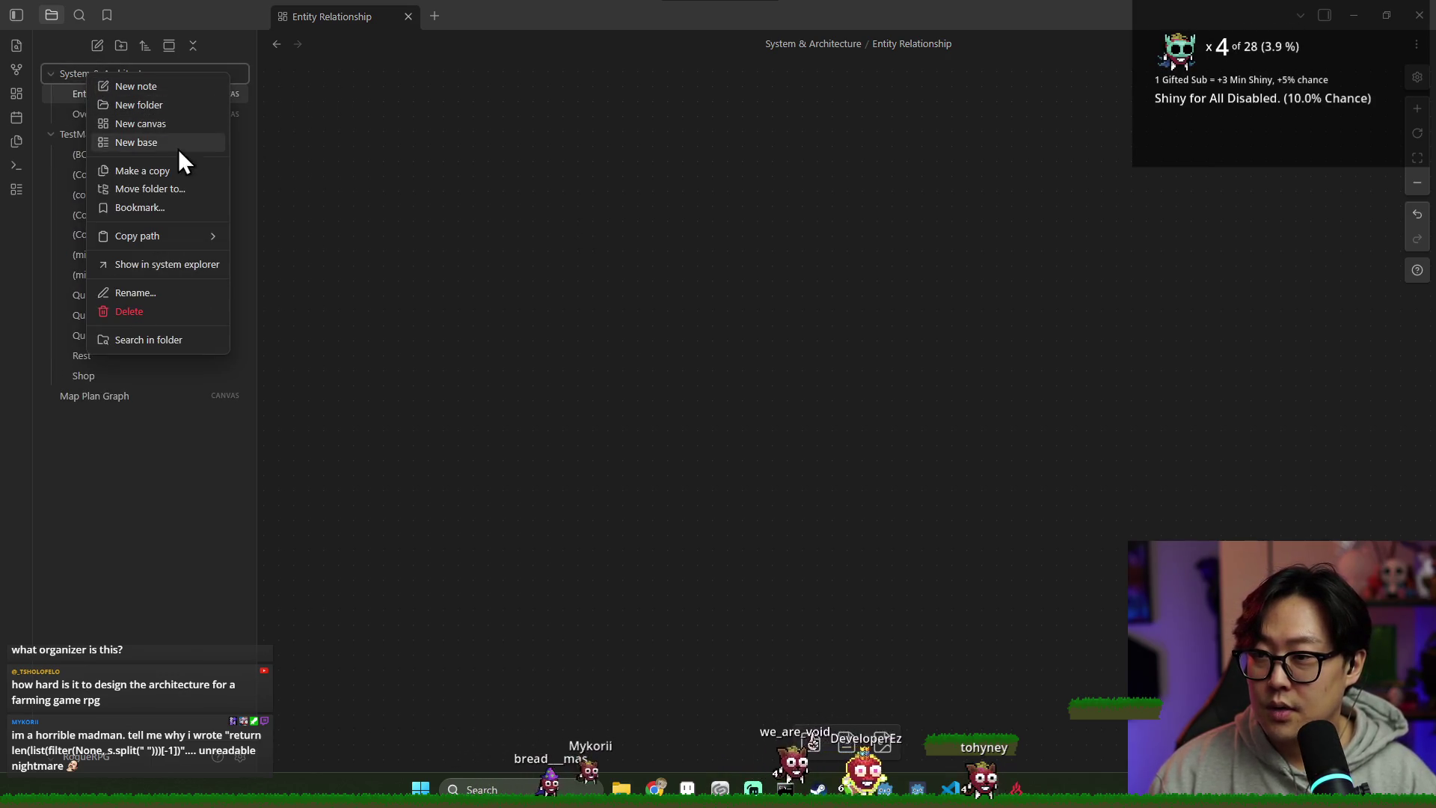
{"action": "left_click", "coordinate": [154, 104]}
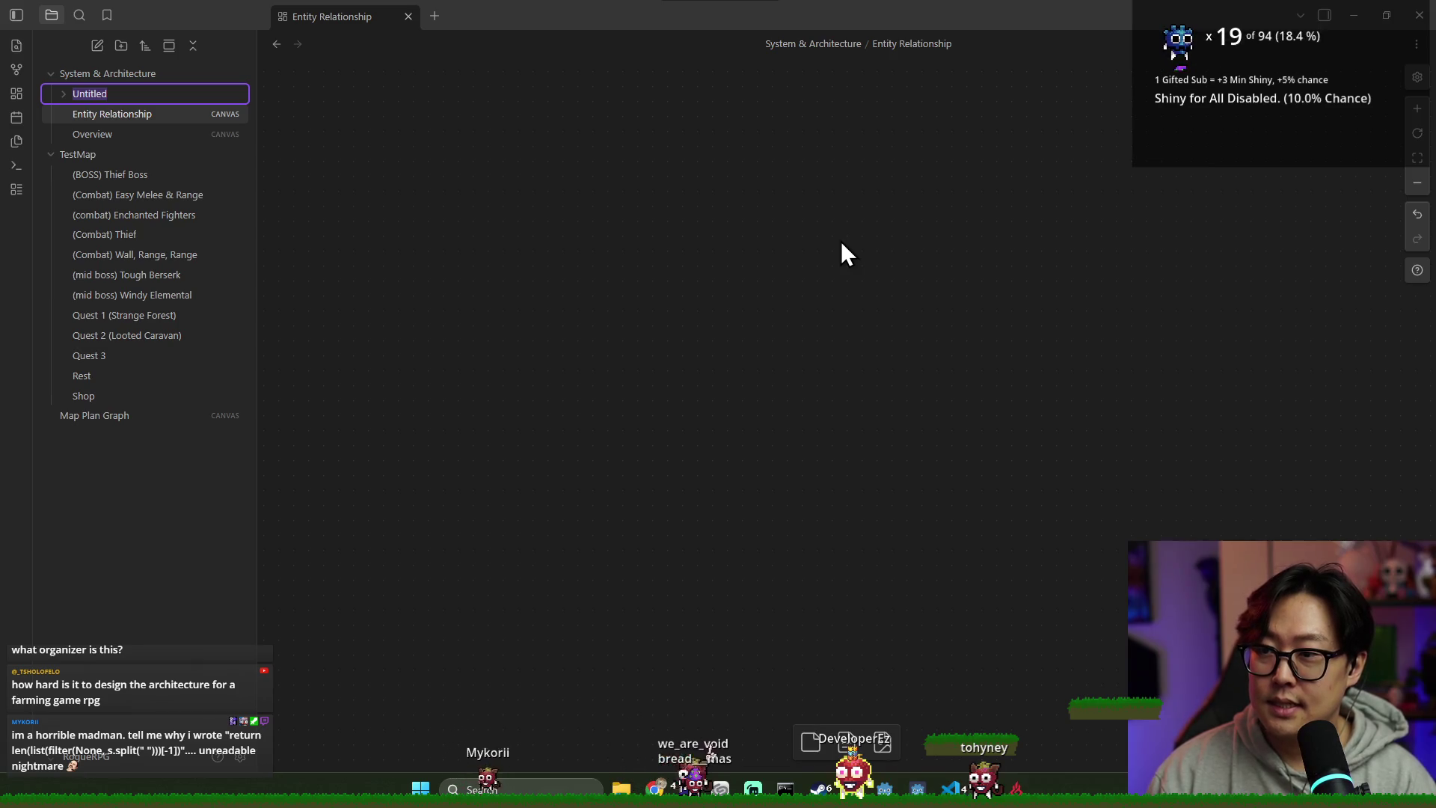
{"action": "type", "text": "tity"}
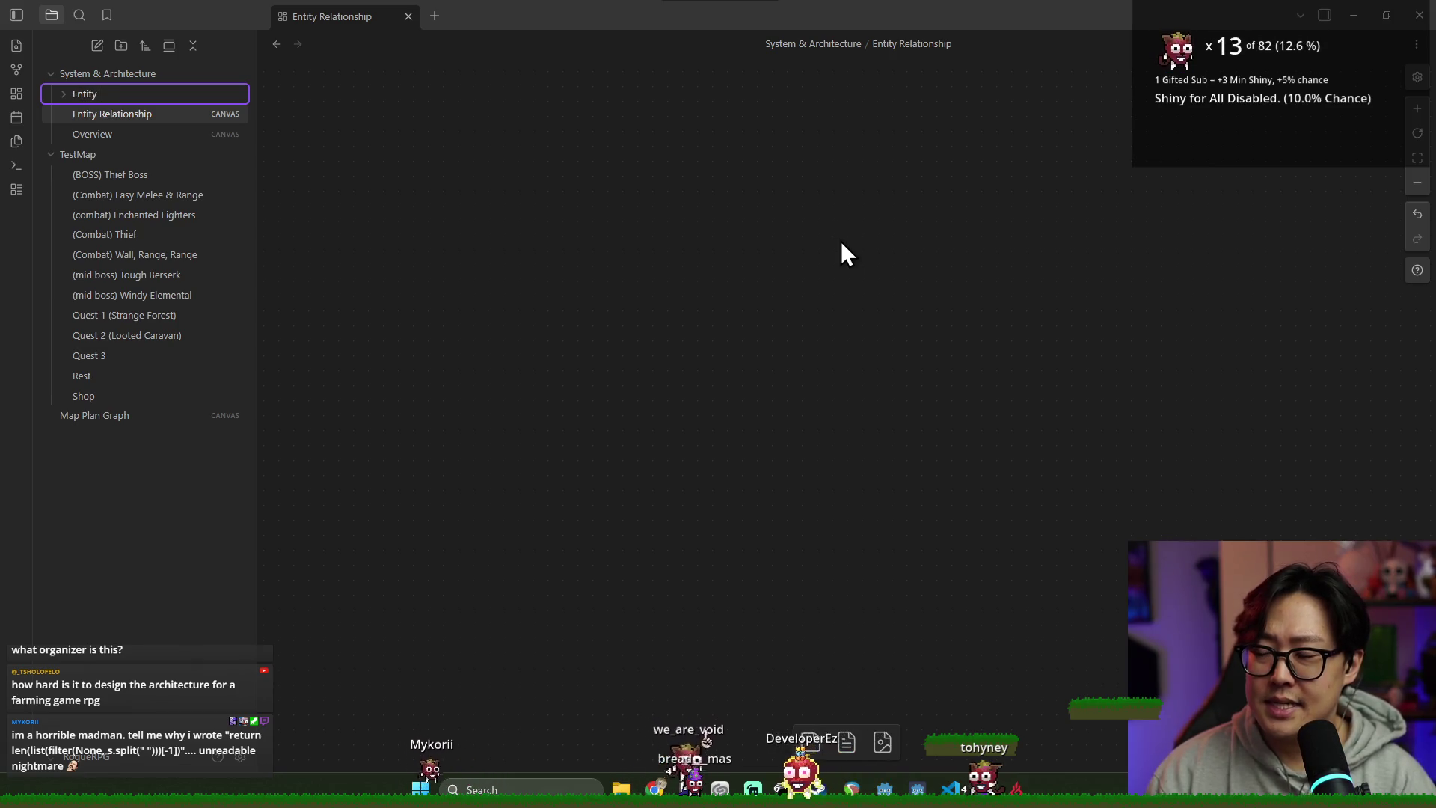
{"action": "type", "text": " Design"}
{"action": "key", "text": "Return"}
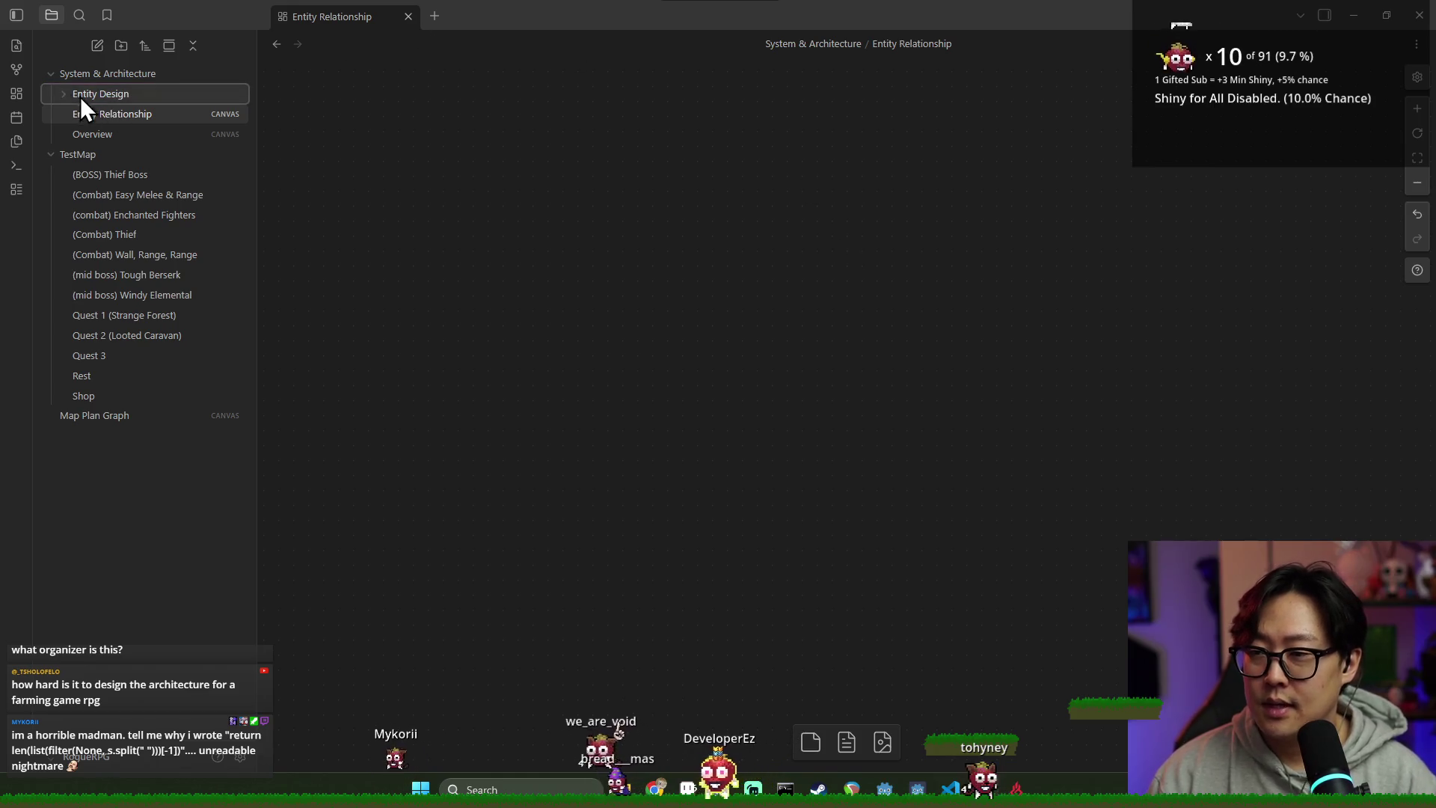
{"action": "right_click", "coordinate": [109, 104]}
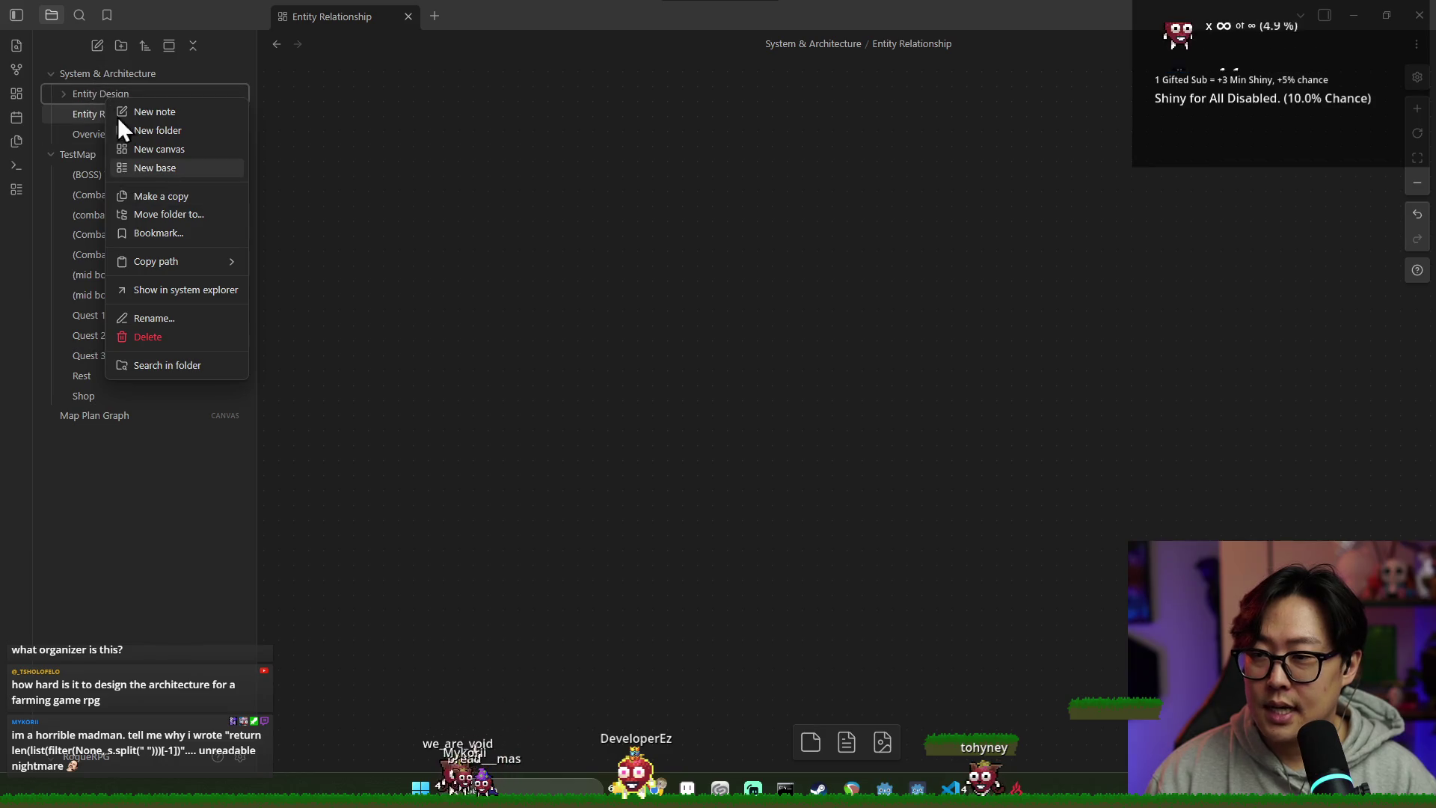
{"action": "left_click", "coordinate": [165, 112]}
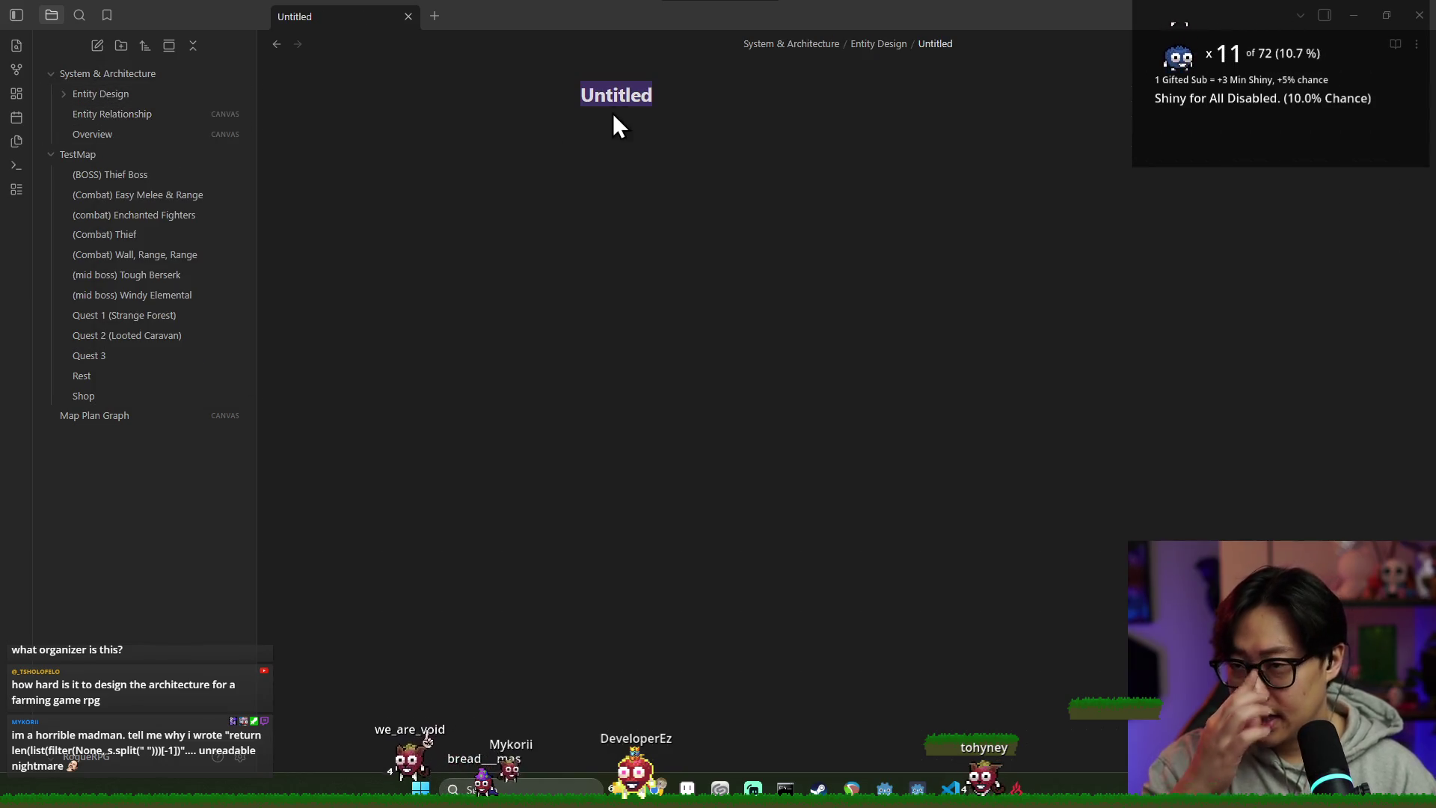
Step: Title the note 'Player Information' and list In Combat, In Overworld, In Map, In Talent Tree
{"action": "type", "text": "Playe"}
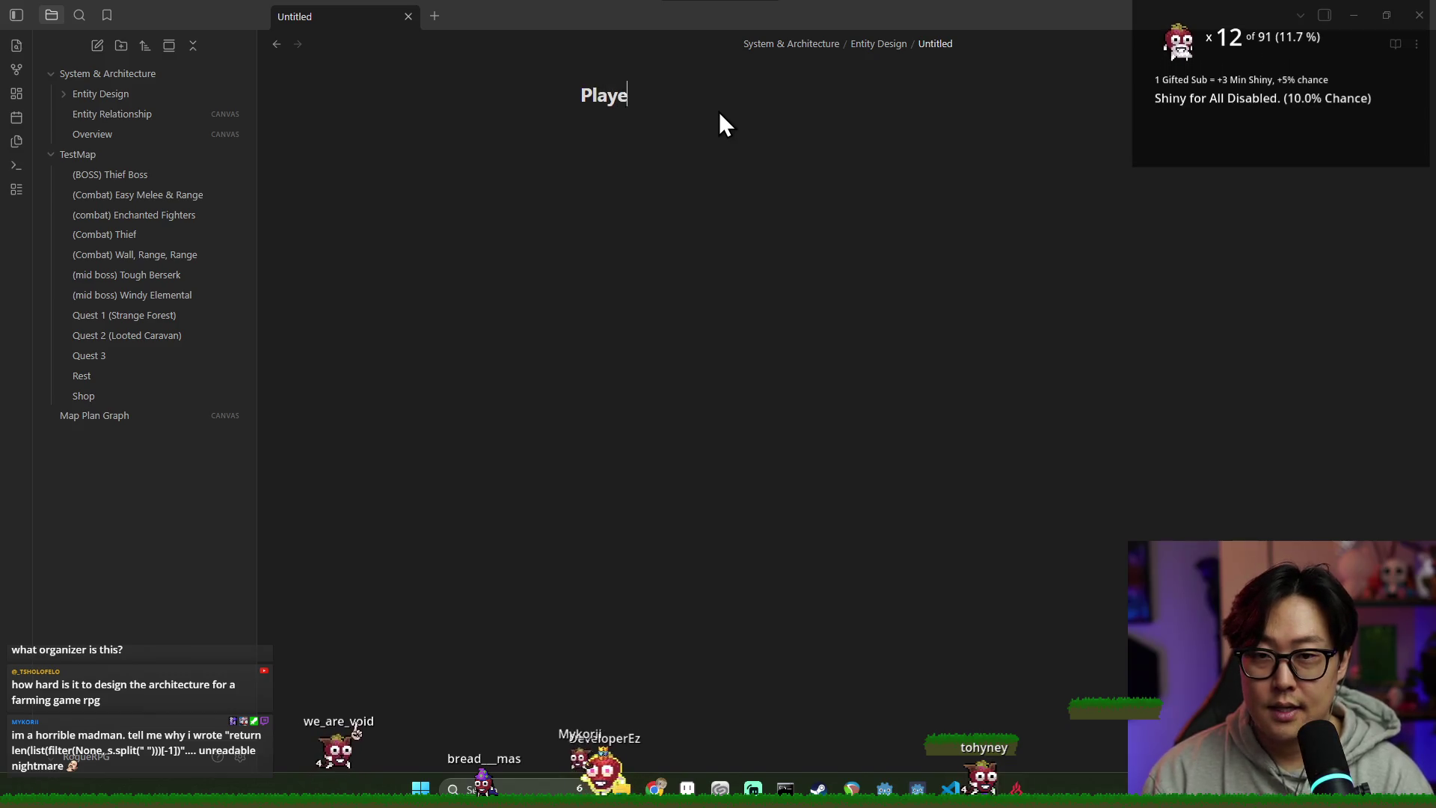
{"action": "type", "text": "r Information in Combat"}
{"action": "key", "text": "Return"}
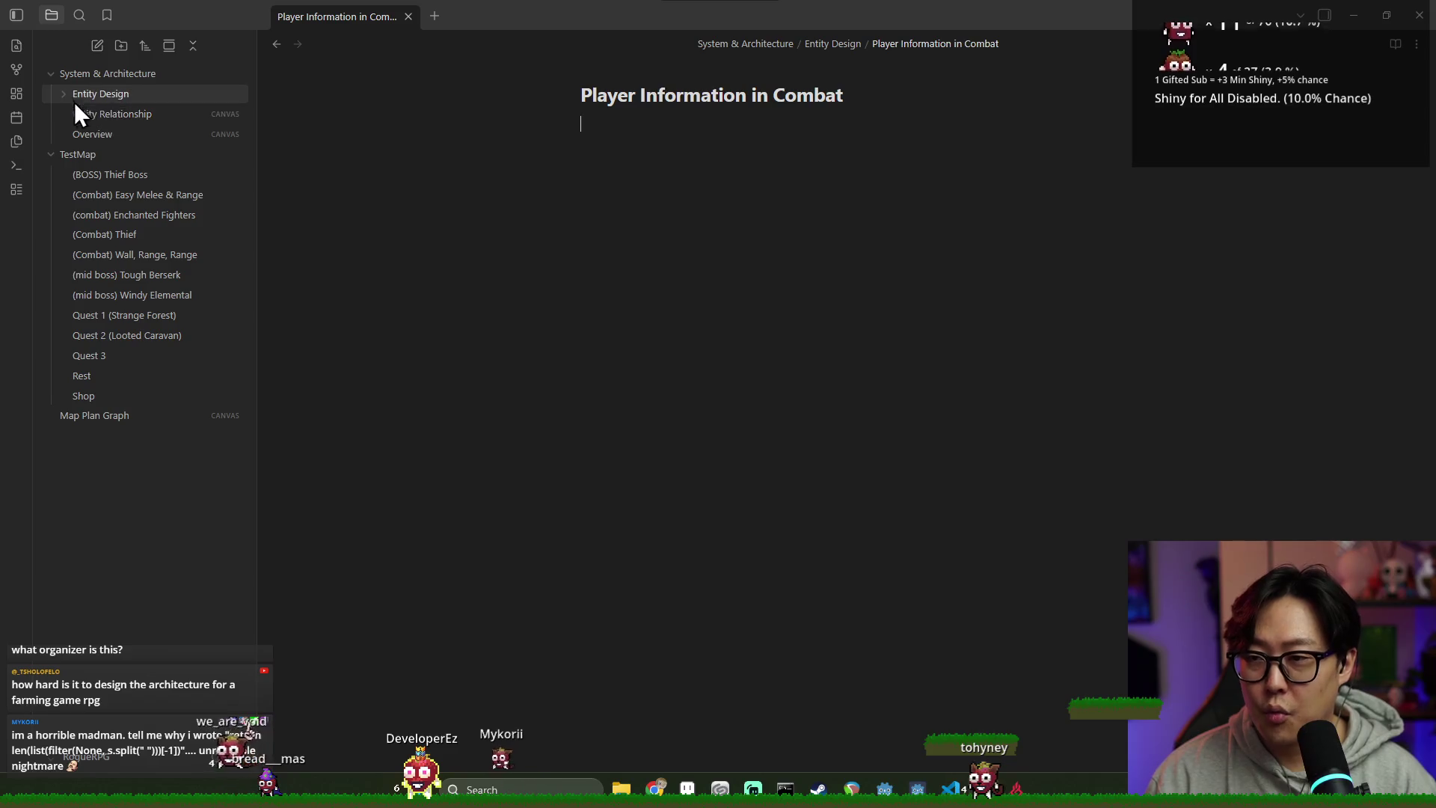
{"action": "key", "text": "ctrl+z"}
{"action": "key", "text": "Return"}
{"action": "type", "text": "In Combat"}
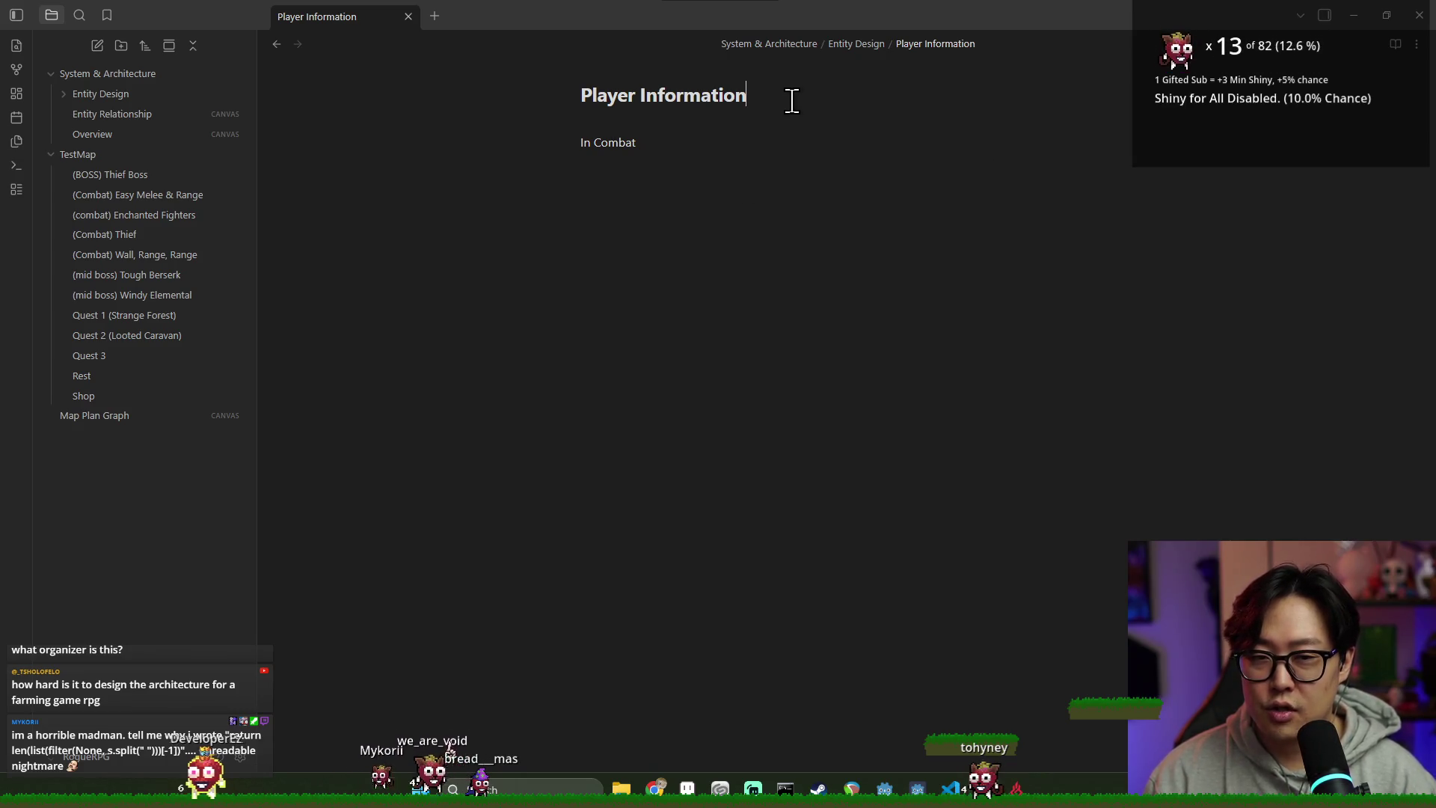
{"action": "type", "text": "In Overworld"}
{"action": "key", "text": "Return"}
{"action": "key", "text": "Return"}
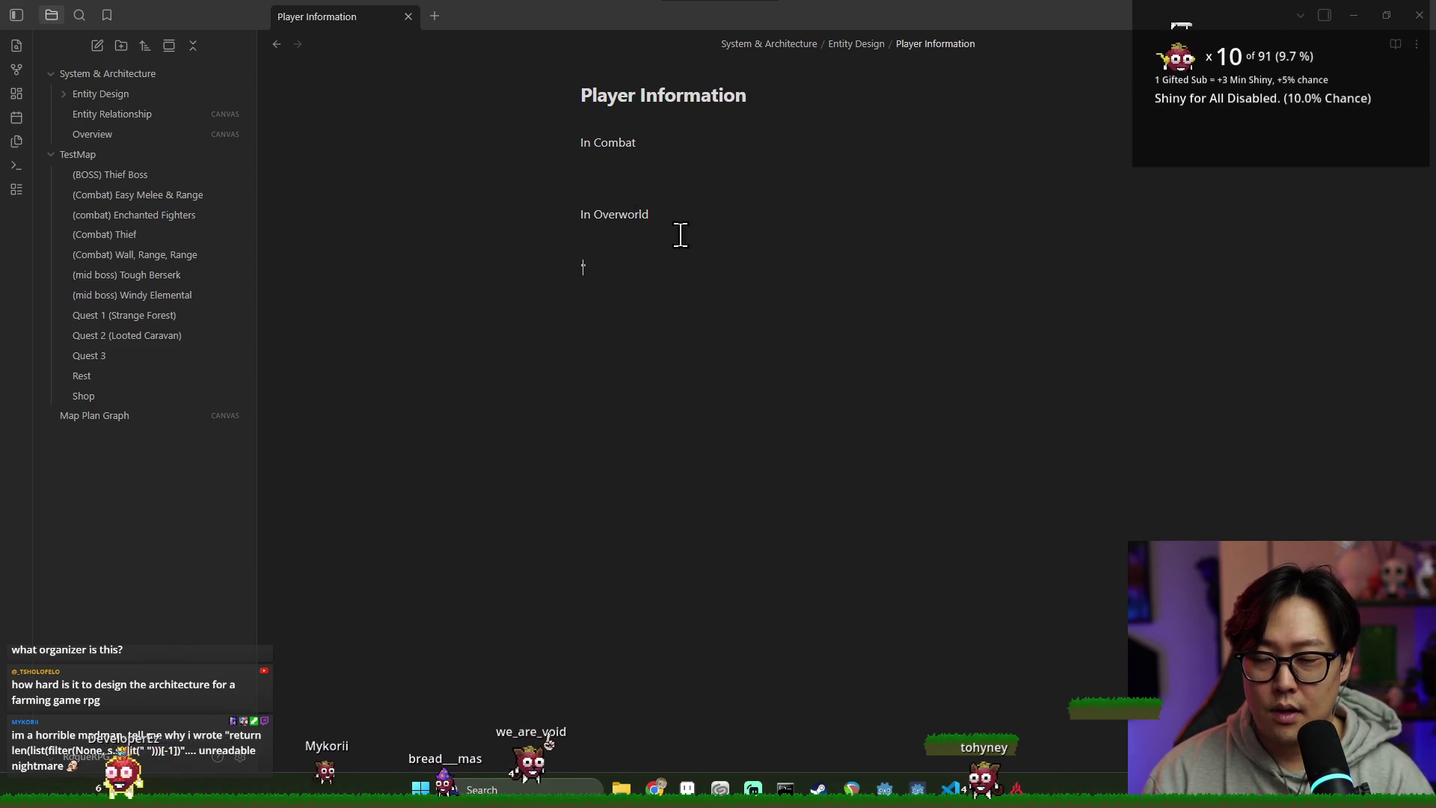
{"action": "type", "text": "In Map"}
{"action": "key", "text": "Return"}
{"action": "key", "text": "Return"}
{"action": "key", "text": "Return"}
{"action": "type", "text": "In "}
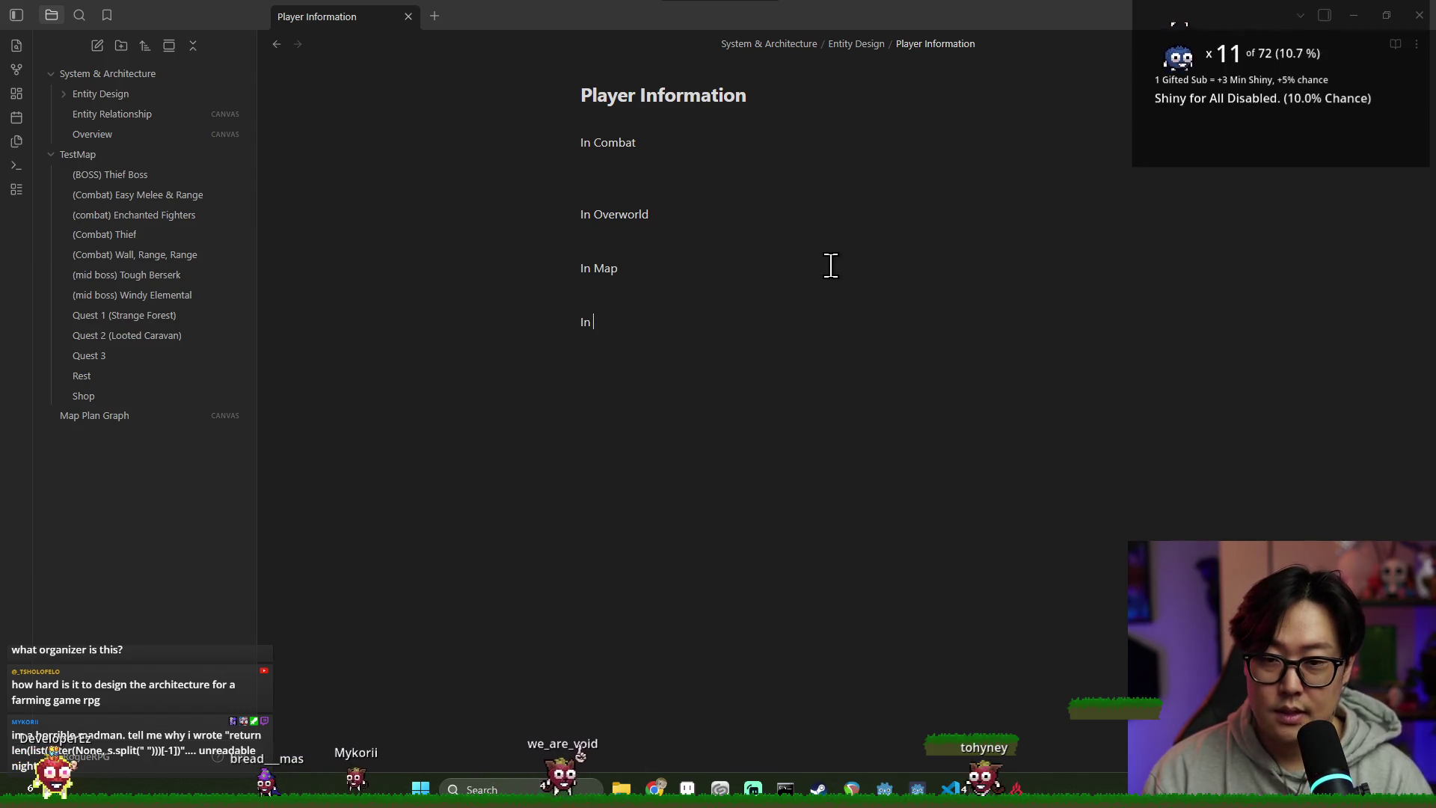
{"action": "type", "text": "Talent Tree"}
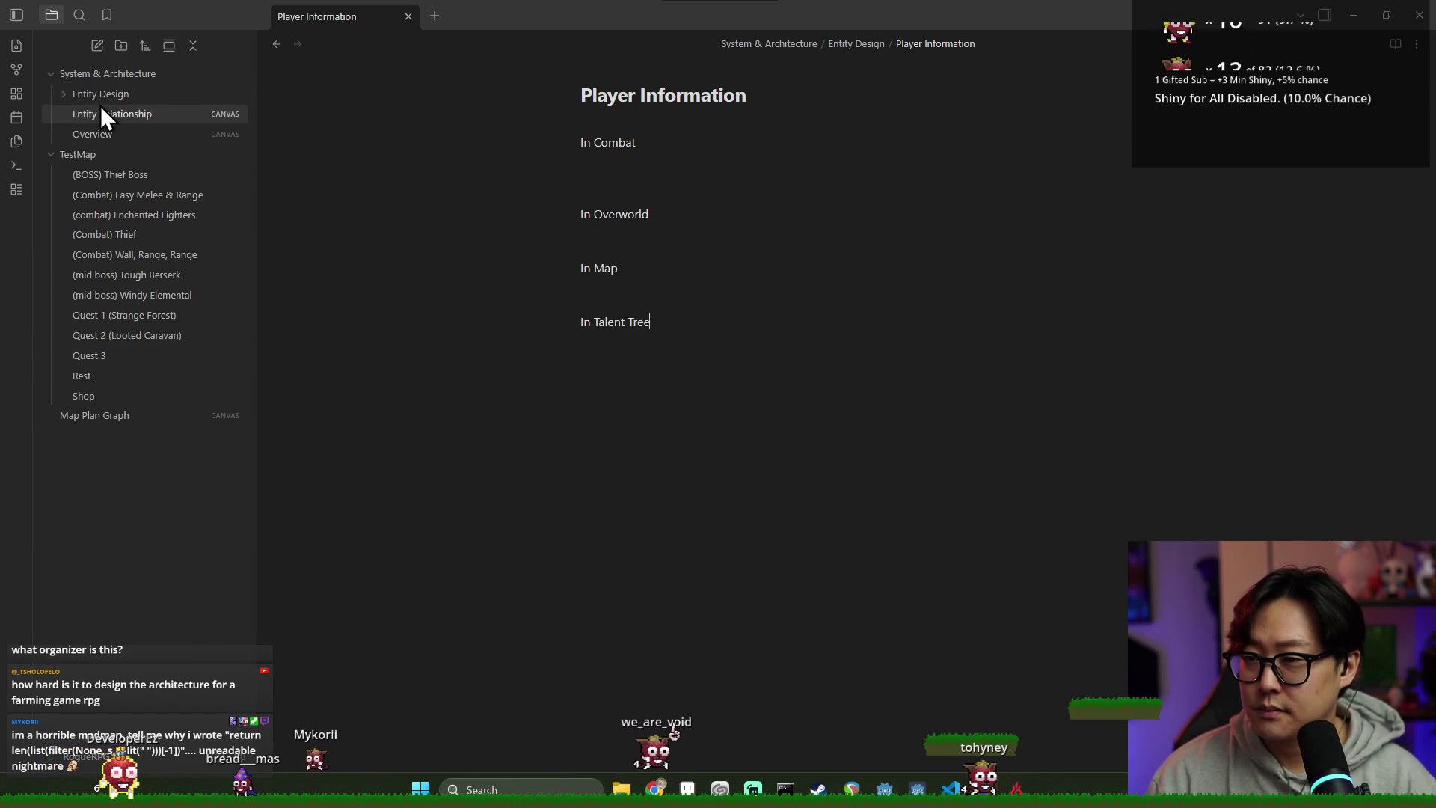
{"action": "left_click", "coordinate": [84, 114]}
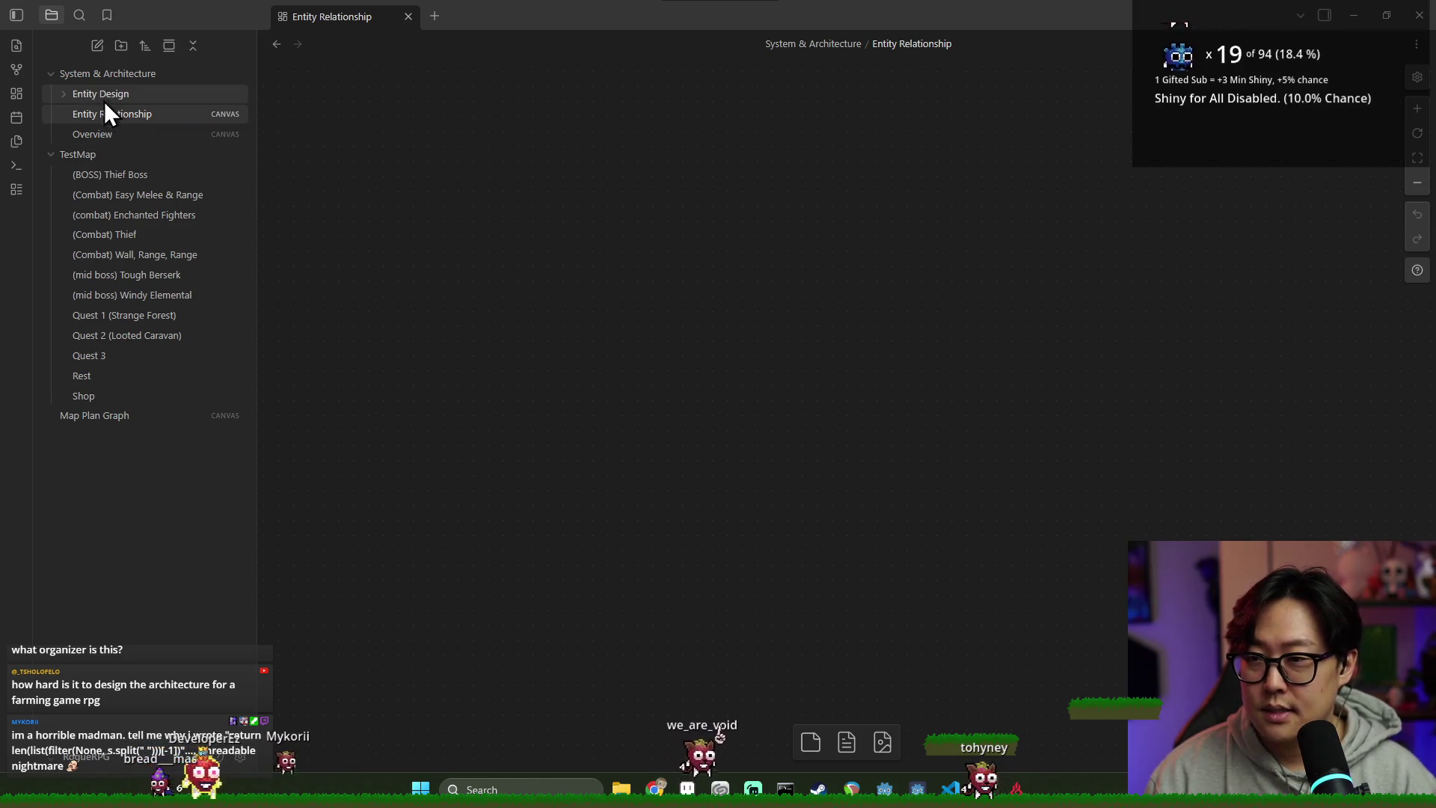
Step: Drag the Player Information note onto the Entity Relationship canvas and shrink its card
{"action": "left_click", "coordinate": [66, 95]}
{"action": "left_click_drag", "start_coordinate": [97, 113], "coordinate": [609, 232]}
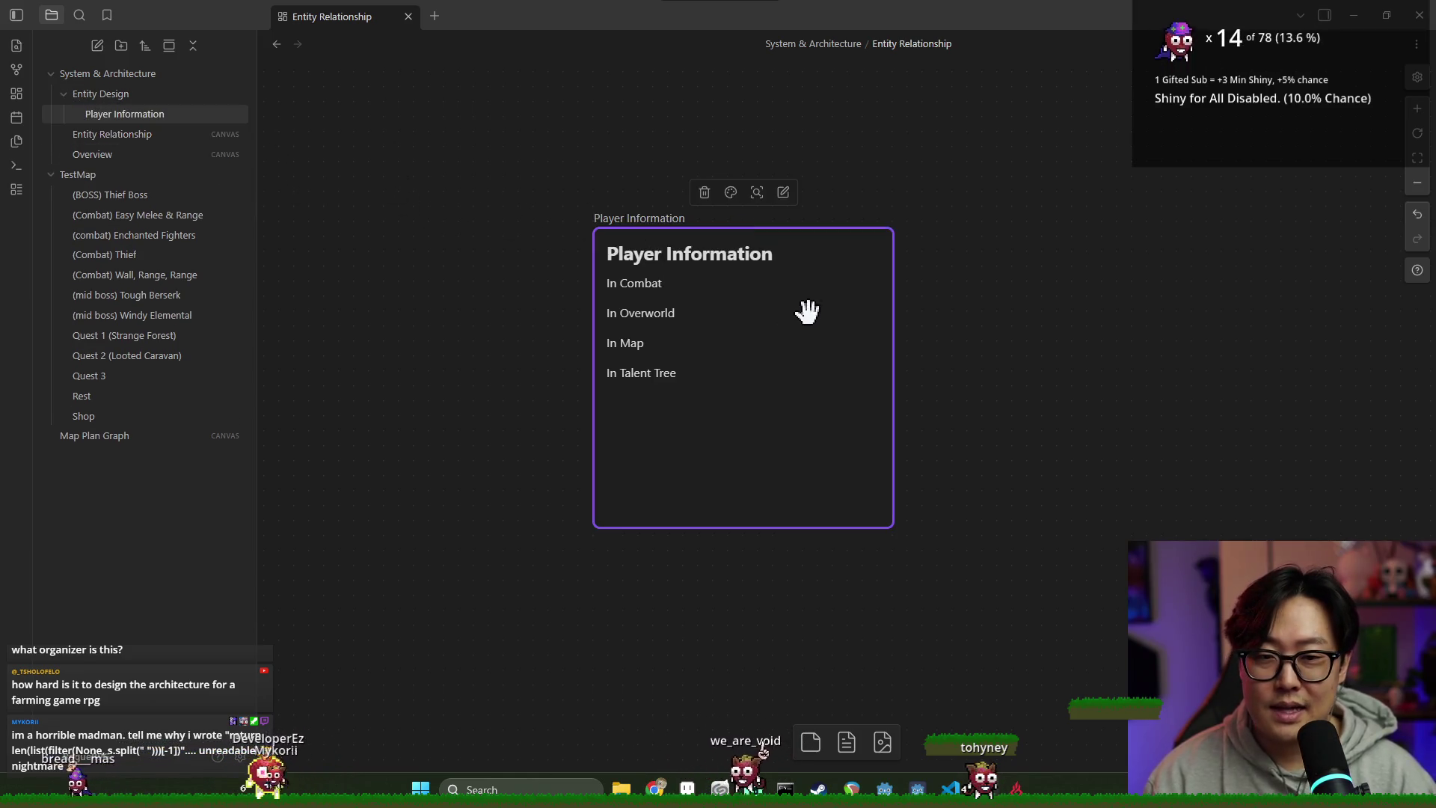
{"action": "mouse_move", "coordinate": [893, 526]}
{"action": "left_mouse_down"}
{"action": "mouse_move", "coordinate": [799, 359]}
{"action": "mouse_move", "coordinate": [803, 403]}
{"action": "left_mouse_up"}
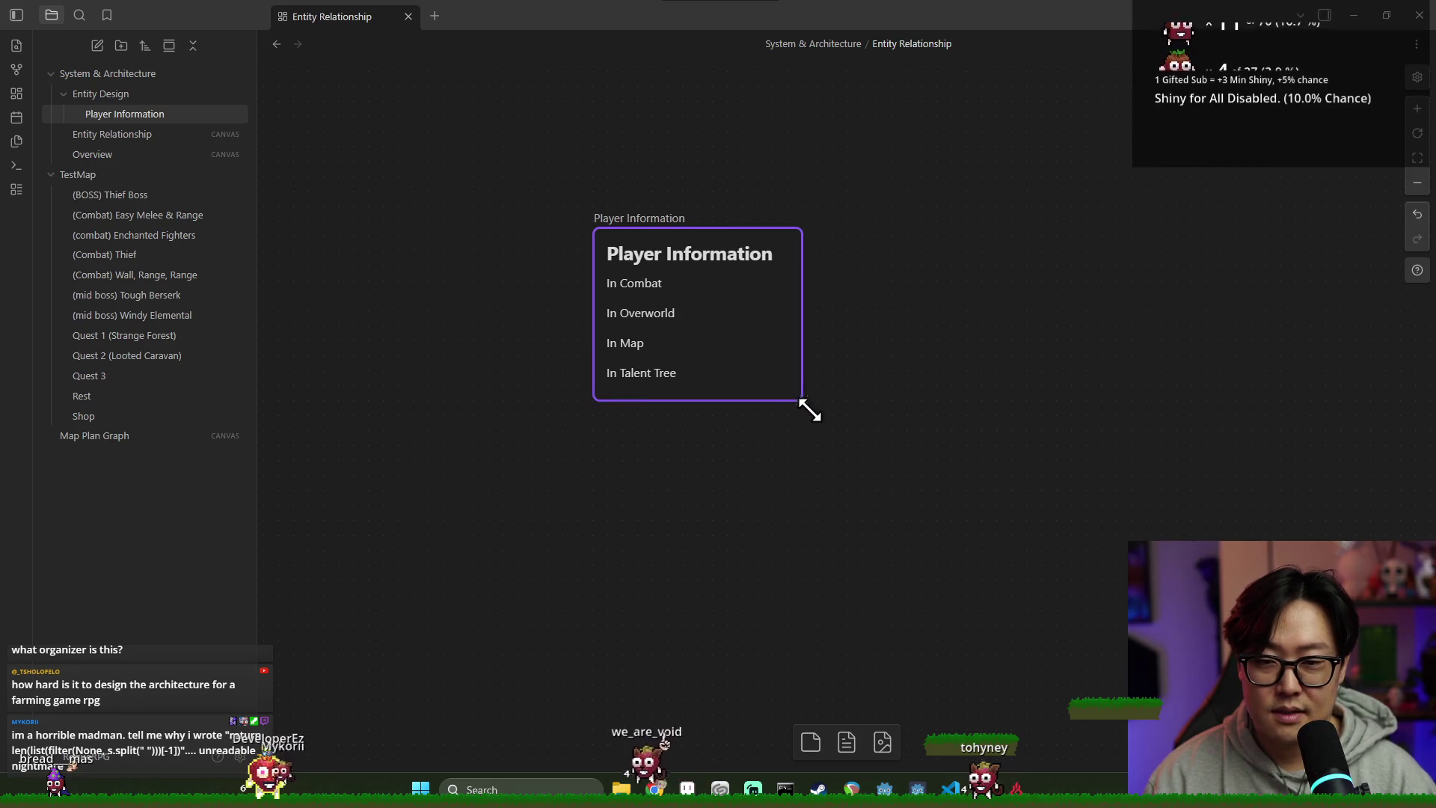
{"action": "scroll", "coordinate": [833, 288], "scroll_direction": "down", "scroll_amount": 1}
{"action": "scroll", "coordinate": [833, 289], "scroll_direction": "down", "scroll_amount": 1}
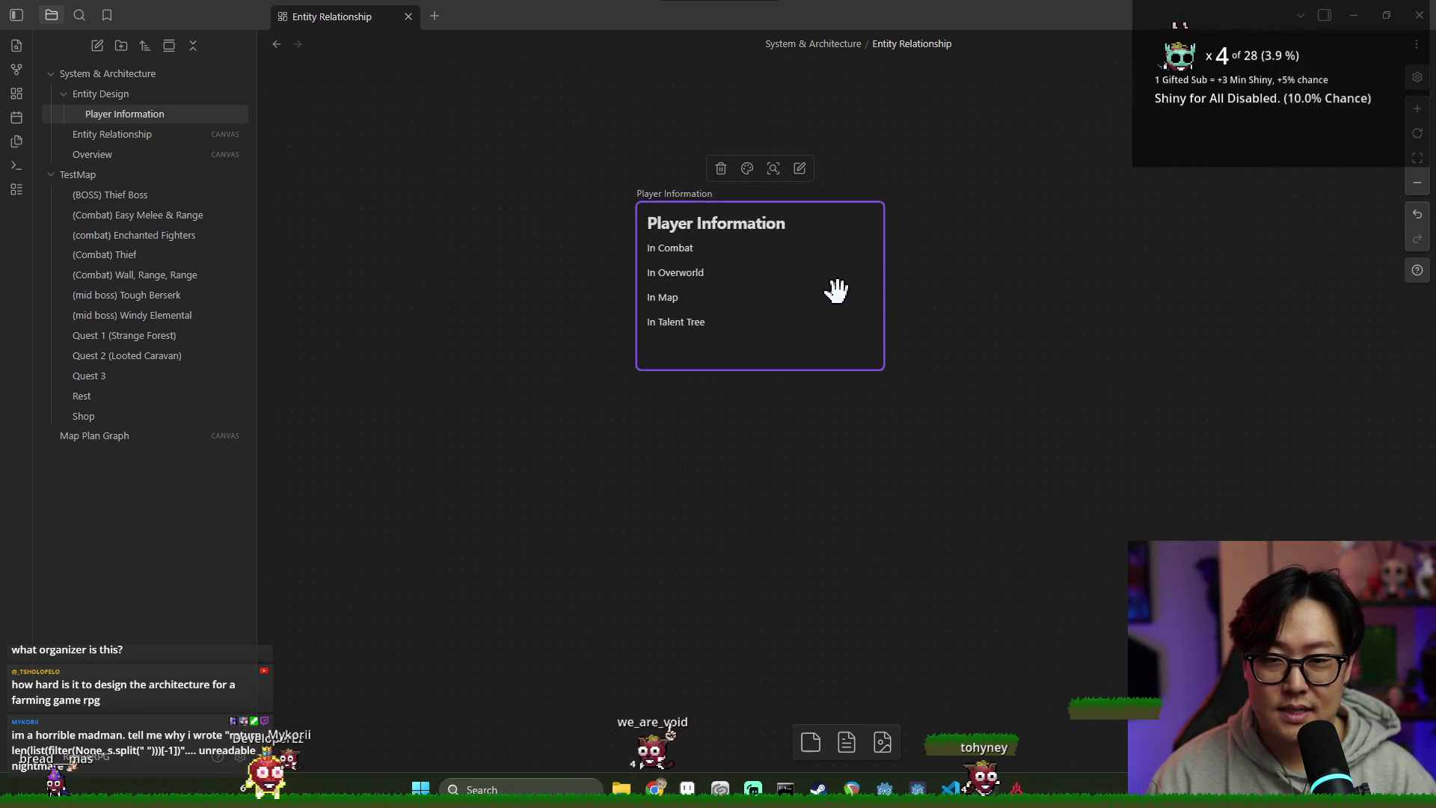
{"action": "left_click", "coordinate": [741, 266]}
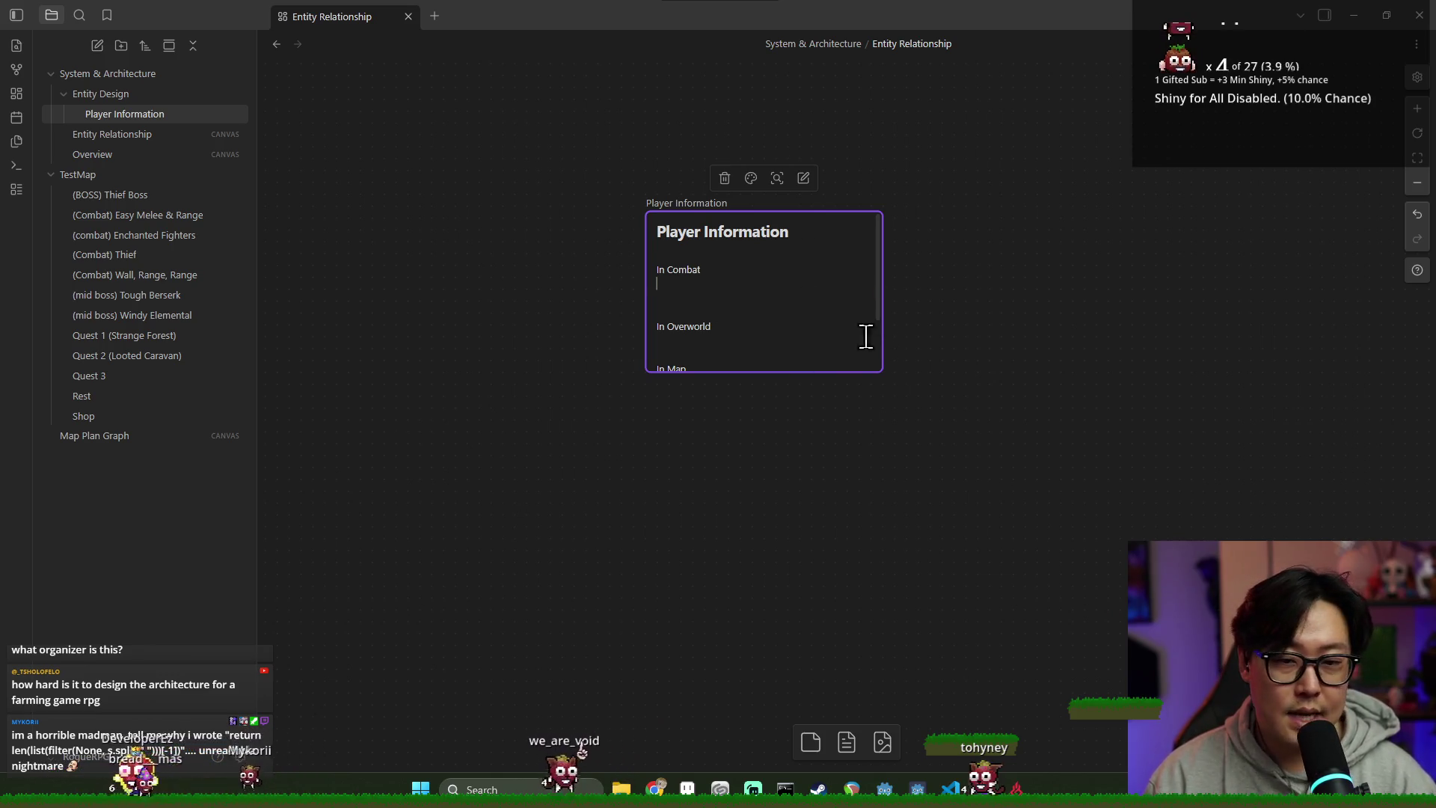
Step: Open Player Information to the right and add Health and Equipment bullets under In Combat
{"action": "right_click", "coordinate": [145, 117]}
{"action": "left_click", "coordinate": [215, 147]}
{"action": "type", "text": "Health"}
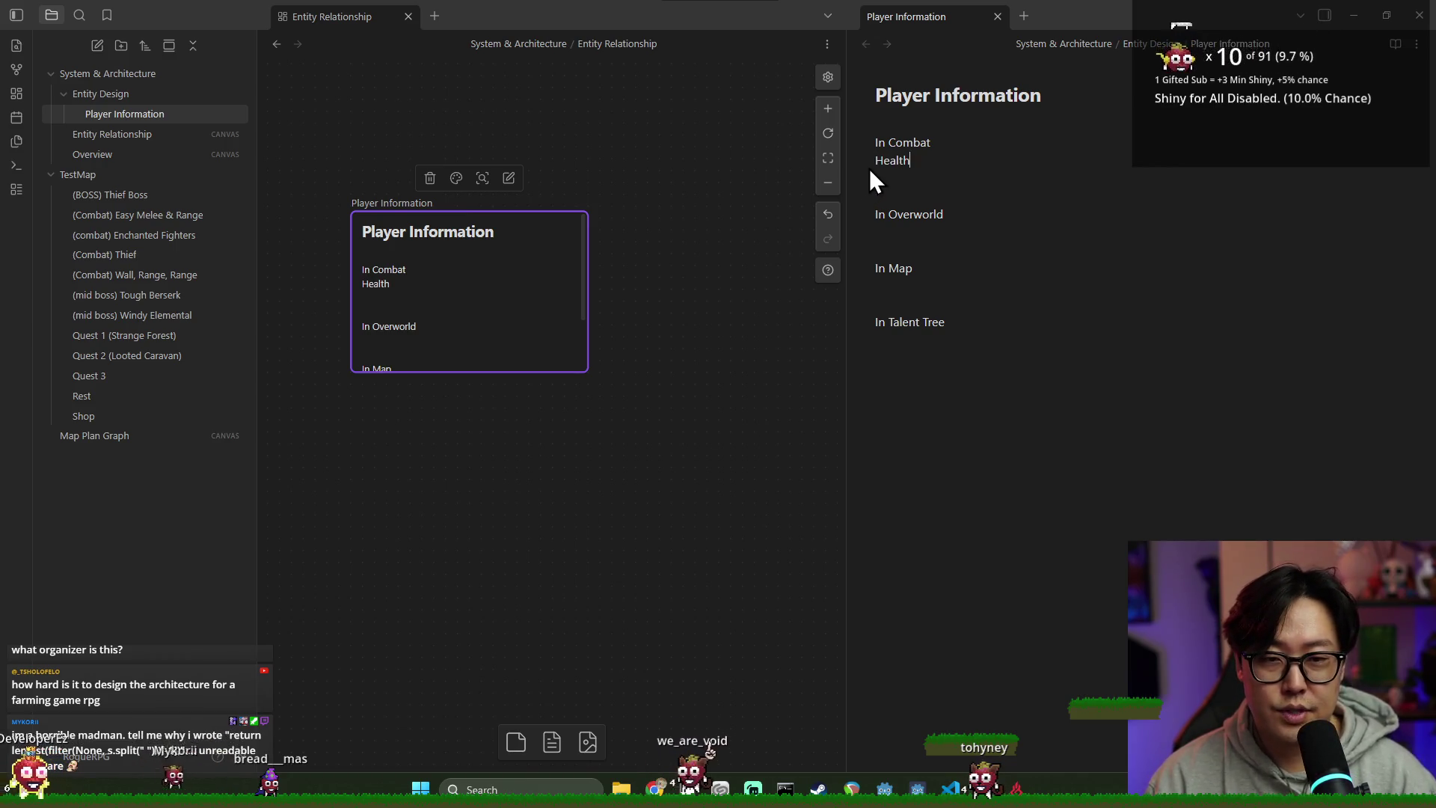
{"action": "type", "text": "-"}
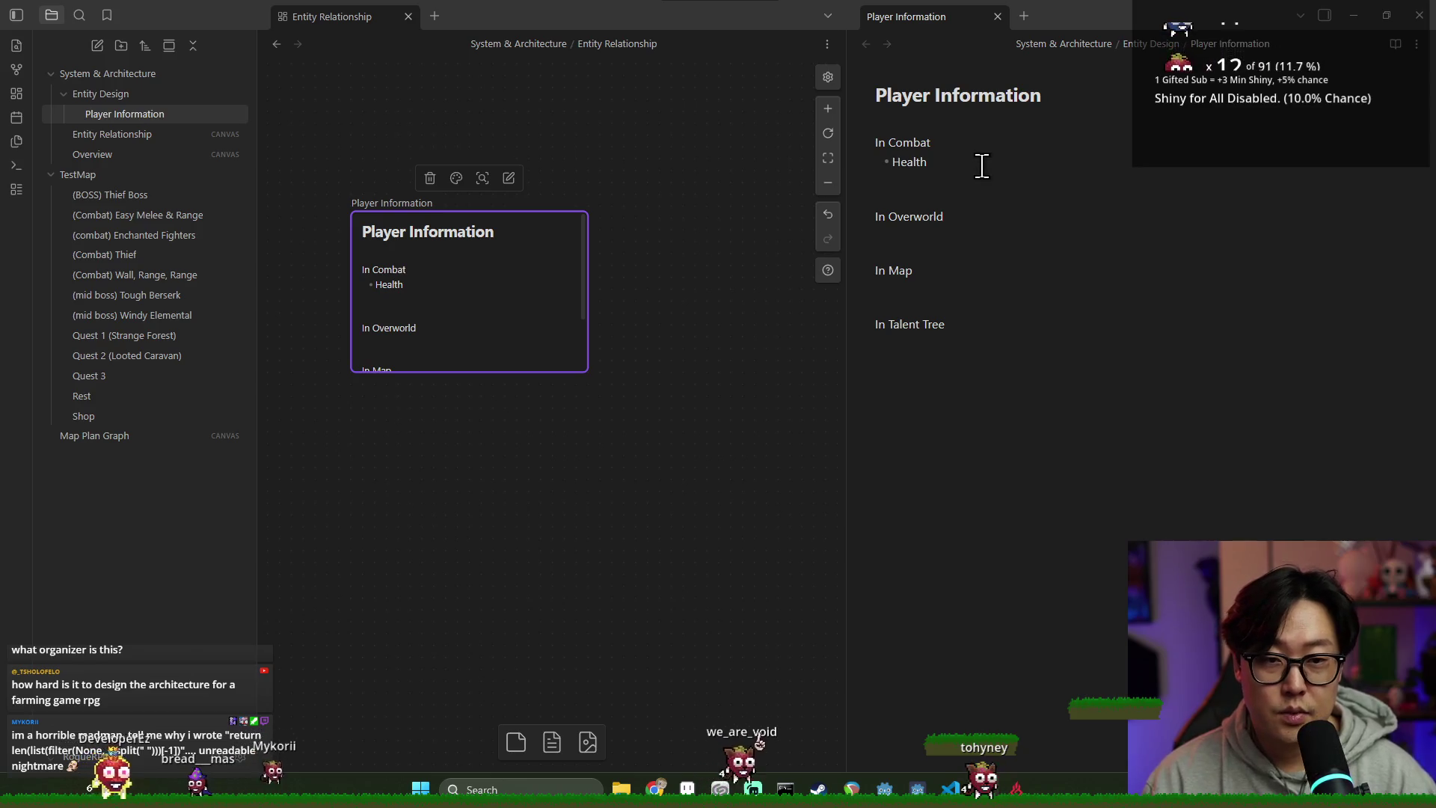
{"action": "key", "text": "Return"}
{"action": "type", "text": "Equipment"}
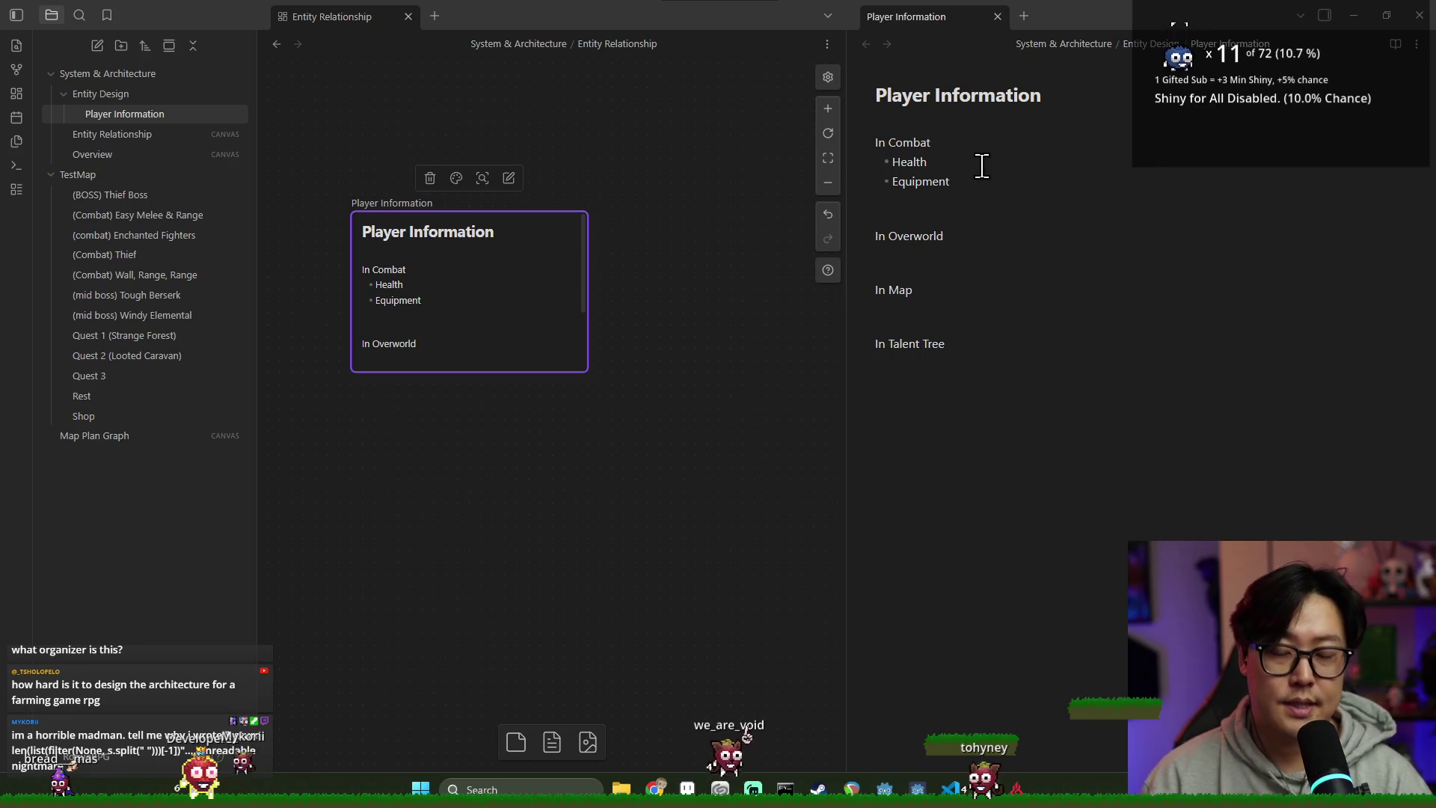
{"action": "right_click", "coordinate": [110, 97]}
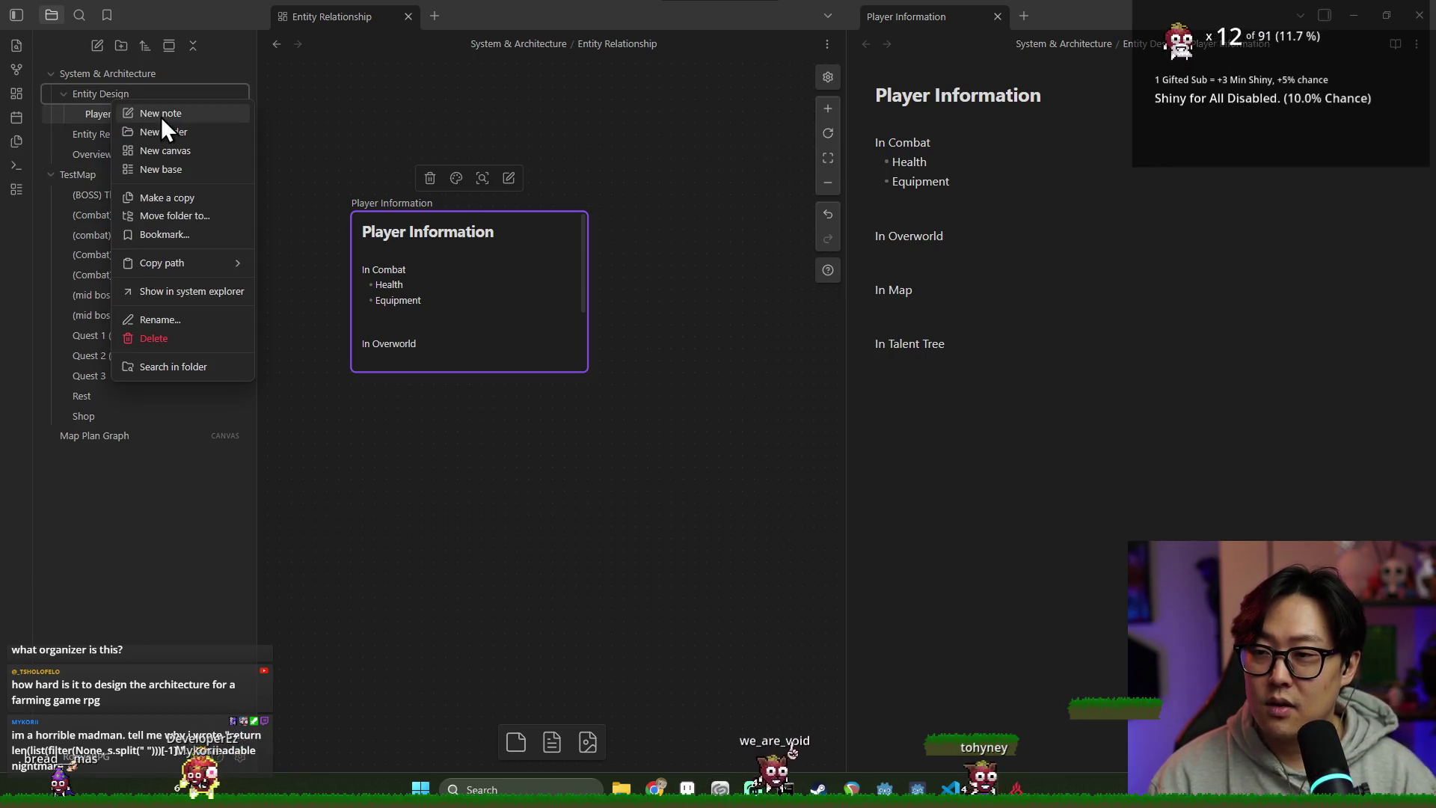
Step: Create a new note titled 'Equipment' in the Entity Design folder
{"action": "left_click", "coordinate": [166, 114]}
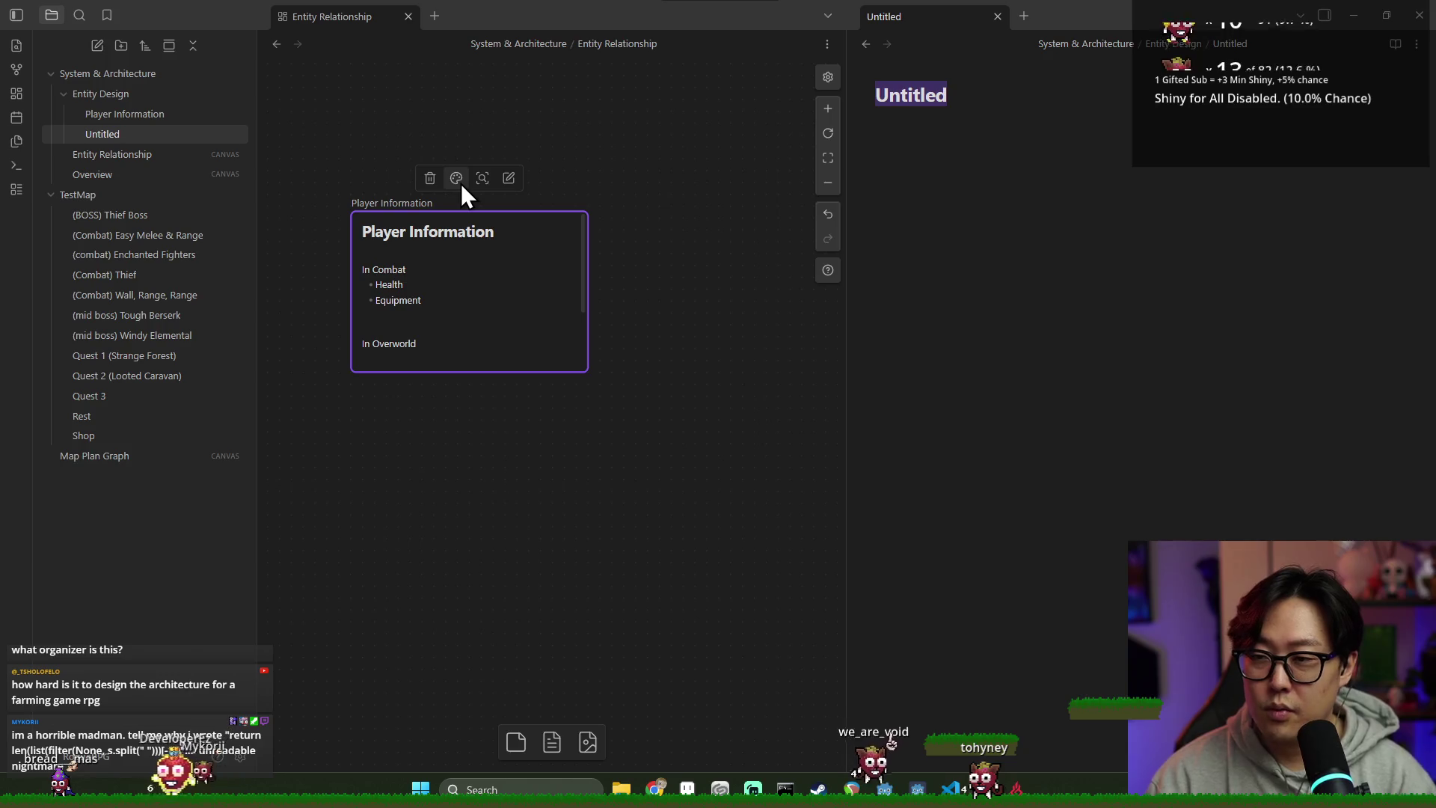
{"action": "type", "text": "Equipment"}
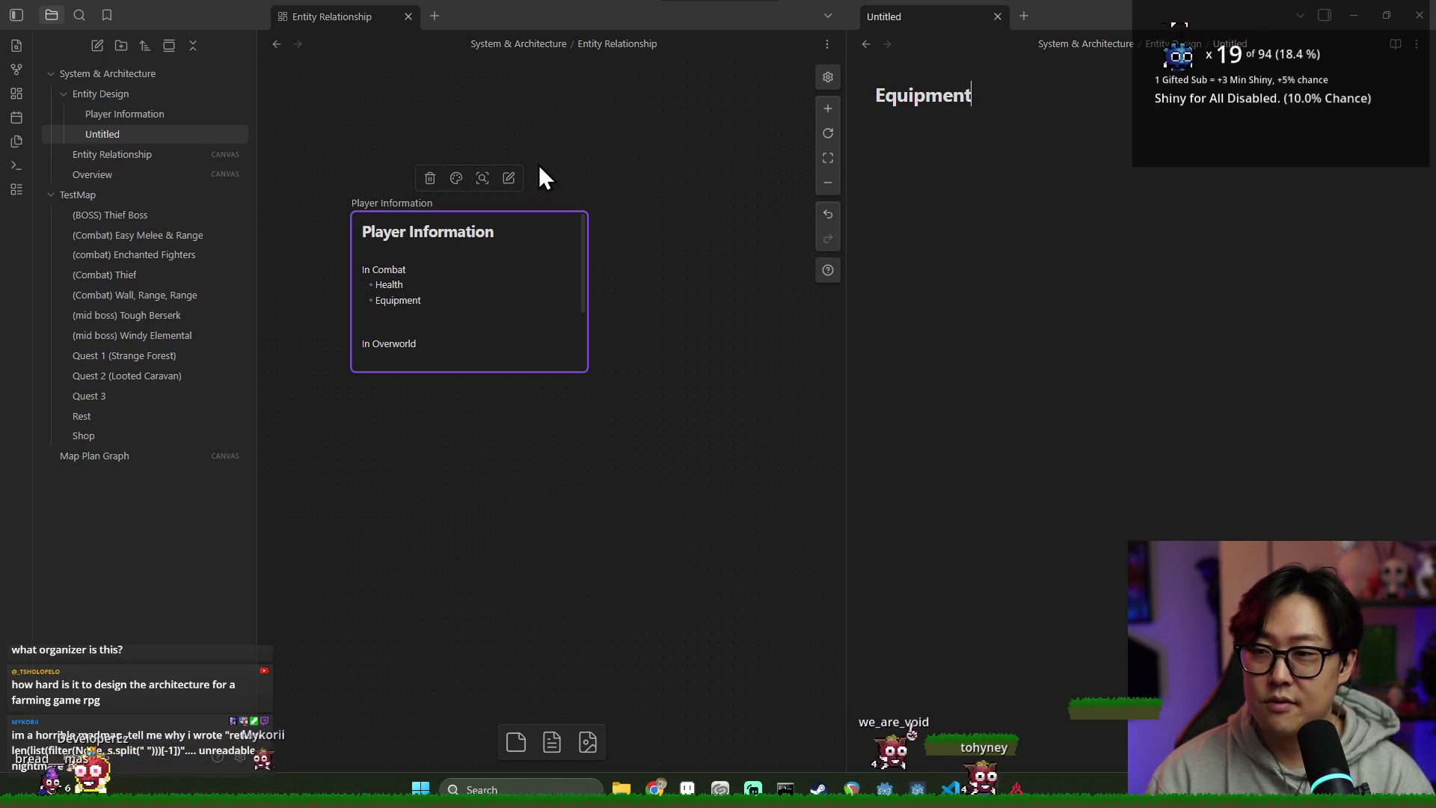
{"action": "key", "text": "Return"}
{"action": "double_click", "coordinate": [922, 99]}
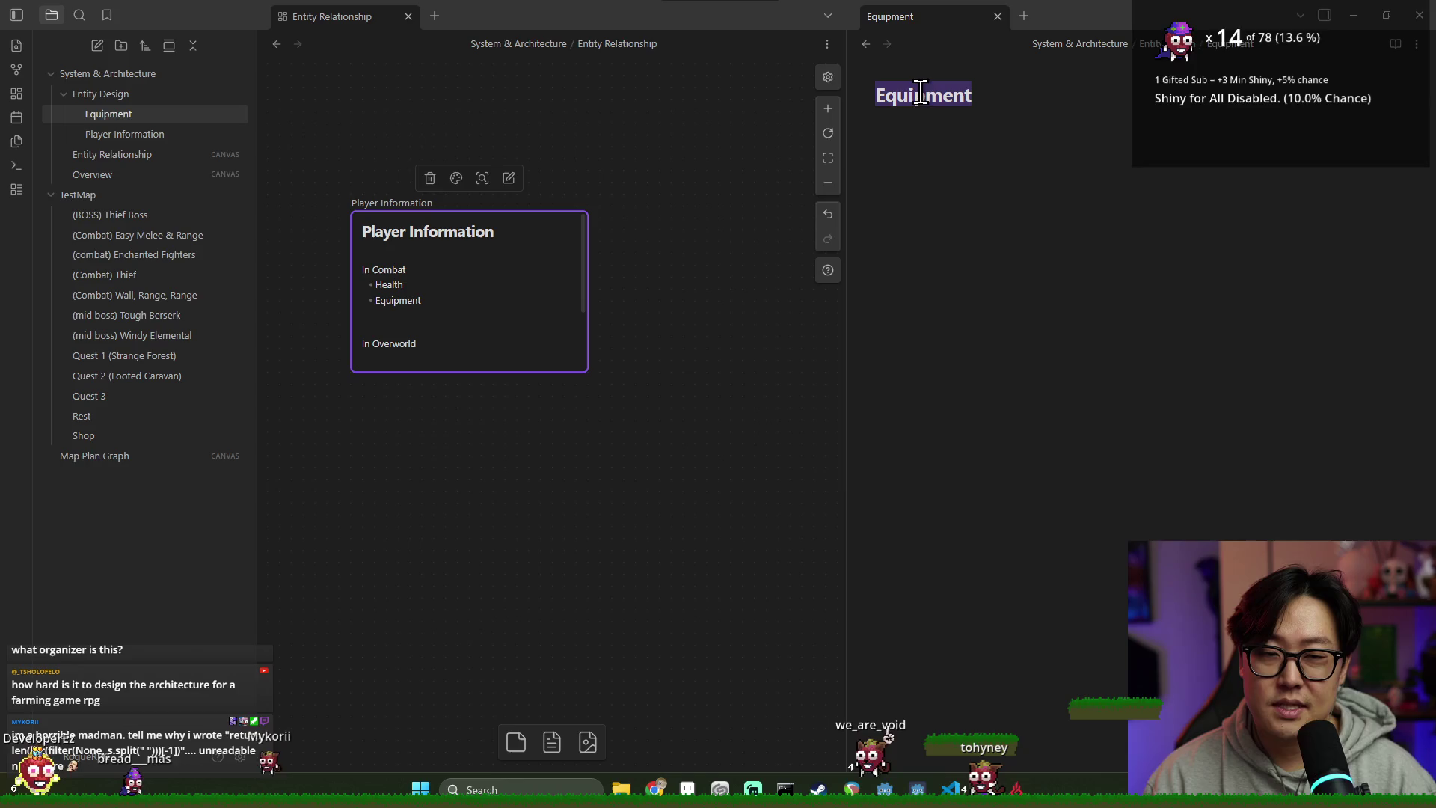
{"action": "left_click", "coordinate": [1005, 99]}
Step: Place the Equipment card below Player Information, link them, and shrink it to a short box
{"action": "mouse_move", "coordinate": [160, 114]}
{"action": "left_mouse_down"}
{"action": "mouse_move", "coordinate": [513, 327]}
{"action": "mouse_move", "coordinate": [747, 372]}
{"action": "left_mouse_up"}
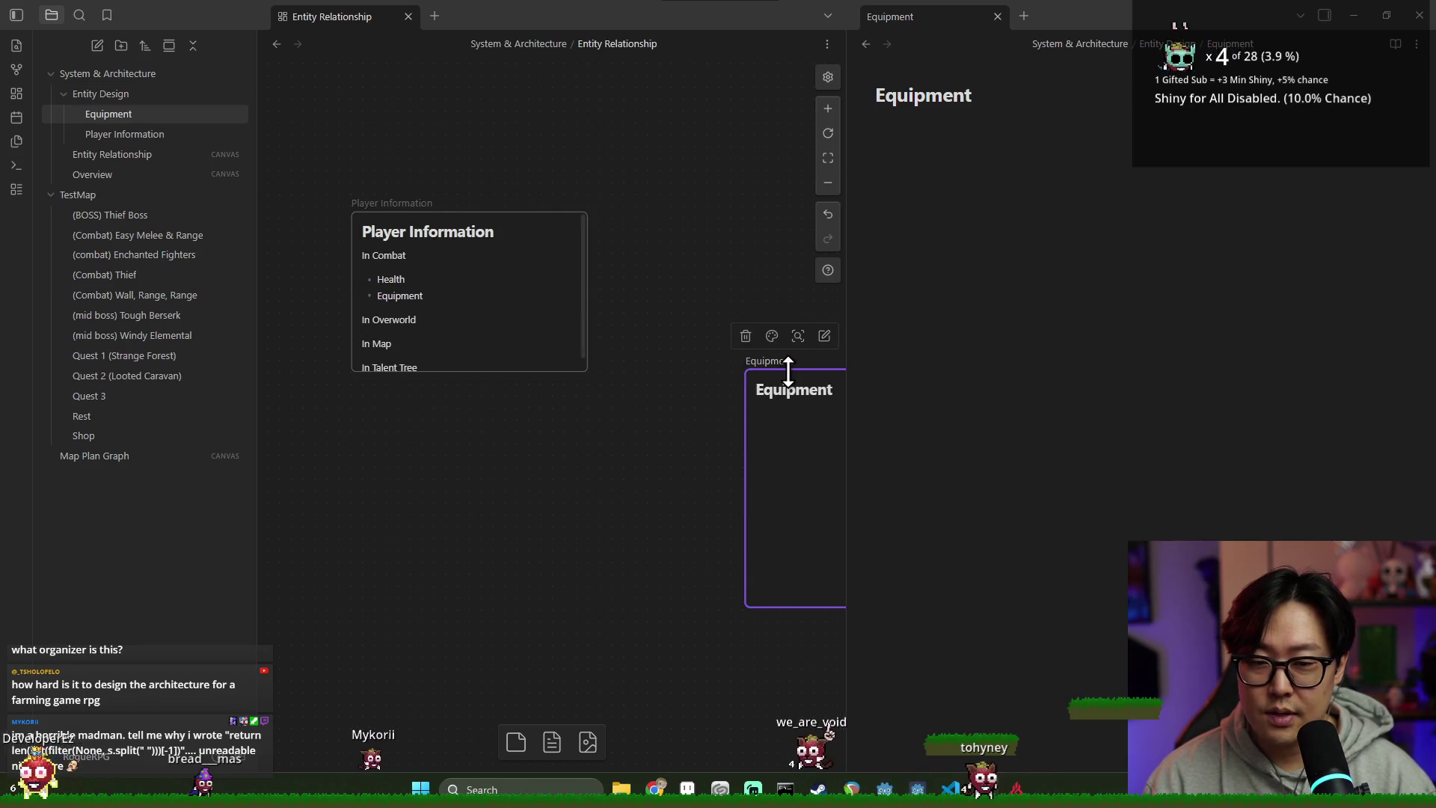
{"action": "scroll", "coordinate": [589, 397], "scroll_direction": "down", "scroll_amount": 3}
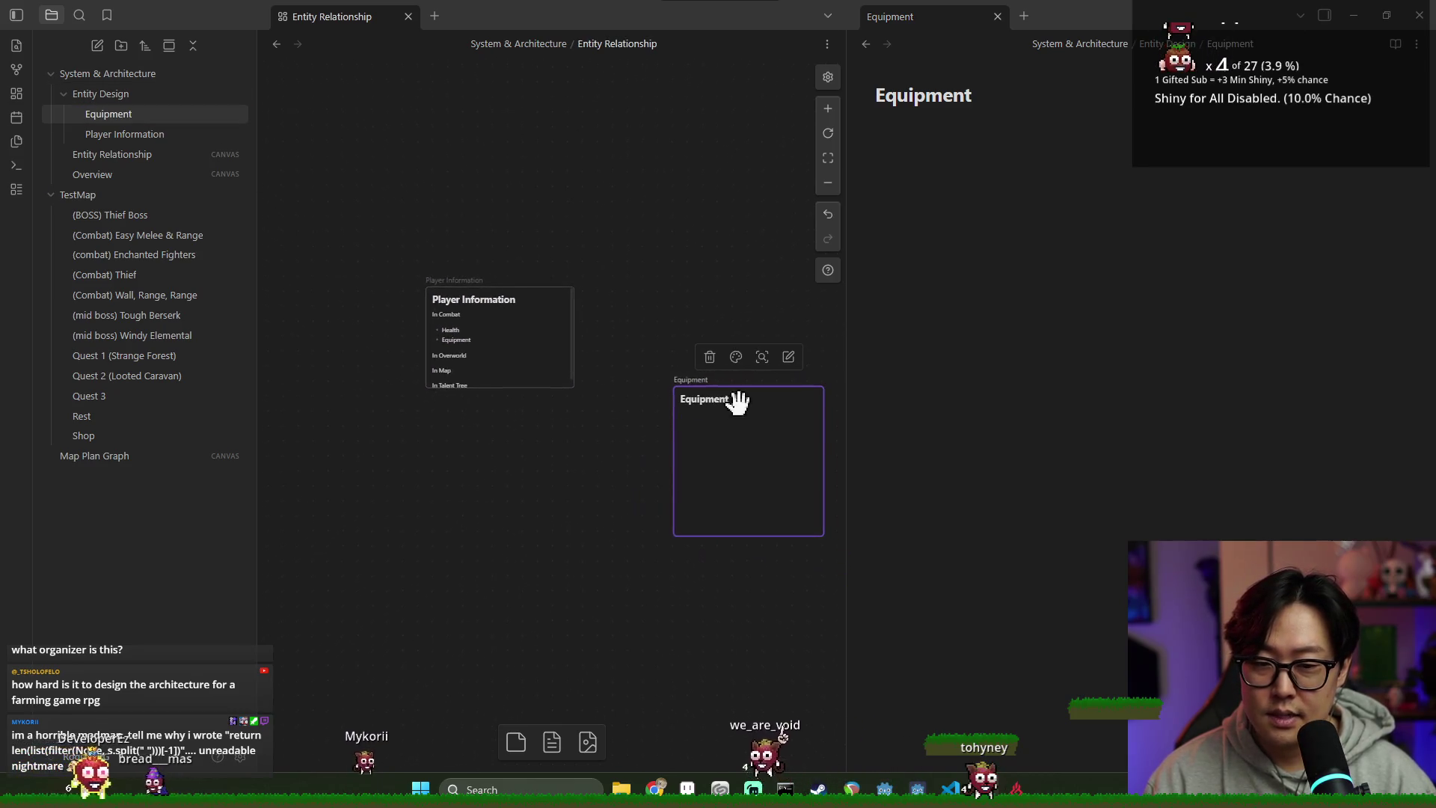
{"action": "left_click_drag", "start_coordinate": [718, 424], "coordinate": [462, 492]}
{"action": "mouse_move", "coordinate": [500, 390]}
{"action": "left_mouse_down"}
{"action": "mouse_move", "coordinate": [488, 465]}
{"action": "mouse_move", "coordinate": [538, 469]}
{"action": "left_mouse_up"}
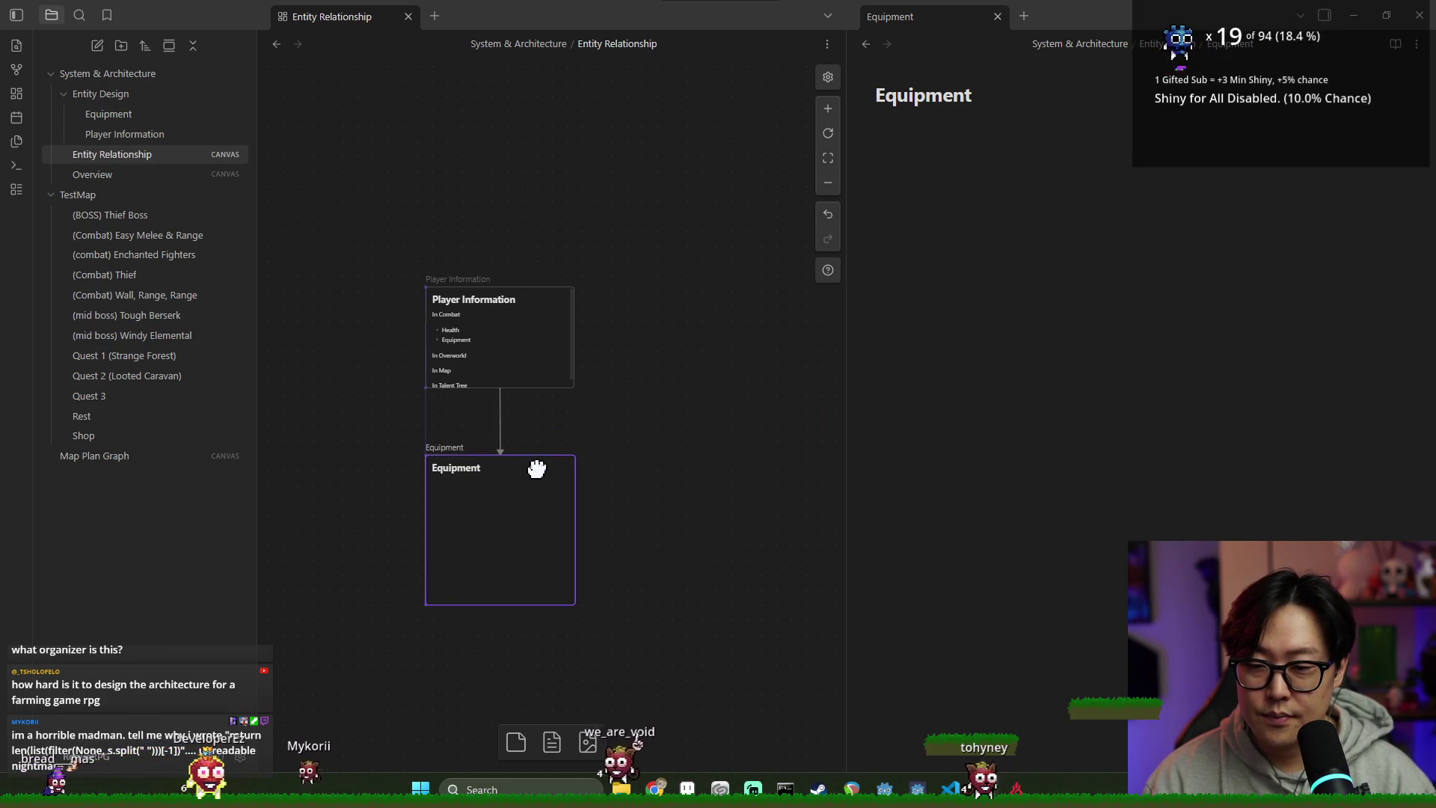
{"action": "left_click", "coordinate": [478, 333]}
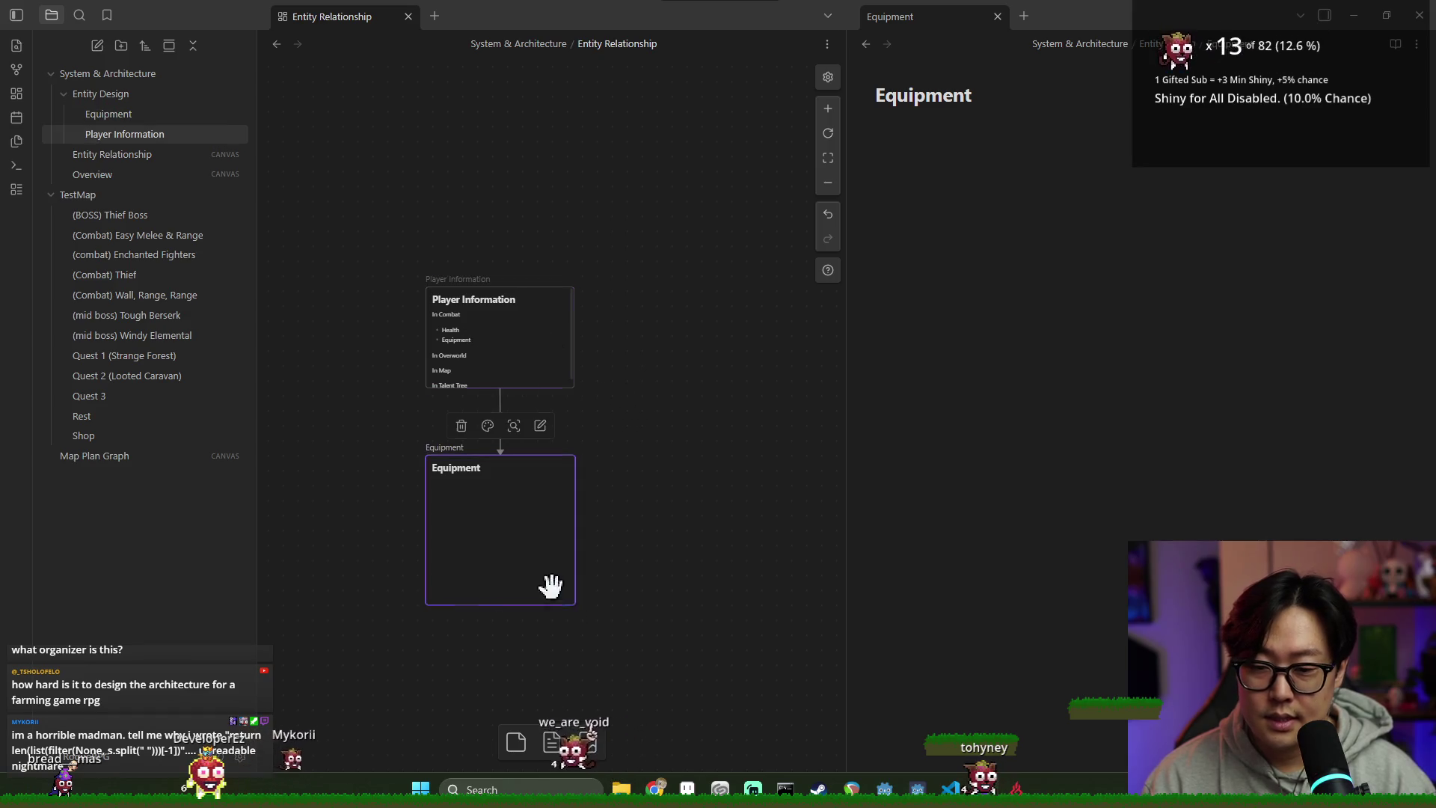
{"action": "left_click", "coordinate": [554, 588]}
{"action": "mouse_move", "coordinate": [573, 603]}
{"action": "left_mouse_down"}
{"action": "mouse_move", "coordinate": [542, 534]}
{"action": "mouse_move", "coordinate": [573, 516]}
{"action": "left_mouse_up"}
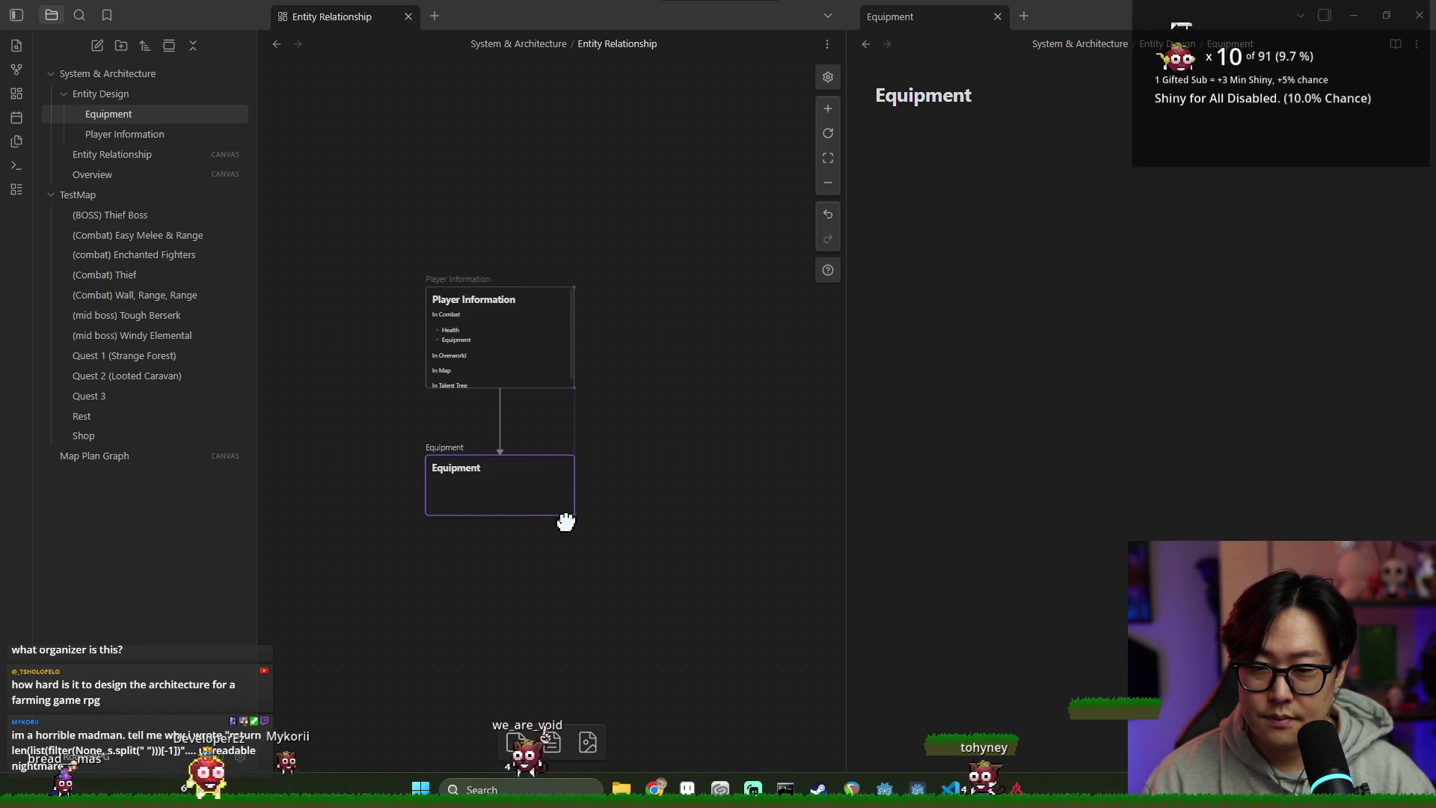
Step: Insert a Player Information link into the Equipment note, then undo it
{"action": "left_click", "coordinate": [539, 331]}
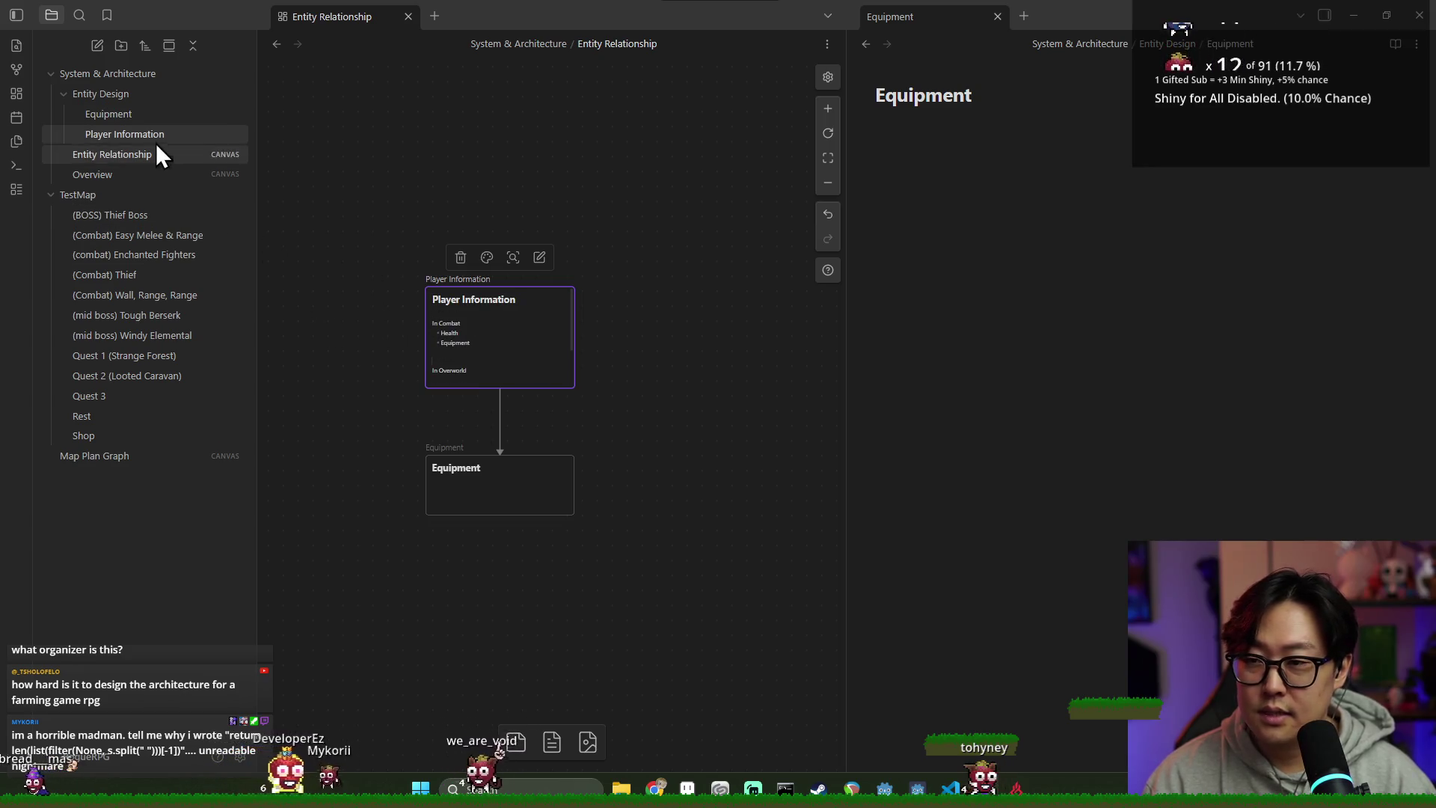
{"action": "left_click", "coordinate": [955, 166]}
{"action": "left_click", "coordinate": [151, 113]}
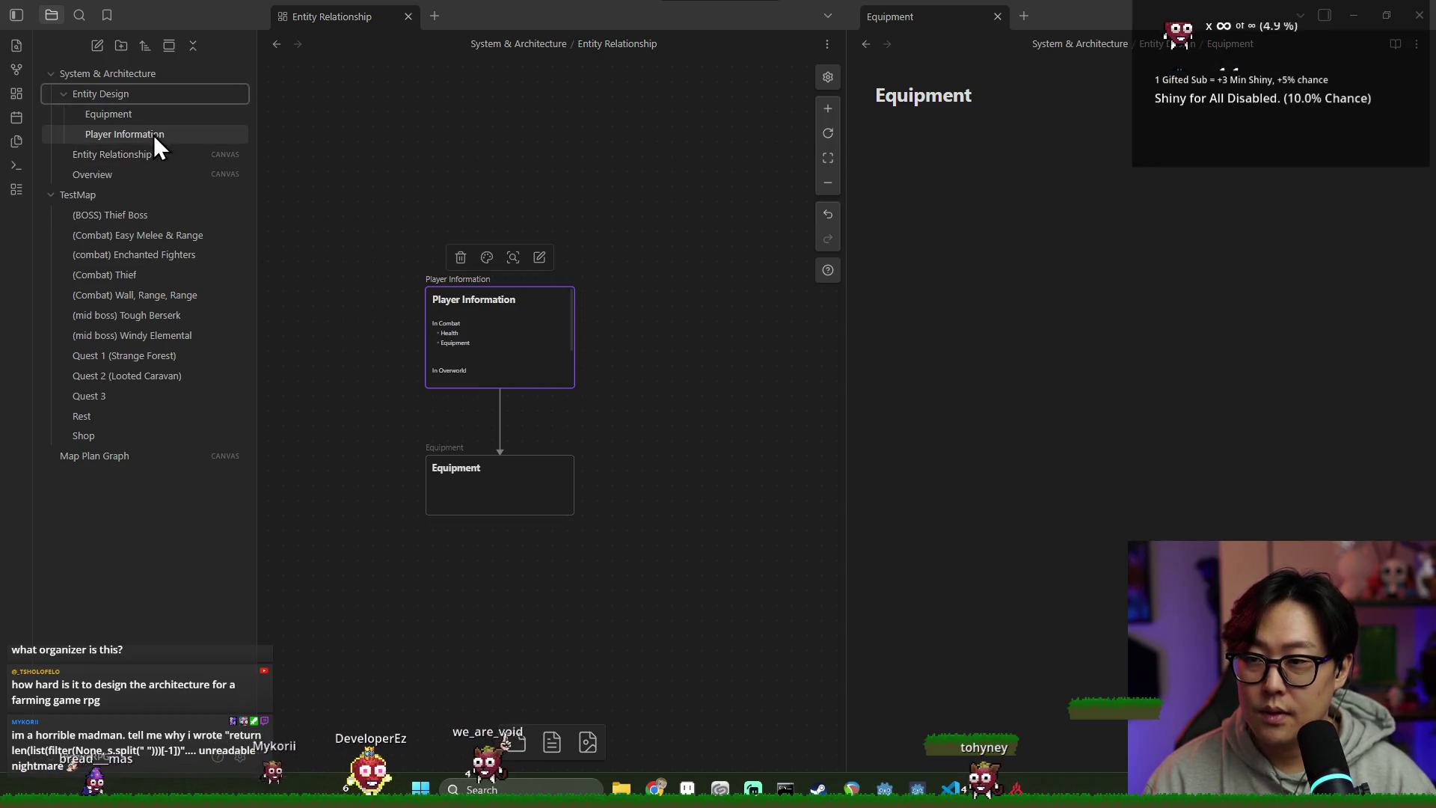
{"action": "left_click", "coordinate": [163, 134]}
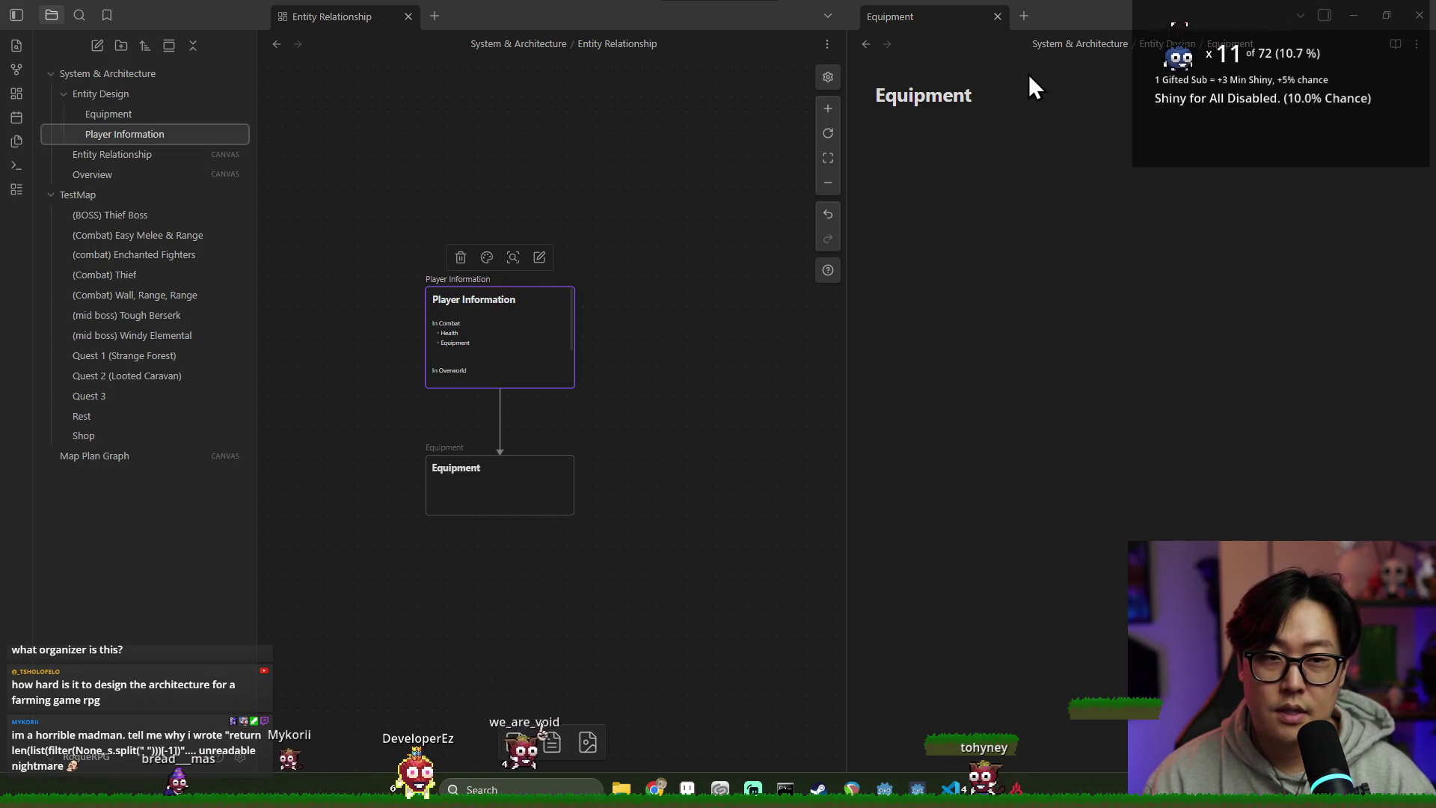
{"action": "left_click", "coordinate": [127, 136]}
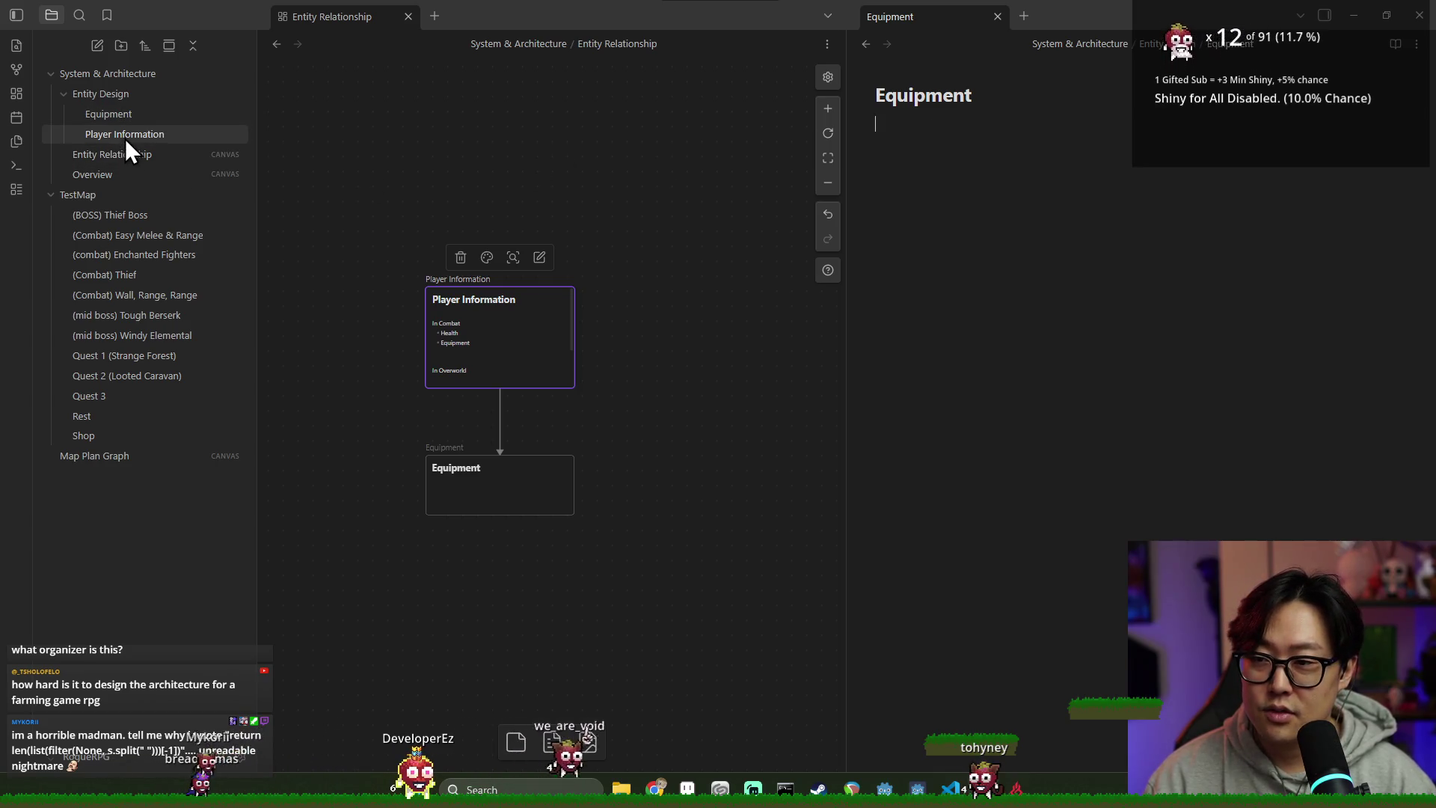
{"action": "left_click_drag", "start_coordinate": [136, 133], "coordinate": [941, 196]}
{"action": "key", "text": "ctrl+z"}
Step: Open Player Information beside the canvas and turn its Equipment bullet into an [[Equipment]] link
{"action": "right_click", "coordinate": [149, 132]}
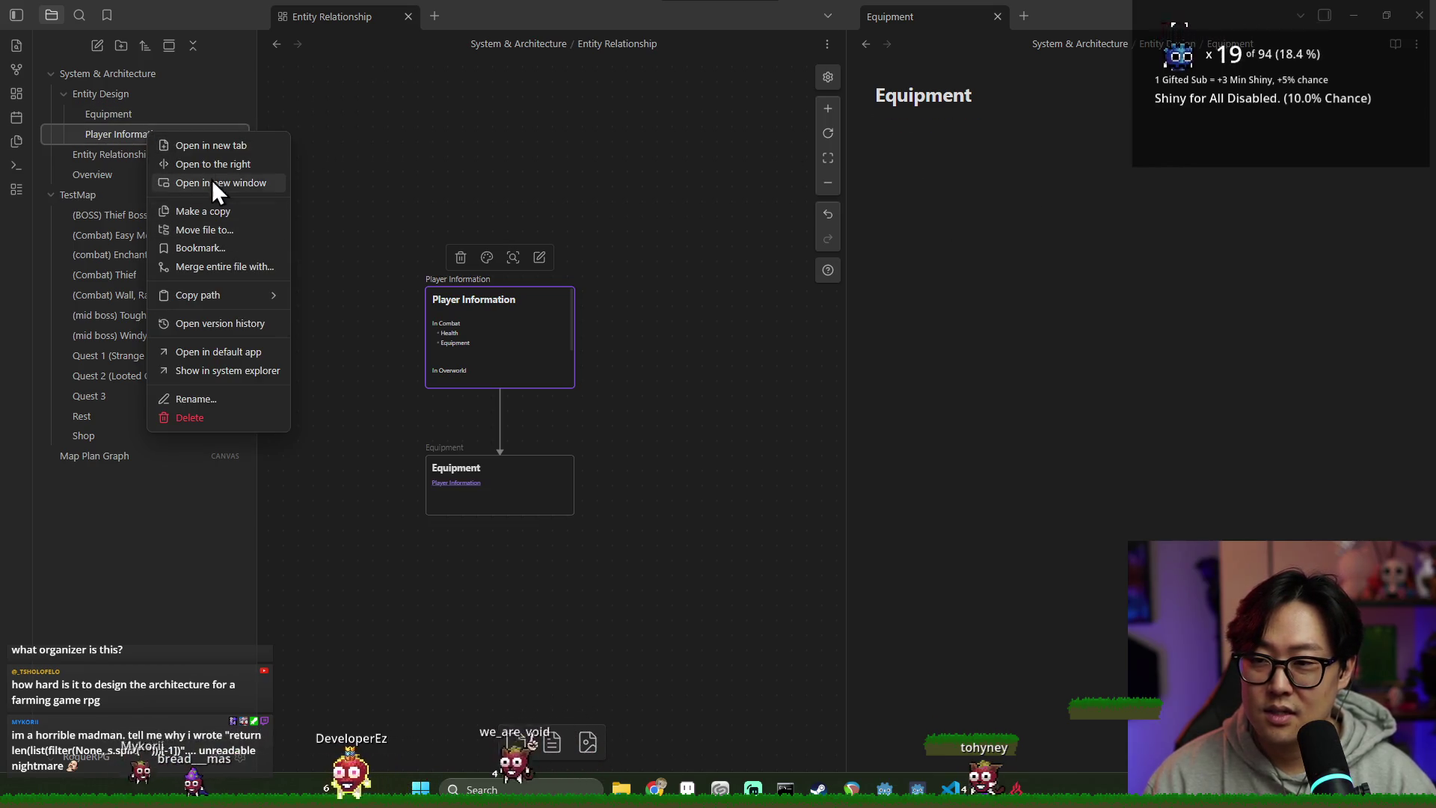
{"action": "left_click", "coordinate": [224, 165]}
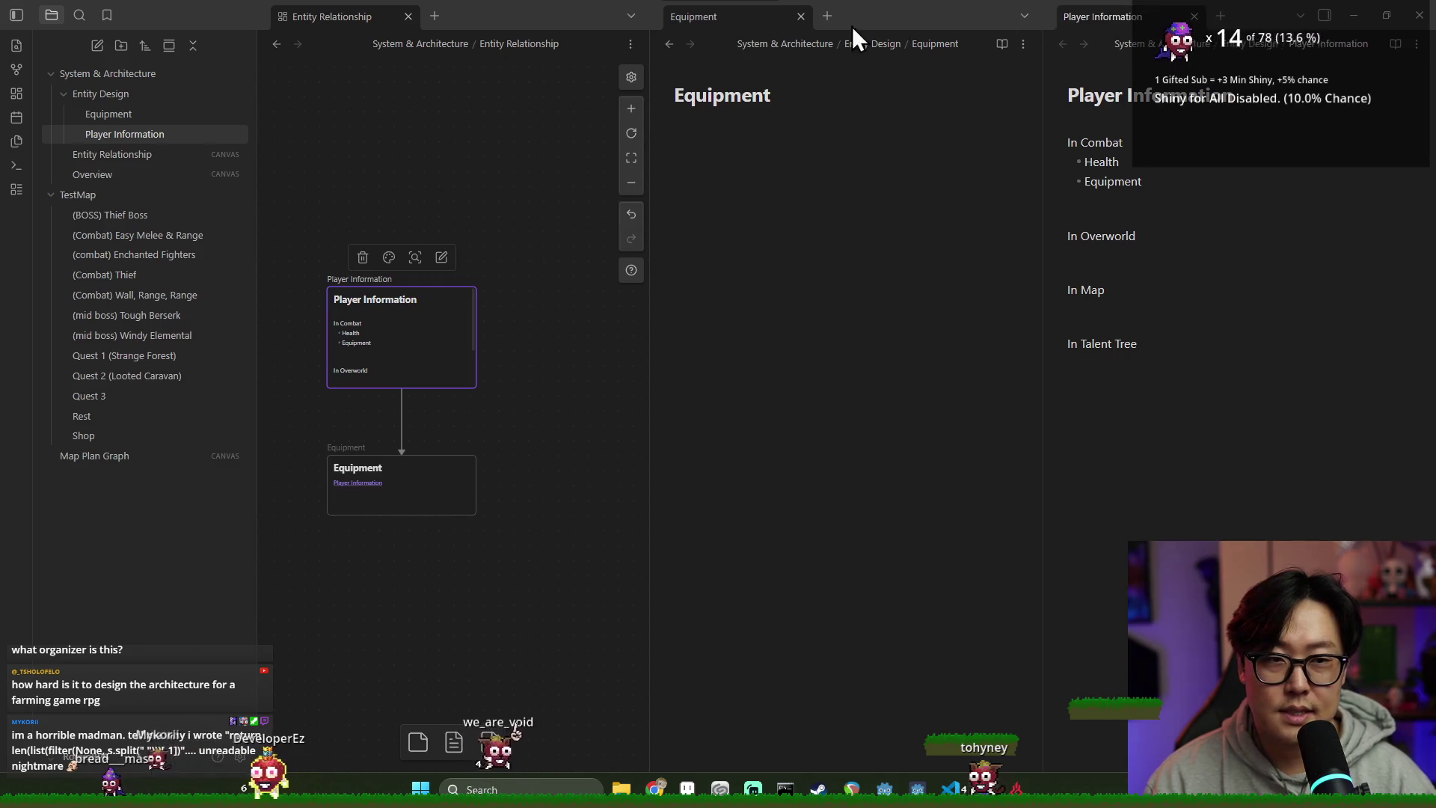
{"action": "left_click", "coordinate": [801, 17]}
{"action": "double_click", "coordinate": [911, 182]}
{"action": "left_click_drag", "start_coordinate": [127, 116], "coordinate": [977, 189]}
{"action": "left_click", "coordinate": [965, 185]}
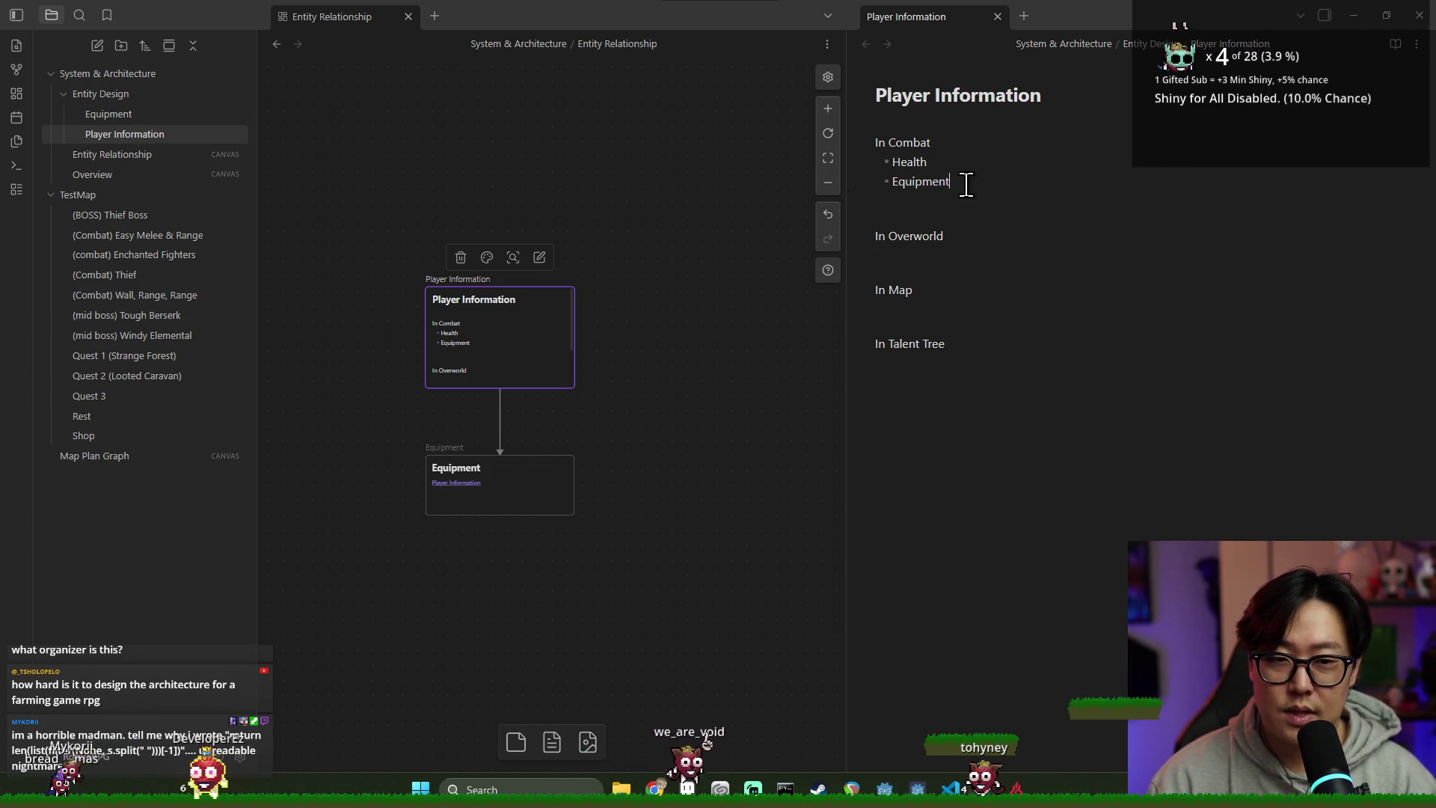
{"action": "key", "text": "BackSpace"}
{"action": "key", "text": "BackSpace"}
{"action": "key", "text": "BackSpace"}
{"action": "left_click_drag", "start_coordinate": [108, 113], "coordinate": [900, 181]}
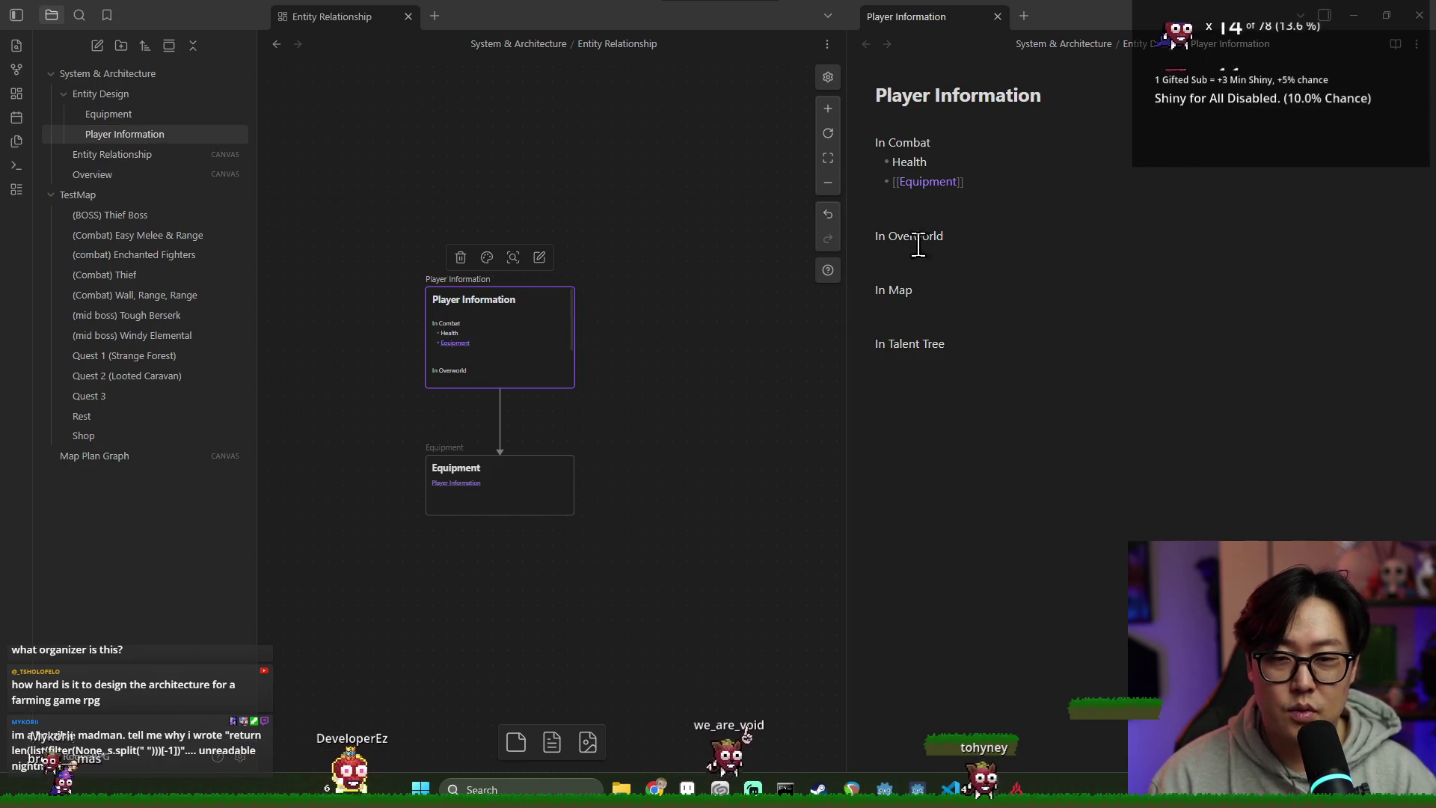
Step: Inspect the Equipment card on the canvas and open its linked Player Information note to the right
{"action": "left_click", "coordinate": [515, 476]}
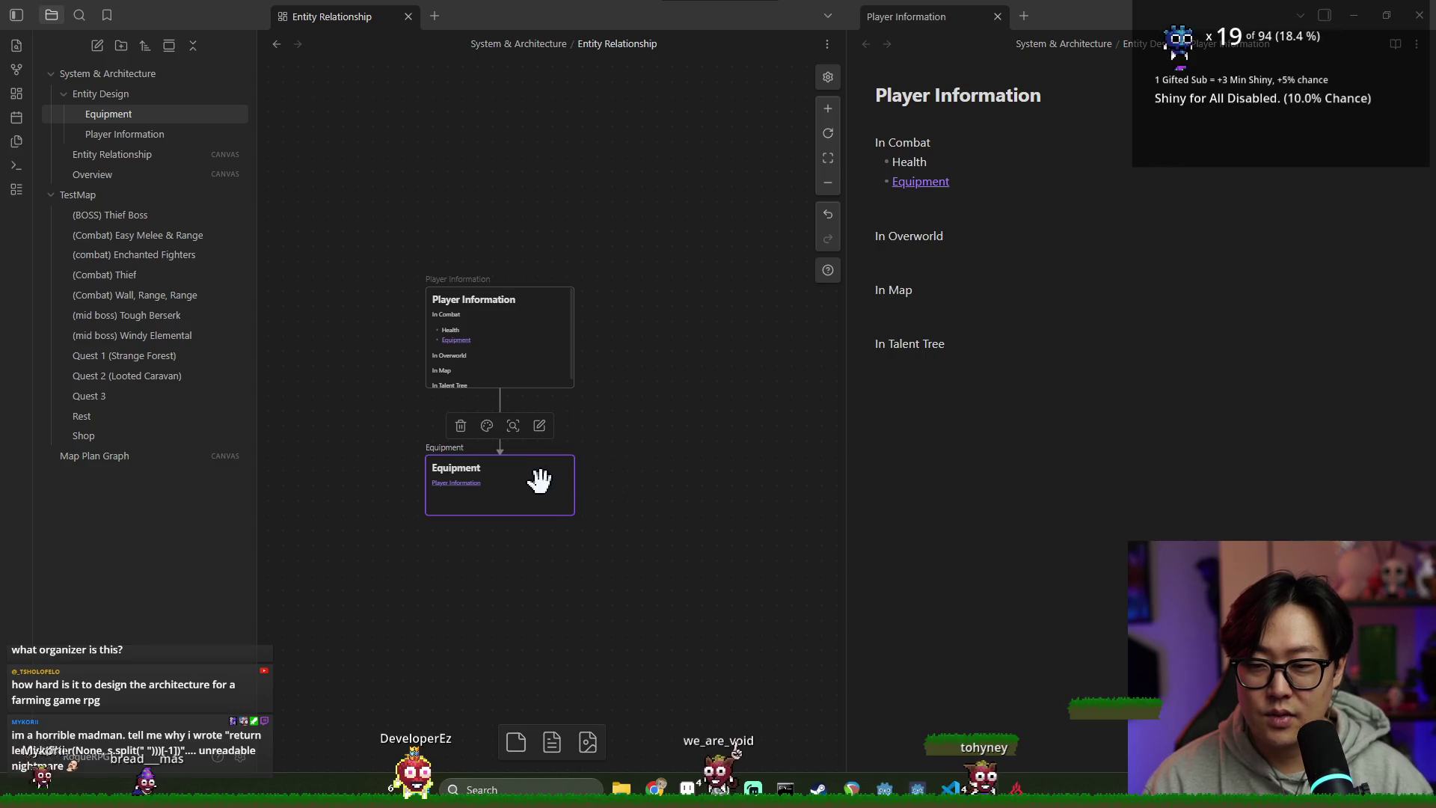
{"action": "left_click", "coordinate": [497, 337]}
{"action": "left_click", "coordinate": [520, 493]}
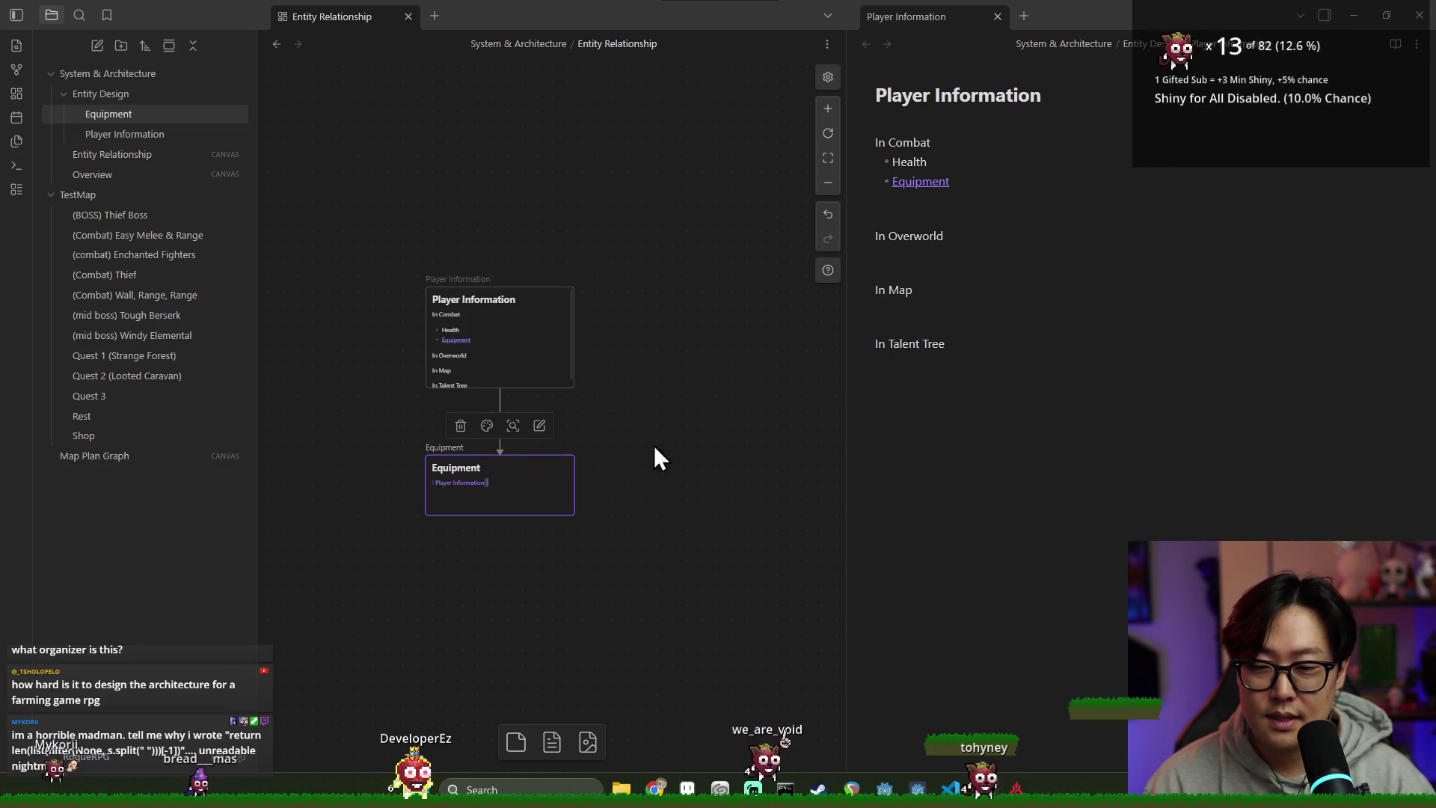
{"action": "key", "text": "Escape"}
{"action": "right_click", "coordinate": [517, 501]}
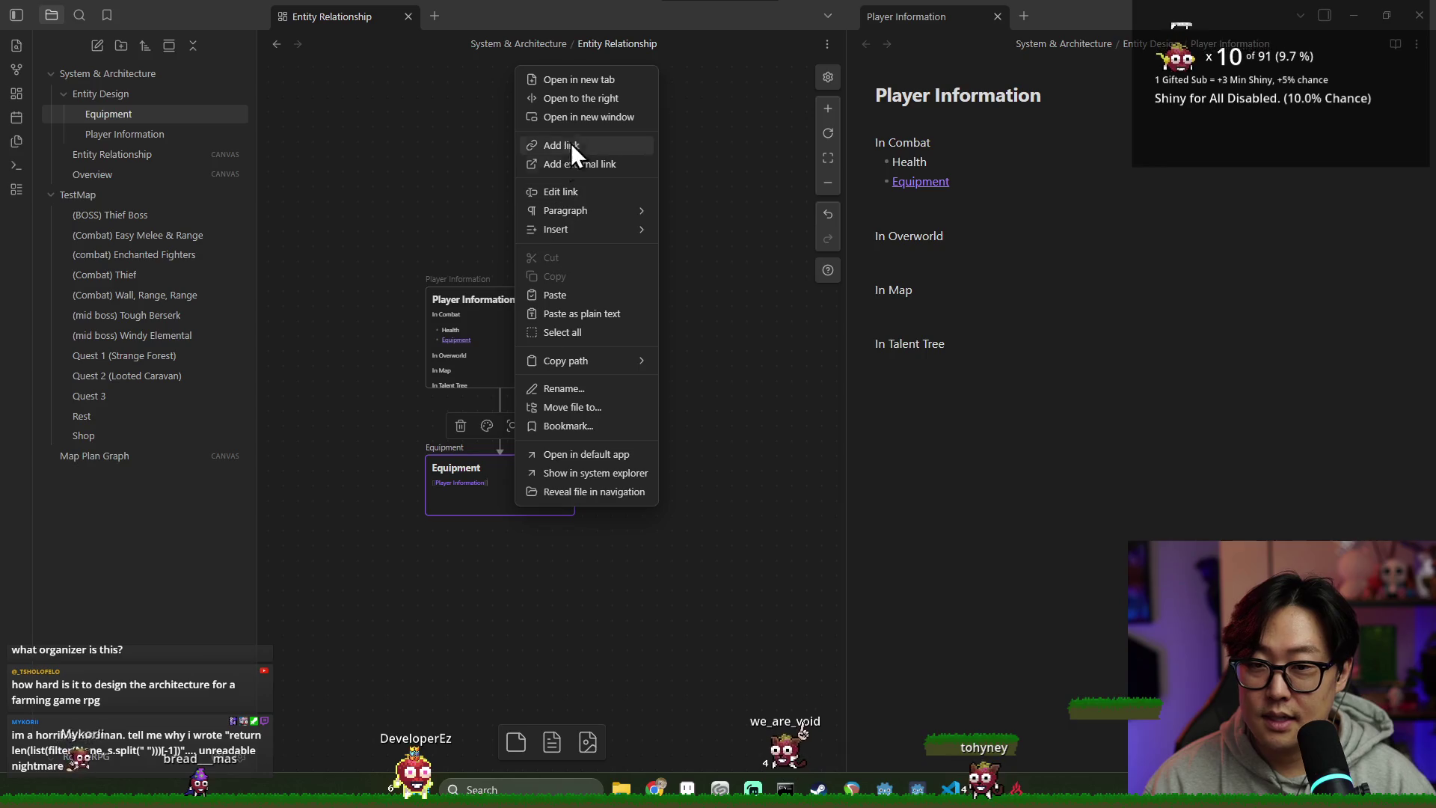
{"action": "left_click", "coordinate": [585, 92]}
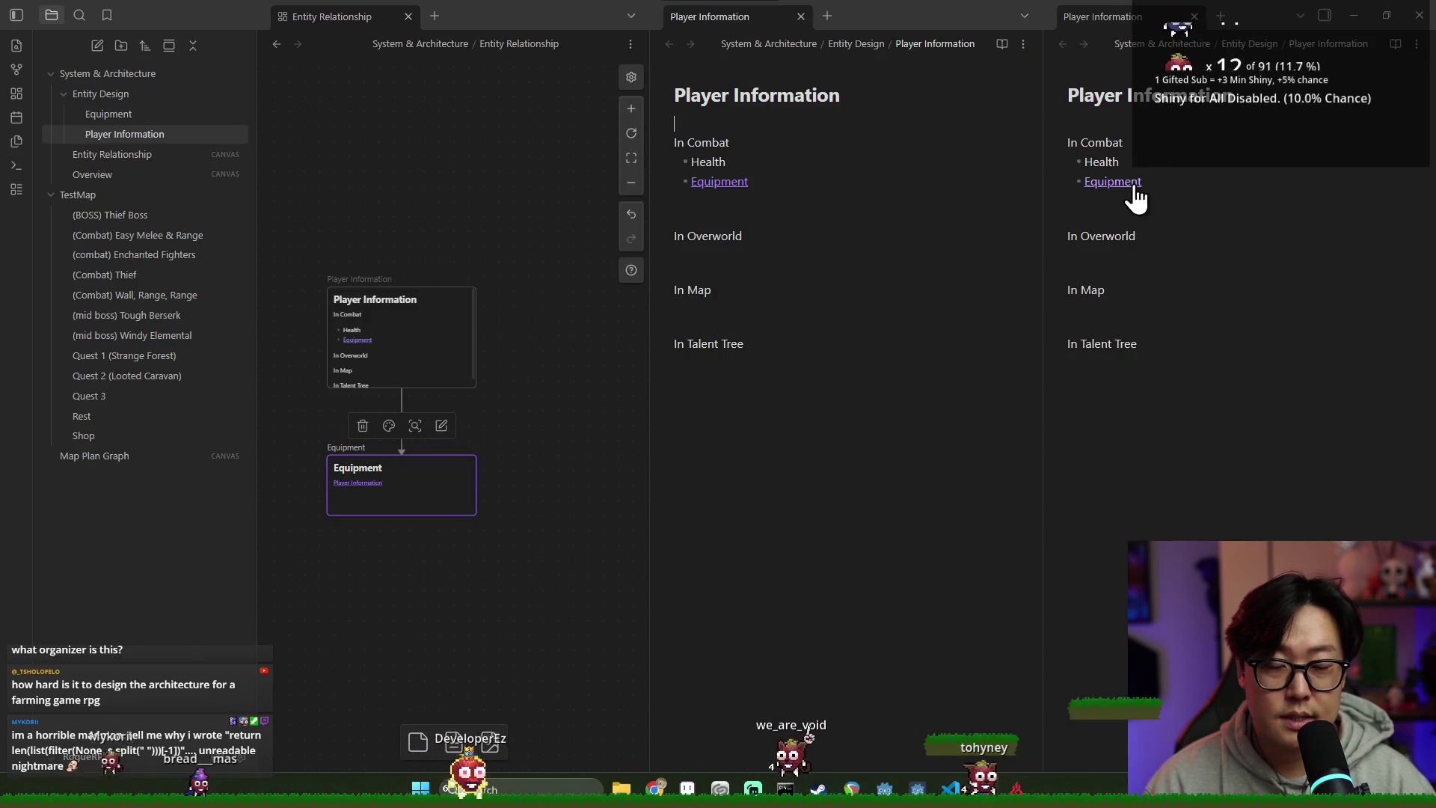
{"action": "double_click", "coordinate": [415, 470]}
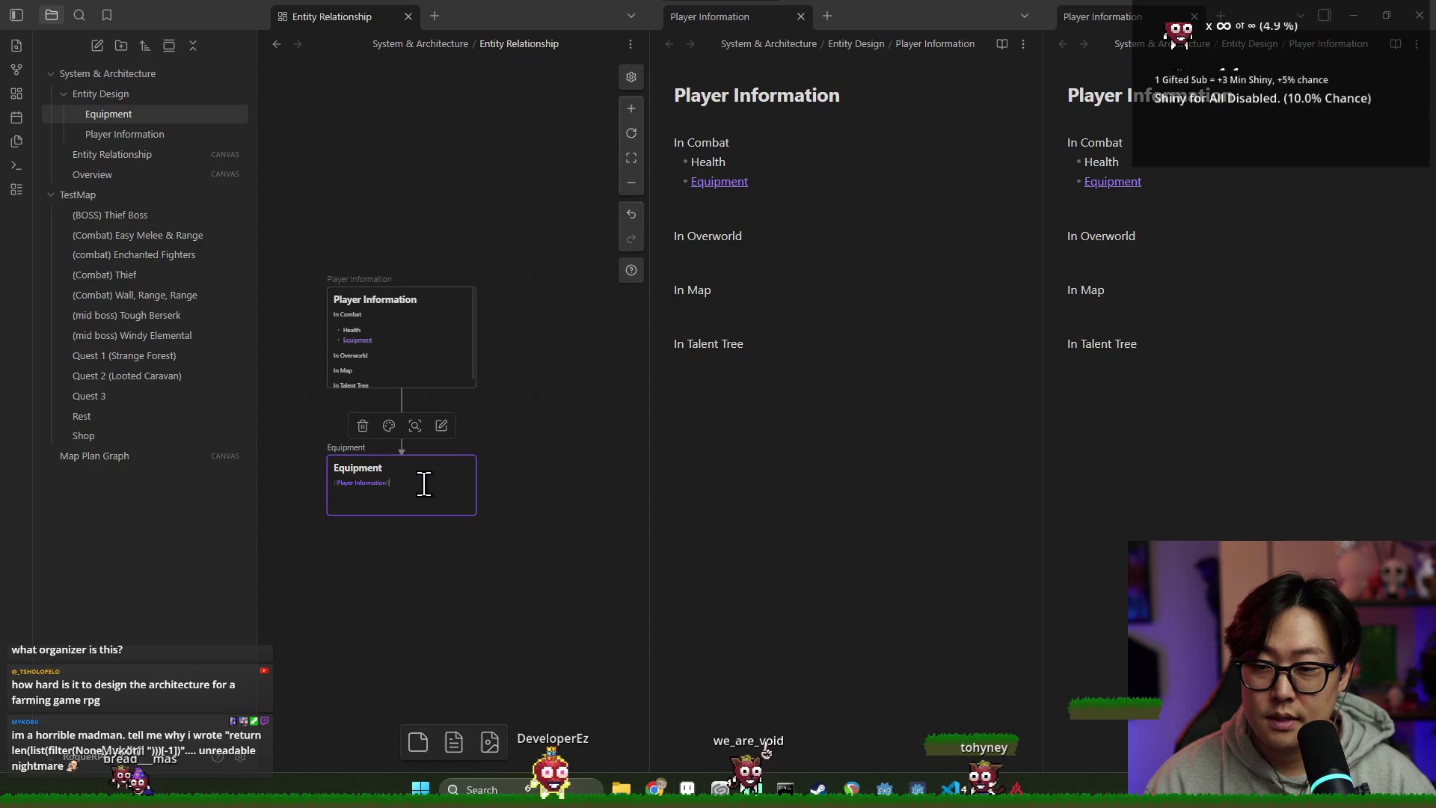
{"action": "right_click", "coordinate": [420, 484]}
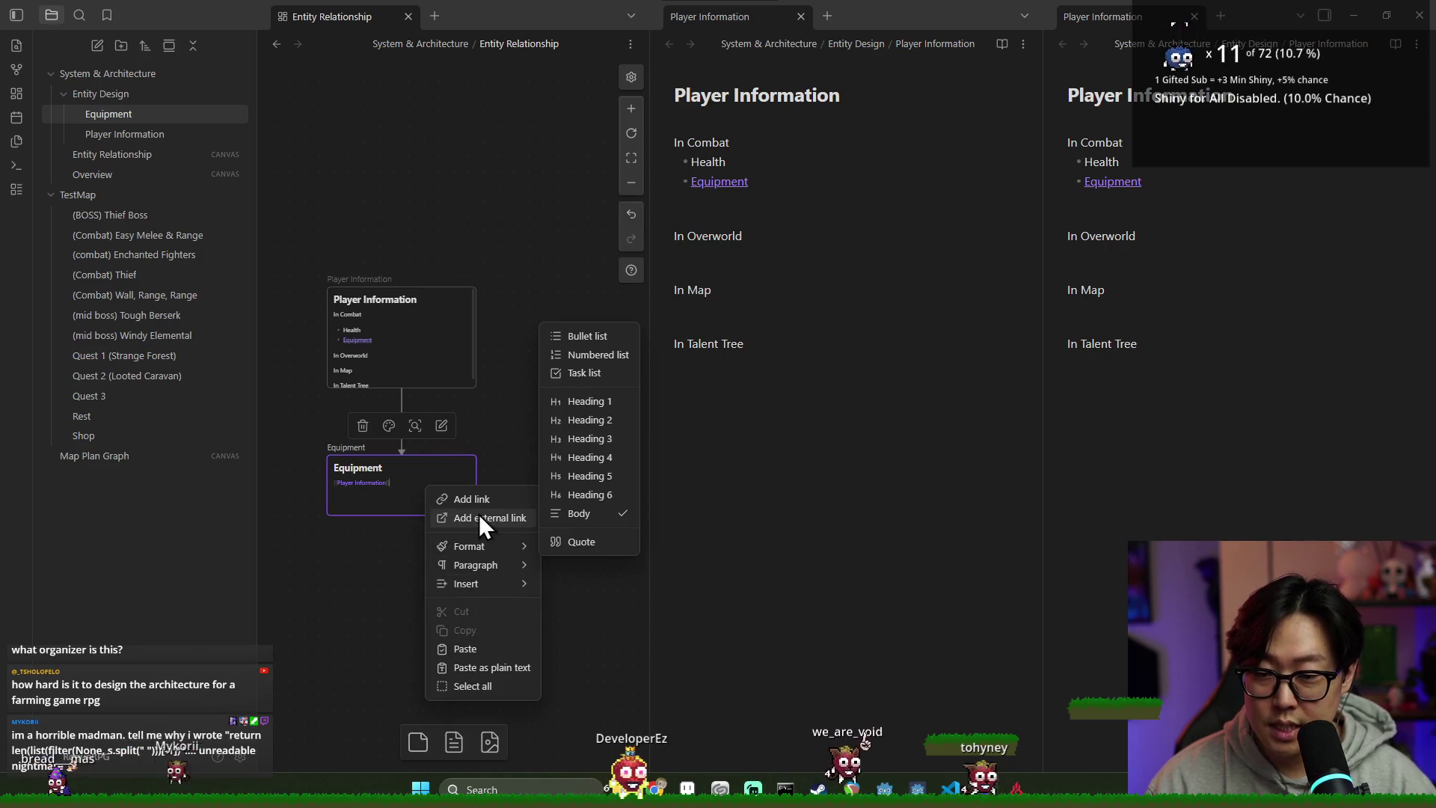
{"action": "left_click", "coordinate": [388, 516]}
Step: Delete the stray Player Information link line from the Equipment note and close the extra panes
{"action": "right_click", "coordinate": [411, 487]}
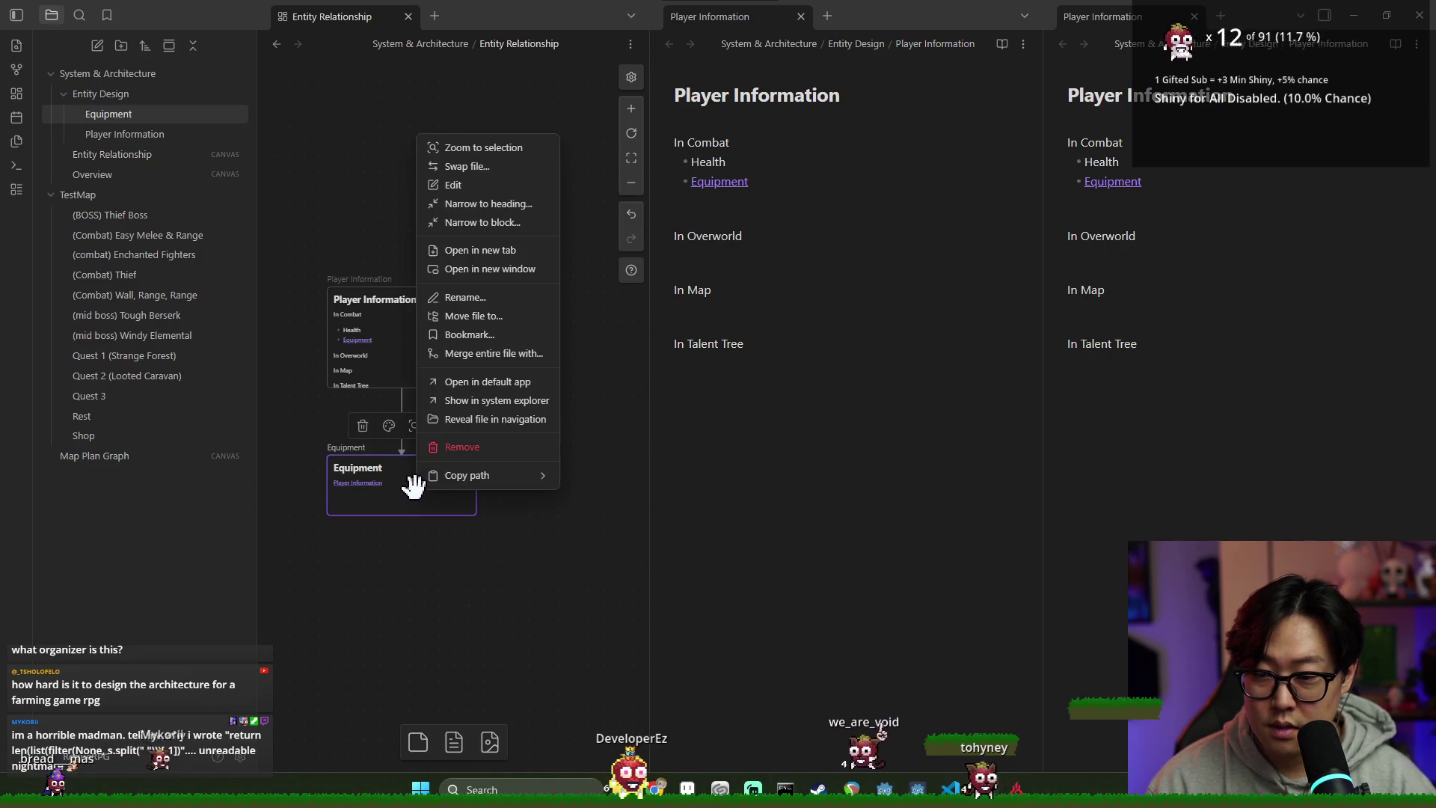
{"action": "left_click", "coordinate": [495, 251]}
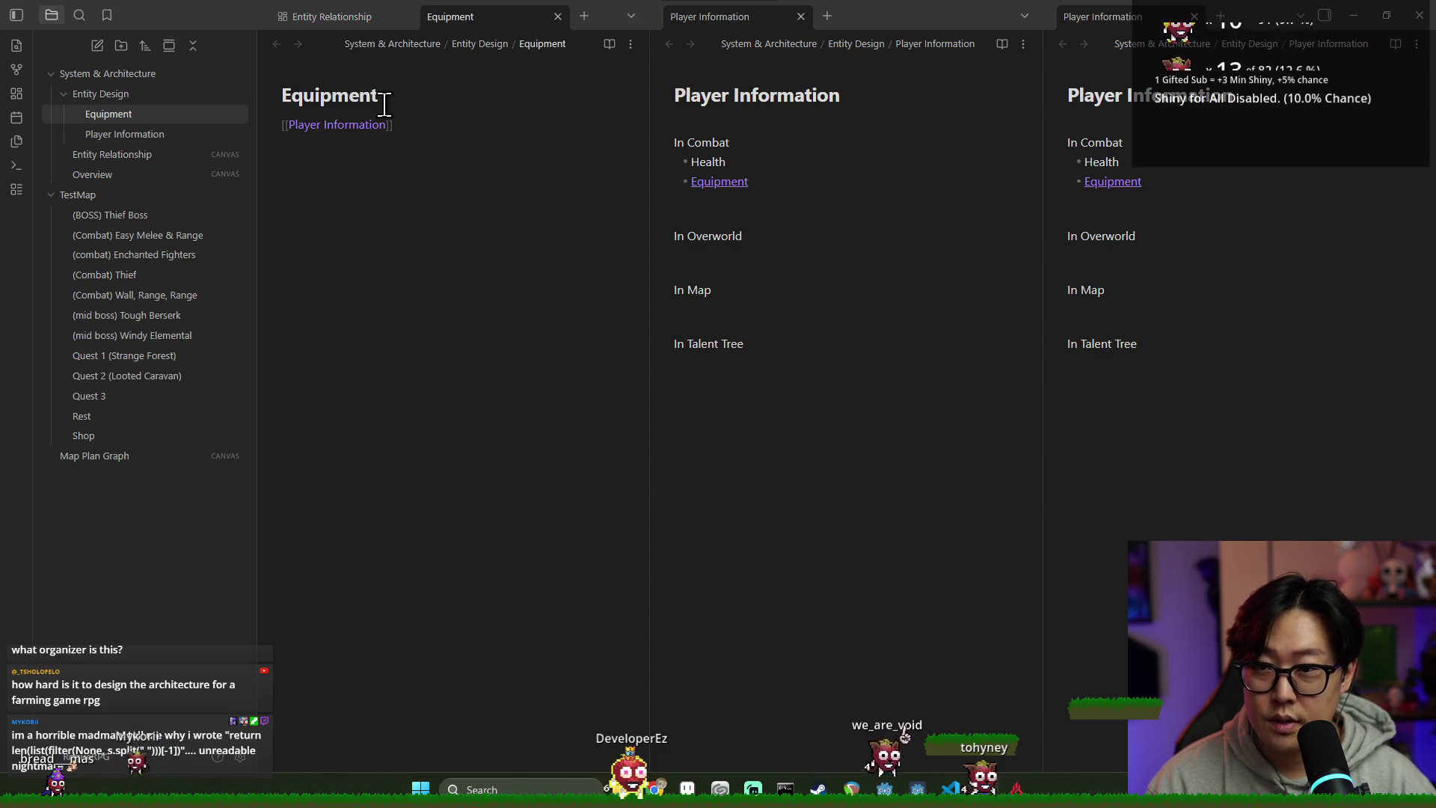
{"action": "triple_click", "coordinate": [413, 125]}
{"action": "key", "text": "BackSpace"}
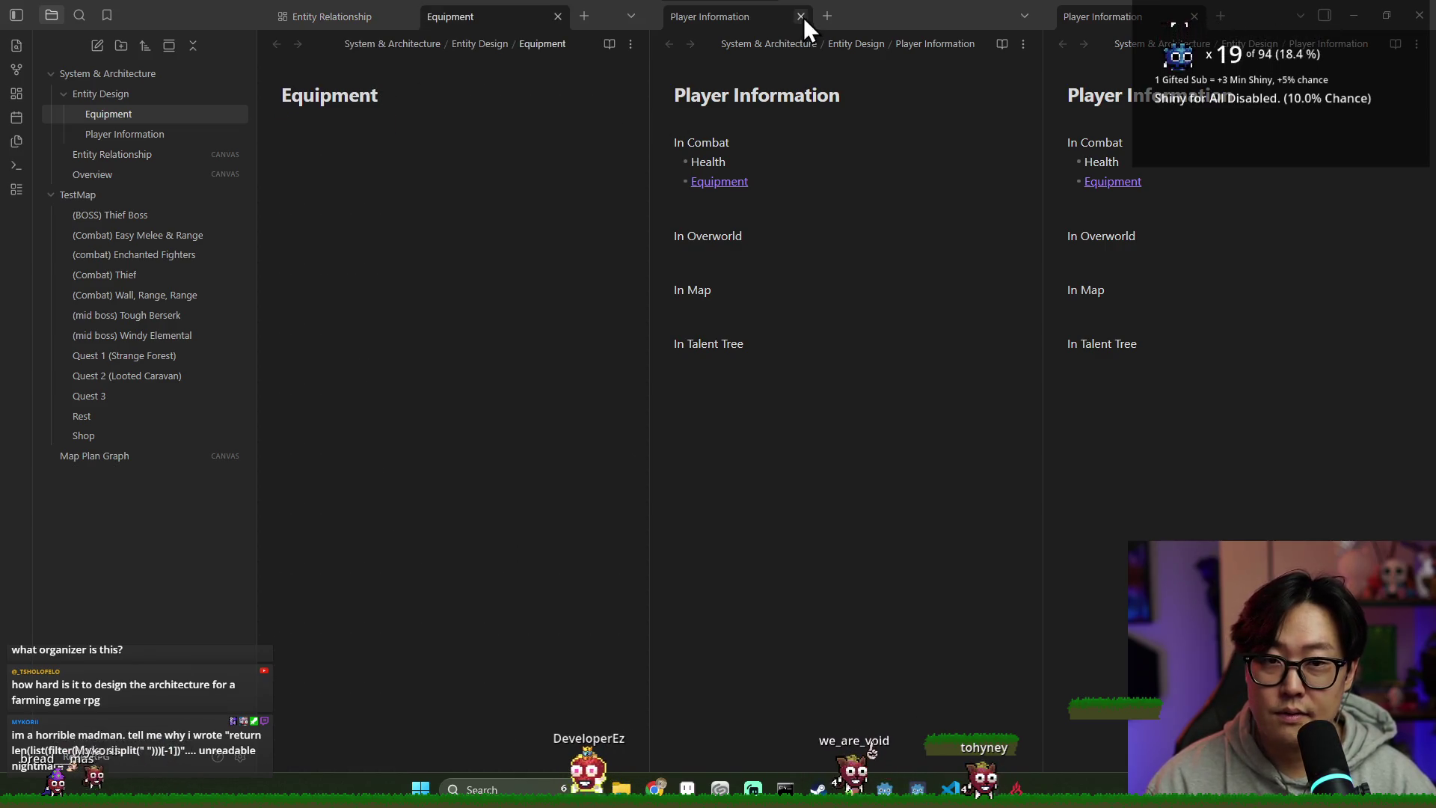
{"action": "left_click", "coordinate": [801, 16]}
{"action": "left_click", "coordinate": [557, 16]}
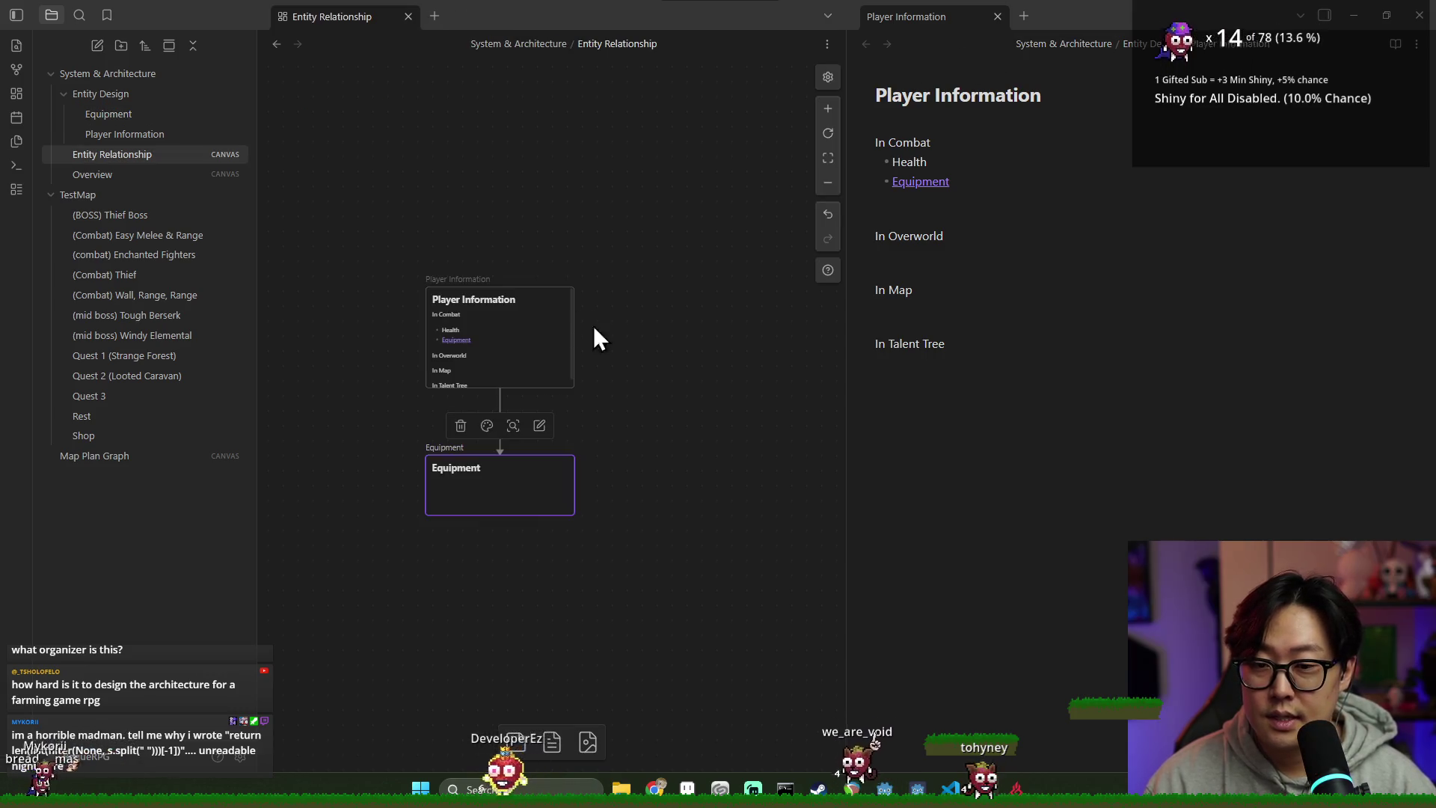
Step: Start a new 'Action' bullet right after the Equipment link on the Player Information card
{"action": "scroll", "coordinate": [755, 300], "scroll_direction": "left", "scroll_amount": 2}
{"action": "scroll", "coordinate": [672, 356], "scroll_direction": "up", "scroll_amount": 2, "text": "ctrl"}
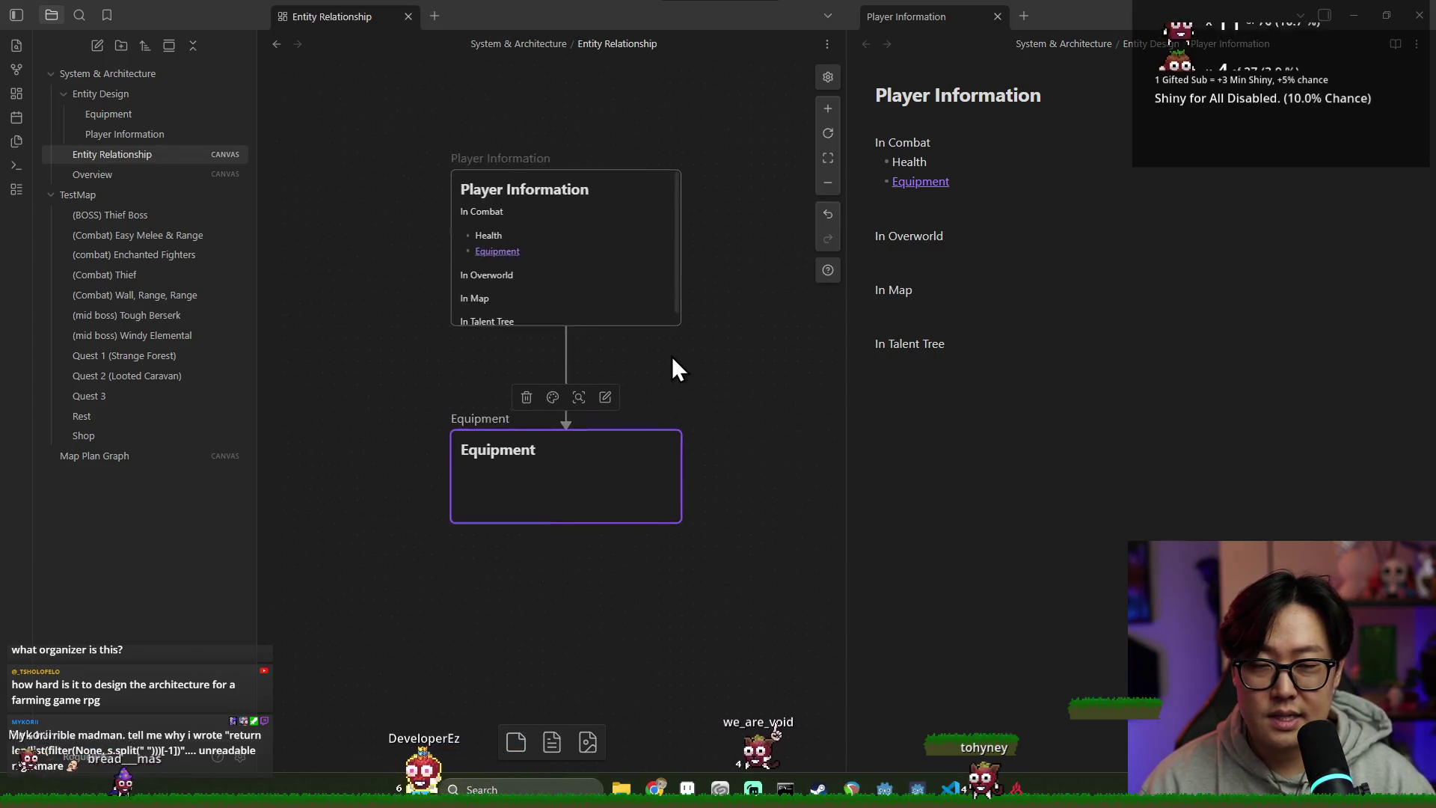
{"action": "scroll", "coordinate": [673, 350], "scroll_direction": "down", "scroll_amount": 2, "text": "ctrl"}
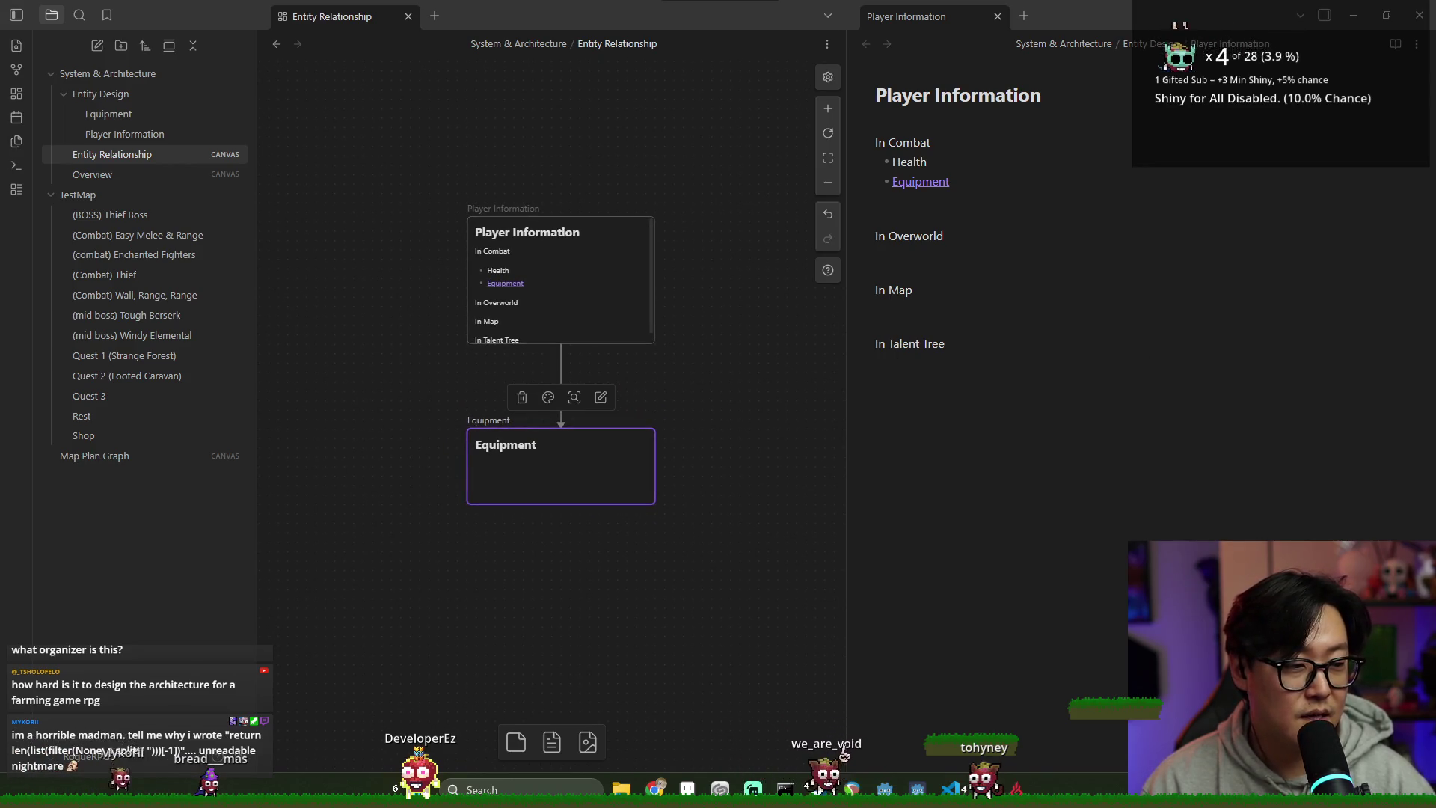
{"action": "scroll", "coordinate": [676, 438], "scroll_direction": "down", "scroll_amount": 2}
{"action": "left_click", "coordinate": [538, 227]}
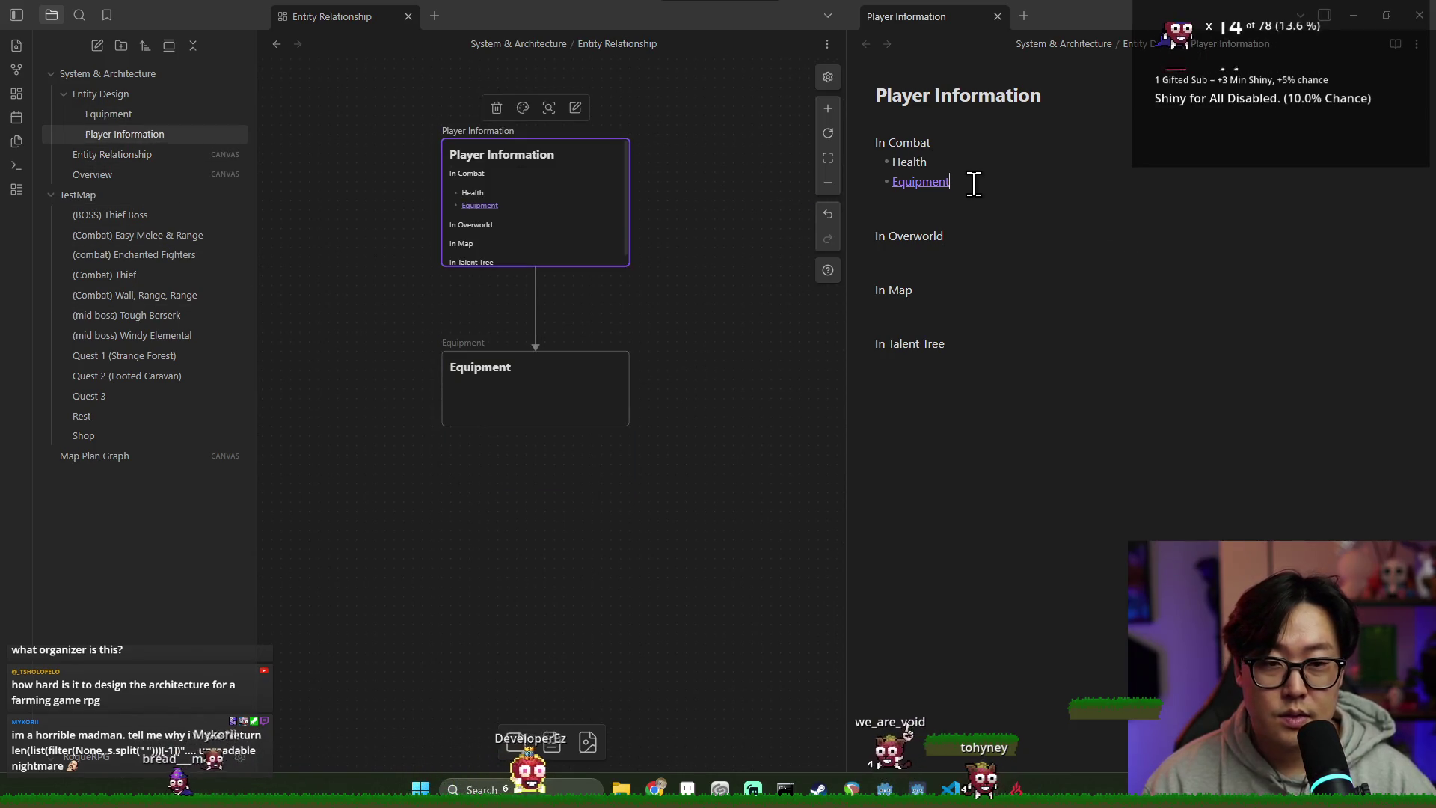
{"action": "left_click", "coordinate": [1018, 193]}
{"action": "key", "text": "Return"}
{"action": "type", "text": "Action"}
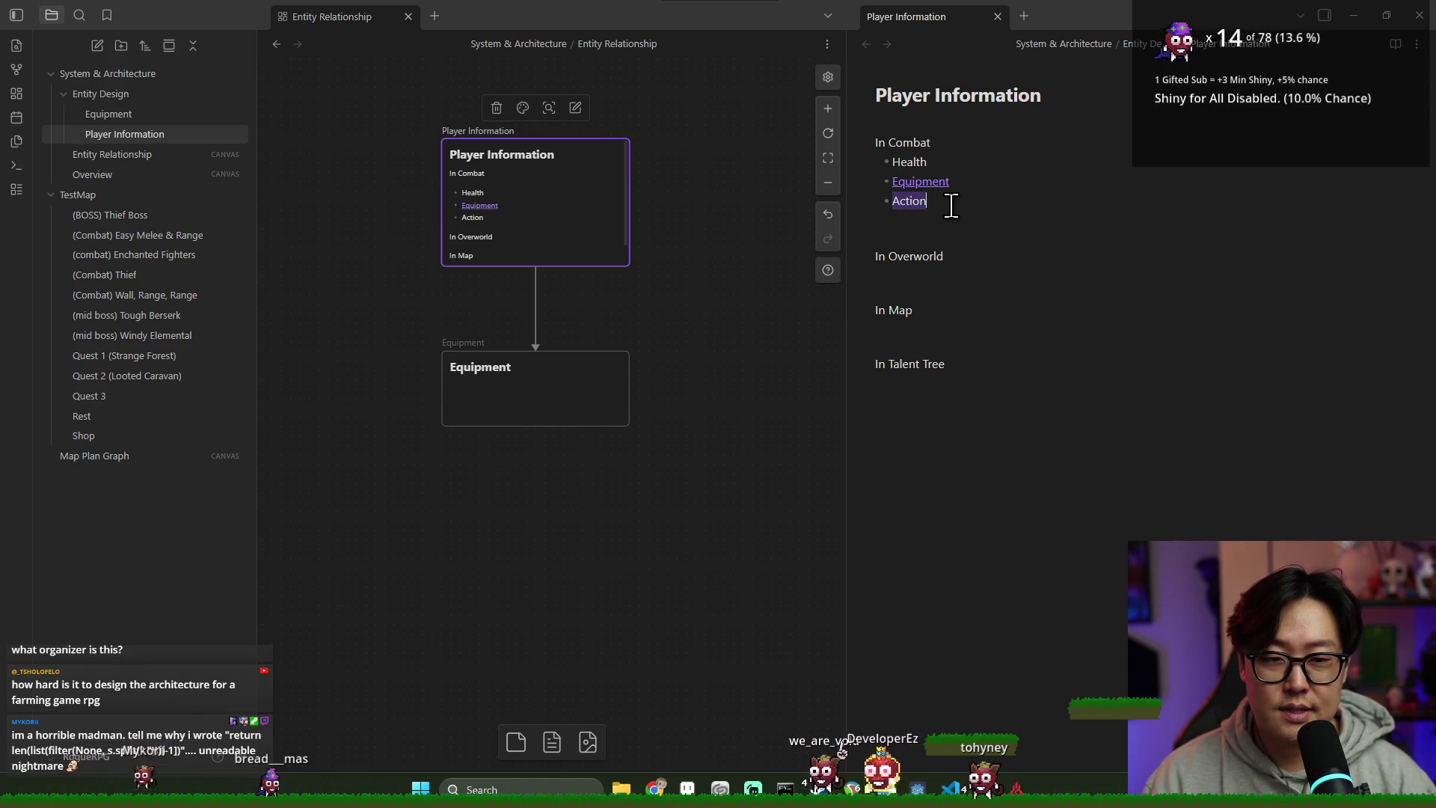
Step: Create a new note titled 'Combat Action' in the Entity Design folder
{"action": "left_click", "coordinate": [152, 93]}
{"action": "right_click", "coordinate": [154, 94]}
{"action": "left_click", "coordinate": [82, 100]}
{"action": "right_click", "coordinate": [92, 93]}
{"action": "left_click", "coordinate": [68, 113]}
{"action": "left_click", "coordinate": [67, 95]}
{"action": "right_click", "coordinate": [101, 97]}
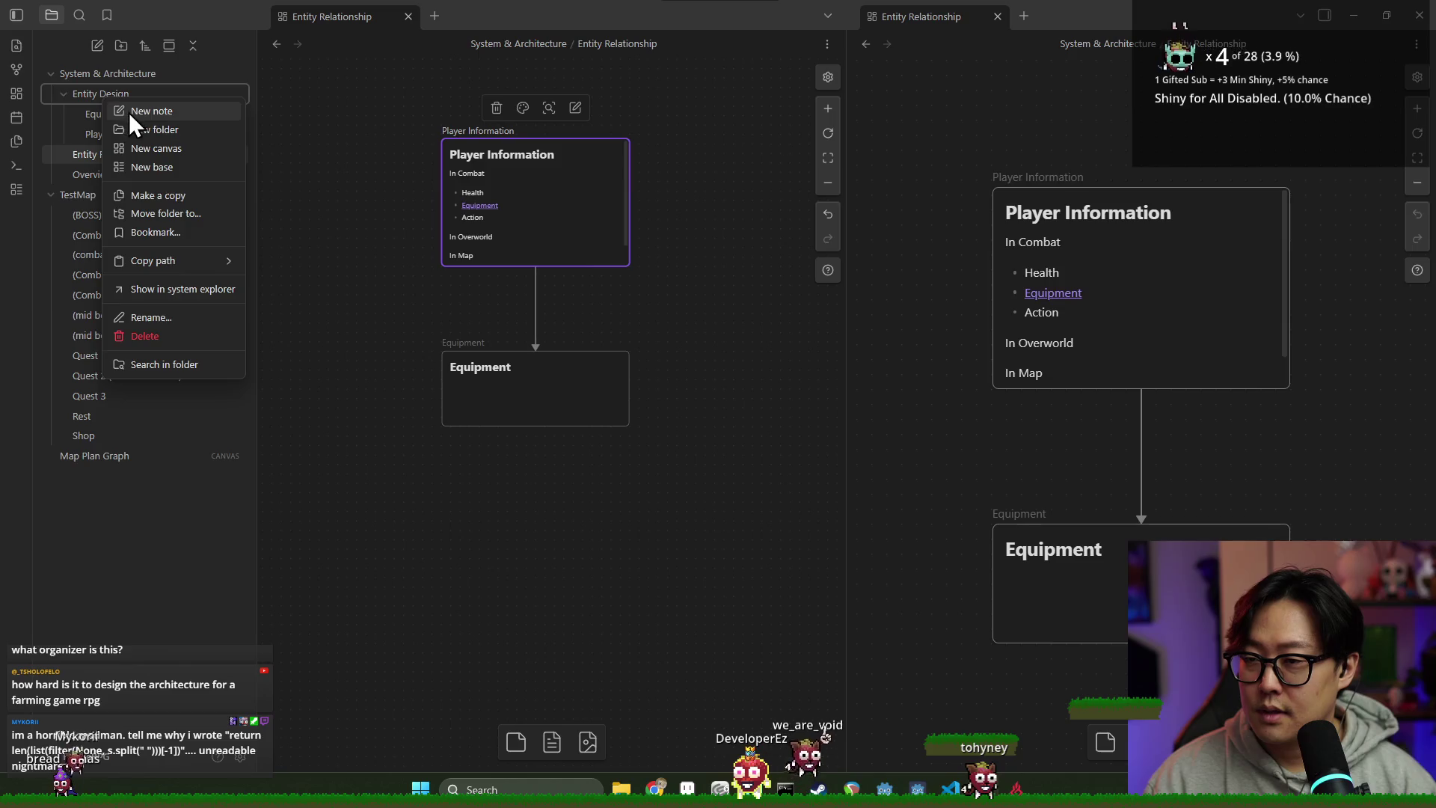
{"action": "left_click", "coordinate": [132, 111]}
{"action": "type", "text": "Action"}
{"action": "key", "text": "BackSpace"}
{"action": "key", "text": "BackSpace"}
{"action": "key", "text": "BackSpace"}
{"action": "key", "text": "BackSpace"}
{"action": "key", "text": "BackSpace"}
{"action": "type", "text": "Combat Action"}
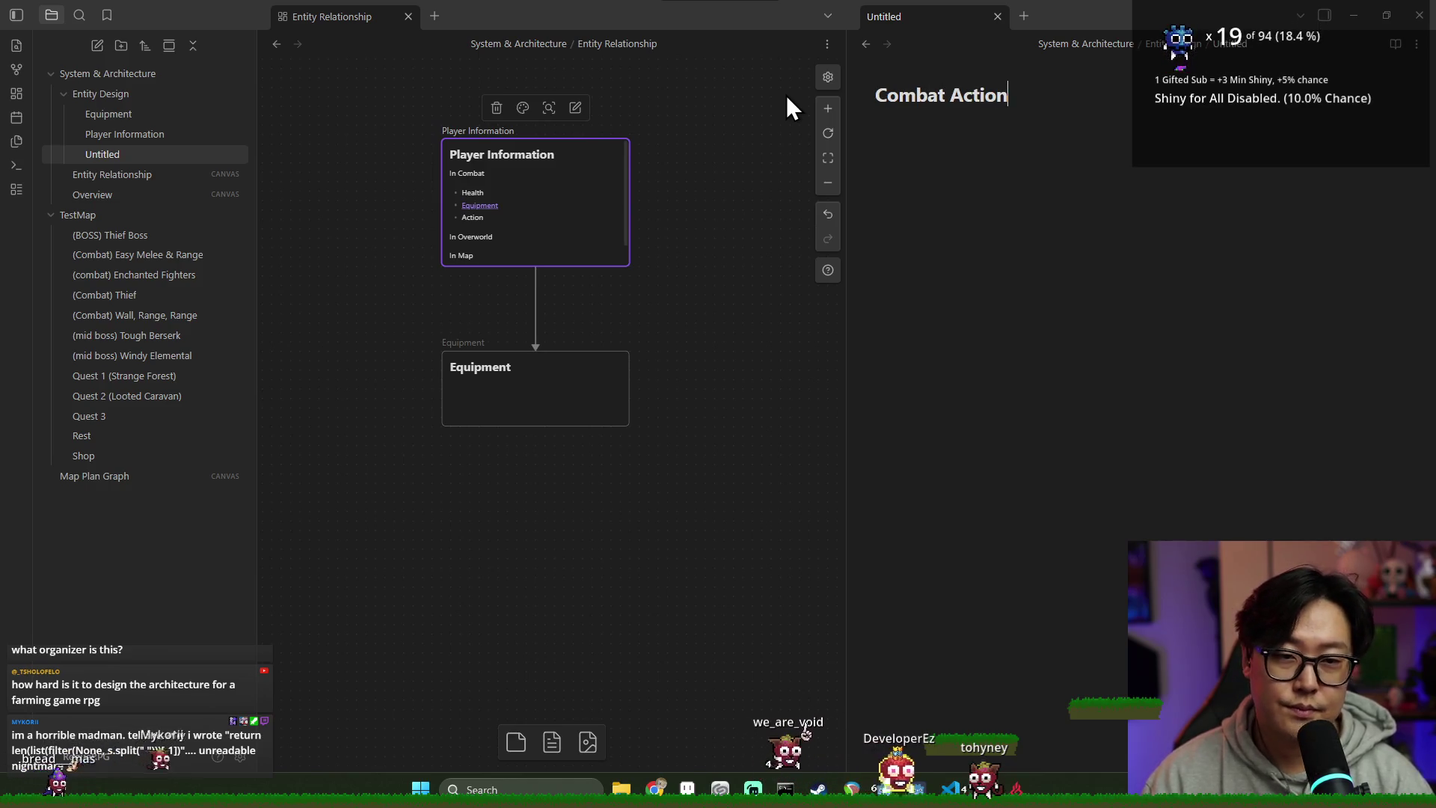
{"action": "key", "text": "Return"}
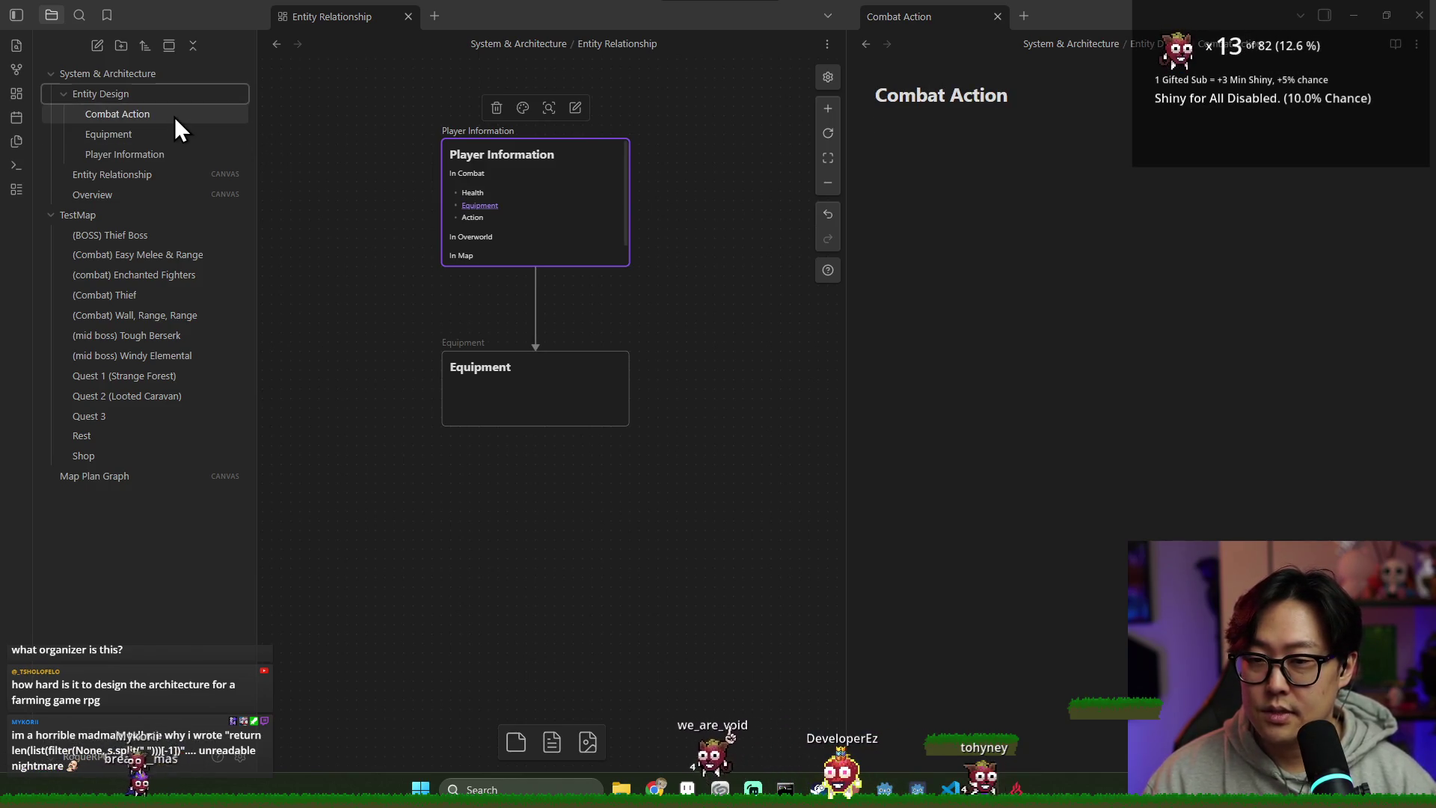
Step: Add Combat Action as a canvas card beside Equipment and shrink it
{"action": "left_click_drag", "start_coordinate": [173, 116], "coordinate": [534, 534]}
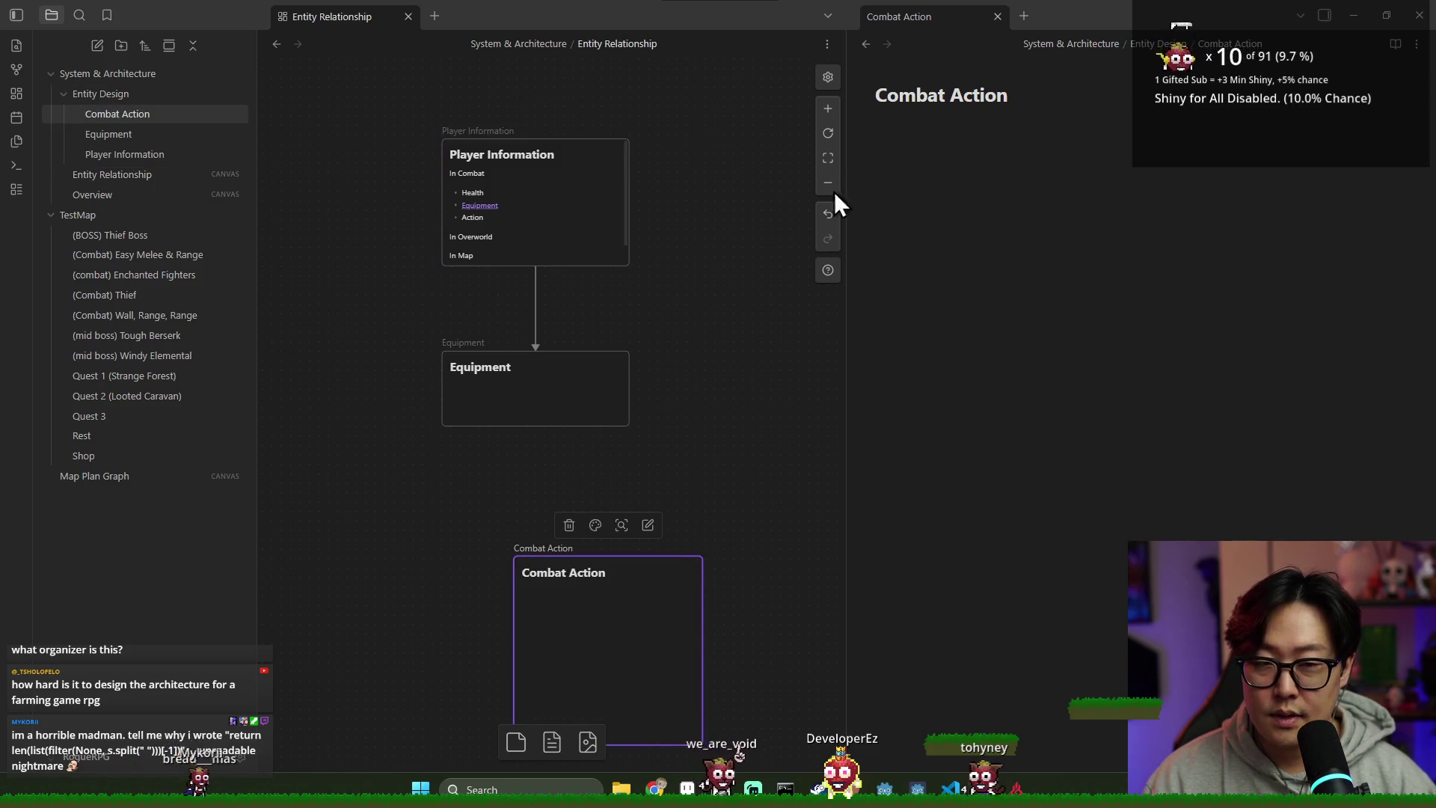
{"action": "scroll", "coordinate": [672, 419], "scroll_direction": "down", "scroll_amount": 3}
{"action": "scroll", "coordinate": [675, 339], "scroll_direction": "down", "scroll_amount": 2}
{"action": "mouse_move", "coordinate": [631, 477]}
{"action": "left_mouse_down"}
{"action": "mouse_move", "coordinate": [703, 379]}
{"action": "mouse_move", "coordinate": [724, 435]}
{"action": "left_mouse_up"}
{"action": "mouse_move", "coordinate": [523, 296]}
{"action": "left_mouse_down"}
{"action": "mouse_move", "coordinate": [464, 289]}
{"action": "mouse_move", "coordinate": [439, 311]}
{"action": "left_mouse_up"}
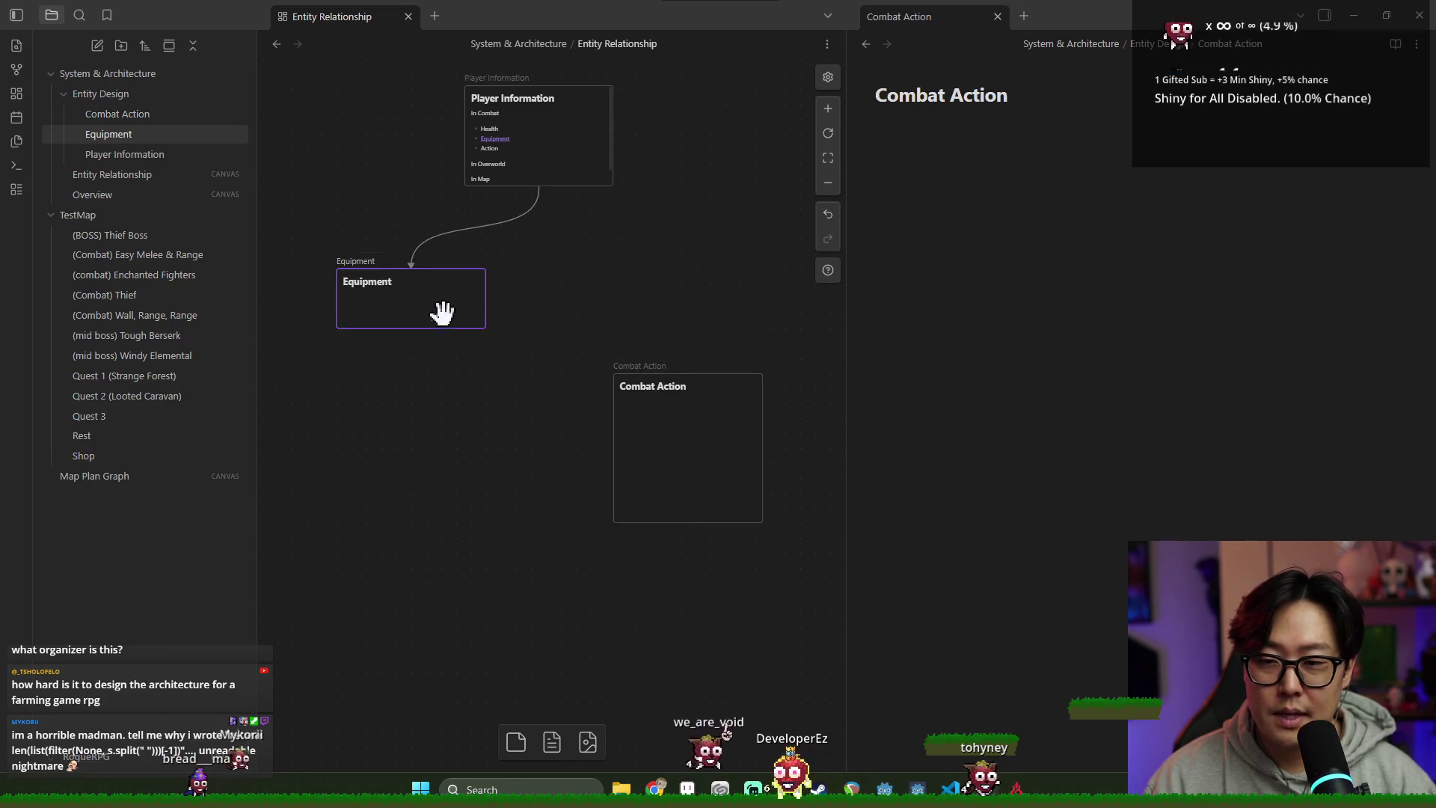
{"action": "left_click_drag", "start_coordinate": [694, 466], "coordinate": [641, 394]}
{"action": "mouse_move", "coordinate": [561, 300]}
{"action": "left_mouse_down"}
{"action": "mouse_move", "coordinate": [626, 381]}
{"action": "mouse_move", "coordinate": [613, 359]}
{"action": "mouse_move", "coordinate": [641, 359]}
{"action": "mouse_move", "coordinate": [661, 436]}
{"action": "mouse_move", "coordinate": [689, 394]}
{"action": "left_mouse_up"}
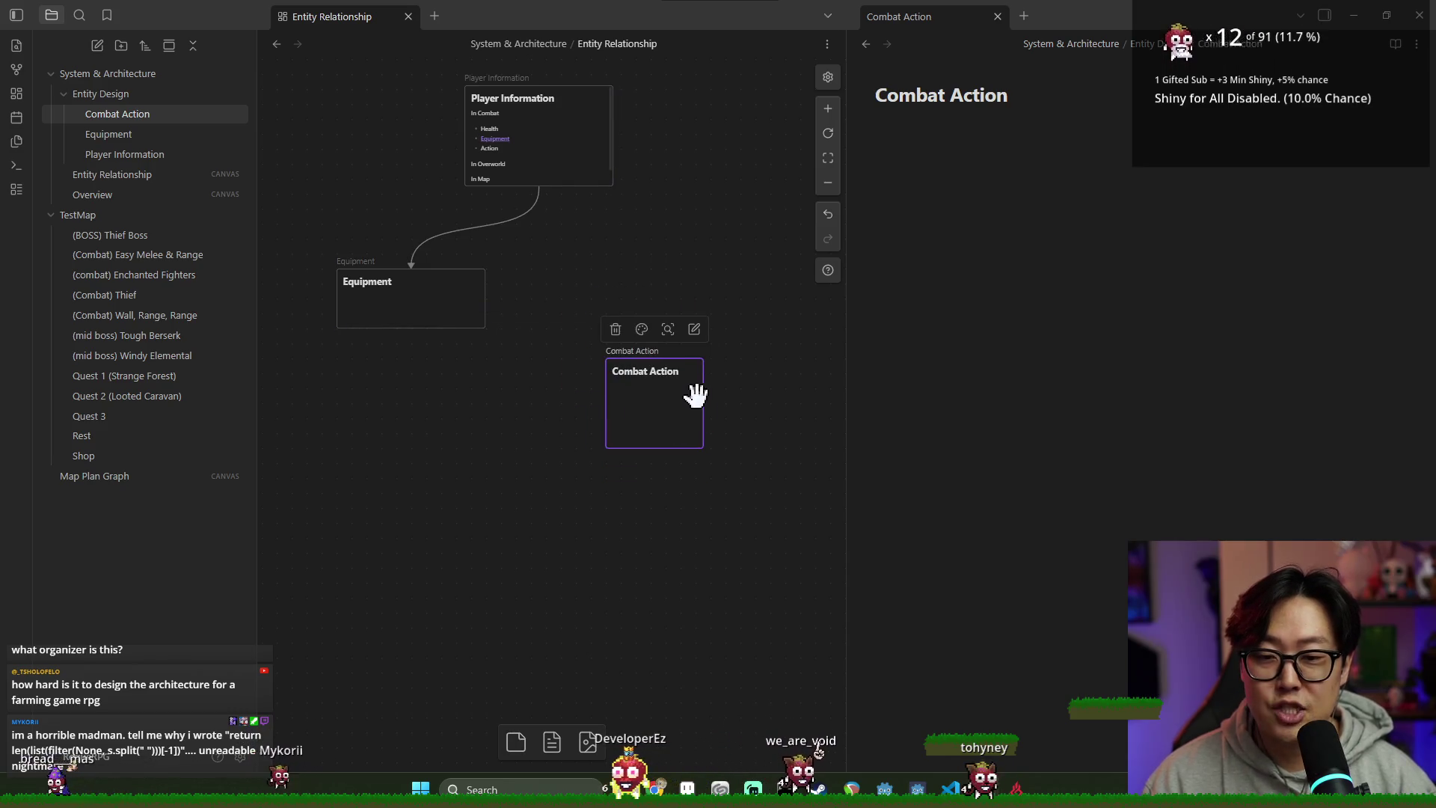
Step: Widen the canvas, stack Player Information directly above Equipment, and move Combat Action down-right
{"action": "left_click_drag", "start_coordinate": [846, 279], "coordinate": [970, 285]}
{"action": "mouse_move", "coordinate": [470, 326]}
{"action": "left_mouse_down"}
{"action": "mouse_move", "coordinate": [490, 292]}
{"action": "mouse_move", "coordinate": [486, 356]}
{"action": "left_mouse_up"}
{"action": "mouse_move", "coordinate": [608, 165]}
{"action": "left_mouse_down"}
{"action": "mouse_move", "coordinate": [554, 150]}
{"action": "mouse_move", "coordinate": [487, 172]}
{"action": "left_mouse_up"}
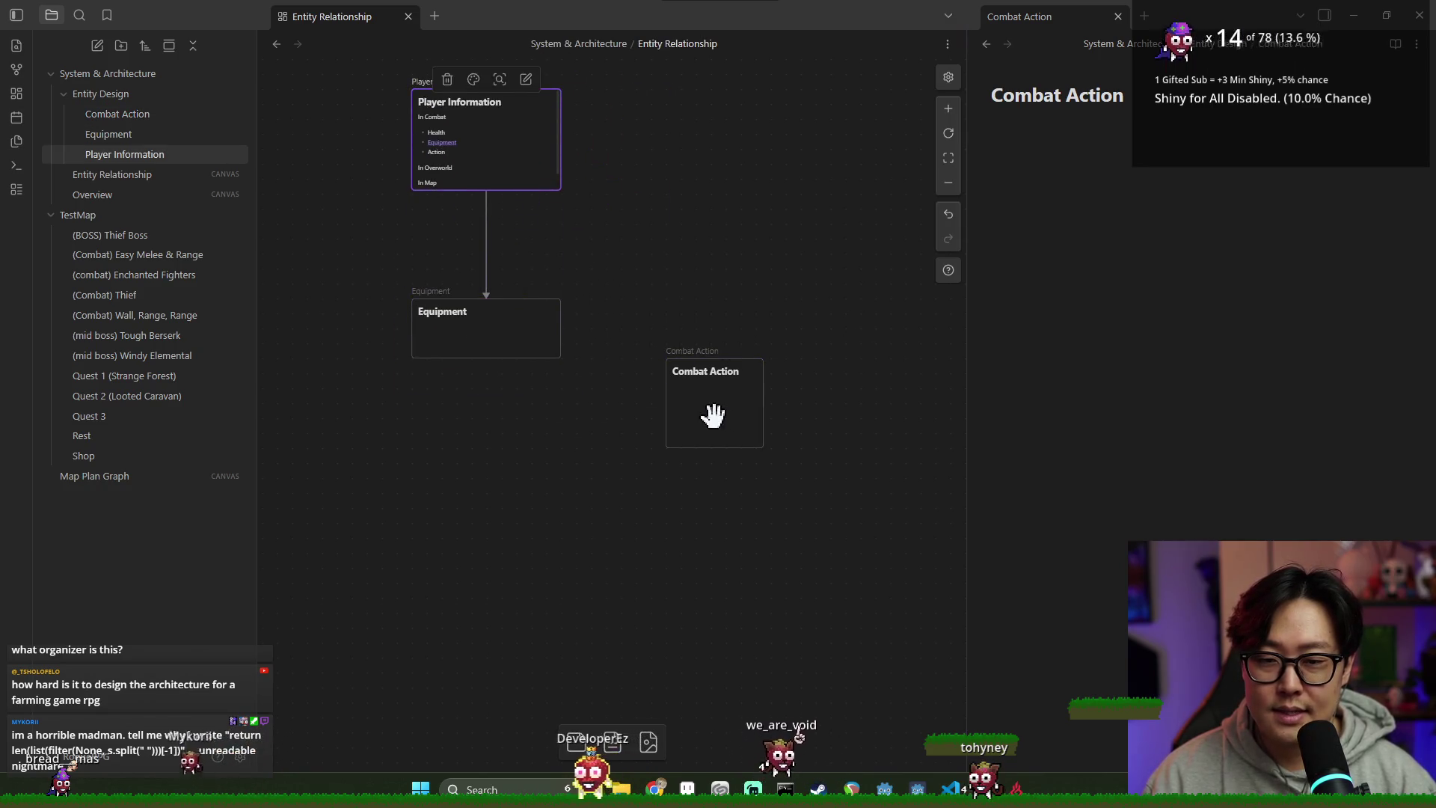
{"action": "mouse_move", "coordinate": [718, 413]}
{"action": "left_mouse_down"}
{"action": "mouse_move", "coordinate": [721, 381]}
{"action": "mouse_move", "coordinate": [703, 456]}
{"action": "mouse_move", "coordinate": [727, 357]}
{"action": "mouse_move", "coordinate": [712, 477]}
{"action": "left_mouse_up"}
{"action": "right_click", "coordinate": [126, 100]}
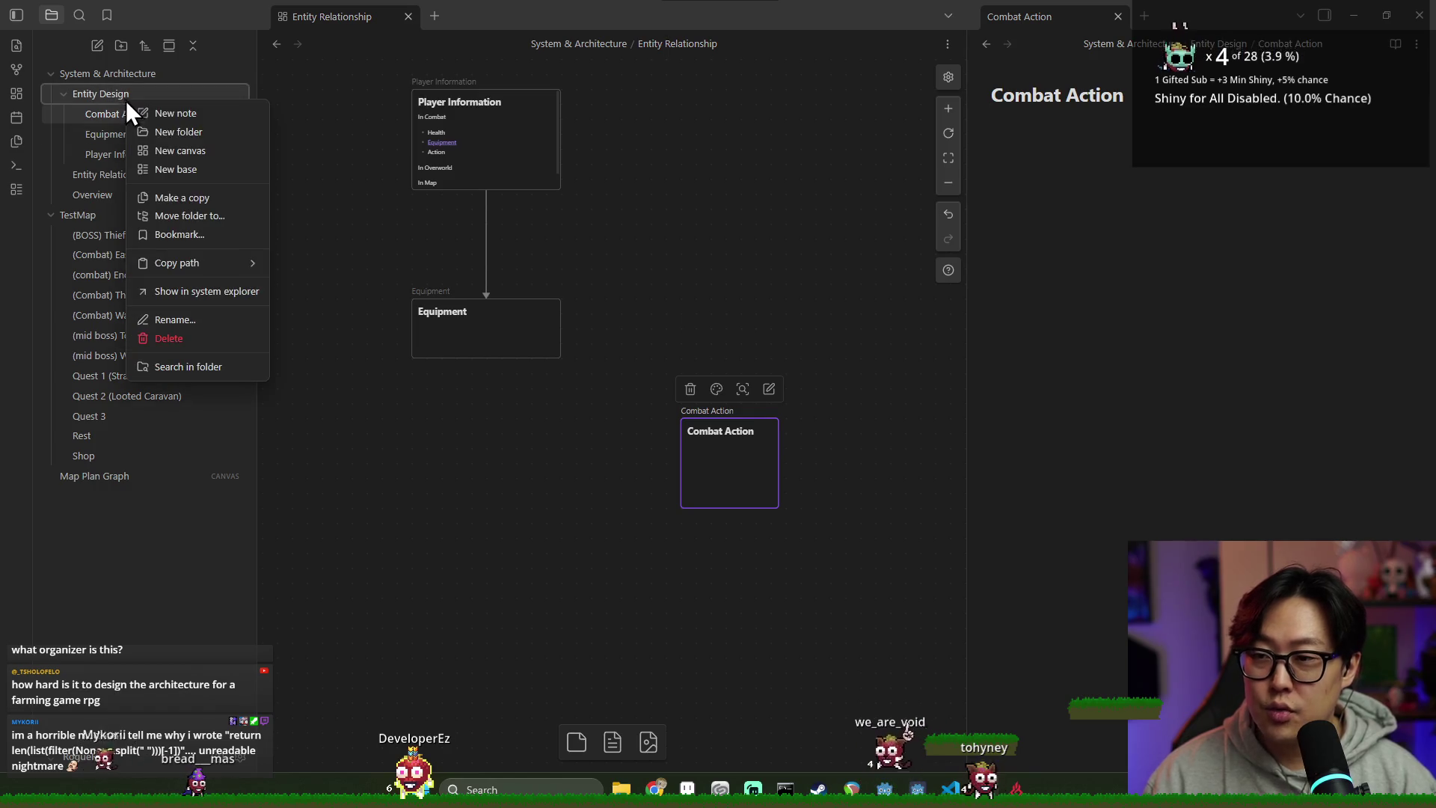
Step: Create a new Untitled note in Entity Design and rearrange the open tabs, closing Combat Action
{"action": "left_click", "coordinate": [162, 114]}
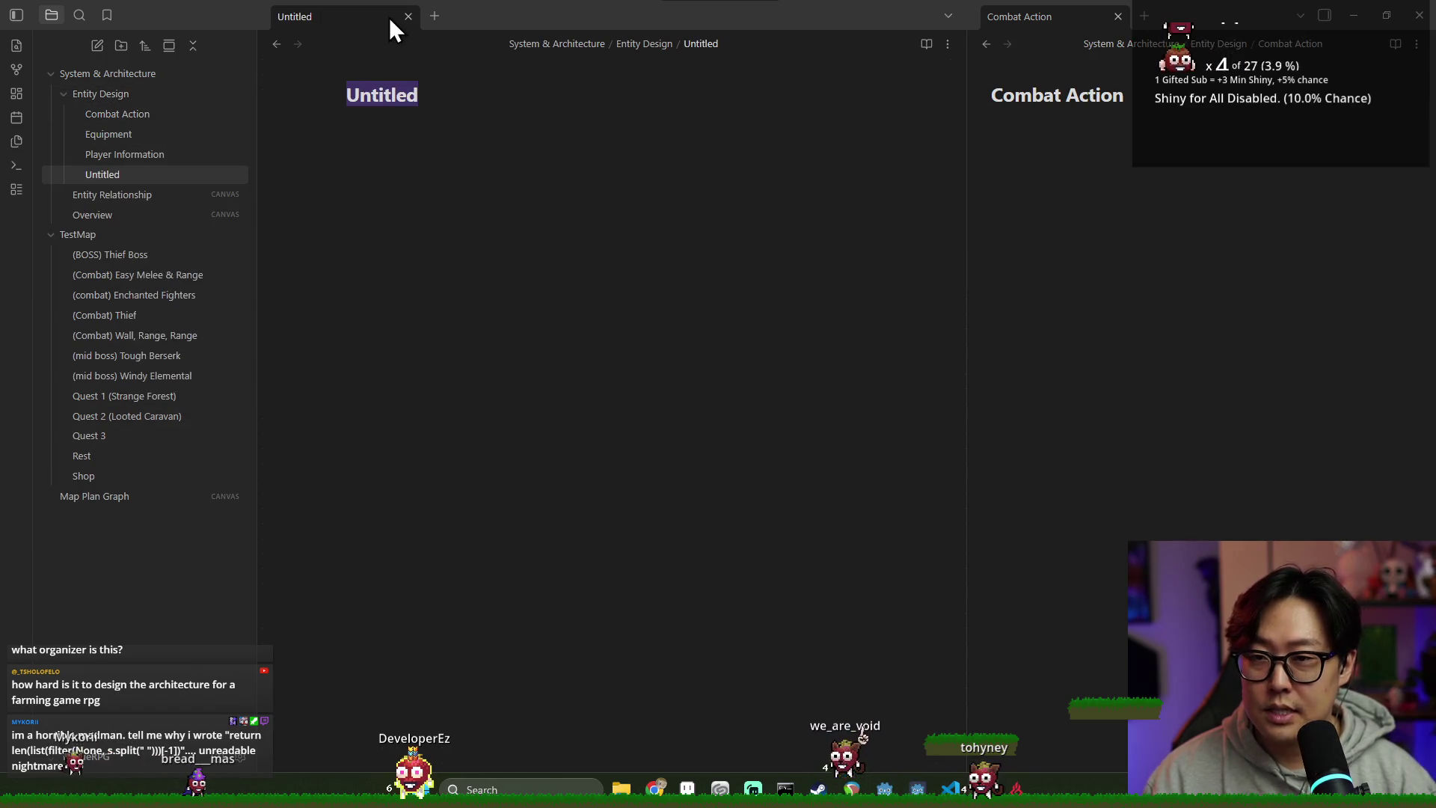
{"action": "left_click_drag", "start_coordinate": [733, 51], "coordinate": [1156, 17]}
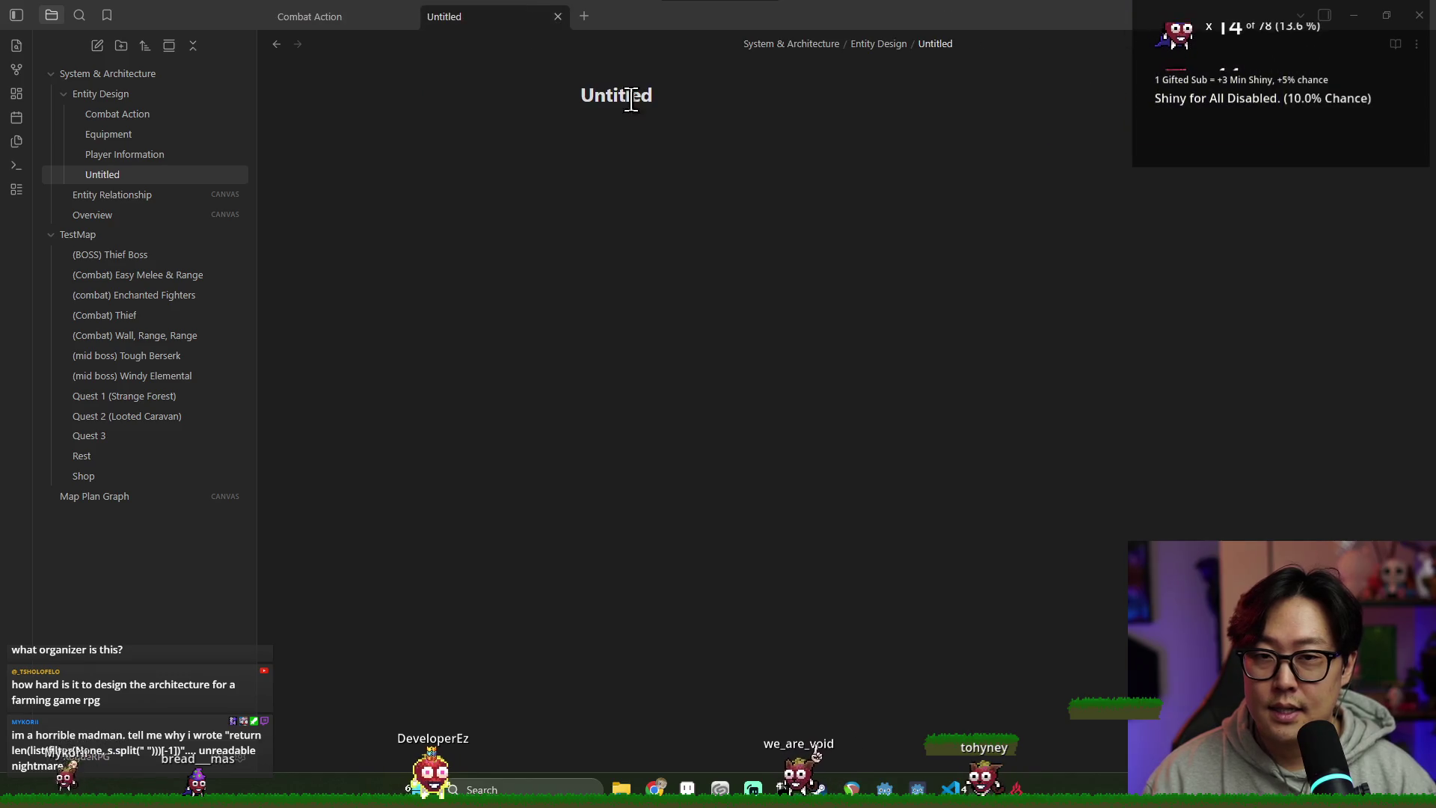
{"action": "left_click", "coordinate": [181, 194]}
{"action": "left_click_drag", "start_coordinate": [349, 24], "coordinate": [537, 21]}
{"action": "left_click", "coordinate": [557, 15]}
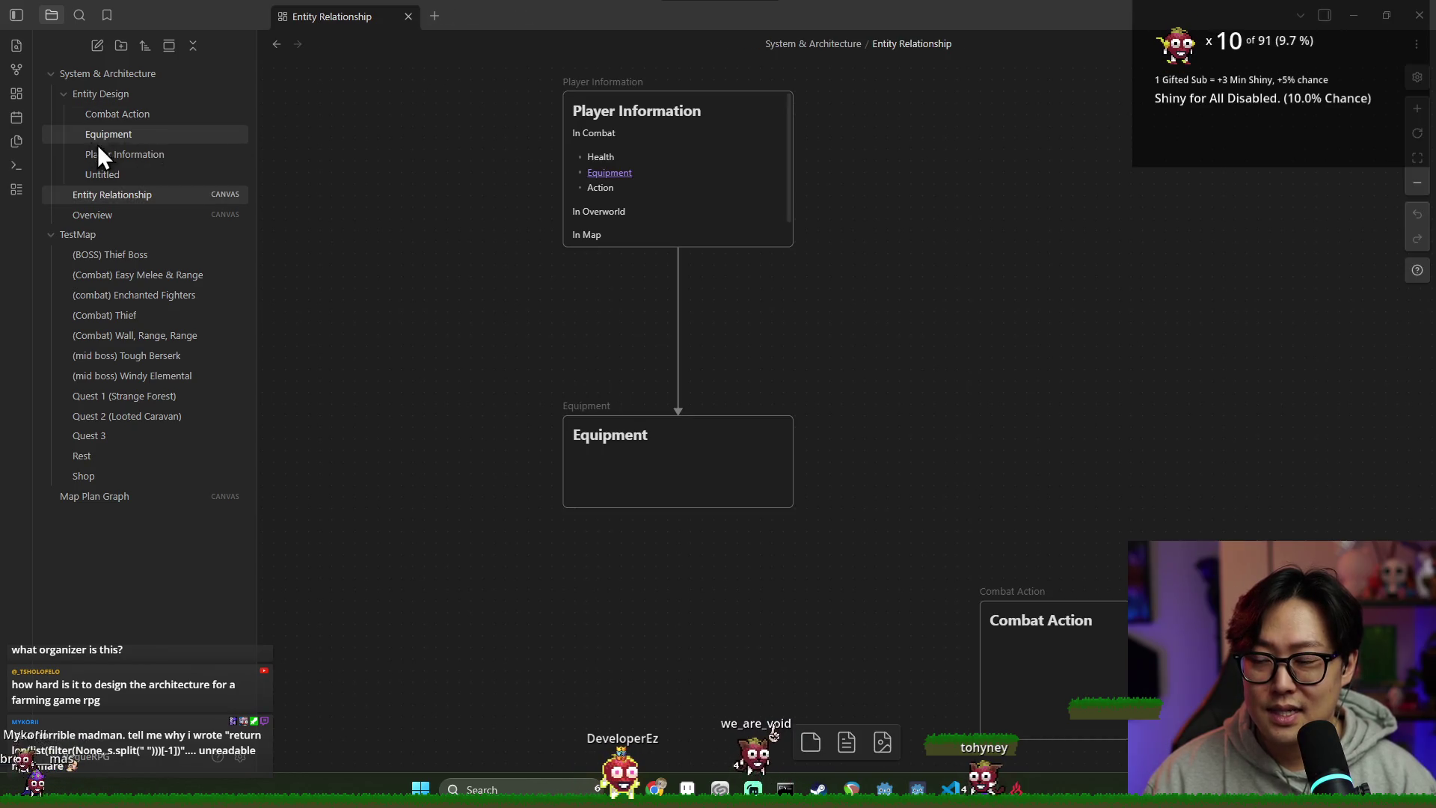
Step: Open Combat Action in a side-by-side split with the Entity Relationship canvas
{"action": "left_click", "coordinate": [141, 174]}
{"action": "right_click", "coordinate": [144, 178]}
{"action": "left_click", "coordinate": [123, 112]}
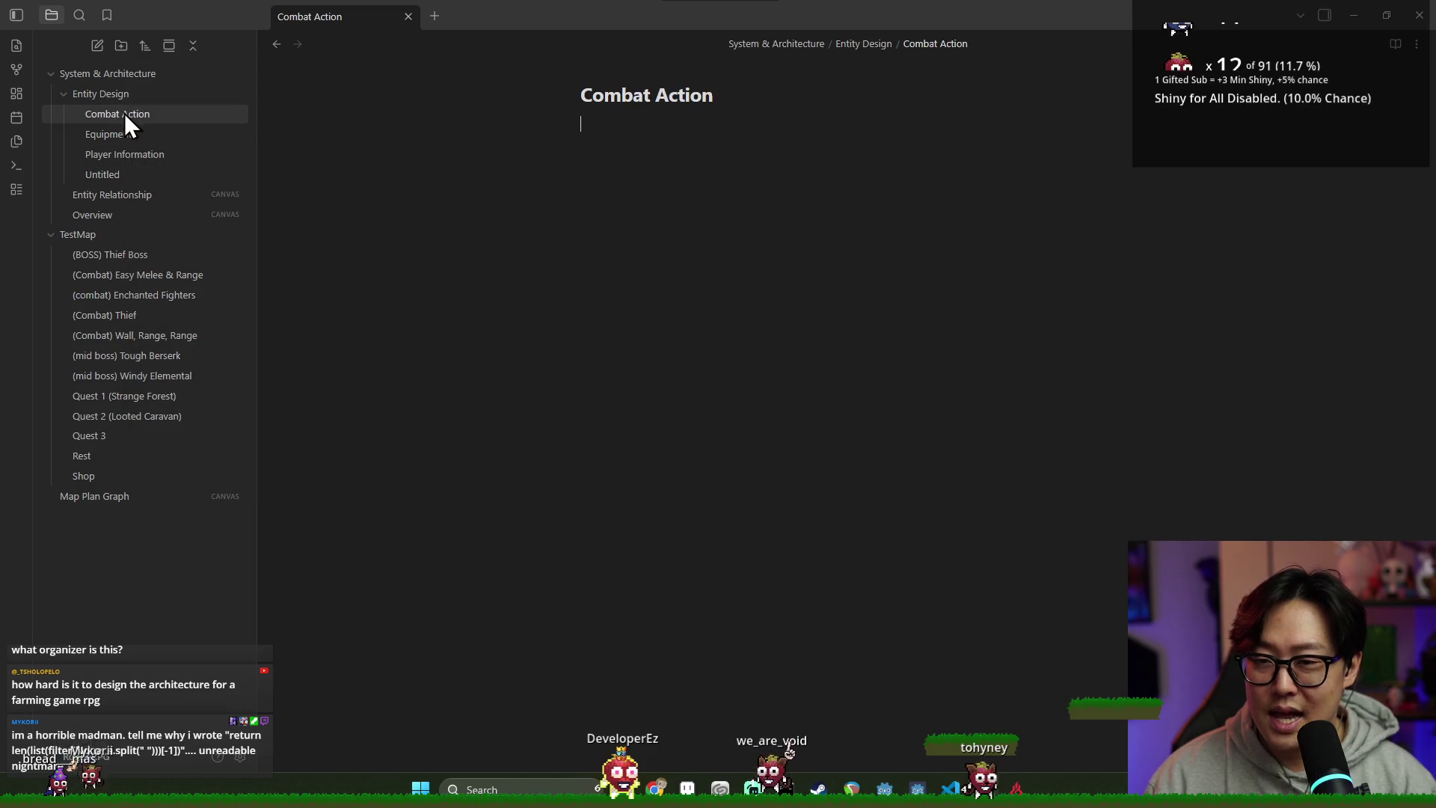
{"action": "right_click", "coordinate": [126, 115]}
{"action": "left_click", "coordinate": [187, 150]}
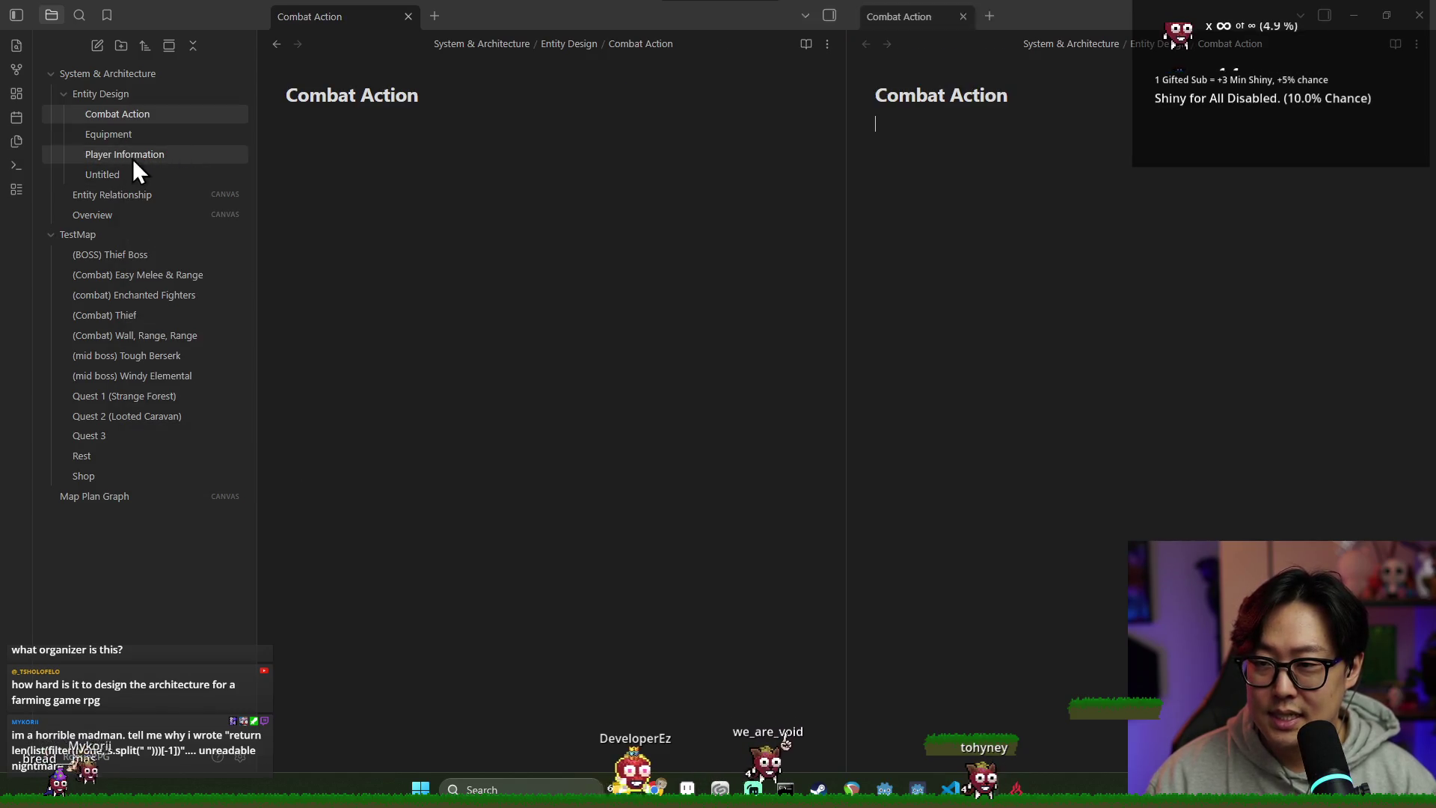
{"action": "left_click", "coordinate": [124, 196]}
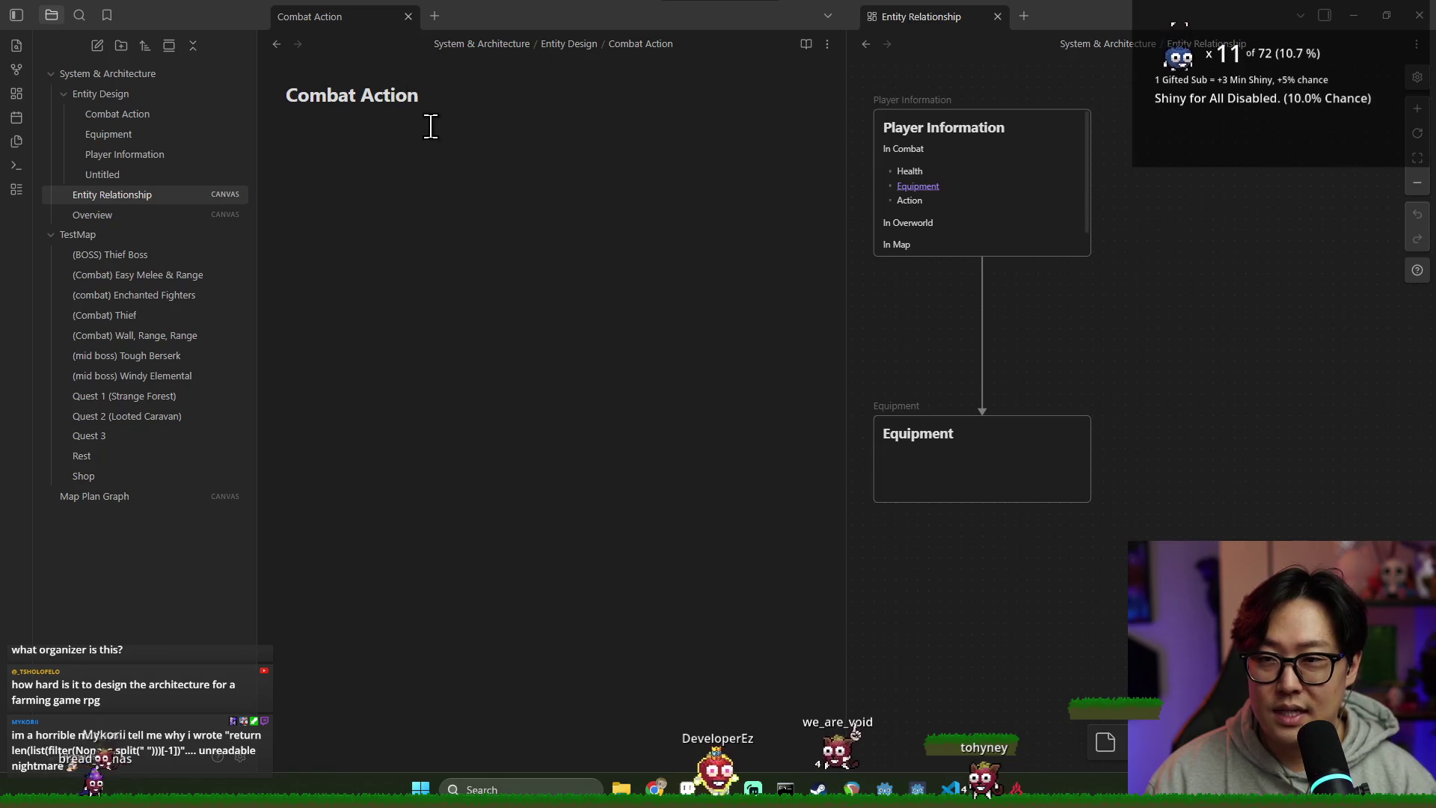
{"action": "left_click", "coordinate": [509, 171]}
{"action": "left_click", "coordinate": [917, 21]}
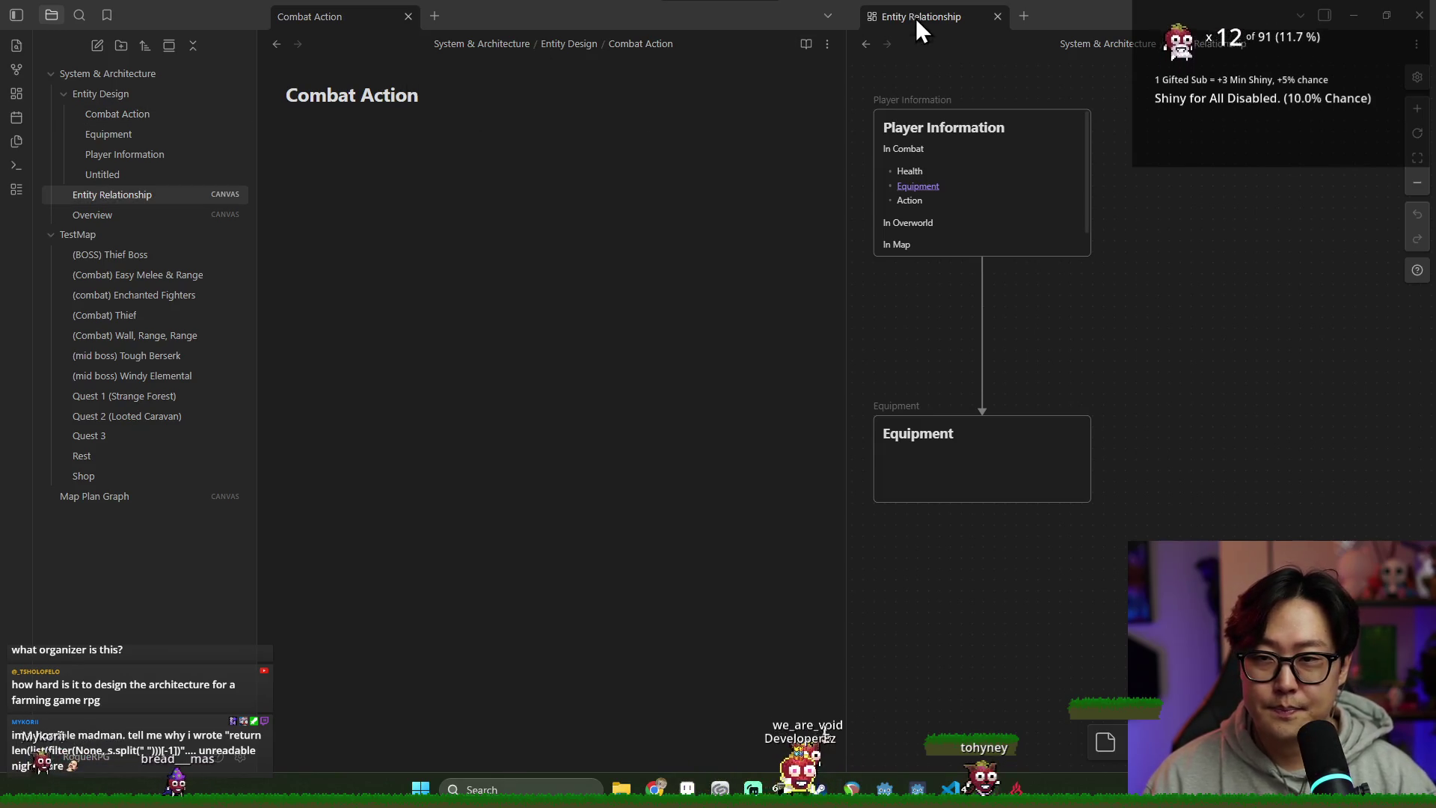
{"action": "left_click", "coordinate": [547, 195]}
Step: Move the Combat Action card above Player Information on the canvas
{"action": "scroll", "coordinate": [1122, 441], "scroll_direction": "down", "scroll_amount": 5}
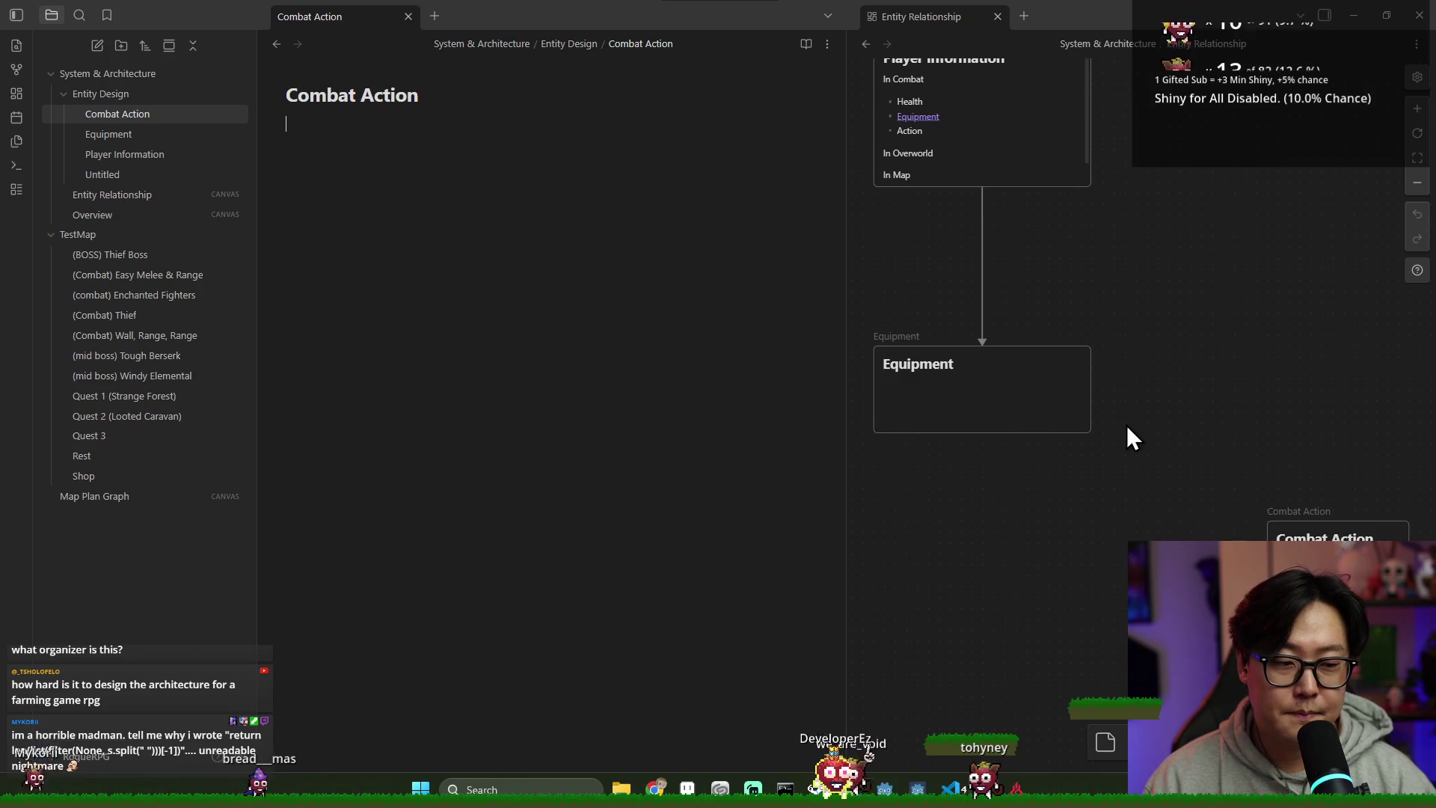
{"action": "scroll", "coordinate": [1160, 424], "scroll_direction": "up", "scroll_amount": 2}
{"action": "left_click_drag", "start_coordinate": [1228, 426], "coordinate": [1126, 441]}
{"action": "mouse_move", "coordinate": [1100, 513]}
{"action": "left_mouse_down"}
{"action": "mouse_move", "coordinate": [1112, 250]}
{"action": "mouse_move", "coordinate": [1064, 199]}
{"action": "left_mouse_up"}
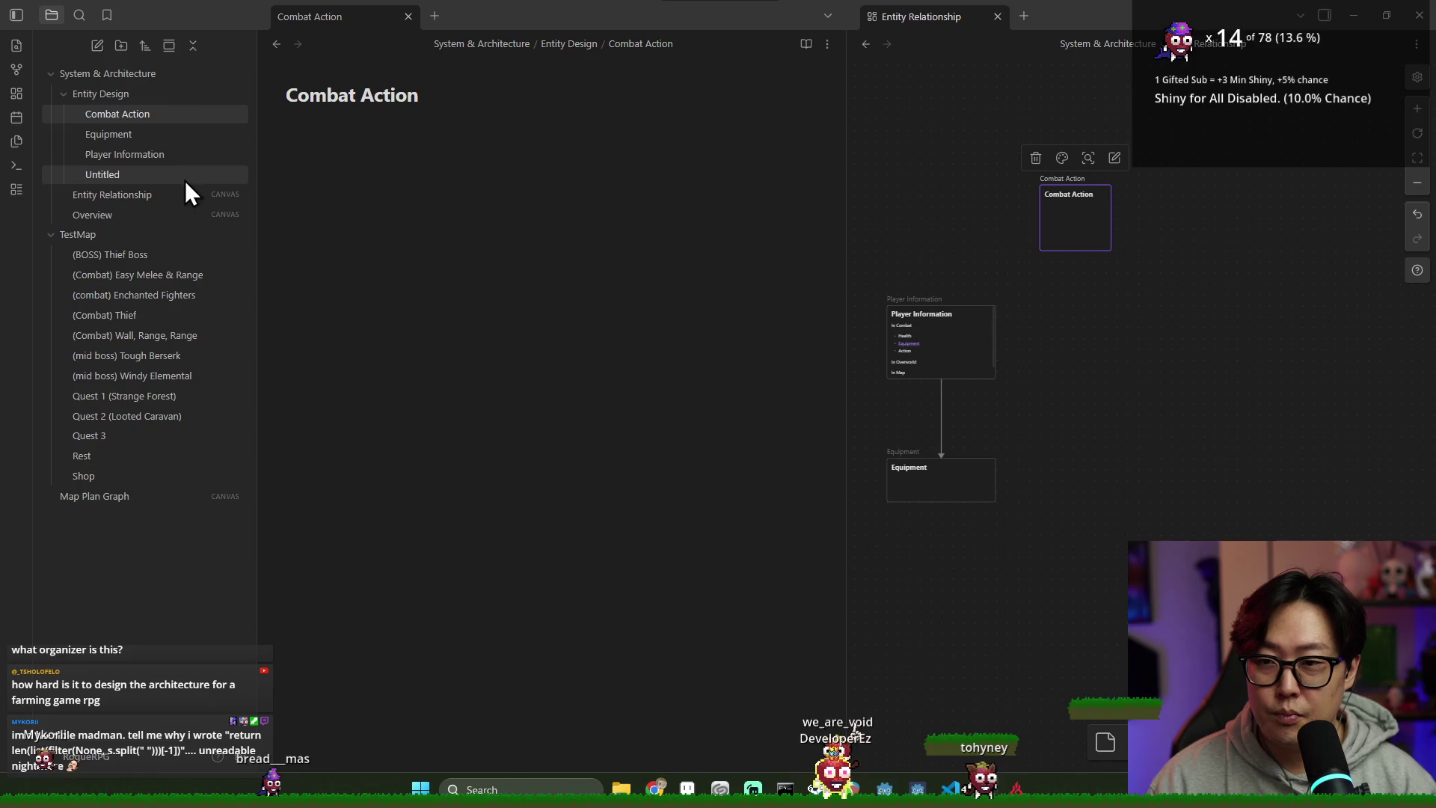
Step: Open the blank Untitled note alongside the Entity Relationship canvas
{"action": "left_click", "coordinate": [128, 177]}
{"action": "left_click", "coordinate": [442, 128]}
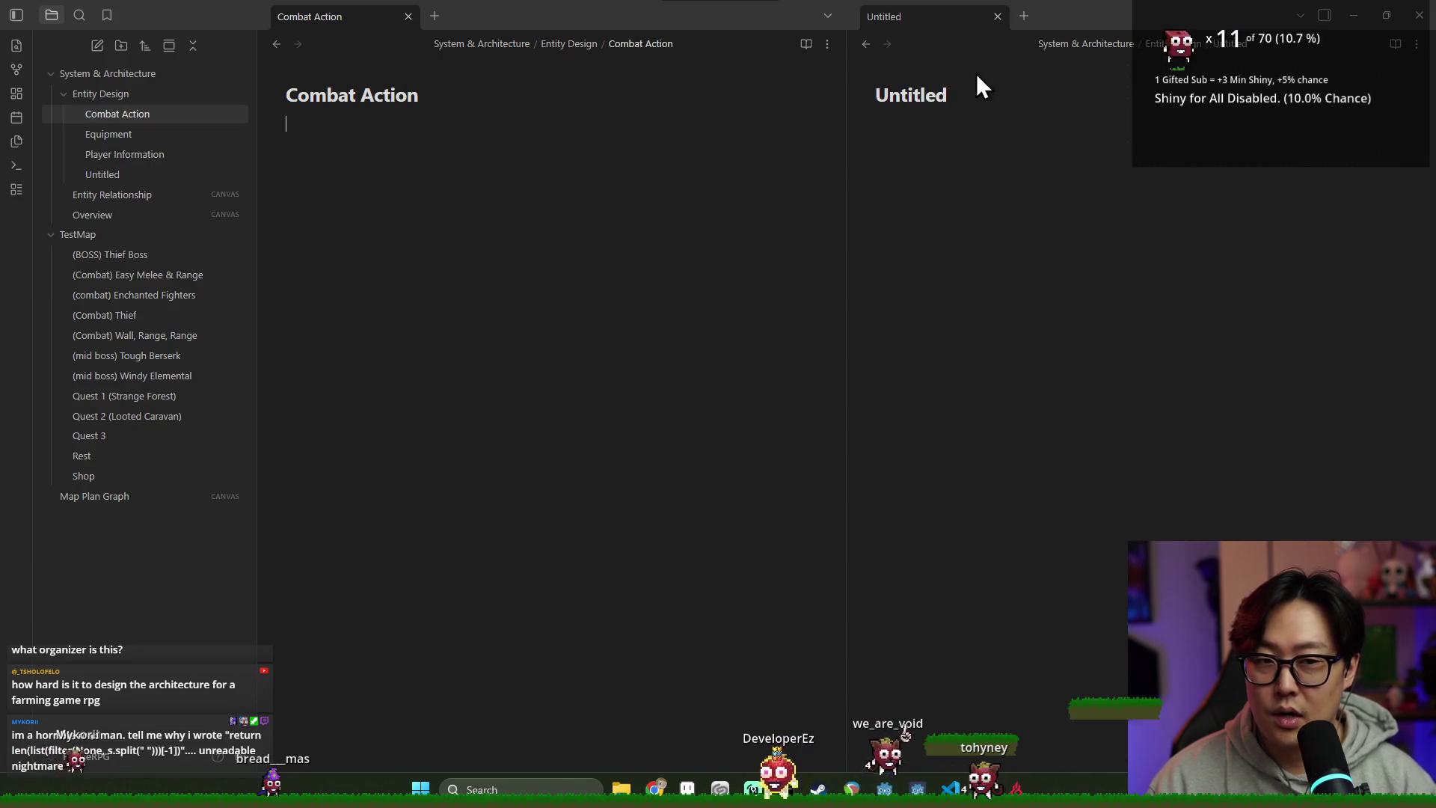
{"action": "left_click", "coordinate": [983, 149]}
{"action": "left_click", "coordinate": [134, 196]}
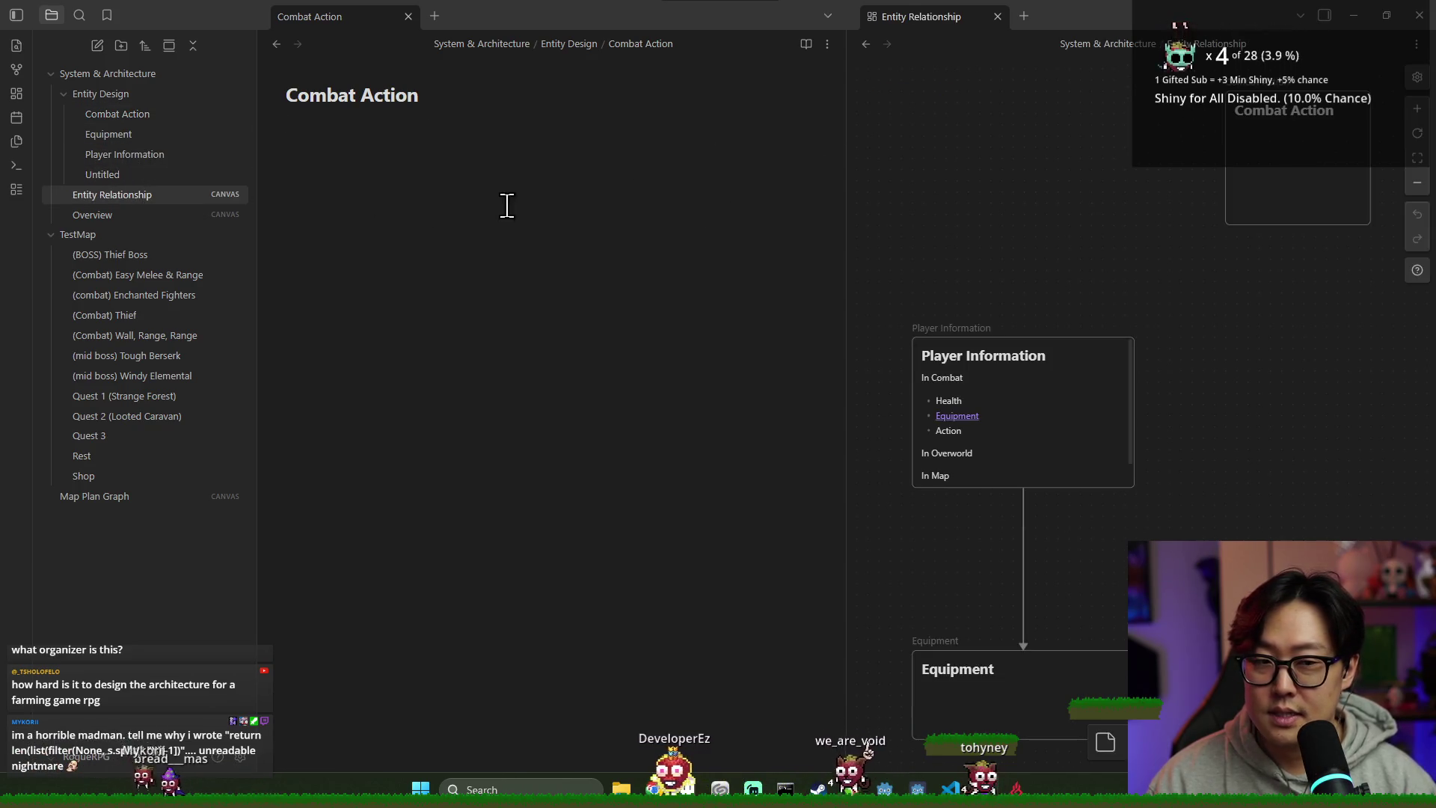
{"action": "left_click", "coordinate": [124, 172]}
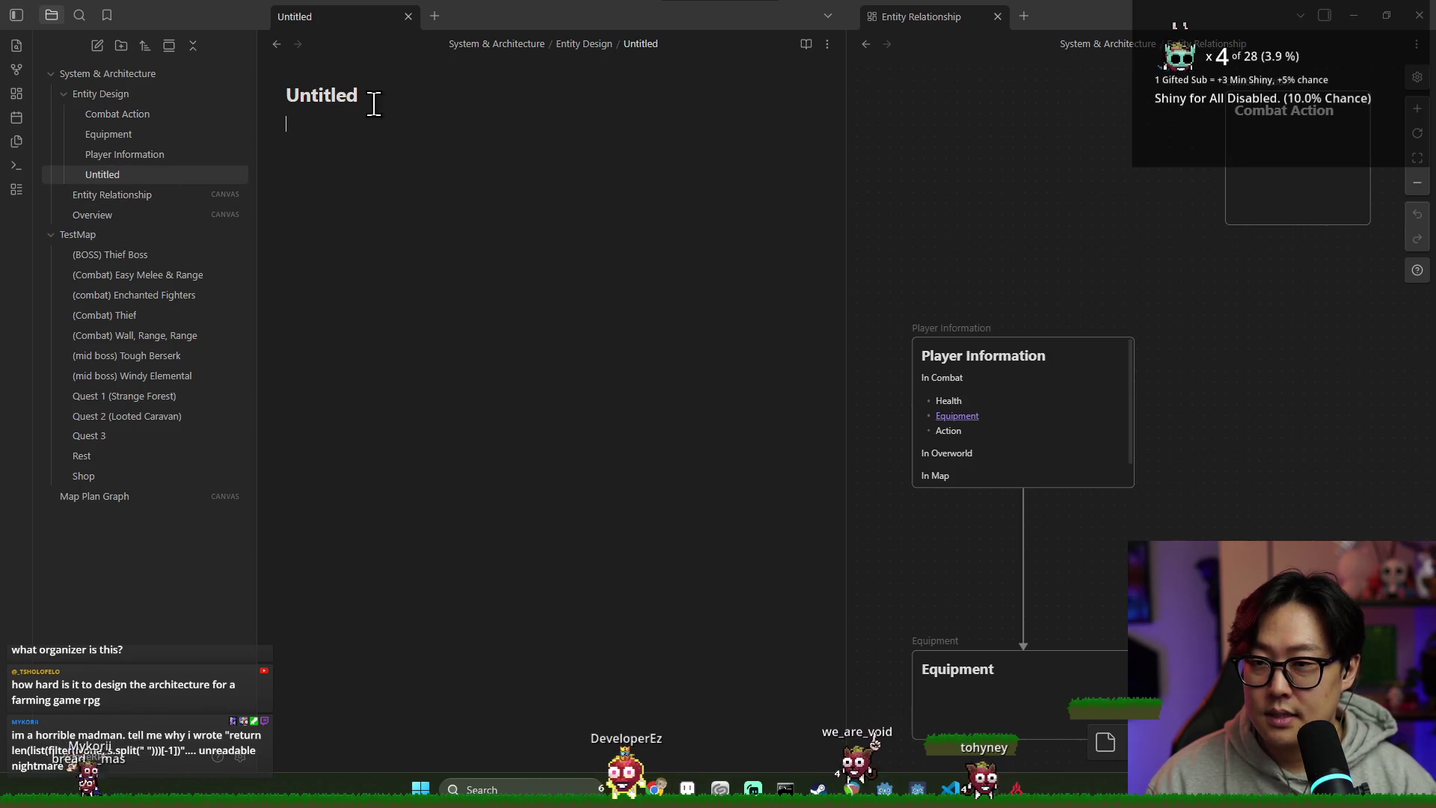
Step: Title the Untitled note 'Action Eligibility Checker' and place the cursor on its first body line
{"action": "type", "text": "Action eligi"}
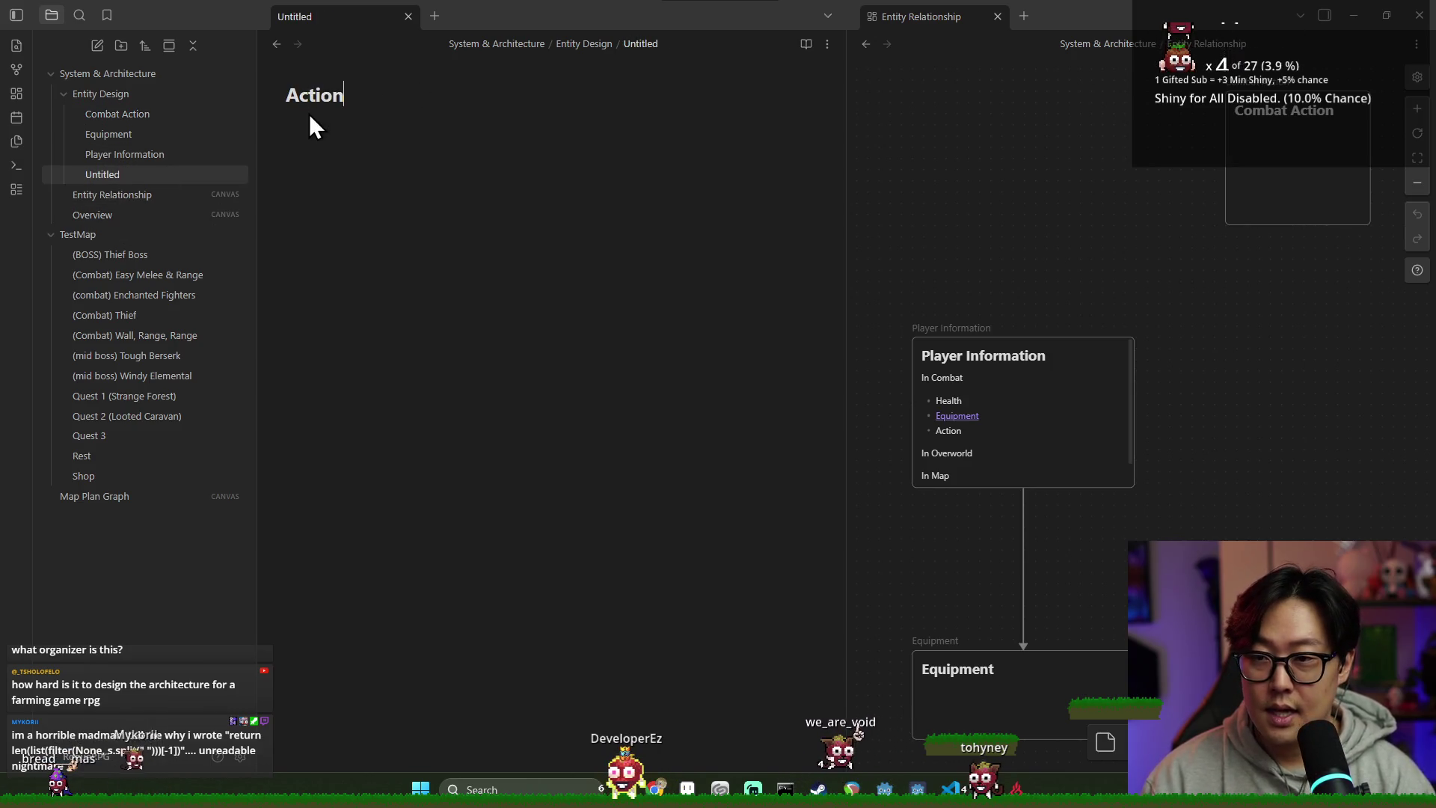
{"action": "key", "text": "BackSpace"}
{"action": "key", "text": "BackSpace"}
{"action": "key", "text": "BackSpace"}
{"action": "type", "text": "Eligibility chec"}
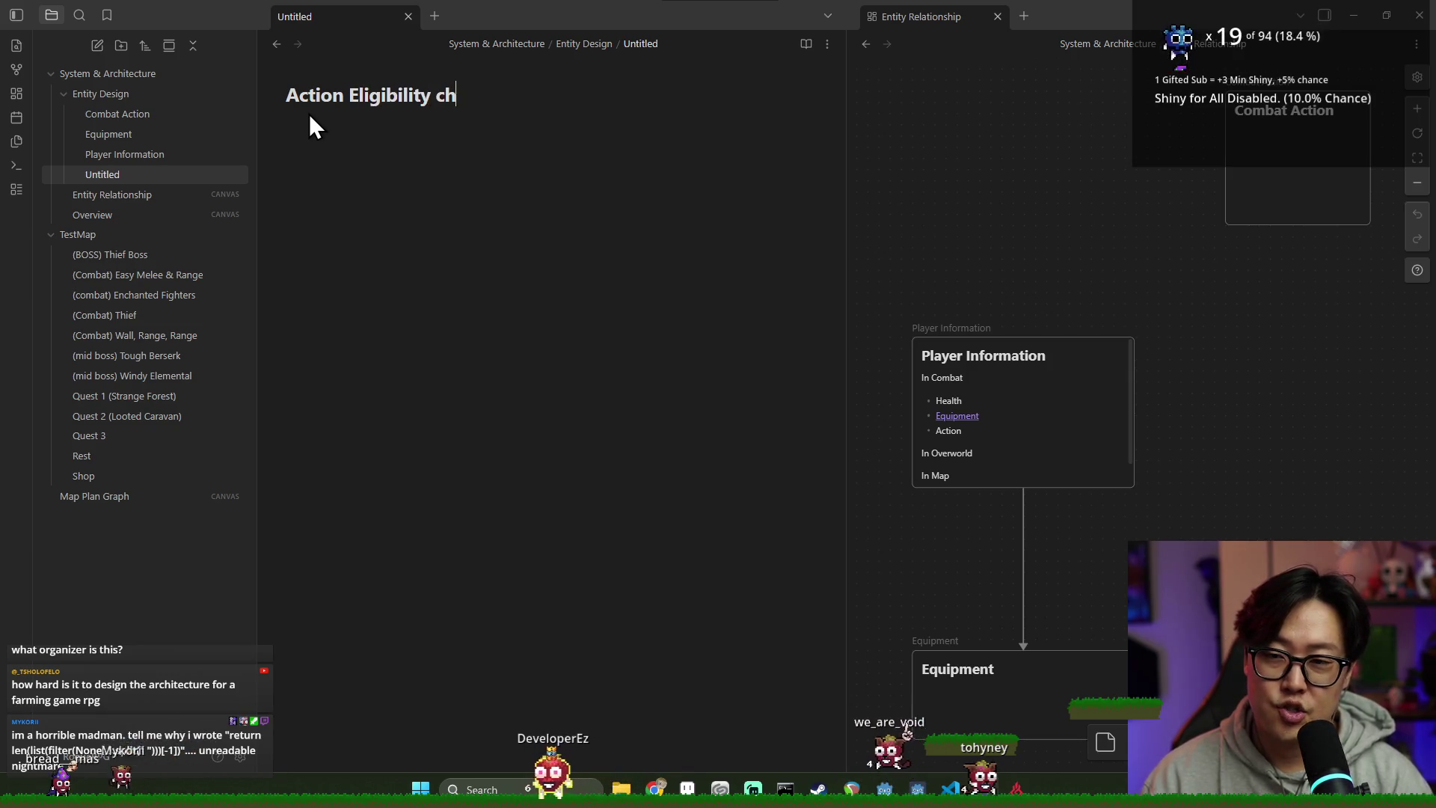
{"action": "key", "text": "BackSpace"}
{"action": "key", "text": "BackSpace"}
{"action": "key", "text": "BackSpace"}
{"action": "type", "text": "Checker"}
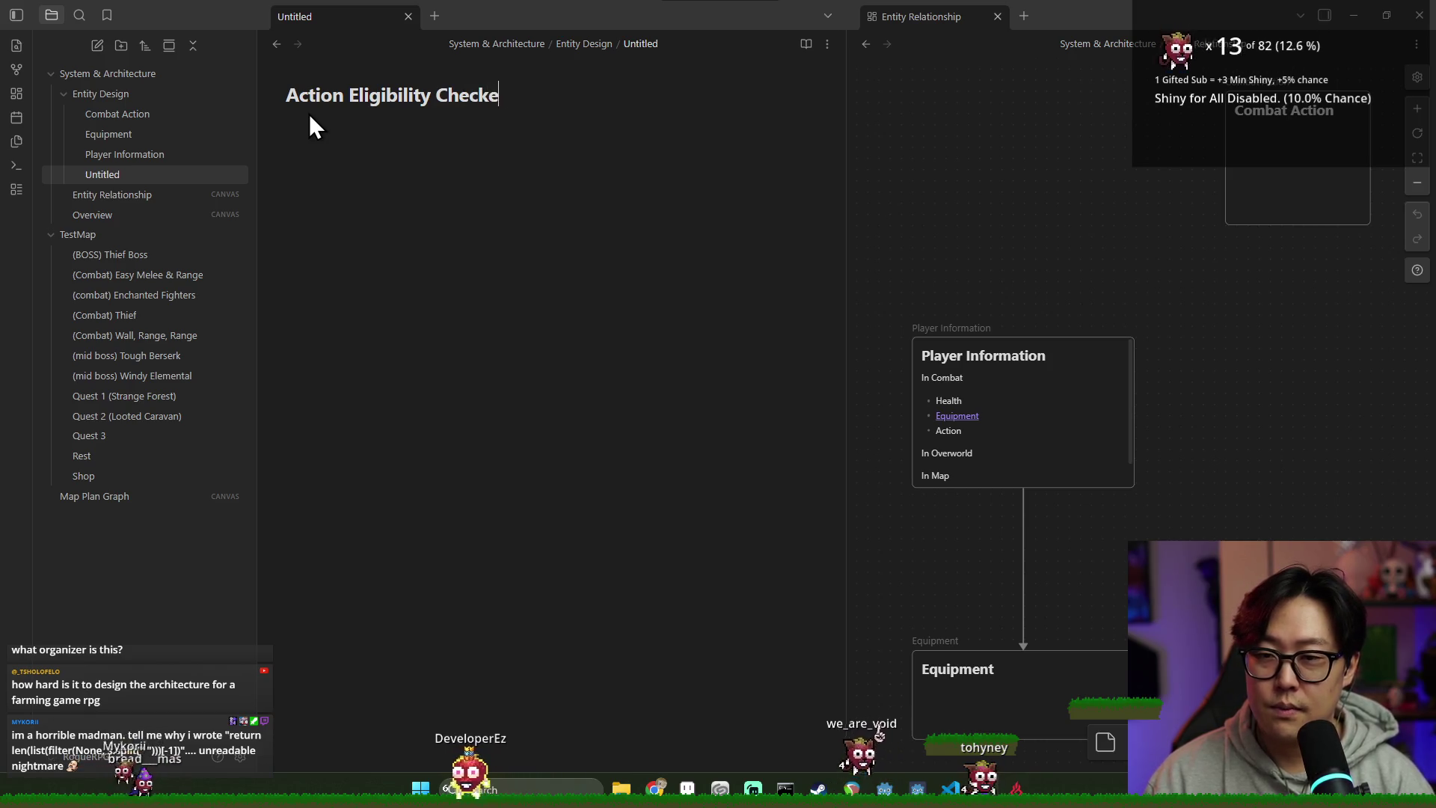
{"action": "scroll", "coordinate": [1018, 312], "scroll_direction": "down", "scroll_amount": 2}
{"action": "scroll", "coordinate": [1084, 334], "scroll_direction": "up", "scroll_amount": 2}
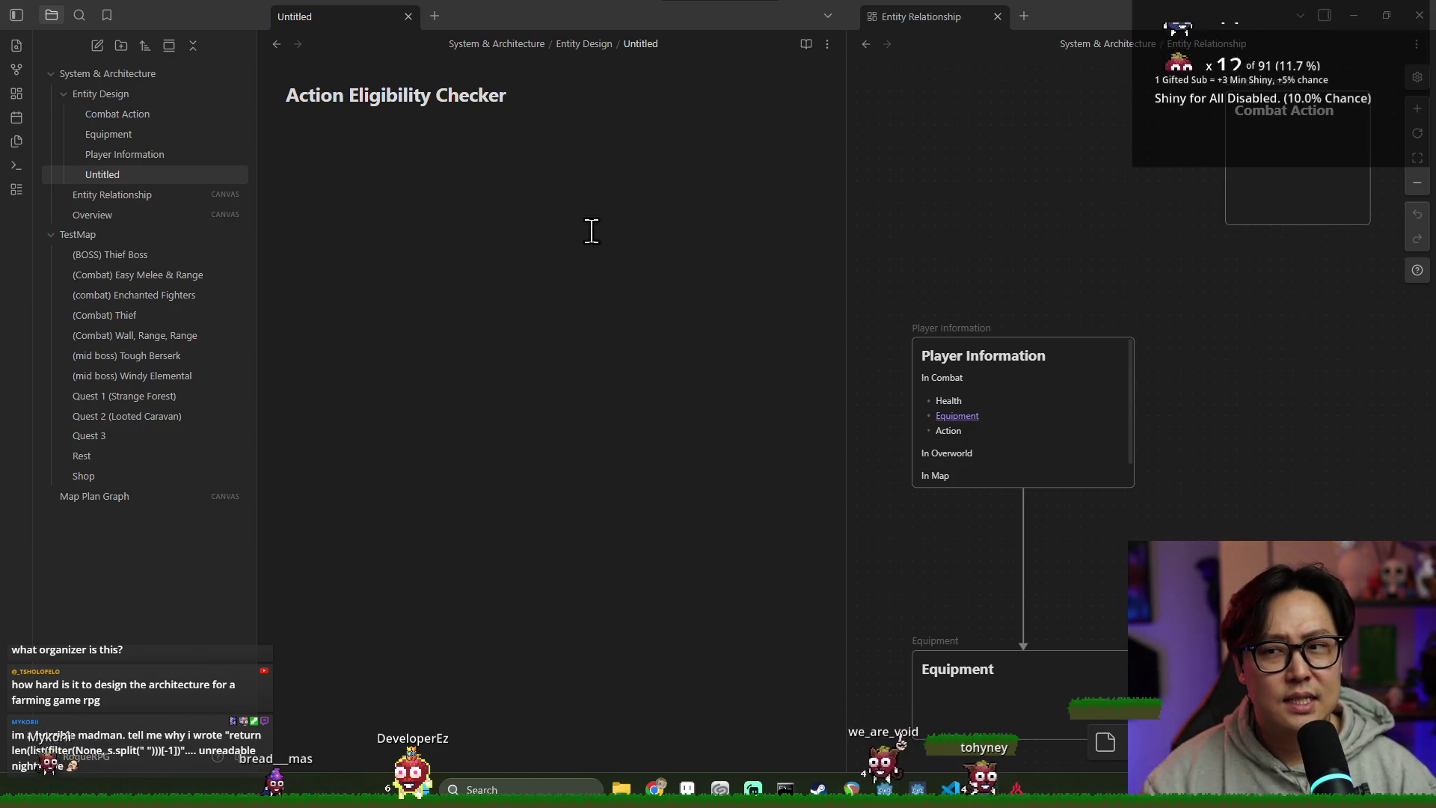
{"action": "key", "text": "Return"}
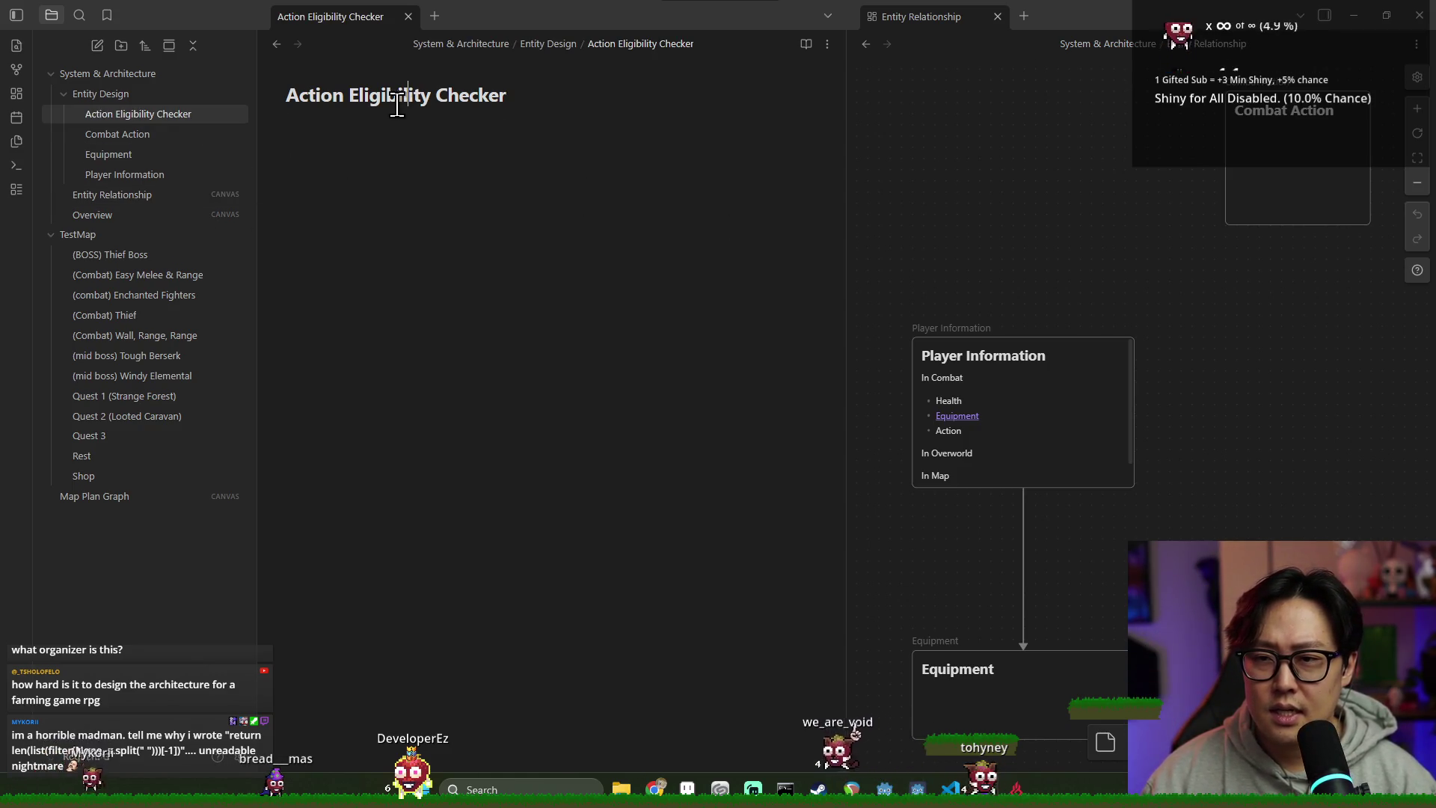
{"action": "mouse_move", "coordinate": [288, 97]}
{"action": "left_mouse_down"}
{"action": "mouse_move", "coordinate": [605, 141]}
{"action": "mouse_move", "coordinate": [280, 101]}
{"action": "left_mouse_up"}
{"action": "left_click", "coordinate": [566, 100]}
{"action": "left_click", "coordinate": [280, 100]}
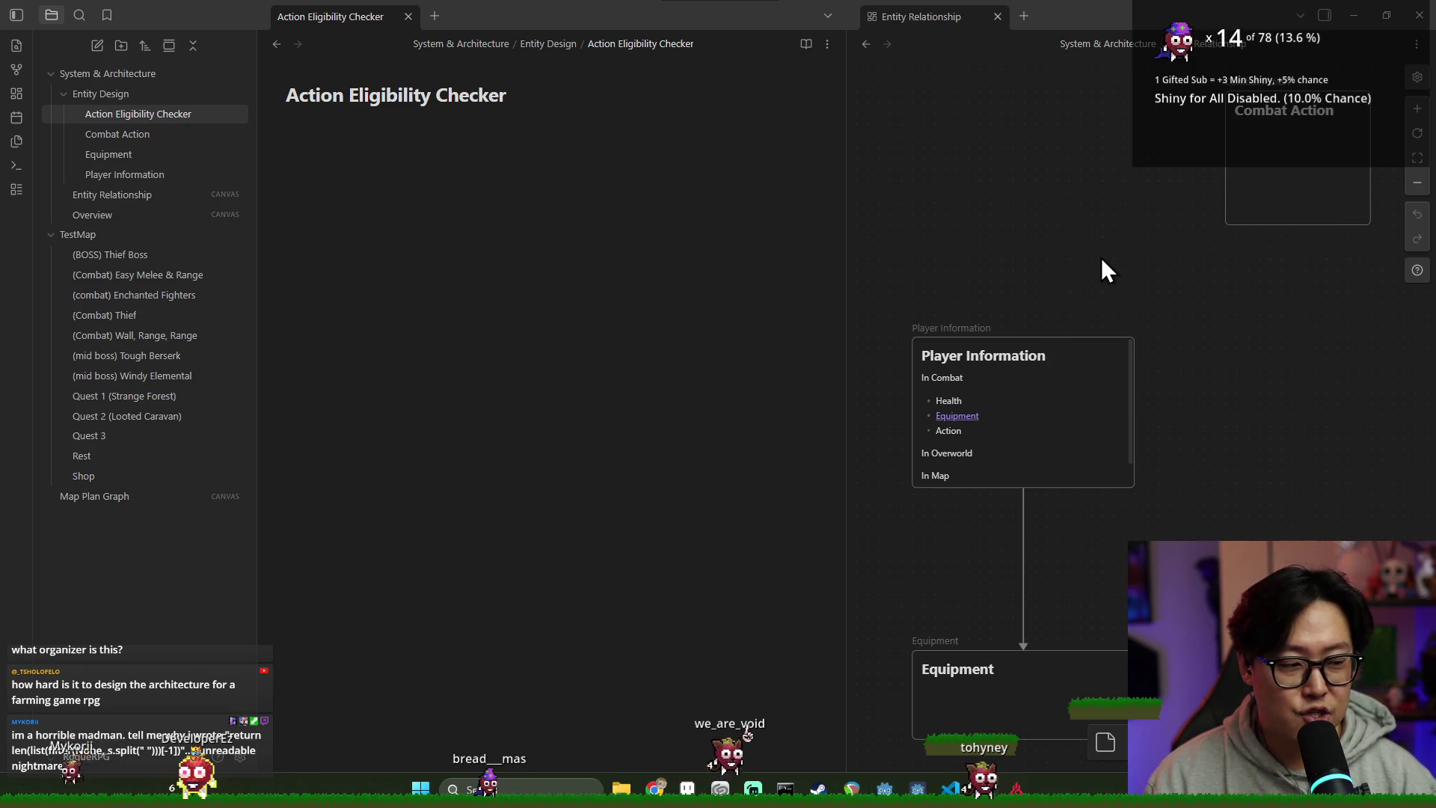
{"action": "left_click", "coordinate": [591, 143]}
Step: Begin the note body with 'Given the Game State, provides if the action'
{"action": "type", "text": "Given the G"}
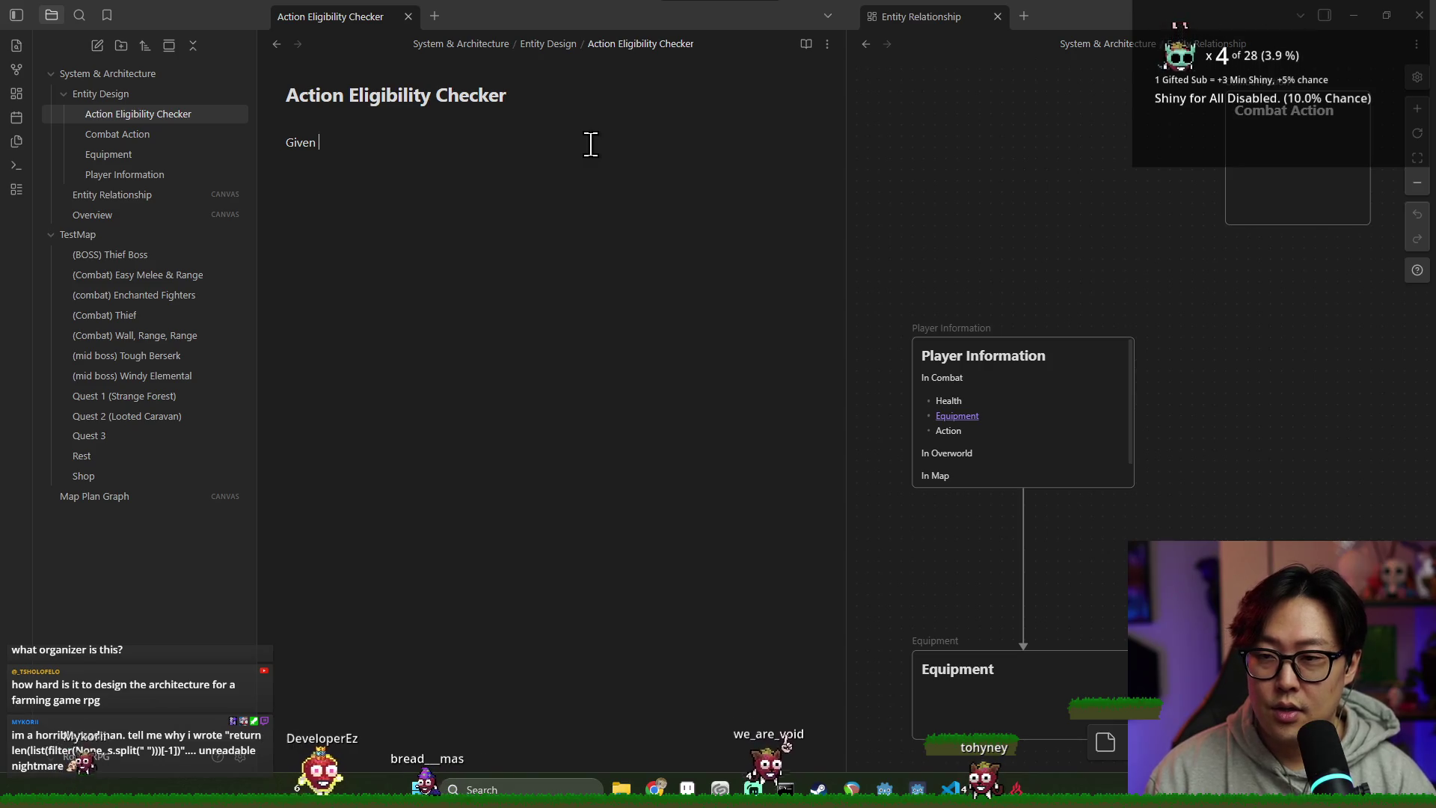
{"action": "type", "text": "ame State & Action"}
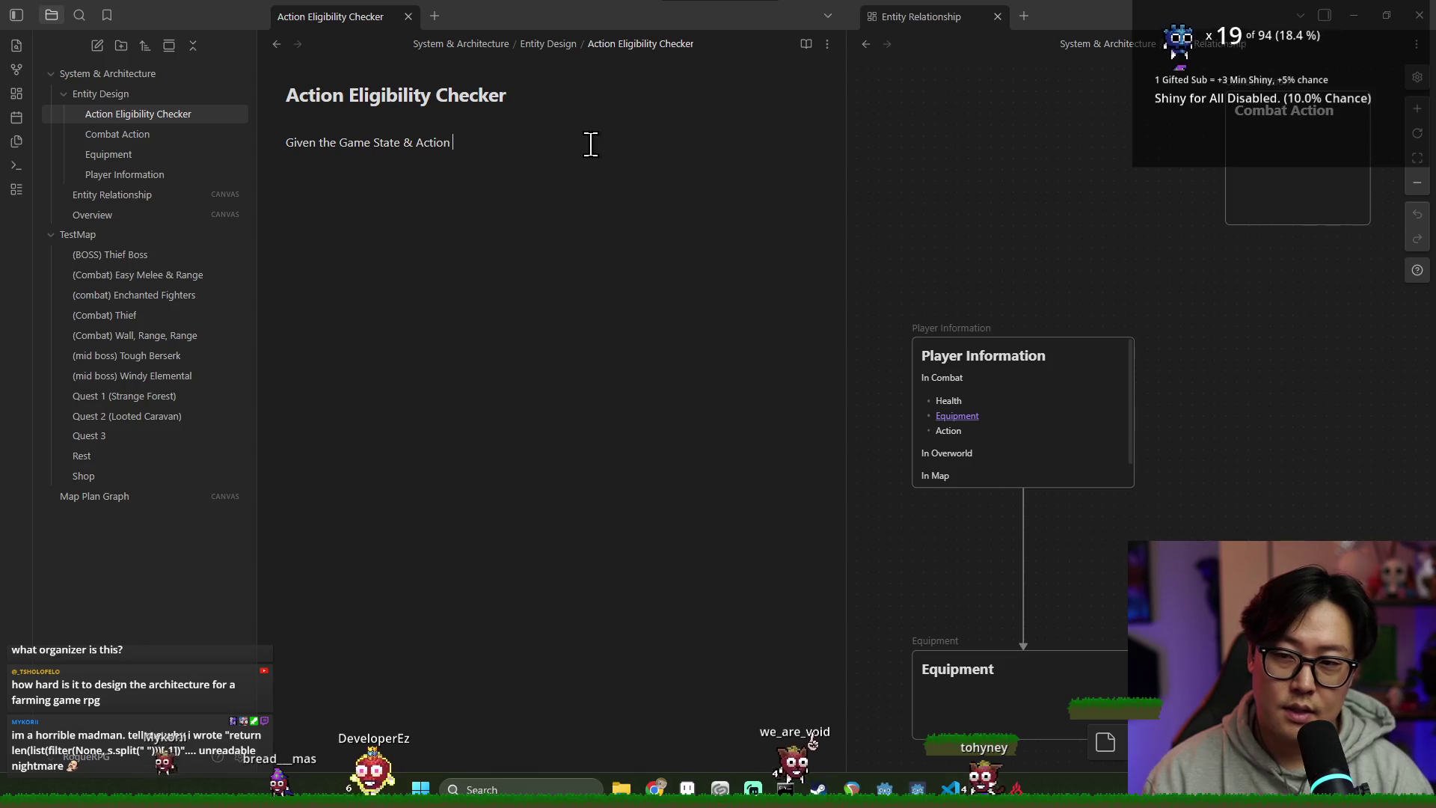
{"action": "key", "text": "BackSpace"}
{"action": "type", "text": ", provides if the action is available."}
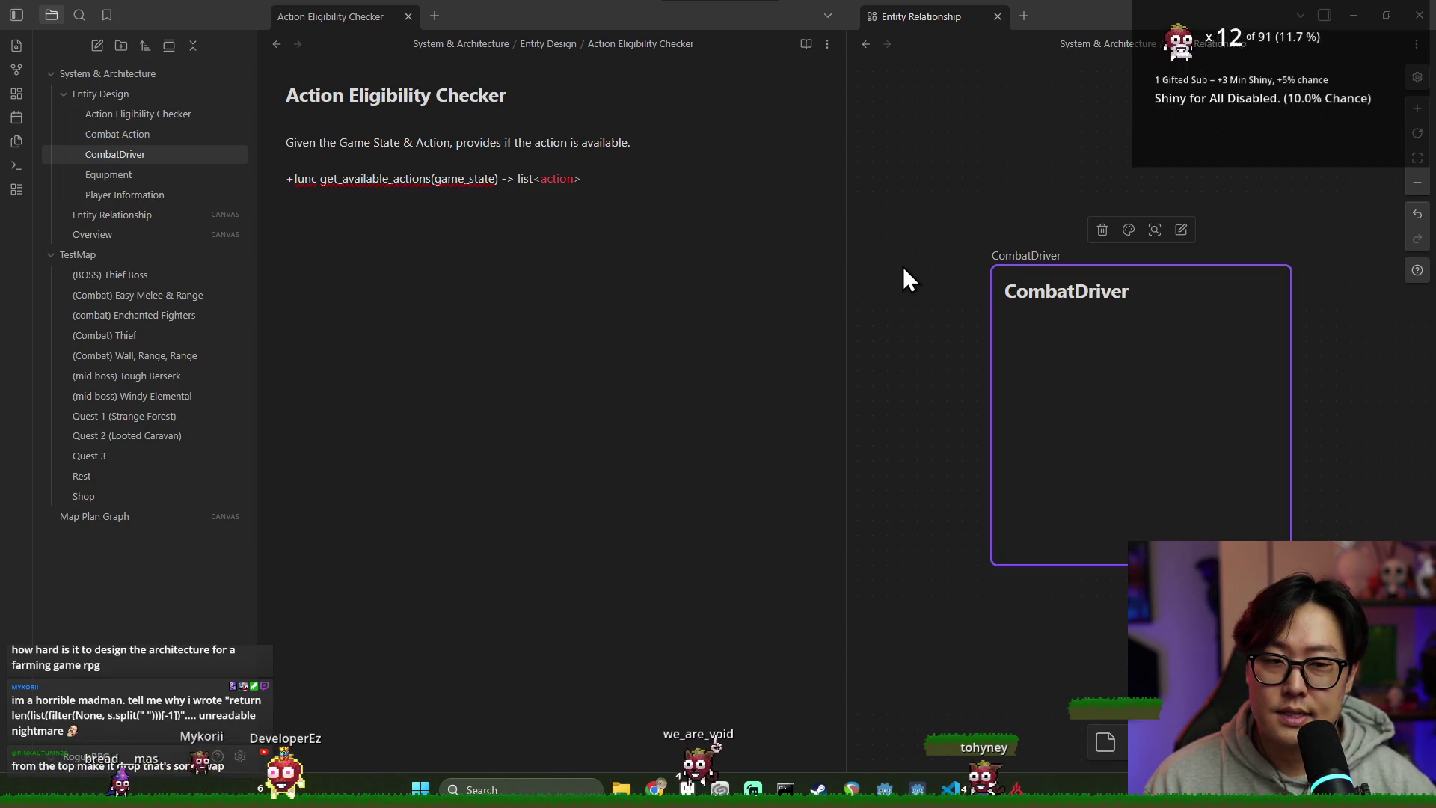
Step: Add a new note titled 'Combat State Manager' to the Entity Design folder
{"action": "left_click", "coordinate": [903, 273]}
{"action": "scroll", "coordinate": [902, 292], "scroll_direction": "down", "scroll_amount": 3}
{"action": "left_click_drag", "start_coordinate": [1129, 356], "coordinate": [944, 360]}
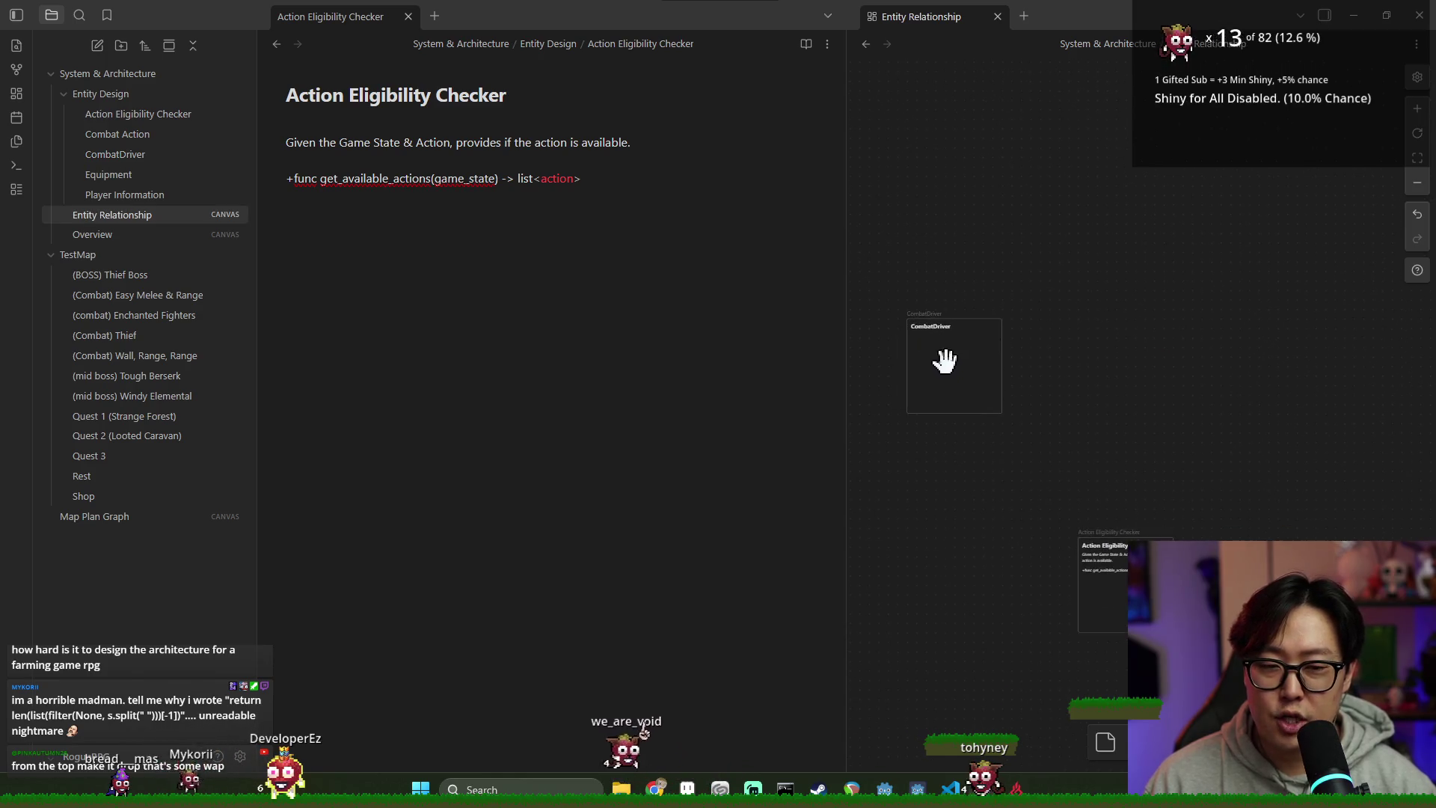
{"action": "right_click", "coordinate": [110, 94]}
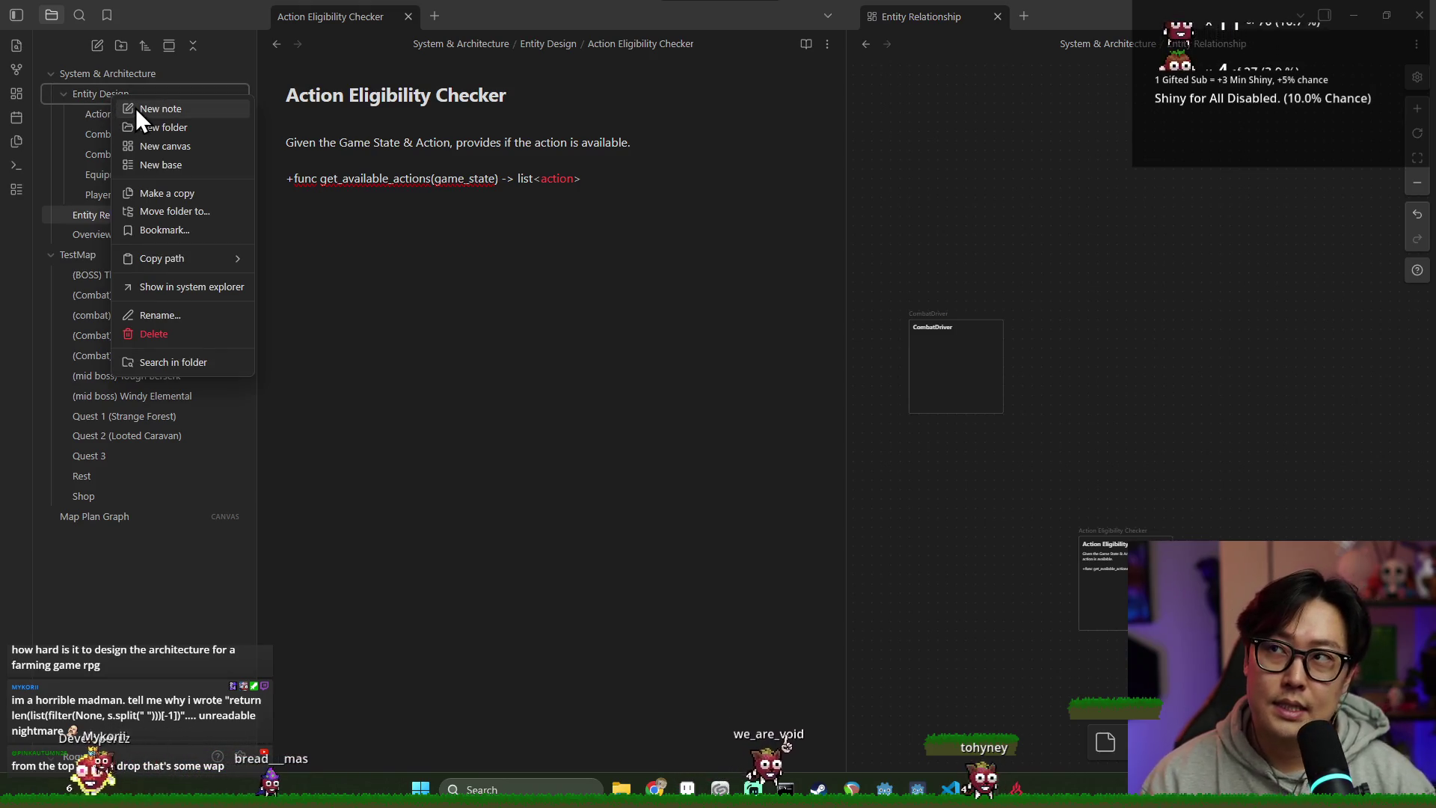
{"action": "left_click", "coordinate": [944, 370]}
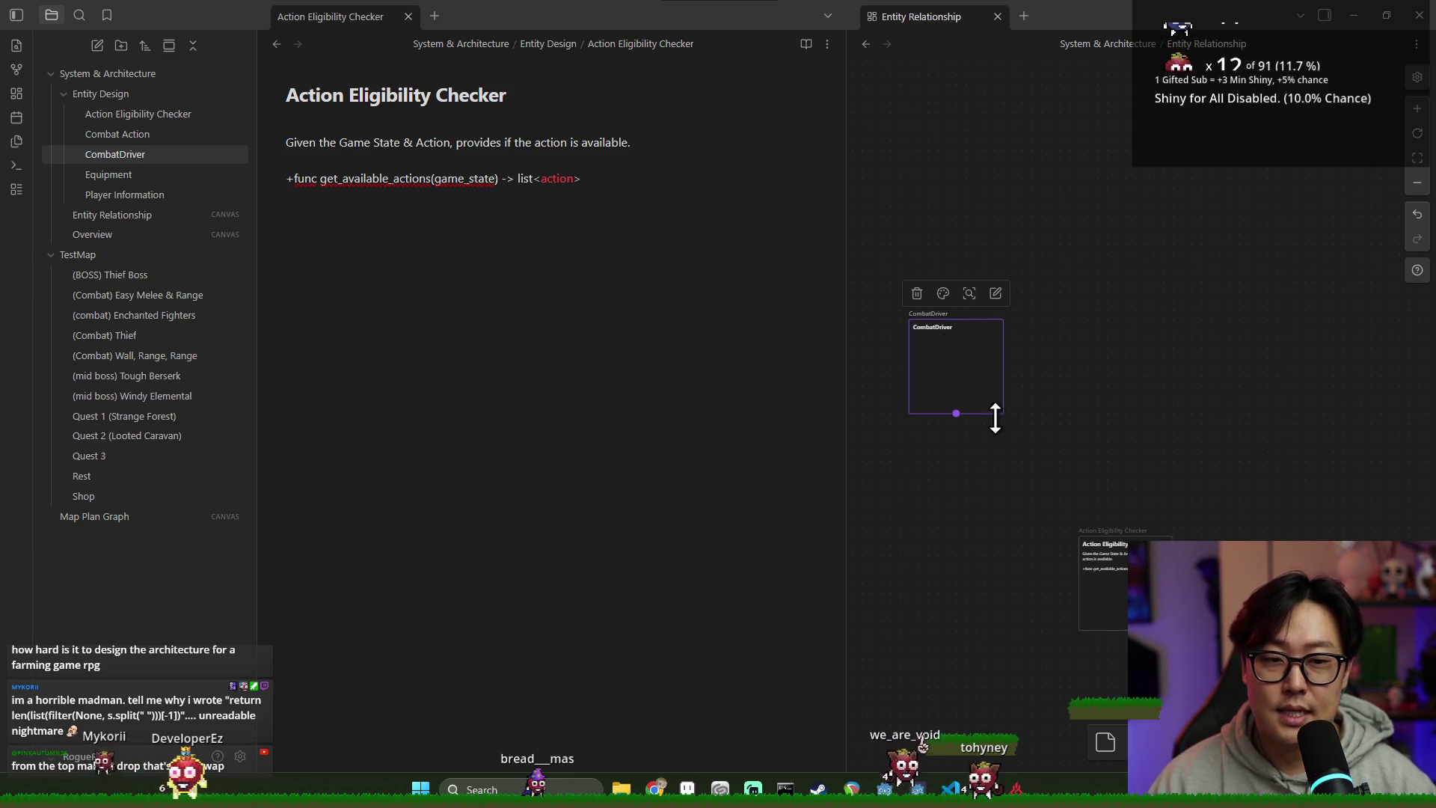
{"action": "right_click", "coordinate": [111, 99]}
{"action": "left_click", "coordinate": [160, 114]}
{"action": "type", "text": "Combat State Manager"}
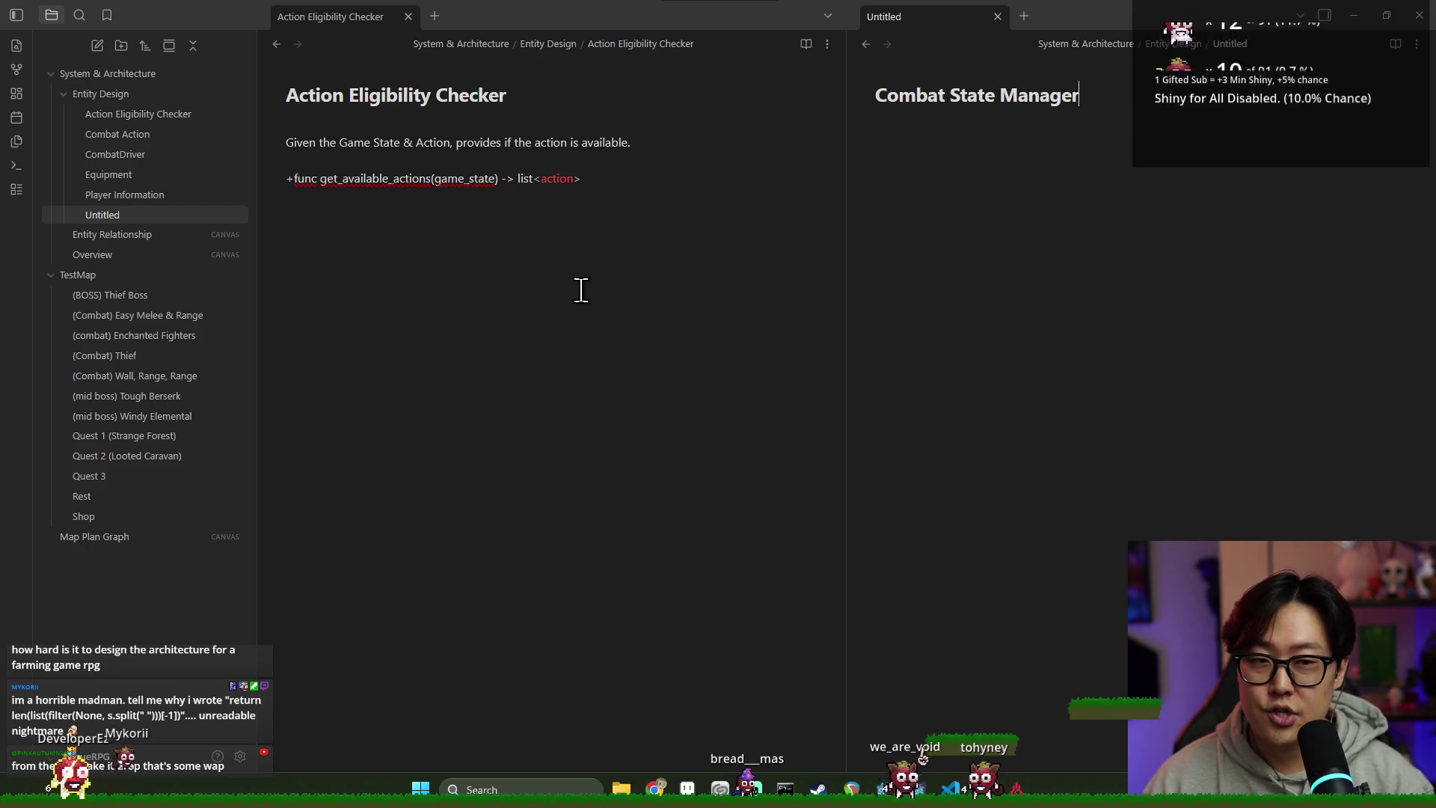
{"action": "left_click", "coordinate": [581, 291]}
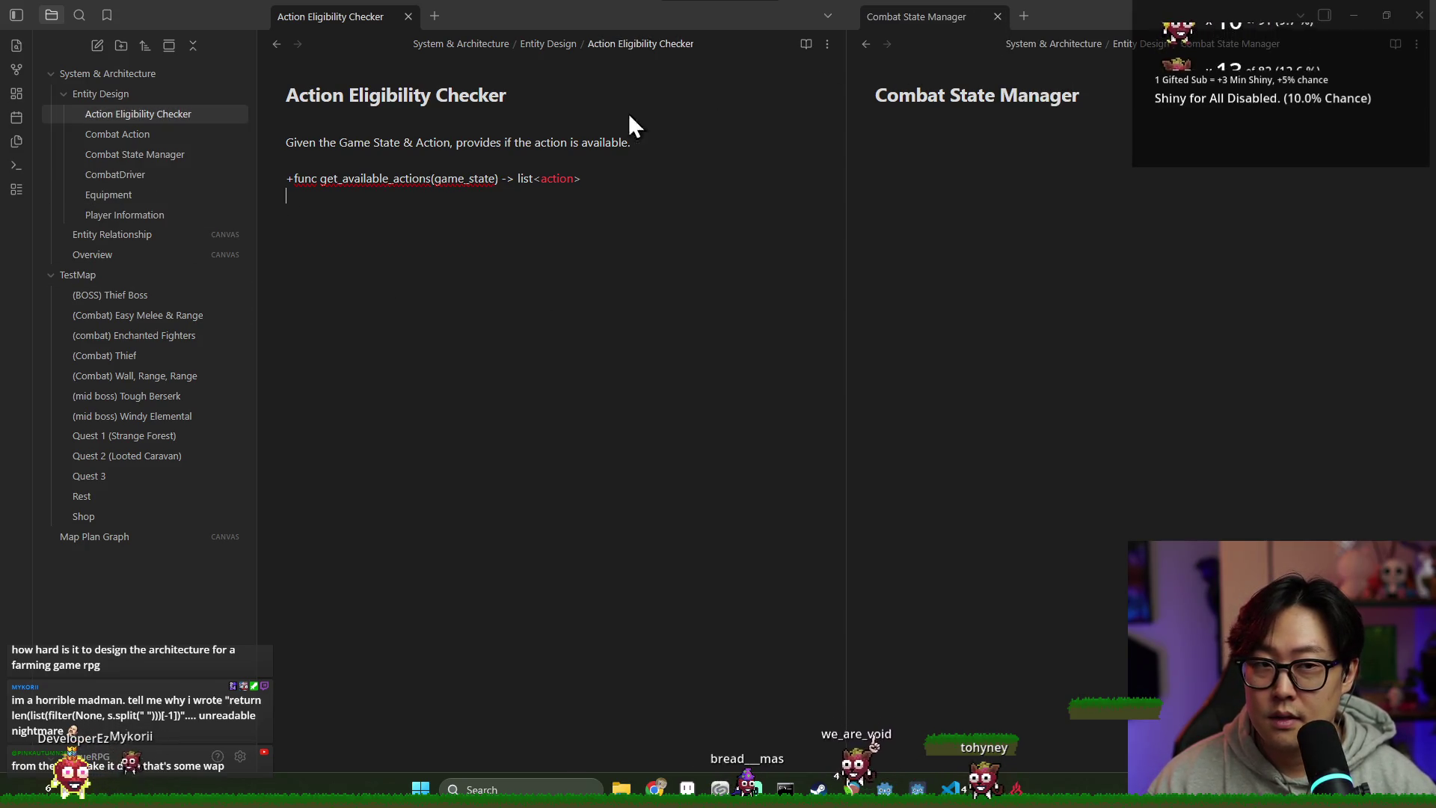
Step: Drop Combat State Manager onto the Entity Relationship canvas beside CombatDriver and connect CombatDriver to it
{"action": "left_click", "coordinate": [909, 229]}
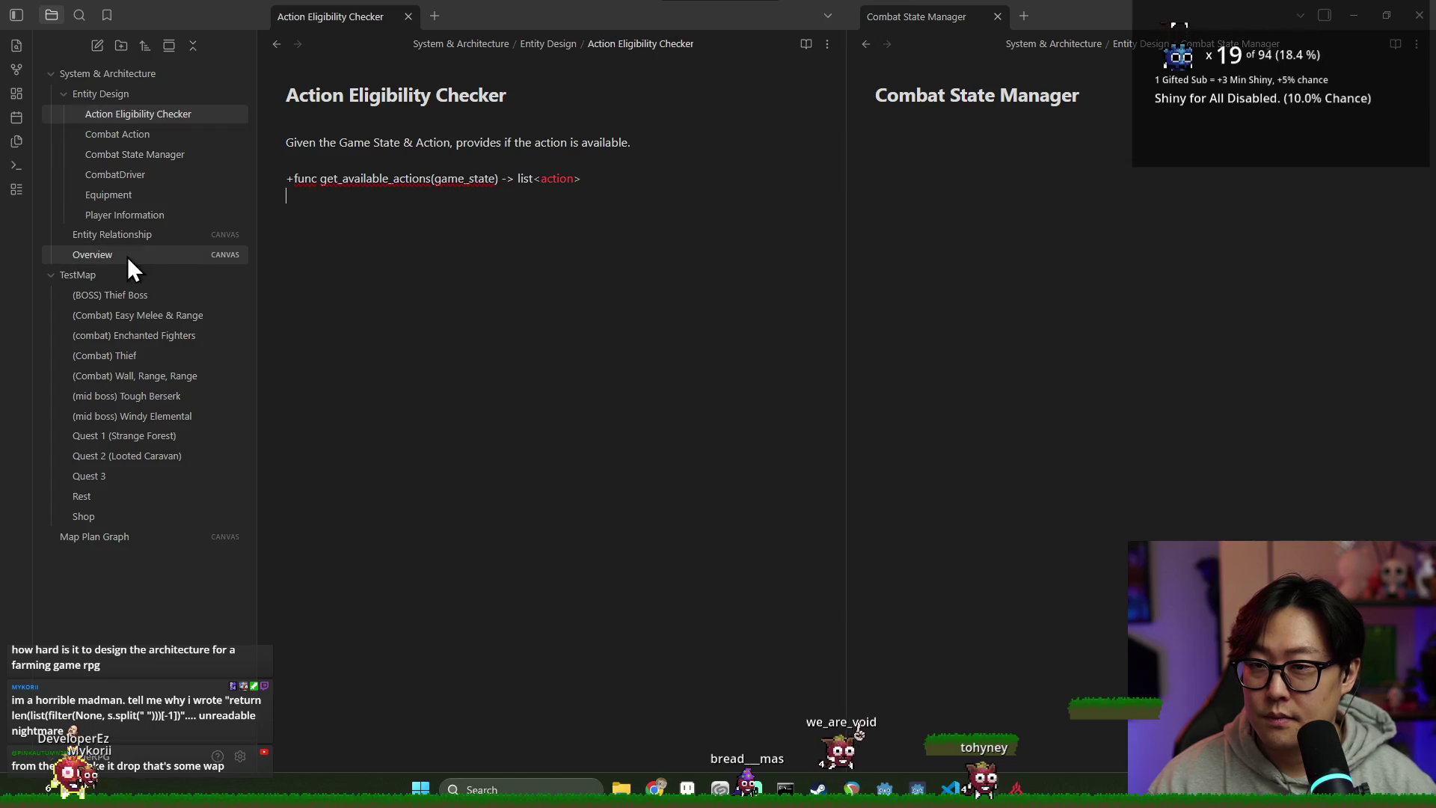
{"action": "left_click", "coordinate": [121, 238]}
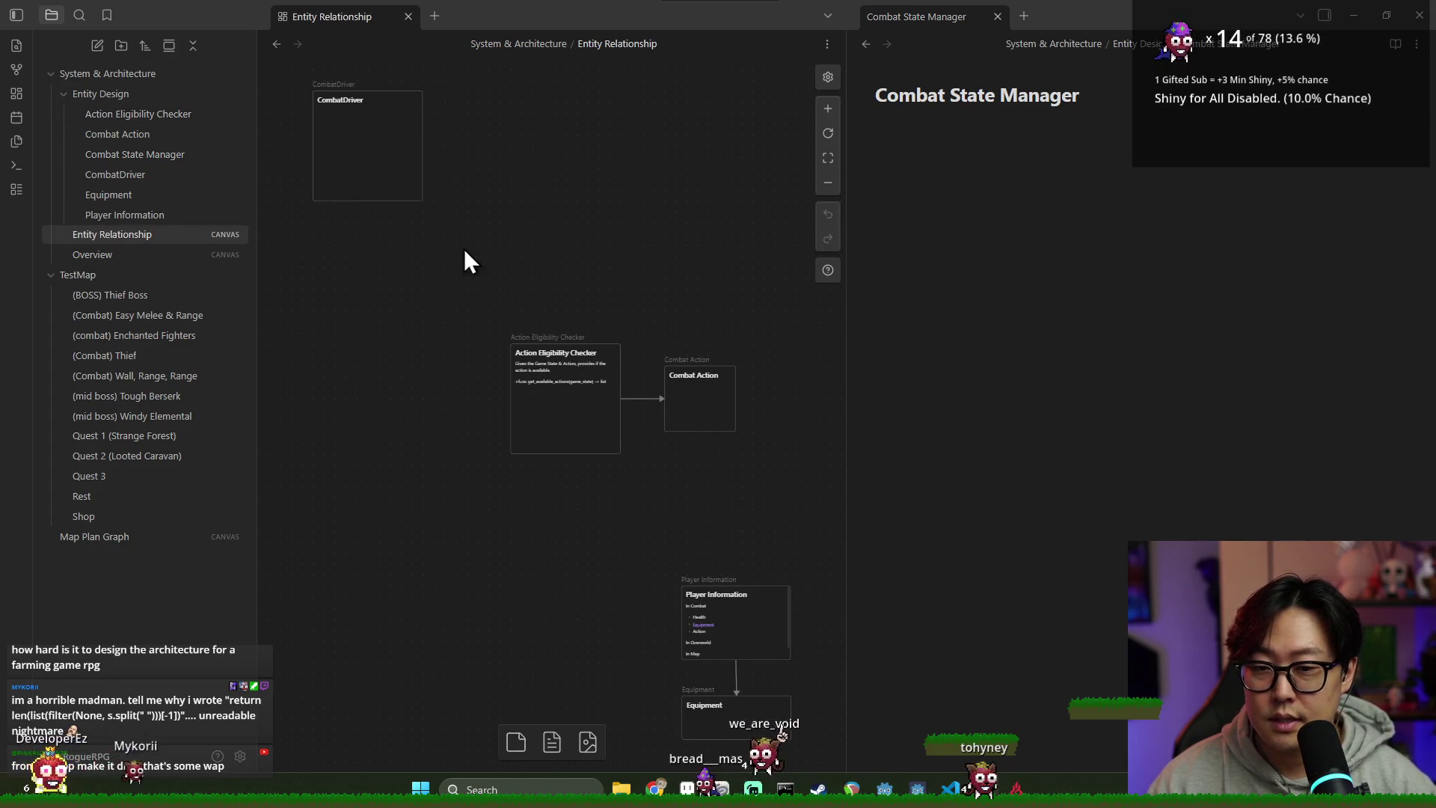
{"action": "mouse_move", "coordinate": [150, 160]}
{"action": "left_mouse_down"}
{"action": "mouse_move", "coordinate": [627, 235]}
{"action": "mouse_move", "coordinate": [687, 285]}
{"action": "left_mouse_up"}
{"action": "left_click_drag", "start_coordinate": [491, 225], "coordinate": [491, 177]}
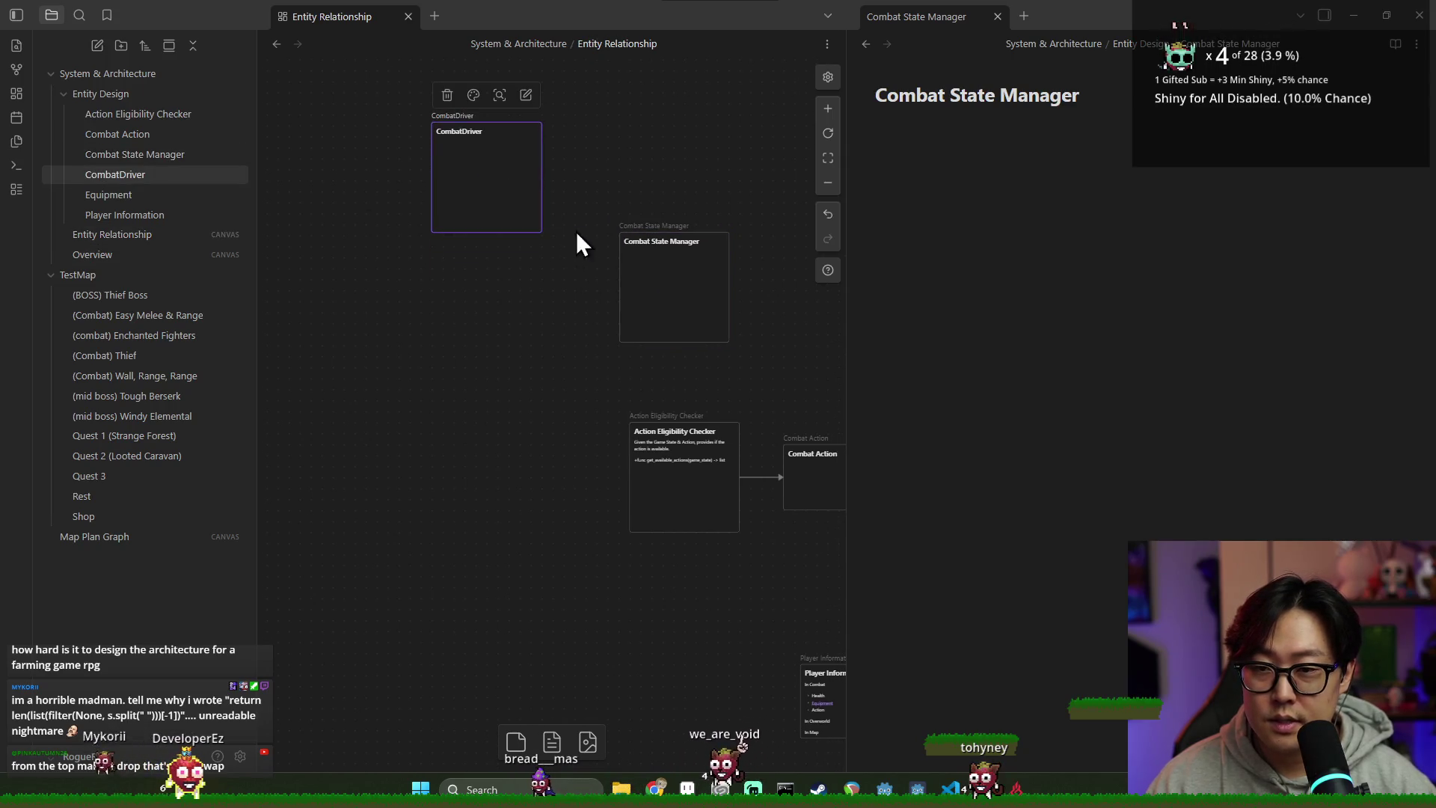
{"action": "mouse_move", "coordinate": [668, 297]}
{"action": "left_mouse_down"}
{"action": "mouse_move", "coordinate": [623, 187]}
{"action": "mouse_move", "coordinate": [713, 166]}
{"action": "left_mouse_up"}
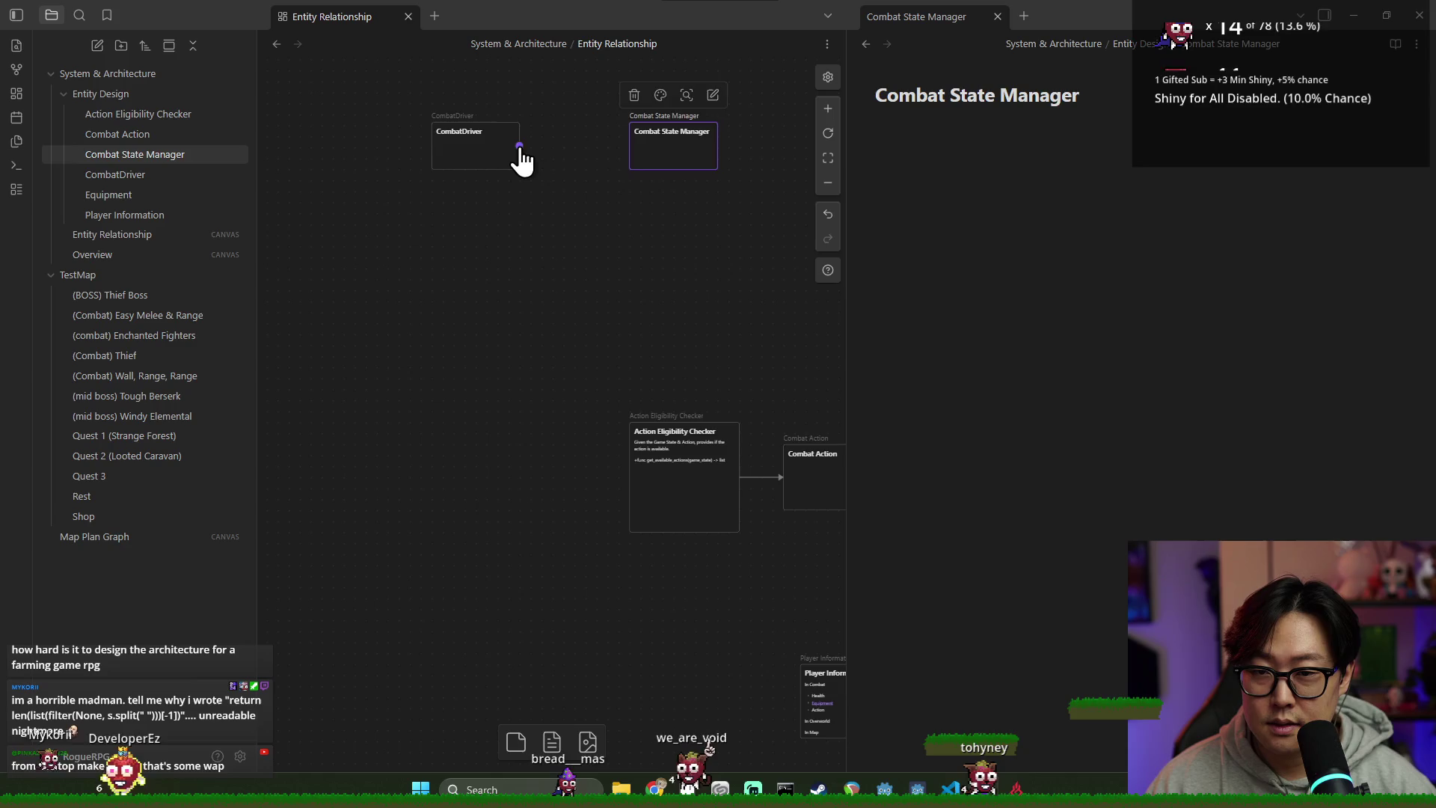
{"action": "left_click_drag", "start_coordinate": [520, 147], "coordinate": [631, 145]}
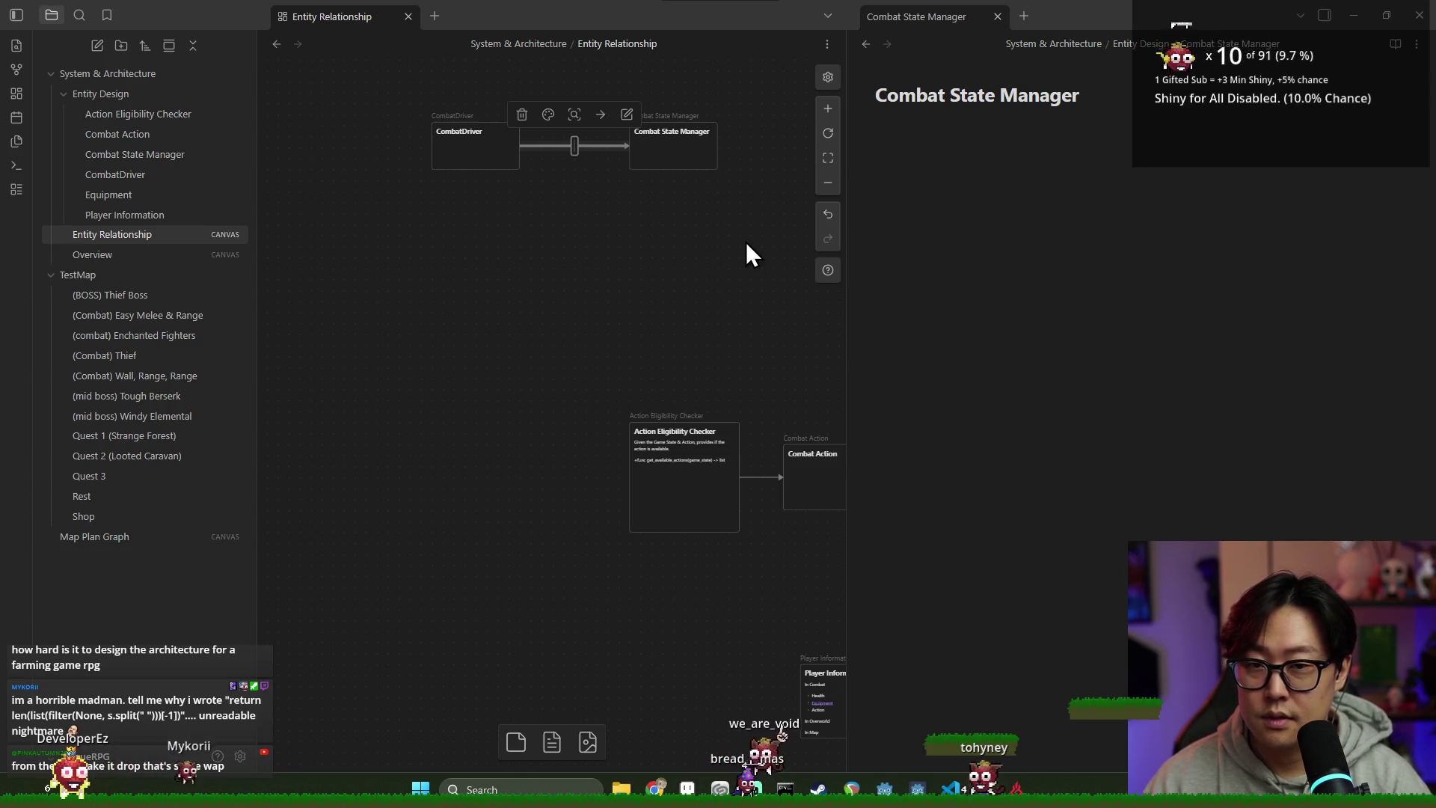
Step: Draw a second link from Combat State Manager back to CombatDriver
{"action": "left_click", "coordinate": [442, 289]}
{"action": "mouse_move", "coordinate": [636, 216]}
{"action": "left_mouse_down"}
{"action": "mouse_move", "coordinate": [590, 250]}
{"action": "mouse_move", "coordinate": [582, 227]}
{"action": "left_mouse_up"}
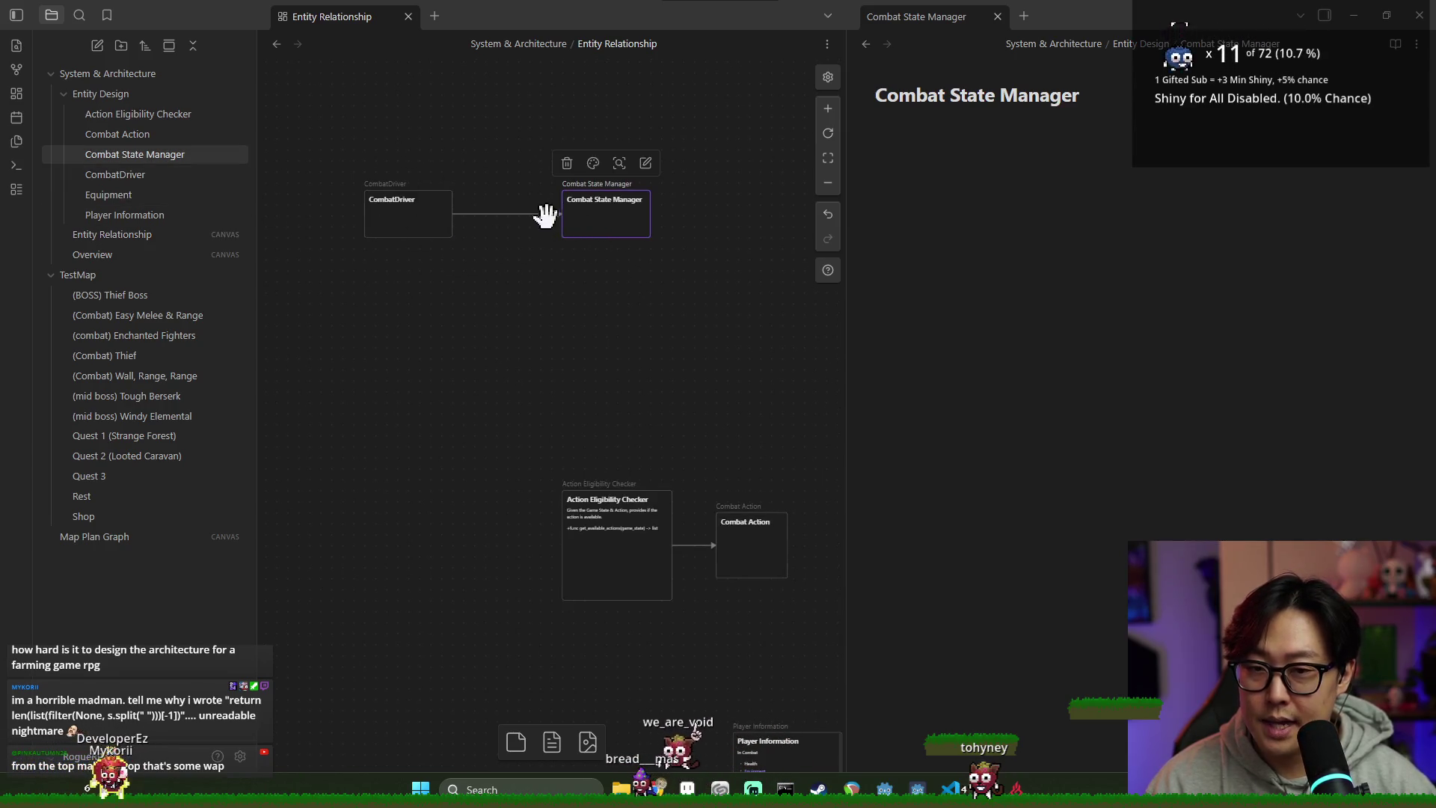
{"action": "left_click", "coordinate": [557, 243]}
{"action": "key", "text": "ctrl+z"}
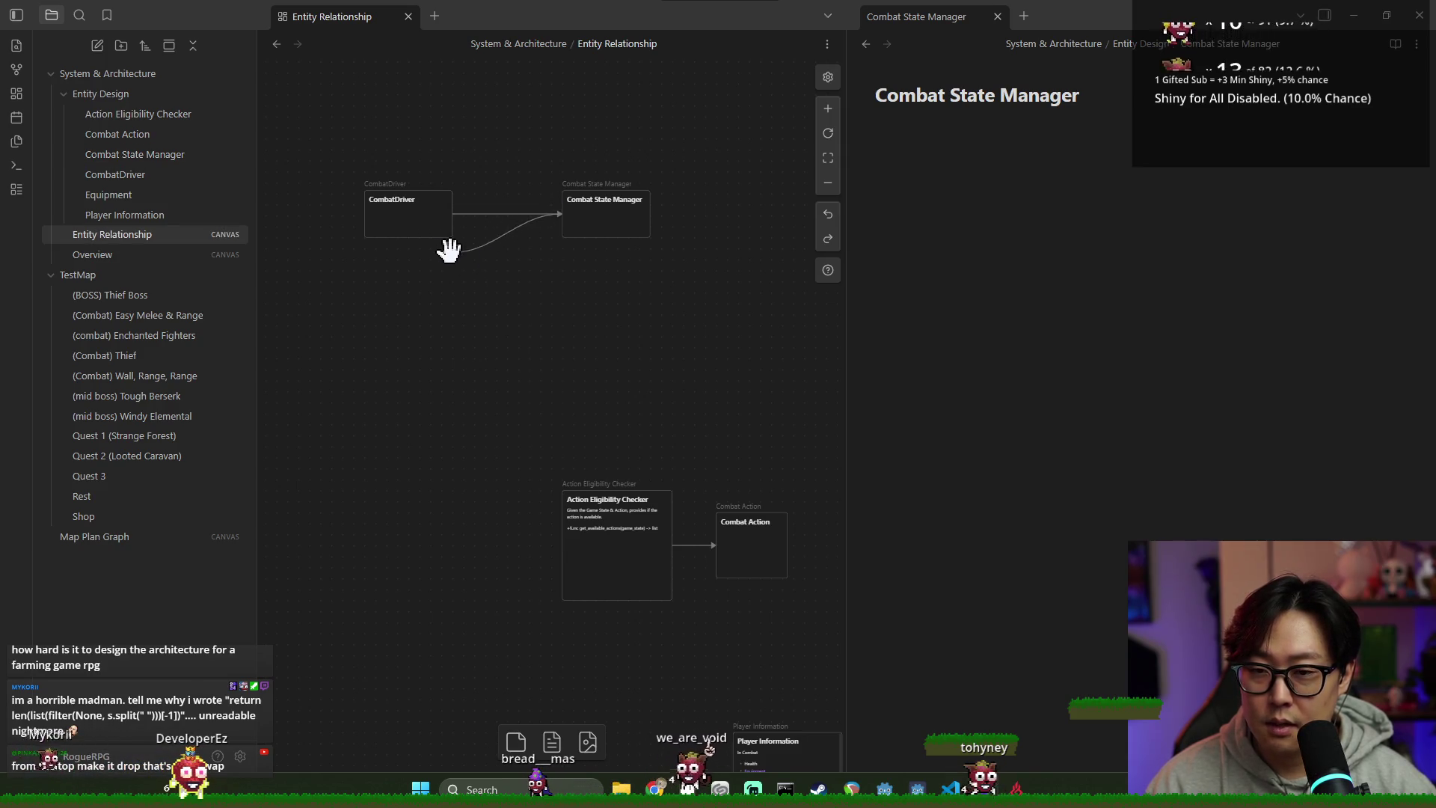
{"action": "left_click_drag", "start_coordinate": [458, 243], "coordinate": [463, 242]}
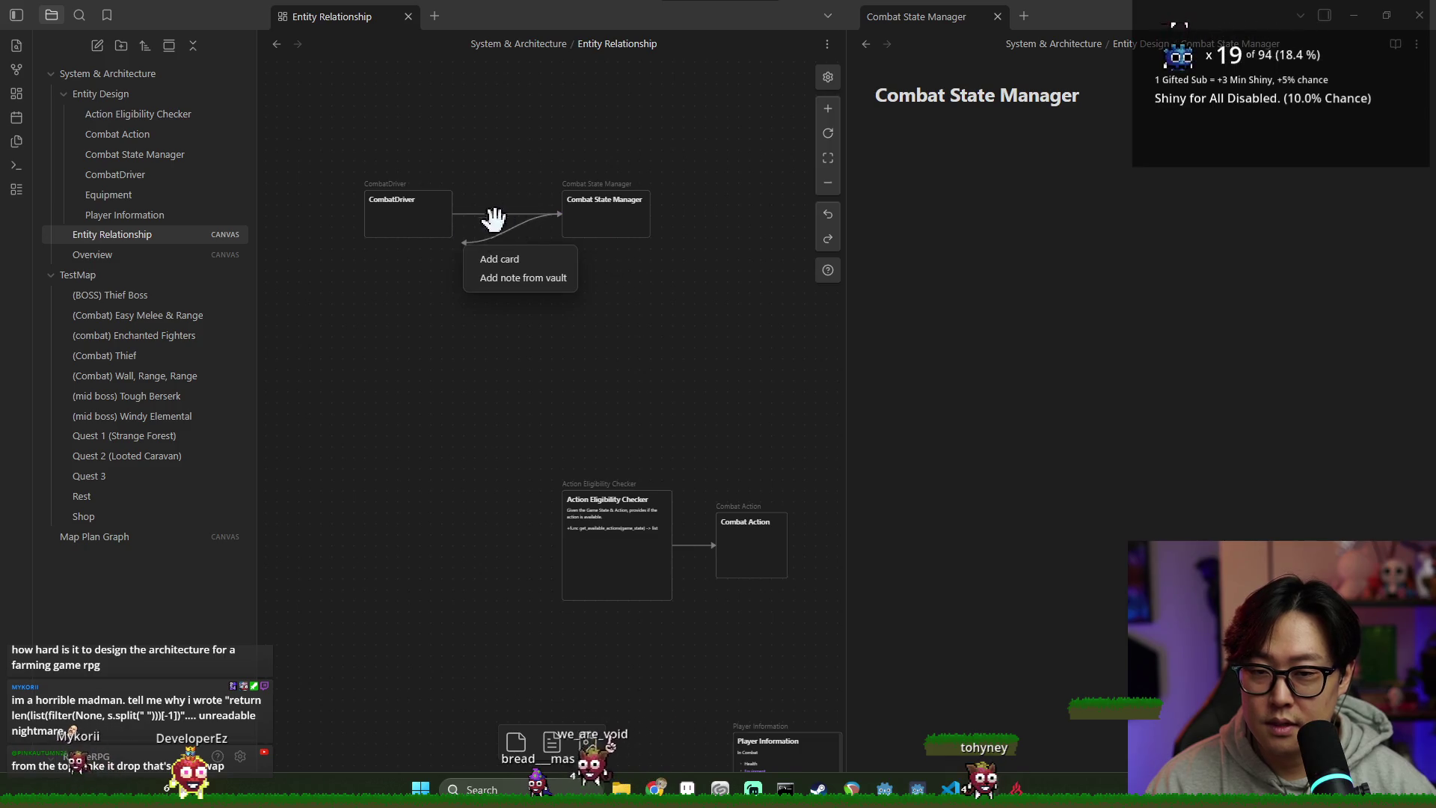
{"action": "left_click", "coordinate": [646, 336]}
{"action": "mouse_move", "coordinate": [604, 240]}
{"action": "left_mouse_down"}
{"action": "mouse_move", "coordinate": [404, 249]}
{"action": "mouse_move", "coordinate": [392, 237]}
{"action": "mouse_move", "coordinate": [466, 224]}
{"action": "mouse_move", "coordinate": [447, 222]}
{"action": "left_mouse_up"}
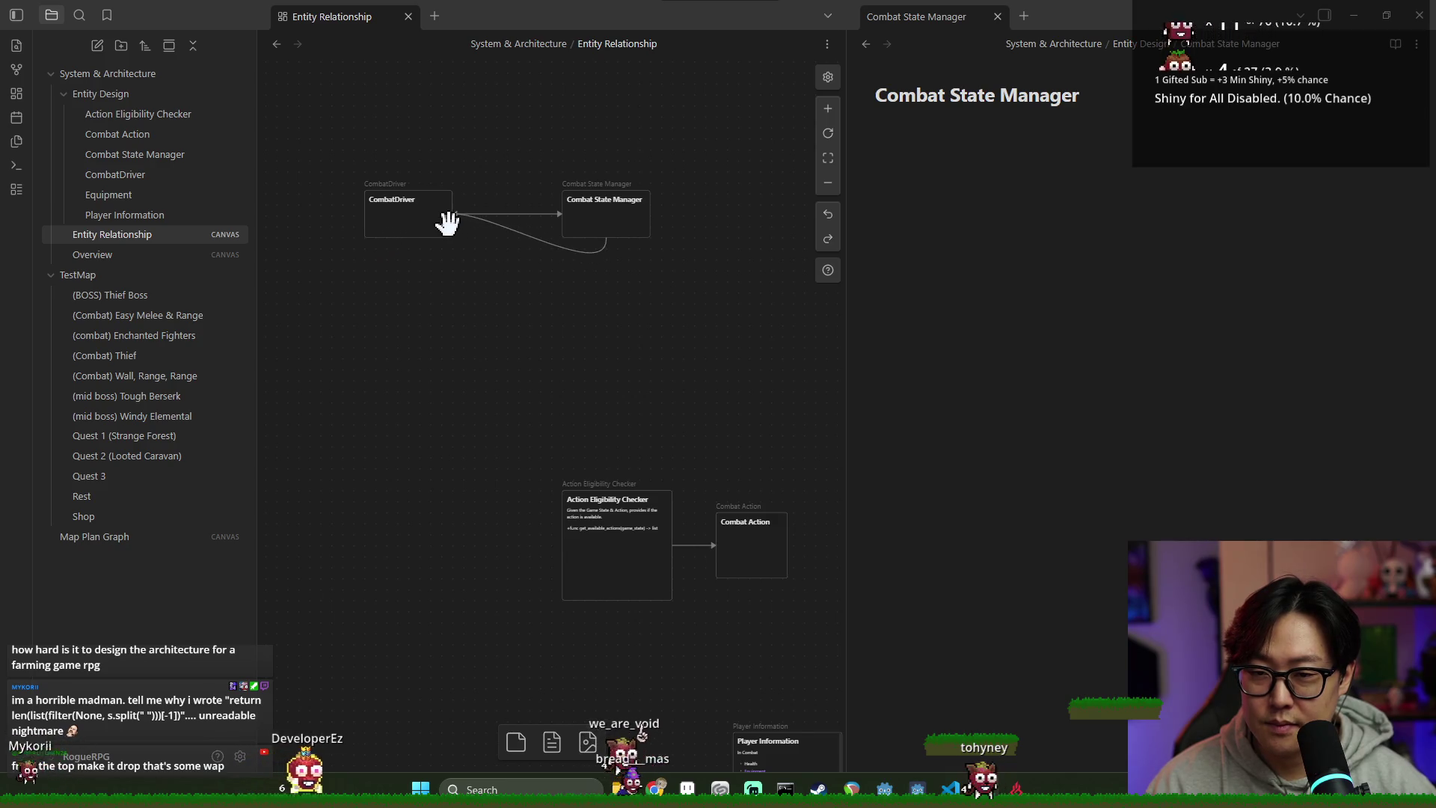
{"action": "scroll", "coordinate": [550, 277], "scroll_direction": "left", "scroll_amount": 2}
{"action": "left_click", "coordinate": [552, 211]}
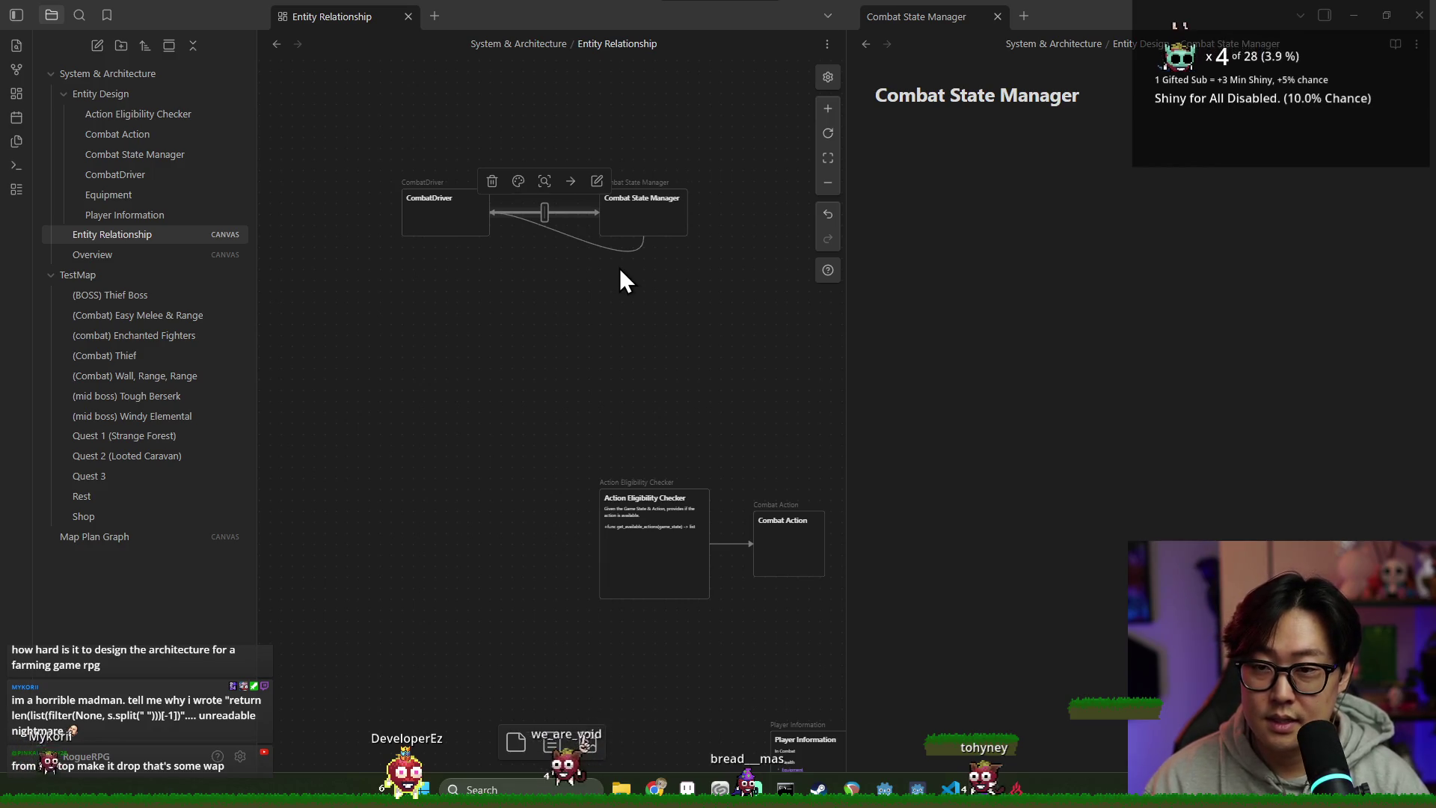
{"action": "left_click", "coordinate": [484, 253]}
Step: Label the curved link get_current_state and the straight link update(state)
{"action": "double_click", "coordinate": [568, 238]}
{"action": "type", "text": "get_c"}
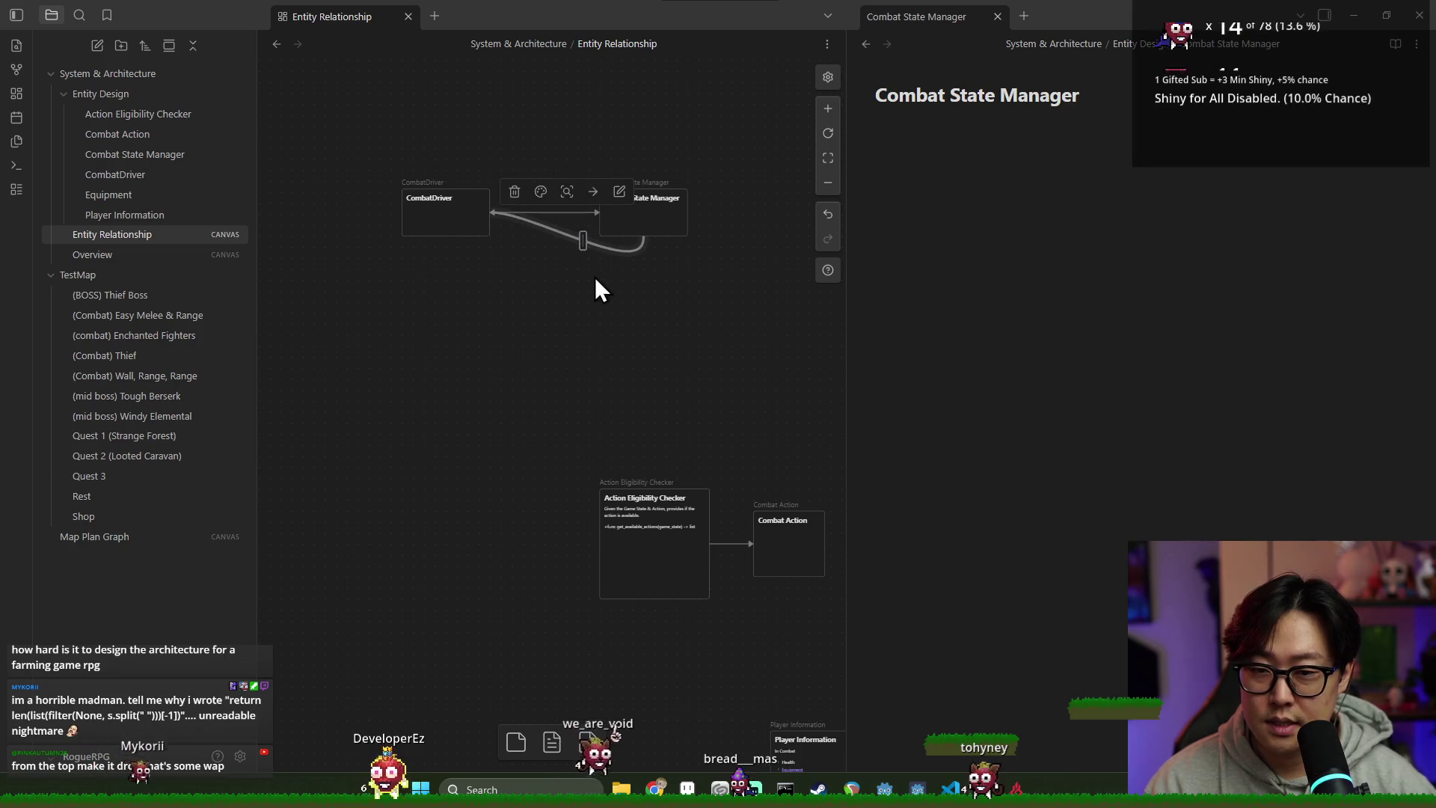
{"action": "type", "text": "urrent_state"}
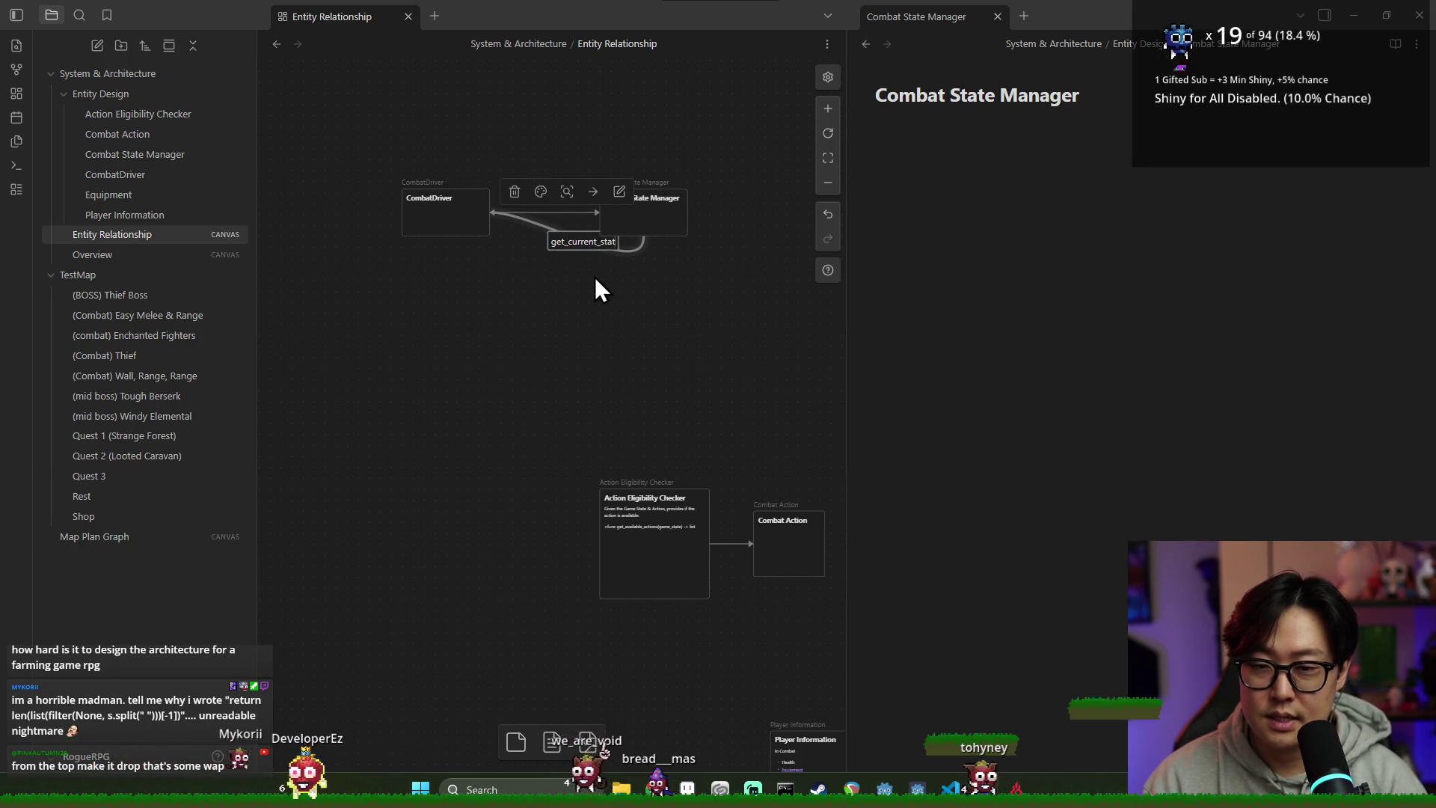
{"action": "left_click", "coordinate": [589, 265]}
{"action": "left_click", "coordinate": [561, 213]}
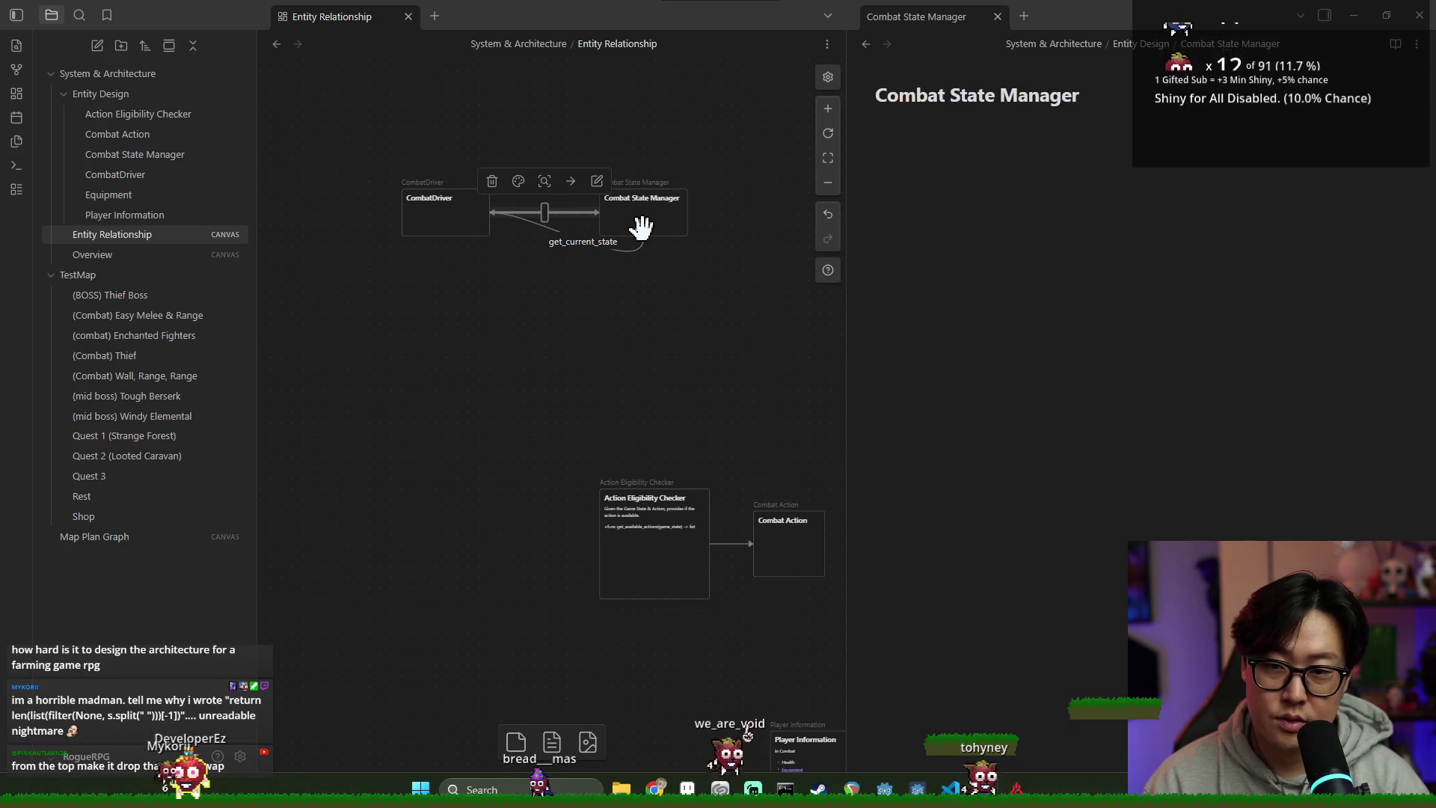
{"action": "type", "text": "update(state)"}
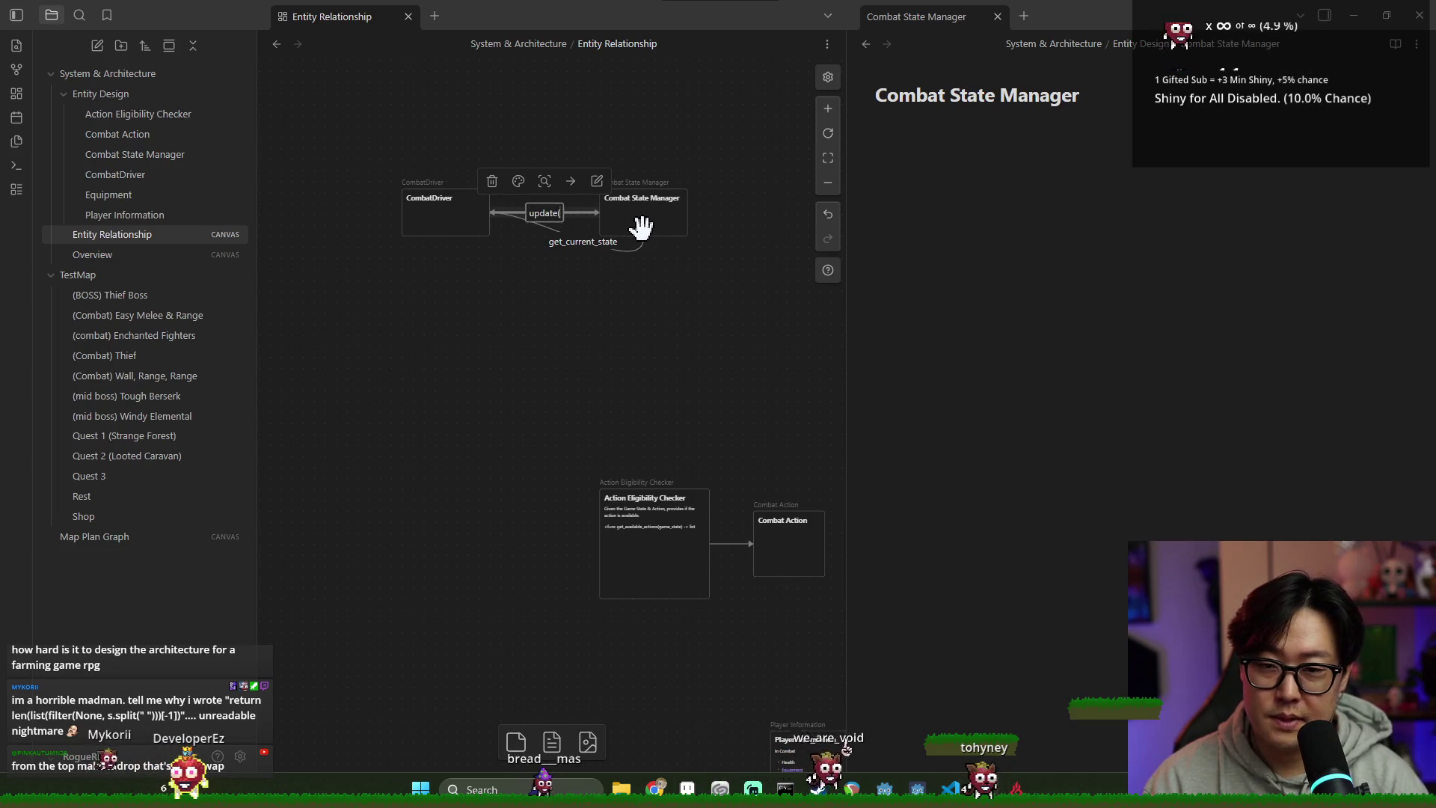
{"action": "mouse_move", "coordinate": [628, 219]}
{"action": "left_mouse_down"}
{"action": "mouse_move", "coordinate": [639, 196]}
{"action": "mouse_move", "coordinate": [639, 219]}
{"action": "left_mouse_up"}
{"action": "scroll", "coordinate": [591, 282], "scroll_direction": "left", "scroll_amount": 2}
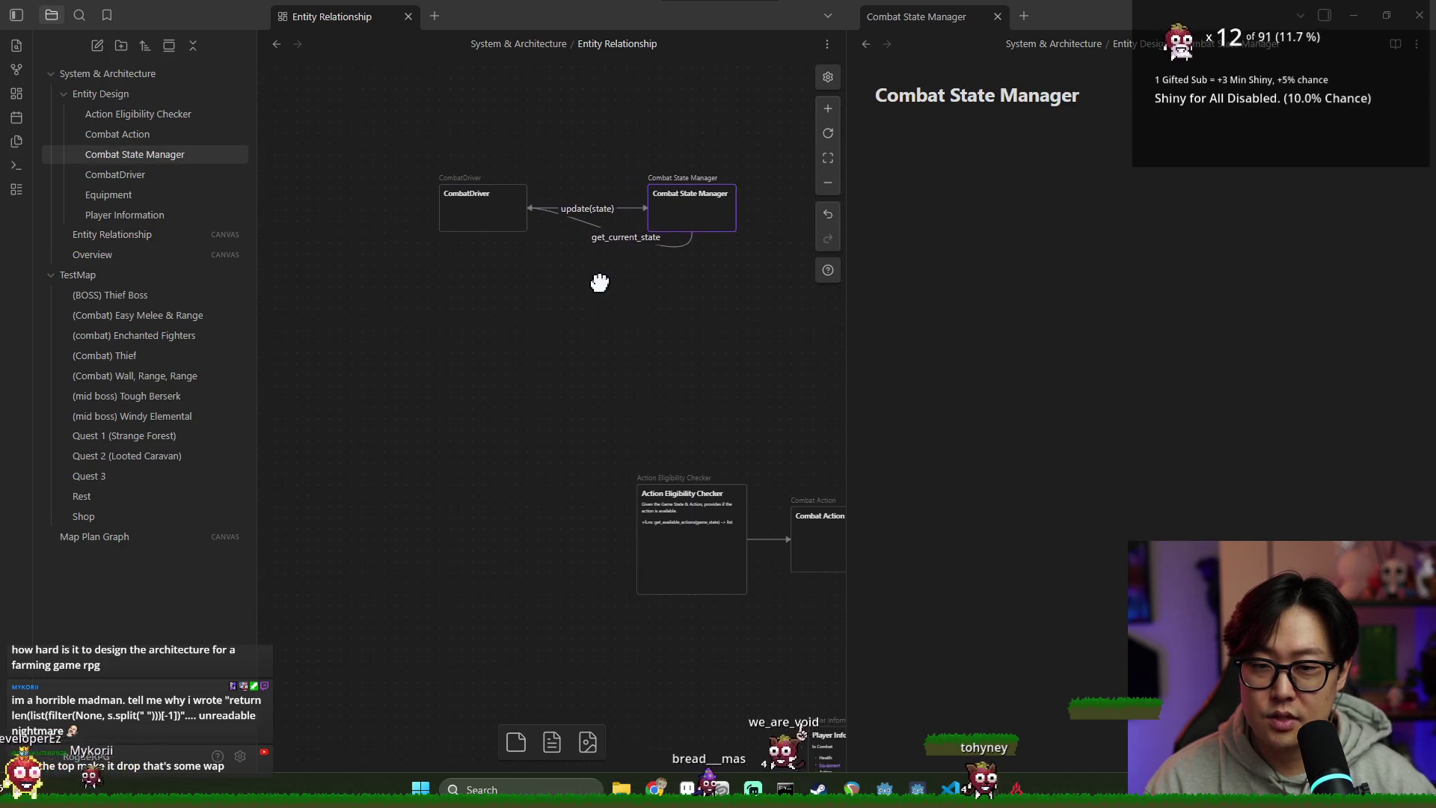
{"action": "left_click", "coordinate": [519, 223]}
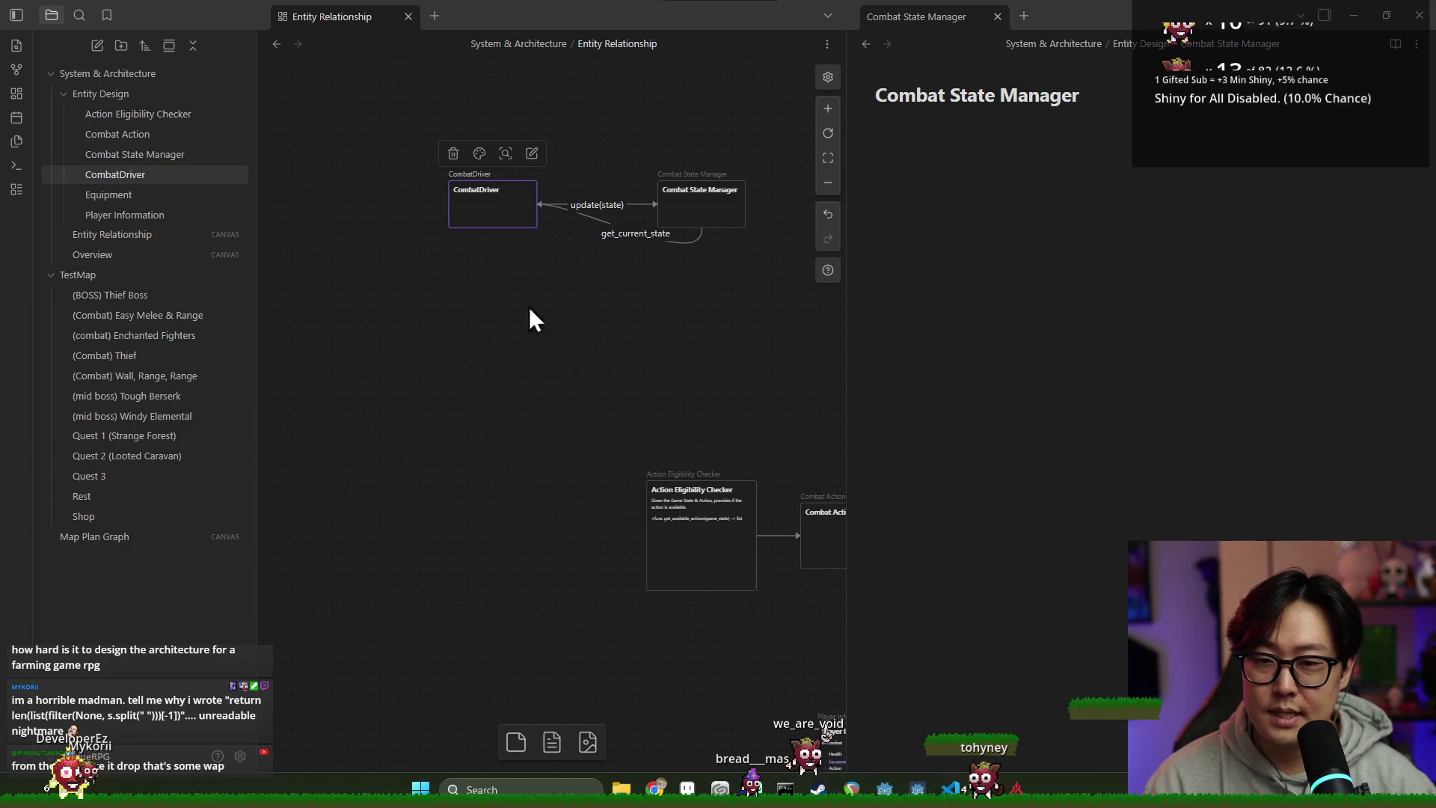
Step: Box-select the CombatDriver and Combat State Manager cards and drag them rightward together
{"action": "scroll", "coordinate": [592, 343], "scroll_direction": "right", "scroll_amount": 2}
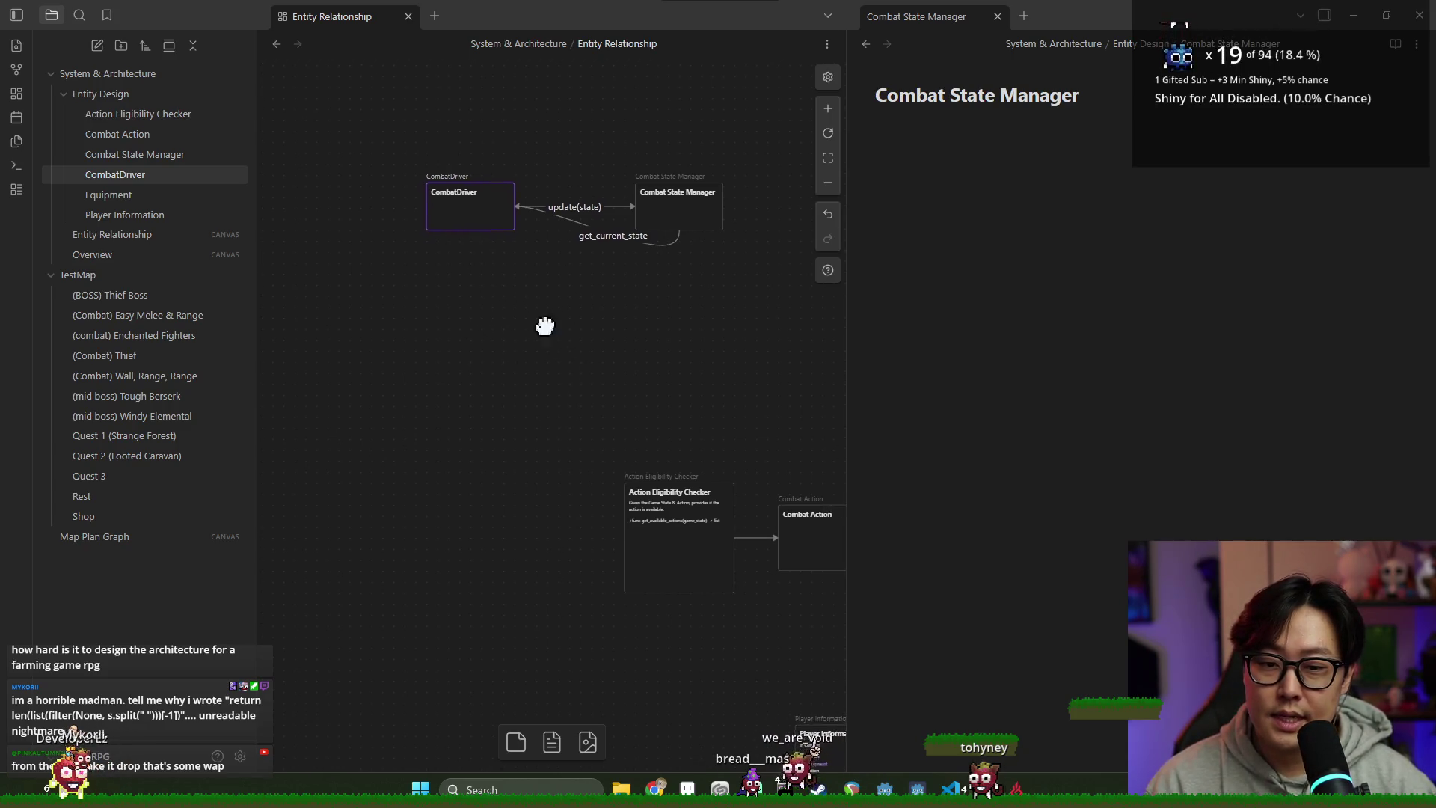
{"action": "scroll", "coordinate": [549, 317], "scroll_direction": "up", "scroll_amount": 2}
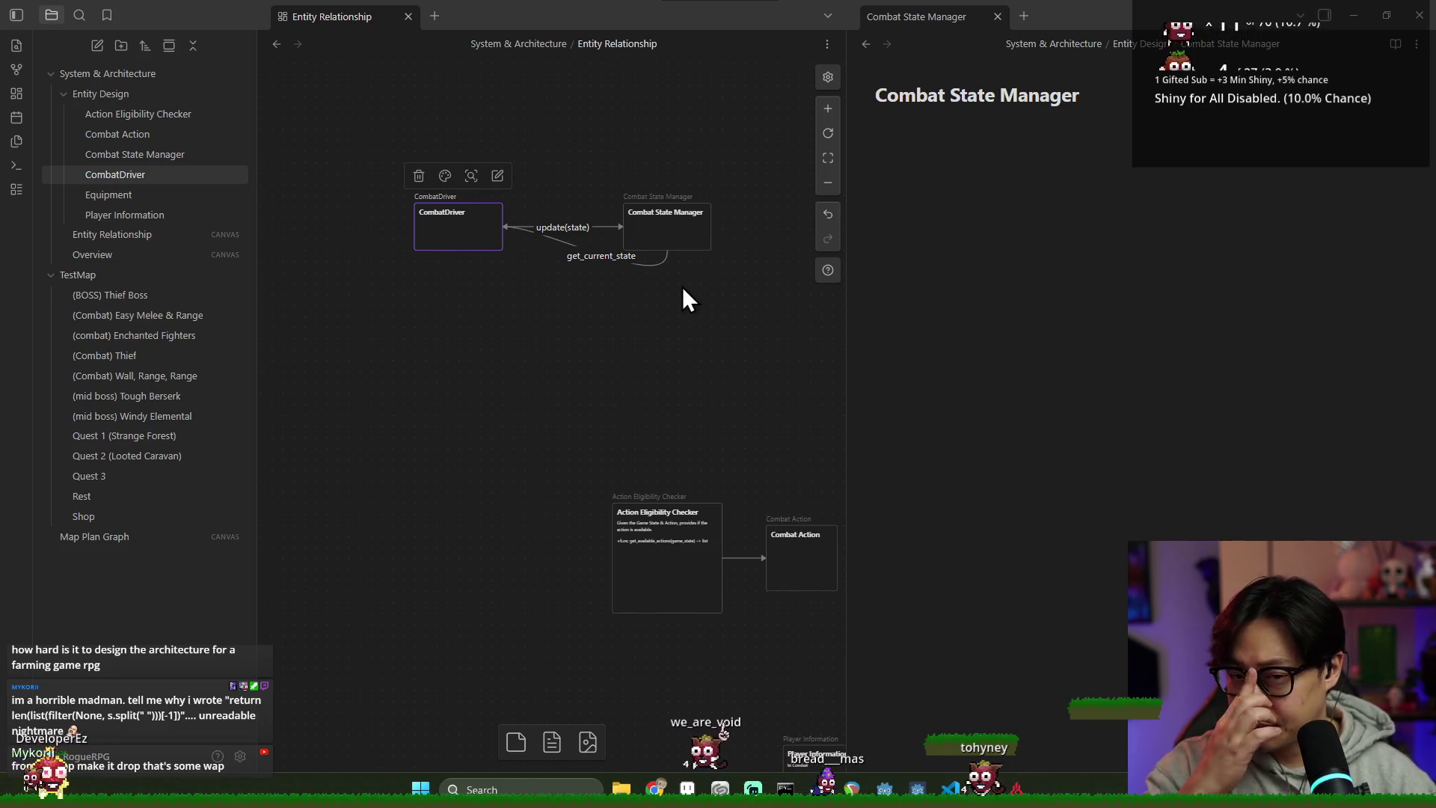
{"action": "scroll", "coordinate": [676, 285], "scroll_direction": "right", "scroll_amount": 3}
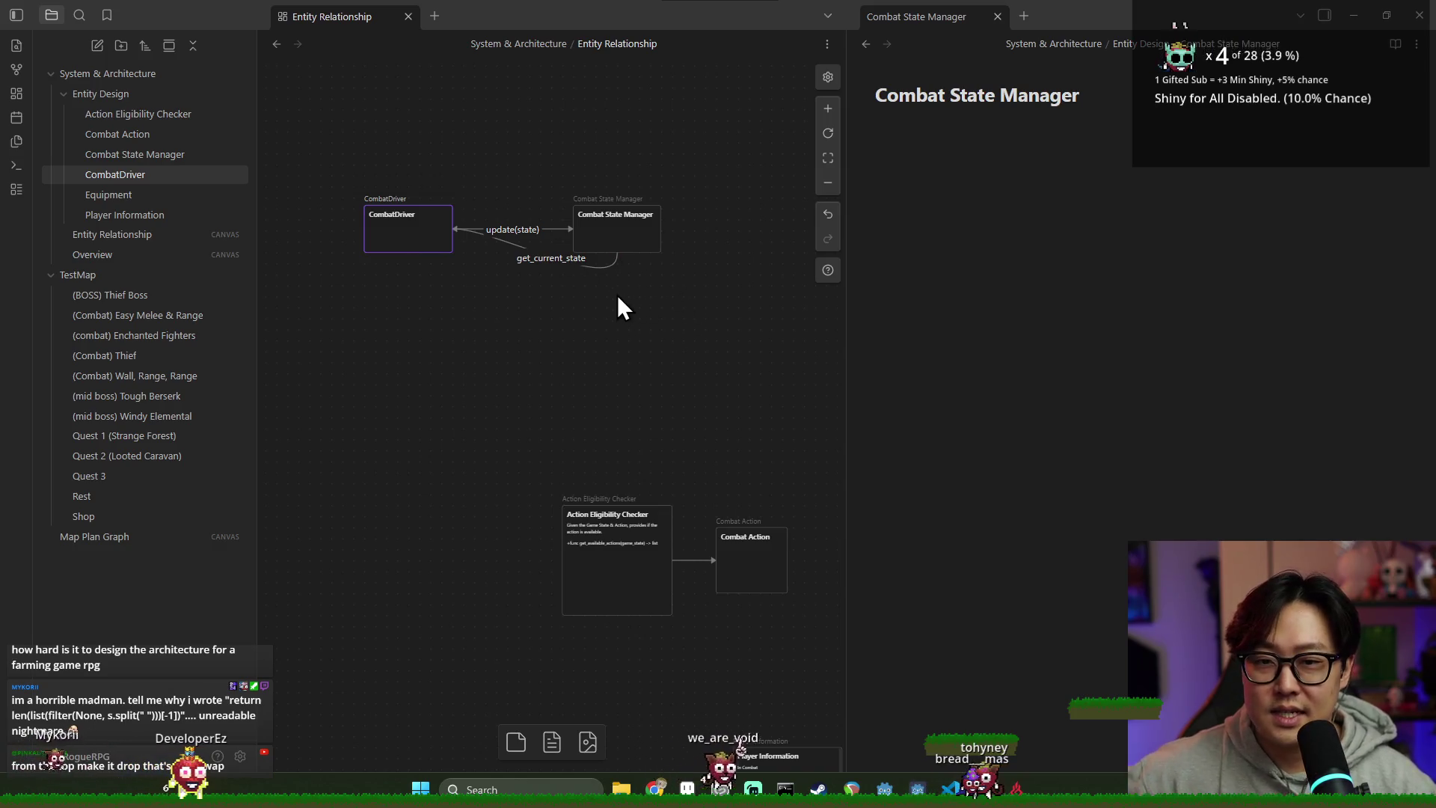
{"action": "scroll", "coordinate": [620, 306], "scroll_direction": "left", "scroll_amount": 3}
{"action": "scroll", "coordinate": [636, 336], "scroll_direction": "up", "scroll_amount": 2}
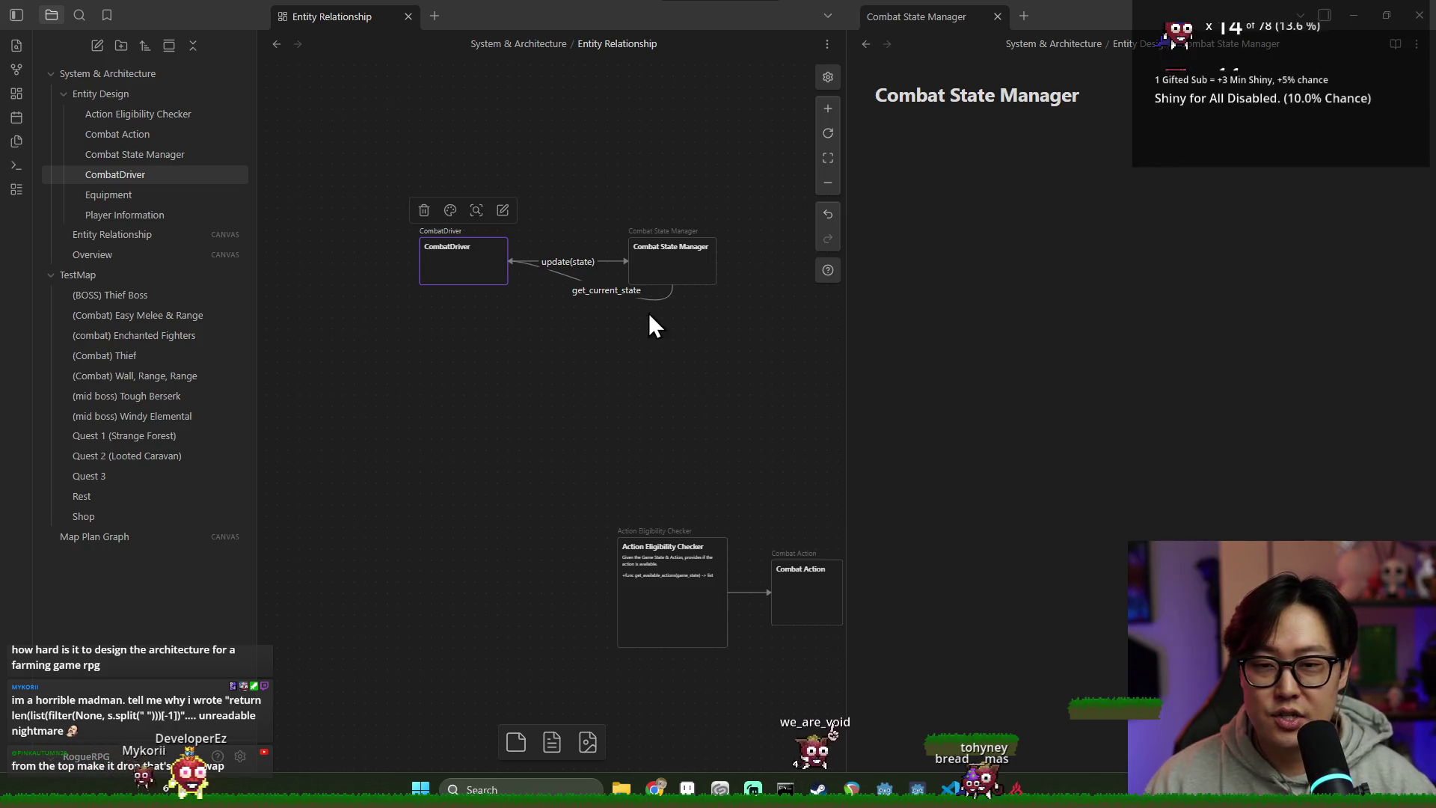
{"action": "scroll", "coordinate": [598, 334], "scroll_direction": "left", "scroll_amount": 3}
{"action": "scroll", "coordinate": [621, 329], "scroll_direction": "right", "scroll_amount": 3}
{"action": "scroll", "coordinate": [621, 329], "scroll_direction": "down", "scroll_amount": 1}
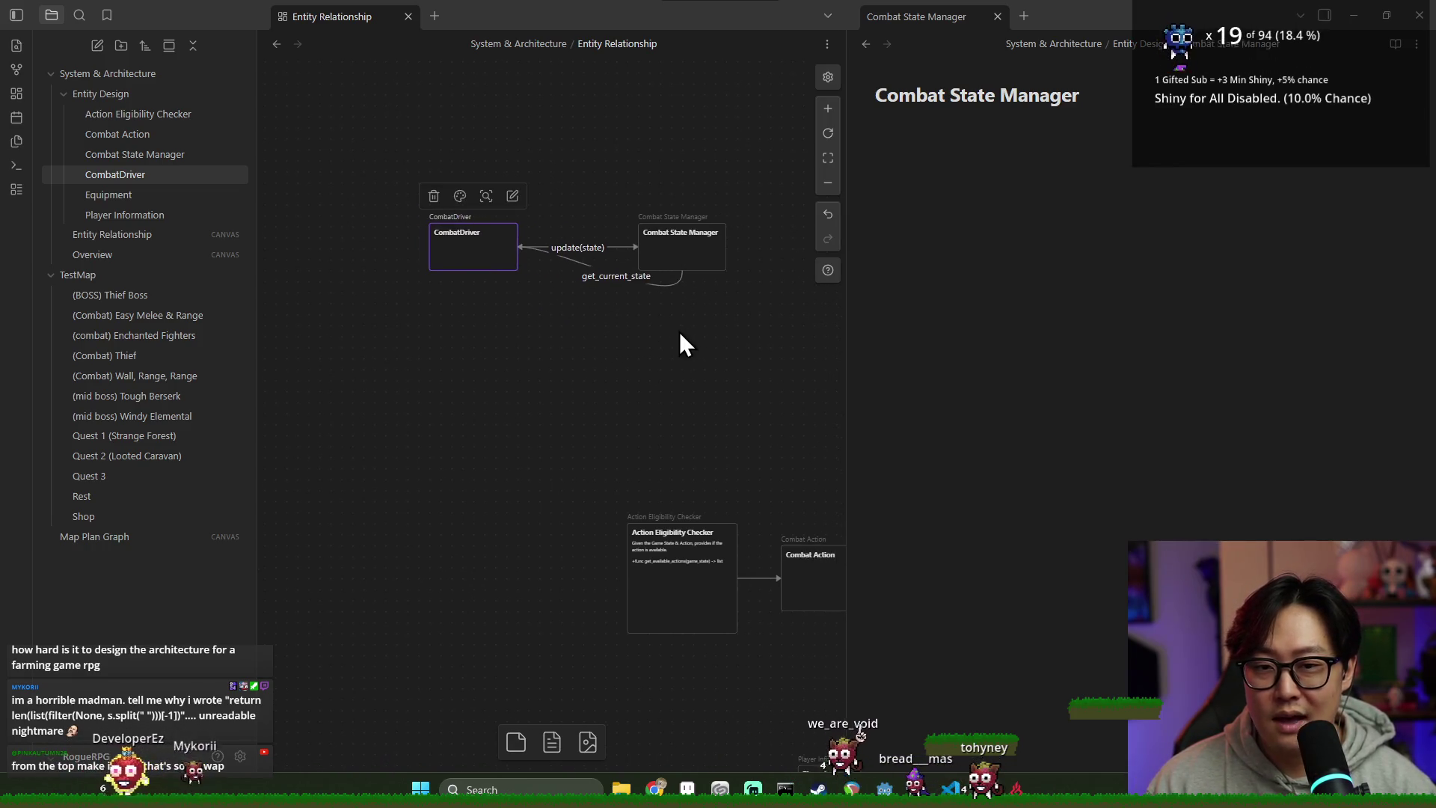
{"action": "scroll", "coordinate": [706, 372], "scroll_direction": "down", "scroll_amount": 3}
{"action": "left_click_drag", "start_coordinate": [728, 391], "coordinate": [442, 212]}
{"action": "left_click_drag", "start_coordinate": [503, 289], "coordinate": [621, 366]}
{"action": "scroll", "coordinate": [610, 329], "scroll_direction": "up", "scroll_amount": 3}
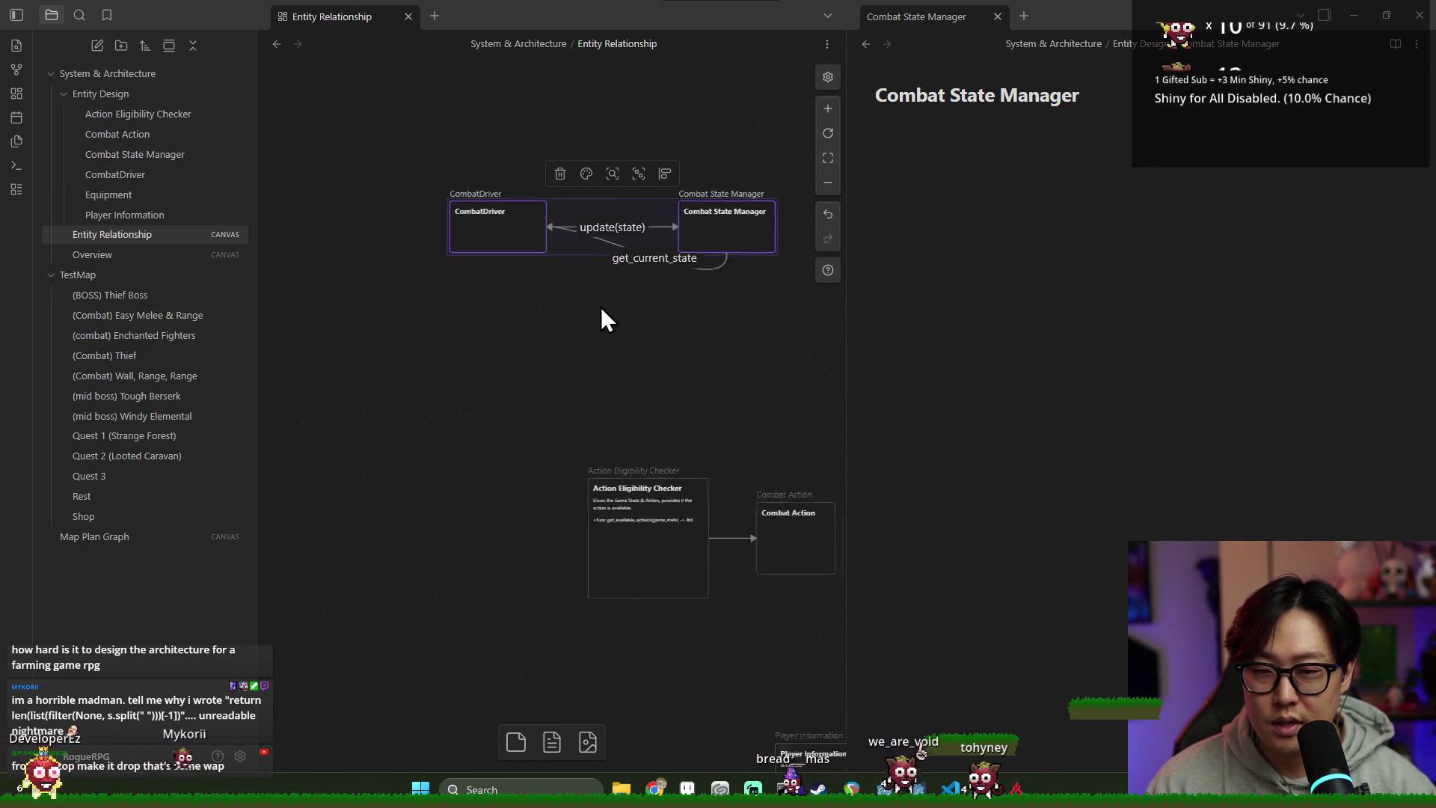
{"action": "left_click", "coordinate": [707, 221]}
{"action": "left_click", "coordinate": [464, 221]}
{"action": "scroll", "coordinate": [539, 322], "scroll_direction": "down", "scroll_amount": 2}
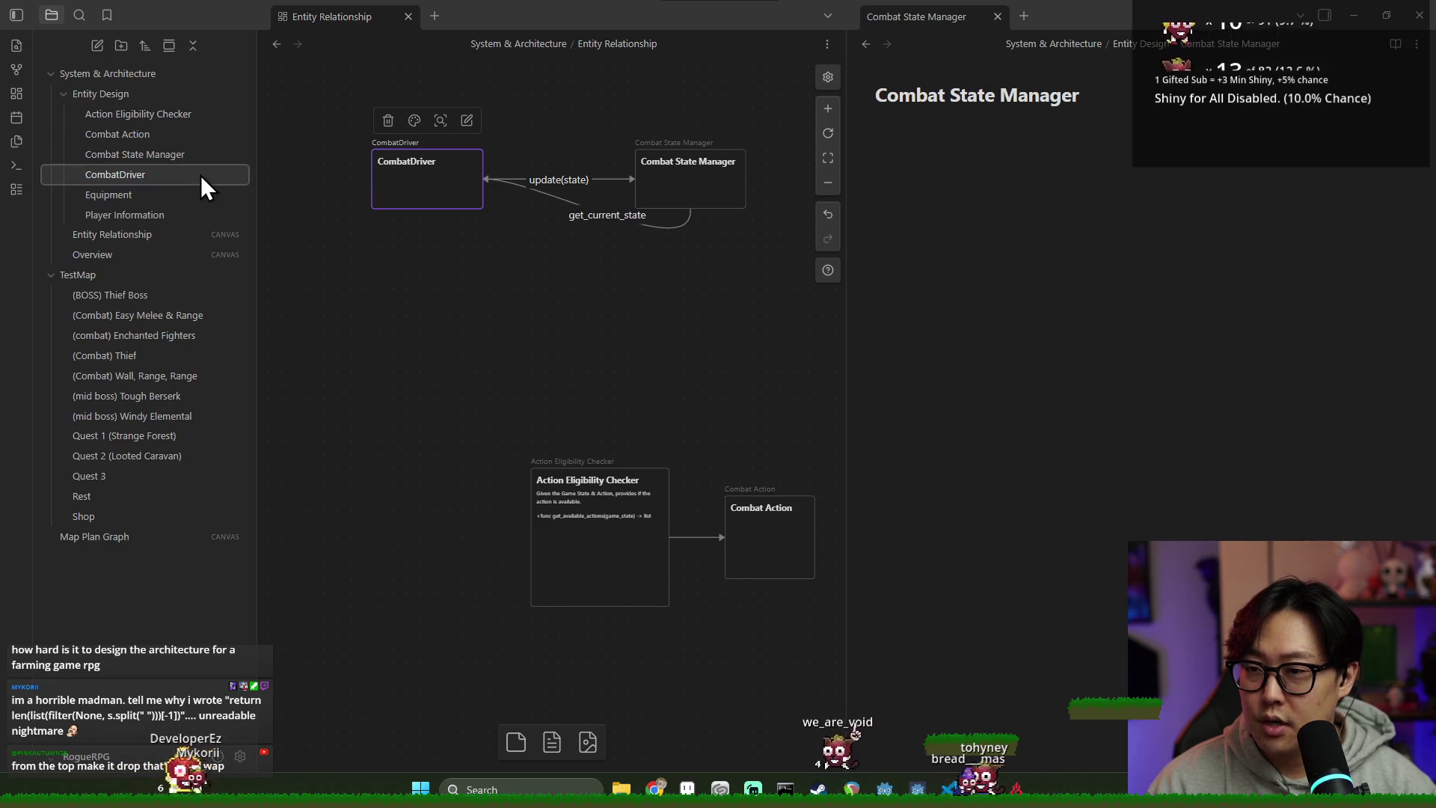
{"action": "left_click", "coordinate": [952, 164]}
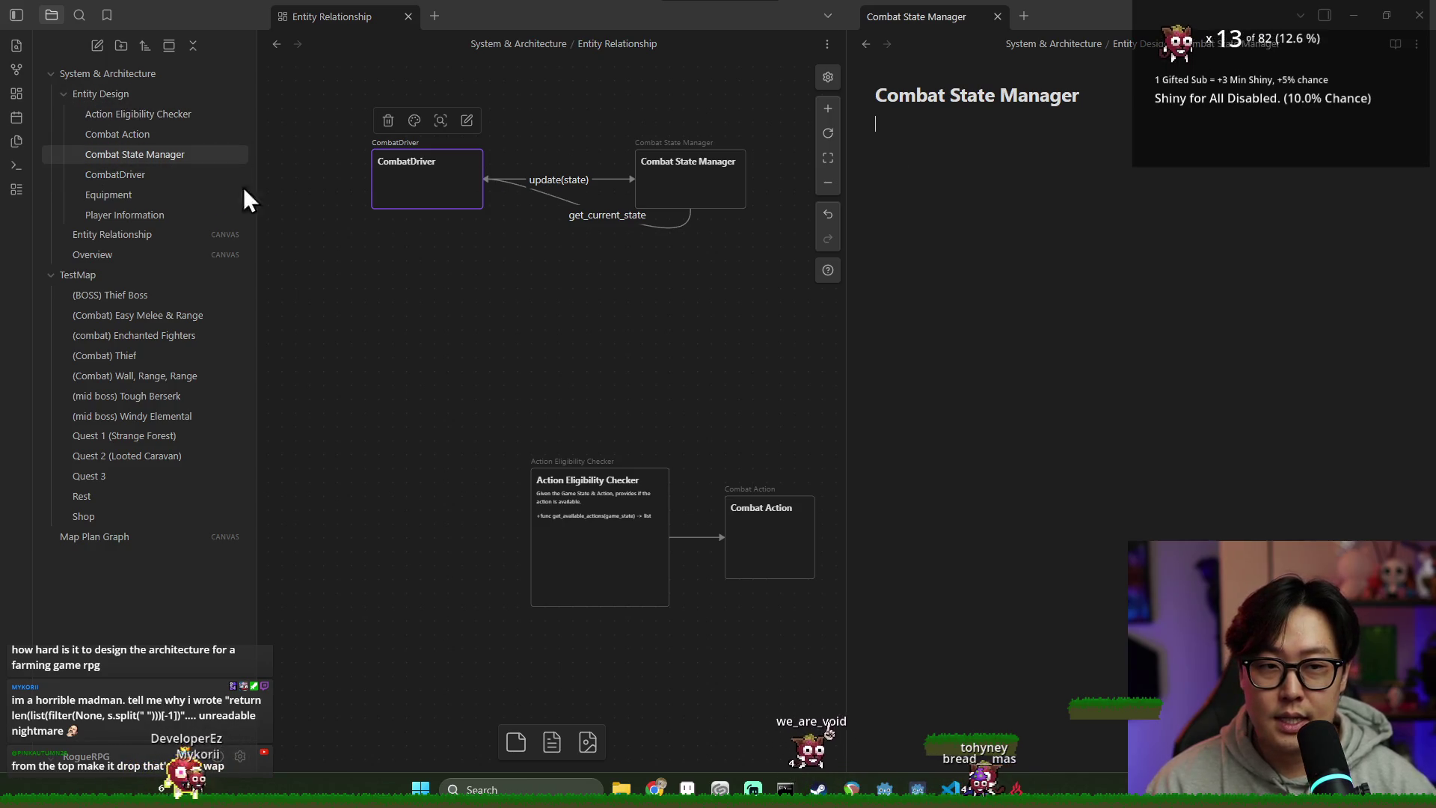
Step: Write 'toggle UI and start game logic based on the current state and transition.' in the CombatDriver note
{"action": "left_click", "coordinate": [150, 177]}
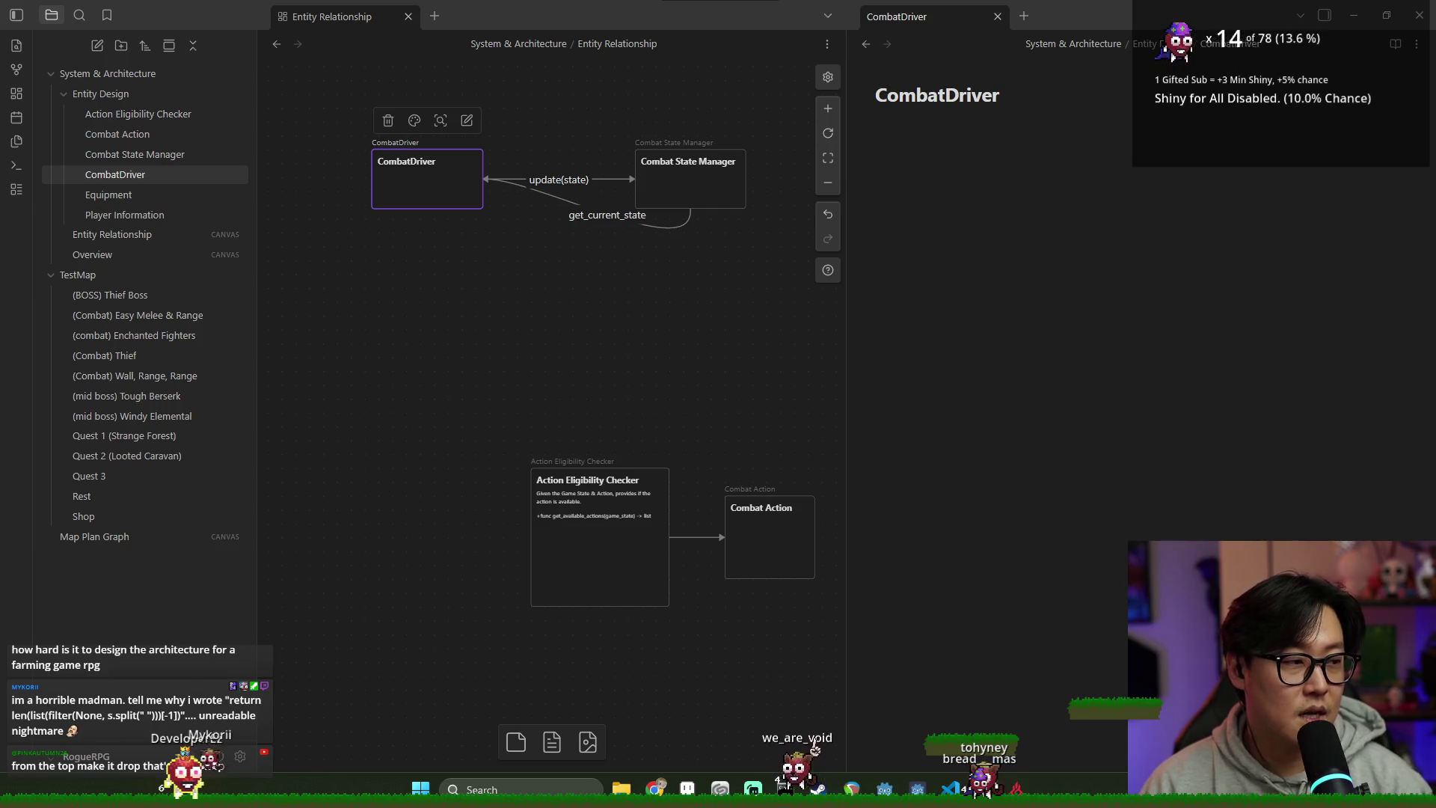
{"action": "left_click", "coordinate": [1314, 320]}
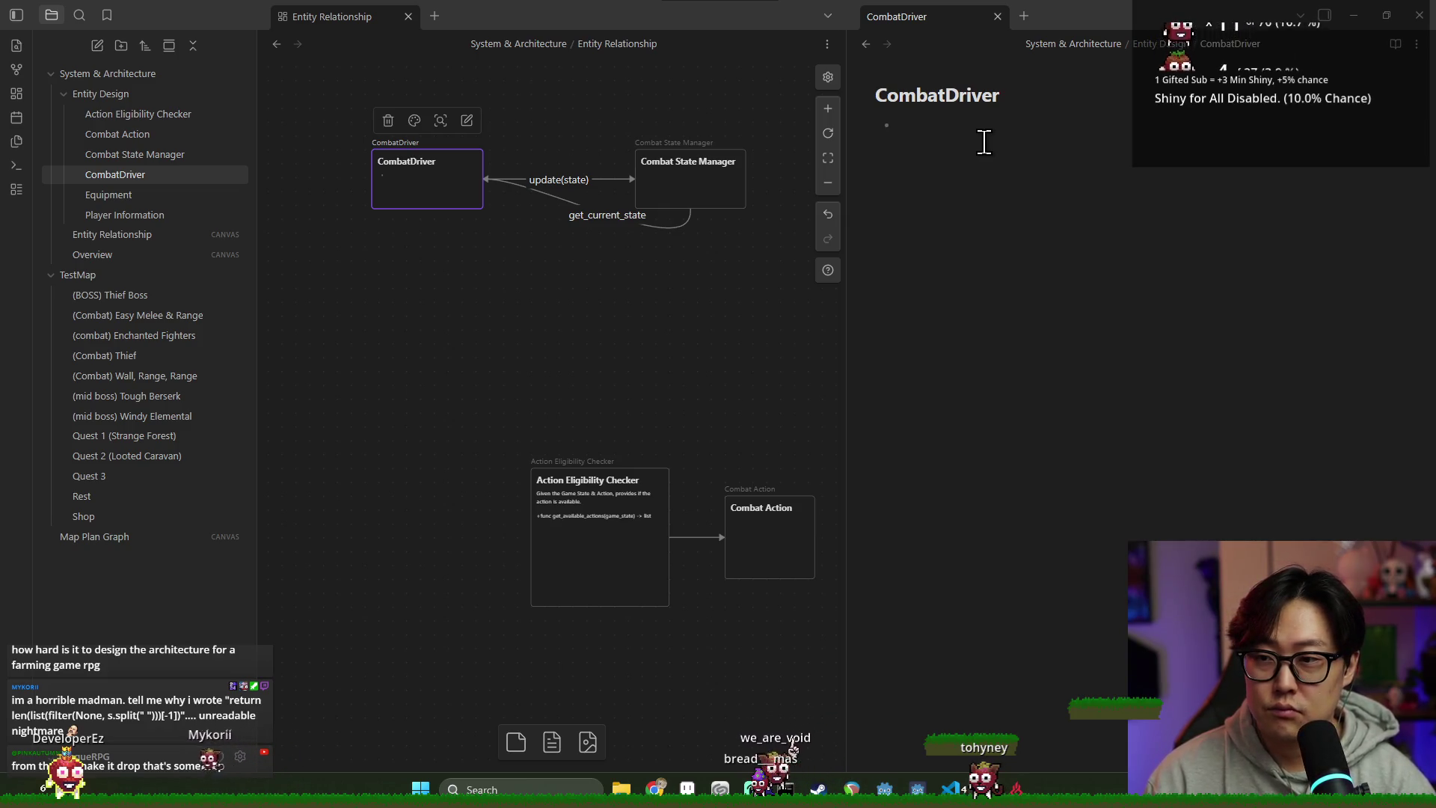
{"action": "type", "text": "toggle UI "}
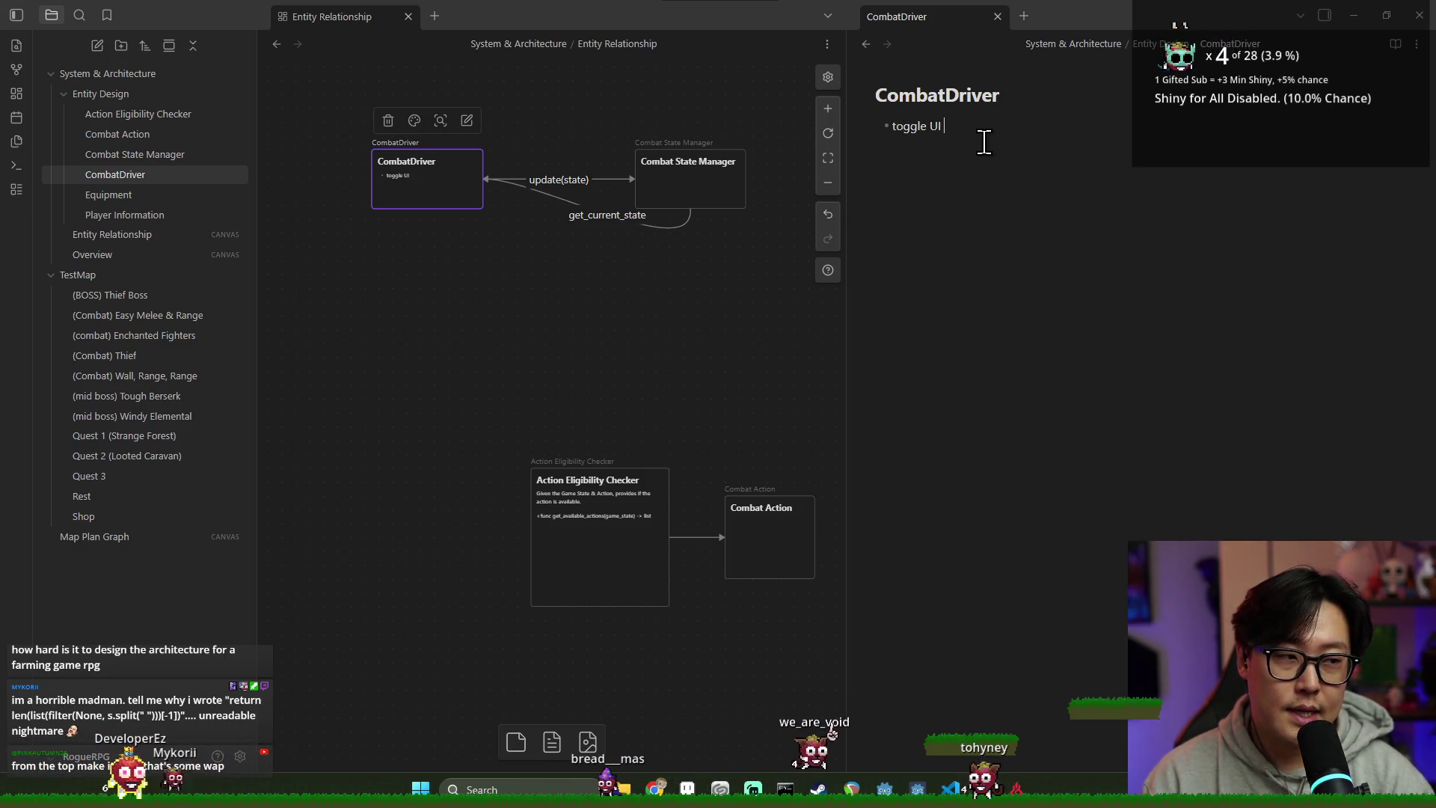
{"action": "type", "text": "and start game logic based on the current state a"}
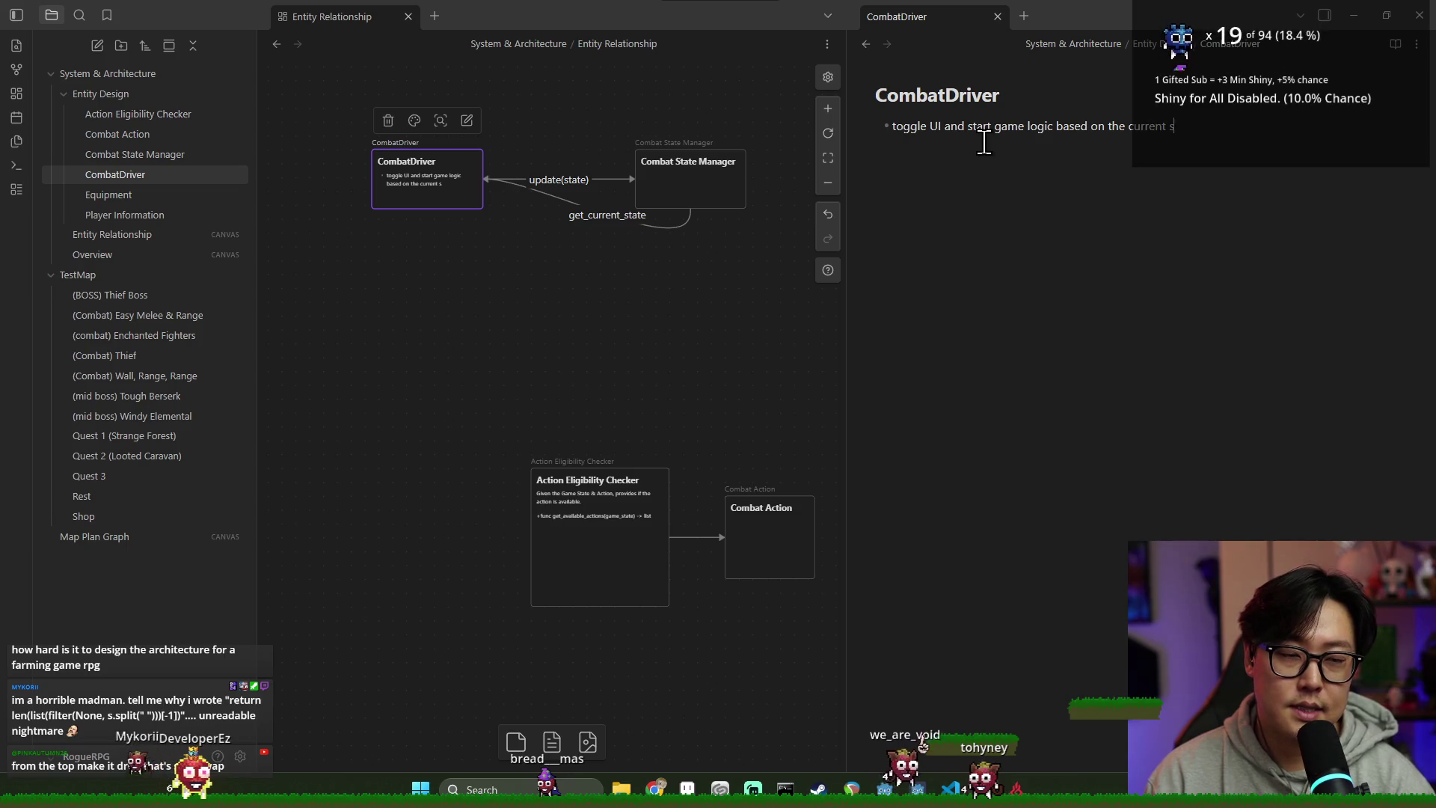
{"action": "type", "text": "nd transt"}
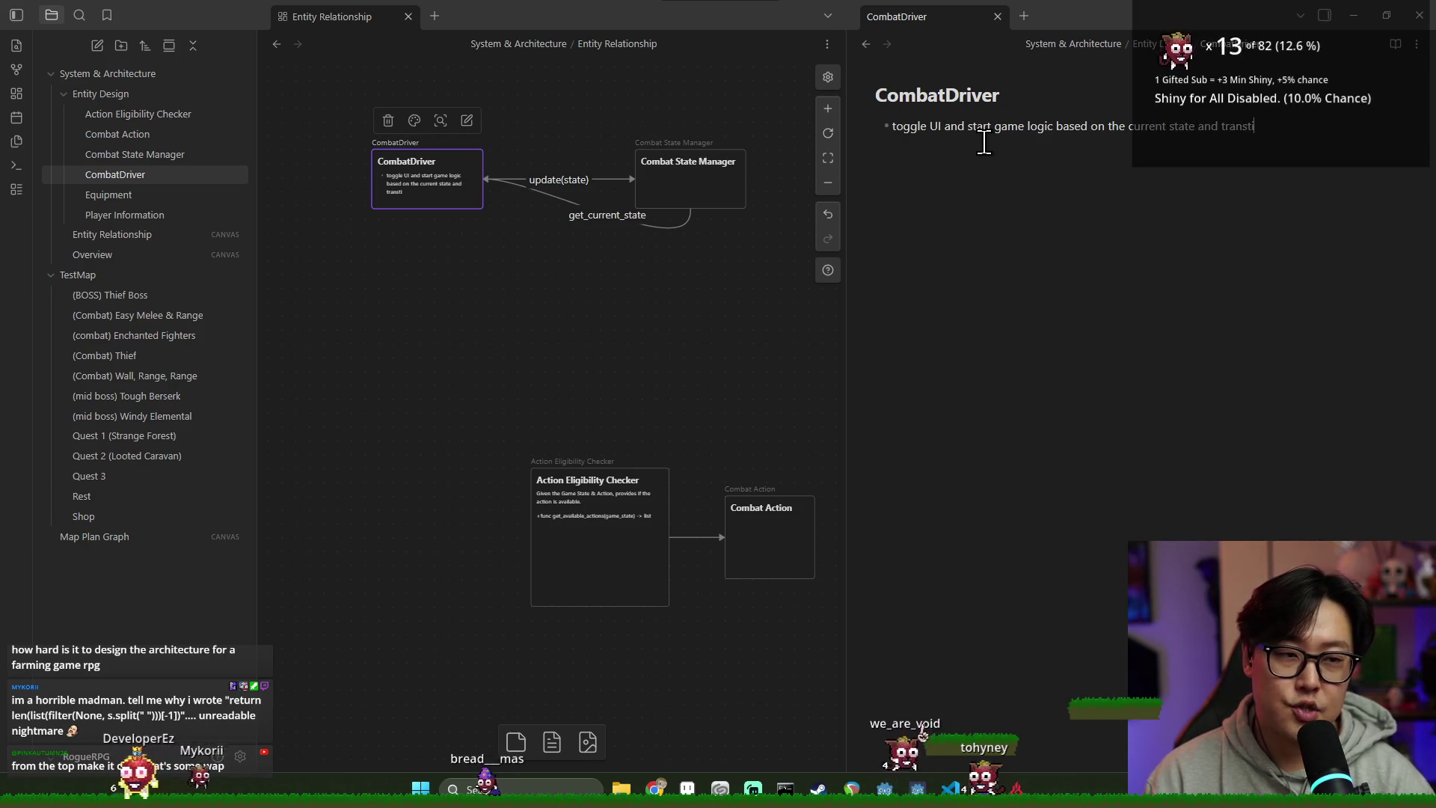
{"action": "key", "text": "BackSpace"}
{"action": "type", "text": "ition."}
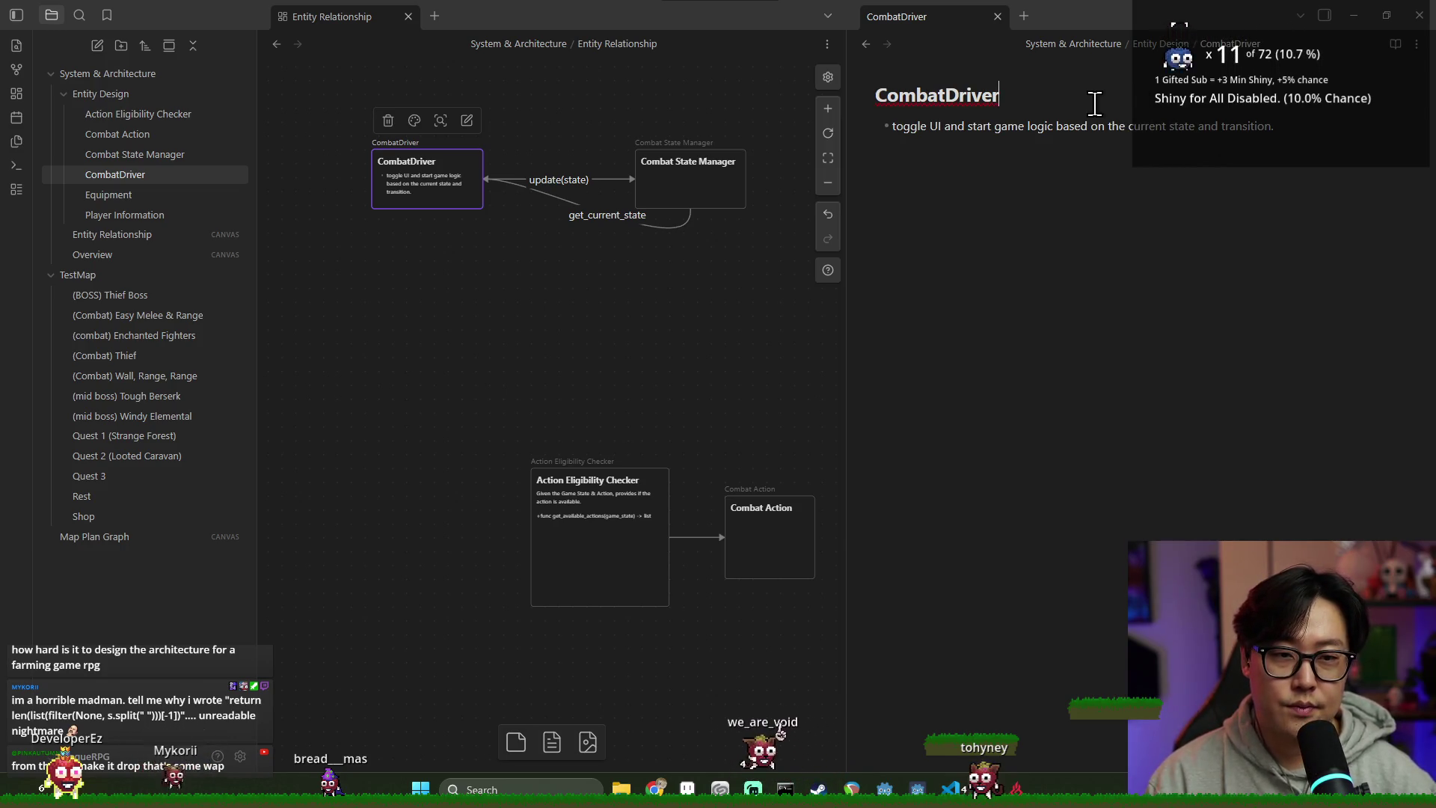
{"action": "key", "text": "alt+Tab"}
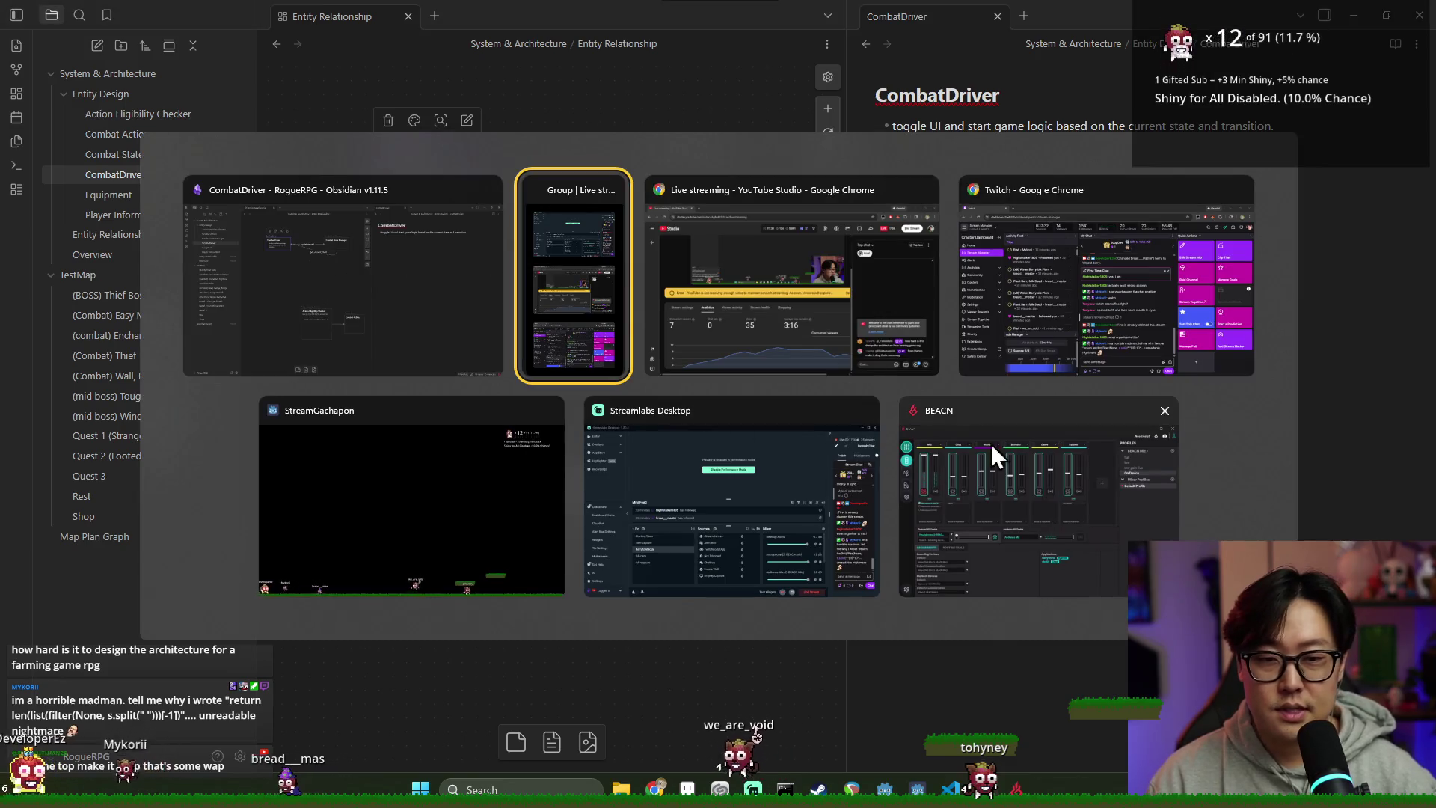
Step: Leave the Windows task switcher to return to Obsidian
{"action": "key", "text": "Escape"}
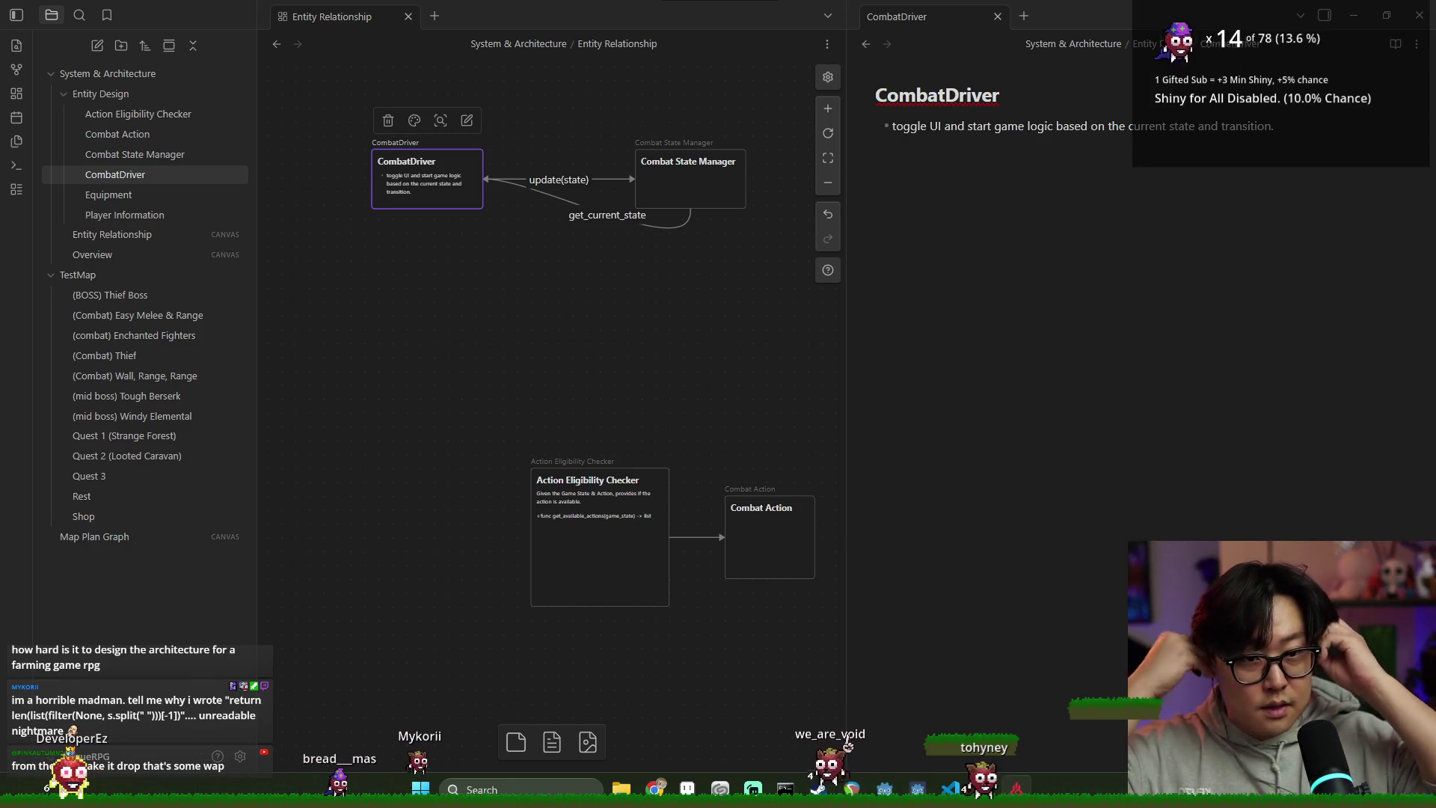
Step: Insert a '- signals' line above the description in the CombatDriver note
{"action": "left_click", "coordinate": [1043, 102]}
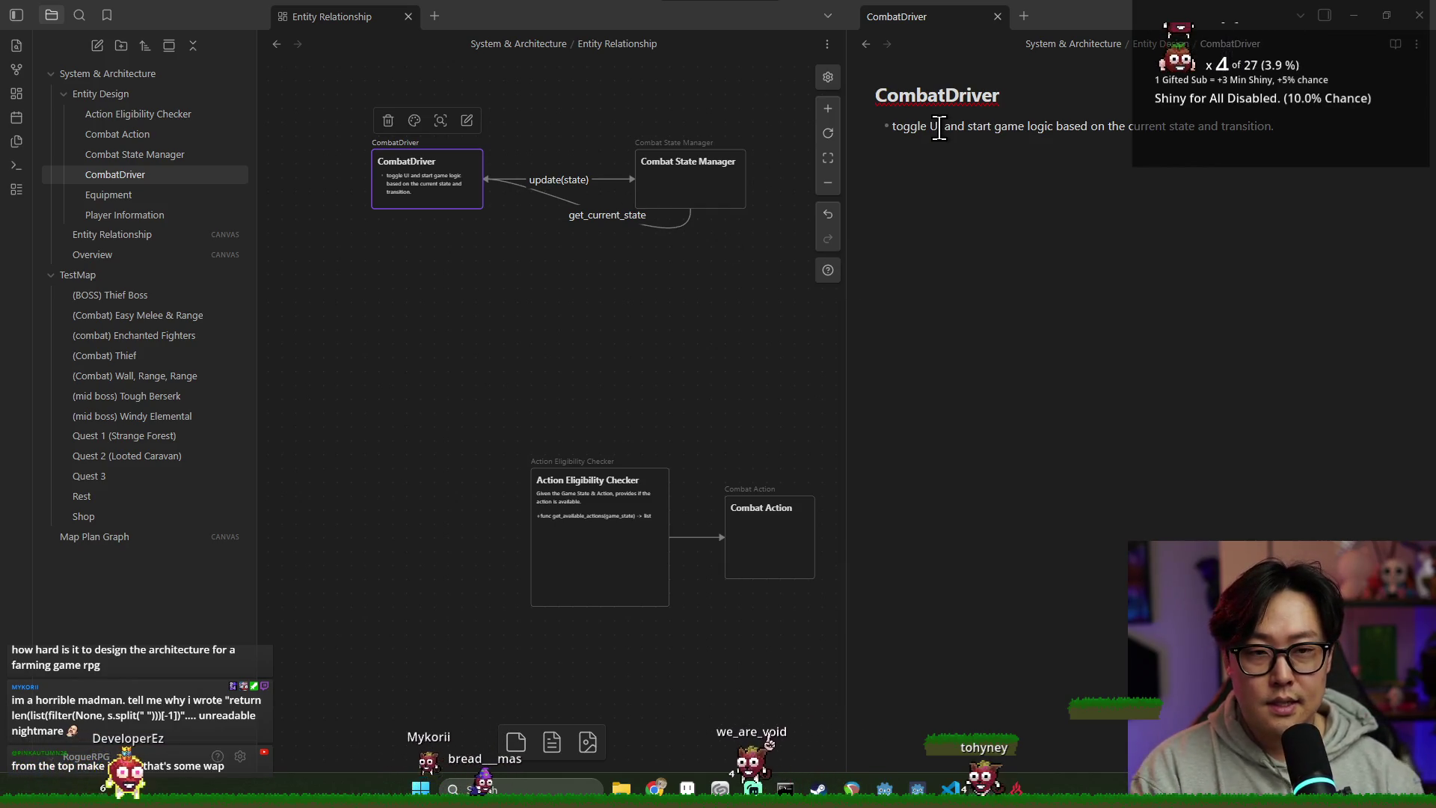
{"action": "left_click", "coordinate": [888, 126]}
{"action": "key", "text": "Return"}
{"action": "key", "text": "Return"}
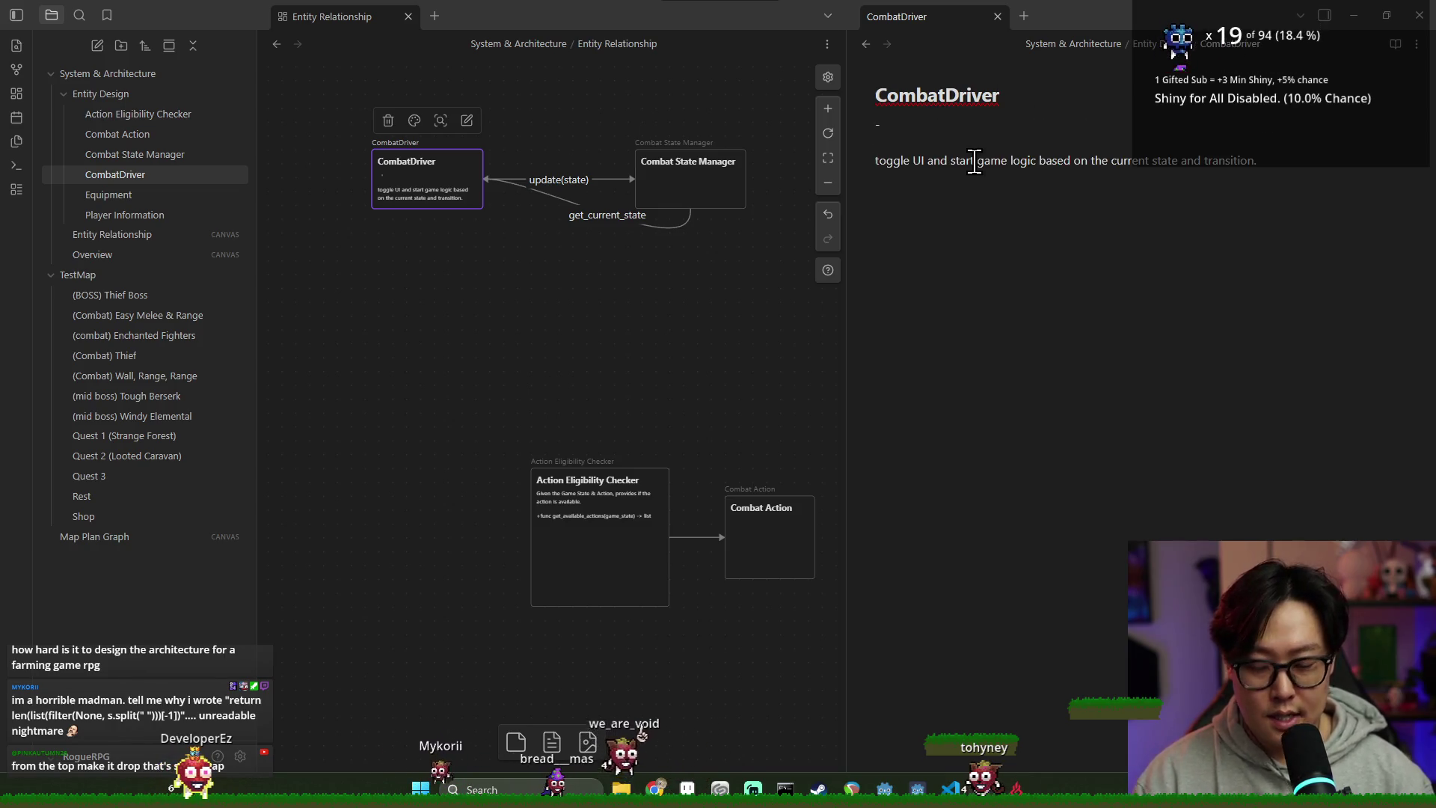
{"action": "type", "text": "- "}
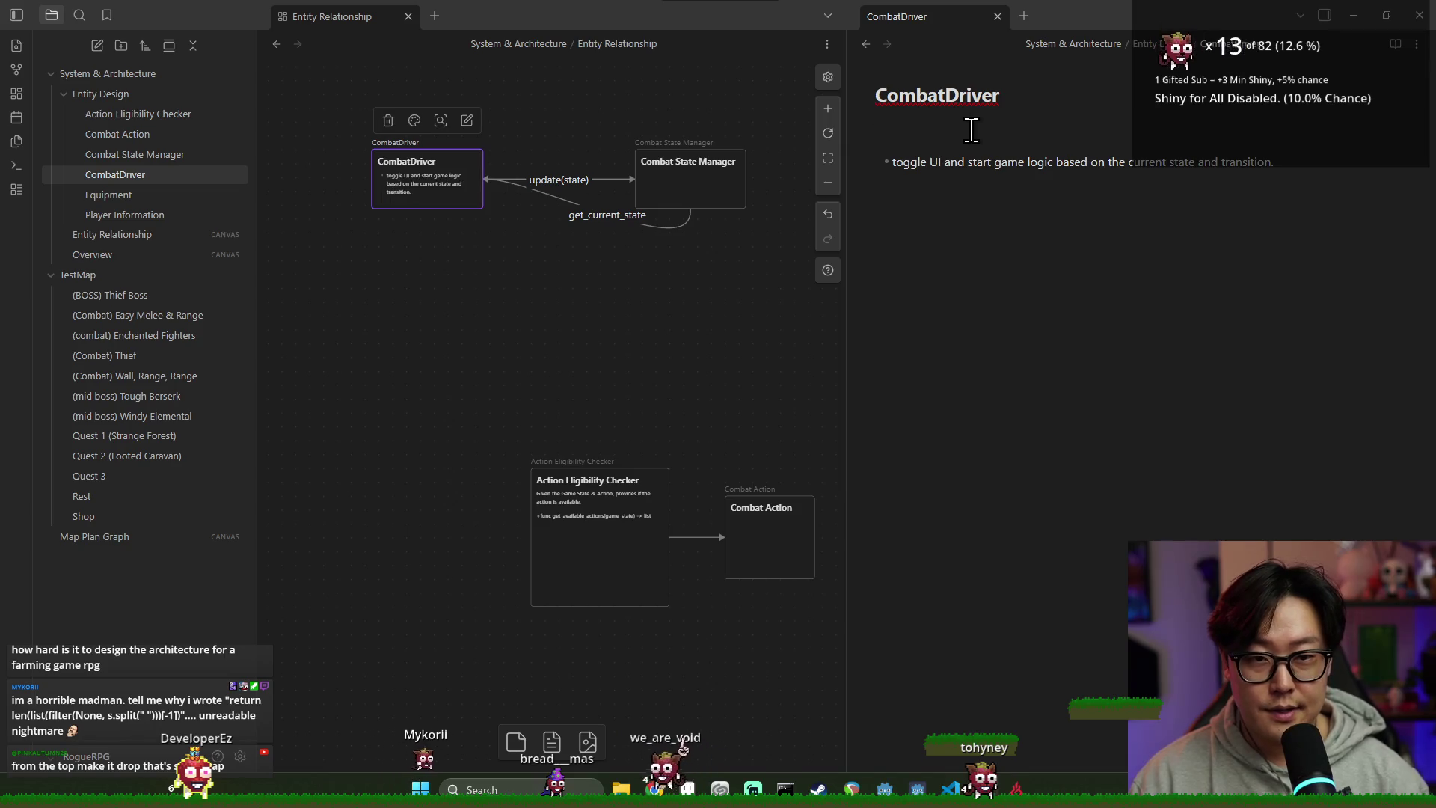
{"action": "type", "text": "signals:"}
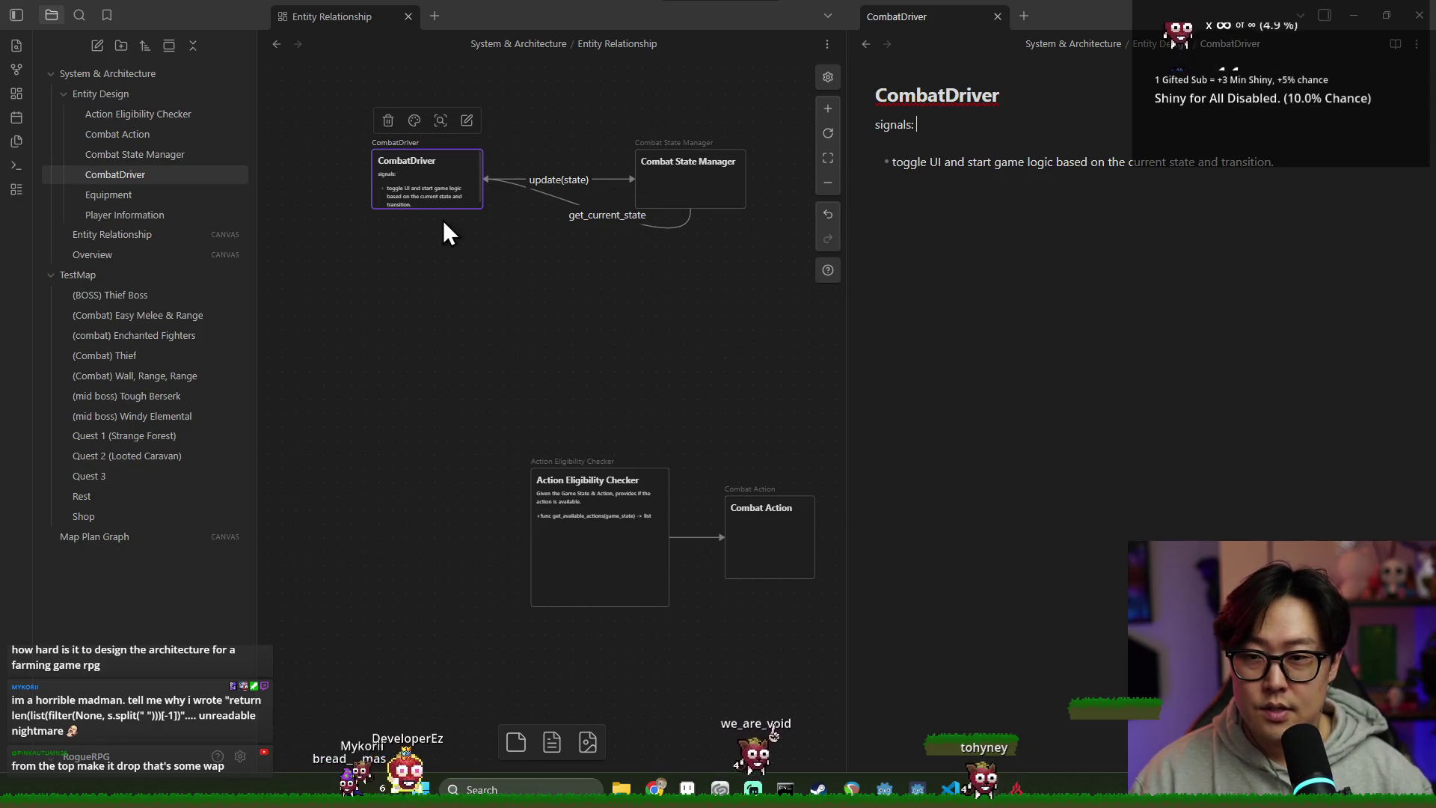
{"action": "scroll", "coordinate": [562, 233], "scroll_direction": "down", "scroll_amount": 2}
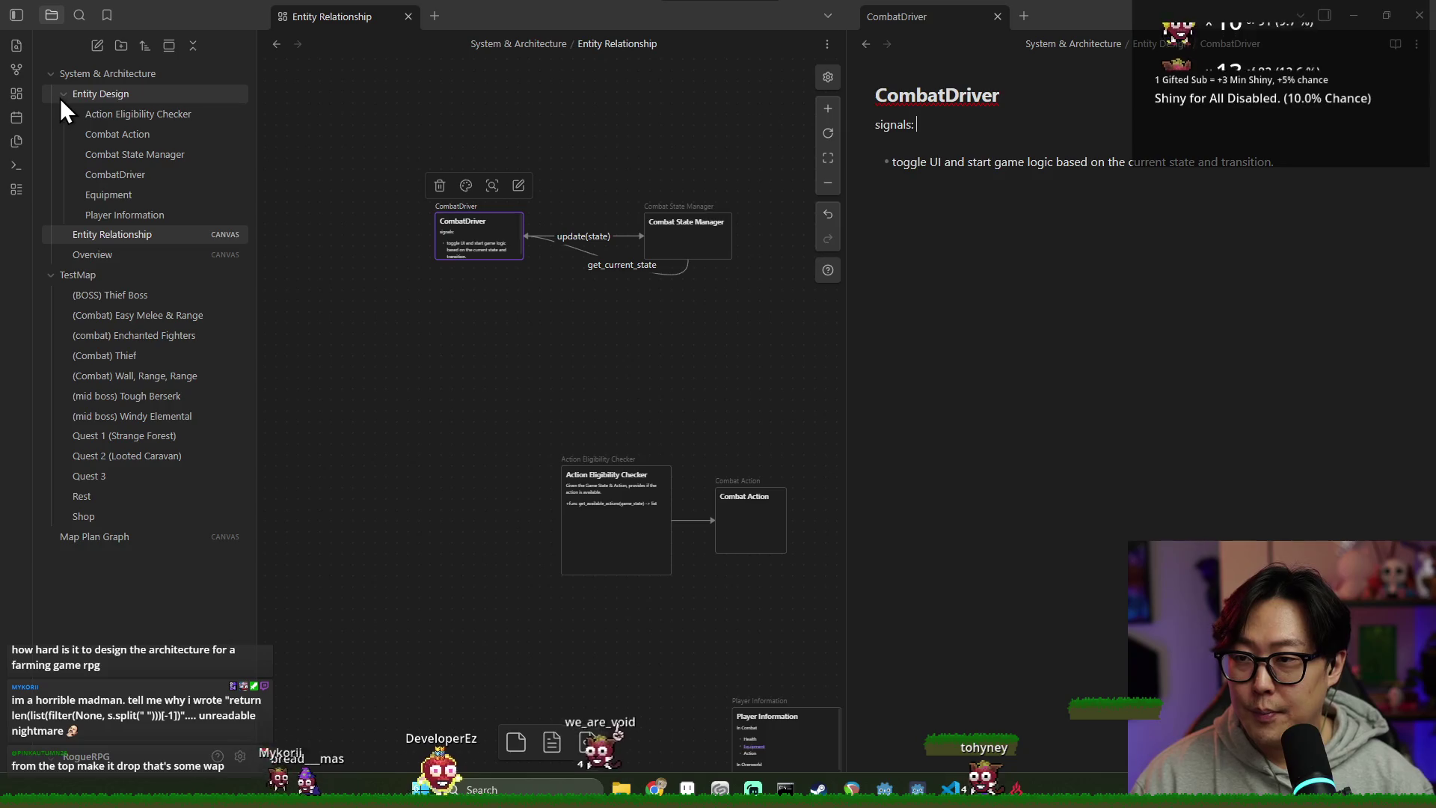
{"action": "right_click", "coordinate": [106, 97]}
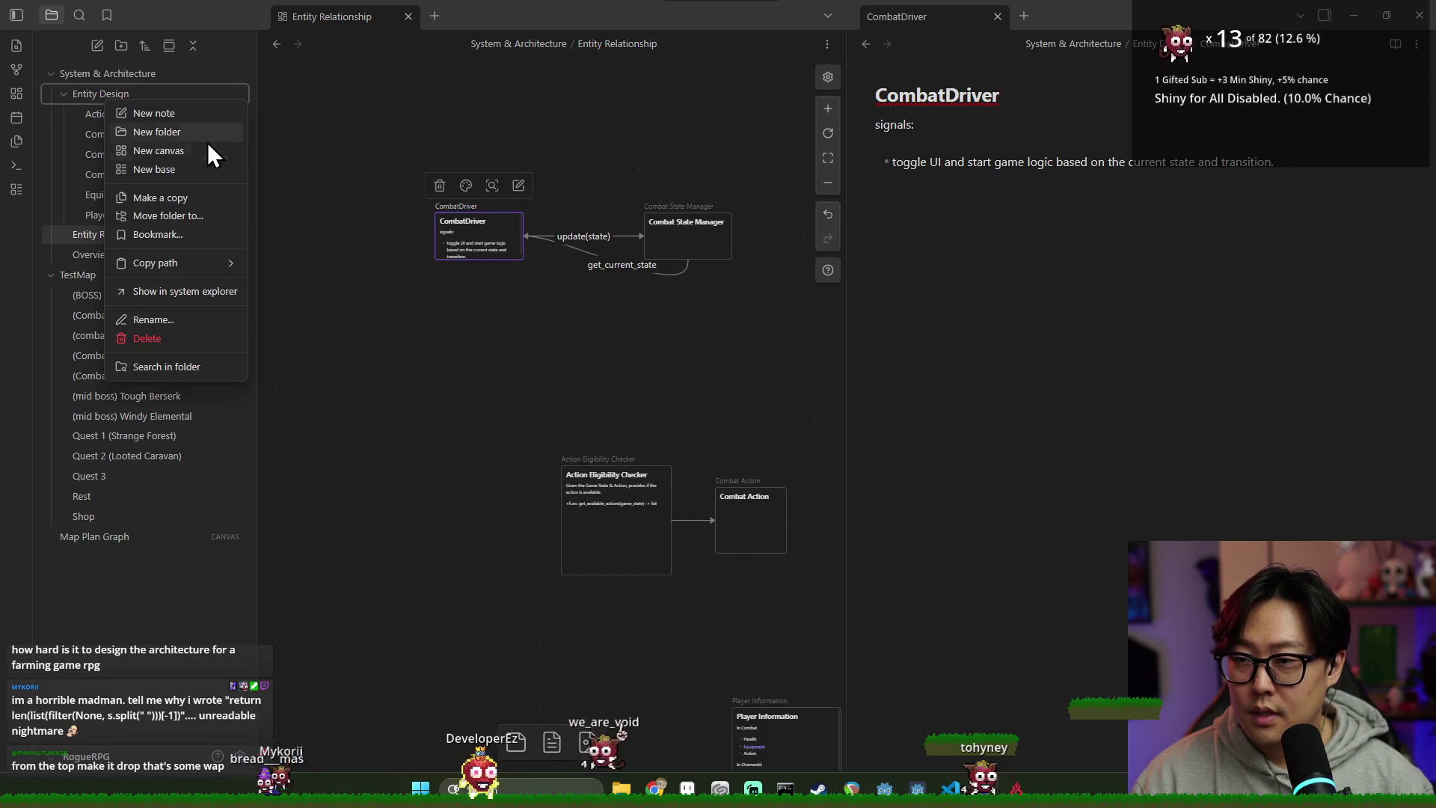
Step: Add a new Entity Design note titled 'Game Scene Orchestrator' and reopen the Entity Relationship canvas
{"action": "left_click", "coordinate": [174, 116]}
{"action": "left_click", "coordinate": [345, 98]}
{"action": "type", "text": "Game Scene Handler"}
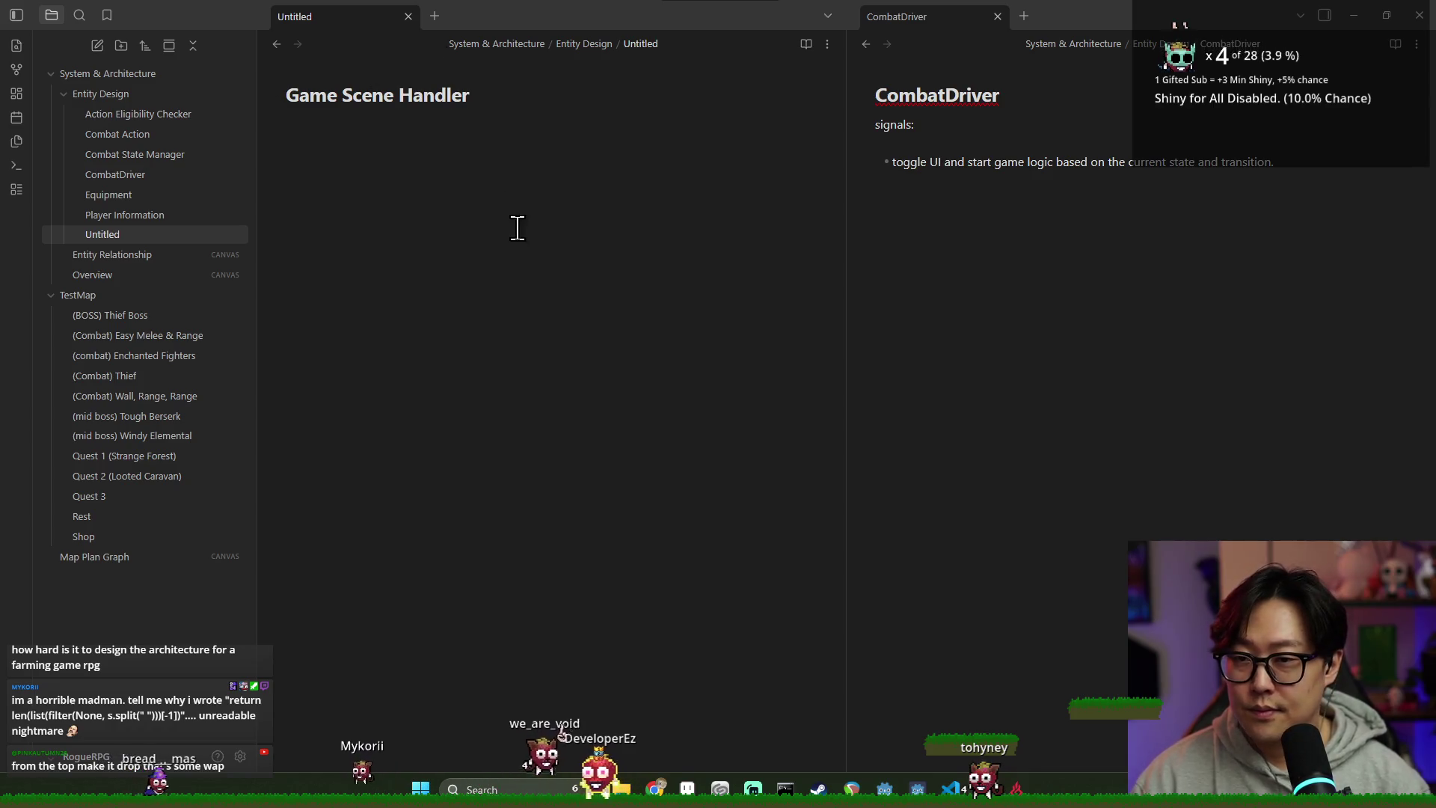
{"action": "left_click_drag", "start_coordinate": [344, 95], "coordinate": [613, 118]}
{"action": "key", "text": "BackSpace"}
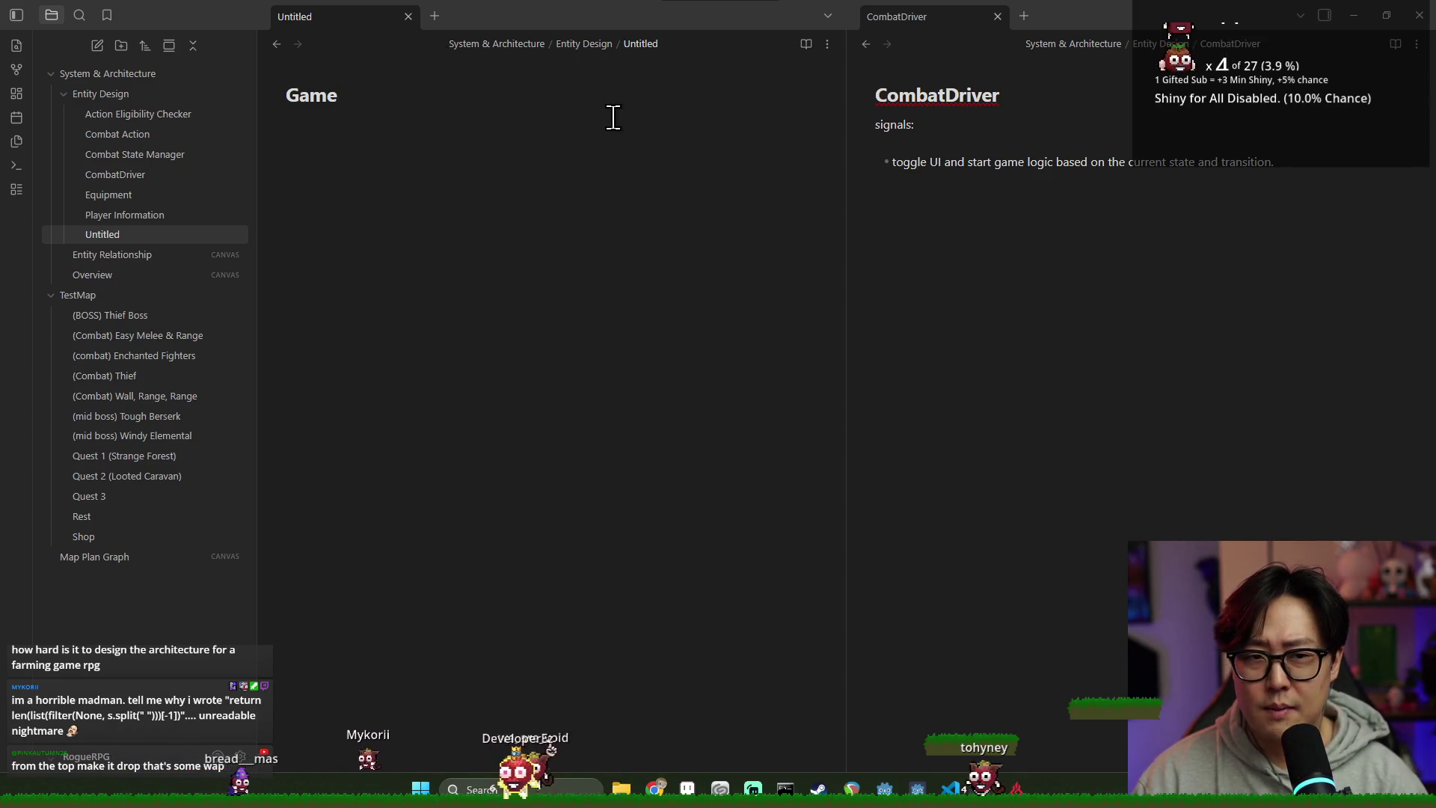
{"action": "type", "text": " State"}
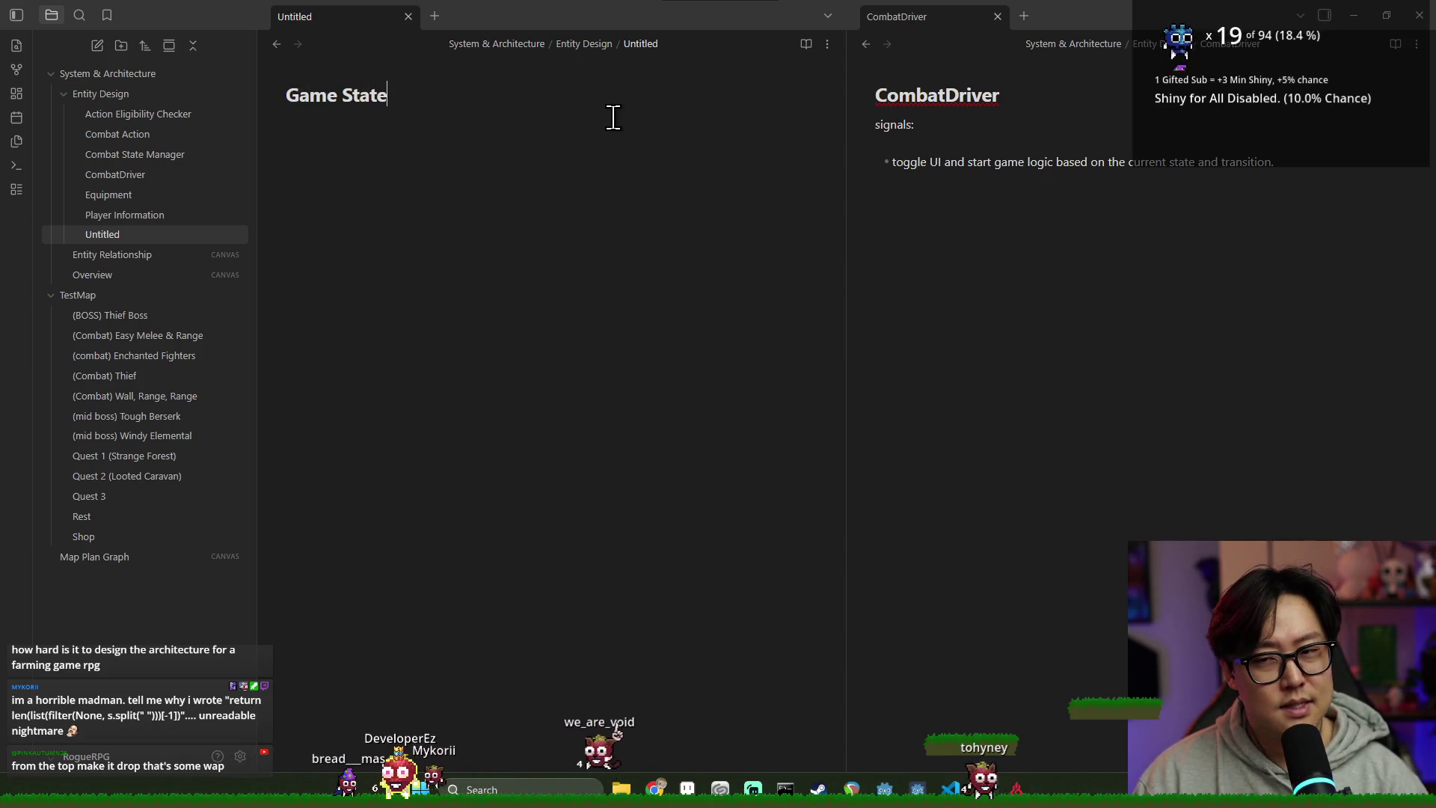
{"action": "key", "text": "BackSpace"}
{"action": "key", "text": "BackSpace"}
{"action": "key", "text": "BackSpace"}
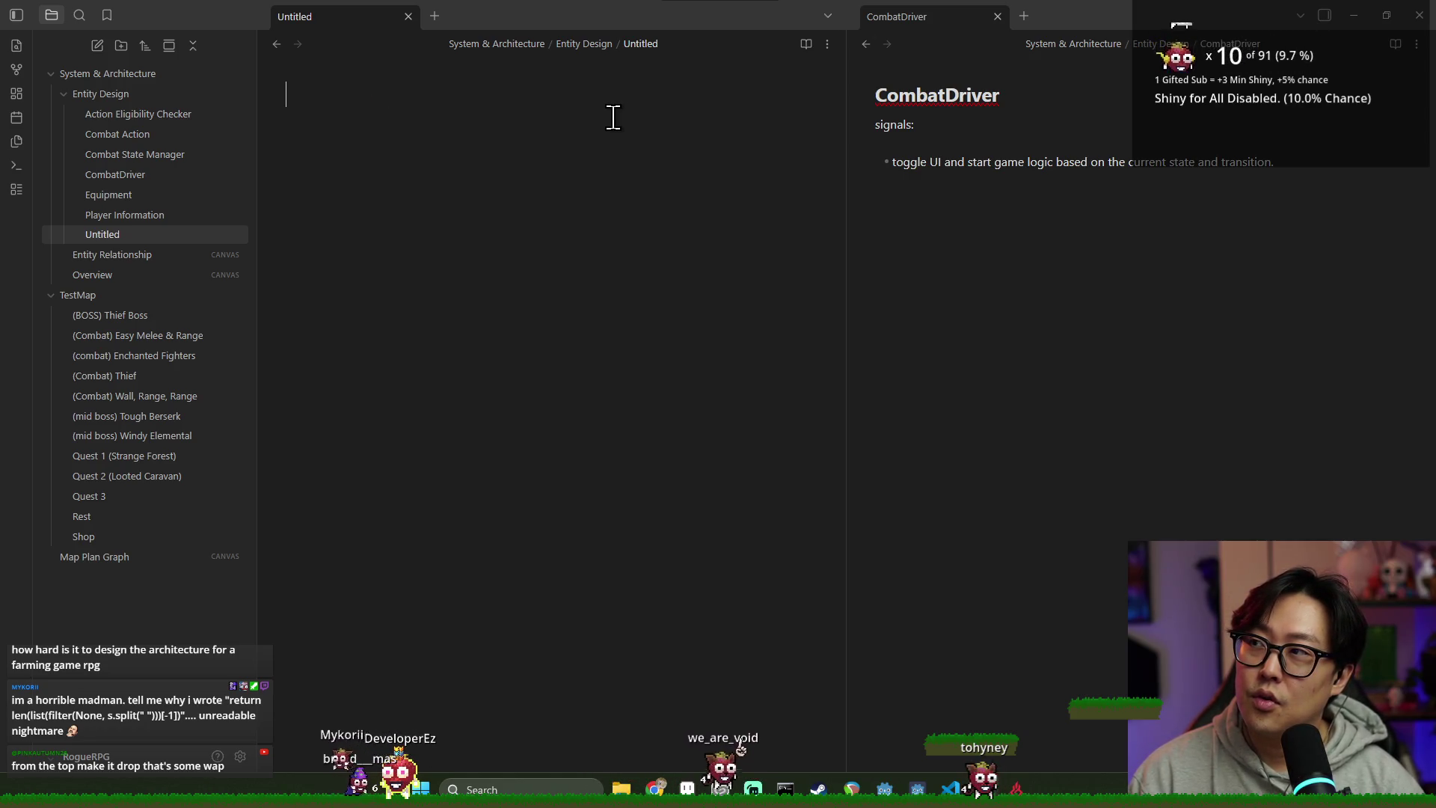
{"action": "type", "text": "Game "}
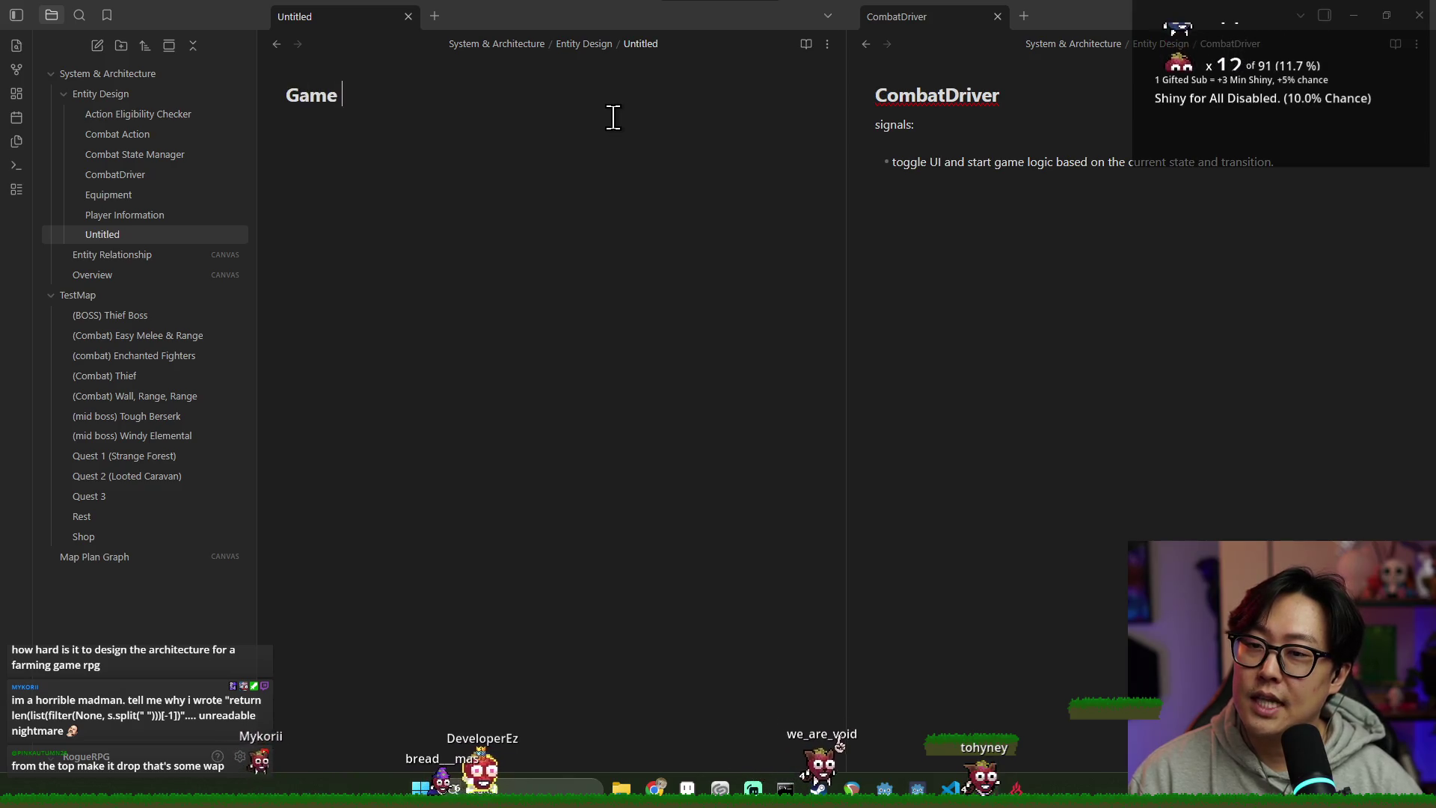
{"action": "type", "text": "Scene O"}
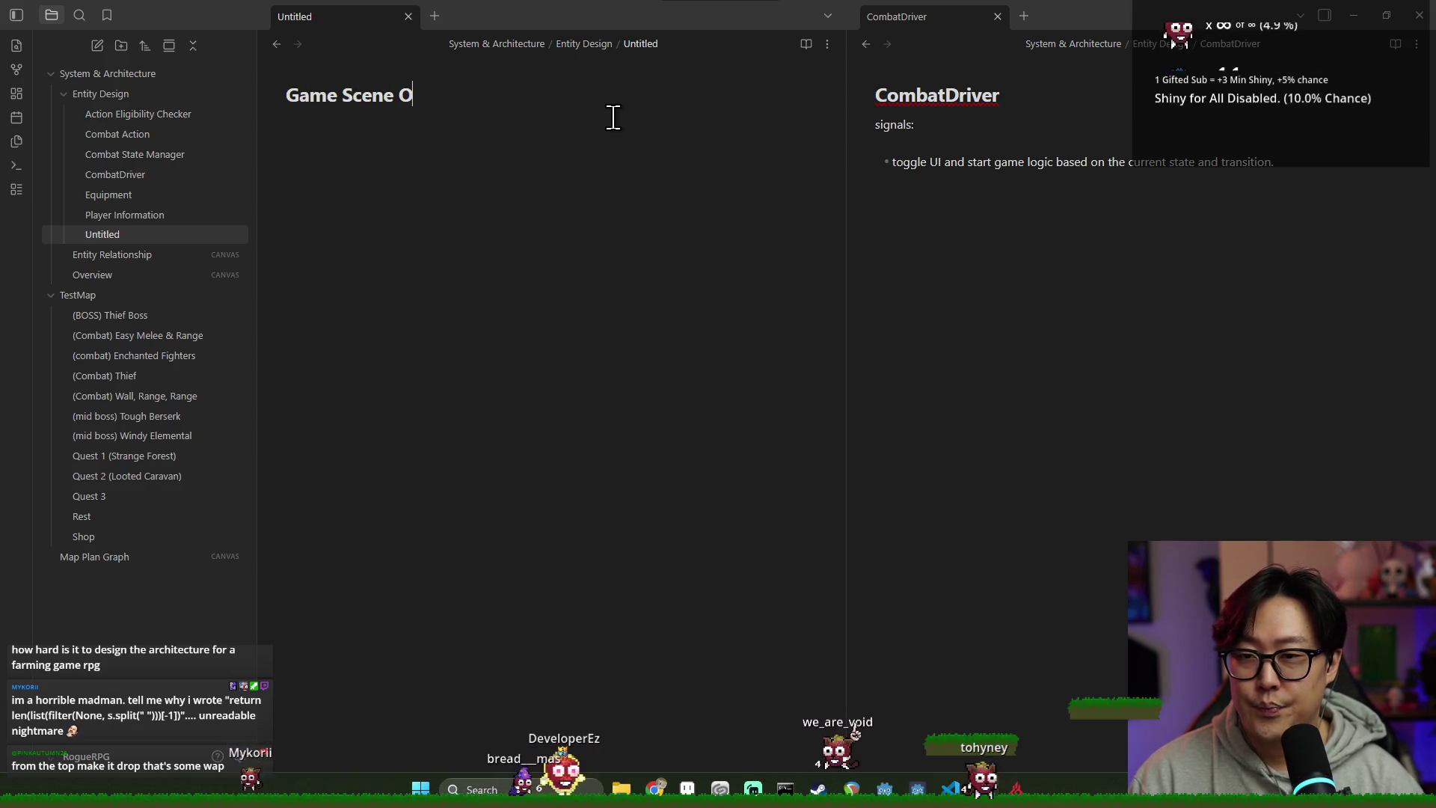
{"action": "type", "text": "rchestrator"}
{"action": "key", "text": "Return"}
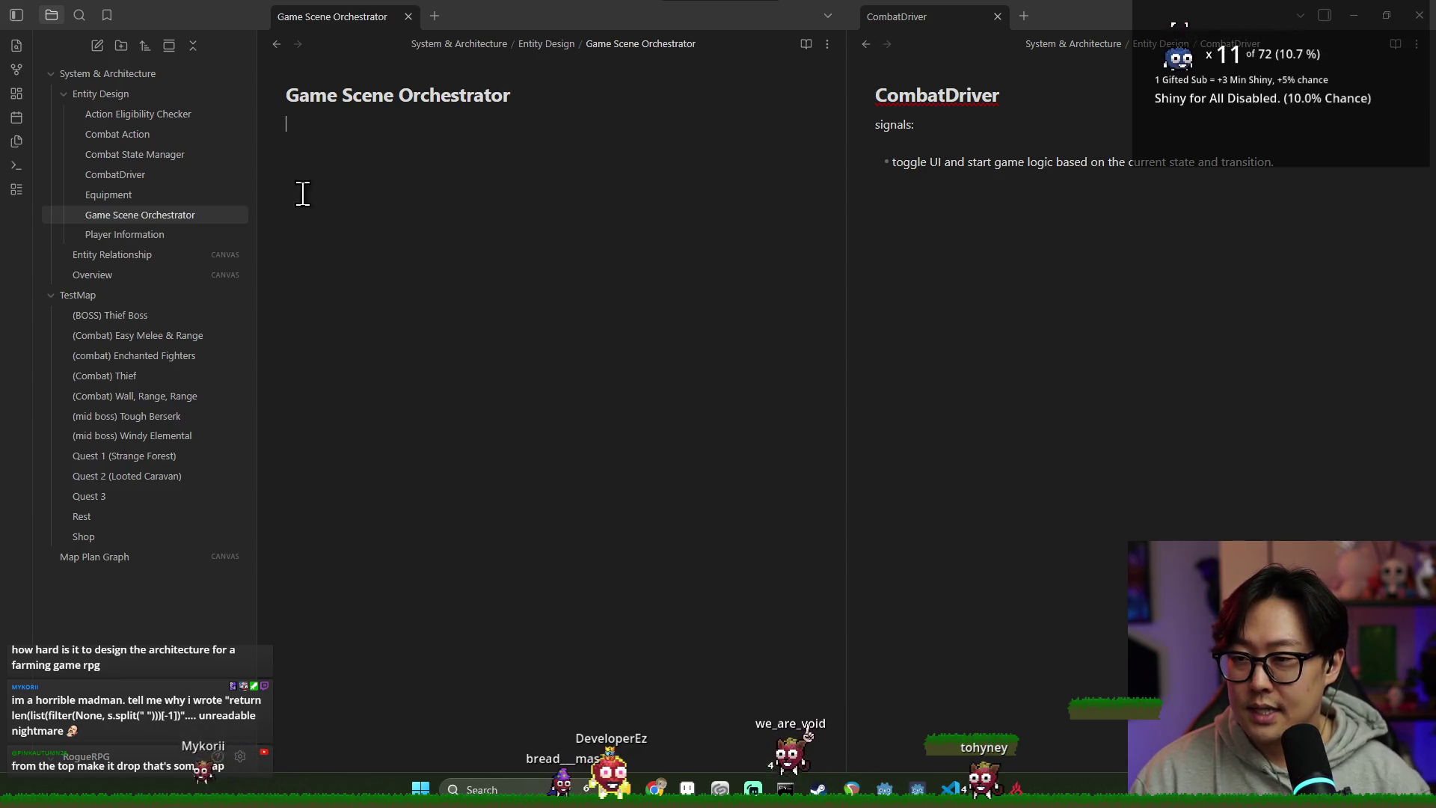
{"action": "left_click", "coordinate": [138, 254]}
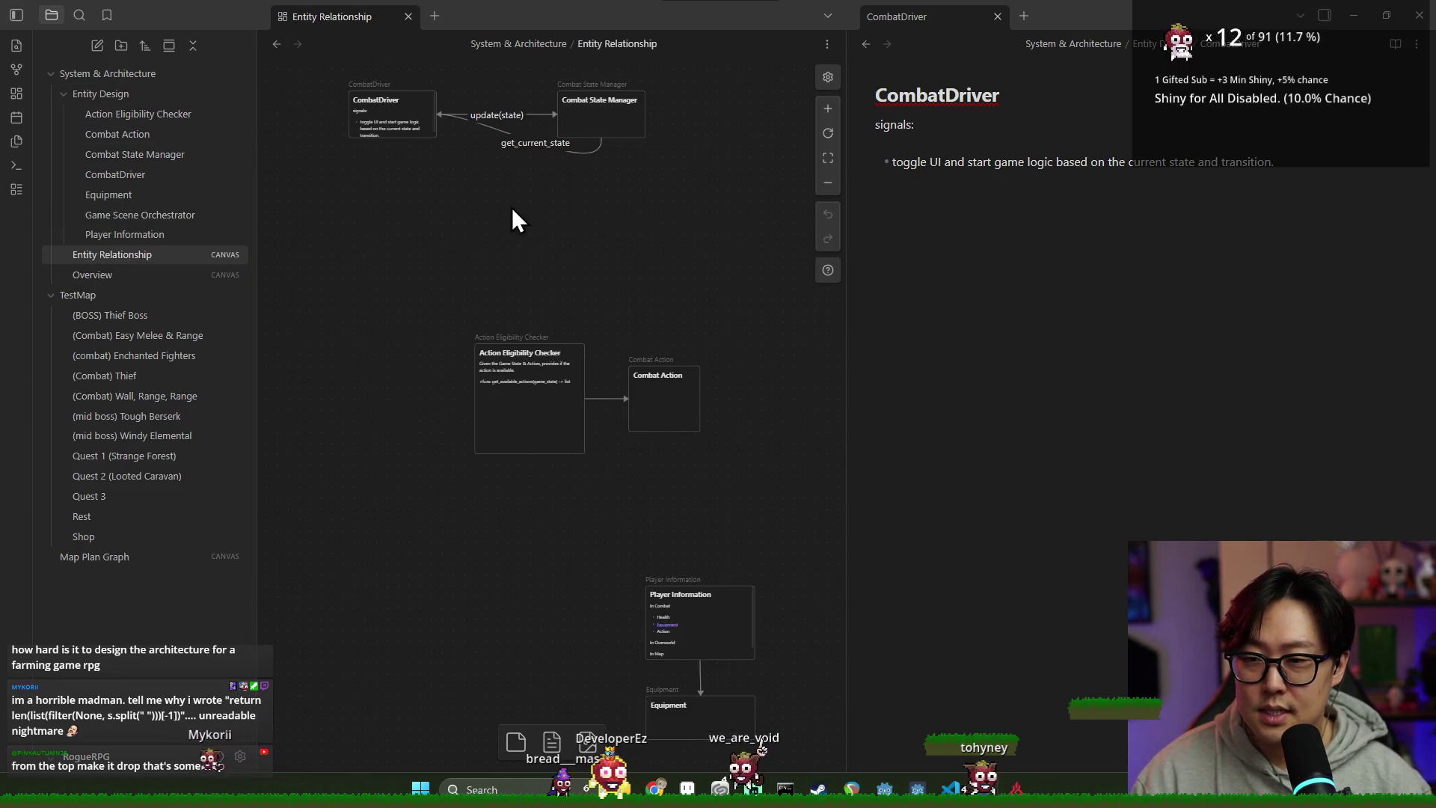
Step: Add the Game Scene Orchestrator note to the canvas and place it above CombatDriver
{"action": "scroll", "coordinate": [459, 202], "scroll_direction": "down", "scroll_amount": 3}
{"action": "mouse_move", "coordinate": [211, 217]}
{"action": "left_mouse_down"}
{"action": "mouse_move", "coordinate": [164, 215]}
{"action": "mouse_move", "coordinate": [450, 209]}
{"action": "left_mouse_up"}
{"action": "scroll", "coordinate": [484, 231], "scroll_direction": "up", "scroll_amount": 3}
{"action": "scroll", "coordinate": [497, 289], "scroll_direction": "down", "scroll_amount": 2}
{"action": "scroll", "coordinate": [504, 298], "scroll_direction": "up", "scroll_amount": 2}
{"action": "mouse_move", "coordinate": [504, 299]}
{"action": "left_mouse_down"}
{"action": "mouse_move", "coordinate": [411, 224]}
{"action": "mouse_move", "coordinate": [446, 173]}
{"action": "mouse_move", "coordinate": [451, 296]}
{"action": "left_mouse_up"}
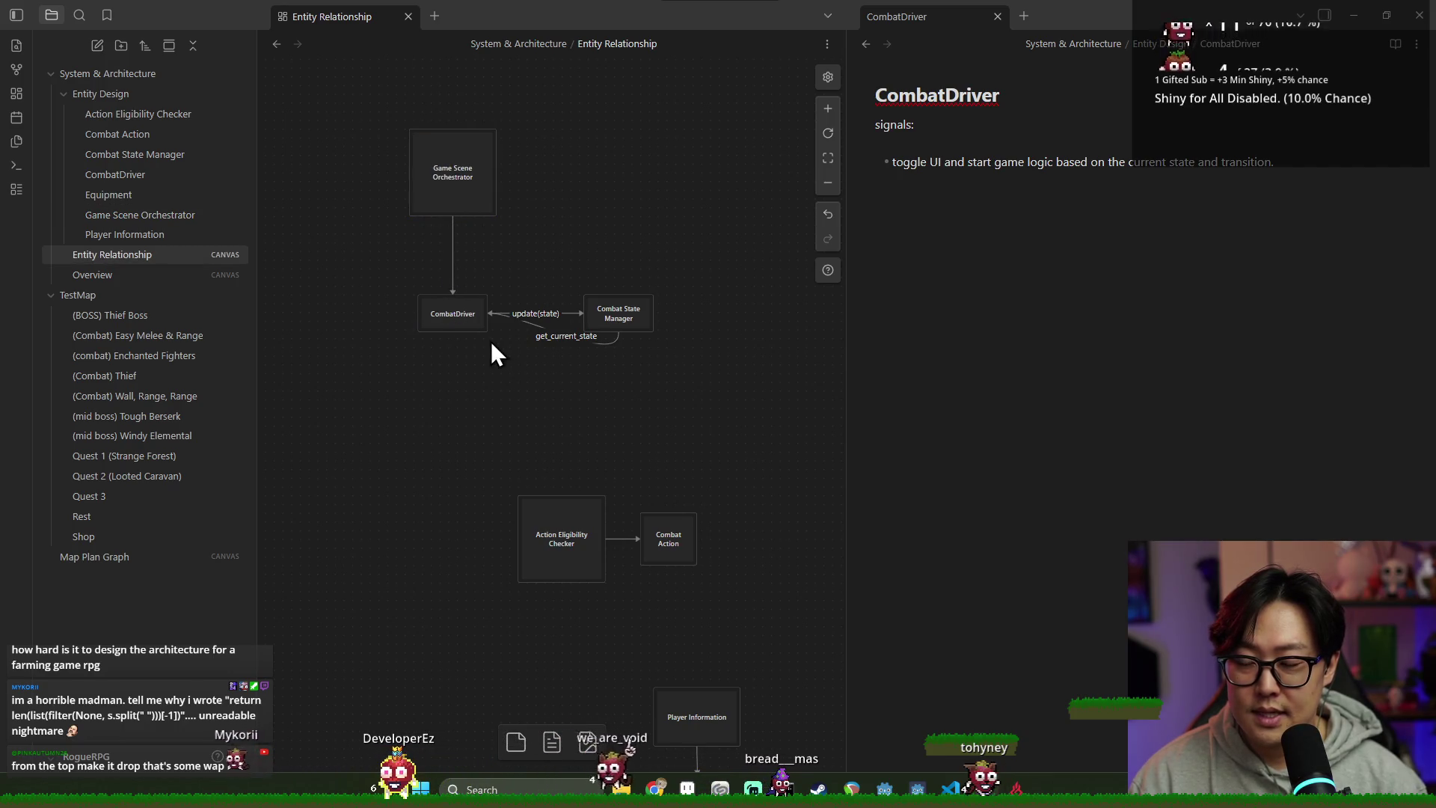
Step: Select the CombatDriver and Game Scene Orchestrator cards in turn to join them with a line
{"action": "left_click", "coordinate": [472, 315]}
{"action": "left_click", "coordinate": [464, 158]}
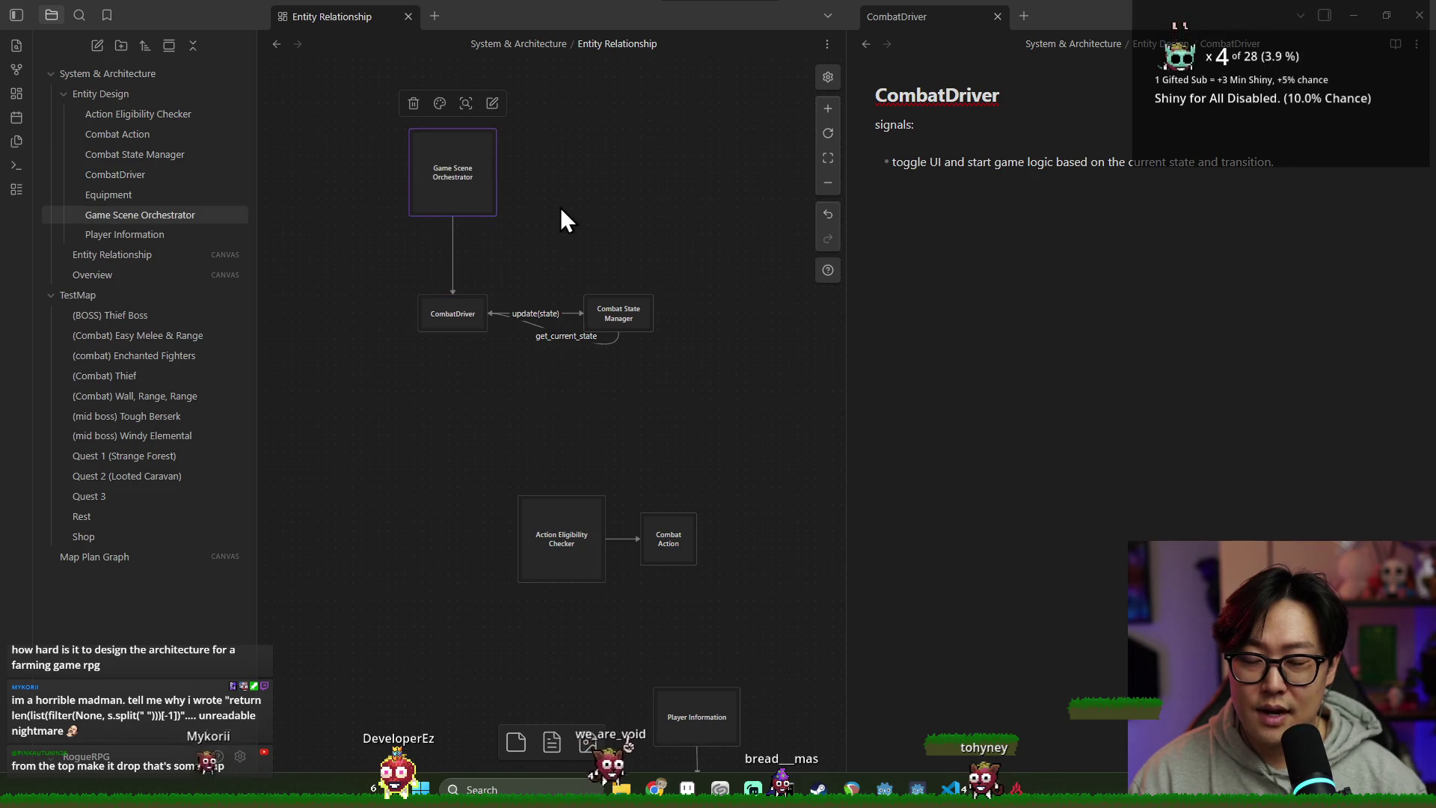
{"action": "left_click", "coordinate": [563, 208]}
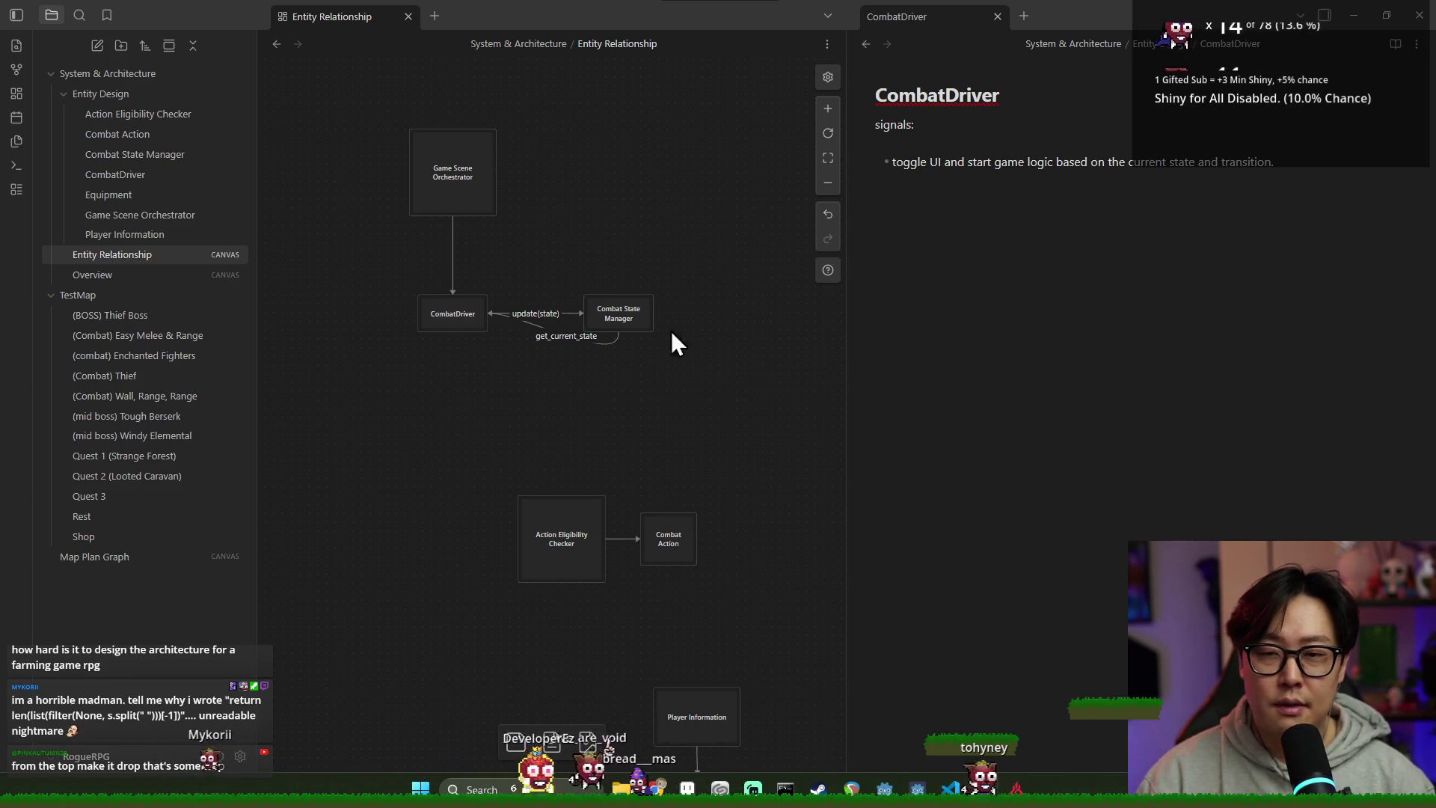
{"action": "left_click", "coordinate": [454, 310]}
{"action": "left_click", "coordinate": [479, 202]}
{"action": "left_click", "coordinate": [437, 312]}
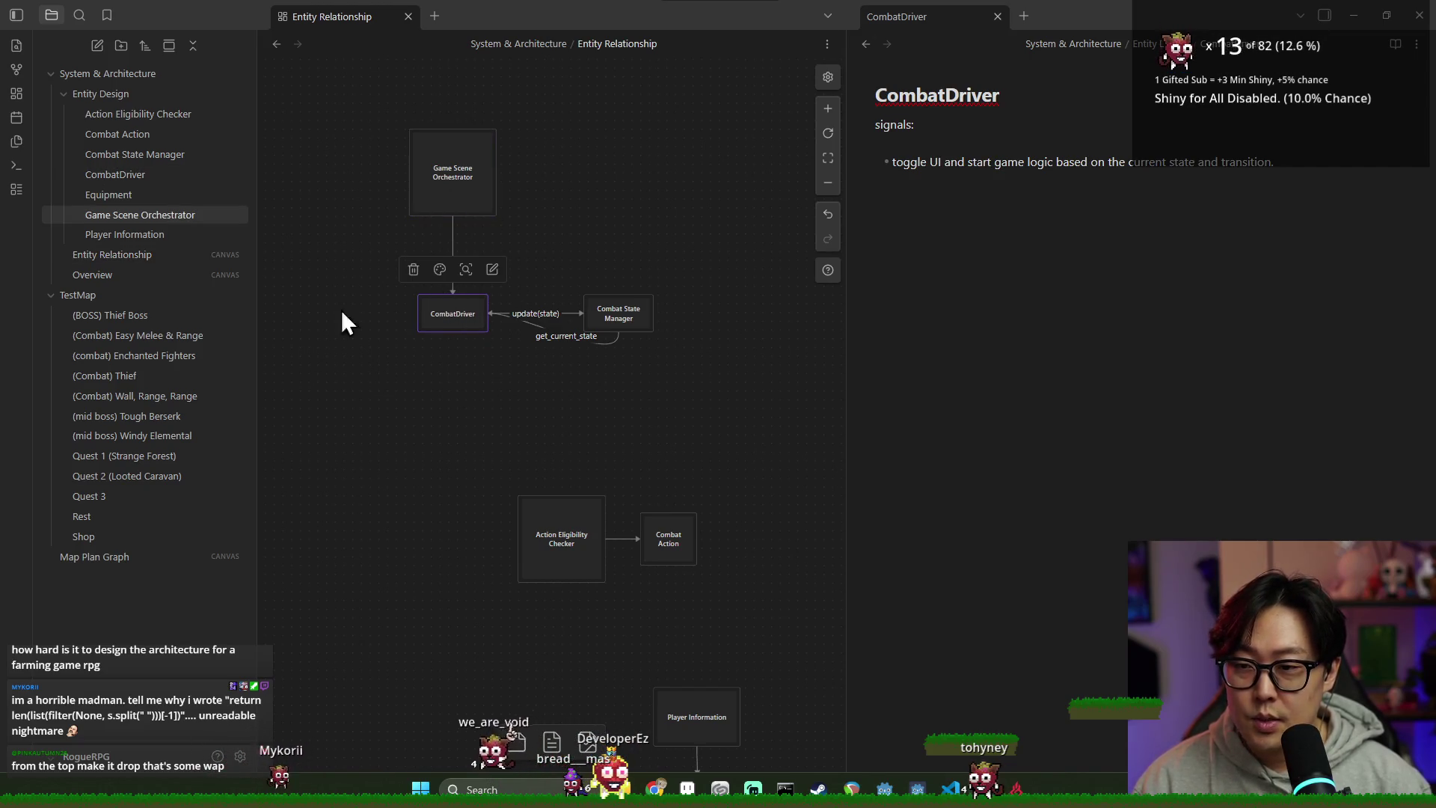
{"action": "left_click", "coordinate": [546, 213]}
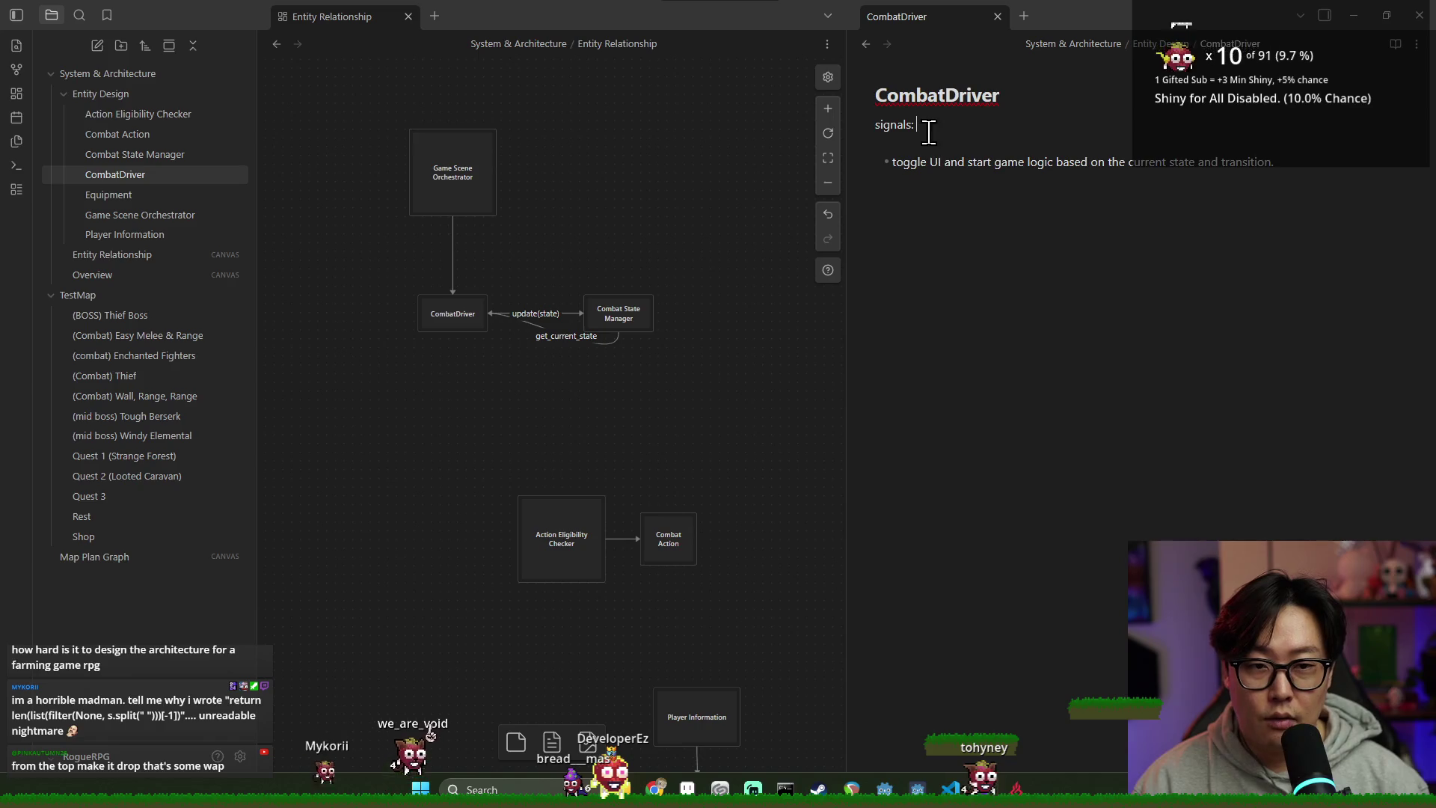
Step: Add a combat_finished(result) line under signals: in the CombatDriver note
{"action": "left_click", "coordinate": [865, 146]}
{"action": "key", "text": "Return"}
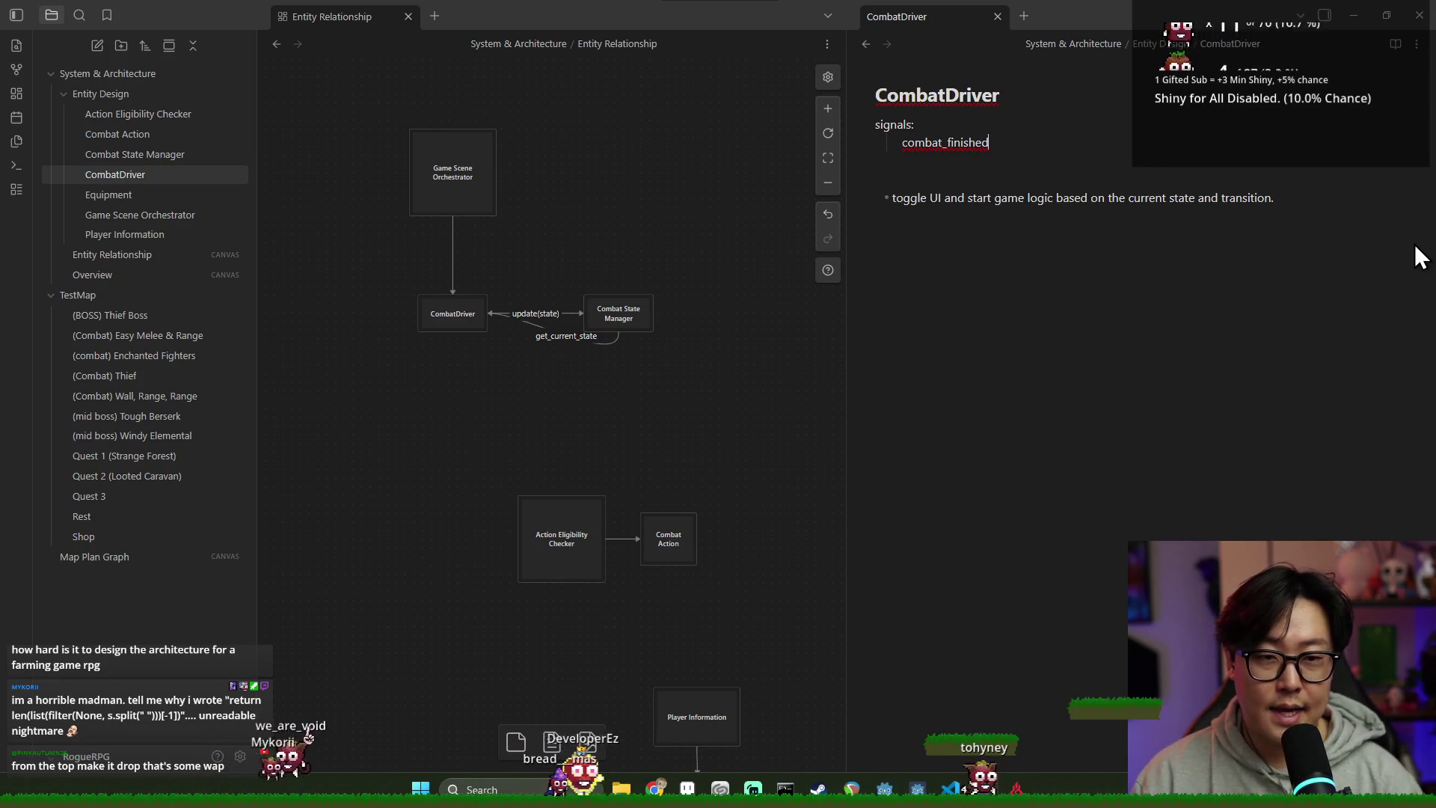
{"action": "type", "text": "(result"}
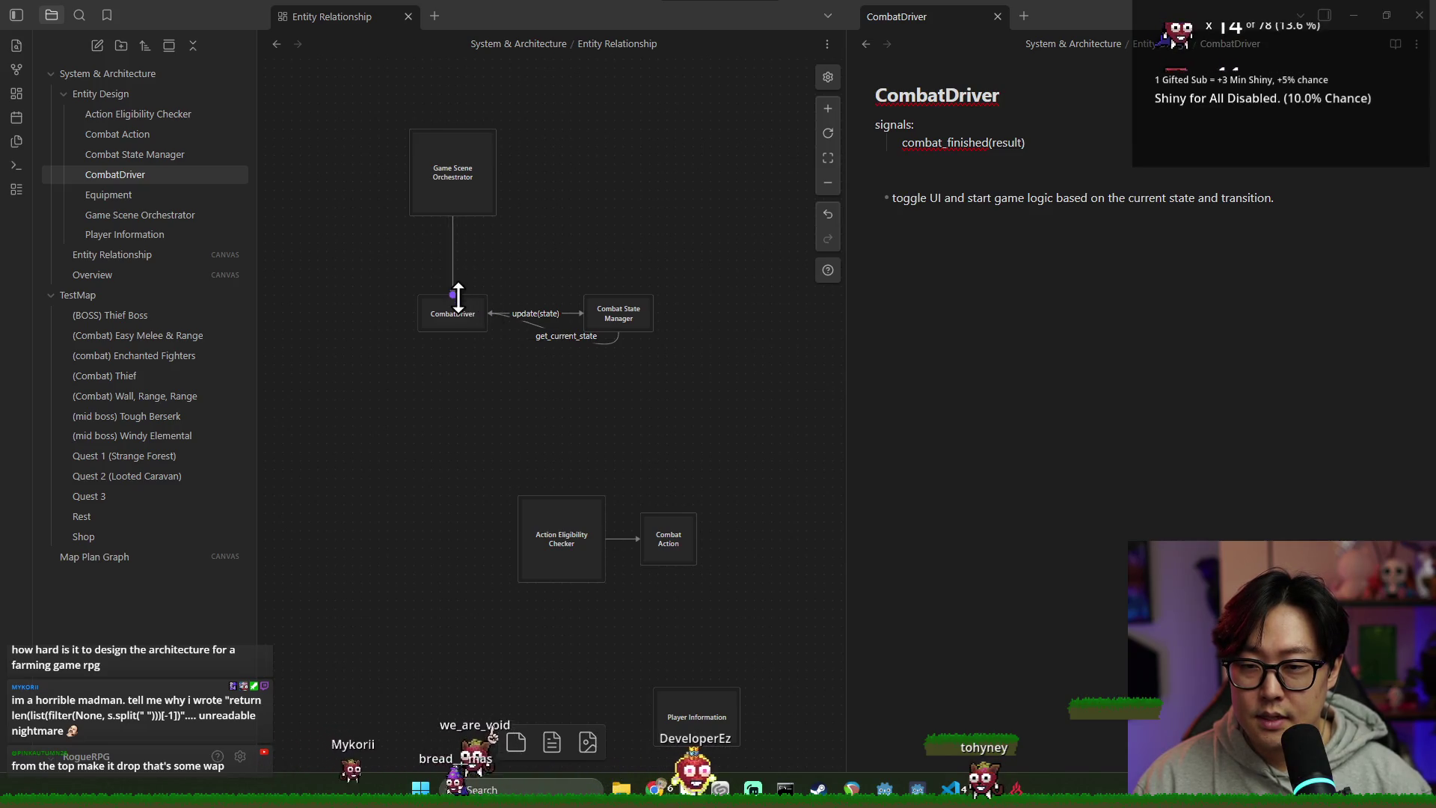
{"action": "left_click", "coordinate": [452, 254]}
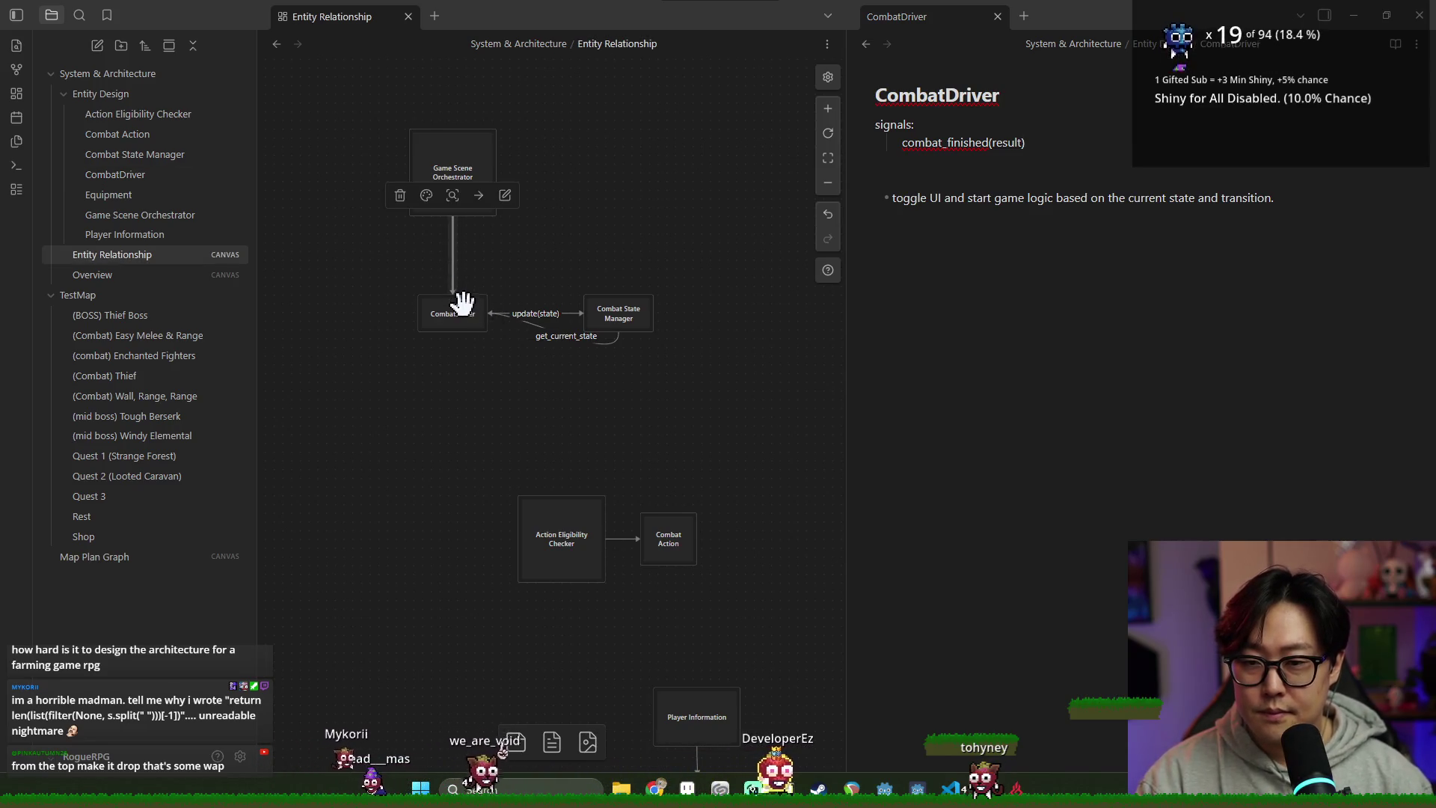
Step: Label the Game Scene Orchestrator–CombatDriver link 'start_combat & listen to signal "combat_finished"'
{"action": "left_click_drag", "start_coordinate": [452, 297], "coordinate": [477, 221]}
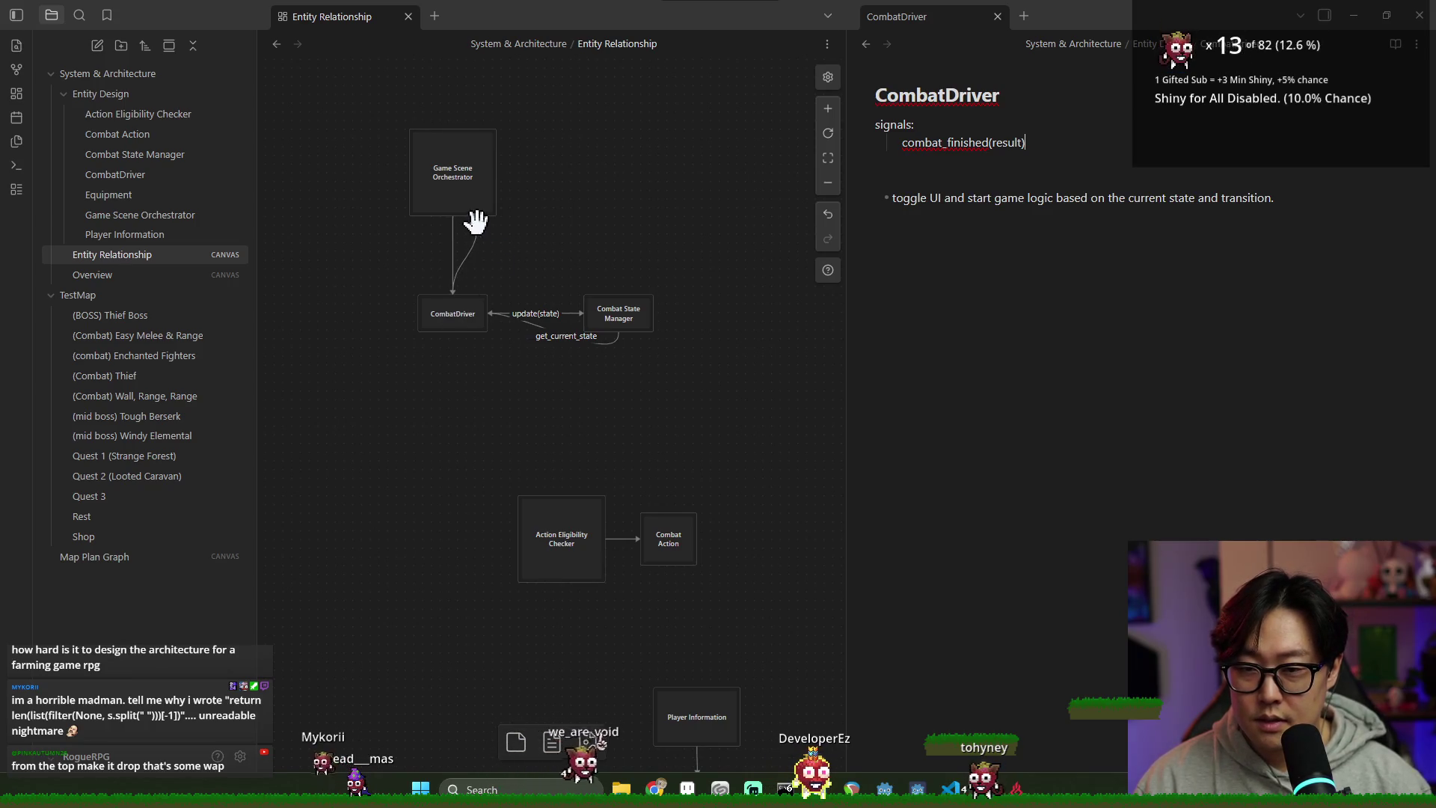
{"action": "left_click", "coordinate": [452, 262]}
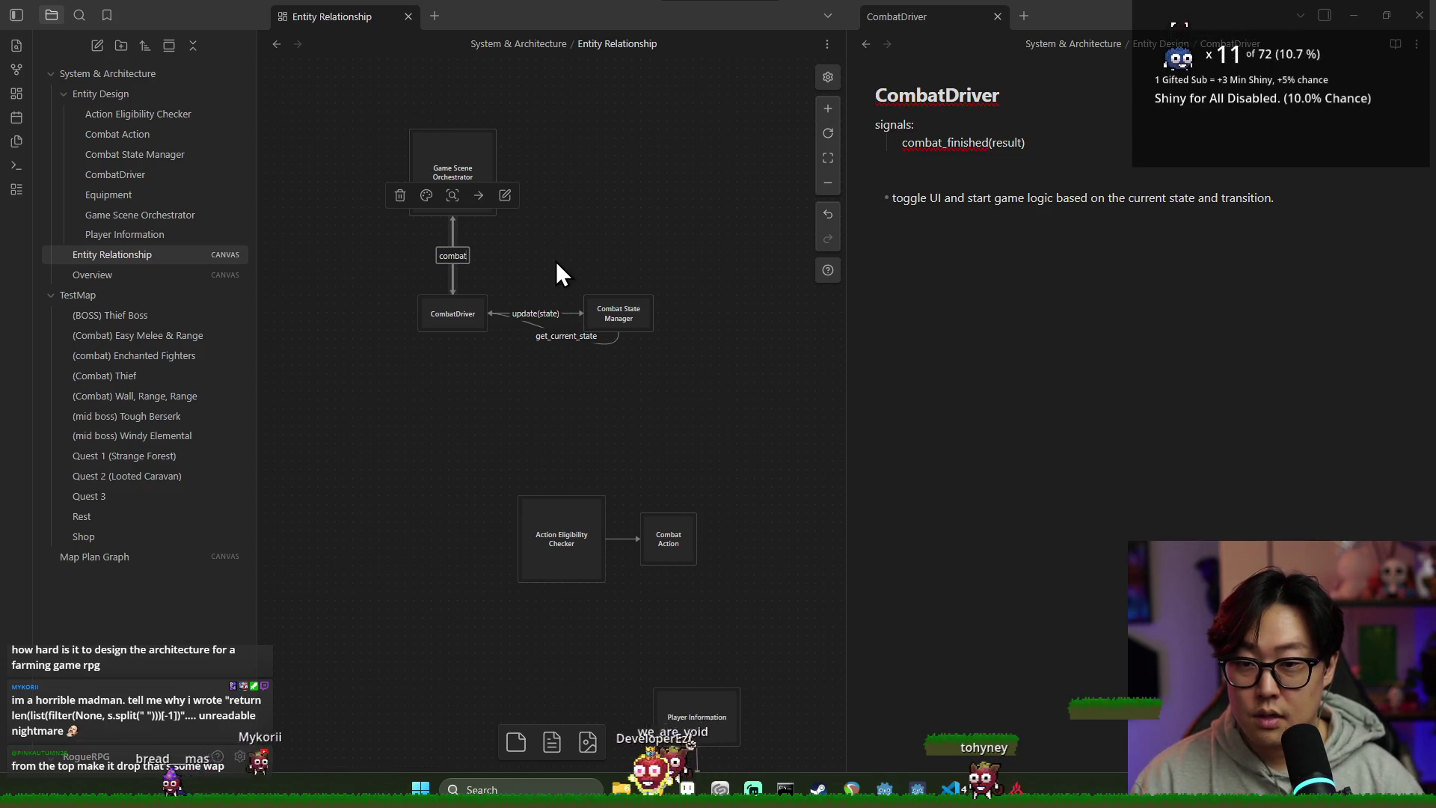
{"action": "type", "text": "c"}
{"action": "key", "text": "BackSpace"}
{"action": "type", "text": "start_combat"}
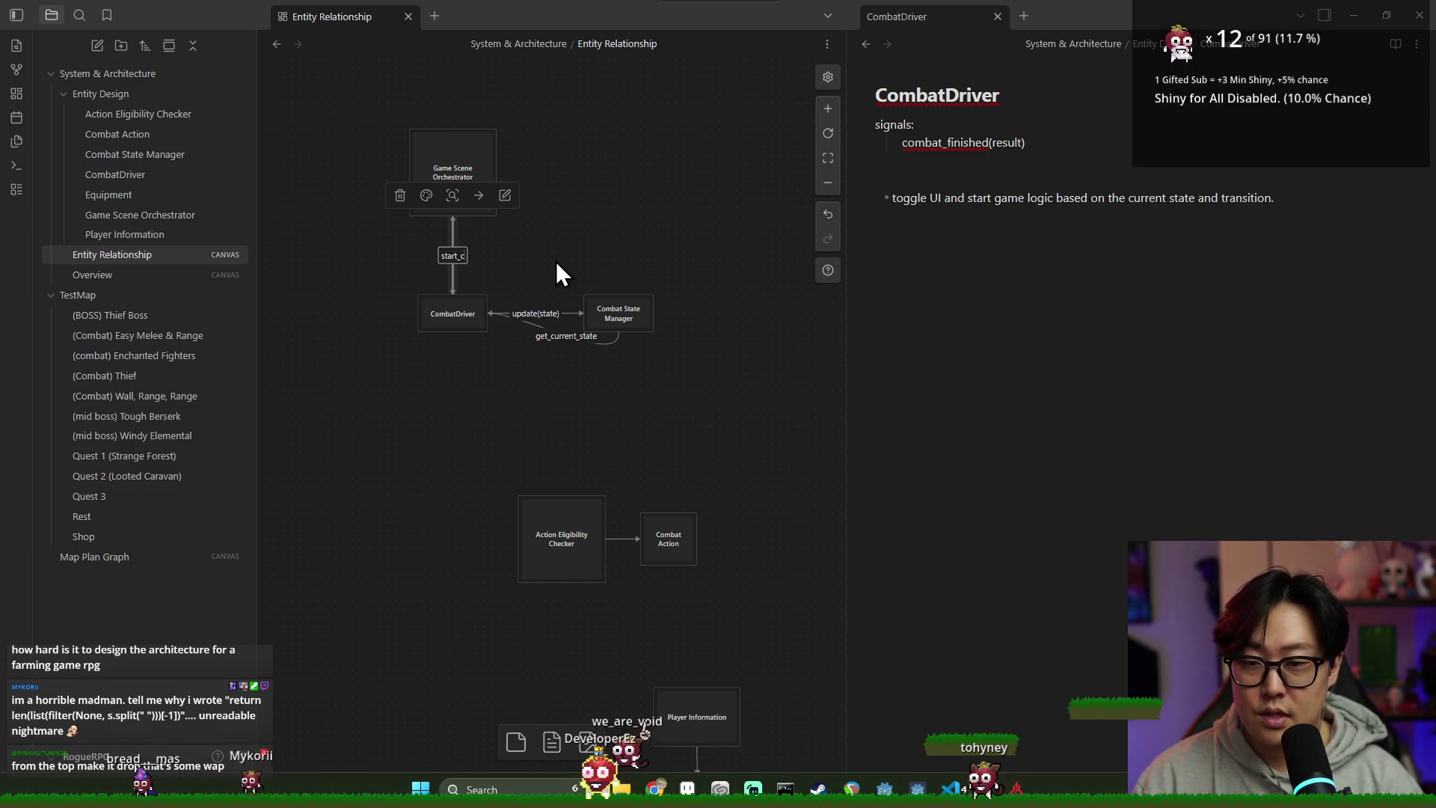
{"action": "key", "text": "Return"}
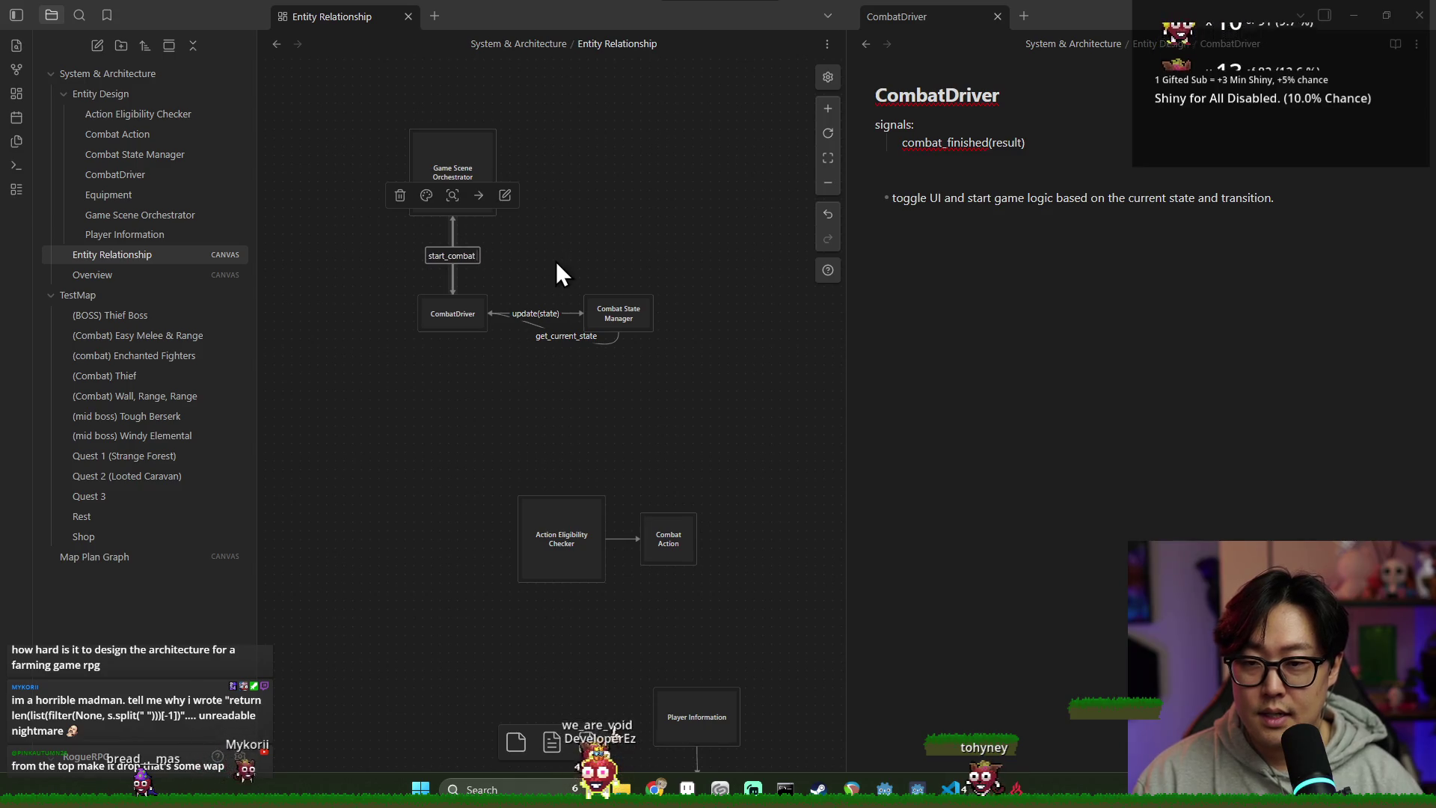
{"action": "type", "text": " &"}
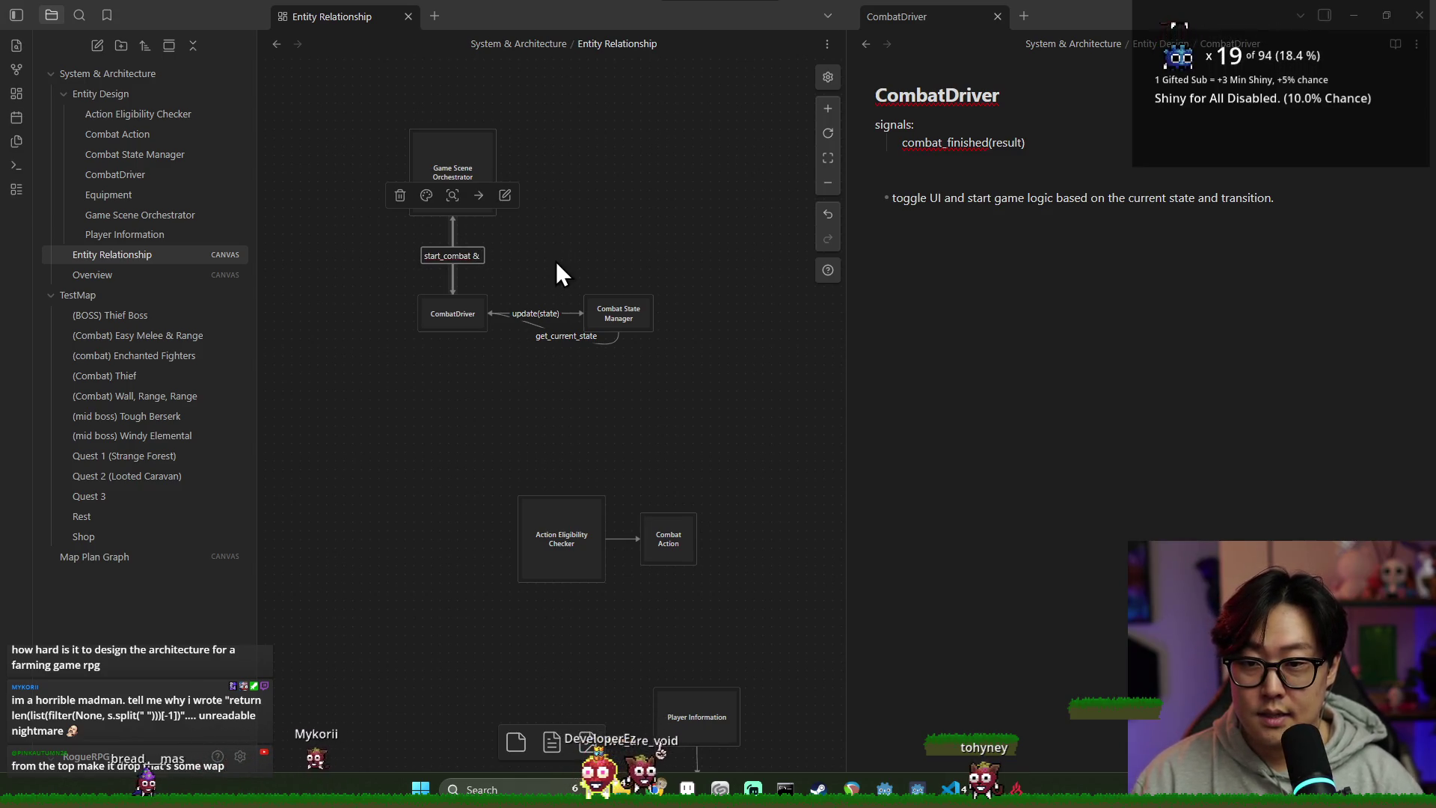
{"action": "type", "text": " listen to signal \"combat_finis"}
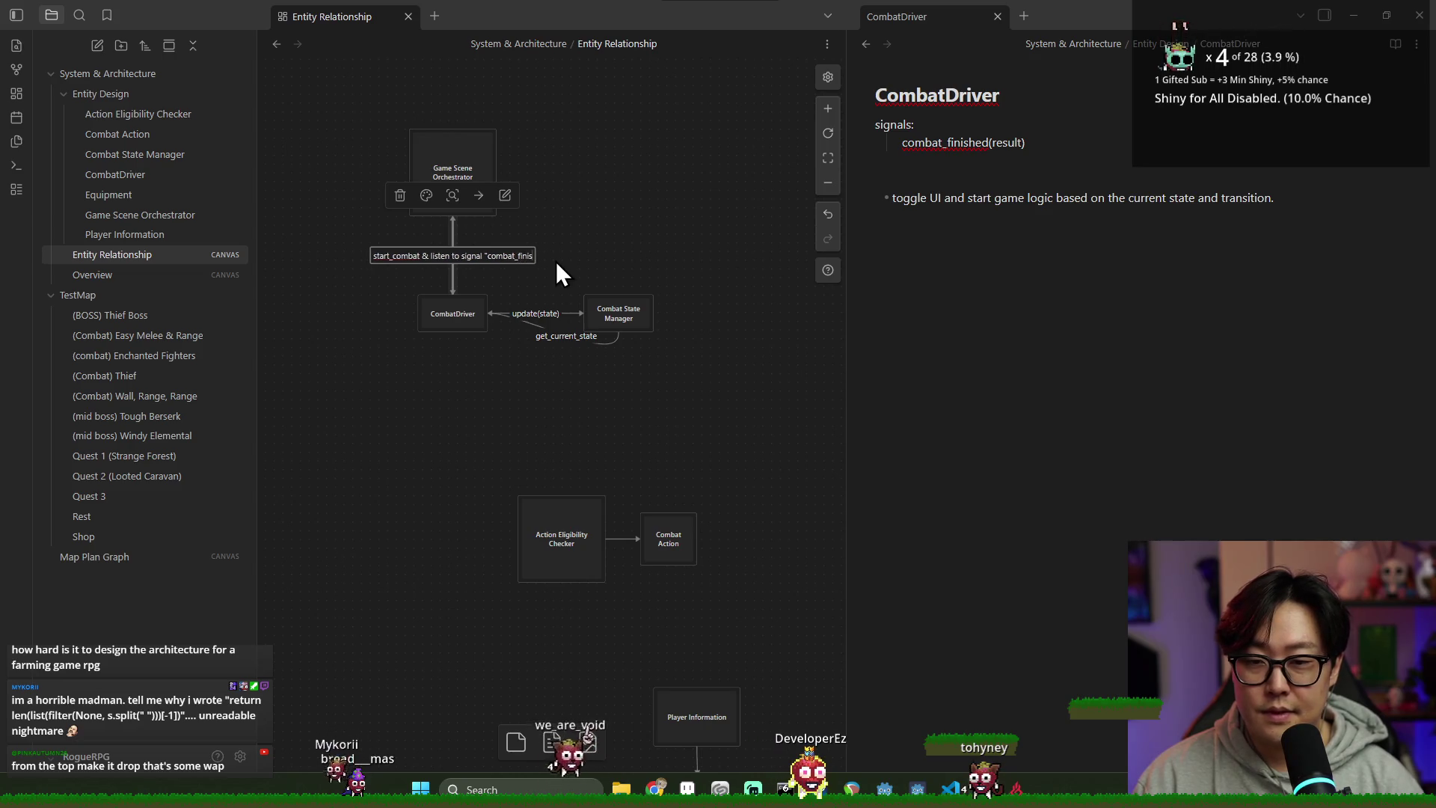
{"action": "type", "text": "hed\""}
{"action": "key", "text": "Escape"}
{"action": "left_click", "coordinate": [654, 208]}
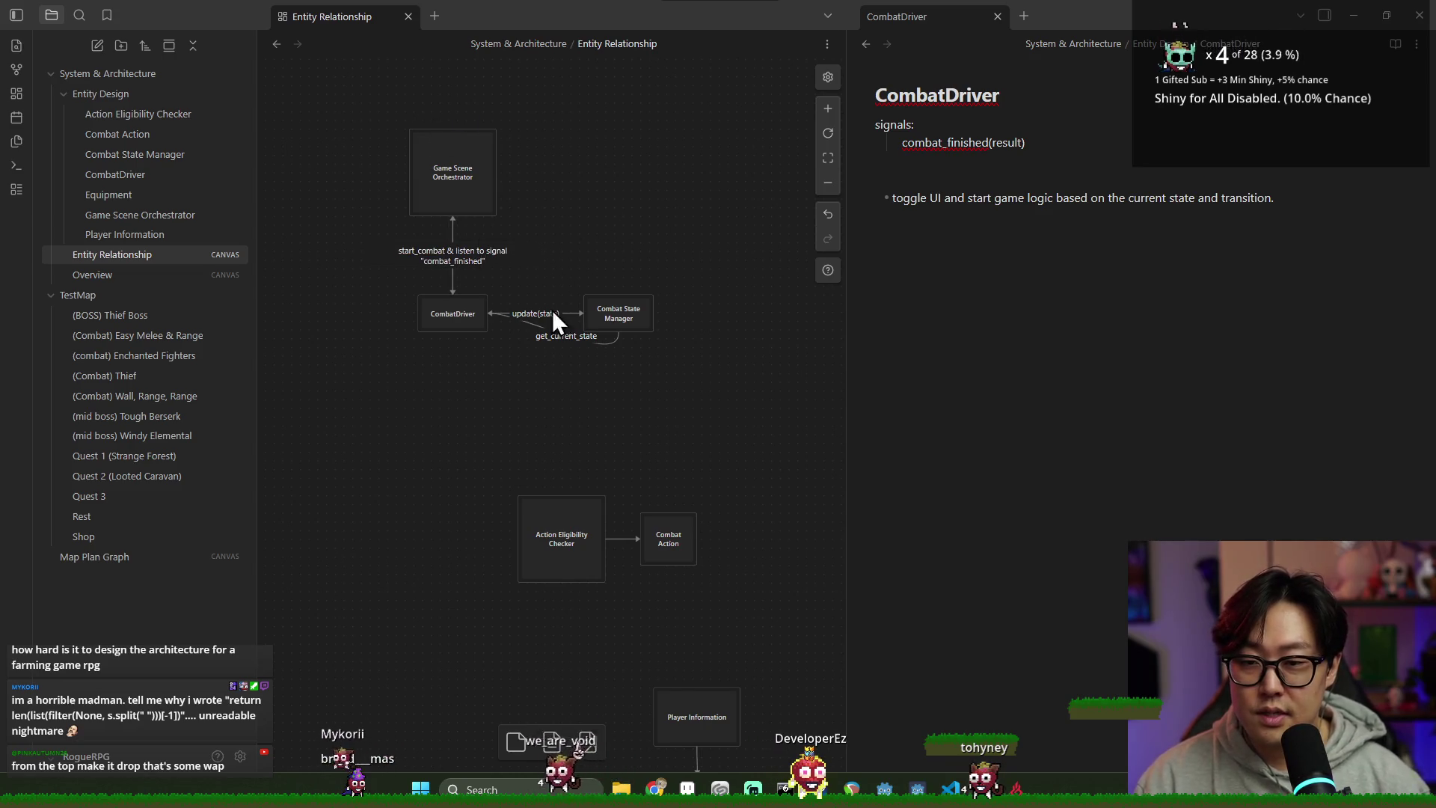
Step: Pan and zoom the canvas so the card contents are readable
{"action": "scroll", "coordinate": [500, 286], "scroll_direction": "down", "scroll_amount": 2}
{"action": "left_click", "coordinate": [480, 241]}
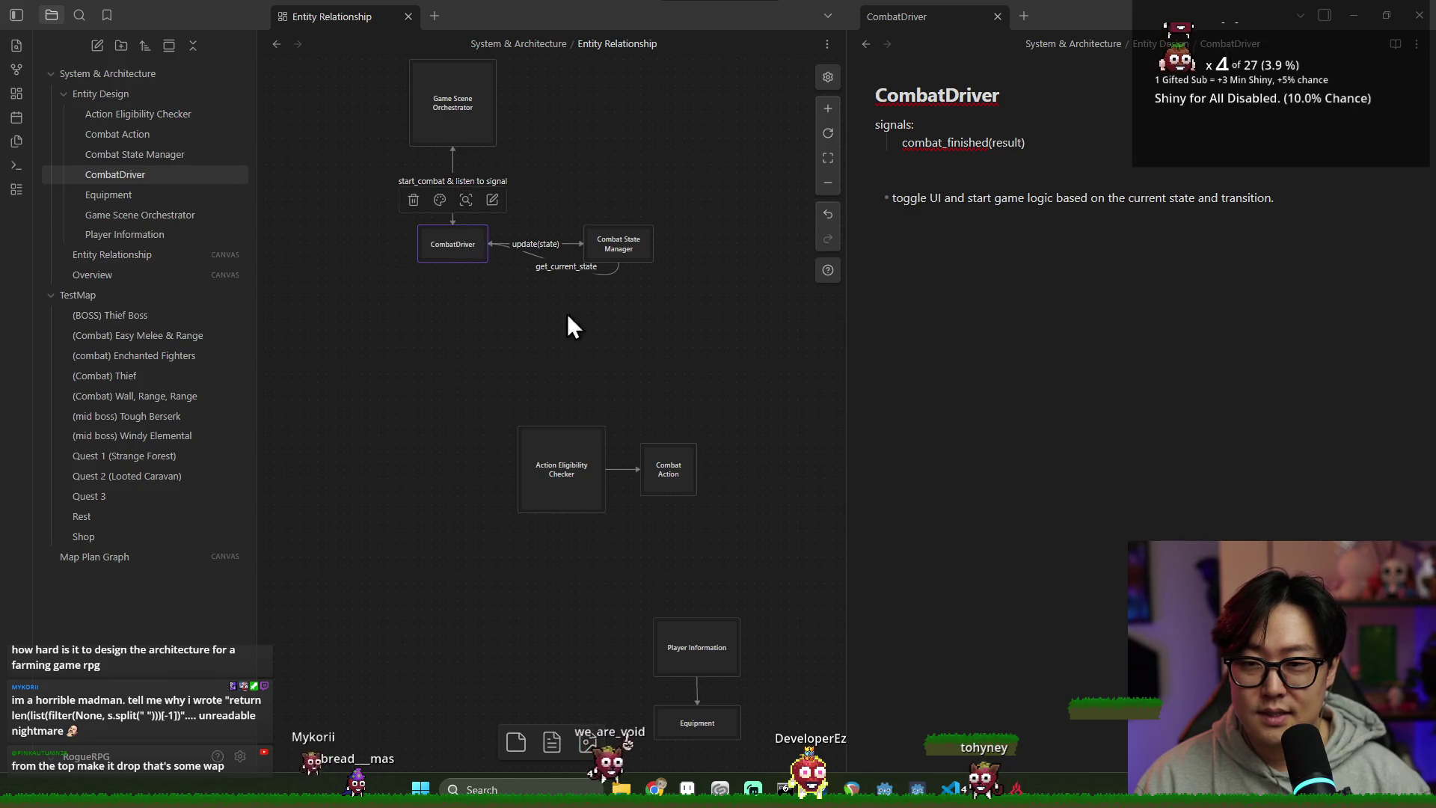
{"action": "left_click", "coordinate": [479, 326]}
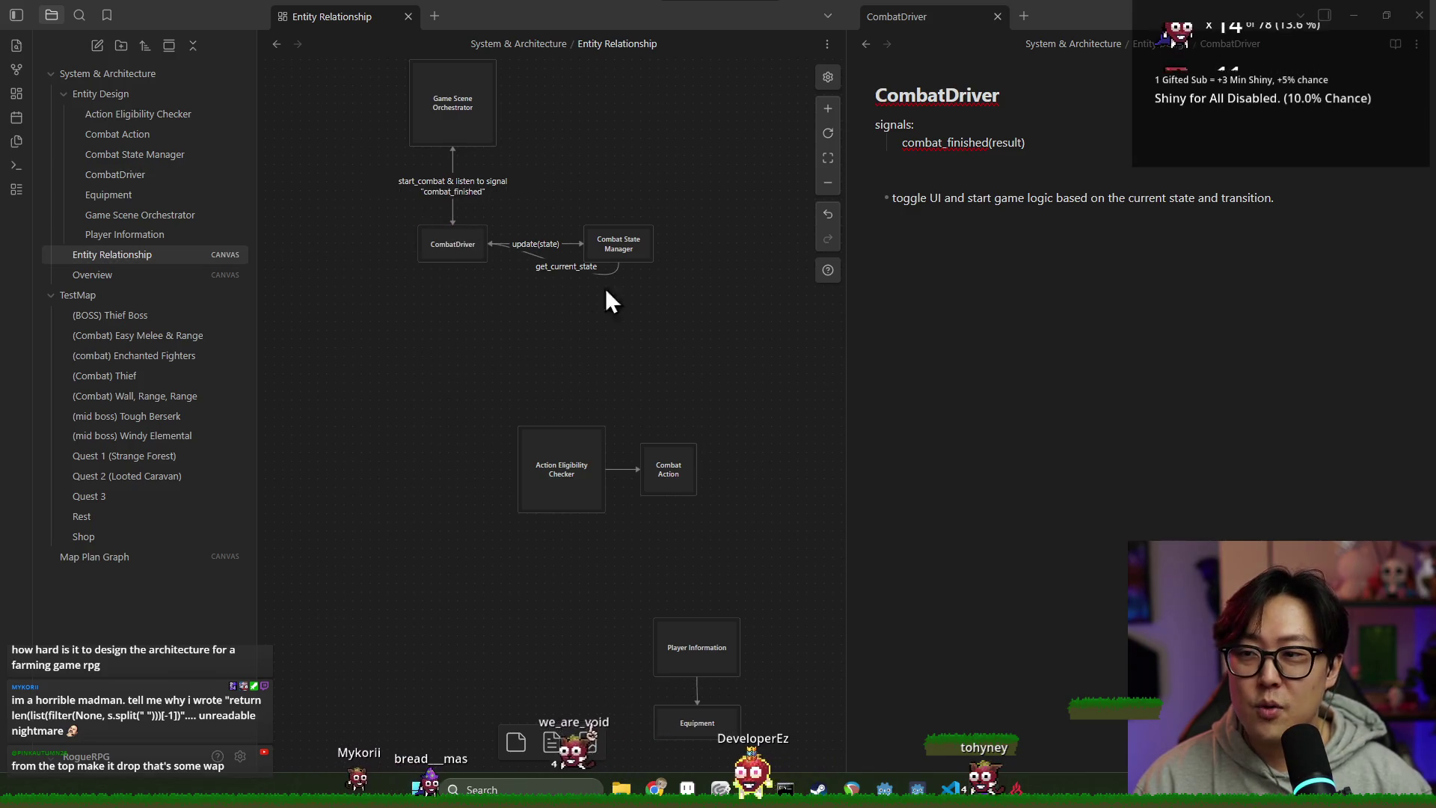
{"action": "left_click_drag", "start_coordinate": [431, 226], "coordinate": [473, 274]}
{"action": "scroll", "coordinate": [511, 289], "scroll_direction": "up", "scroll_amount": 3}
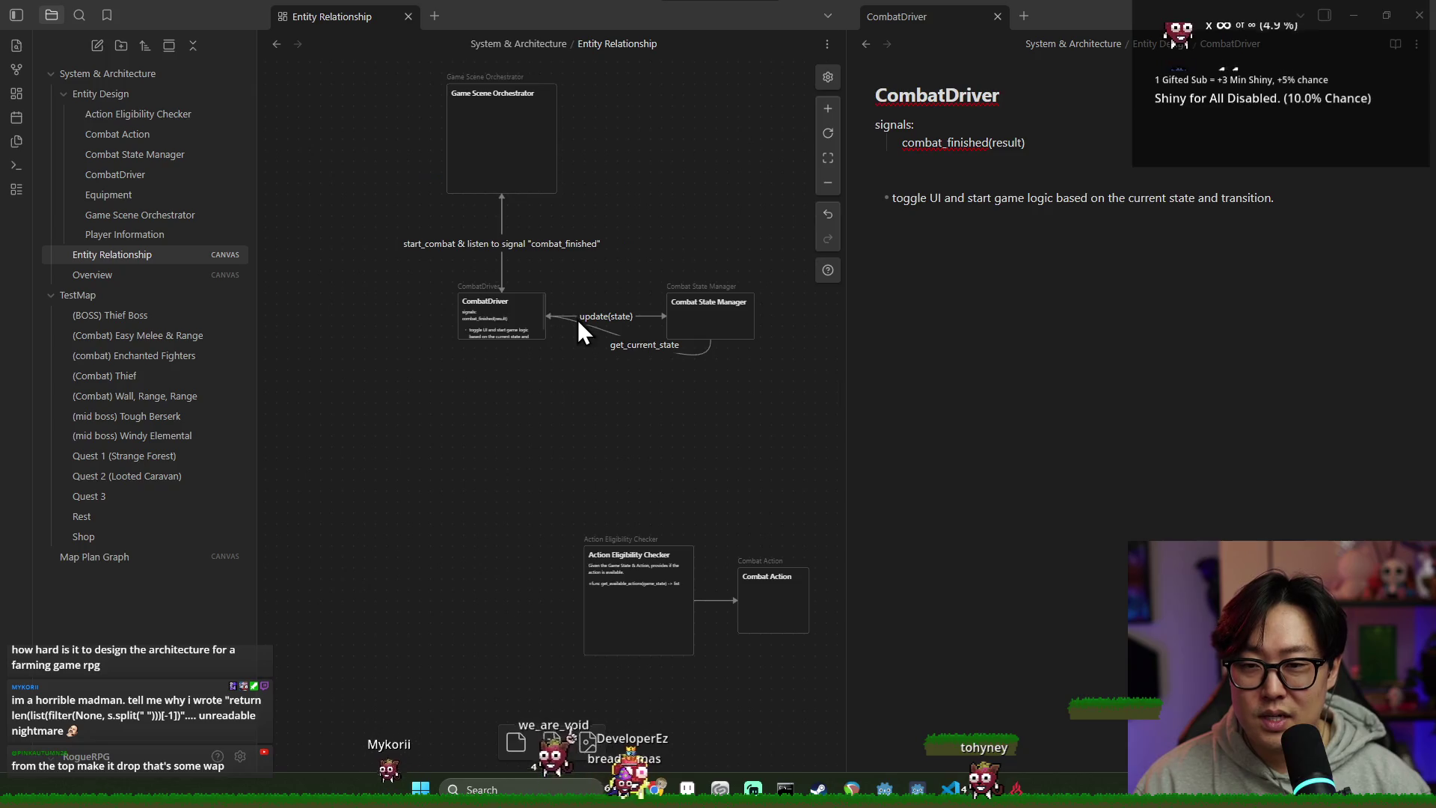
{"action": "left_click", "coordinate": [503, 311]}
Step: Add a 'functions:' heading with a '- start' bullet to the CombatDriver note
{"action": "left_click", "coordinate": [501, 378]}
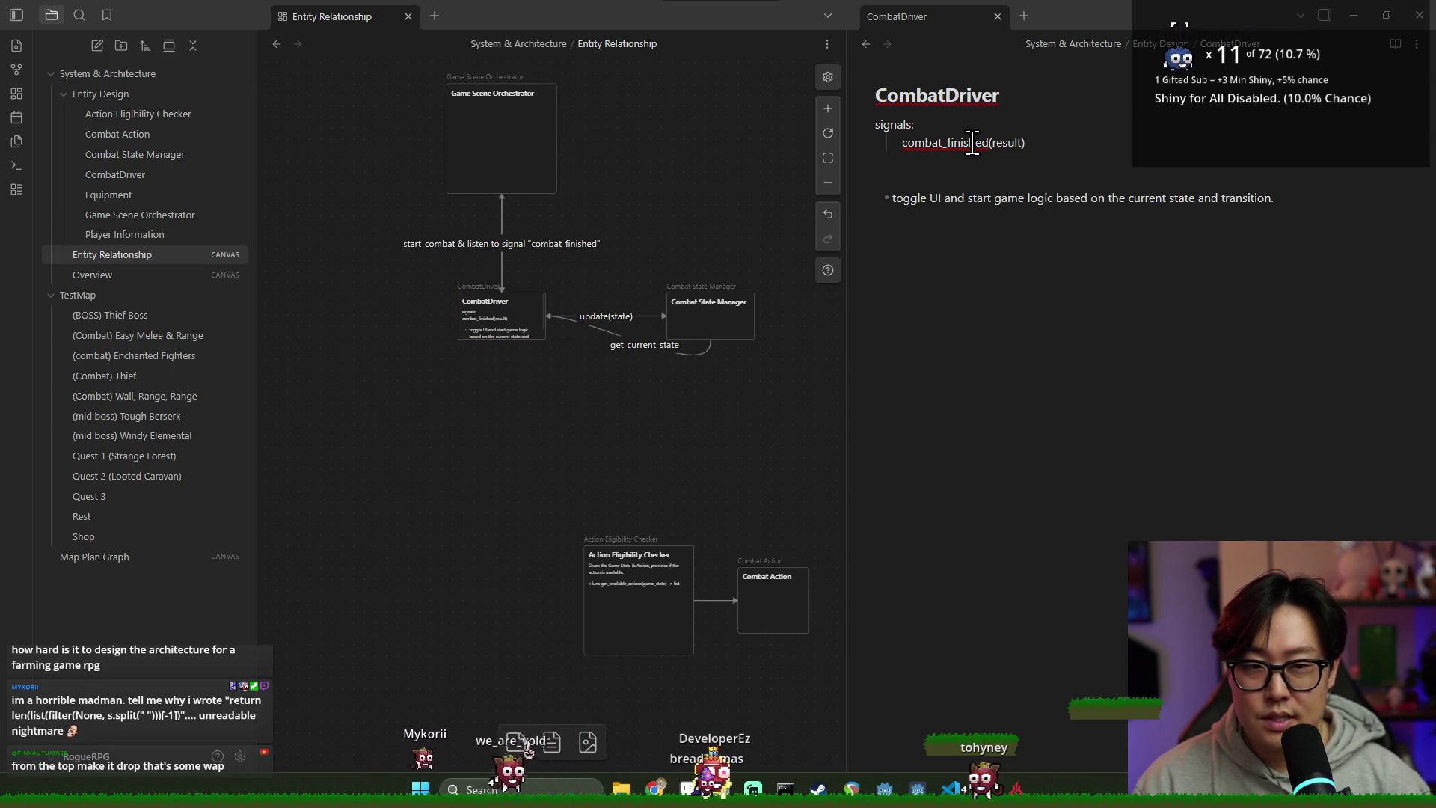
{"action": "left_click", "coordinate": [927, 243]}
{"action": "key", "text": "Return"}
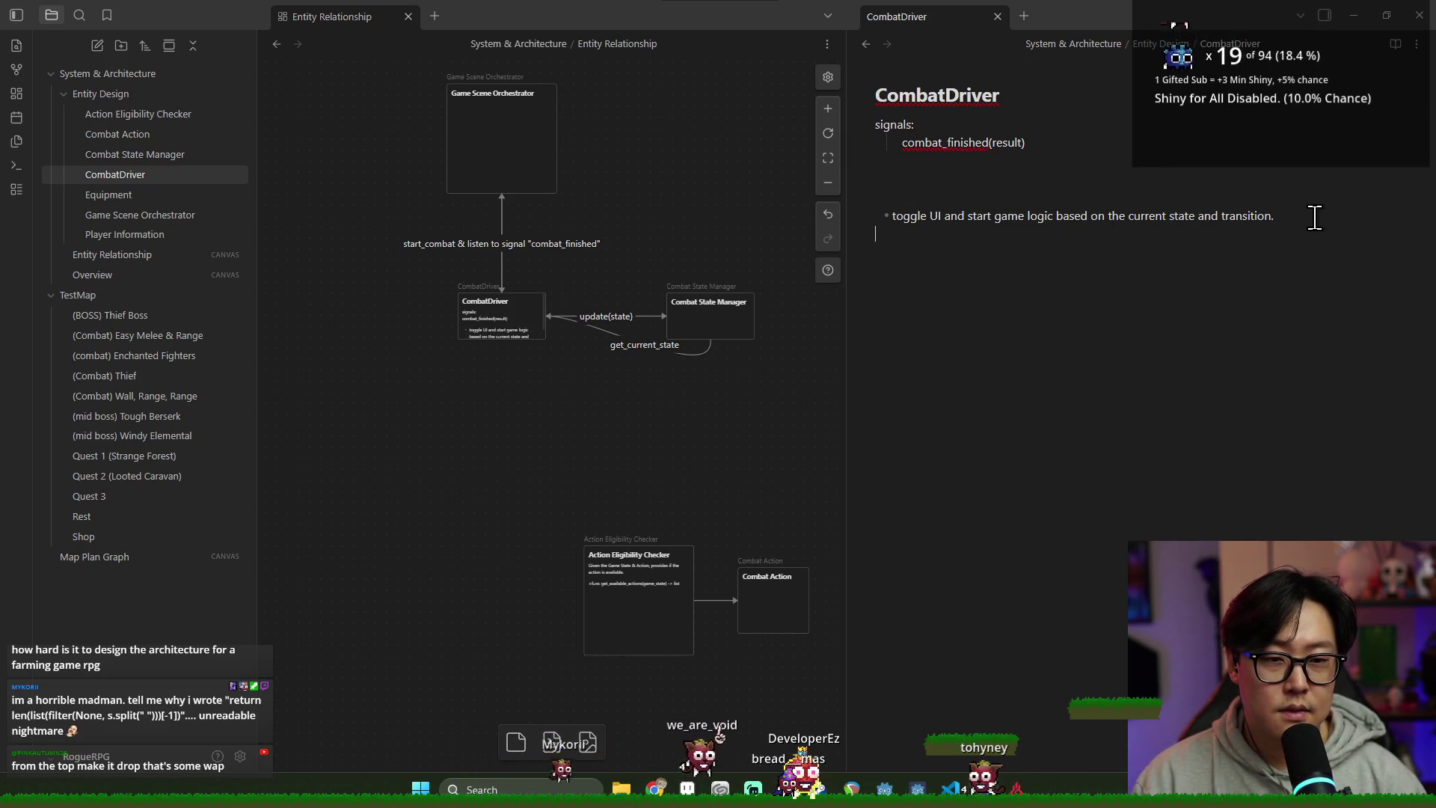
{"action": "type", "text": "functions:"}
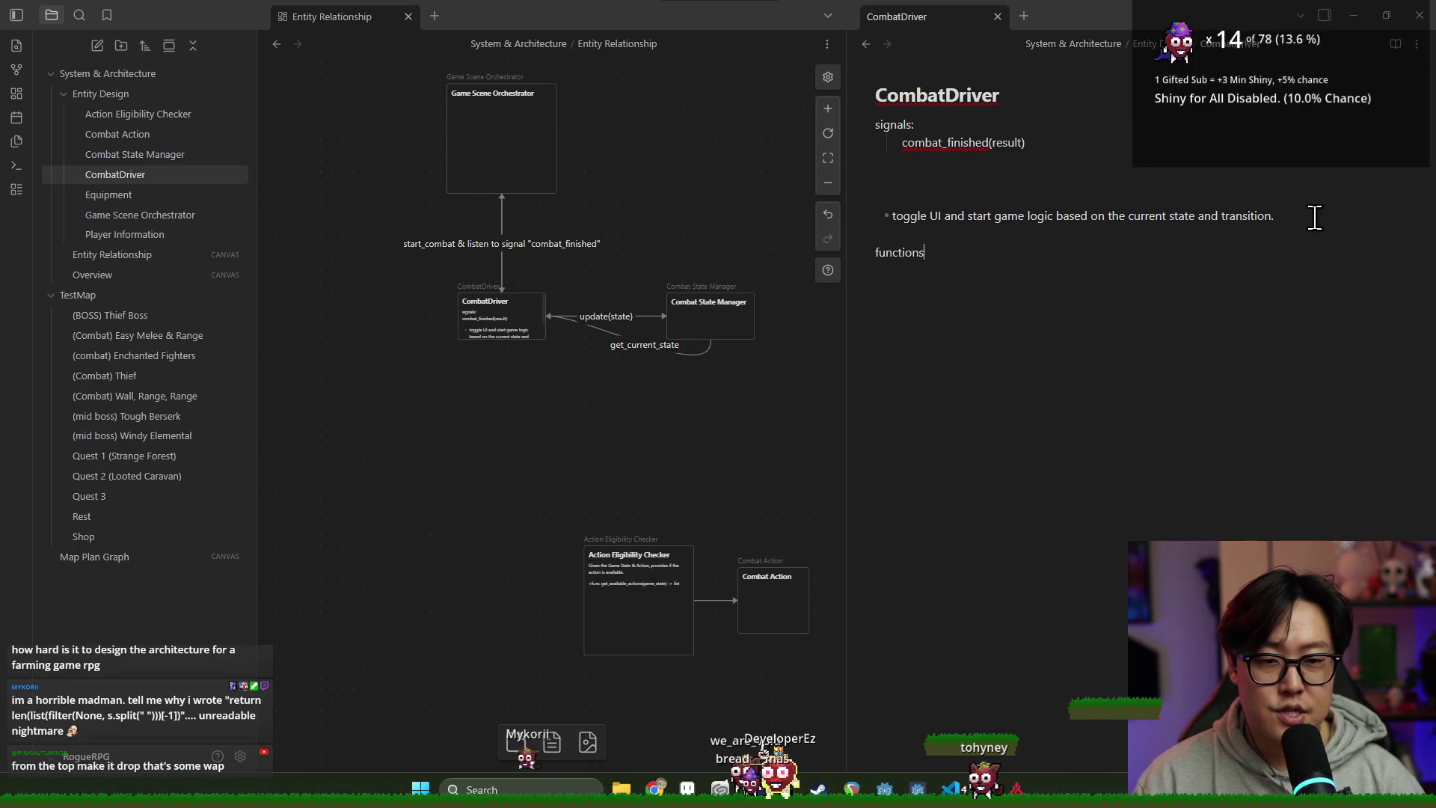
{"action": "type", "text": "-"}
{"action": "key", "text": "Return"}
{"action": "type", "text": "- start"}
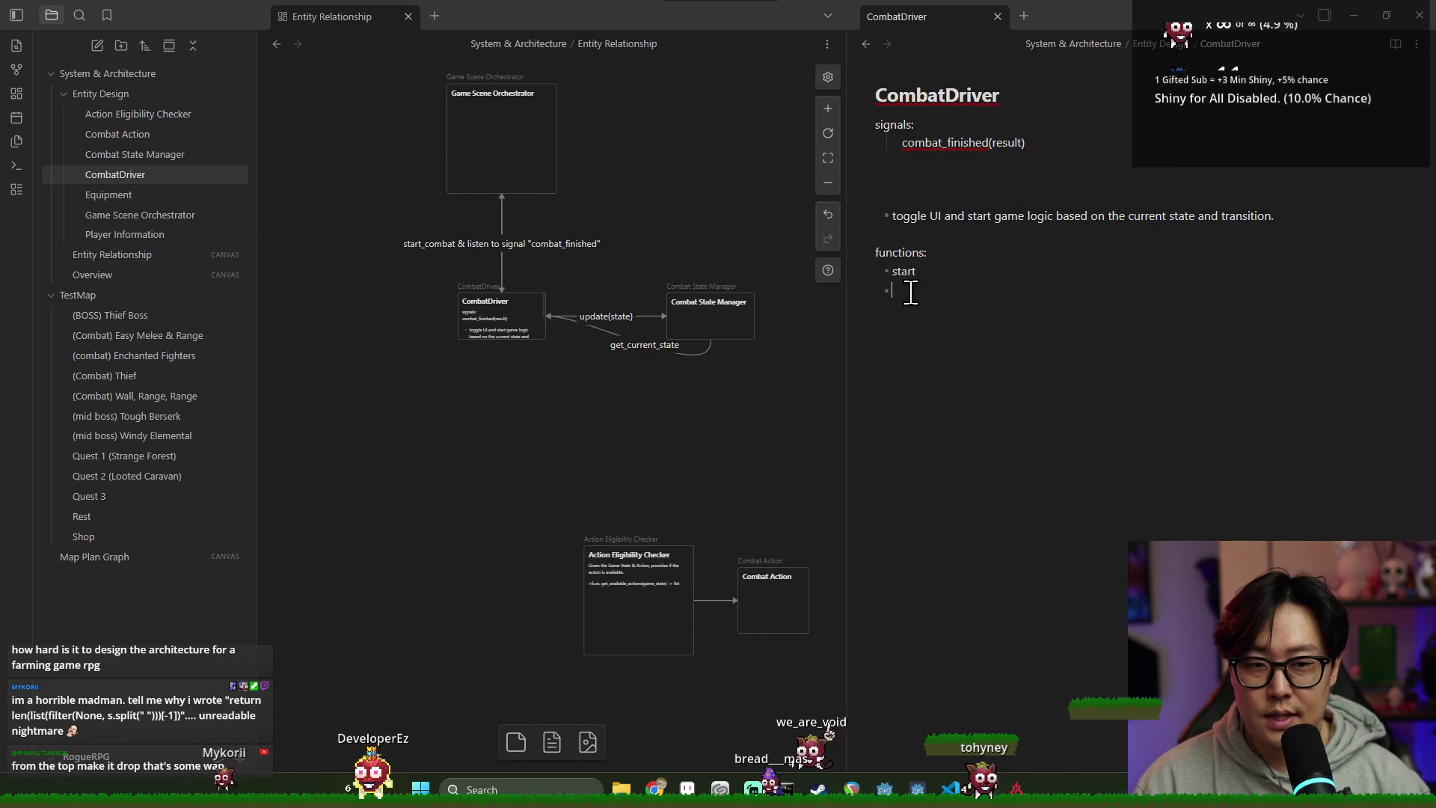
{"action": "key", "text": "BackSpace"}
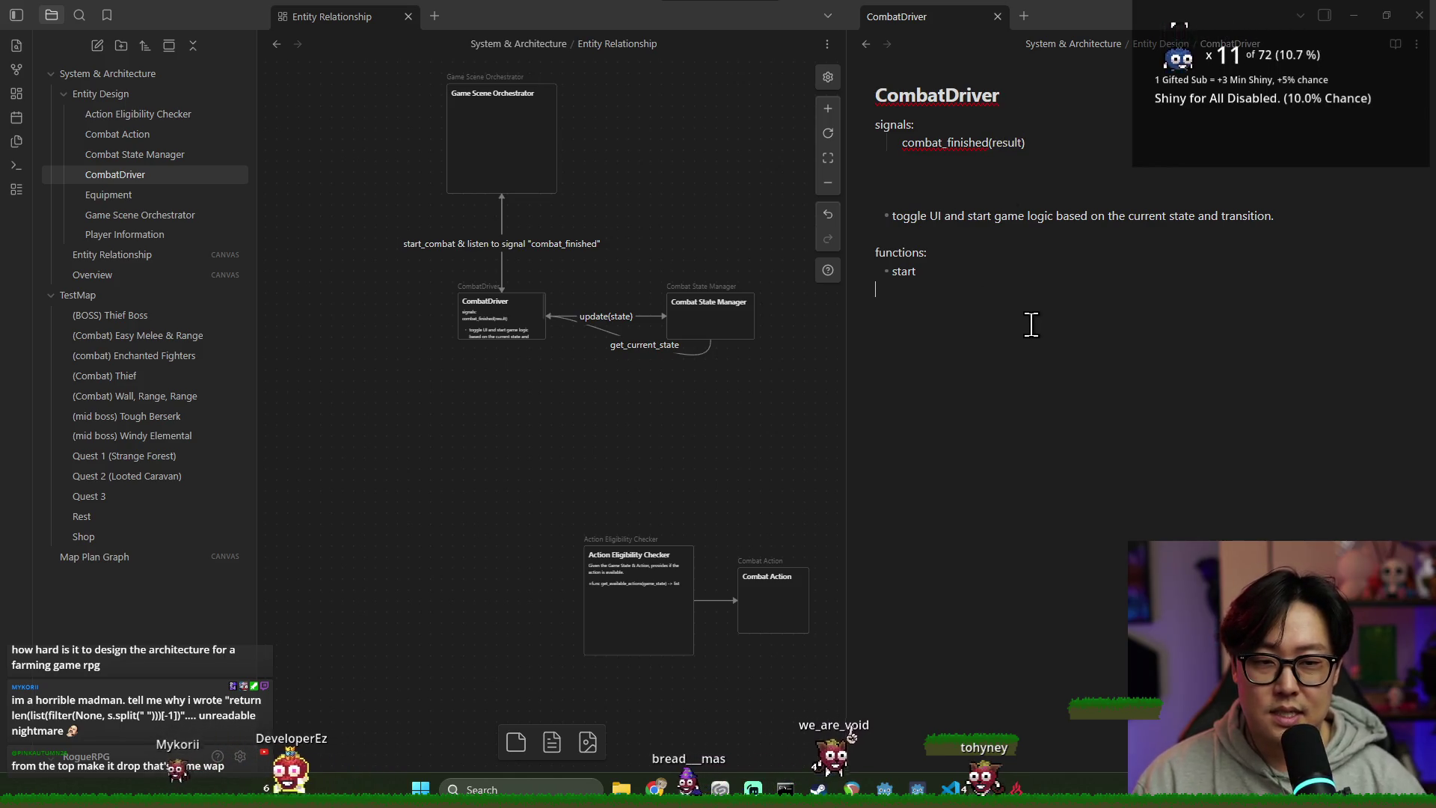
Step: Delete the 'toggle UI' description line from the CombatDriver note
{"action": "triple_click", "coordinate": [902, 216]}
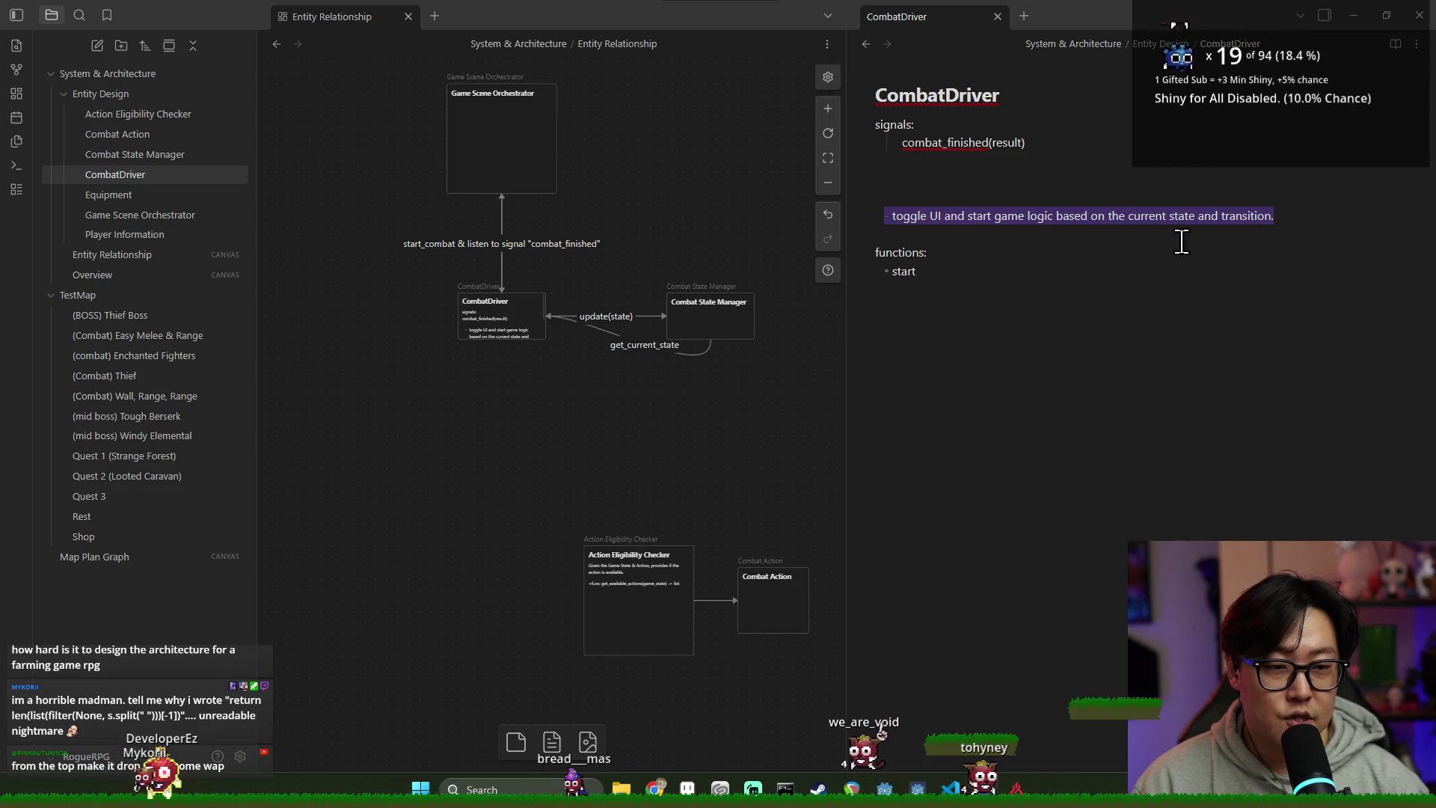
{"action": "key", "text": "BackSpace"}
{"action": "key", "text": "BackSpace"}
{"action": "key", "text": "BackSpace"}
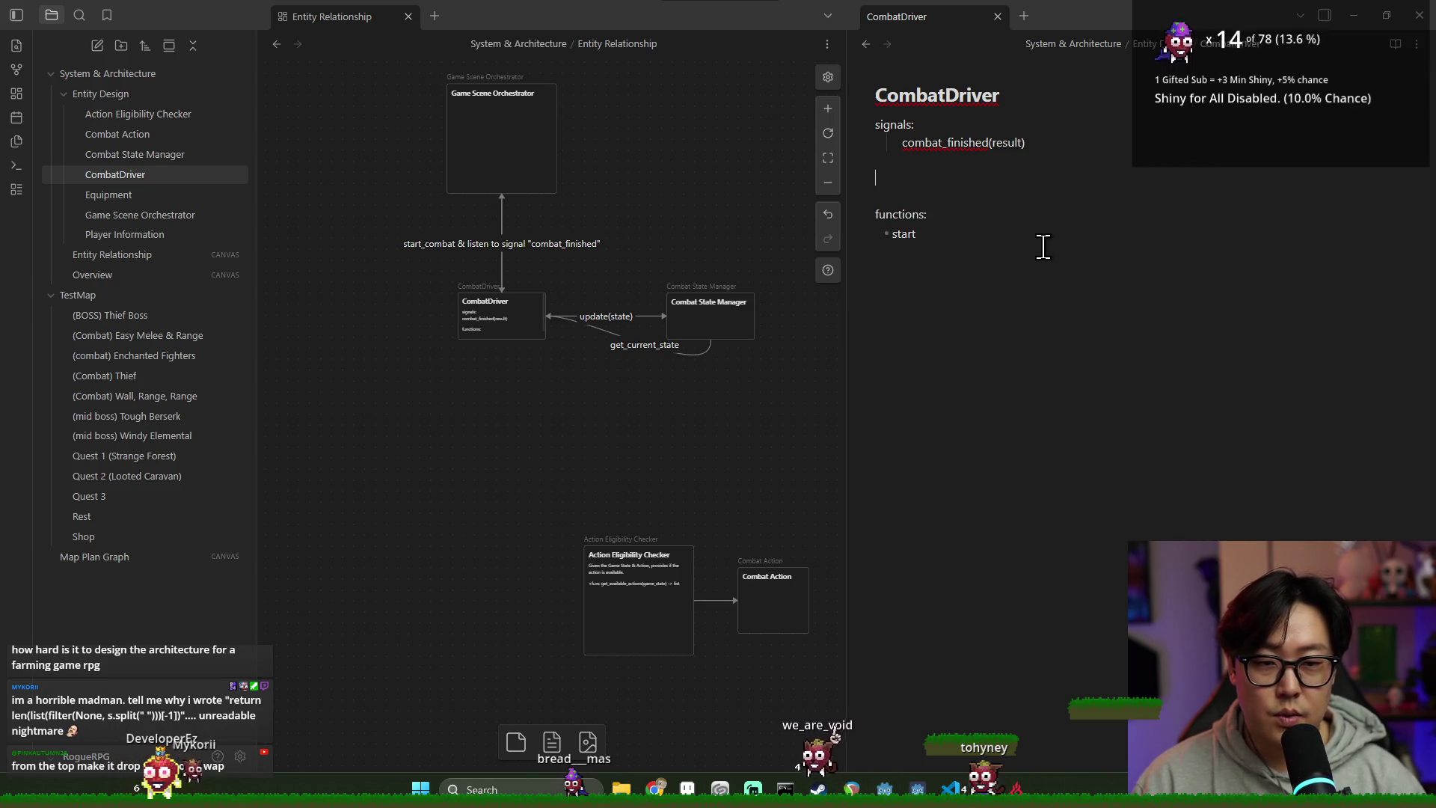
{"action": "key", "text": "Return"}
{"action": "type", "text": "-"}
{"action": "key", "text": "BackSpace"}
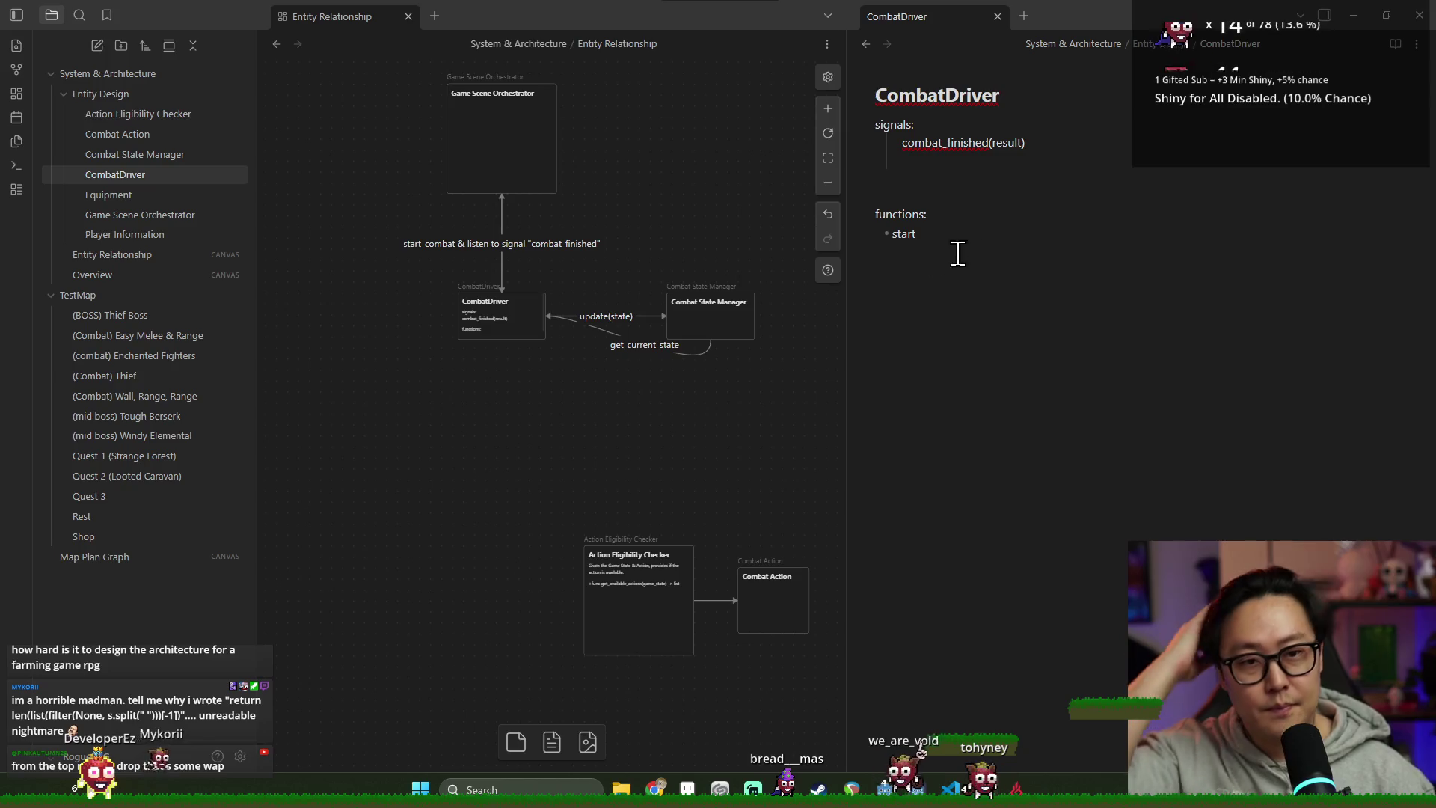
{"action": "left_click", "coordinate": [721, 309]}
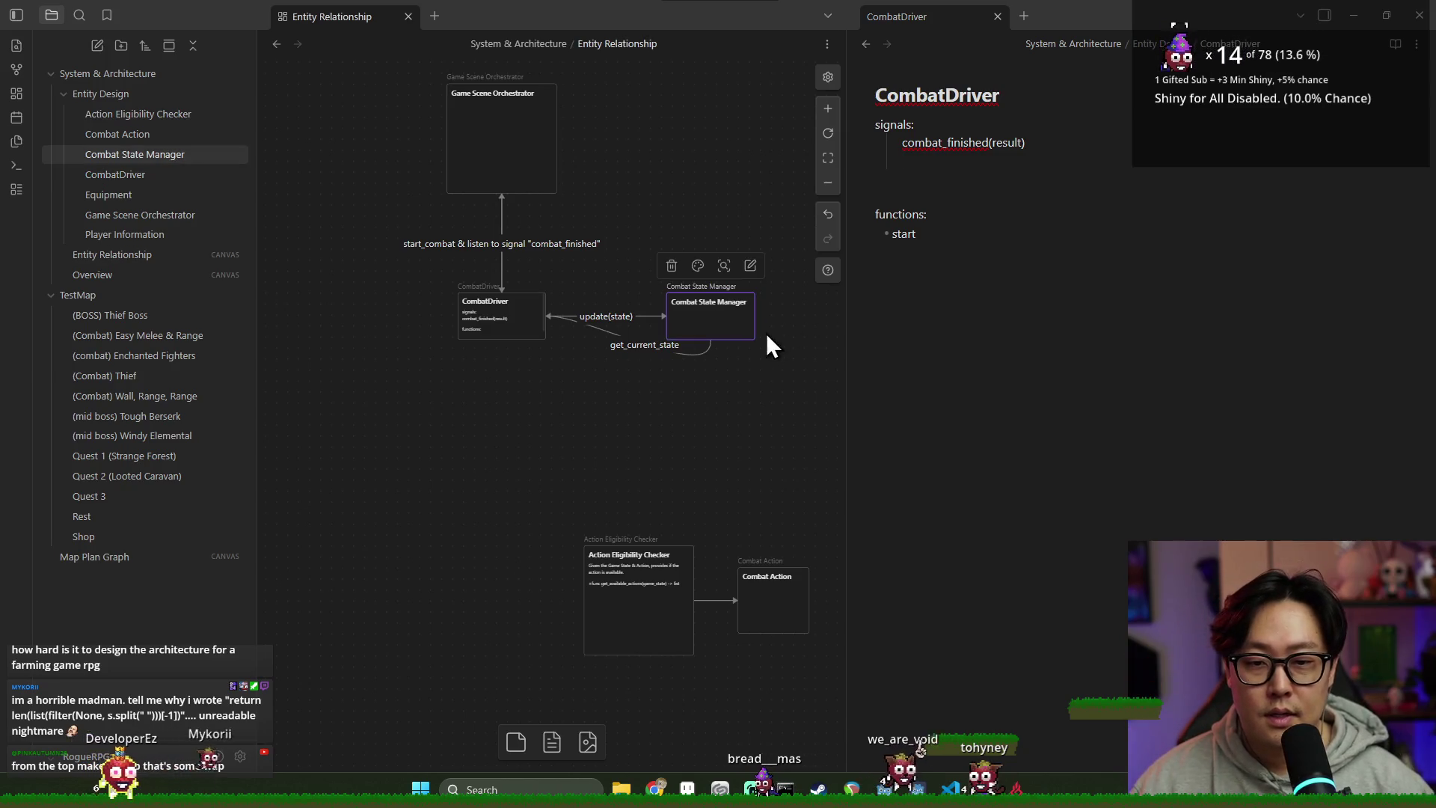
Step: List the states Player Turn, Excuting Player Action, Enemy Turn -> (Resolve AI Action, Compute Next Move), Victory, Gameover
{"action": "left_click", "coordinate": [142, 157]}
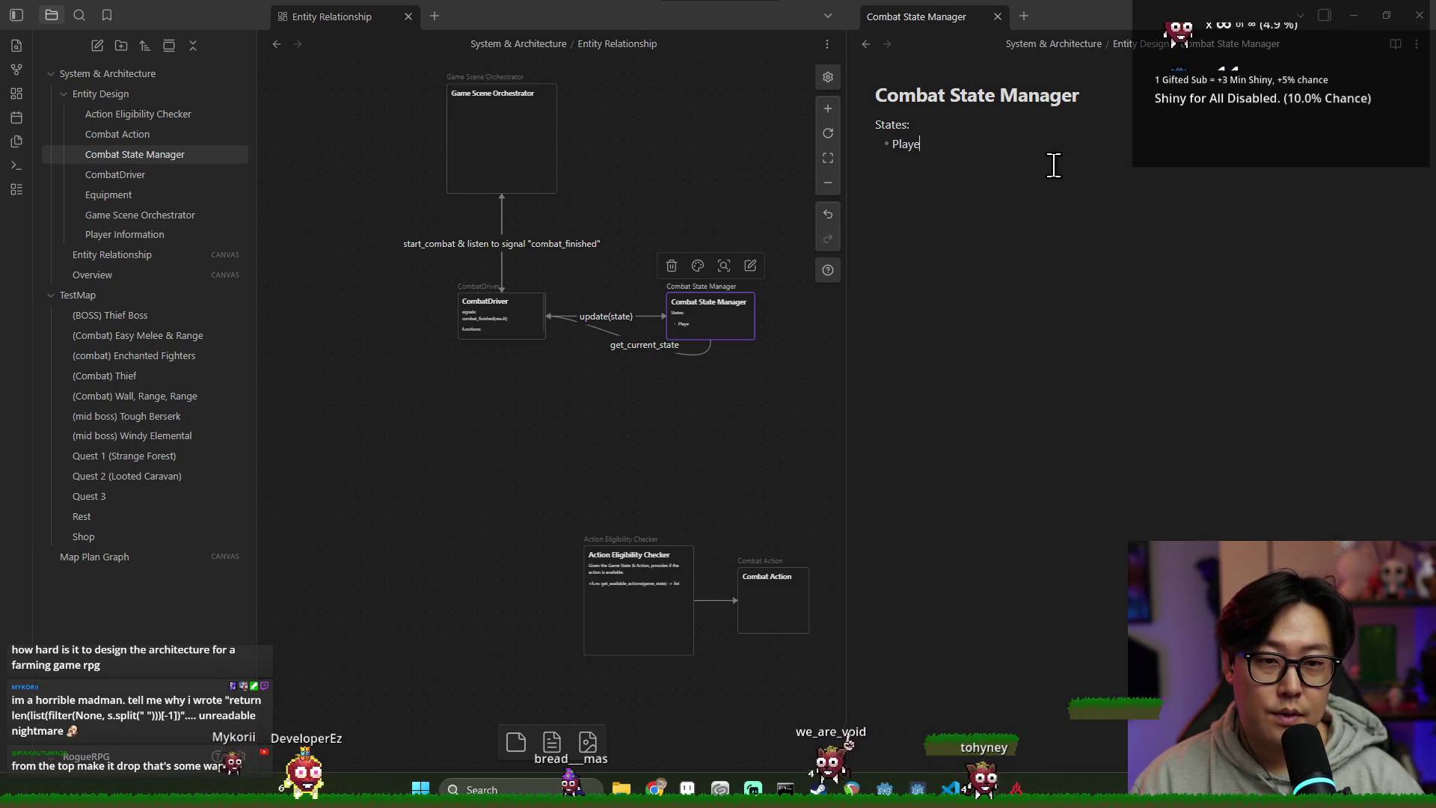
{"action": "type", "text": "lay"}
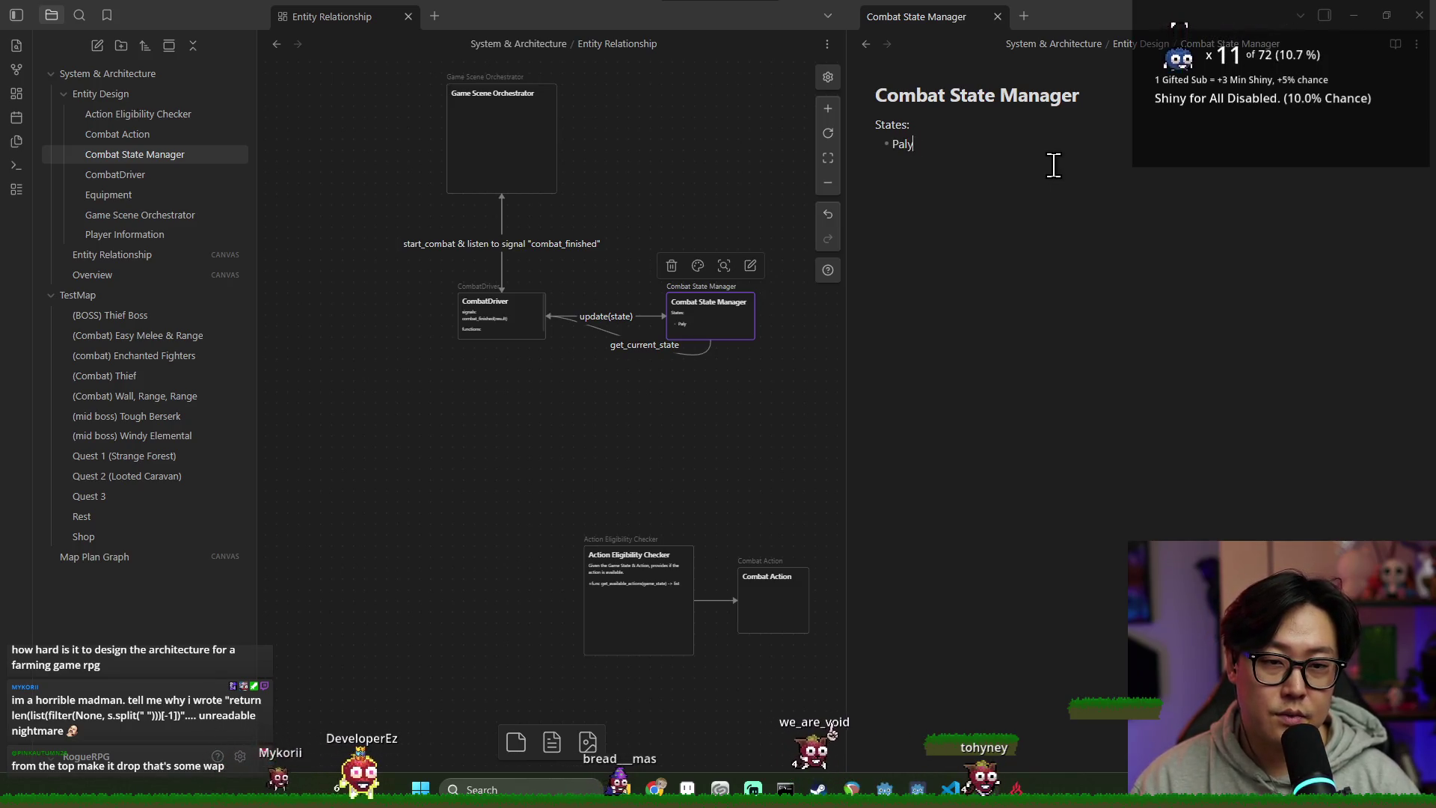
{"action": "type", "text": "erTurn"}
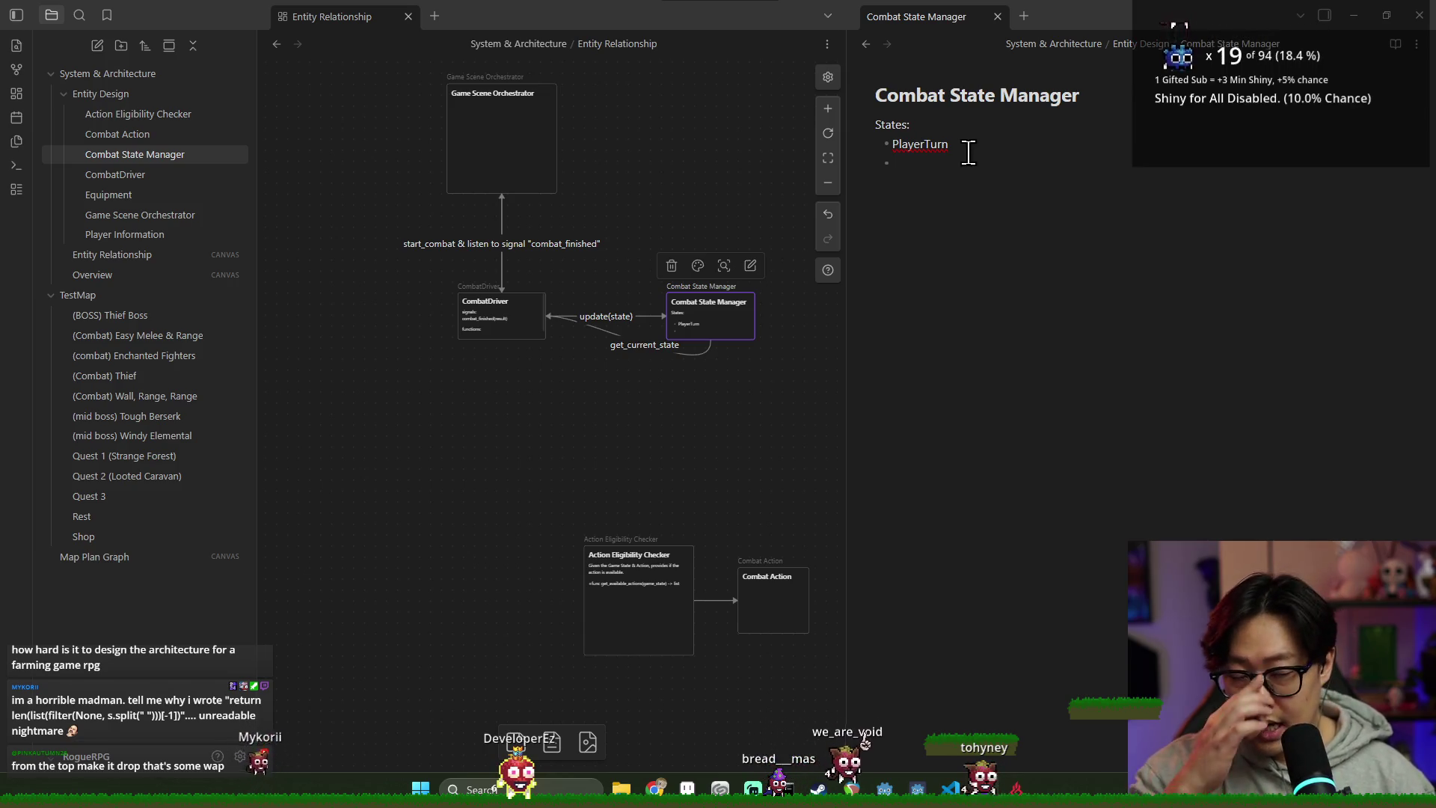
{"action": "left_click", "coordinate": [928, 143]}
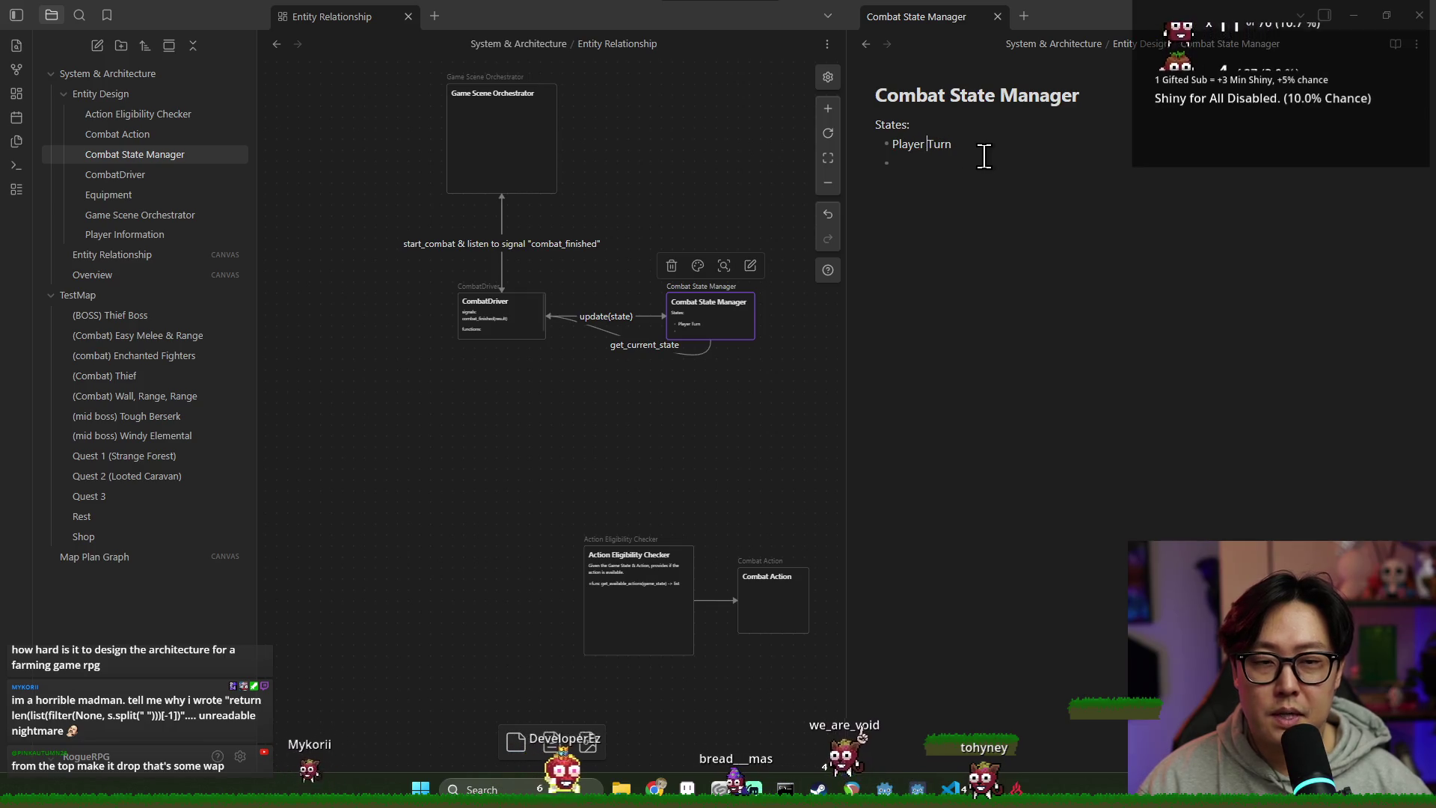
{"action": "left_click", "coordinate": [966, 164]}
{"action": "type", "text": "Excuting Player Action"}
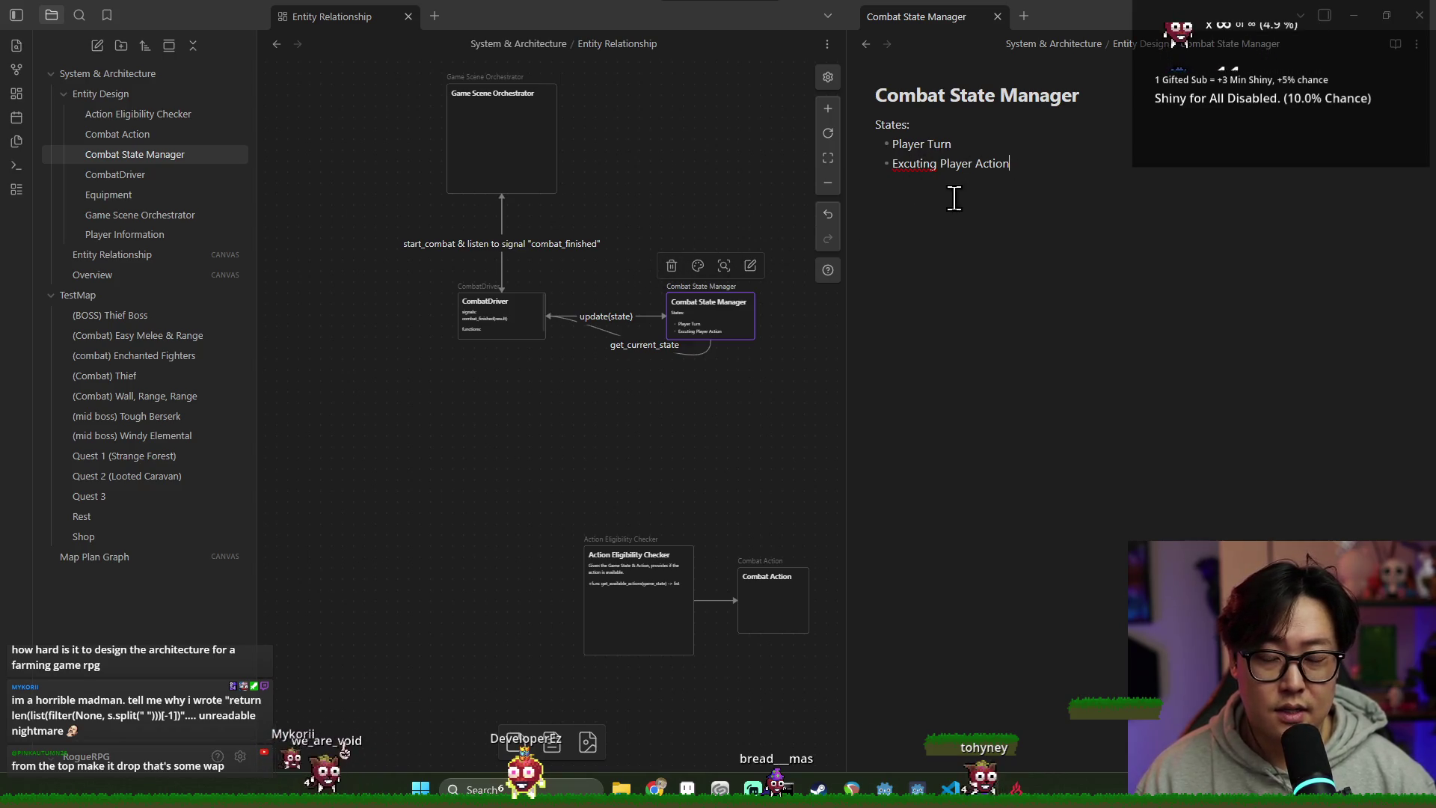
{"action": "left_click", "coordinate": [1042, 167]}
{"action": "key", "text": "Return"}
{"action": "type", "text": "Enemy Turn -> (Determin"}
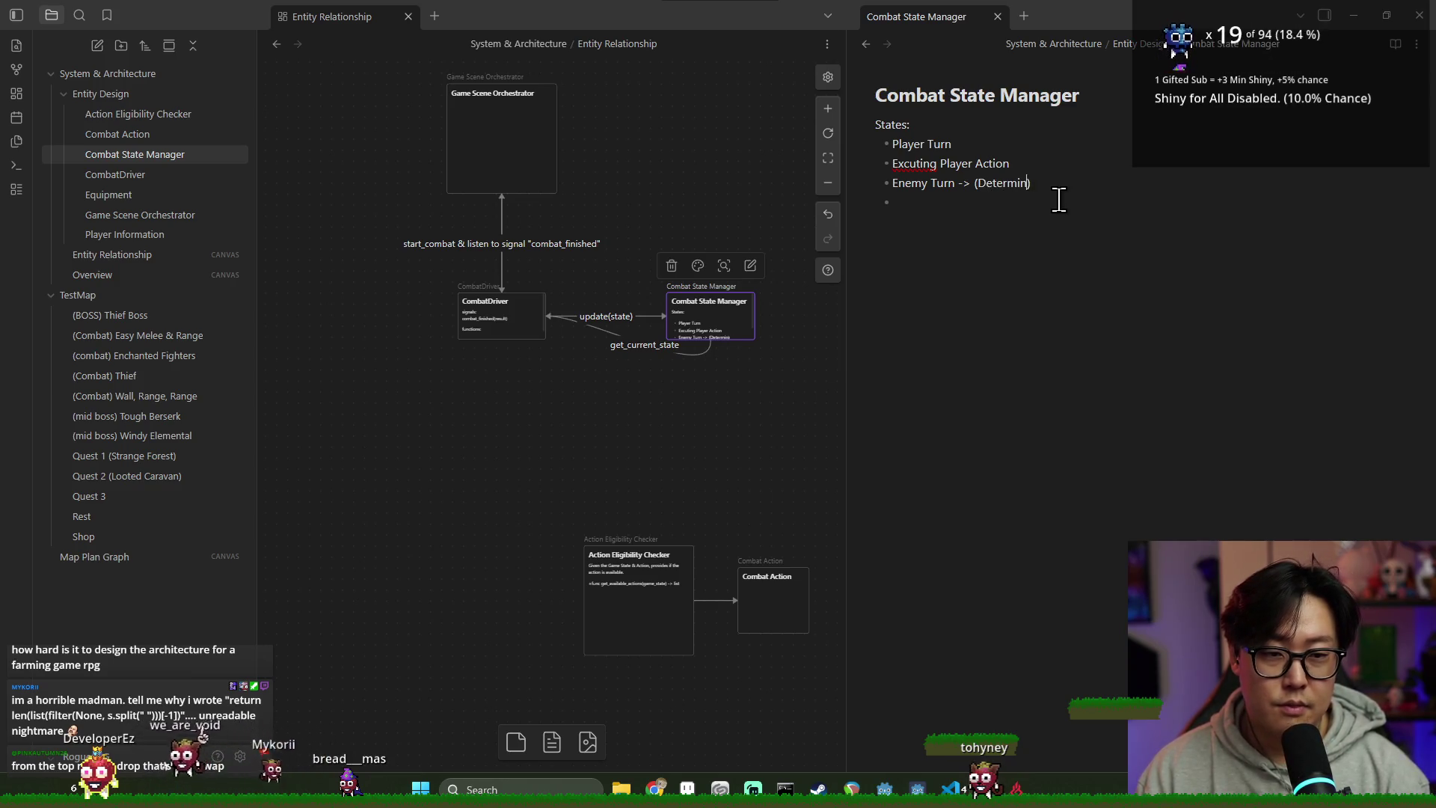
{"action": "type", "text": "Action, "}
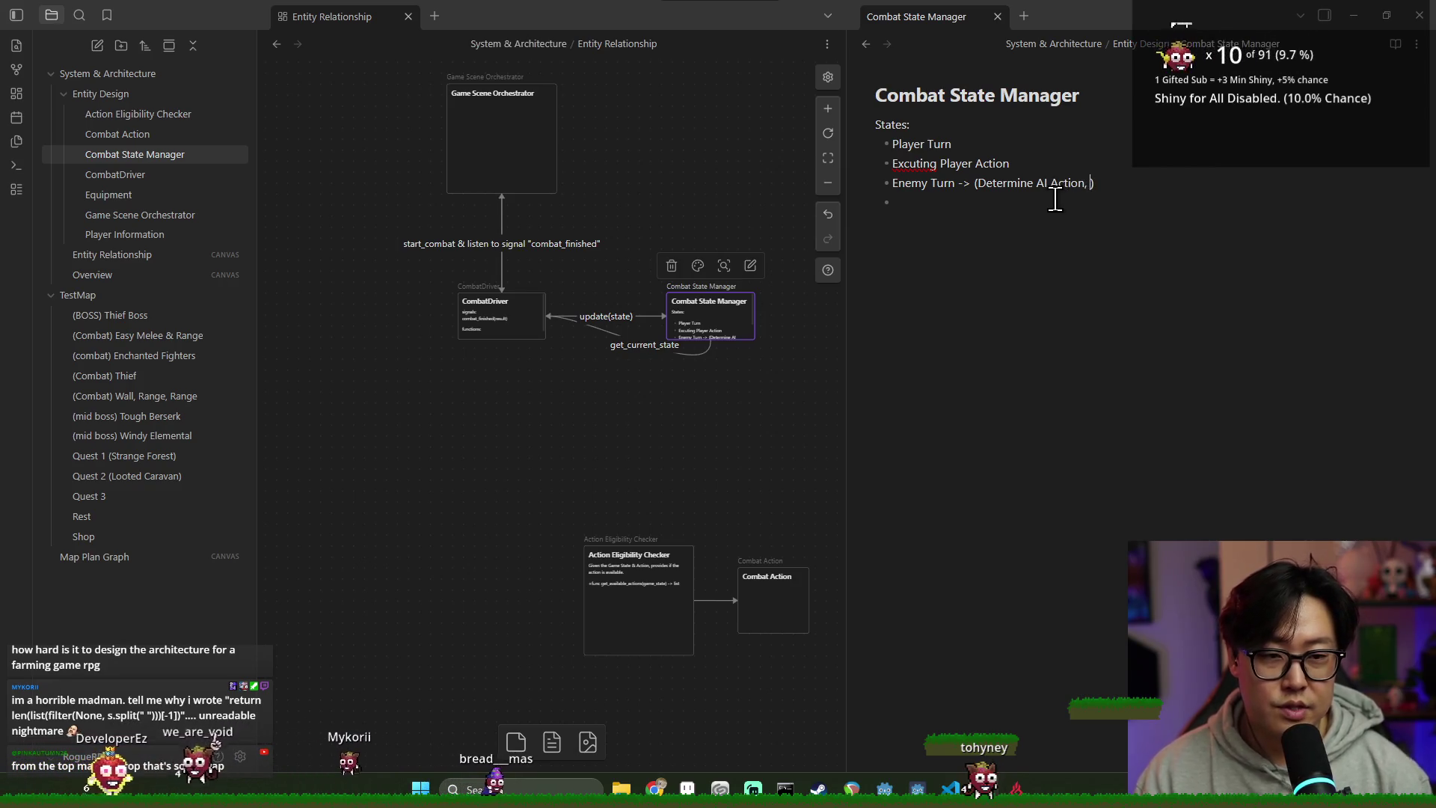
{"action": "type", "text": "Resolv"}
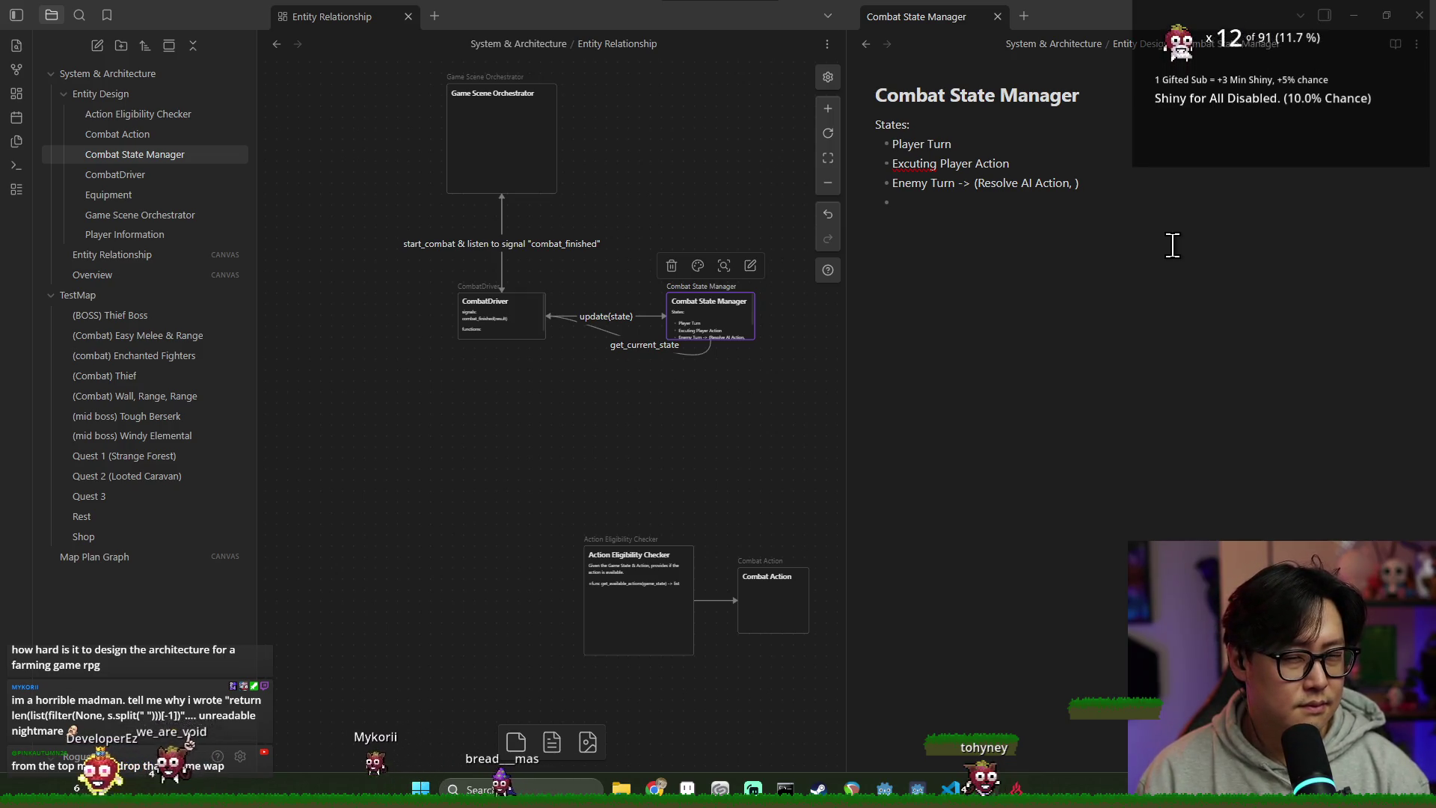
{"action": "type", "text": "Comput"}
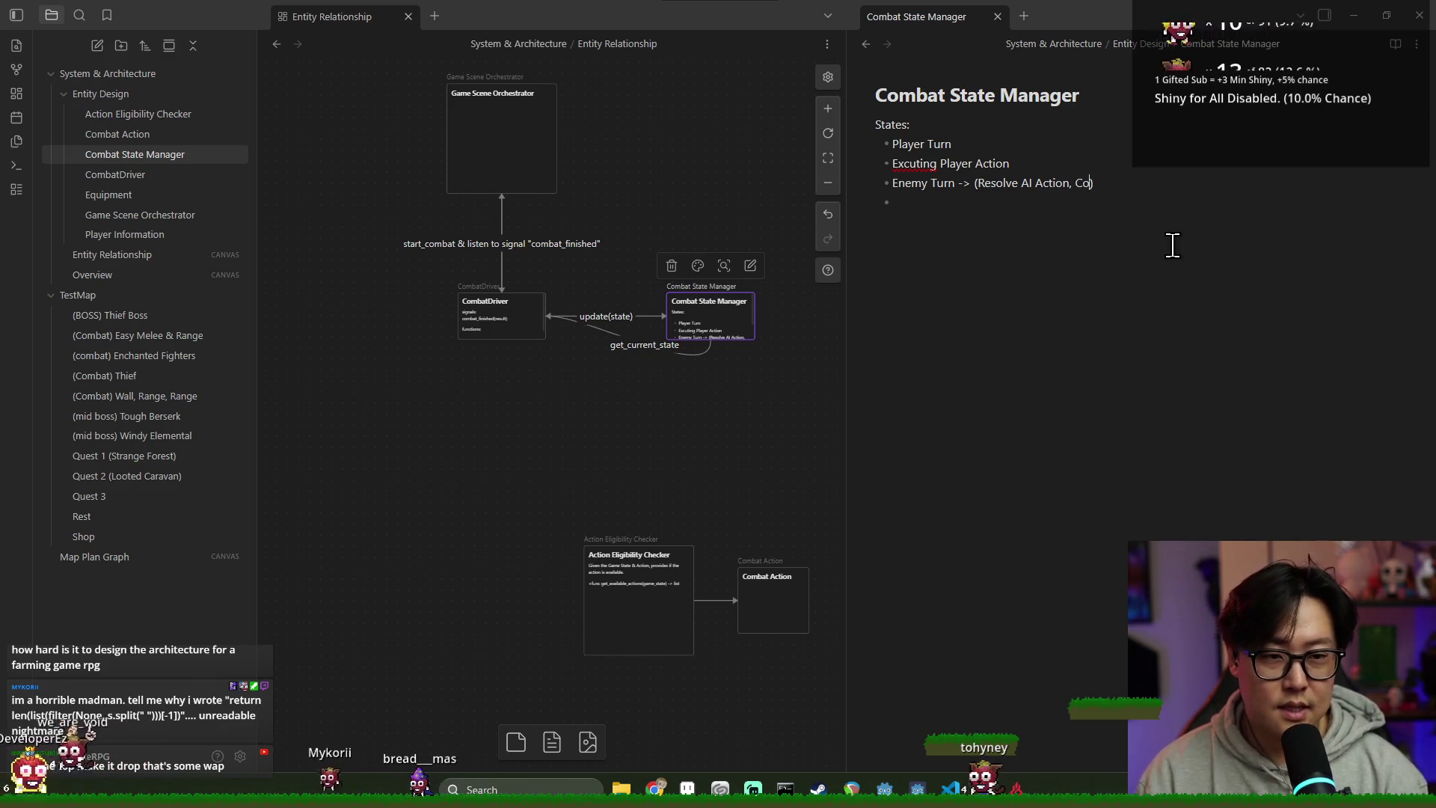
{"action": "type", "text": "e Next Move"}
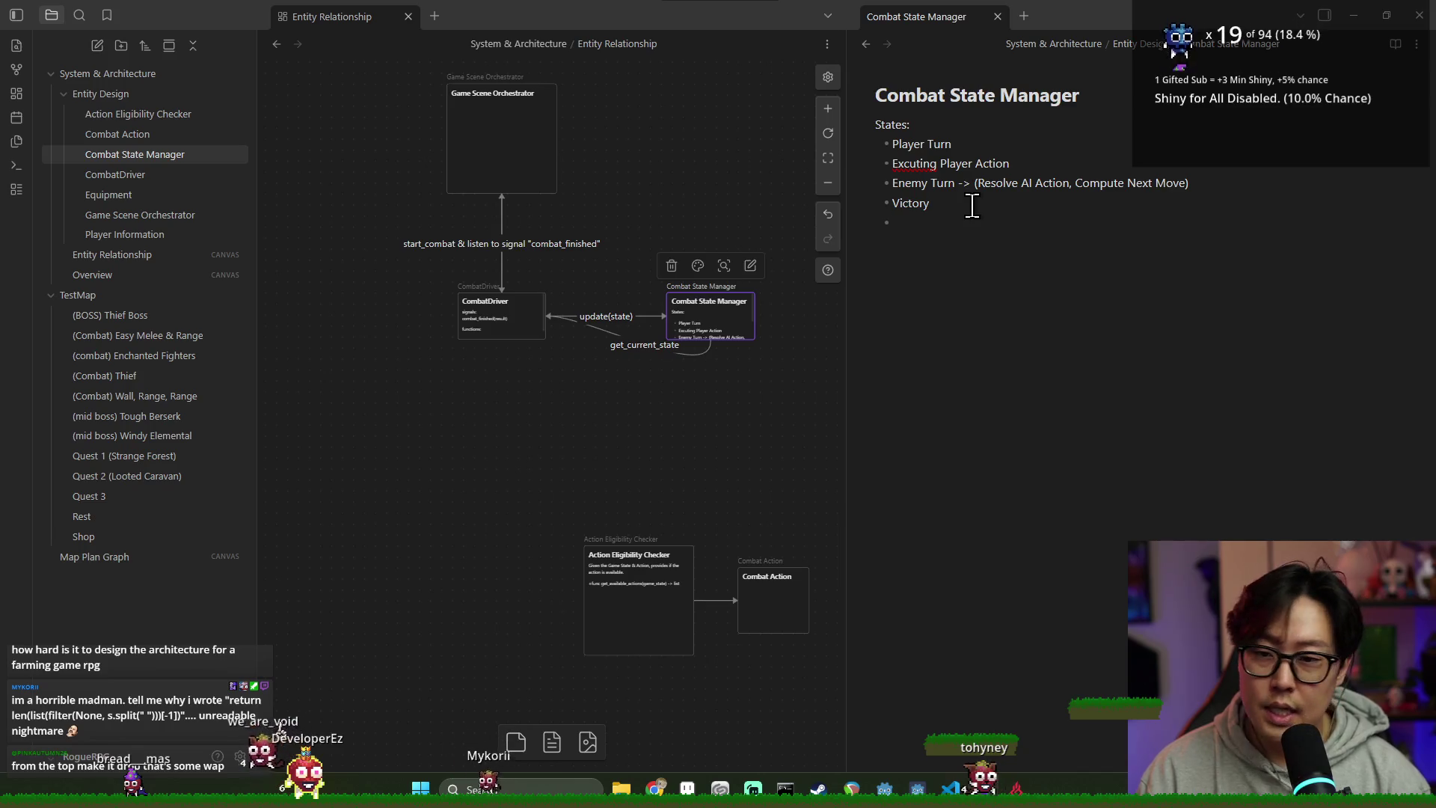
{"action": "left_click", "coordinate": [640, 193]}
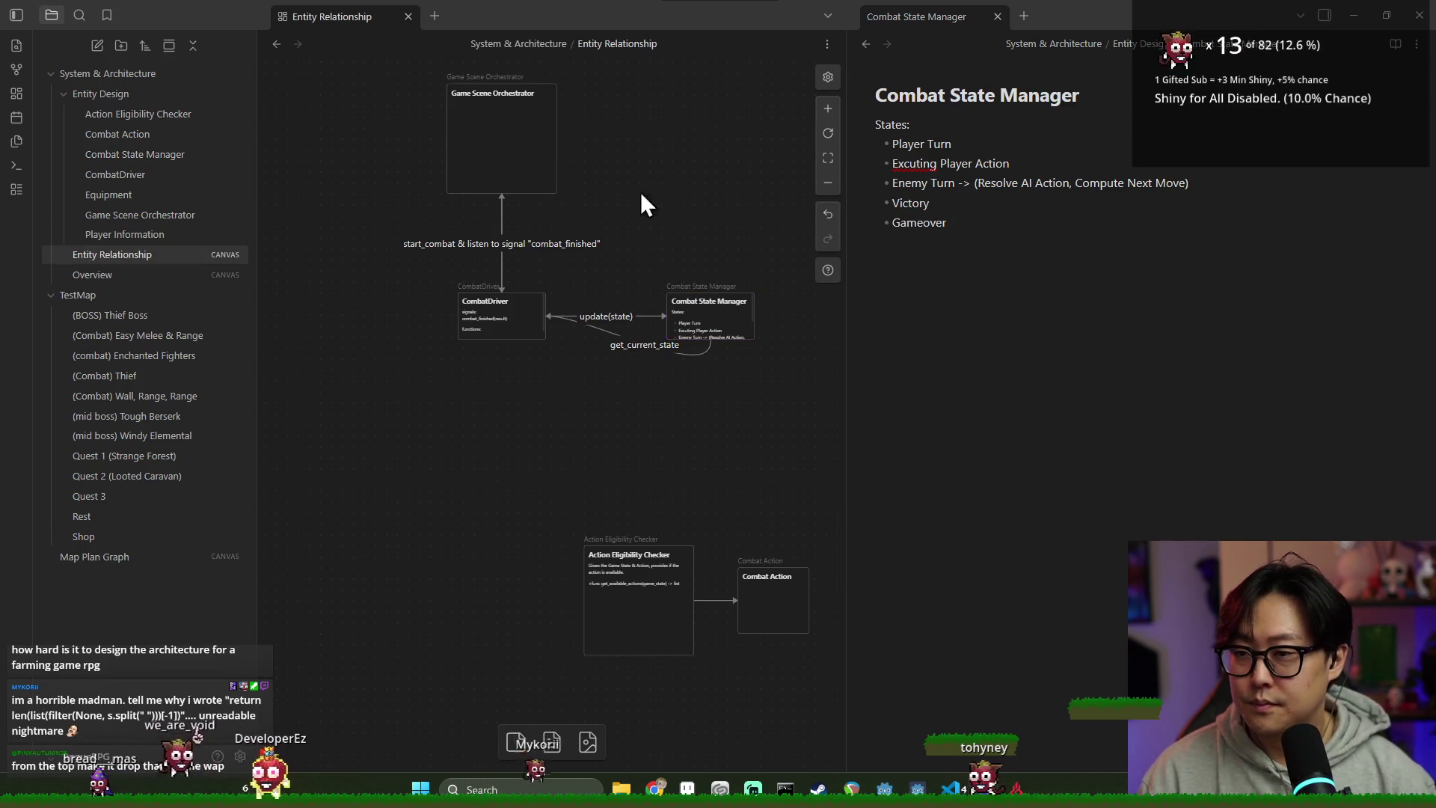
{"action": "left_click", "coordinate": [91, 274]}
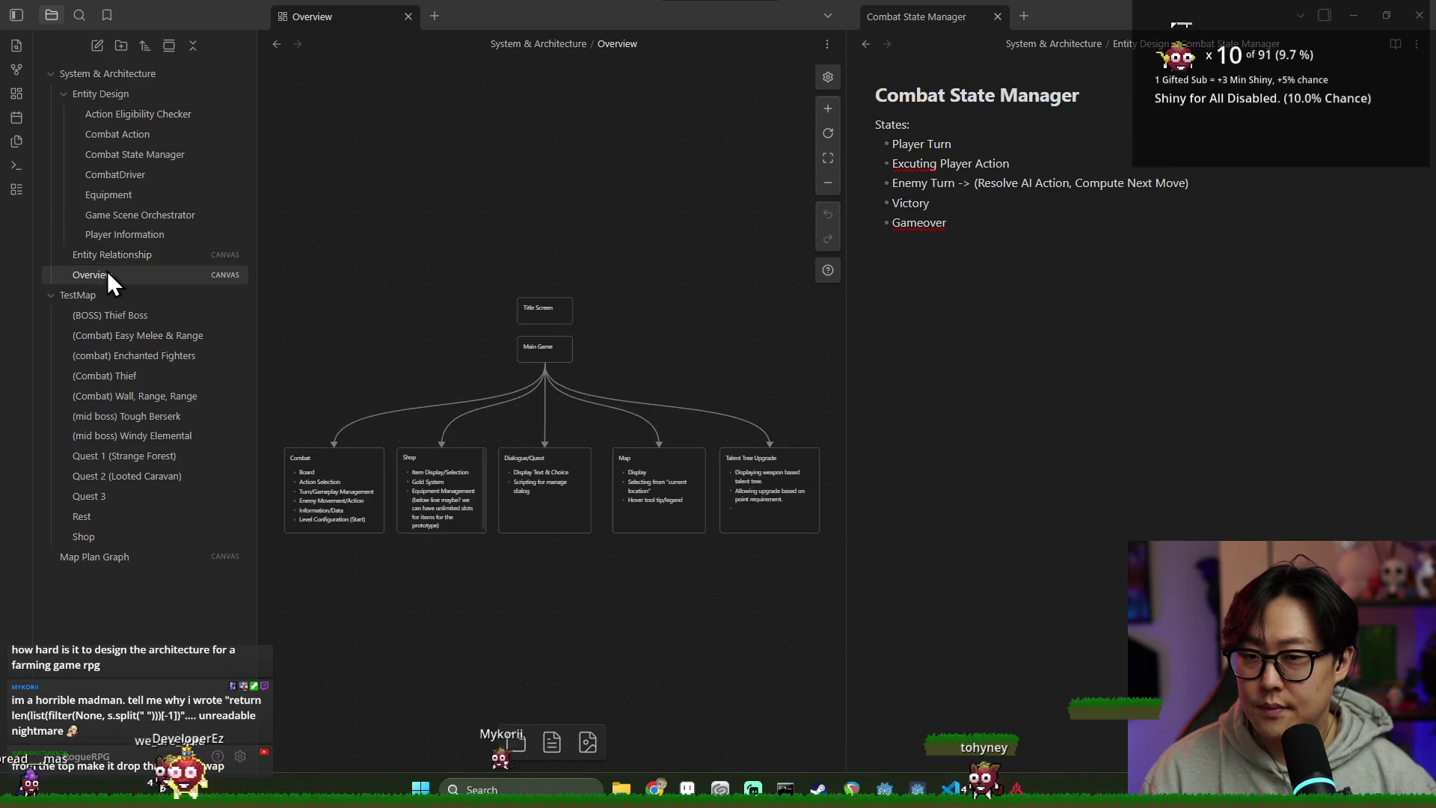
{"action": "key", "text": "ctrl+alt+Left"}
{"action": "left_click", "coordinate": [172, 274]}
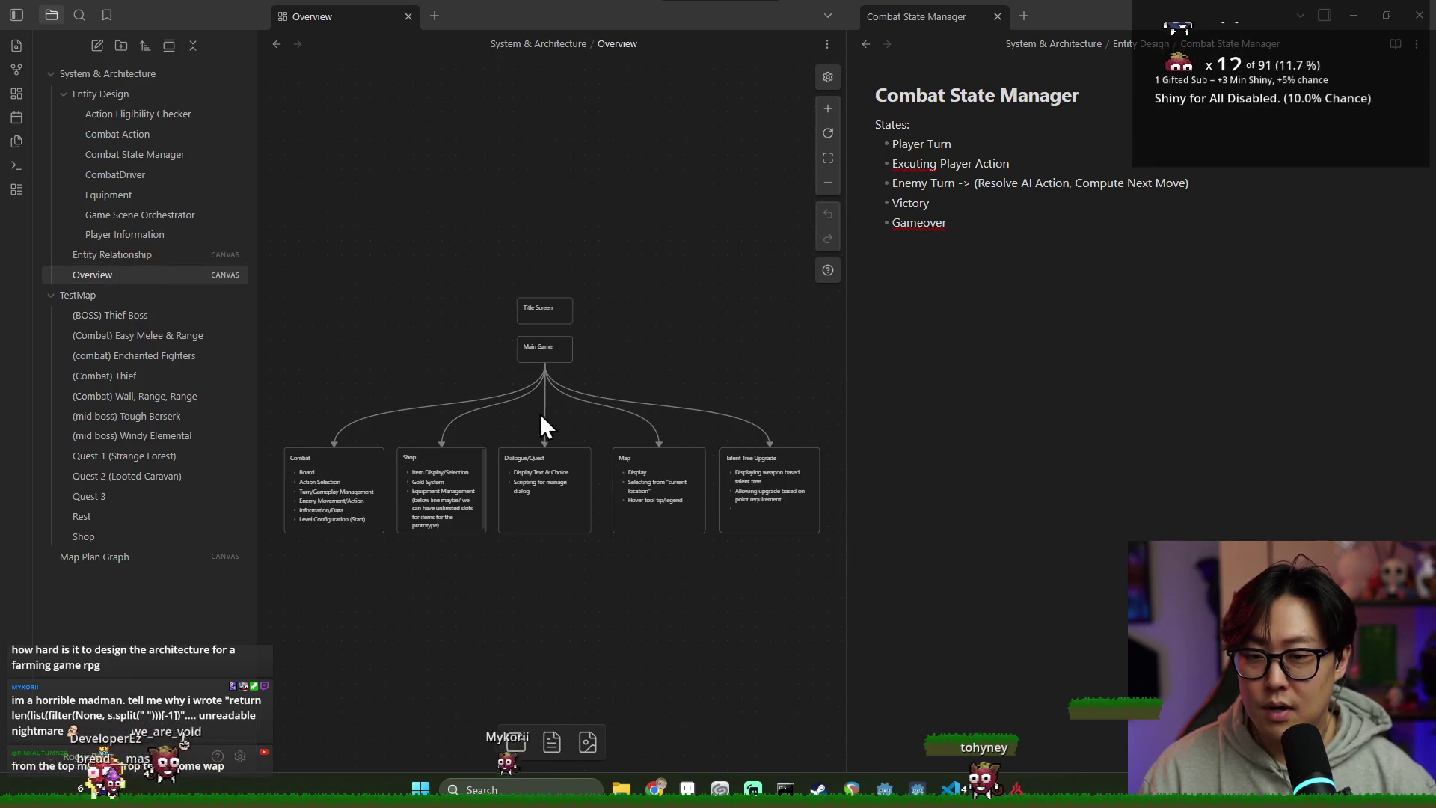
{"action": "left_click", "coordinate": [157, 254]}
{"action": "scroll", "coordinate": [609, 294], "scroll_direction": "left", "scroll_amount": 2}
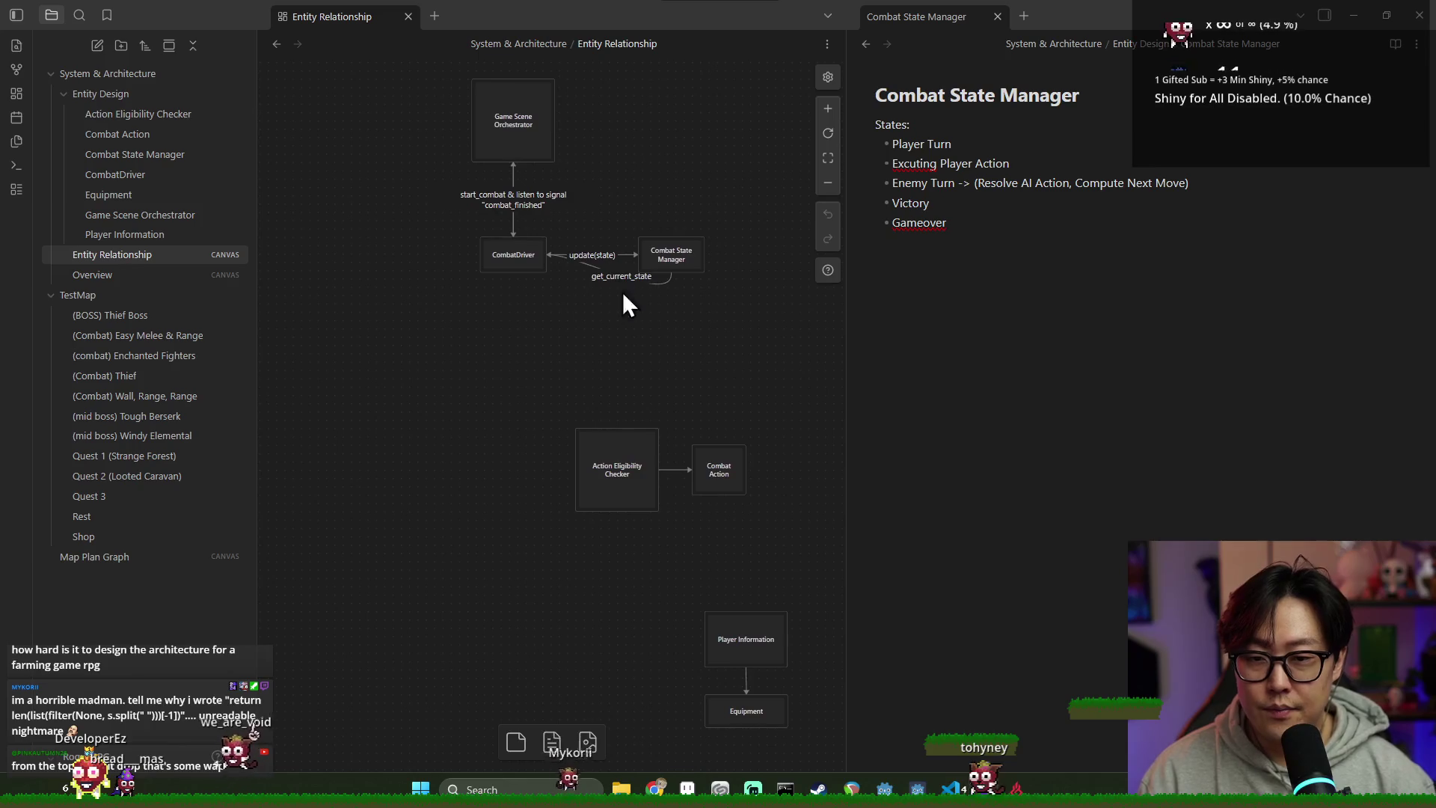
{"action": "scroll", "coordinate": [621, 329], "scroll_direction": "up", "scroll_amount": 3}
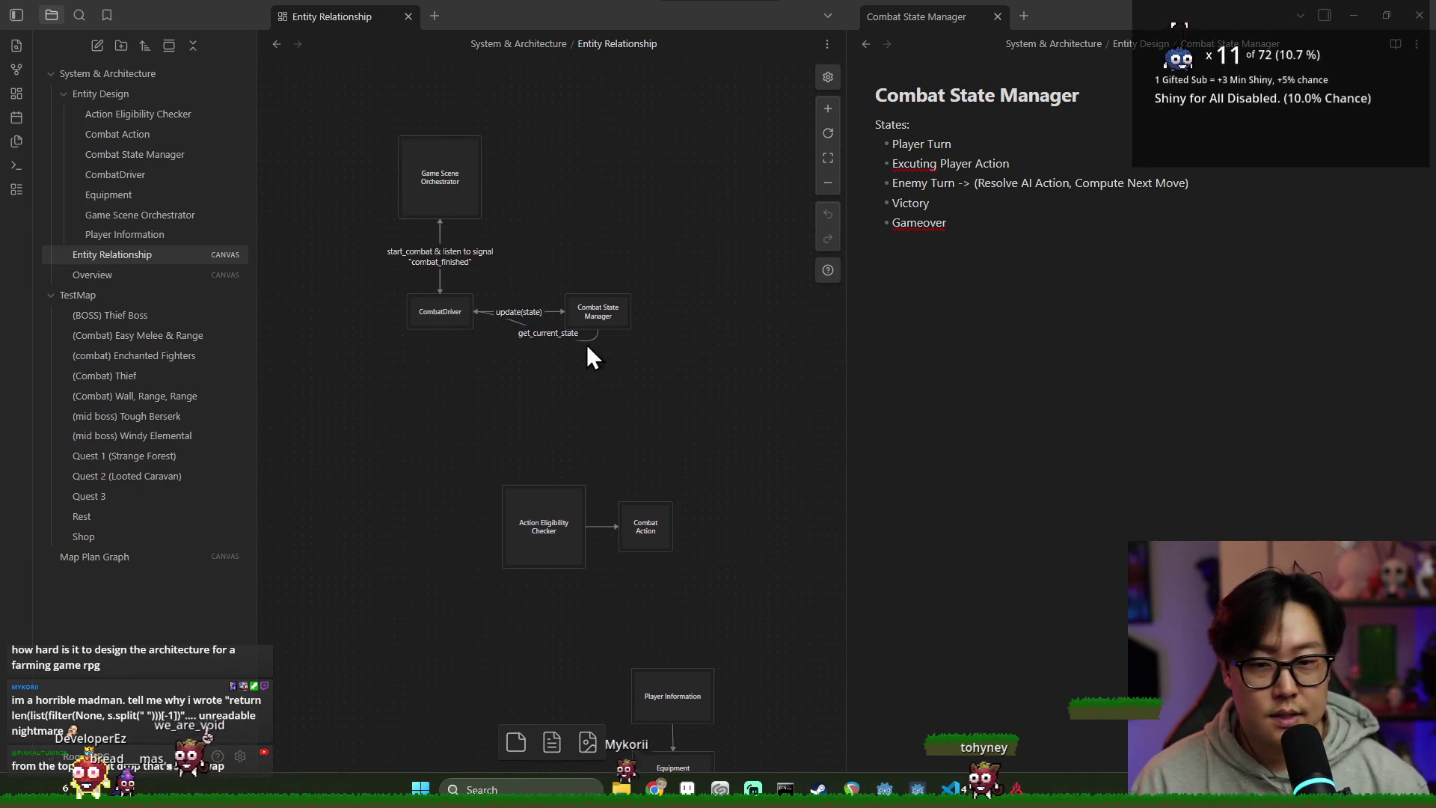
Step: Move the Player Information and Equipment cards up beside CombatDriver
{"action": "scroll", "coordinate": [509, 359], "scroll_direction": "down", "scroll_amount": 2}
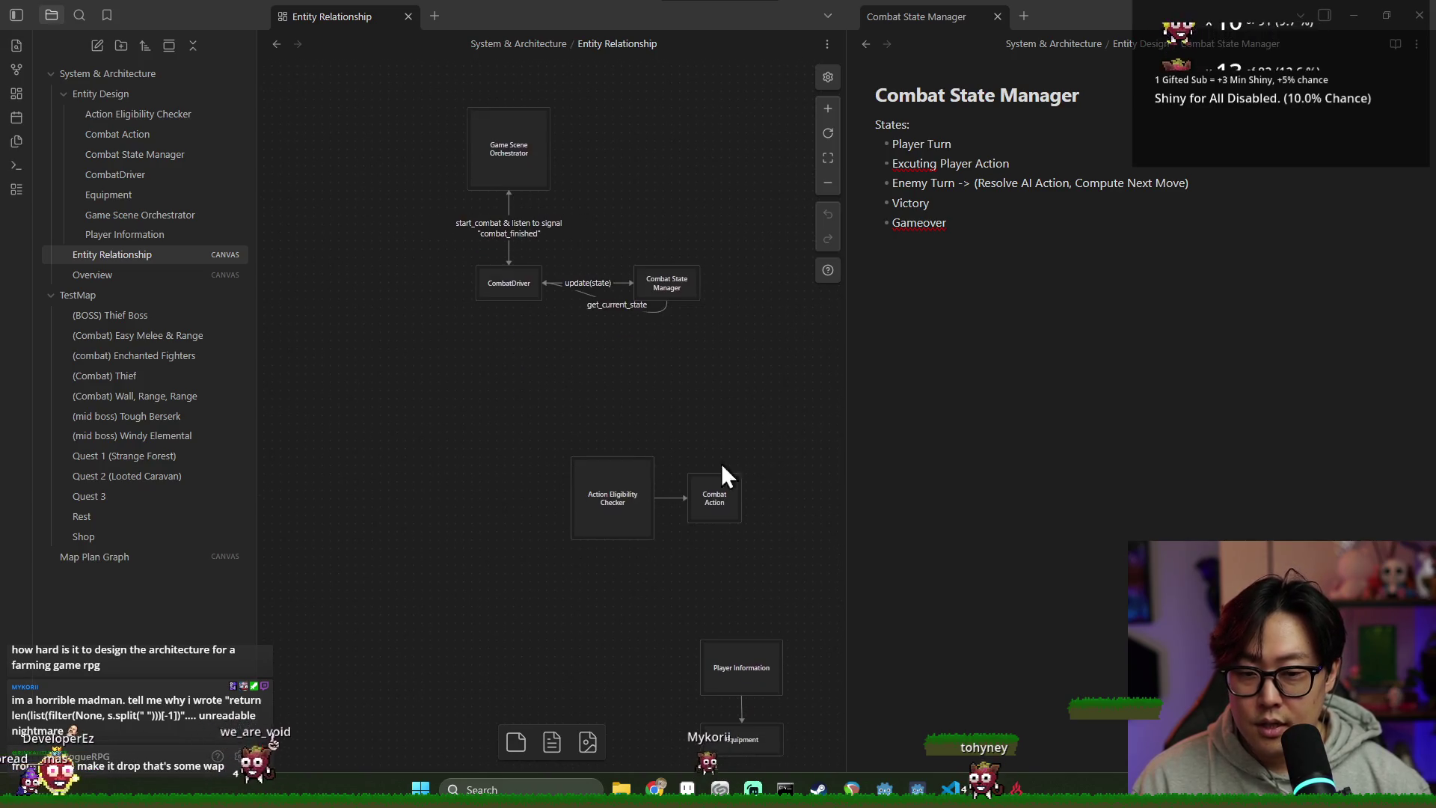
{"action": "scroll", "coordinate": [714, 442], "scroll_direction": "down", "scroll_amount": 2}
{"action": "mouse_move", "coordinate": [730, 619]}
{"action": "left_mouse_down"}
{"action": "mouse_move", "coordinate": [532, 330]}
{"action": "mouse_move", "coordinate": [471, 327]}
{"action": "mouse_move", "coordinate": [487, 320]}
{"action": "left_mouse_up"}
{"action": "scroll", "coordinate": [619, 378], "scroll_direction": "up", "scroll_amount": 5}
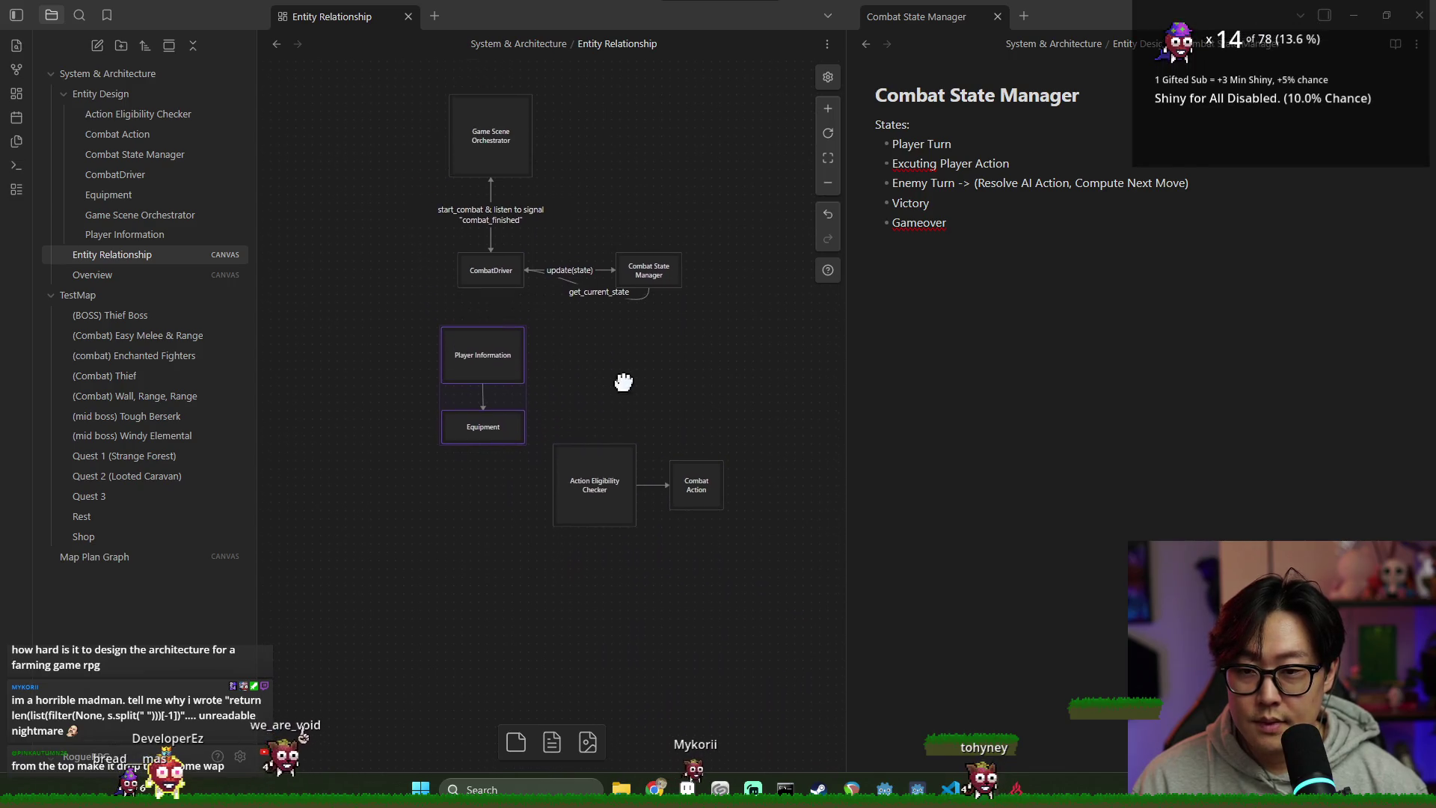
{"action": "mouse_move", "coordinate": [552, 385]}
{"action": "left_mouse_down"}
{"action": "mouse_move", "coordinate": [404, 372]}
{"action": "mouse_move", "coordinate": [362, 324]}
{"action": "mouse_move", "coordinate": [529, 305]}
{"action": "mouse_move", "coordinate": [447, 359]}
{"action": "mouse_move", "coordinate": [516, 341]}
{"action": "mouse_move", "coordinate": [372, 310]}
{"action": "mouse_move", "coordinate": [379, 297]}
{"action": "left_mouse_up"}
{"action": "left_click", "coordinate": [463, 314]}
Step: Label the Player Information–CombatDriver link 'Access' and box-select Player Information and Equipment
{"action": "left_click", "coordinate": [489, 296]}
{"action": "left_click", "coordinate": [458, 305]}
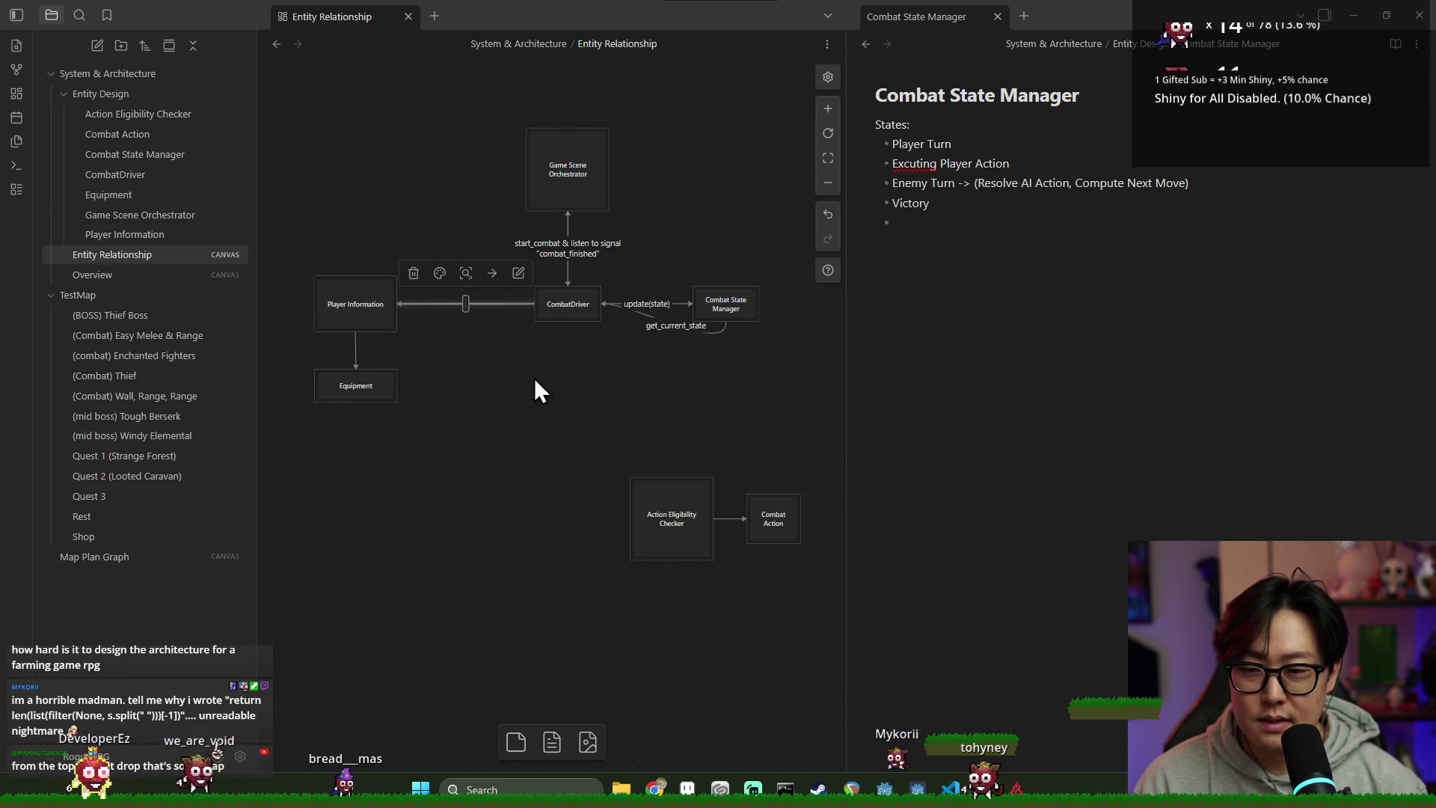
{"action": "type", "text": "Access"}
{"action": "left_click", "coordinate": [696, 378]}
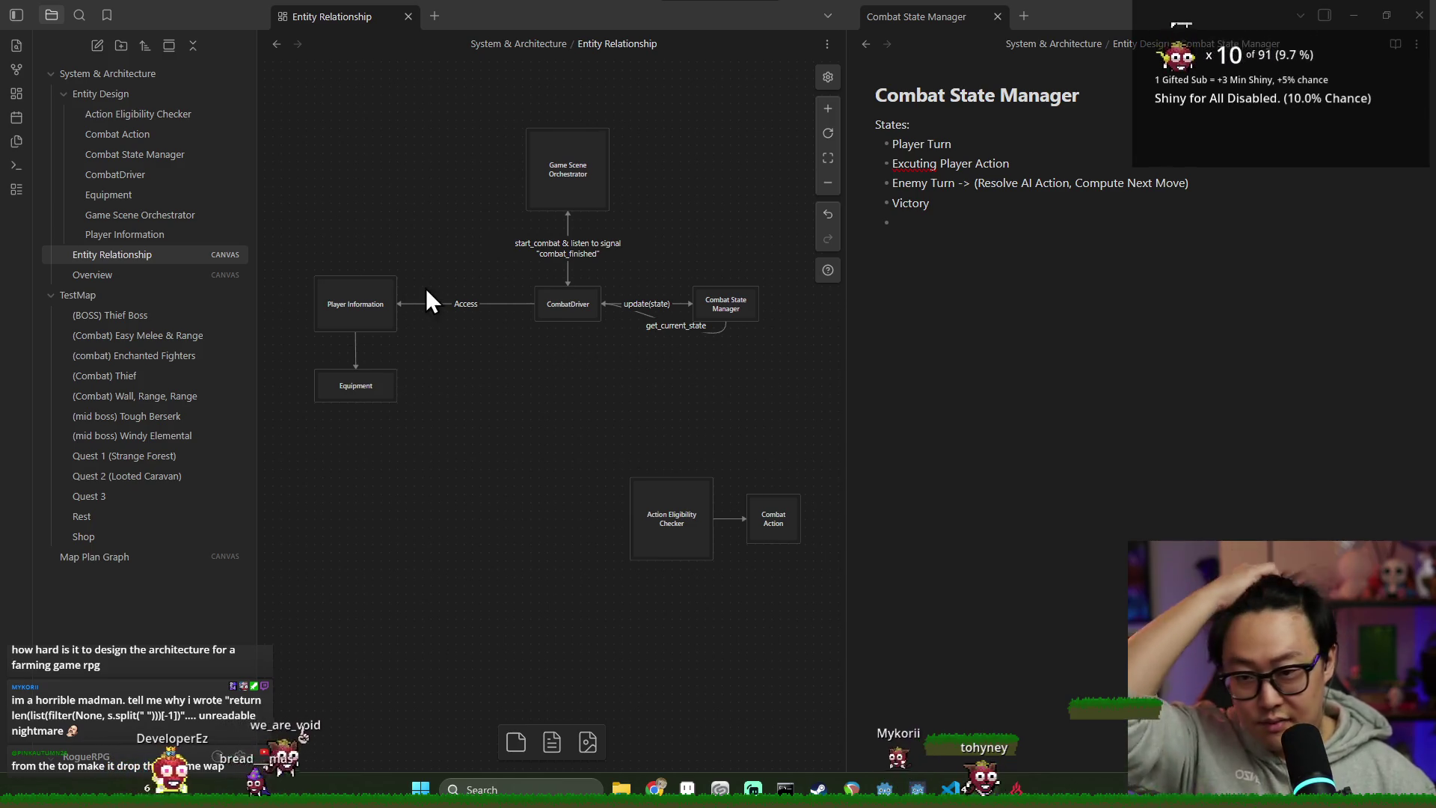
{"action": "left_click_drag", "start_coordinate": [449, 419], "coordinate": [265, 211]}
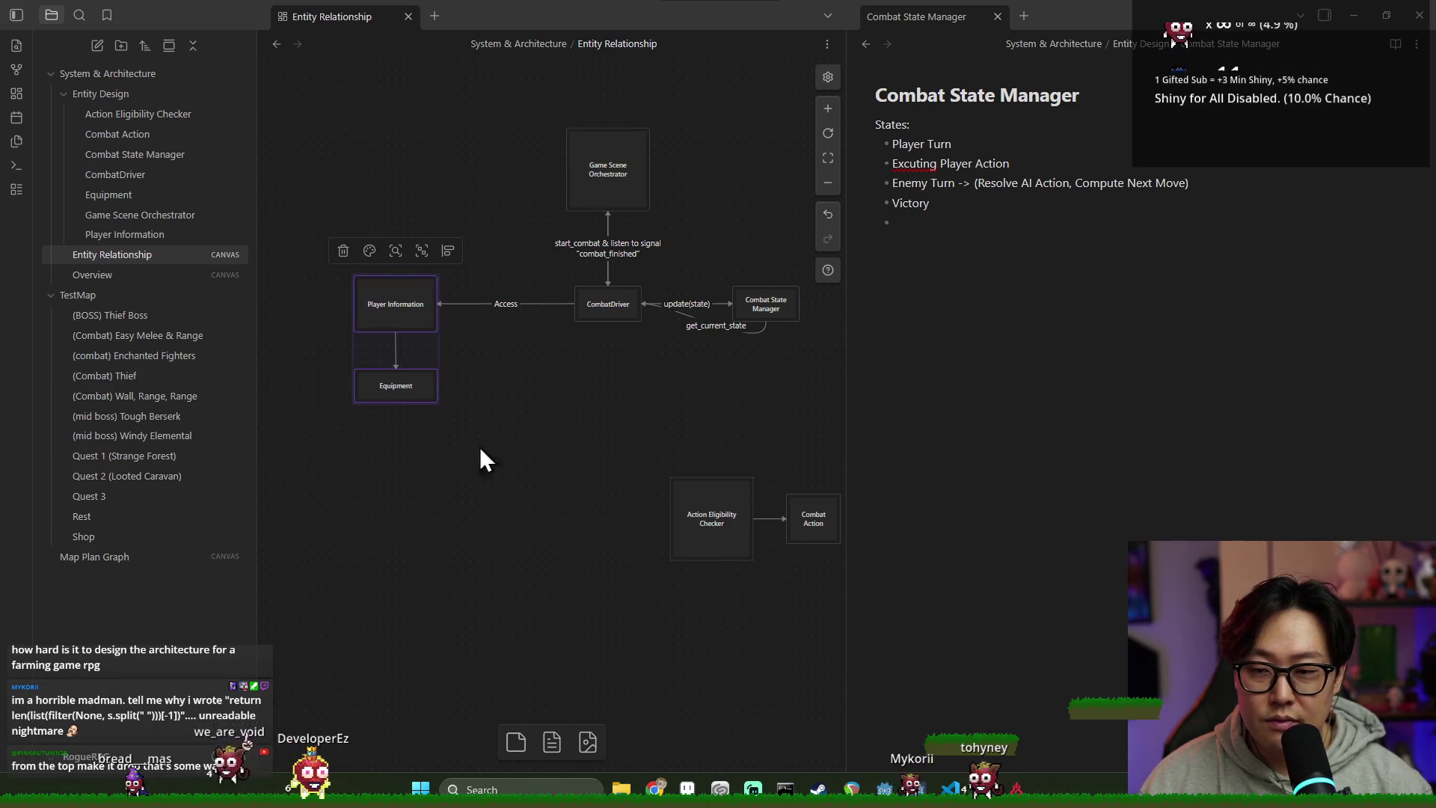
{"action": "mouse_move", "coordinate": [509, 449]}
{"action": "left_mouse_down"}
{"action": "mouse_move", "coordinate": [321, 231]}
{"action": "mouse_move", "coordinate": [366, 340]}
{"action": "mouse_move", "coordinate": [330, 250]}
{"action": "left_mouse_up"}
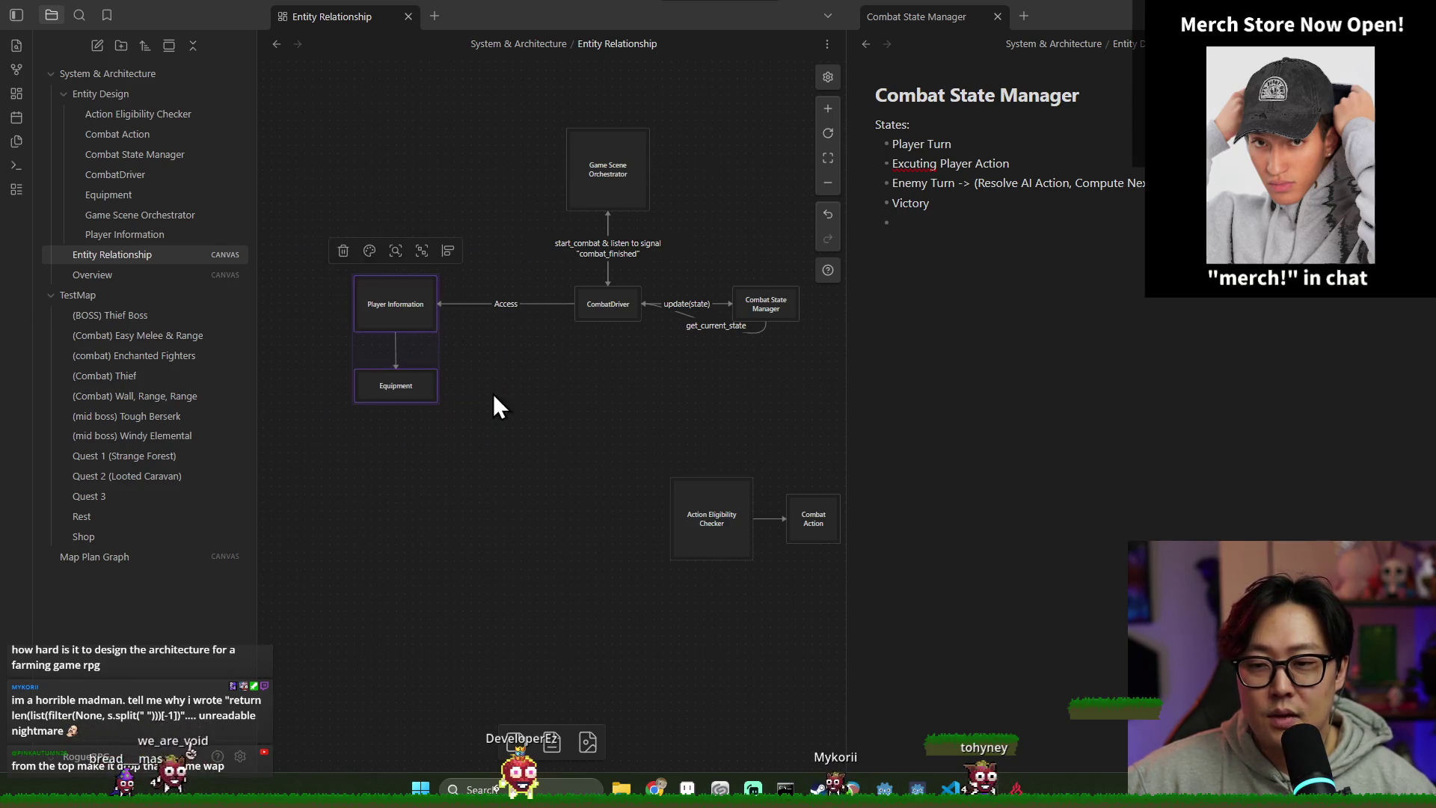
Step: Move the Equipment card up closer to Player Information
{"action": "mouse_move", "coordinate": [517, 440]}
{"action": "left_mouse_down"}
{"action": "mouse_move", "coordinate": [311, 234]}
{"action": "mouse_move", "coordinate": [519, 440]}
{"action": "mouse_move", "coordinate": [342, 238]}
{"action": "left_mouse_up"}
{"action": "left_click", "coordinate": [464, 426]}
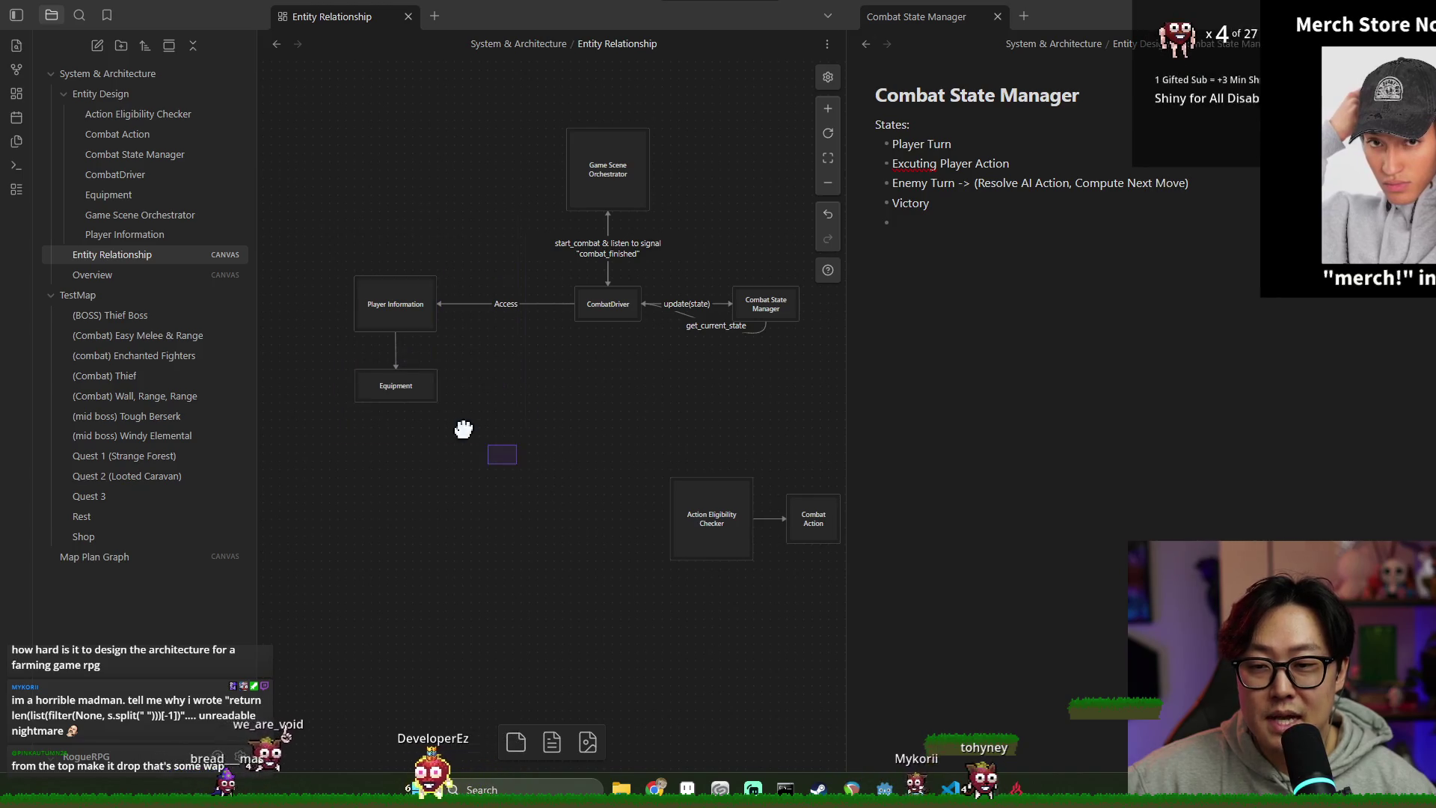
{"action": "left_click", "coordinate": [607, 313]}
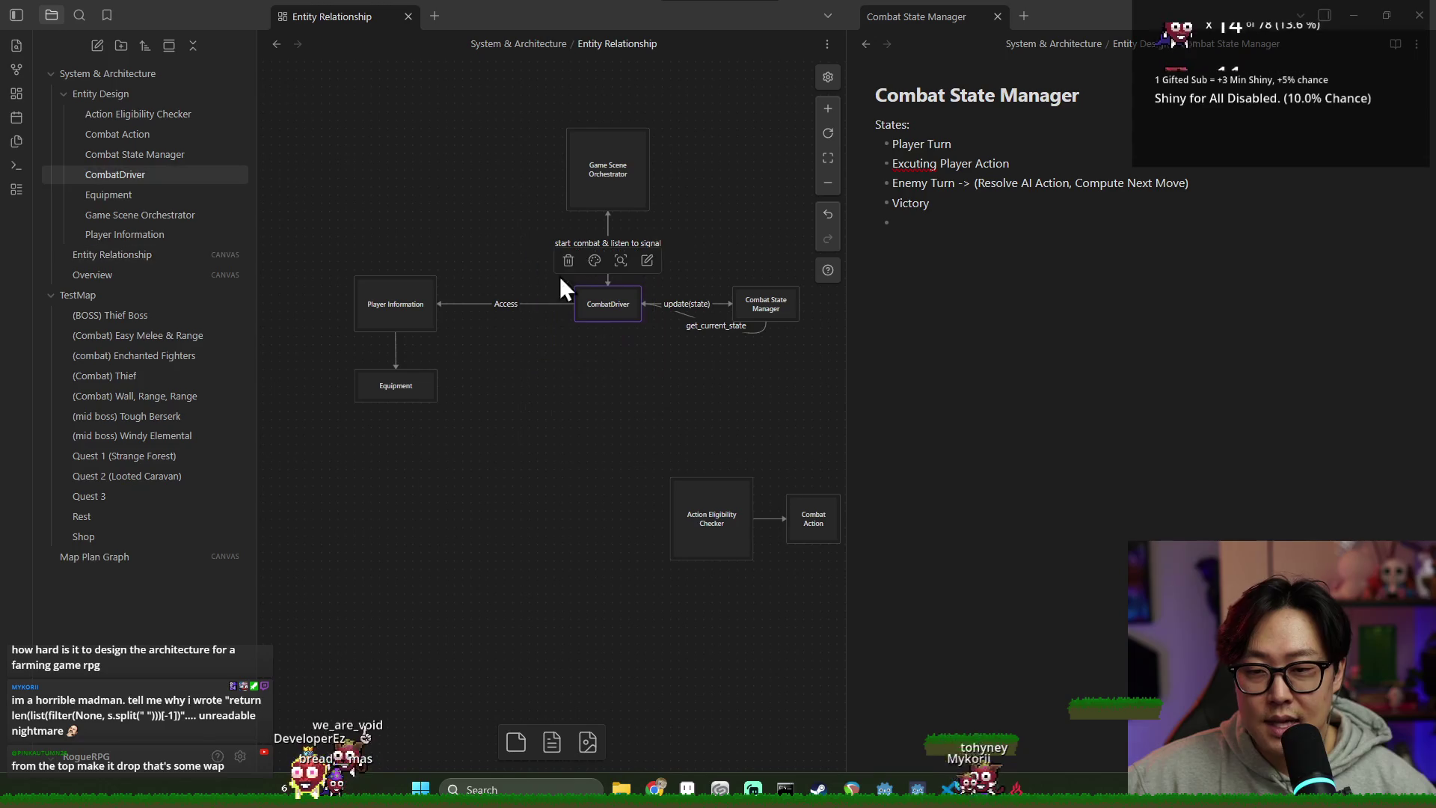
{"action": "mouse_move", "coordinate": [666, 404]}
{"action": "left_mouse_down"}
{"action": "mouse_move", "coordinate": [520, 273]}
{"action": "mouse_move", "coordinate": [558, 356]}
{"action": "left_mouse_up"}
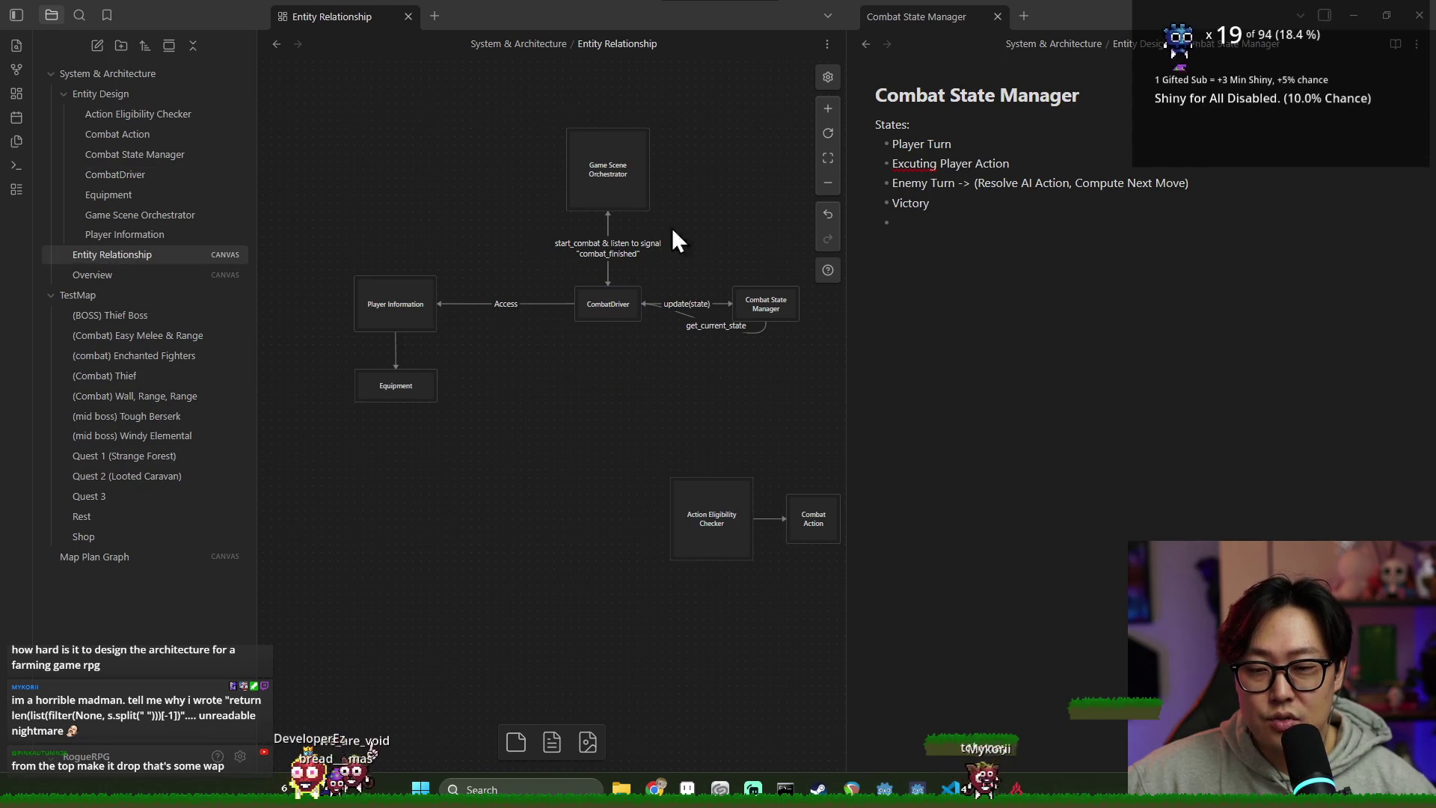
{"action": "left_click", "coordinate": [595, 313]}
{"action": "left_click_drag", "start_coordinate": [387, 384], "coordinate": [390, 369]}
{"action": "left_click", "coordinate": [516, 388]}
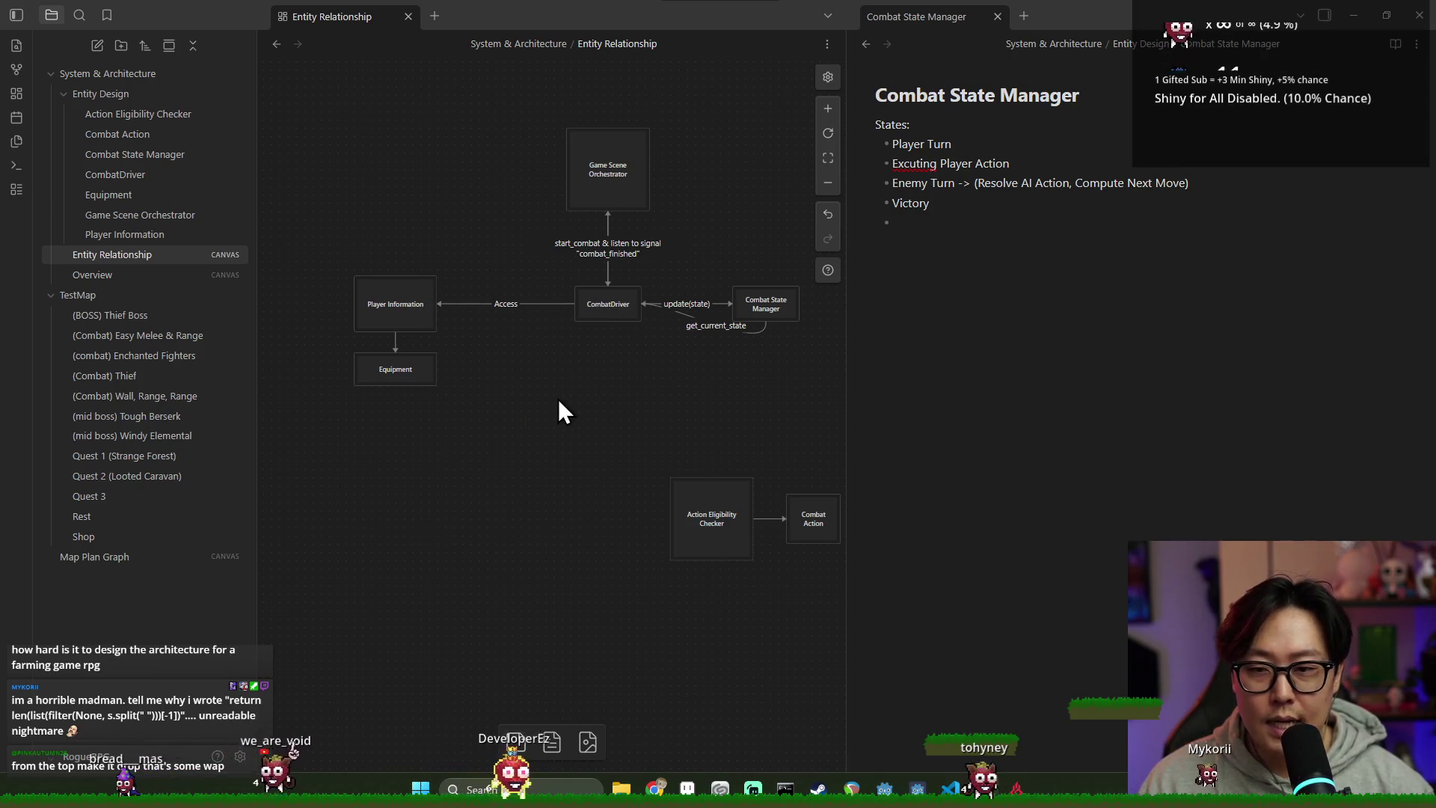
Step: Shift Action Eligibility Checker and Combat Action together to the right
{"action": "scroll", "coordinate": [692, 484], "scroll_direction": "down", "scroll_amount": 2}
{"action": "left_click_drag", "start_coordinate": [550, 408], "coordinate": [822, 547]}
{"action": "left_click_drag", "start_coordinate": [642, 496], "coordinate": [449, 501]}
{"action": "left_click_drag", "start_coordinate": [631, 403], "coordinate": [651, 401]}
{"action": "left_click_drag", "start_coordinate": [558, 484], "coordinate": [641, 564]}
{"action": "mouse_move", "coordinate": [491, 493]}
{"action": "left_mouse_down"}
{"action": "mouse_move", "coordinate": [619, 468]}
{"action": "mouse_move", "coordinate": [547, 502]}
{"action": "left_mouse_up"}
{"action": "left_click", "coordinate": [704, 560]}
Step: Draw an arrow from Player Information to Action Eligibility Checker
{"action": "mouse_move", "coordinate": [458, 256]}
{"action": "left_mouse_down"}
{"action": "mouse_move", "coordinate": [551, 467]}
{"action": "mouse_move", "coordinate": [585, 505]}
{"action": "mouse_move", "coordinate": [562, 484]}
{"action": "left_mouse_up"}
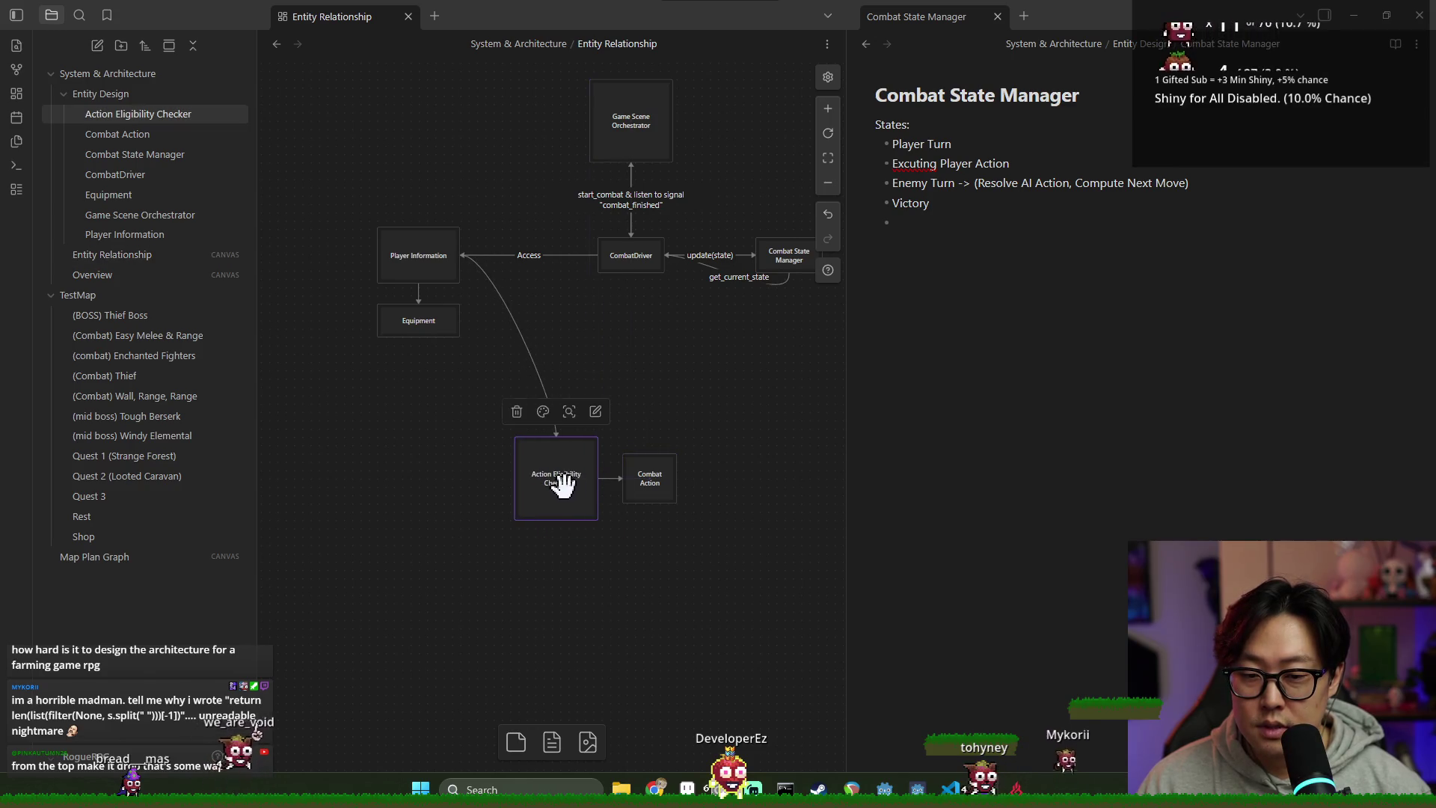
{"action": "left_click", "coordinate": [632, 468]}
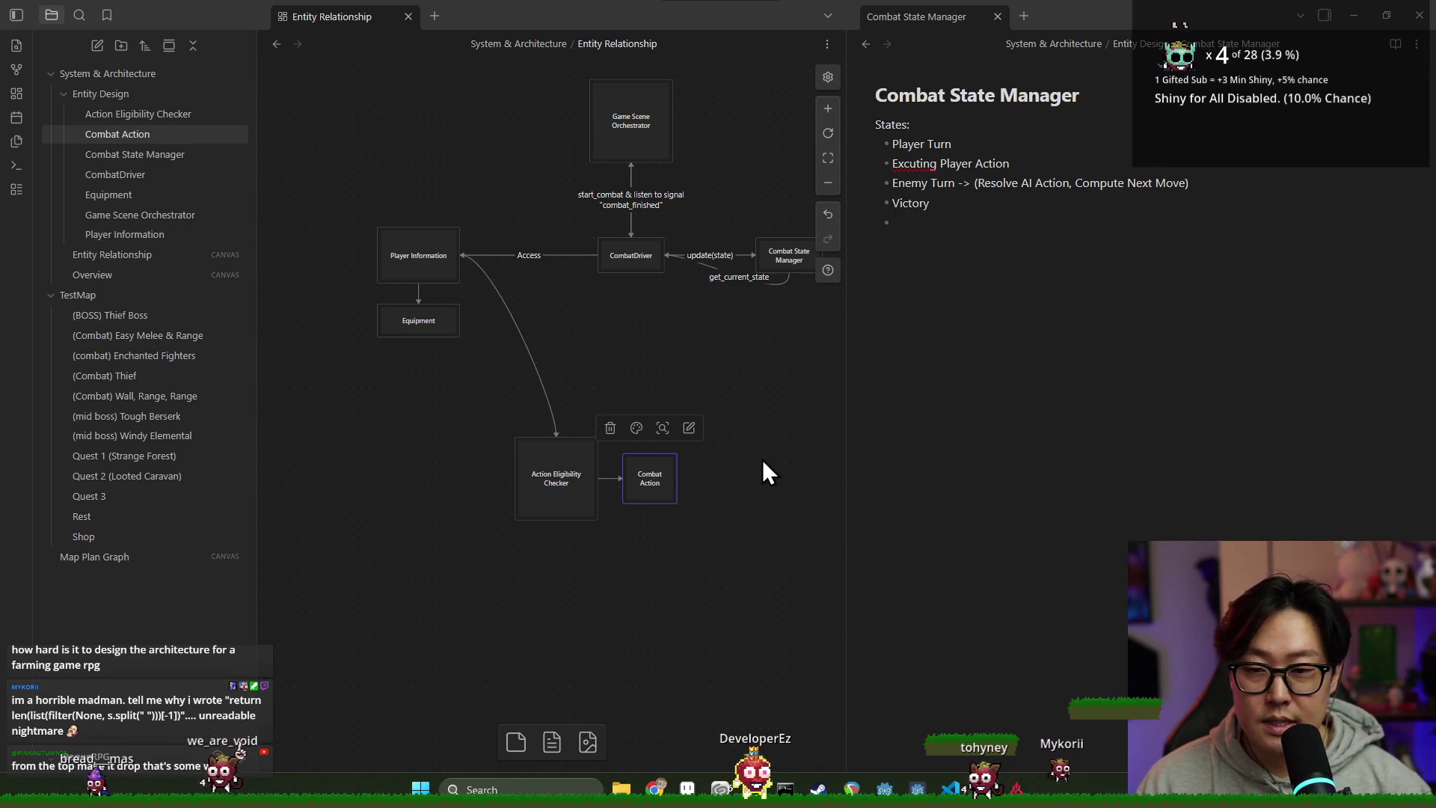
{"action": "scroll", "coordinate": [763, 460], "scroll_direction": "right", "scroll_amount": 1}
{"action": "left_click", "coordinate": [523, 472]}
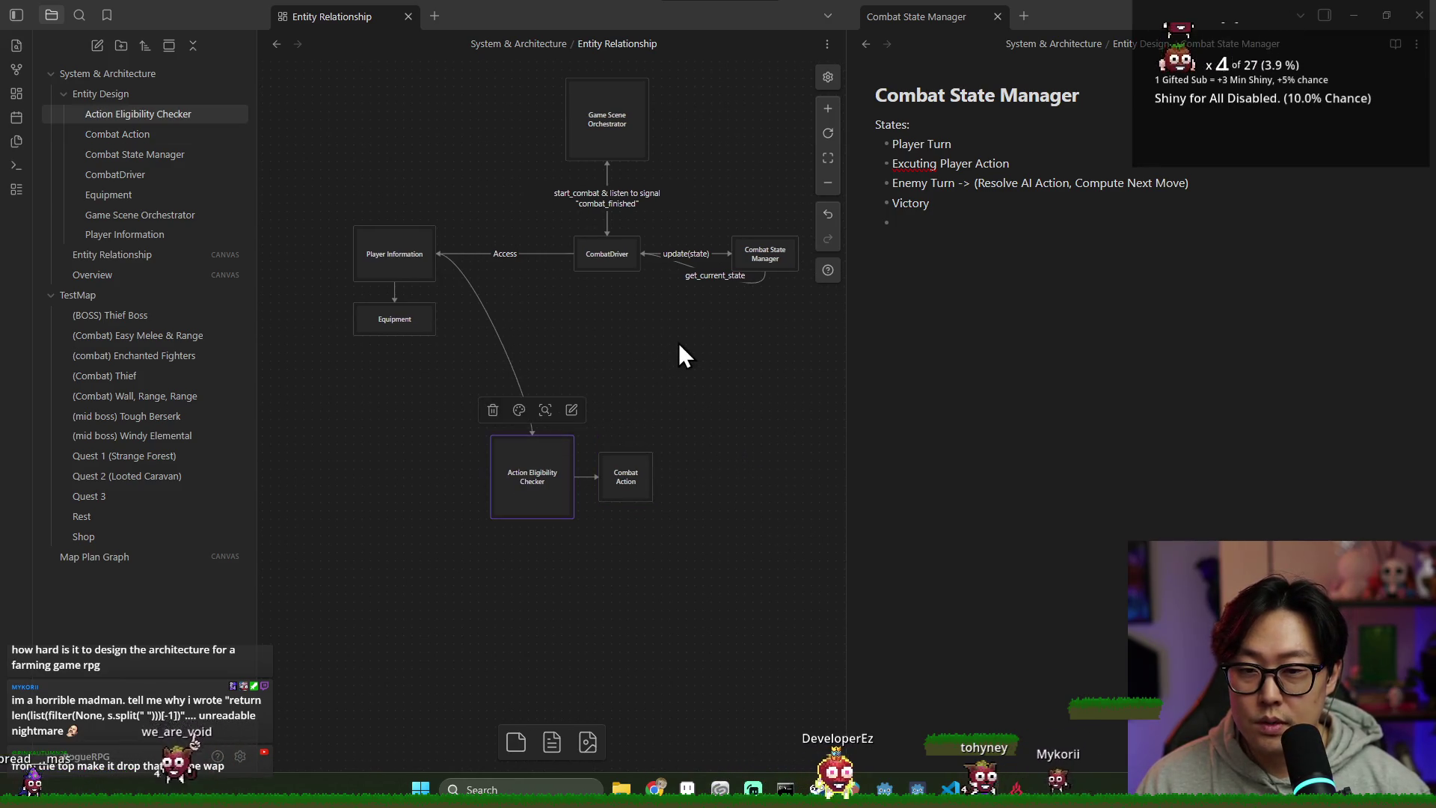
{"action": "left_click", "coordinate": [680, 342]}
Step: Nudge the Action Eligibility Checker and Combat Action pair slightly left
{"action": "left_click_drag", "start_coordinate": [417, 410], "coordinate": [781, 595]}
{"action": "left_click_drag", "start_coordinate": [551, 471], "coordinate": [523, 468]}
{"action": "left_click", "coordinate": [532, 469]}
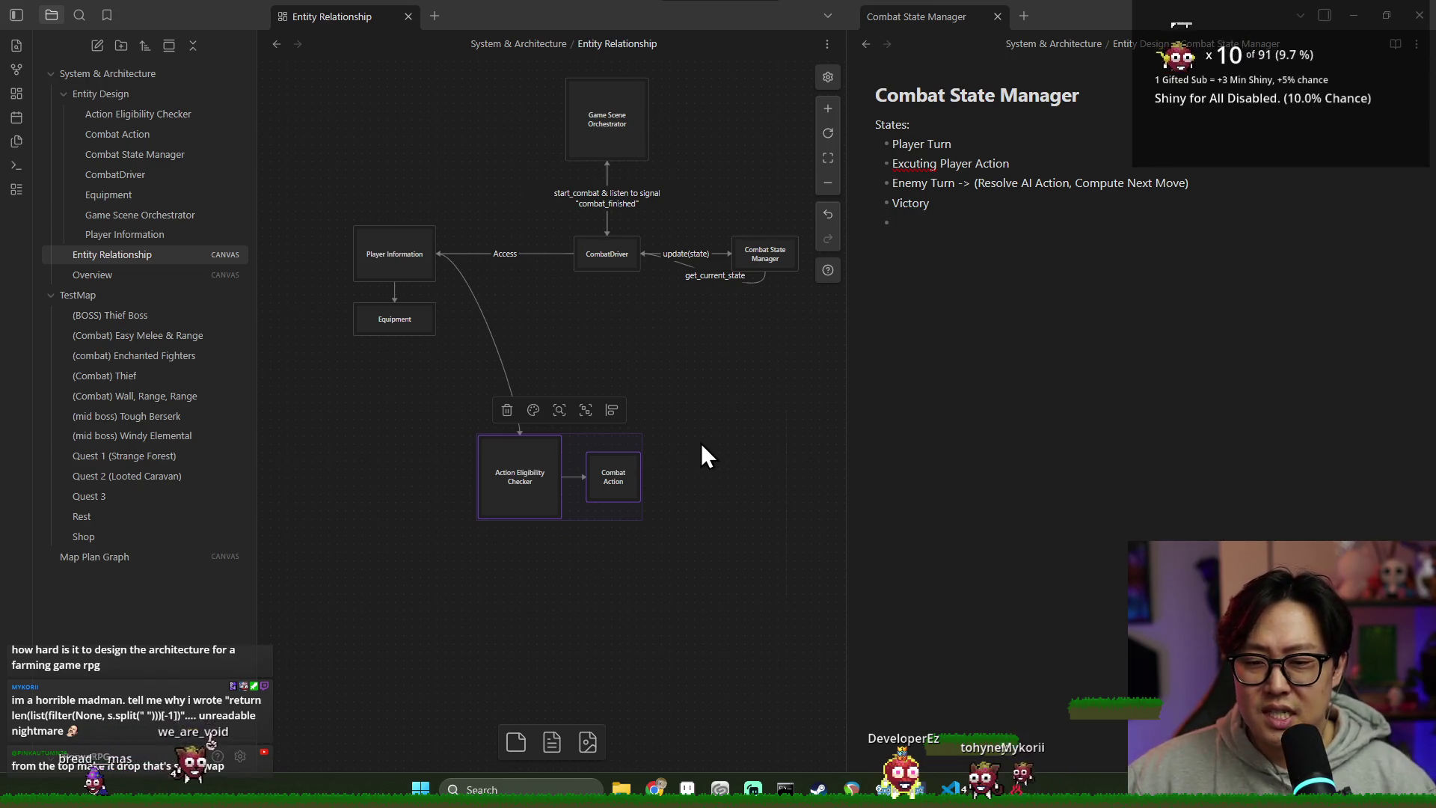
{"action": "left_click", "coordinate": [689, 378]}
{"action": "scroll", "coordinate": [659, 352], "scroll_direction": "down", "scroll_amount": 1}
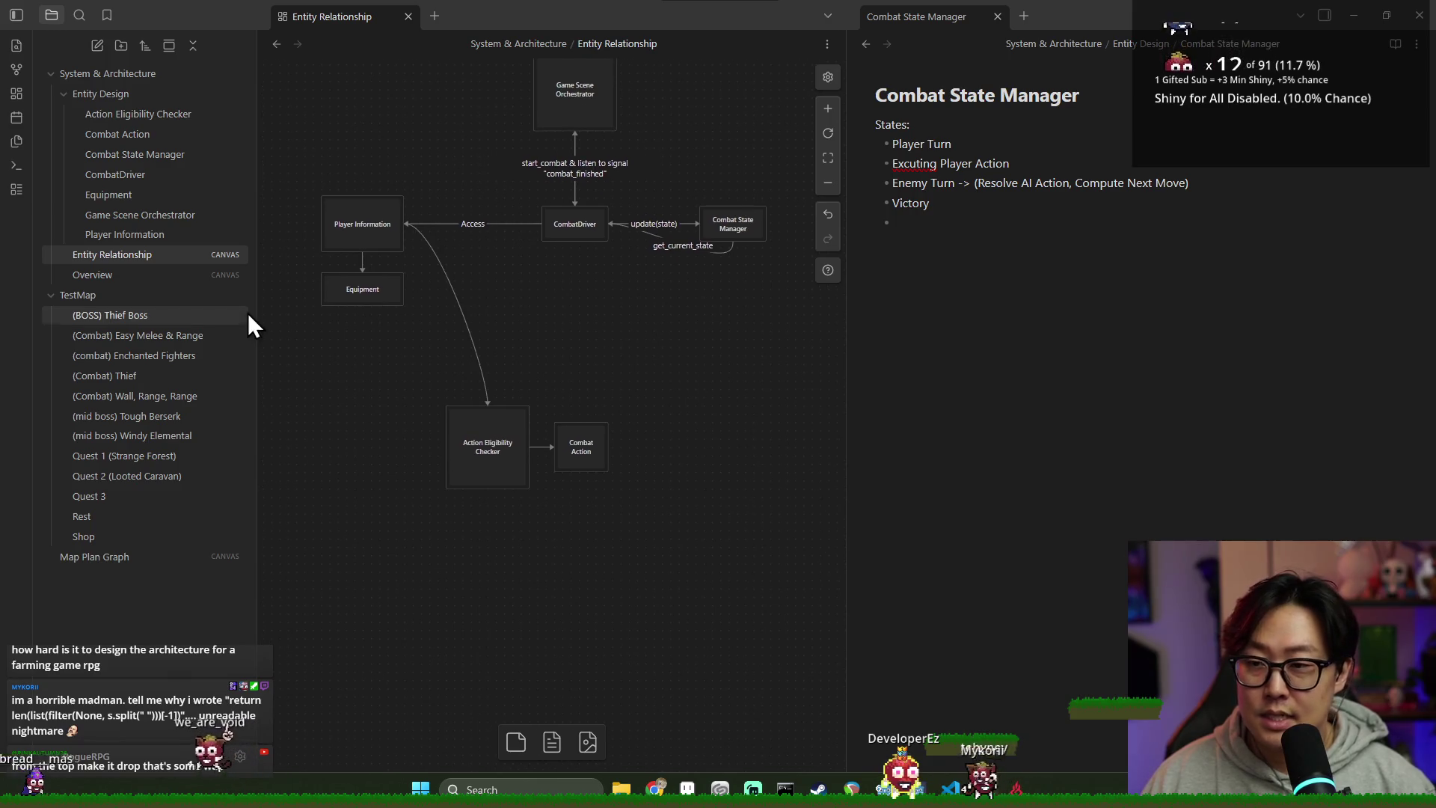
Step: Create a new note inside the Entity Design folder
{"action": "left_click", "coordinate": [128, 100]}
{"action": "right_click", "coordinate": [142, 106]}
{"action": "key", "text": "Escape"}
{"action": "right_click", "coordinate": [63, 96]}
{"action": "left_click", "coordinate": [96, 97]}
{"action": "right_click", "coordinate": [95, 97]}
{"action": "left_click", "coordinate": [63, 94]}
{"action": "right_click", "coordinate": [63, 94]}
{"action": "left_click", "coordinate": [96, 97]}
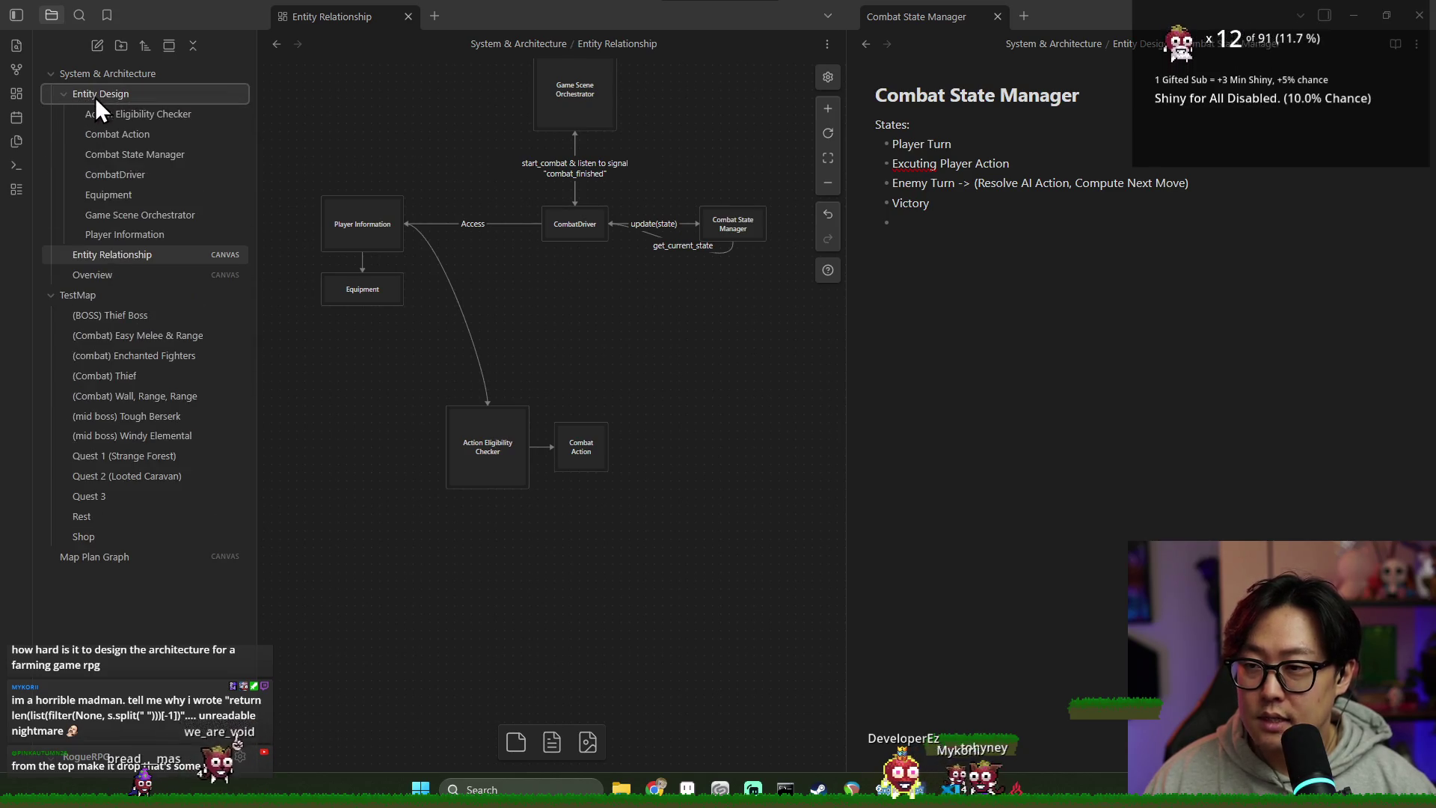
Step: Title the new note 'Combat Board State n Data' and reopen the Entity Relationship canvas
{"action": "type", "text": "Board"}
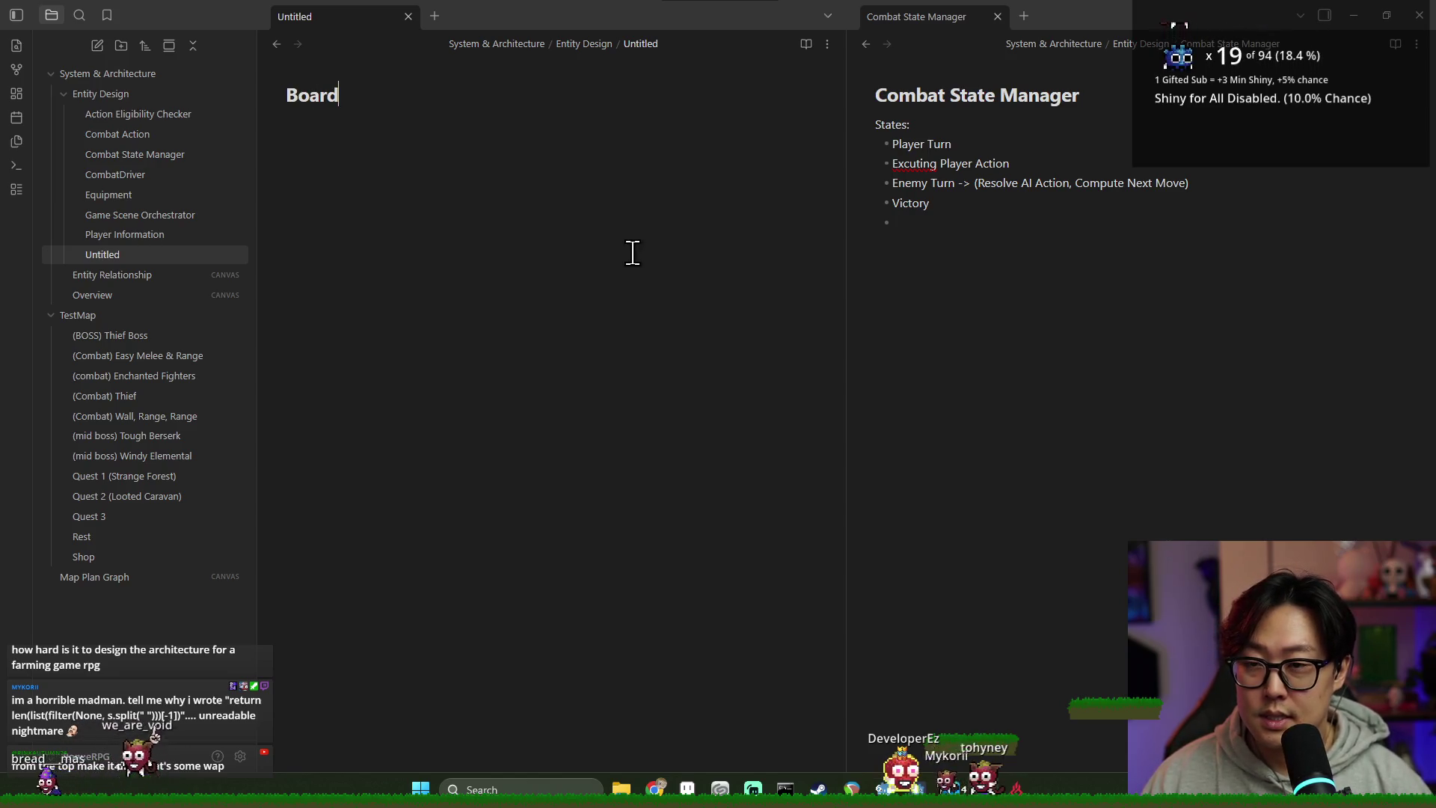
{"action": "key", "text": "BackSpace"}
{"action": "key", "text": "BackSpace"}
{"action": "key", "text": "BackSpace"}
{"action": "type", "text": "State/Data"}
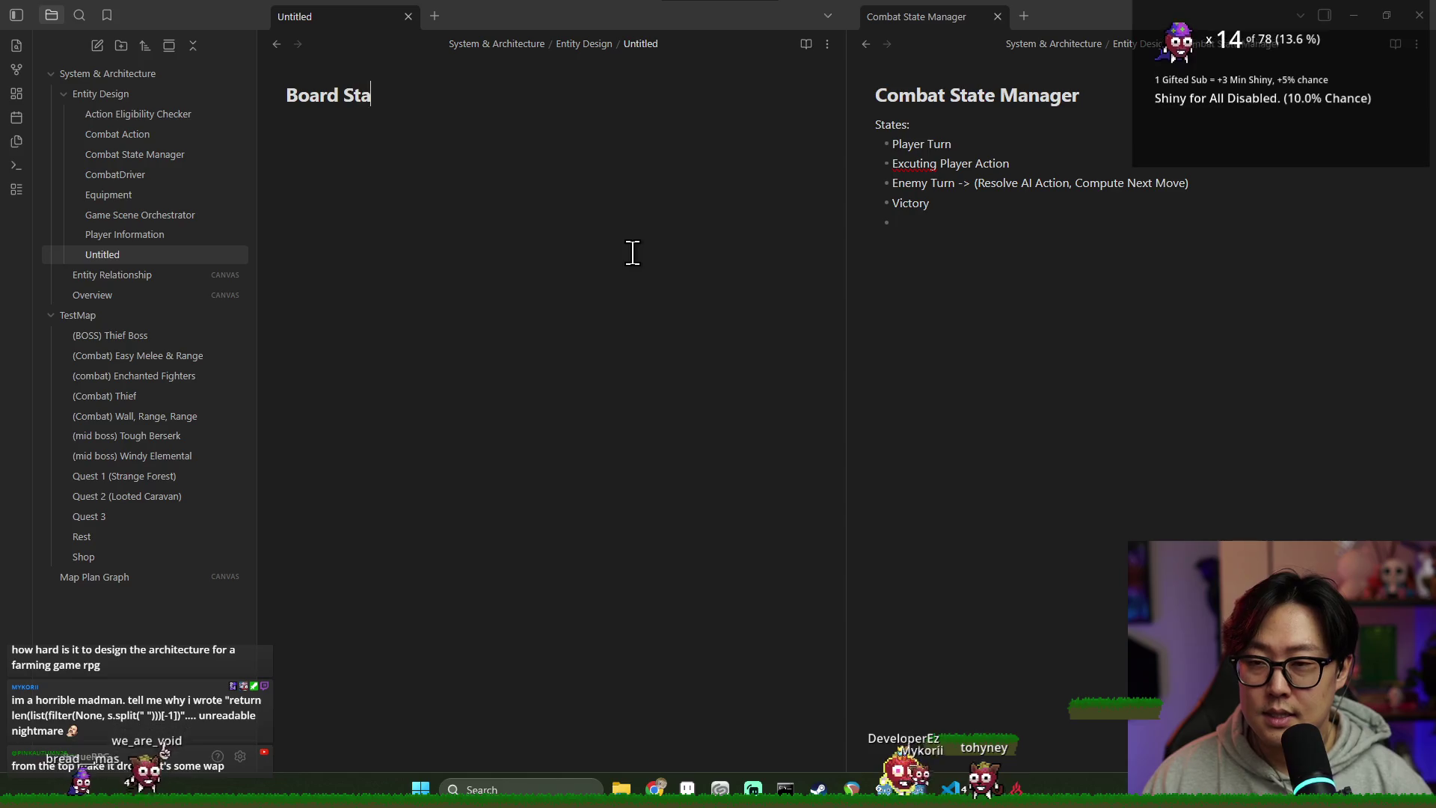
{"action": "key", "text": "Return"}
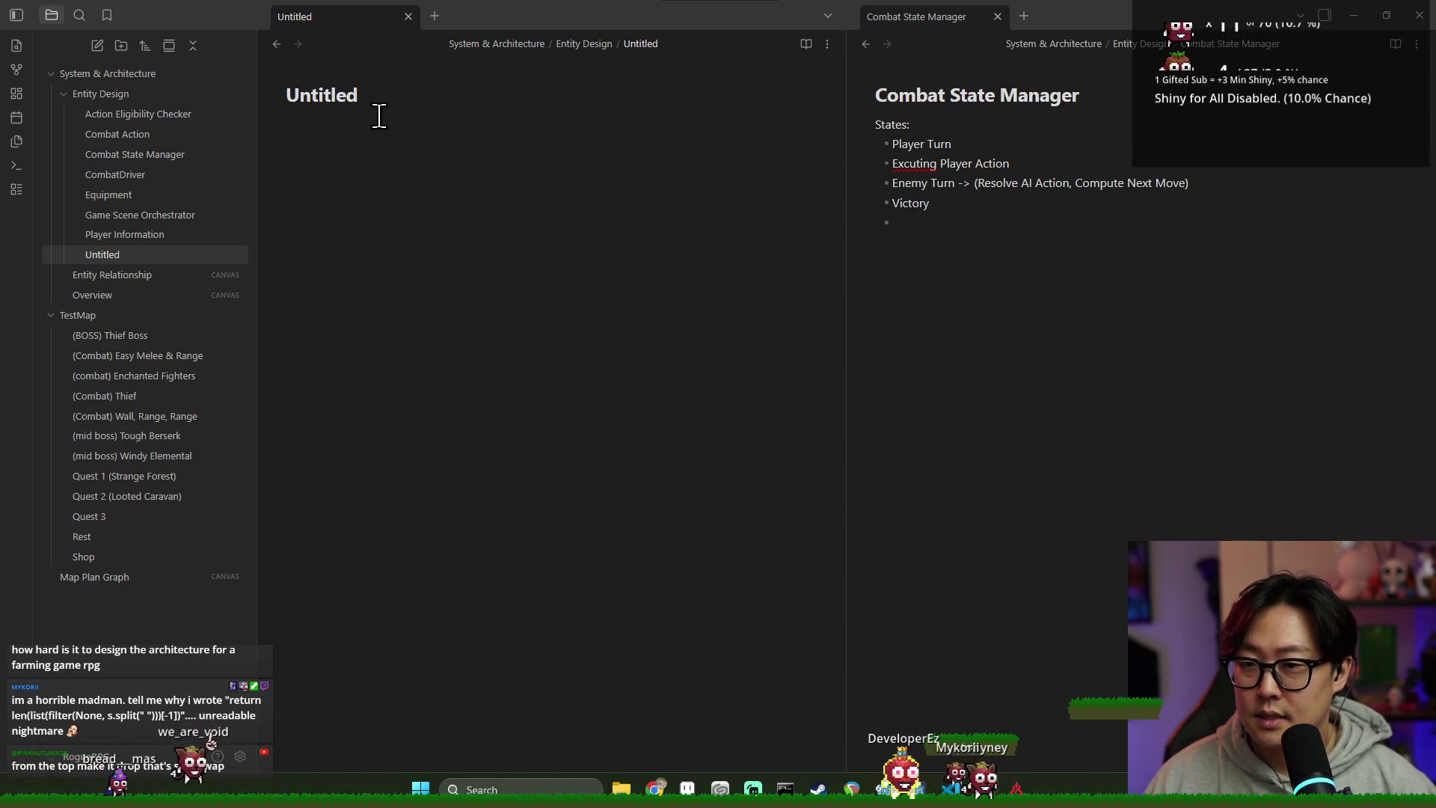
{"action": "key", "text": "Up"}
{"action": "type", "text": "Bo"}
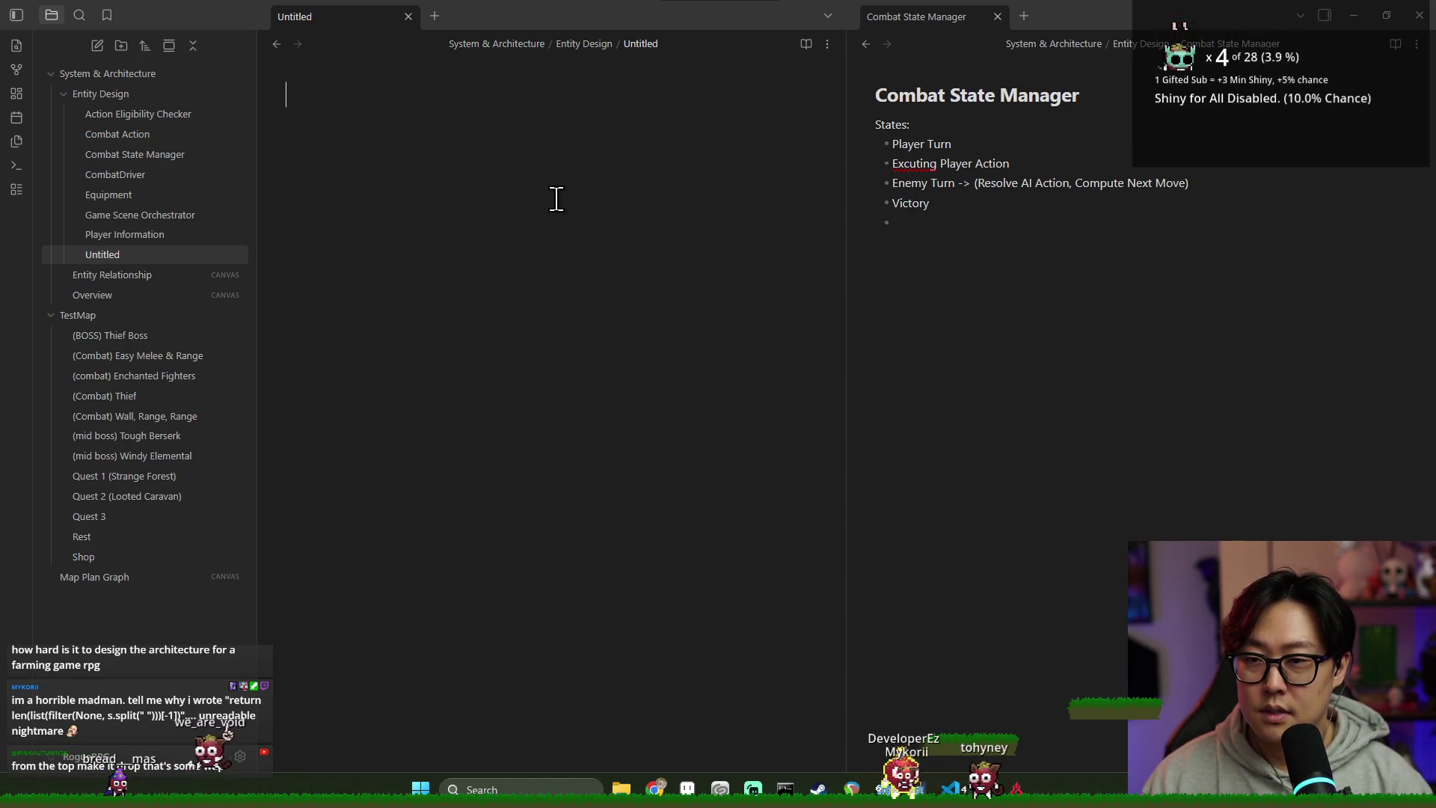
{"action": "key", "text": "BackSpace"}
{"action": "key", "text": "BackSpace"}
{"action": "type", "text": "com"}
{"action": "key", "text": "BackSpace"}
{"action": "key", "text": "BackSpace"}
{"action": "key", "text": "BackSpace"}
{"action": "type", "text": "co"}
{"action": "key", "text": "BackSpace"}
{"action": "key", "text": "BackSpace"}
{"action": "type", "text": "Combat "}
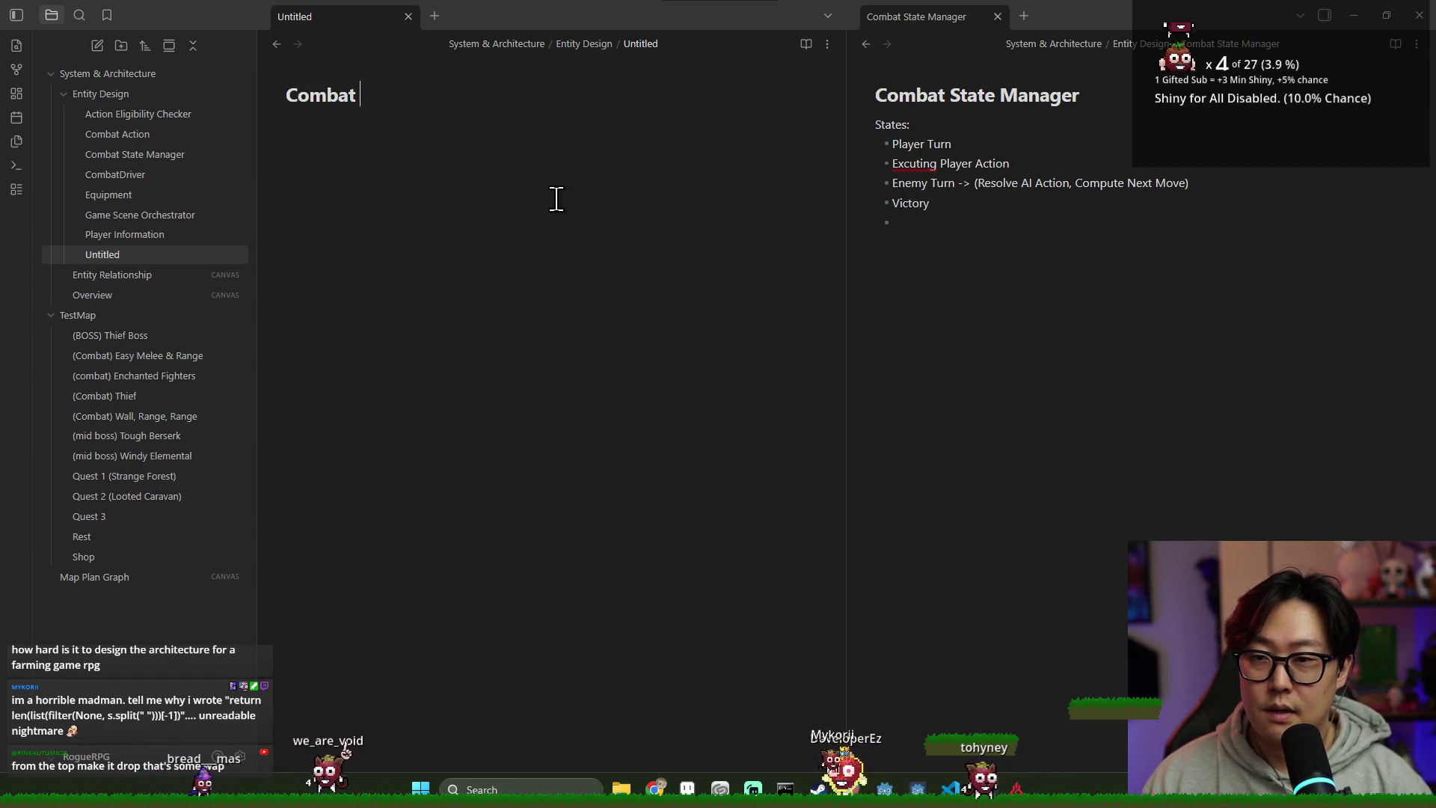
{"action": "type", "text": "Board State/Data"}
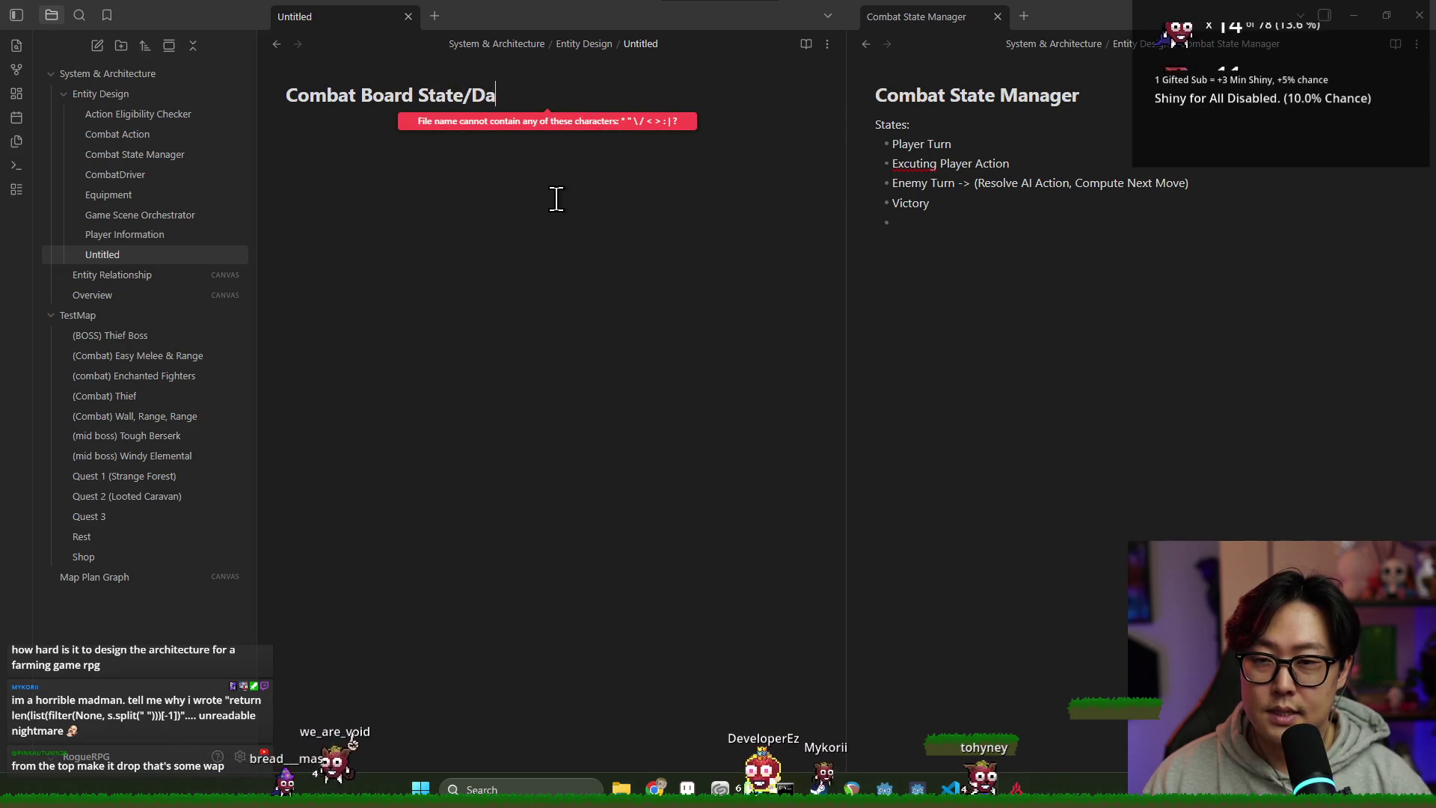
{"action": "left_click", "coordinate": [476, 98]}
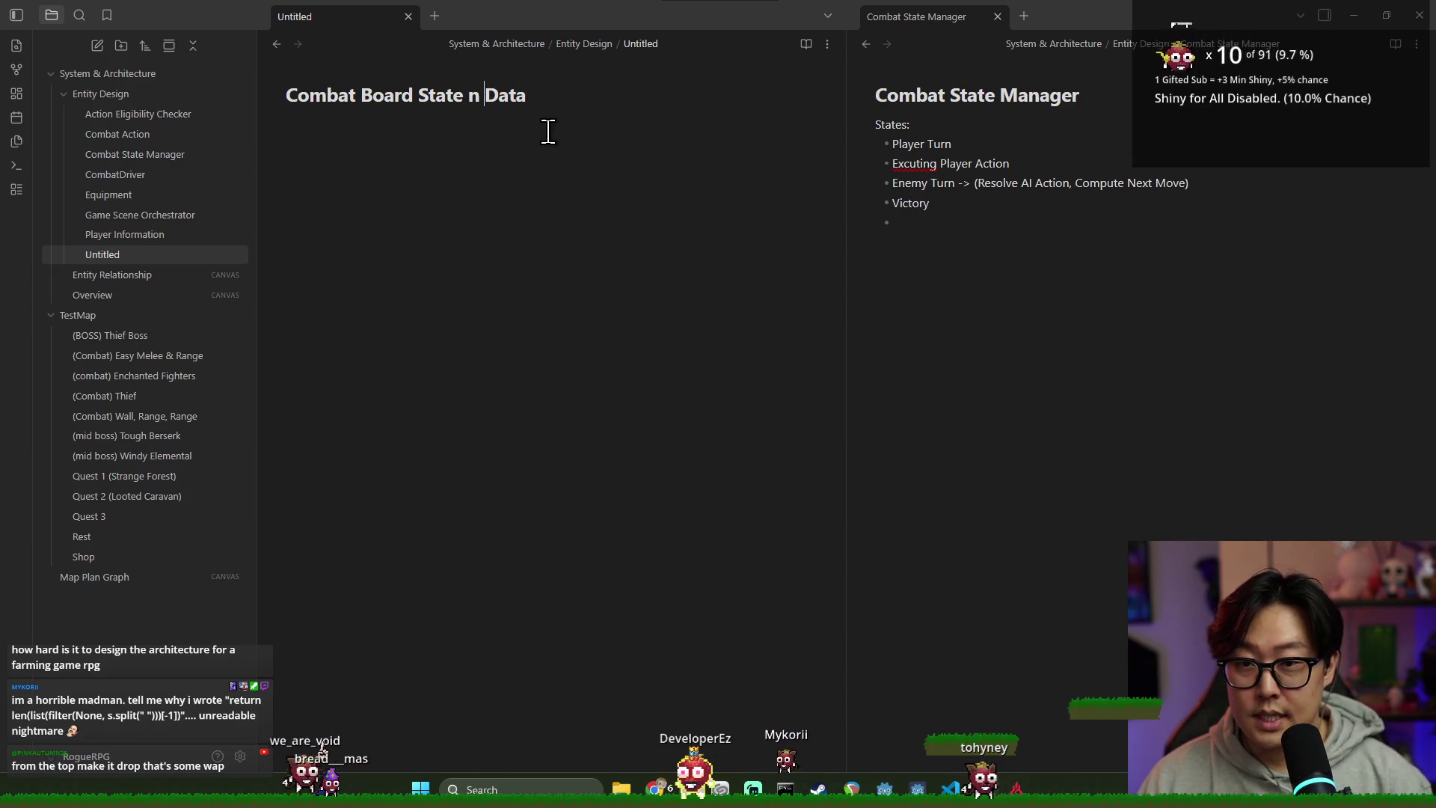
{"action": "key", "text": "Return"}
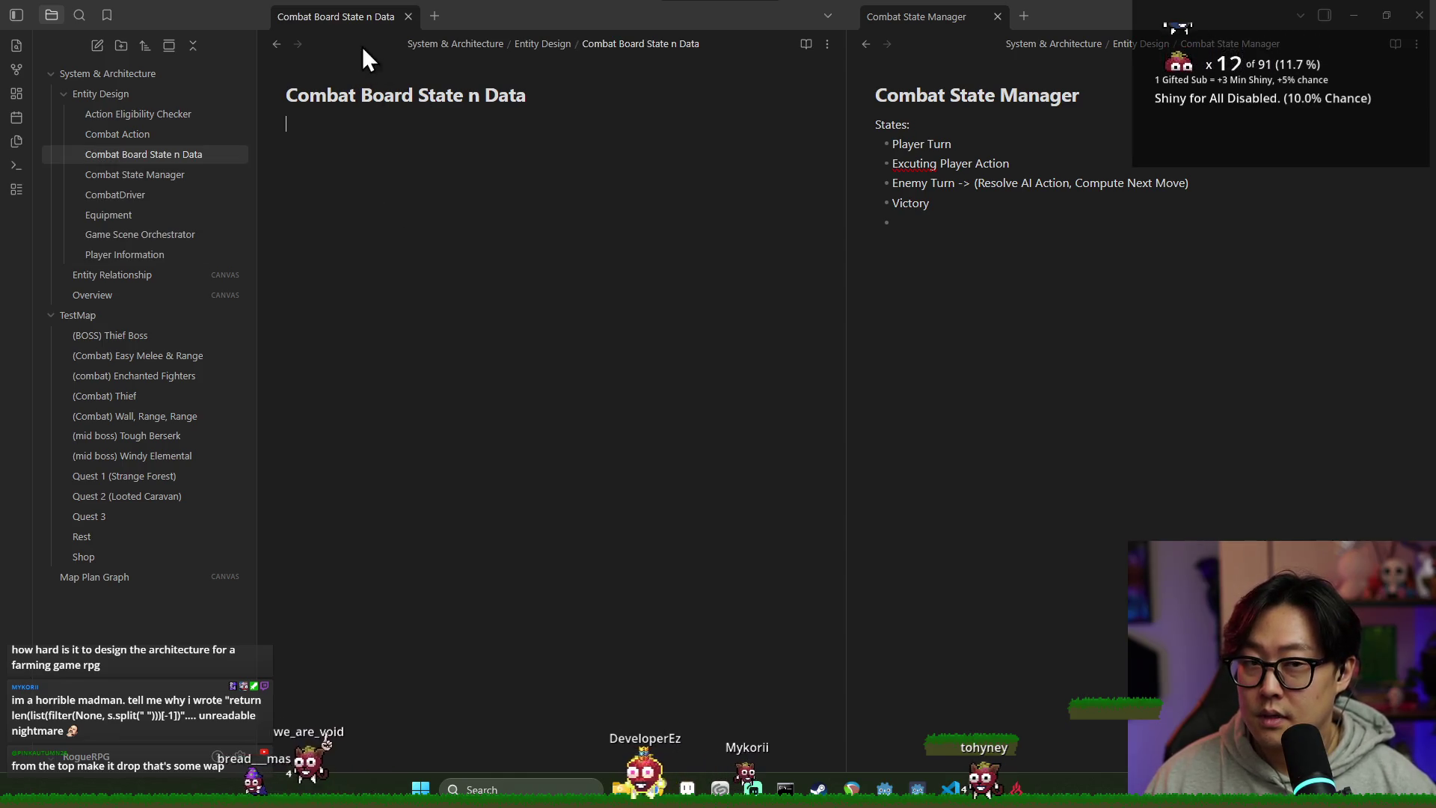
{"action": "left_click", "coordinate": [115, 275]}
{"action": "scroll", "coordinate": [614, 316], "scroll_direction": "down", "scroll_amount": 5}
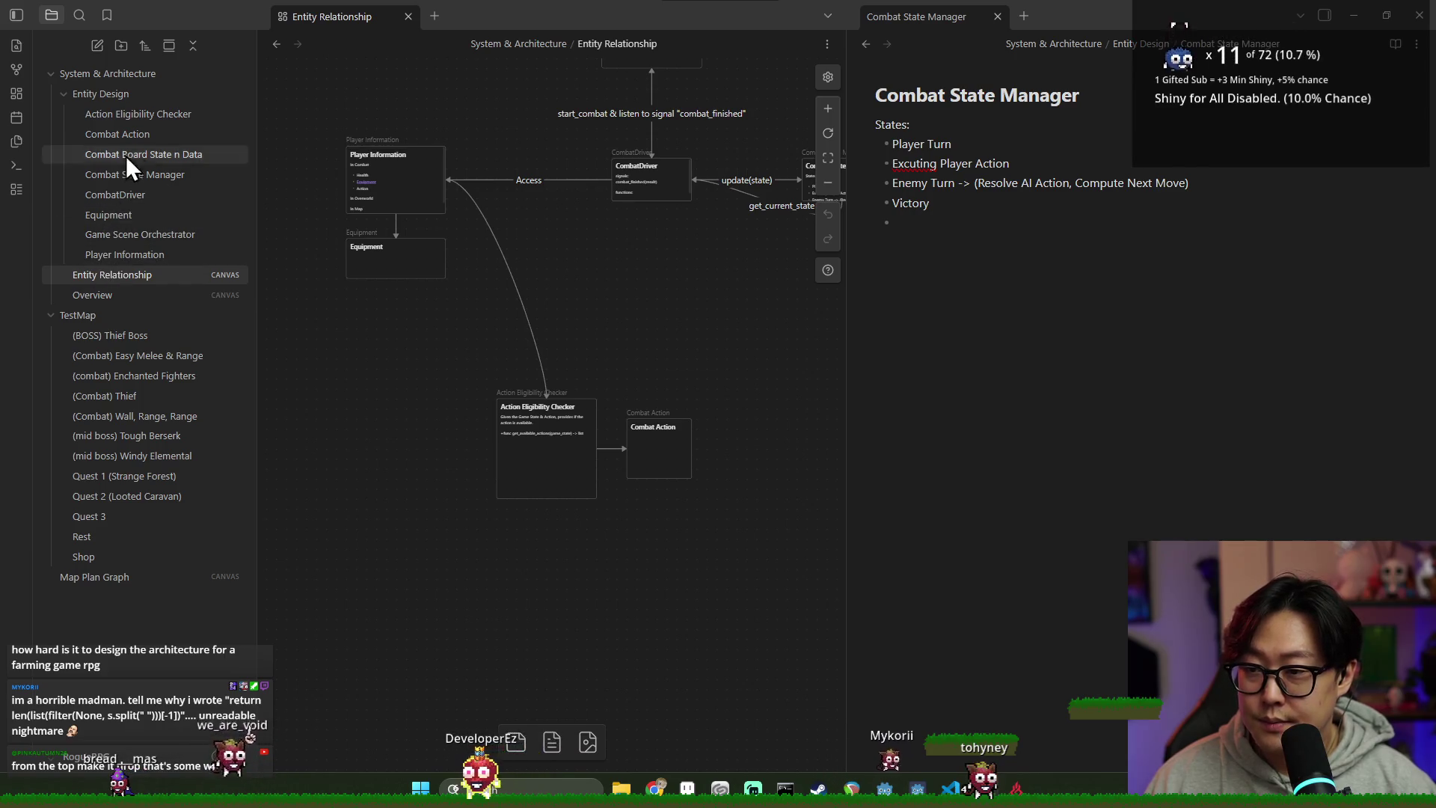
Step: Add the Combat Board State n Data note as a smaller card near CombatDriver
{"action": "left_click_drag", "start_coordinate": [145, 154], "coordinate": [366, 411]}
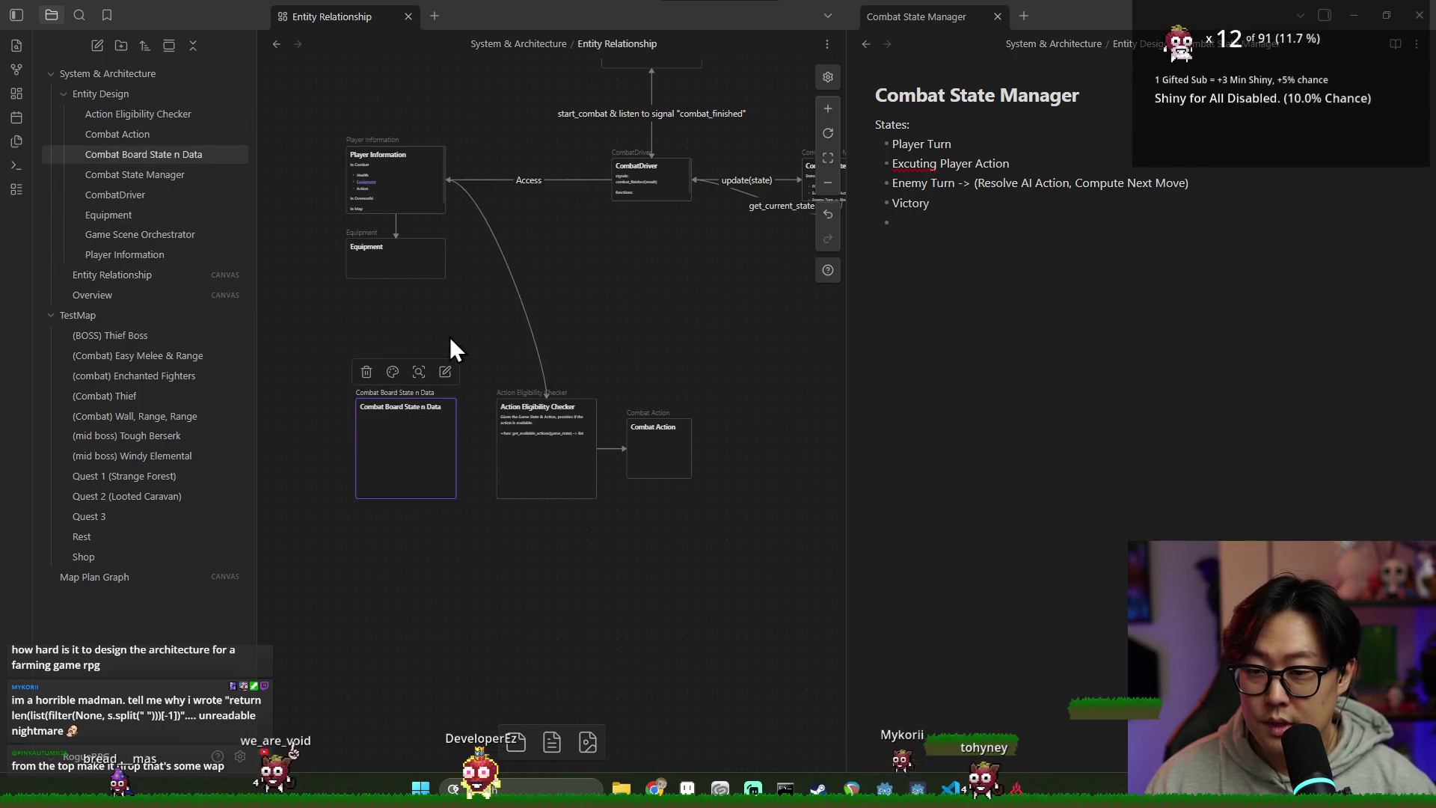
{"action": "mouse_move", "coordinate": [475, 478]}
{"action": "left_mouse_down"}
{"action": "mouse_move", "coordinate": [446, 397]}
{"action": "mouse_move", "coordinate": [464, 423]}
{"action": "mouse_move", "coordinate": [447, 445]}
{"action": "left_mouse_up"}
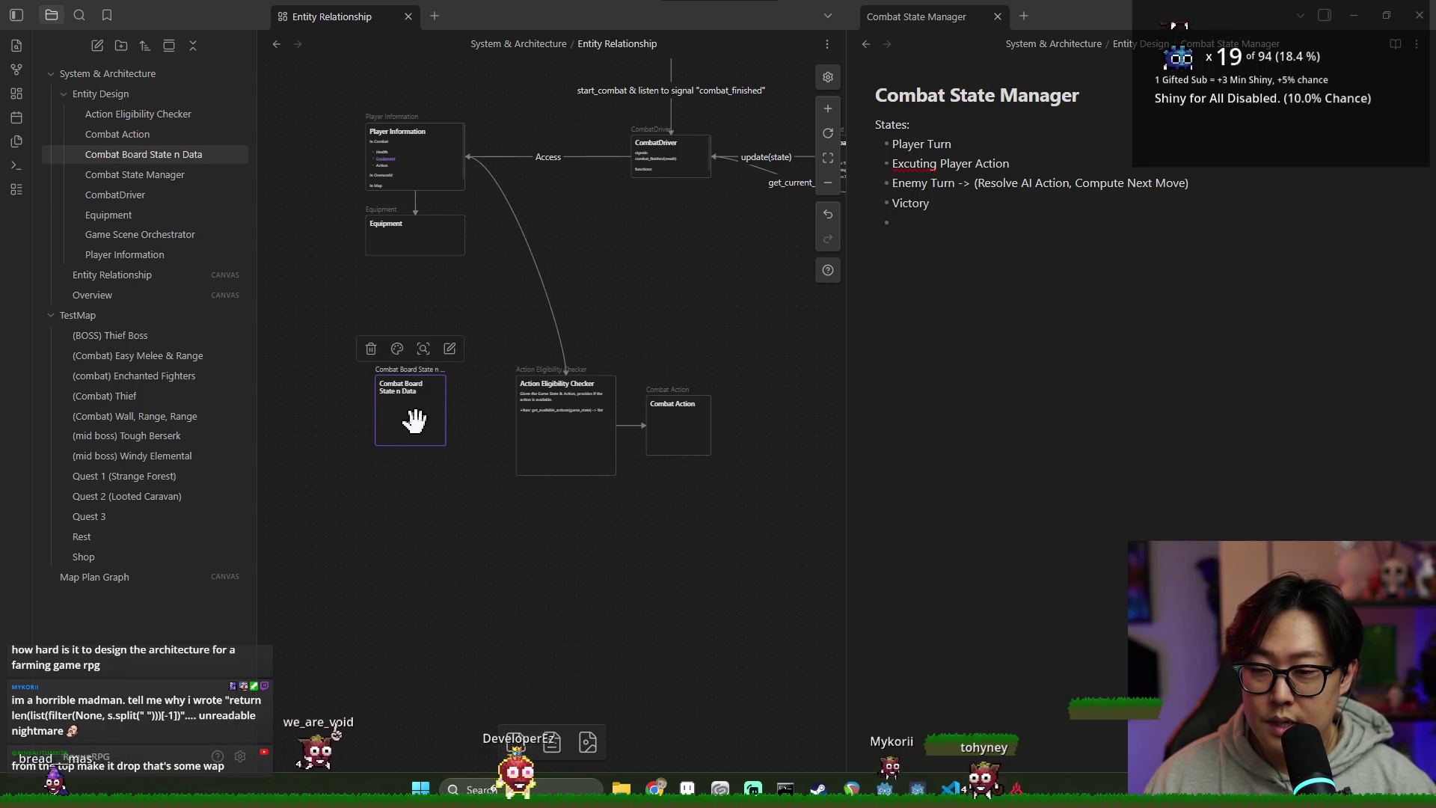
{"action": "scroll", "coordinate": [737, 231], "scroll_direction": "right", "scroll_amount": 3}
{"action": "mouse_move", "coordinate": [297, 412]}
{"action": "left_mouse_down"}
{"action": "mouse_move", "coordinate": [592, 257]}
{"action": "mouse_move", "coordinate": [554, 252]}
{"action": "left_mouse_up"}
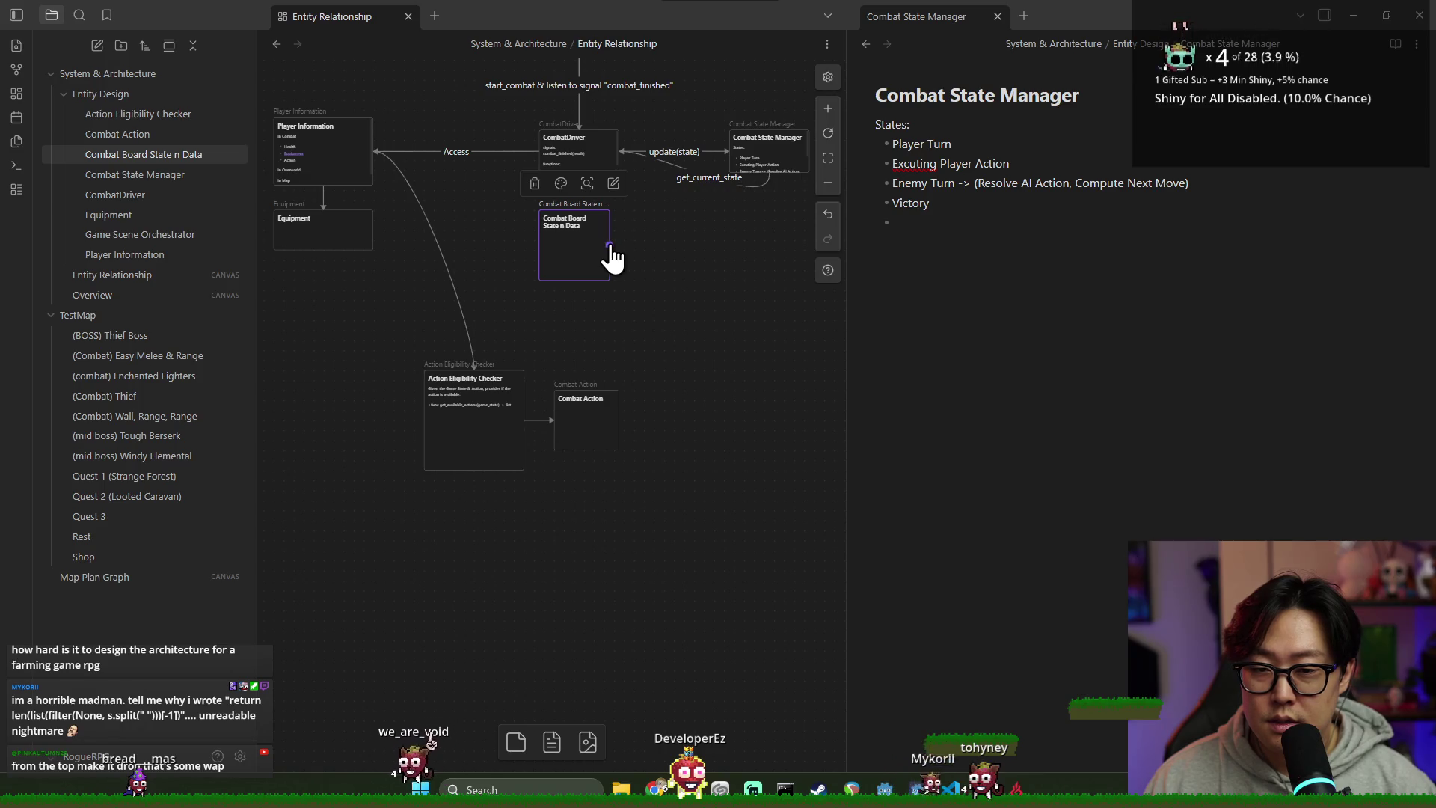
{"action": "left_click_drag", "start_coordinate": [577, 247], "coordinate": [581, 245]}
{"action": "left_click", "coordinate": [662, 187]}
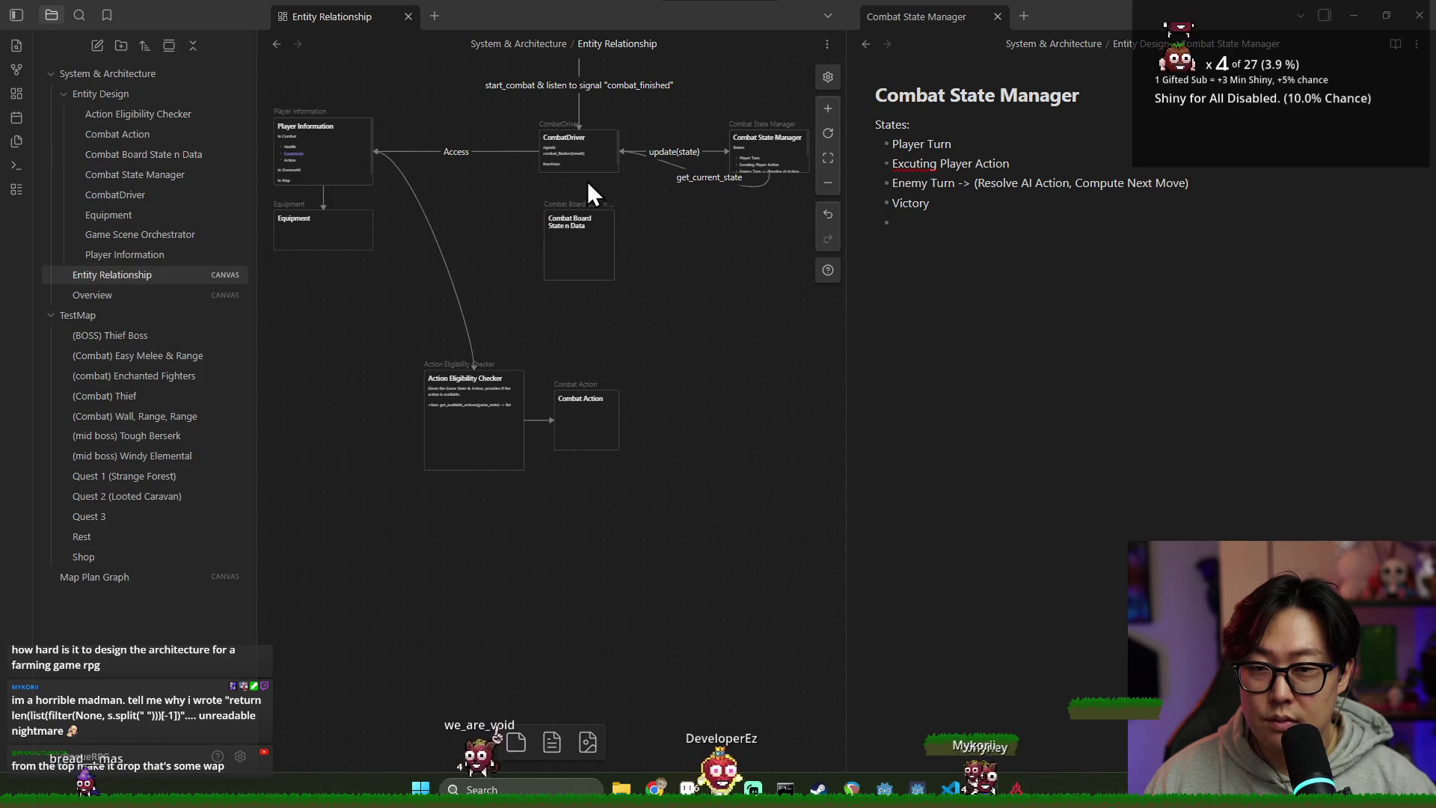
{"action": "mouse_move", "coordinate": [578, 222]}
{"action": "left_mouse_down"}
{"action": "mouse_move", "coordinate": [769, 266]}
{"action": "mouse_move", "coordinate": [718, 317]}
{"action": "mouse_move", "coordinate": [720, 284]}
{"action": "left_mouse_up"}
Step: Link Combat Board State n Data and CombatDriver to Action Eligibility Checker, rearranging the bottom nodes
{"action": "left_click_drag", "start_coordinate": [324, 420], "coordinate": [526, 487]}
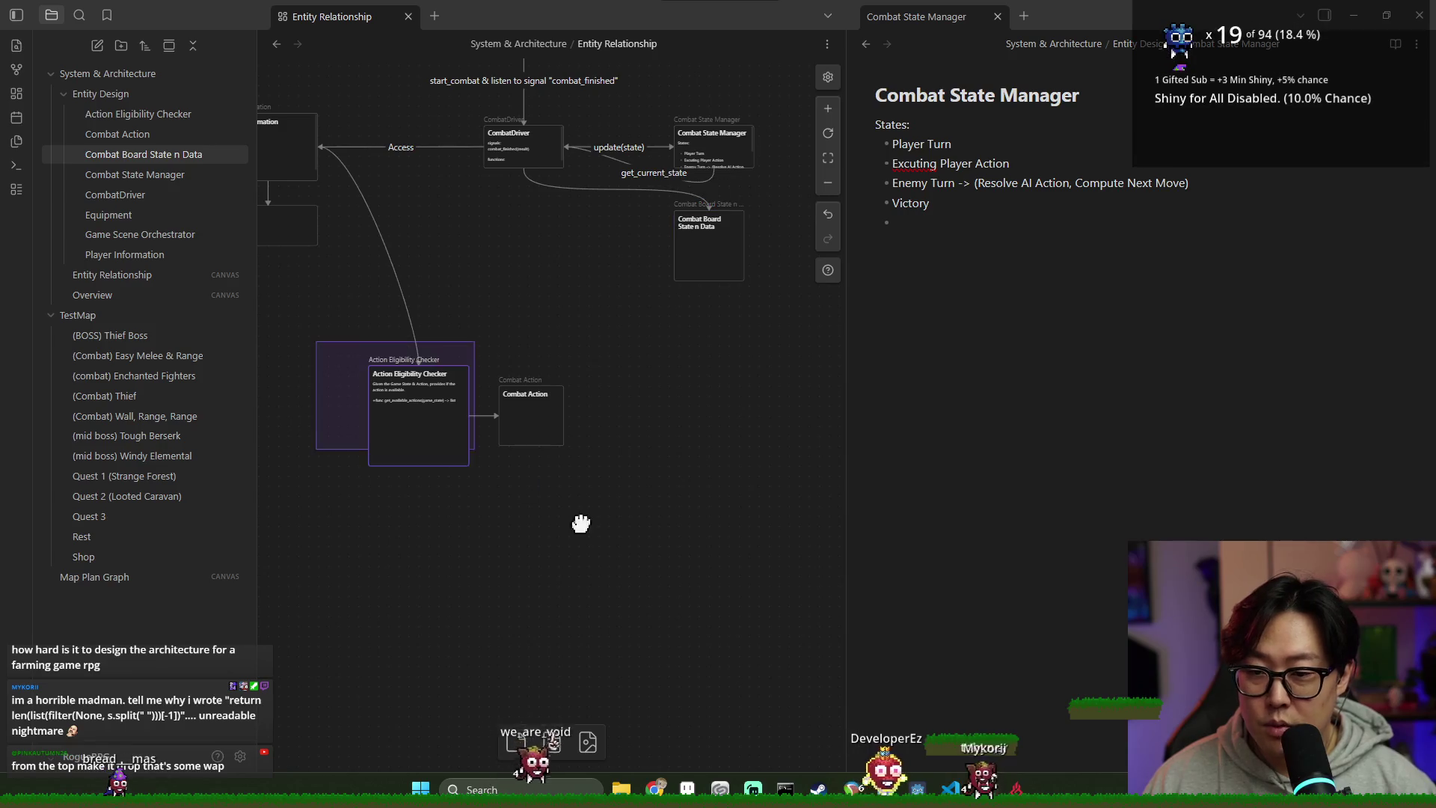
{"action": "left_click_drag", "start_coordinate": [432, 428], "coordinate": [537, 408]}
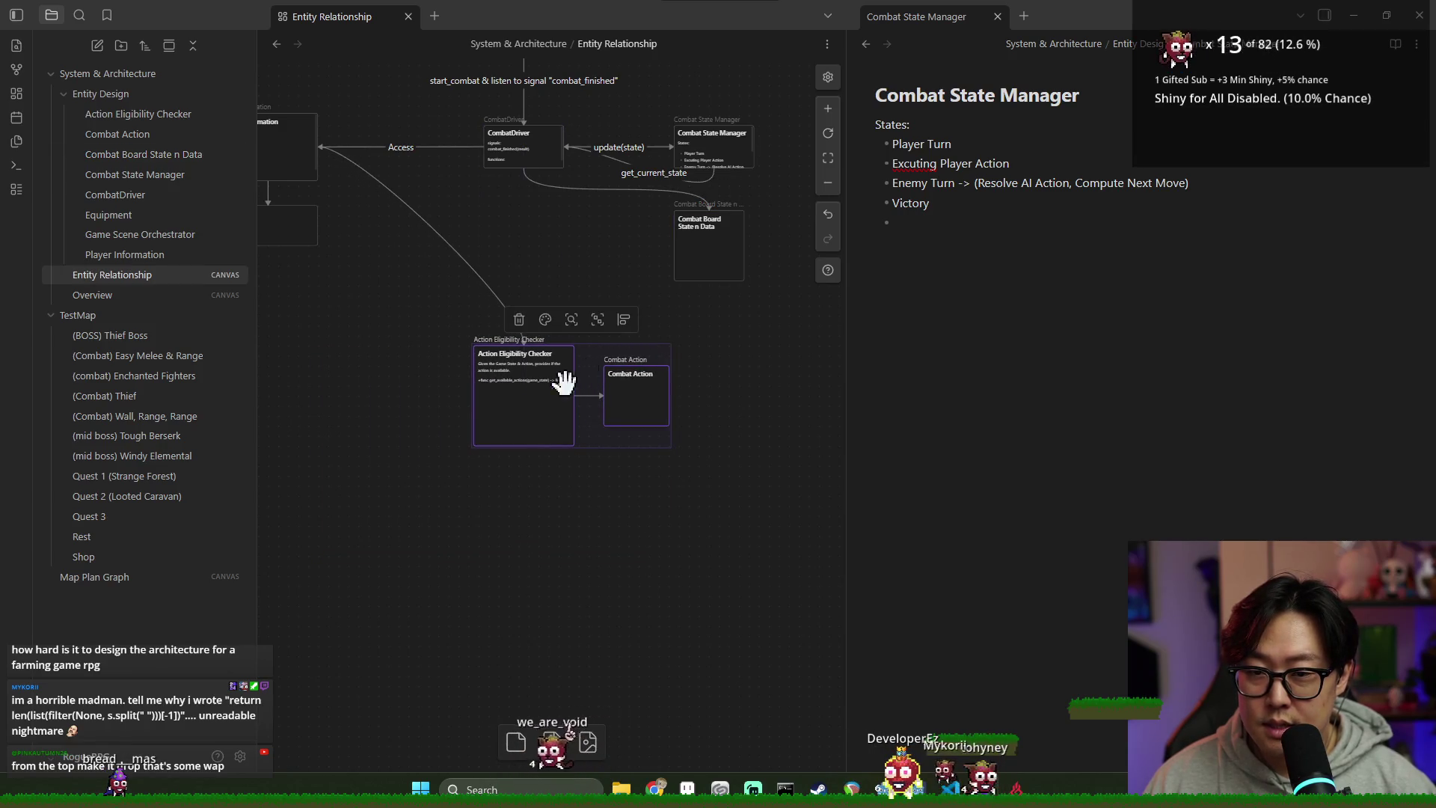
{"action": "left_click", "coordinate": [584, 329]}
{"action": "mouse_move", "coordinate": [711, 281]}
{"action": "left_mouse_down"}
{"action": "mouse_move", "coordinate": [564, 305]}
{"action": "mouse_move", "coordinate": [516, 344]}
{"action": "left_mouse_up"}
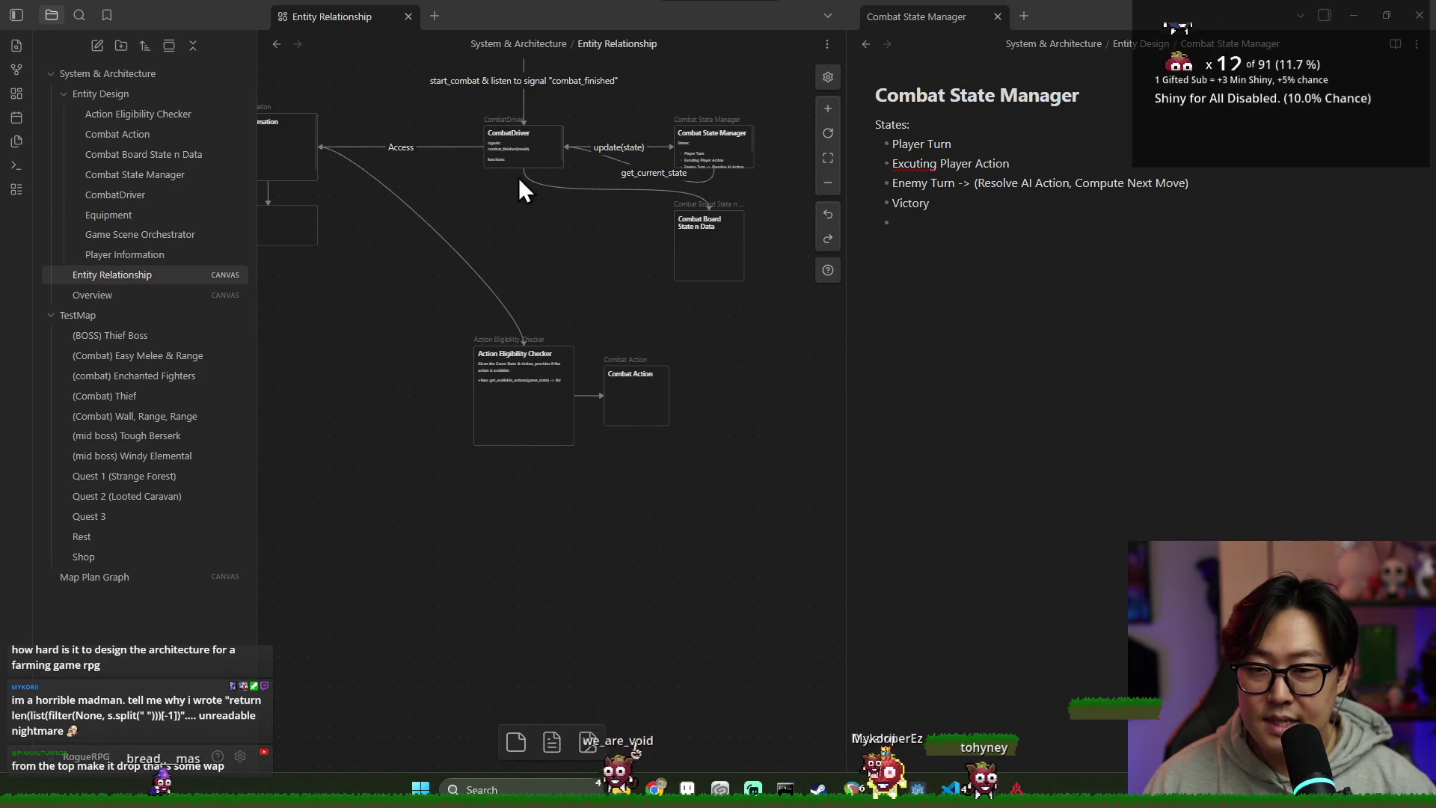
{"action": "left_click_drag", "start_coordinate": [522, 171], "coordinate": [530, 351]}
{"action": "left_click_drag", "start_coordinate": [551, 401], "coordinate": [427, 409]}
{"action": "mouse_move", "coordinate": [628, 408]}
{"action": "left_mouse_down"}
{"action": "mouse_move", "coordinate": [539, 474]}
{"action": "mouse_move", "coordinate": [486, 411]}
{"action": "left_mouse_up"}
{"action": "scroll", "coordinate": [529, 374], "scroll_direction": "left", "scroll_amount": 5}
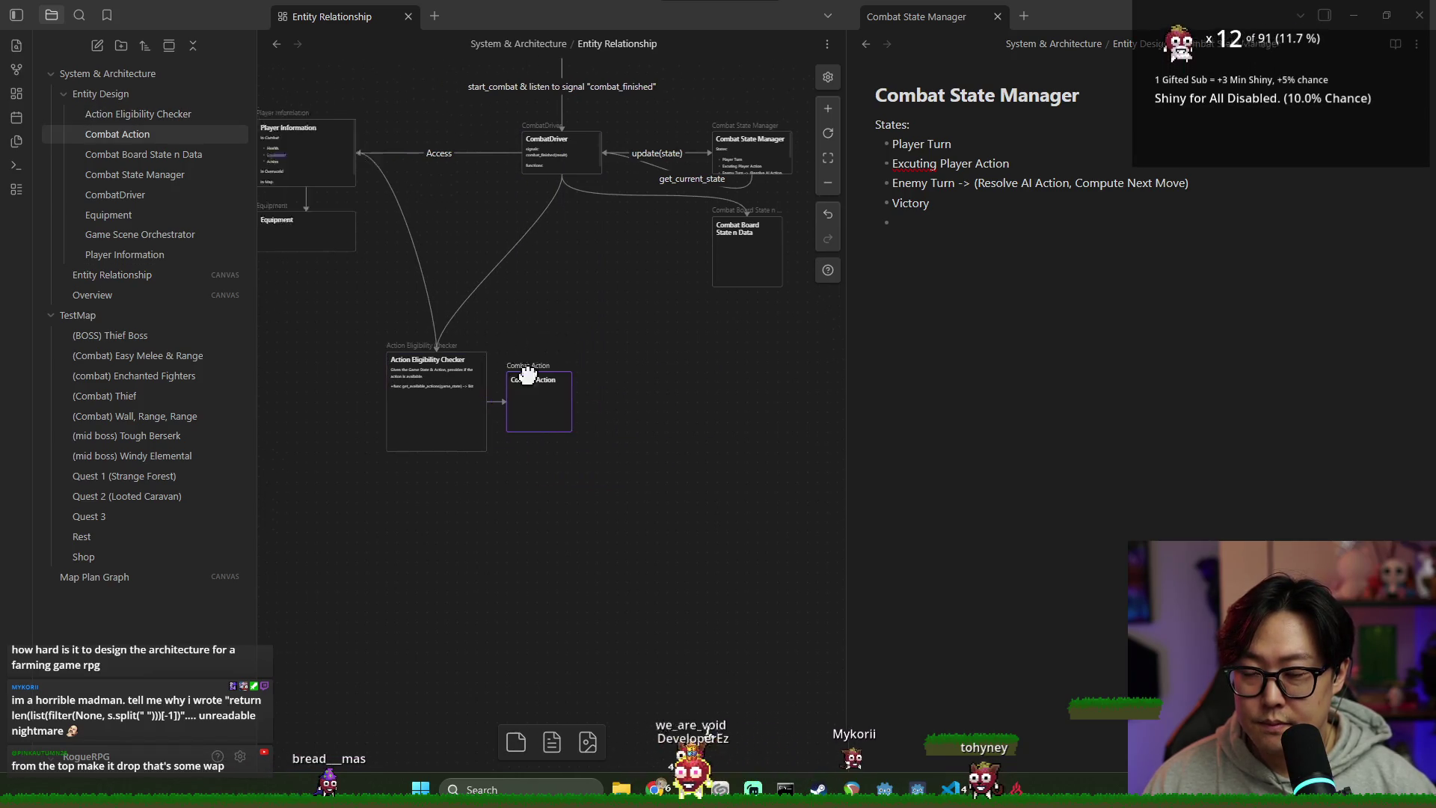
{"action": "left_click", "coordinate": [630, 247]}
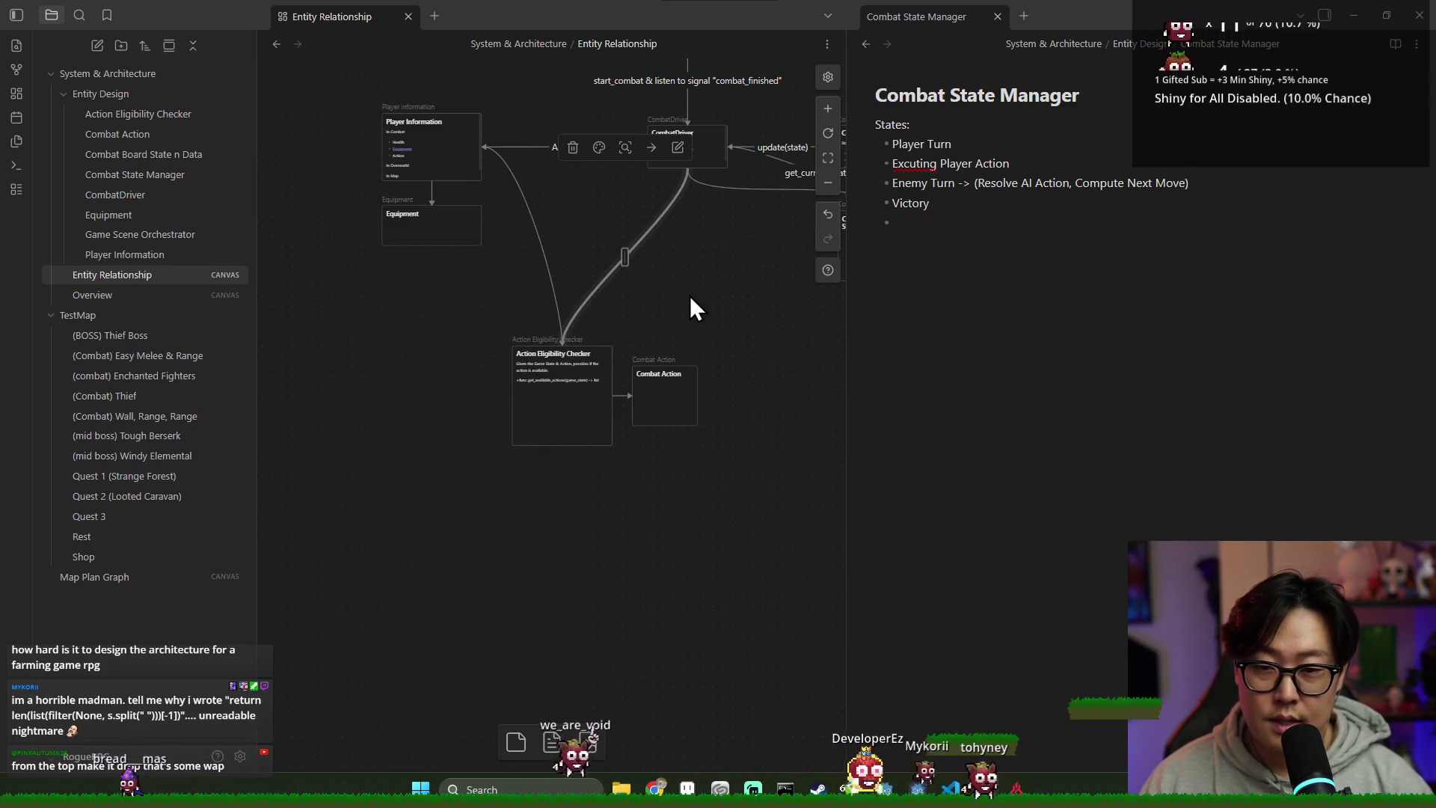
Step: Type get_available_actions (board_data) as the CombatDriver→Action Eligibility Checker edge label and finish editing
{"action": "type", "text": "get_availab"}
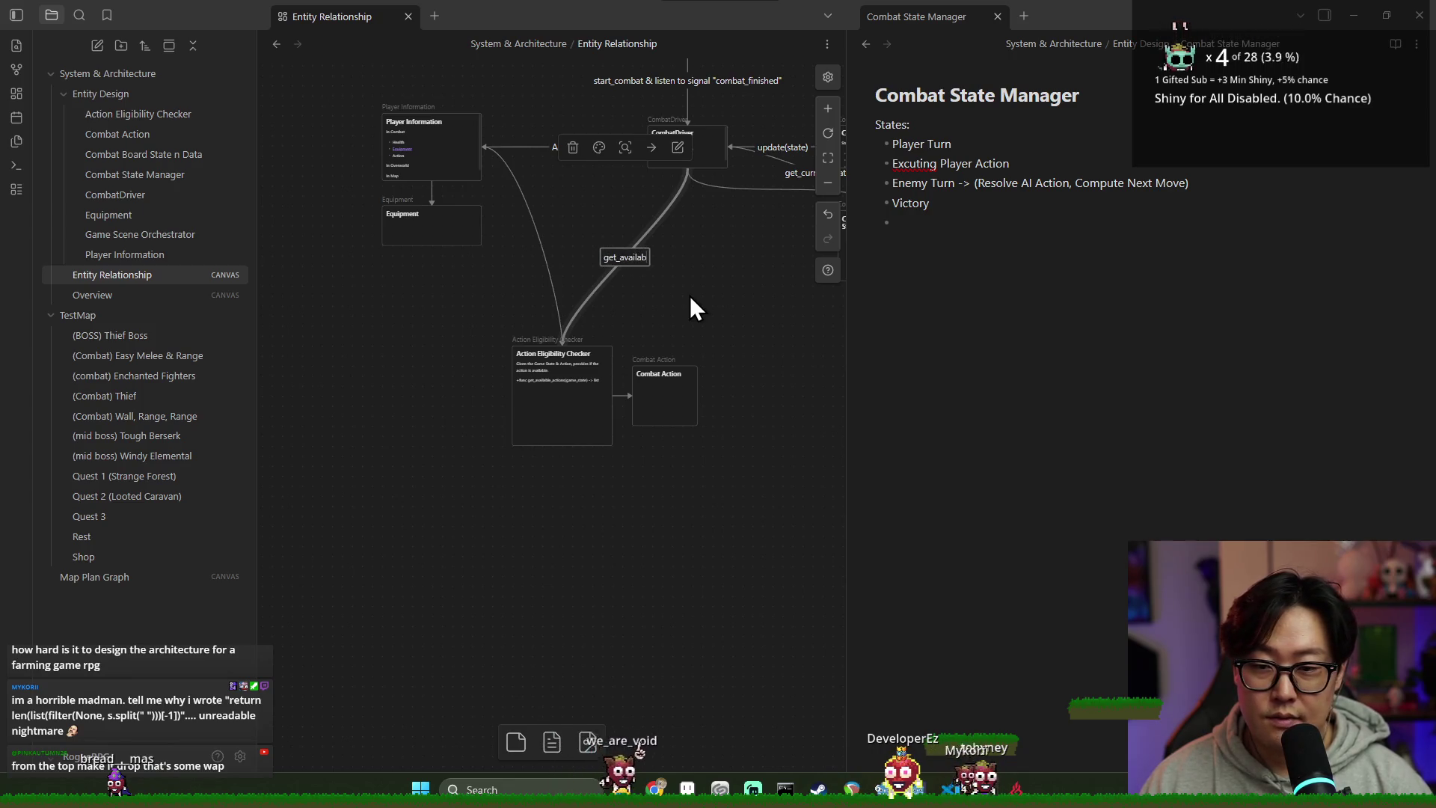
{"action": "type", "text": "le_actions"}
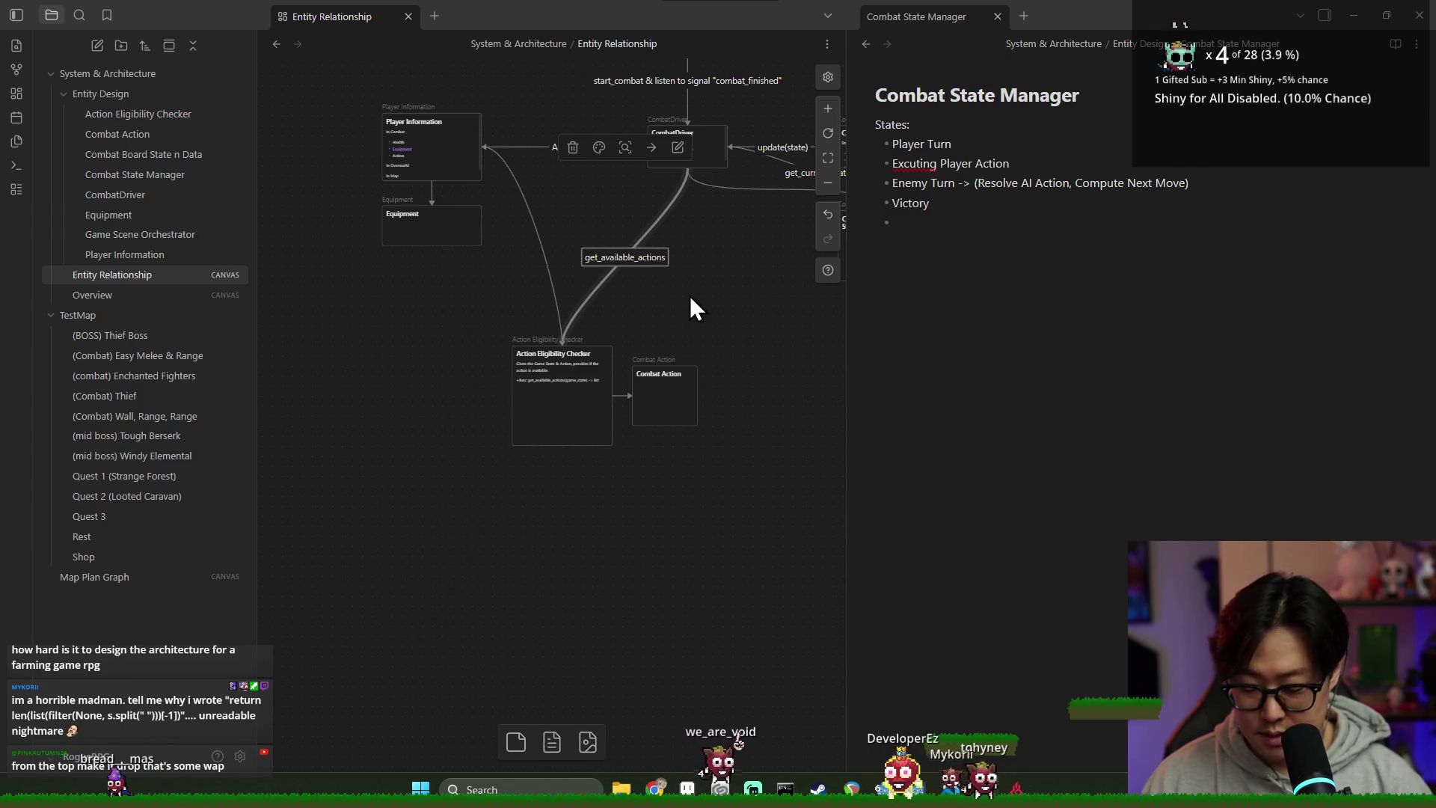
{"action": "type", "text": " :"}
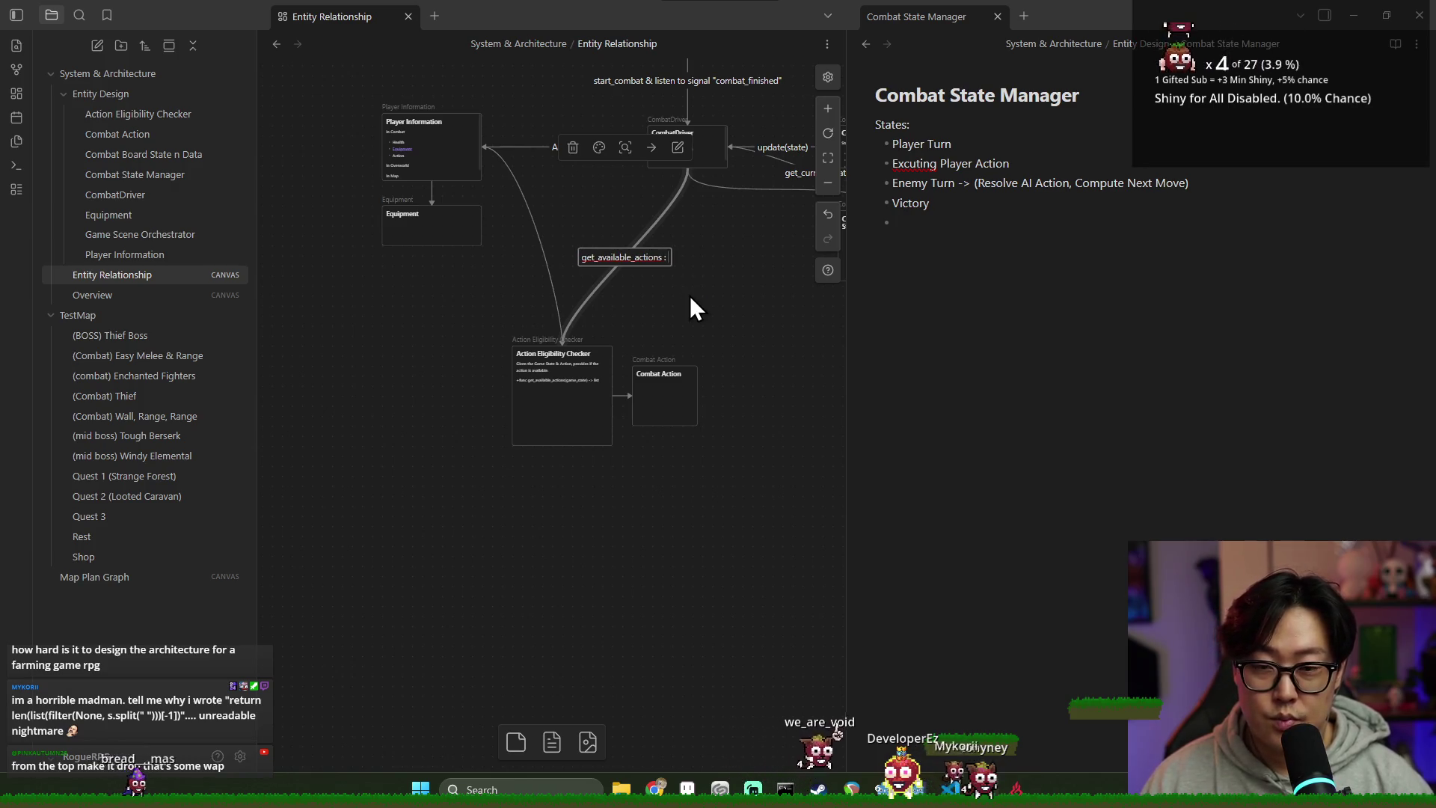
{"action": "key", "text": "BackSpace"}
{"action": "type", "text": "("}
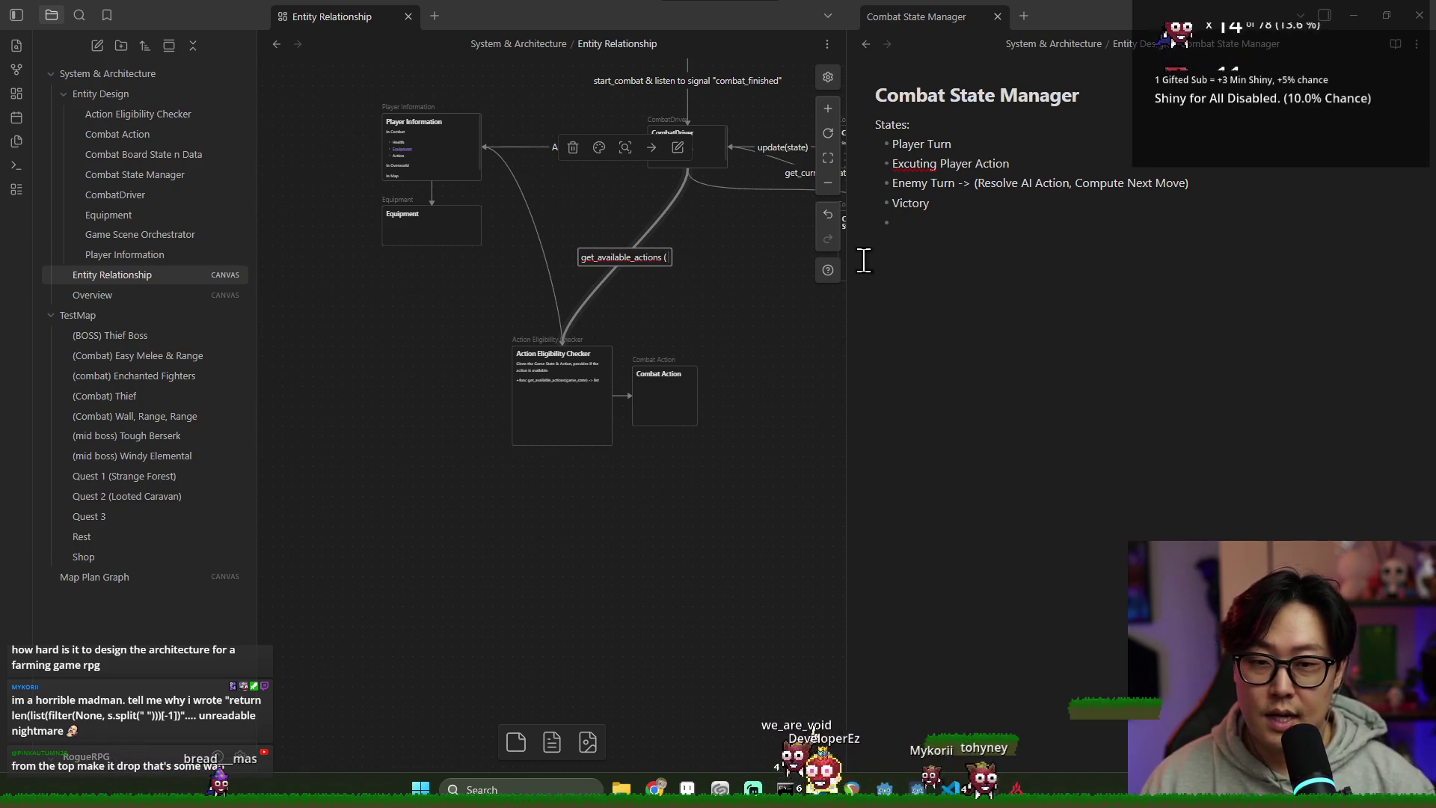
{"action": "left_click_drag", "start_coordinate": [725, 331], "coordinate": [609, 324]}
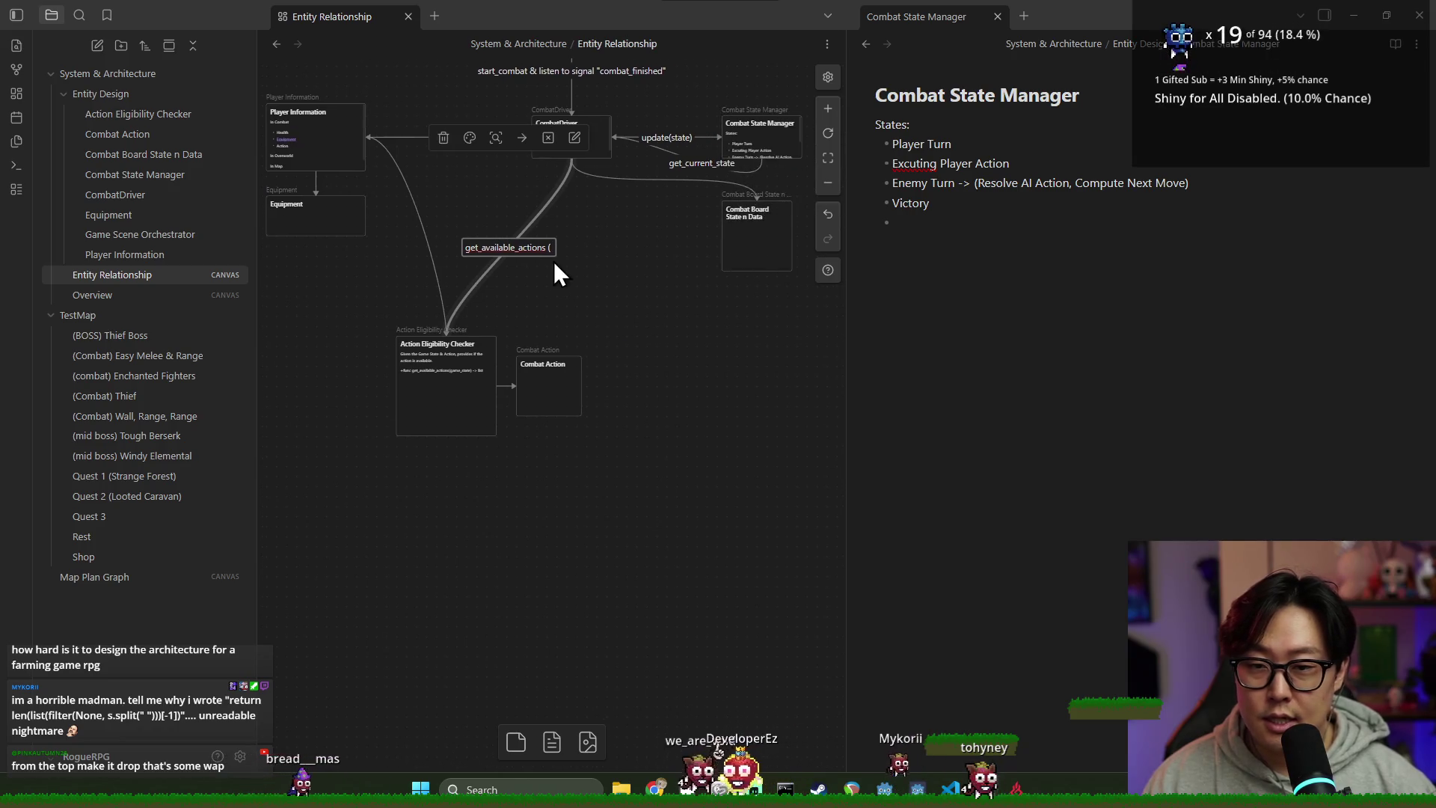
{"action": "type", "text": "board"}
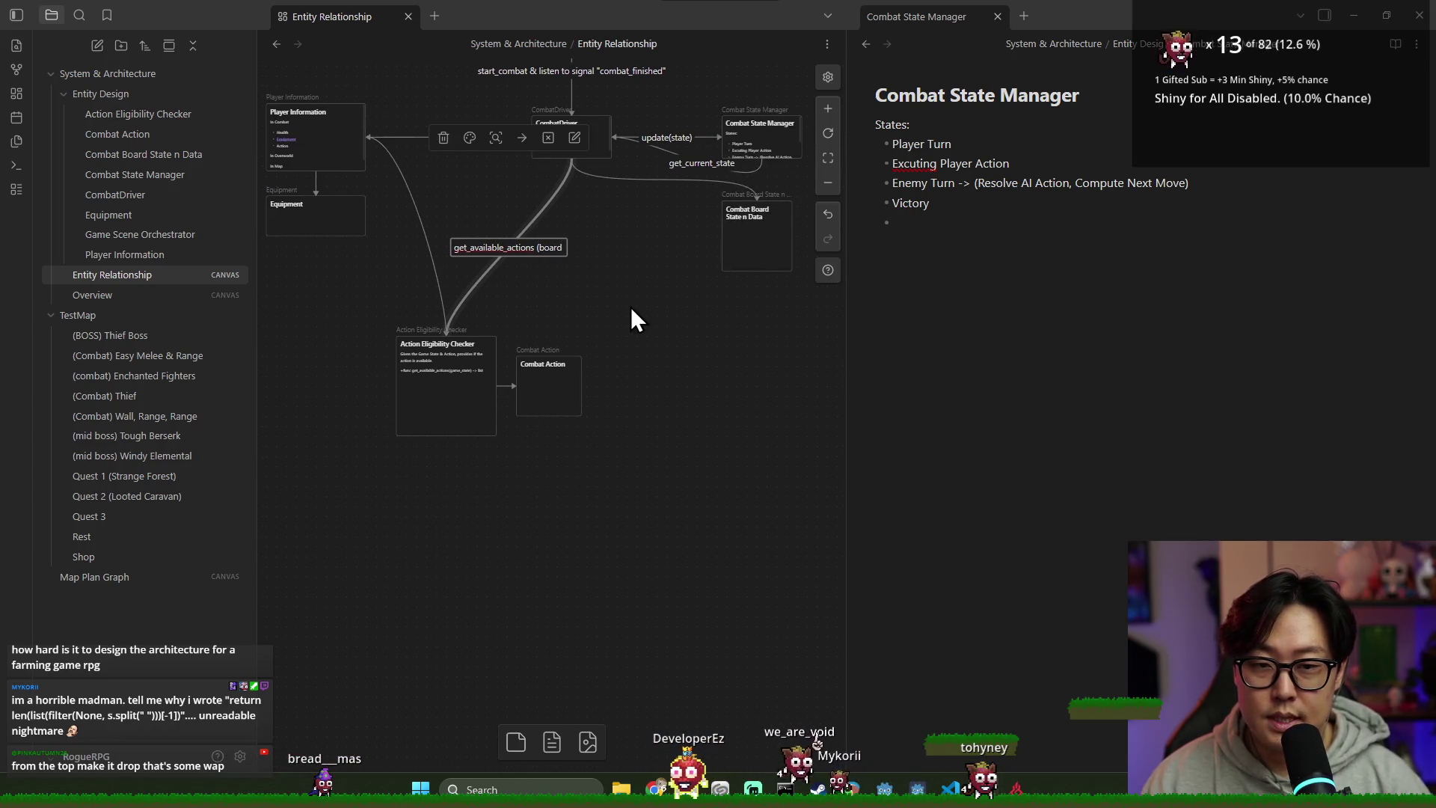
{"action": "type", "text": "_data)"}
{"action": "key", "text": "Escape"}
Step: Select the Player Information→Action Eligibility Checker edge and start editing its label
{"action": "left_click_drag", "start_coordinate": [465, 302], "coordinate": [518, 296]}
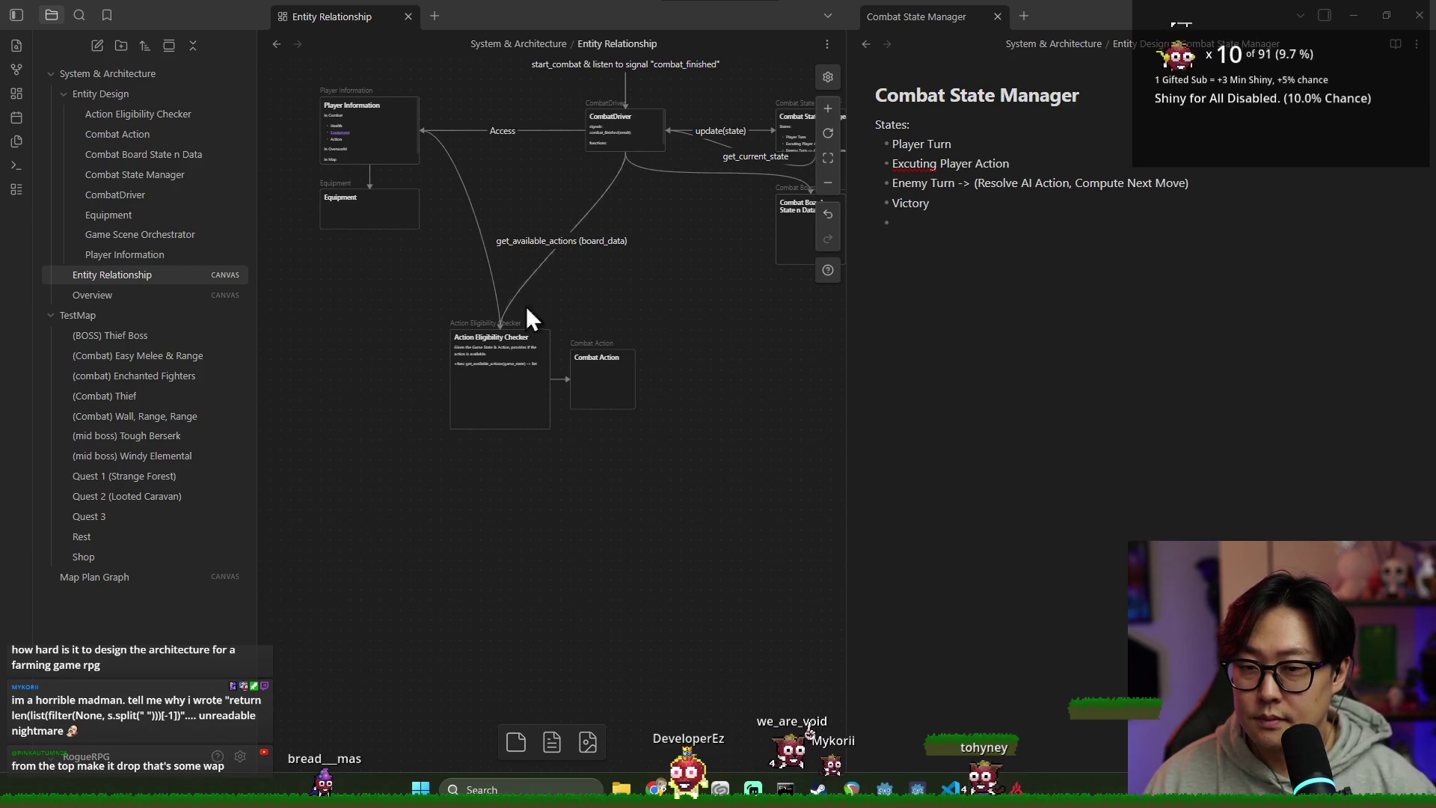
{"action": "left_click", "coordinate": [490, 358]}
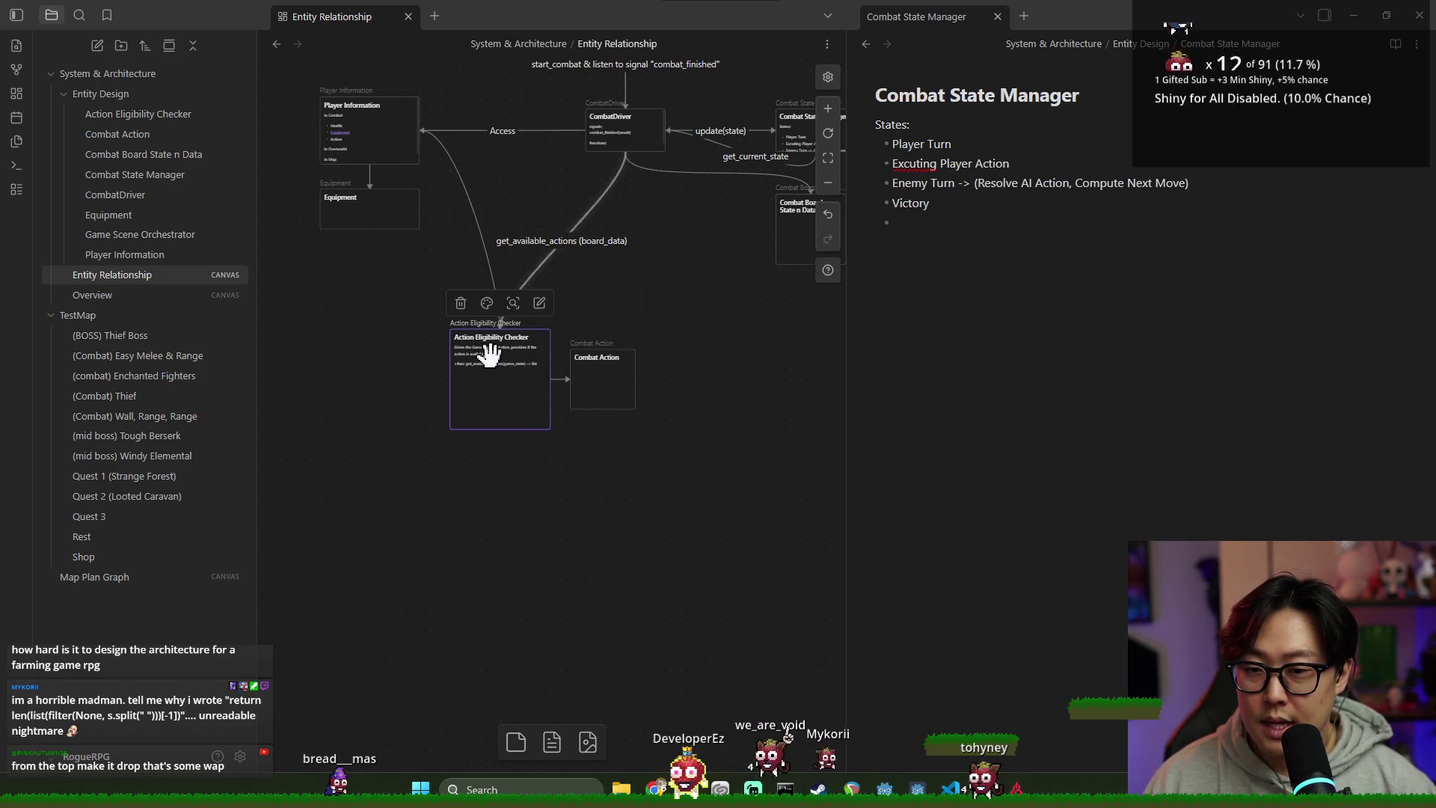
{"action": "left_click", "coordinate": [458, 174]}
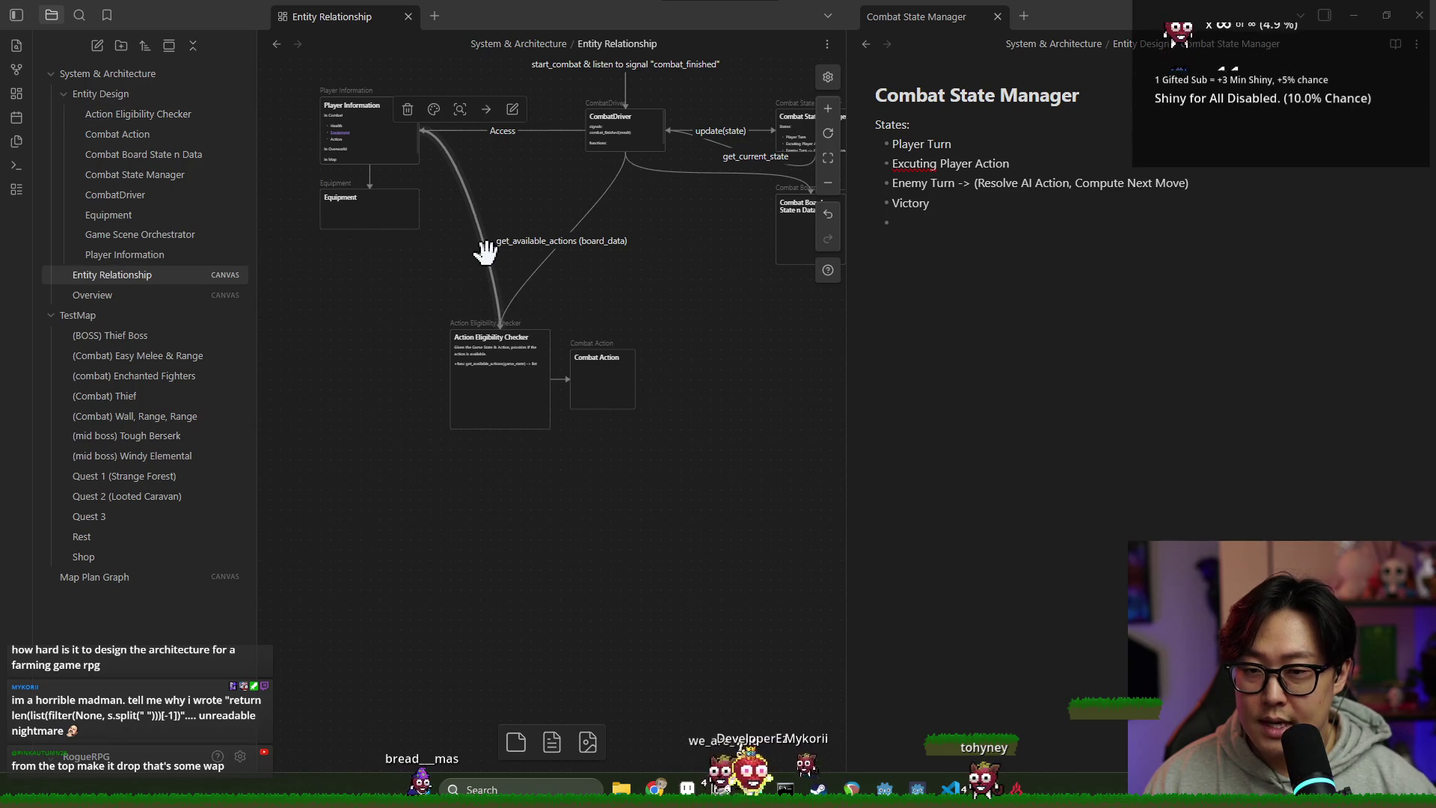
{"action": "double_click", "coordinate": [469, 185]}
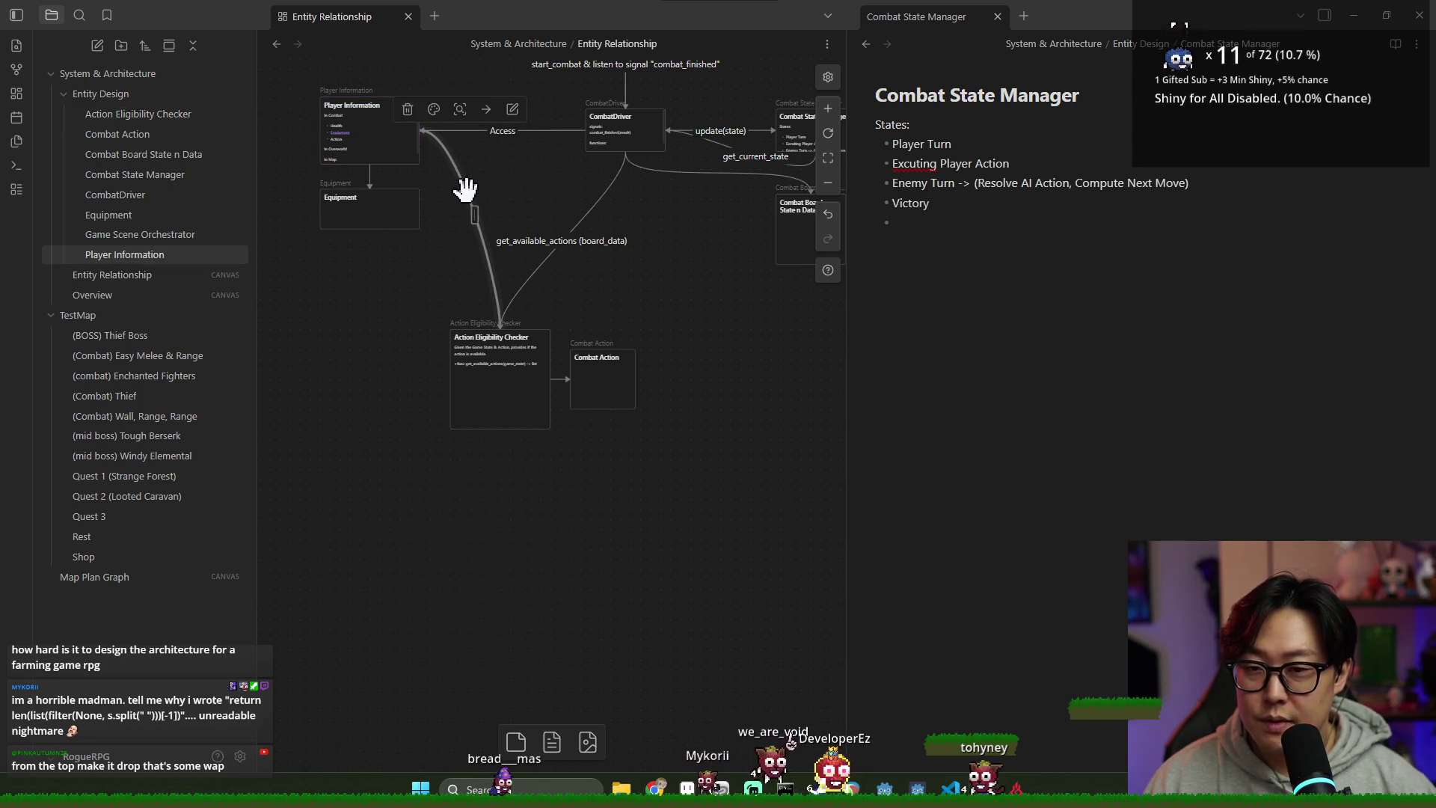
Step: Label the Player Information→Action Eligibility Checker edge 'Access'
{"action": "type", "text": "Access"}
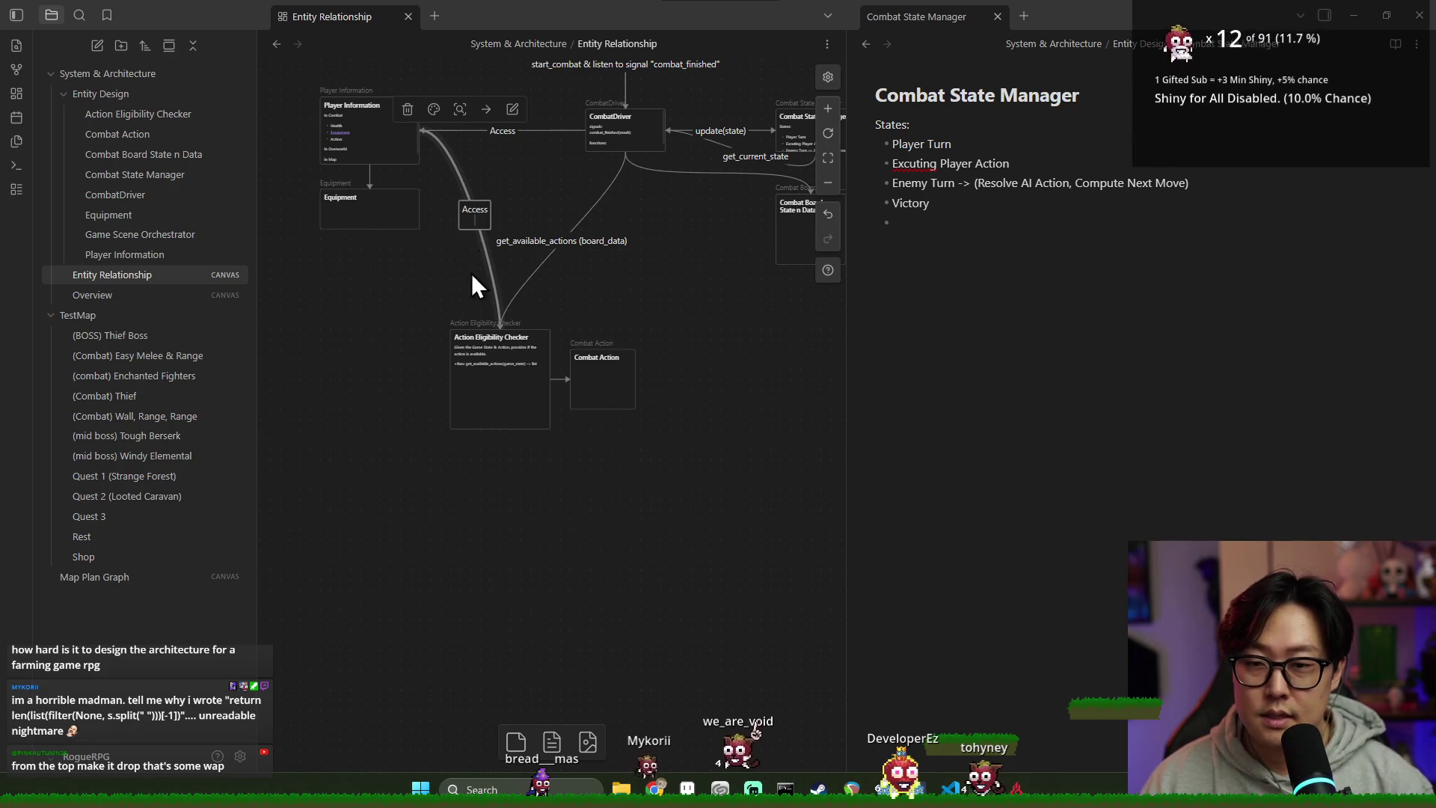
{"action": "left_click", "coordinate": [468, 267]}
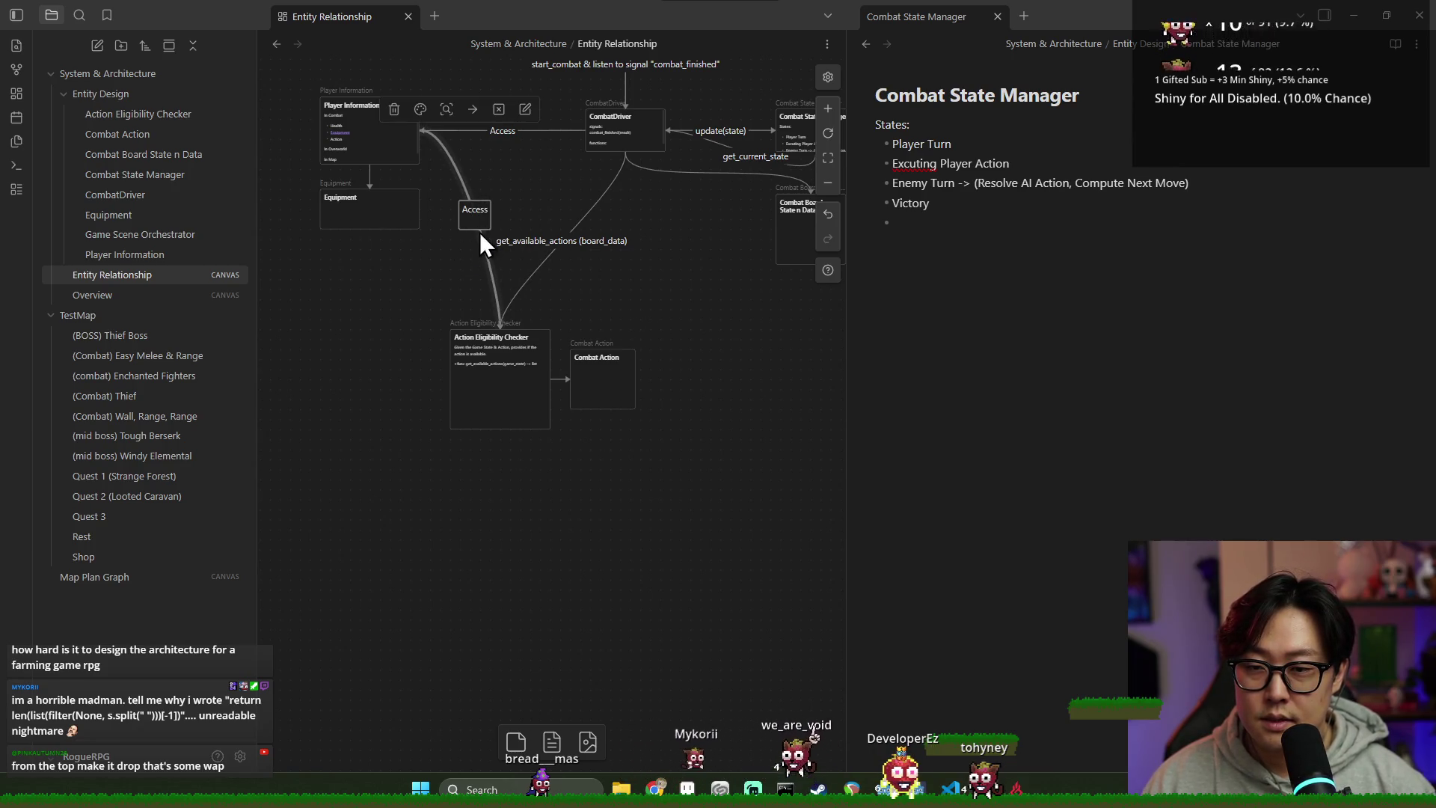
{"action": "left_click", "coordinate": [557, 256]}
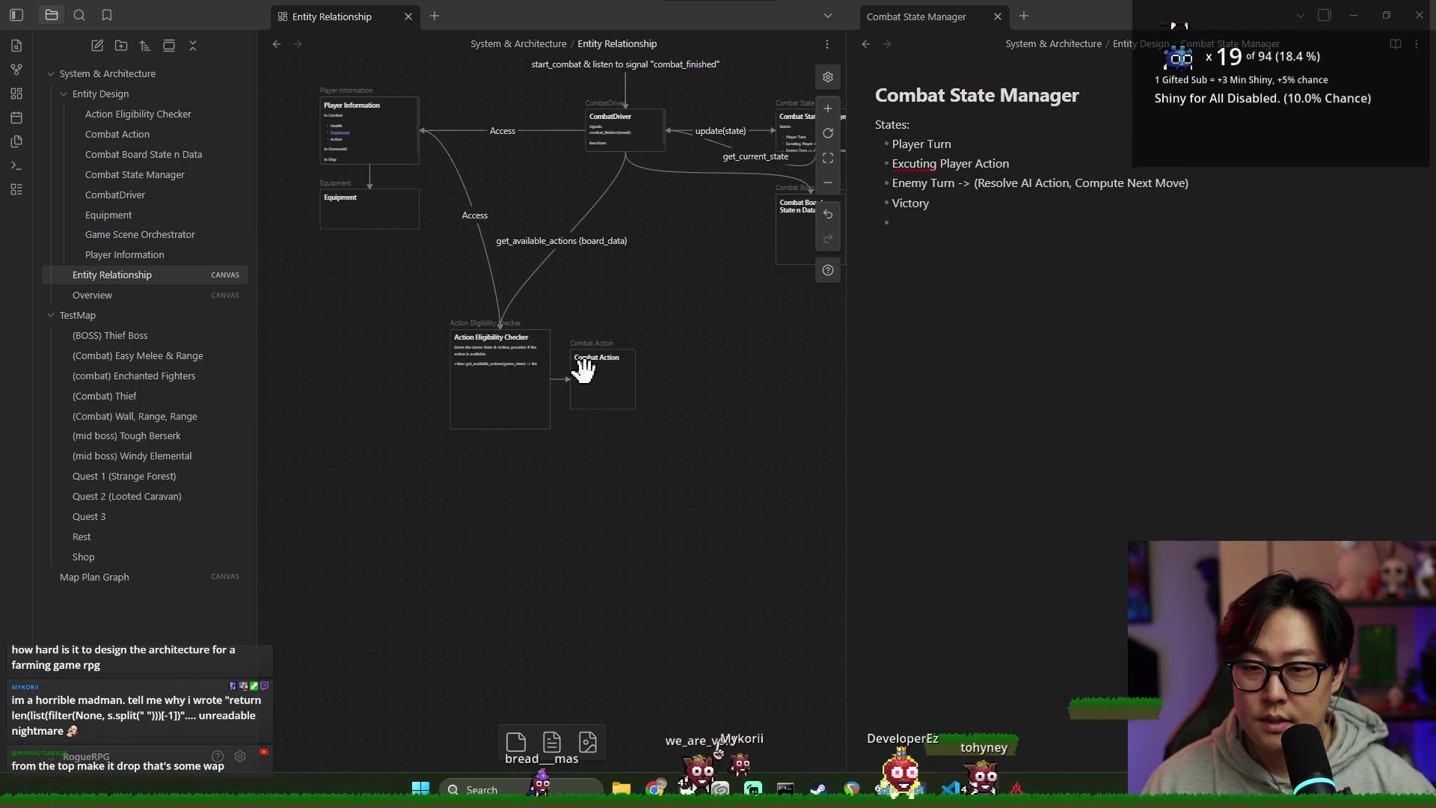
Step: Shift the checker and Combat Action cards right, and Player Information and Equipment down-left
{"action": "left_click_drag", "start_coordinate": [424, 325], "coordinate": [659, 441]}
{"action": "left_click_drag", "start_coordinate": [496, 362], "coordinate": [519, 362]}
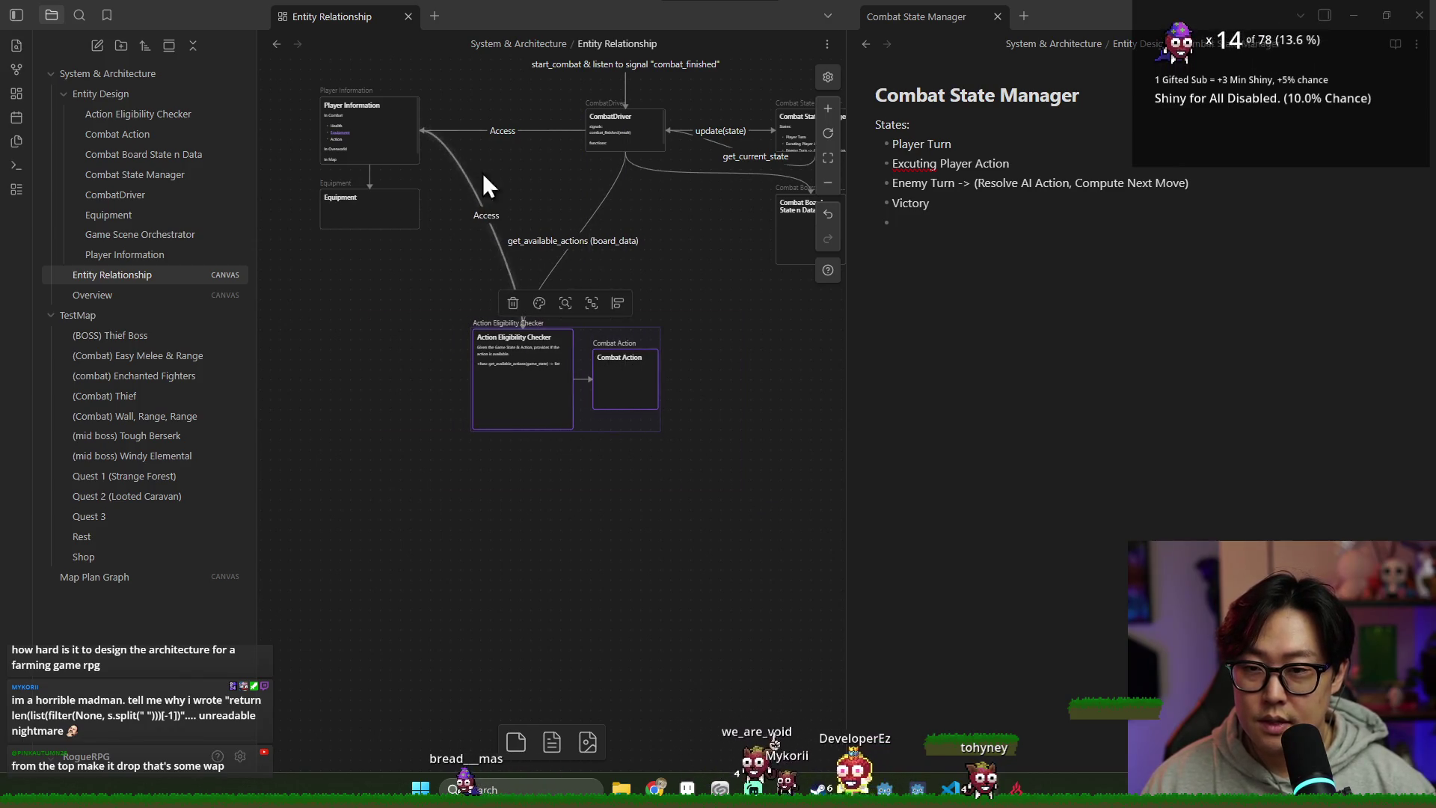
{"action": "scroll", "coordinate": [413, 194], "scroll_direction": "up", "scroll_amount": 1}
{"action": "left_click_drag", "start_coordinate": [315, 95], "coordinate": [474, 337]}
{"action": "left_click_drag", "start_coordinate": [414, 199], "coordinate": [374, 247]}
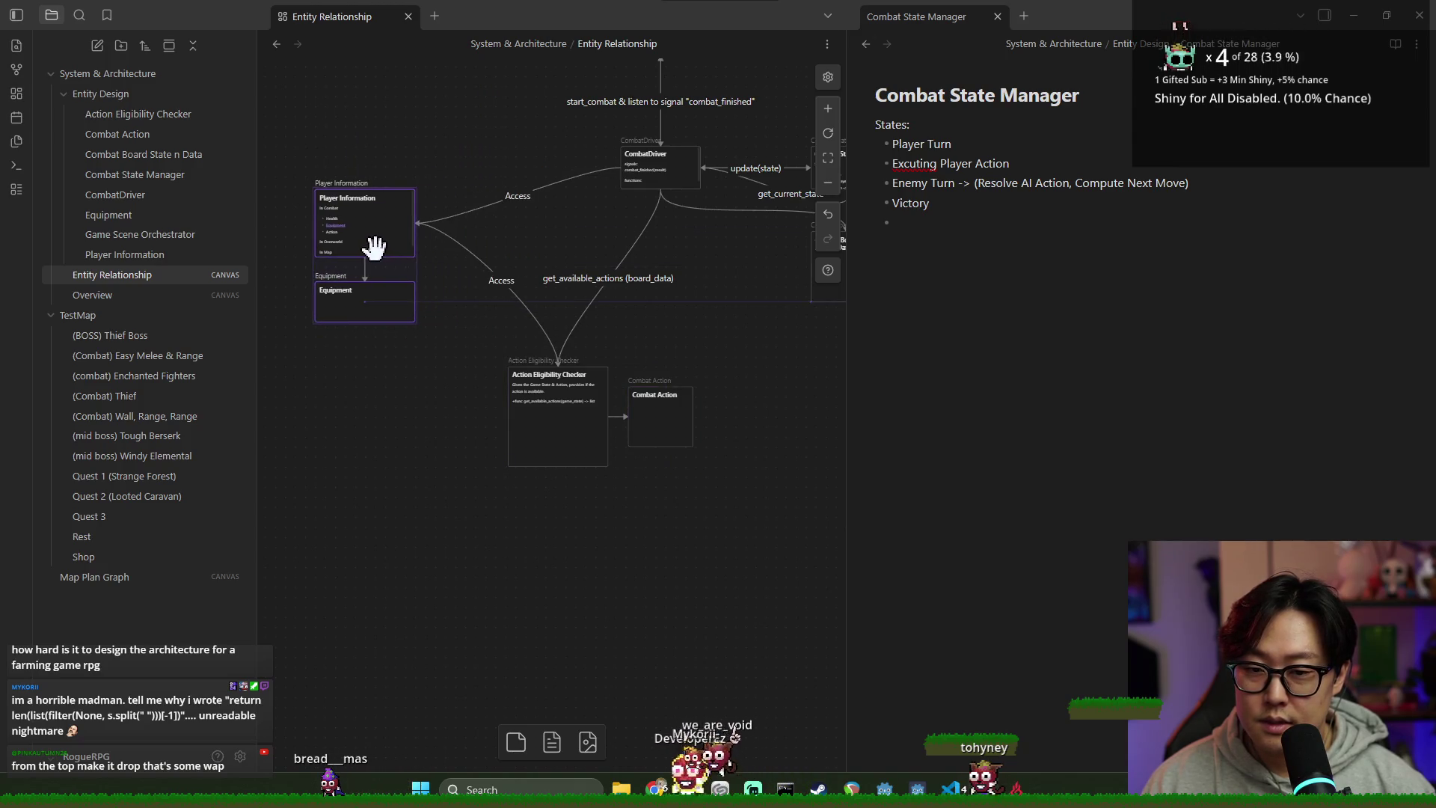
Step: Replace the Access edge with one from the checker's left side to Player Information, labelled 'Access'
{"action": "left_click", "coordinate": [549, 339]}
{"action": "left_click_drag", "start_coordinate": [550, 334], "coordinate": [444, 393]}
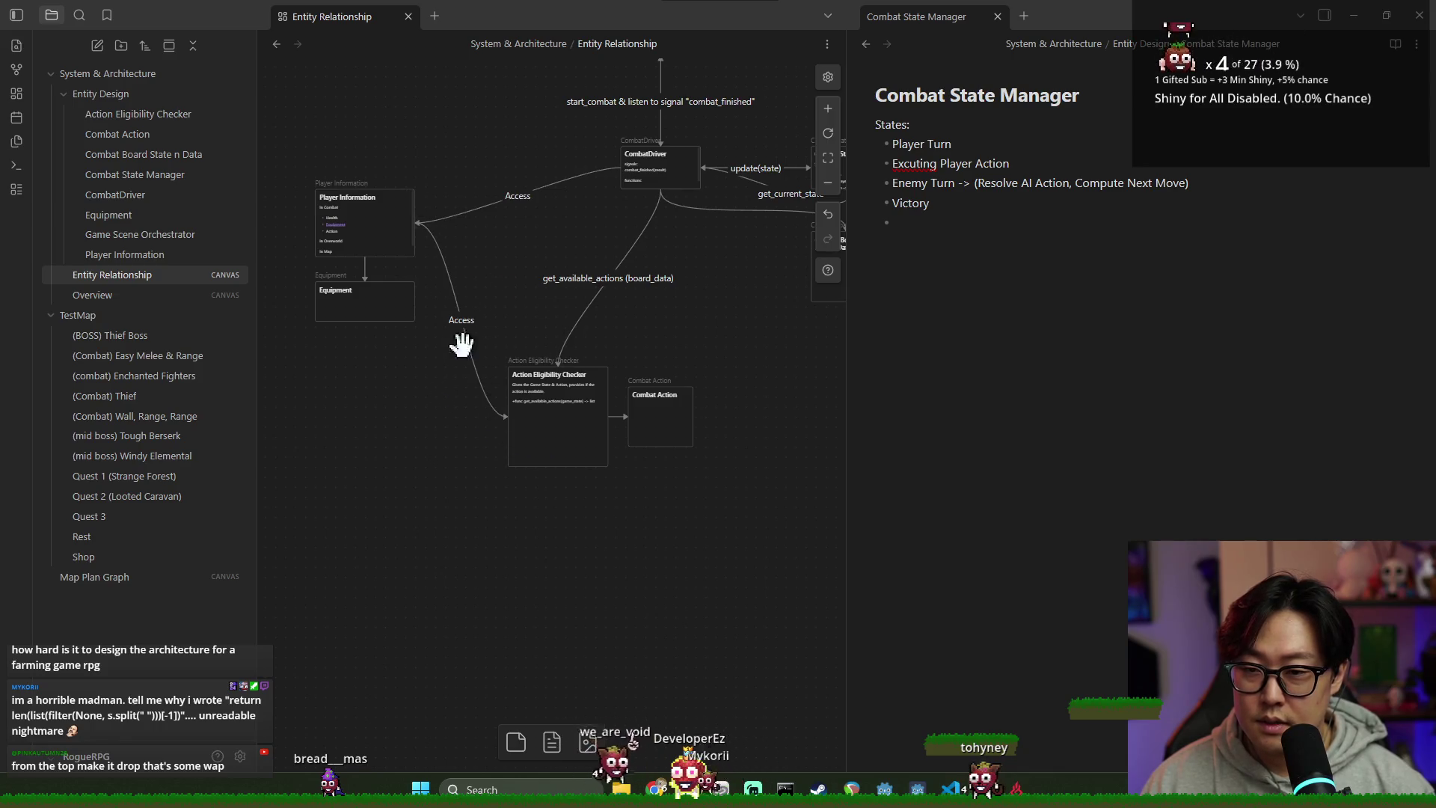
{"action": "left_click_drag", "start_coordinate": [526, 371], "coordinate": [471, 370]}
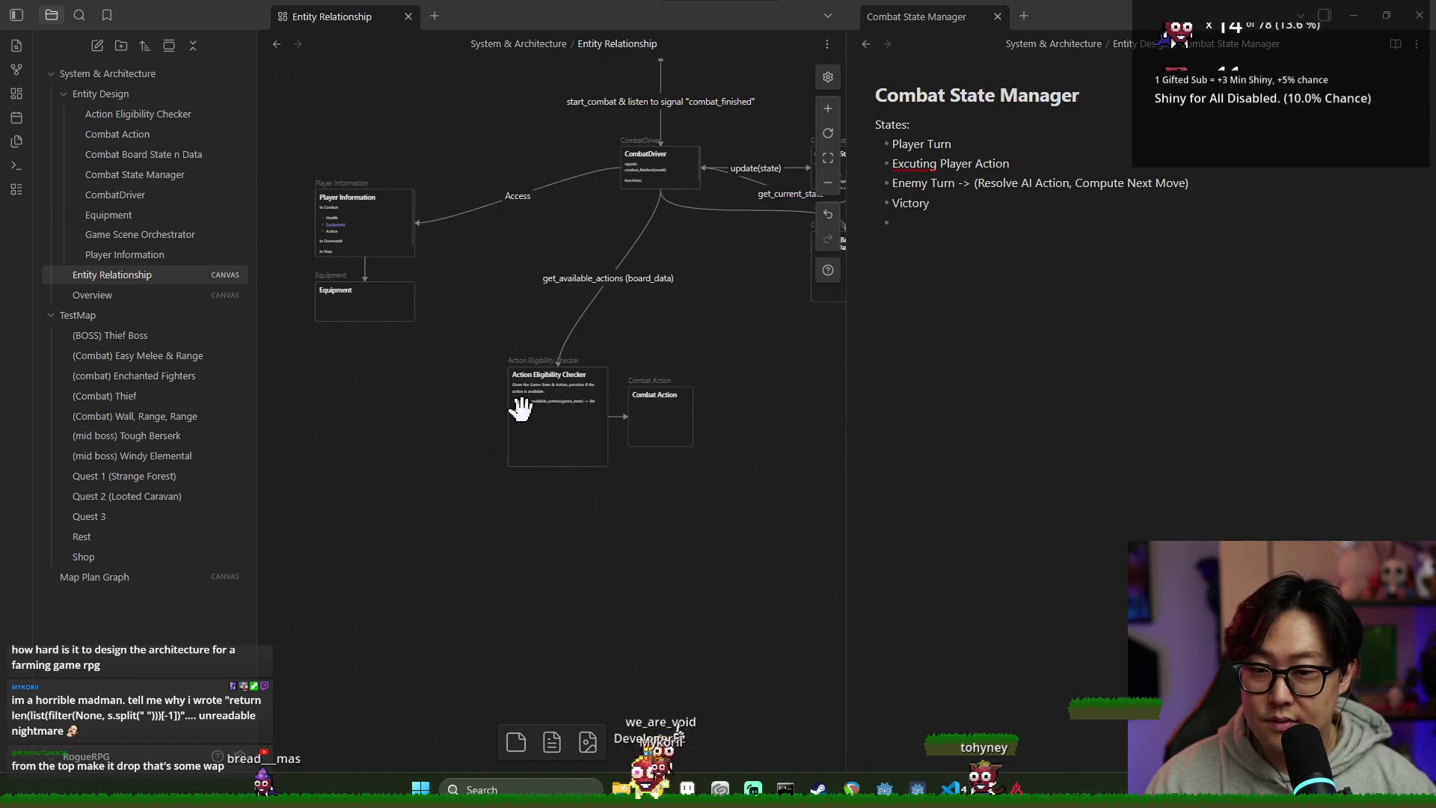
{"action": "left_click_drag", "start_coordinate": [508, 417], "coordinate": [415, 240]}
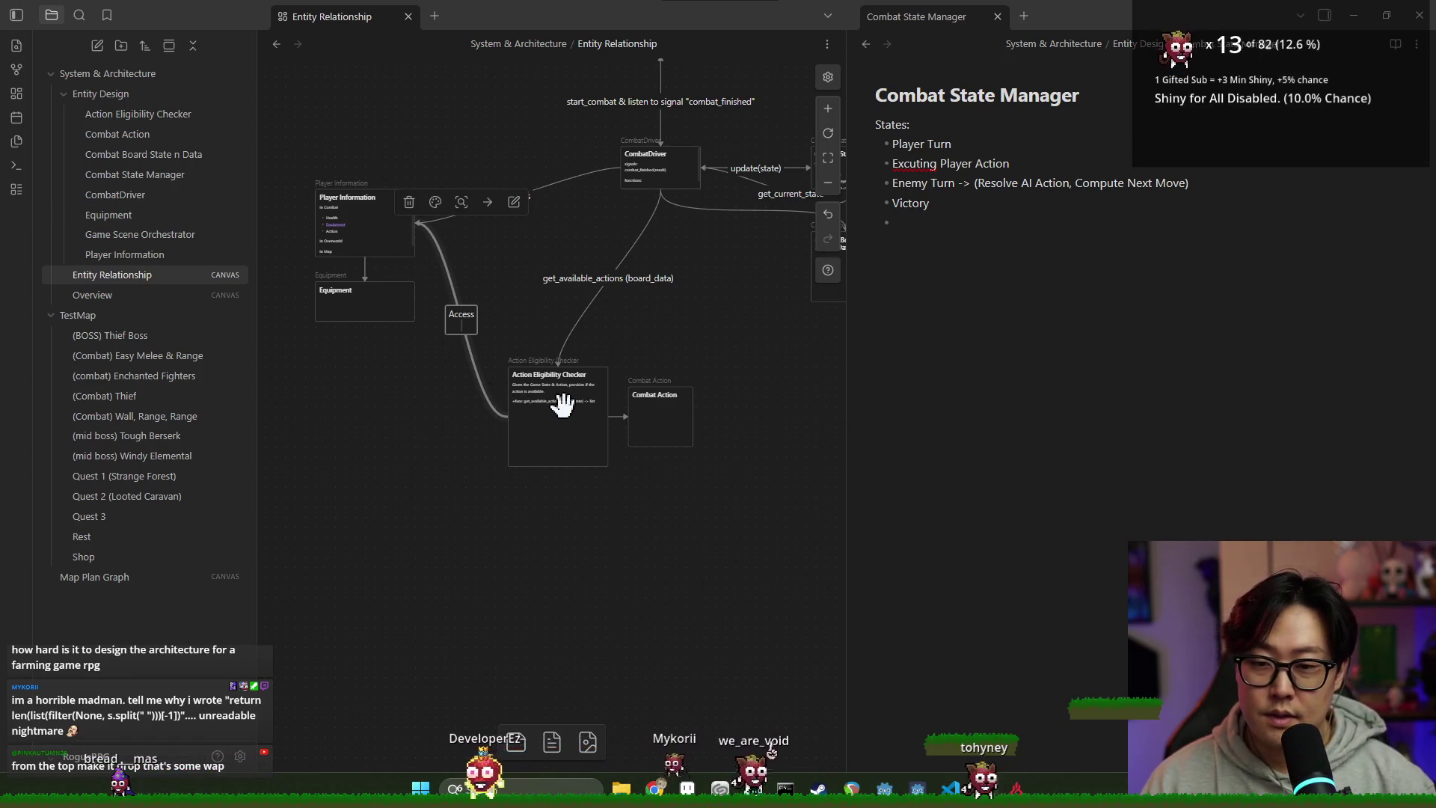
{"action": "type", "text": "Access"}
Step: Stack Equipment under Player Information and move the checker and Combat Action cards up and right
{"action": "left_click_drag", "start_coordinate": [346, 231], "coordinate": [363, 175]}
{"action": "left_click_drag", "start_coordinate": [361, 285], "coordinate": [373, 281]}
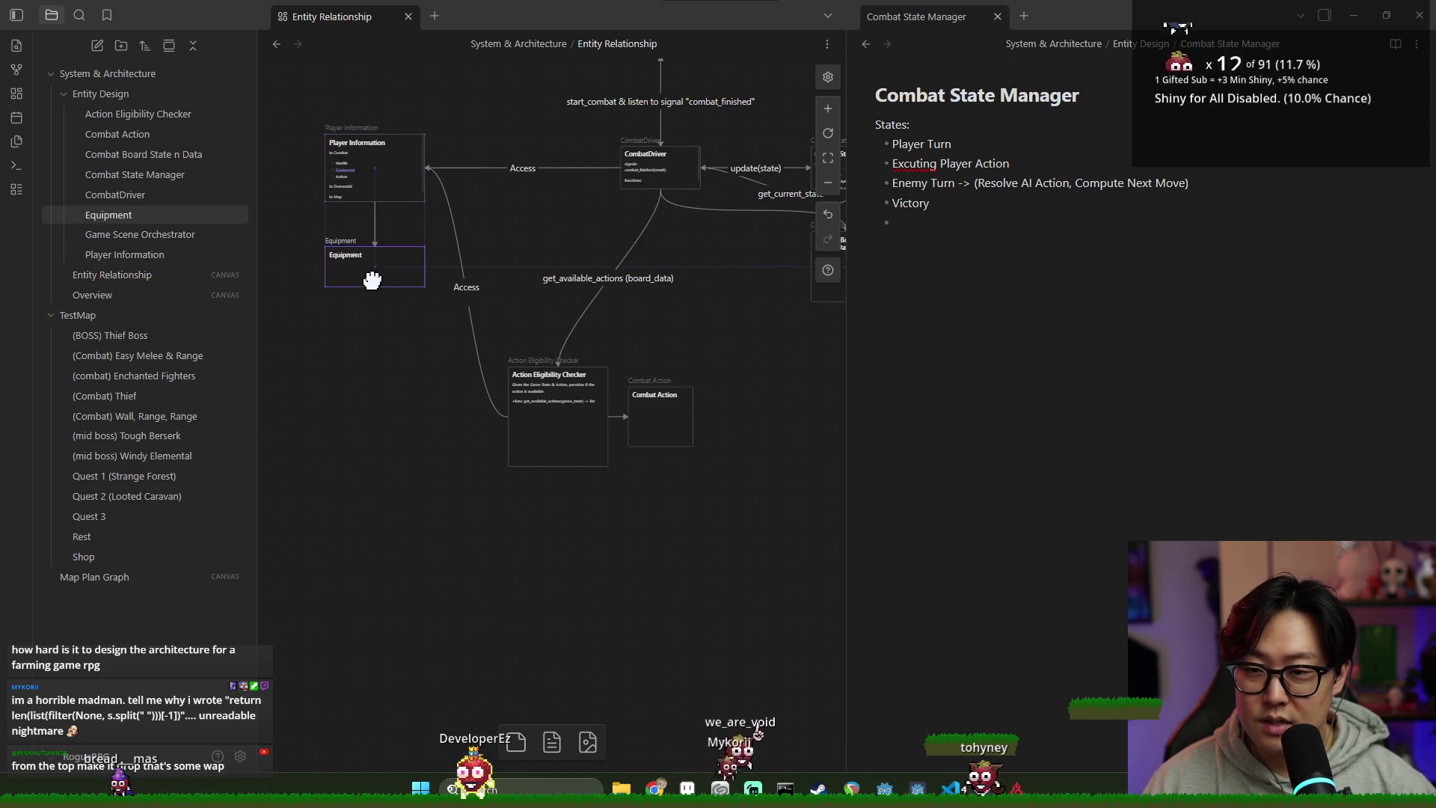
{"action": "mouse_move", "coordinate": [482, 318]}
{"action": "left_mouse_down"}
{"action": "mouse_move", "coordinate": [489, 370]}
{"action": "mouse_move", "coordinate": [666, 538]}
{"action": "mouse_move", "coordinate": [778, 565]}
{"action": "left_mouse_up"}
{"action": "left_click_drag", "start_coordinate": [580, 427], "coordinate": [692, 371]}
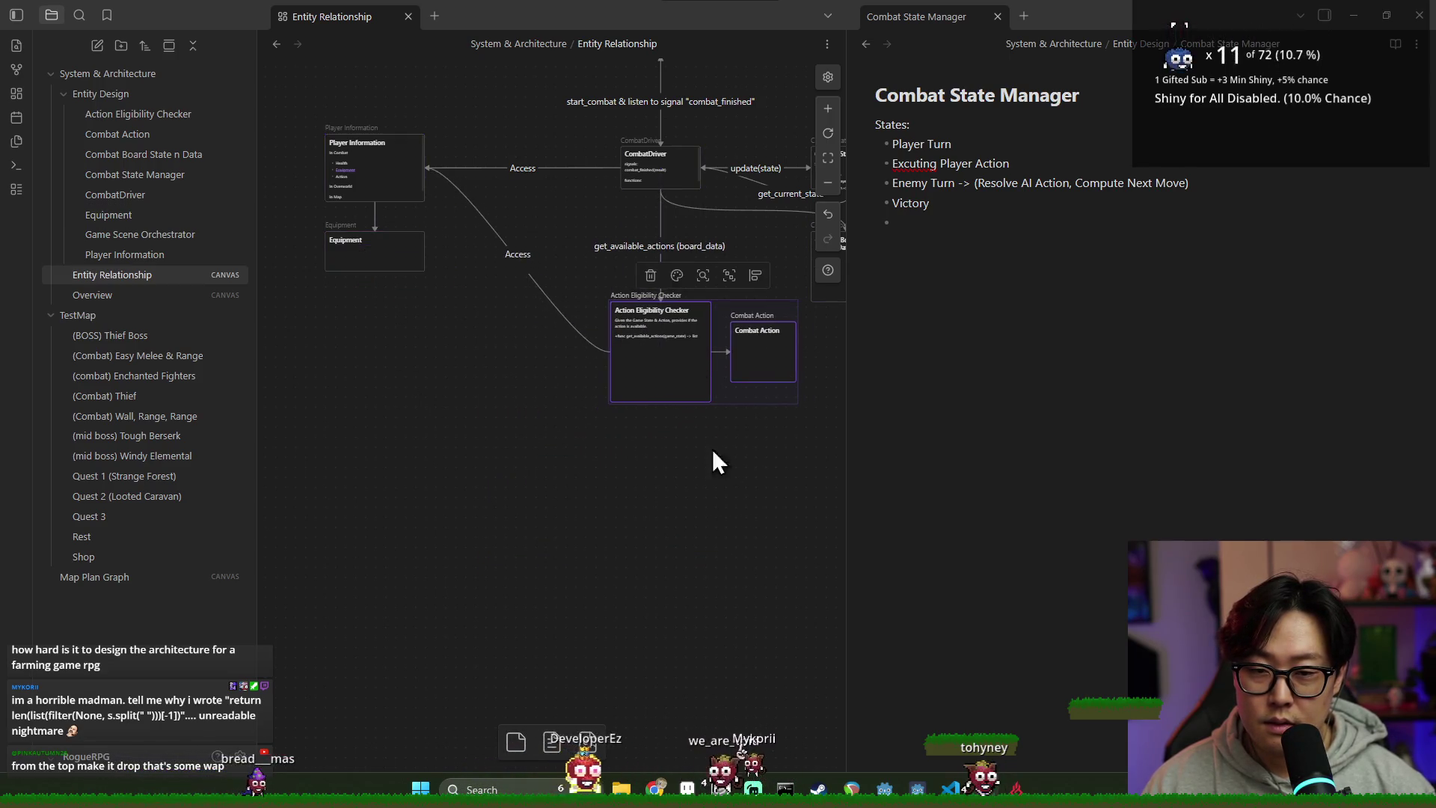
{"action": "left_click_drag", "start_coordinate": [715, 462], "coordinate": [624, 451]}
{"action": "left_click_drag", "start_coordinate": [680, 318], "coordinate": [647, 338]}
{"action": "left_click", "coordinate": [504, 178]}
Step: Select the Action Eligibility Checker, Equipment and Player Information cards while panning the canvas
{"action": "left_click", "coordinate": [521, 368]}
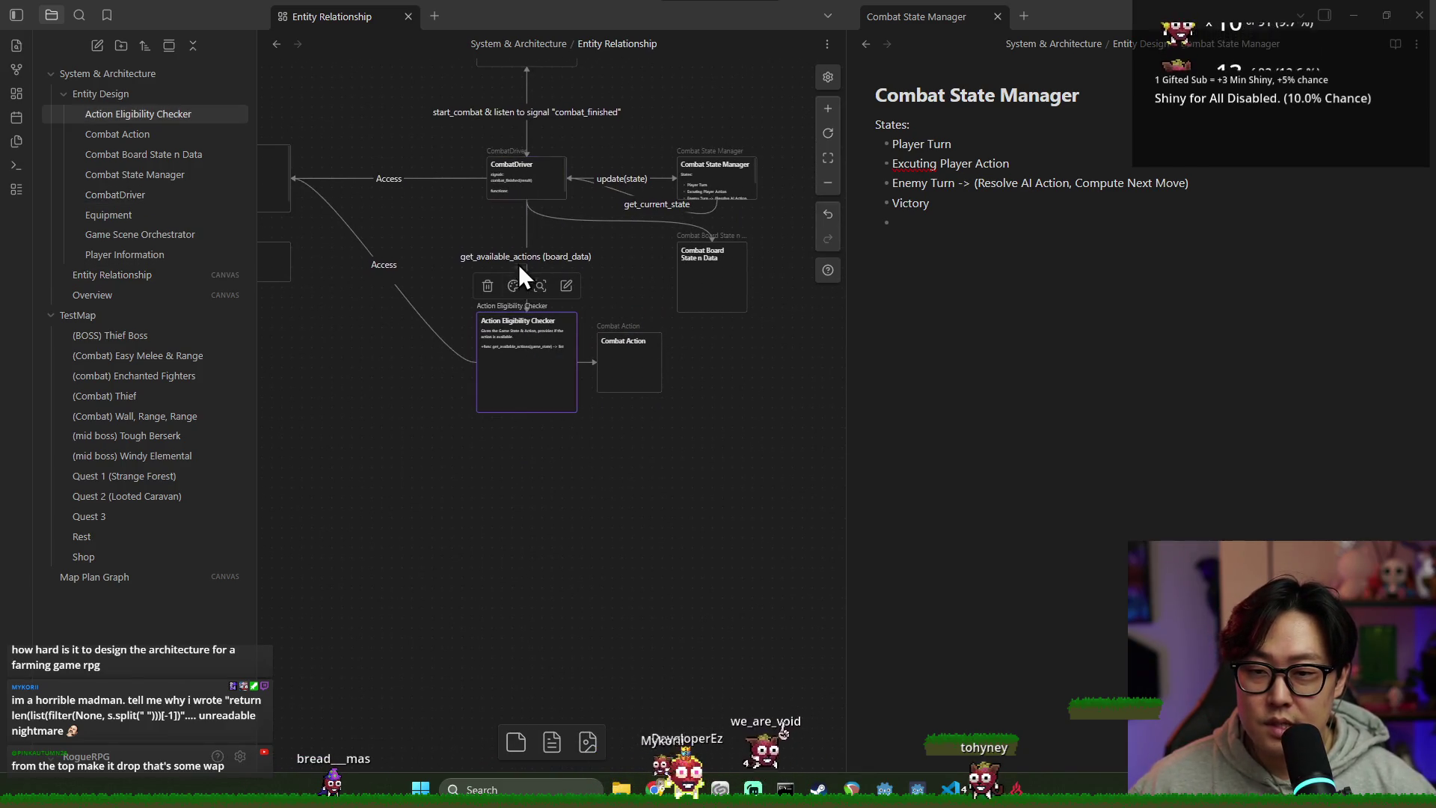
{"action": "left_click", "coordinate": [601, 465]}
{"action": "scroll", "coordinate": [608, 310], "scroll_direction": "up", "scroll_amount": 1}
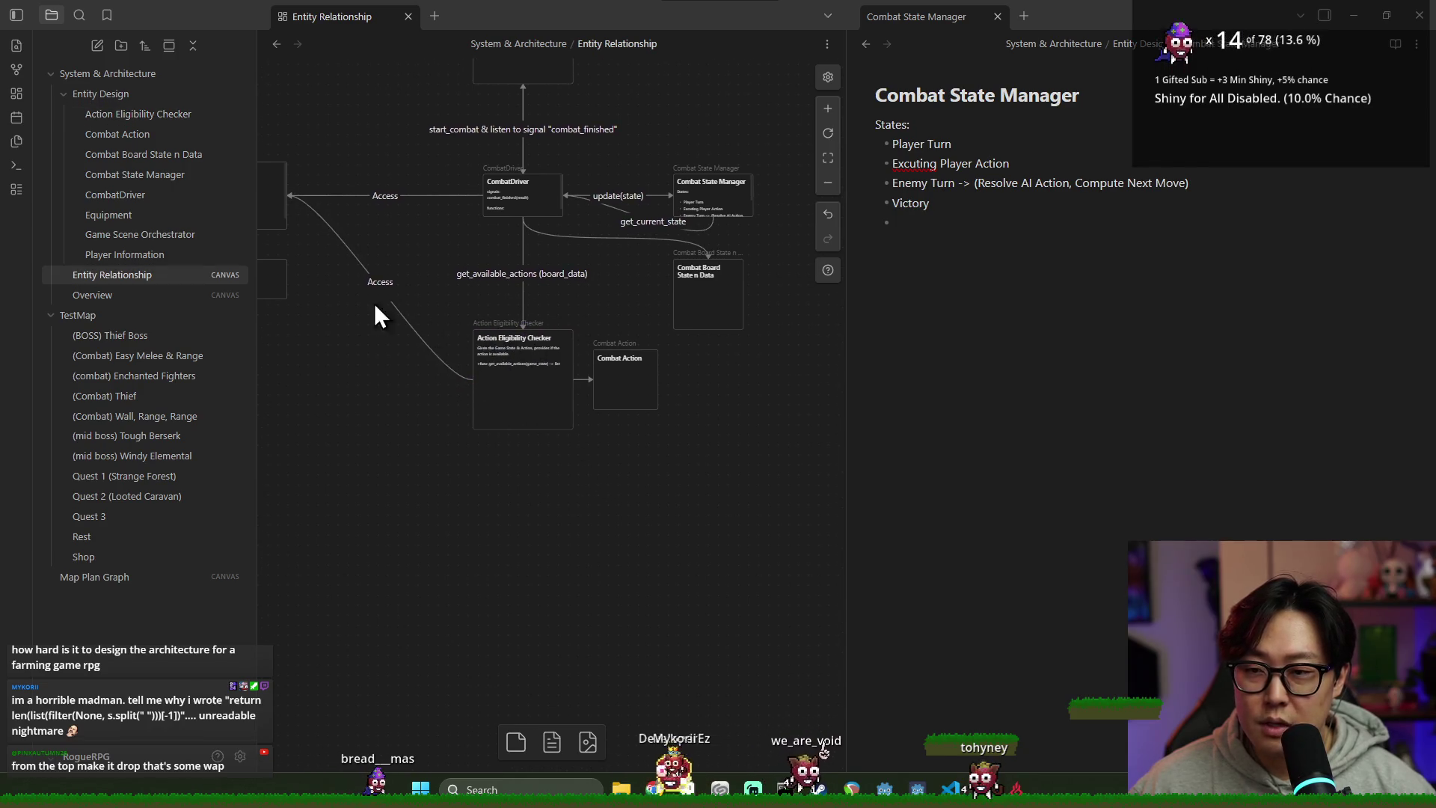
{"action": "scroll", "coordinate": [344, 199], "scroll_direction": "left", "scroll_amount": 2}
{"action": "left_click", "coordinate": [343, 199]}
{"action": "left_click", "coordinate": [346, 272]}
{"action": "scroll", "coordinate": [458, 297], "scroll_direction": "right", "scroll_amount": 3}
{"action": "scroll", "coordinate": [452, 292], "scroll_direction": "left", "scroll_amount": 2}
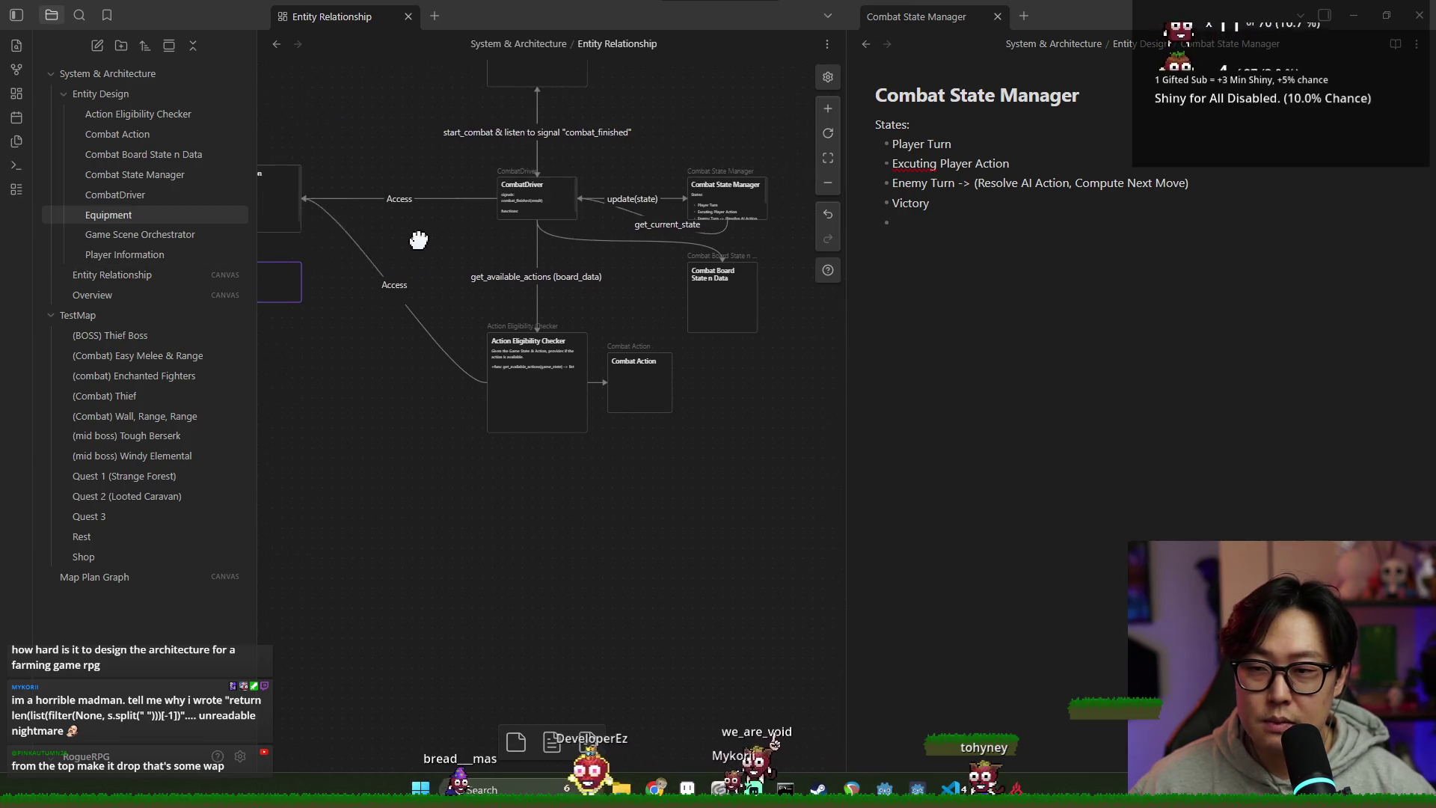
{"action": "left_click", "coordinate": [282, 212]}
{"action": "scroll", "coordinate": [546, 305], "scroll_direction": "left", "scroll_amount": 1}
Step: Check the CombatDriver edge, then the CombatDriver, Combat Action and Action Eligibility Checker cards
{"action": "left_click", "coordinate": [588, 268]}
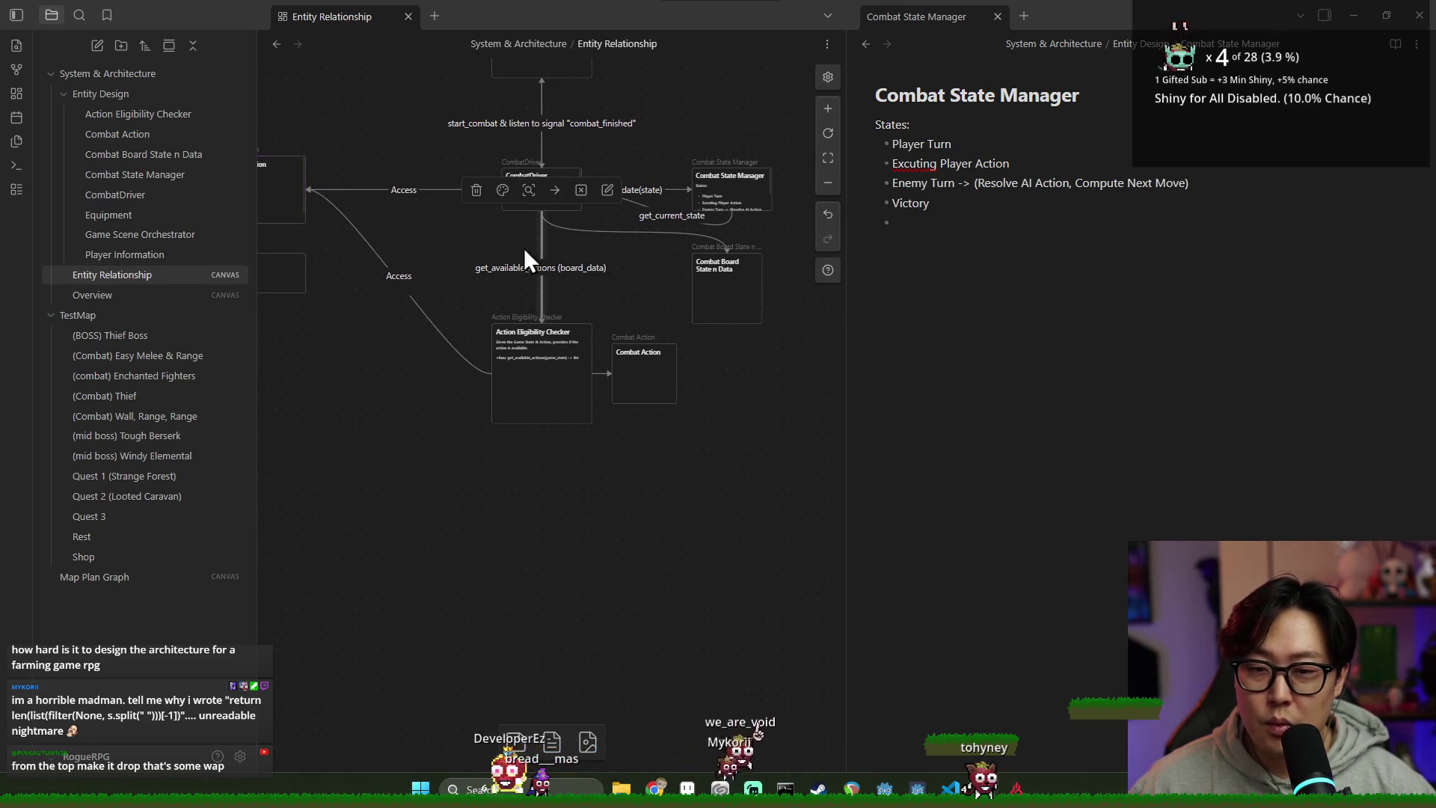
{"action": "left_click", "coordinate": [555, 191]}
{"action": "left_click", "coordinate": [576, 364]}
{"action": "left_click", "coordinate": [551, 187]}
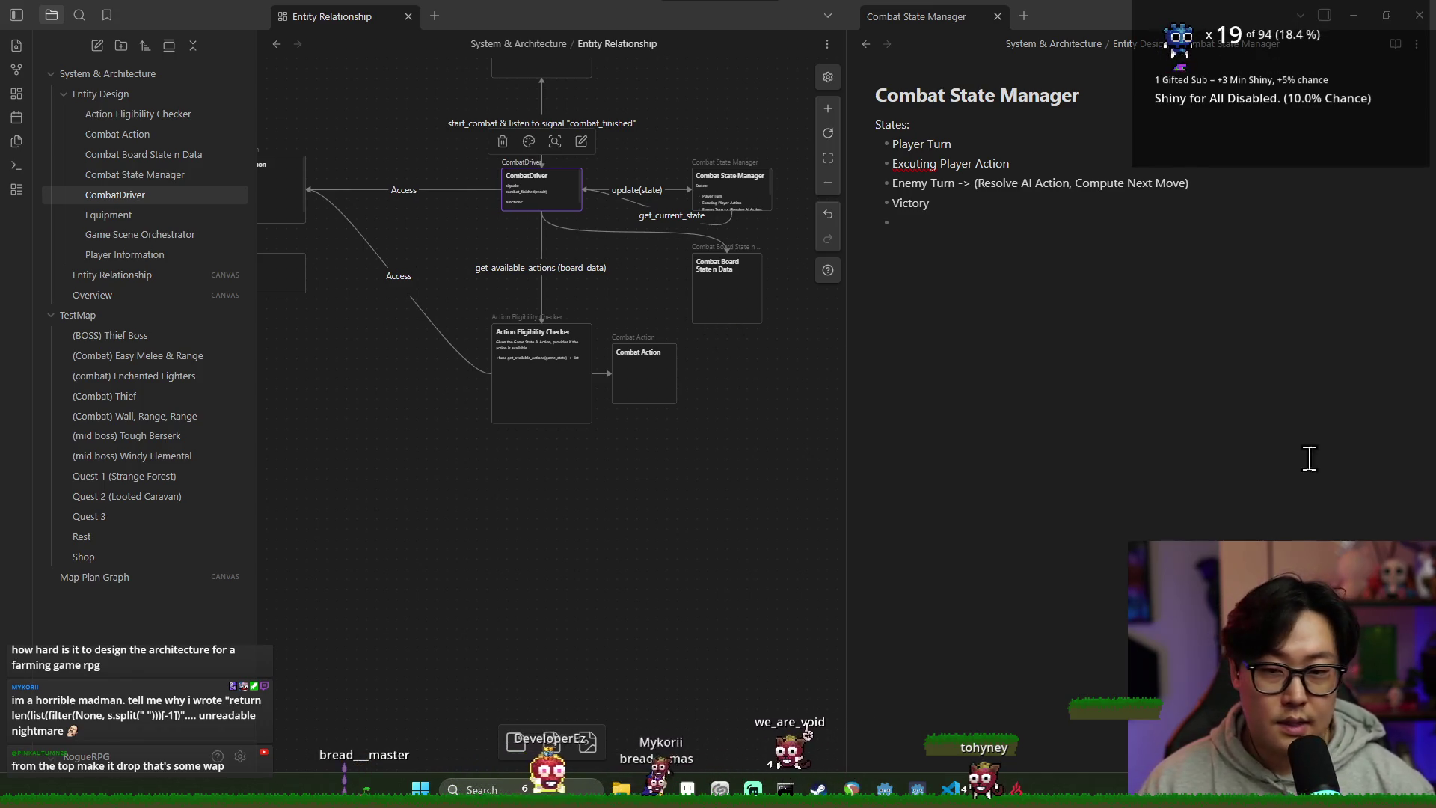
{"action": "left_click", "coordinate": [651, 386]}
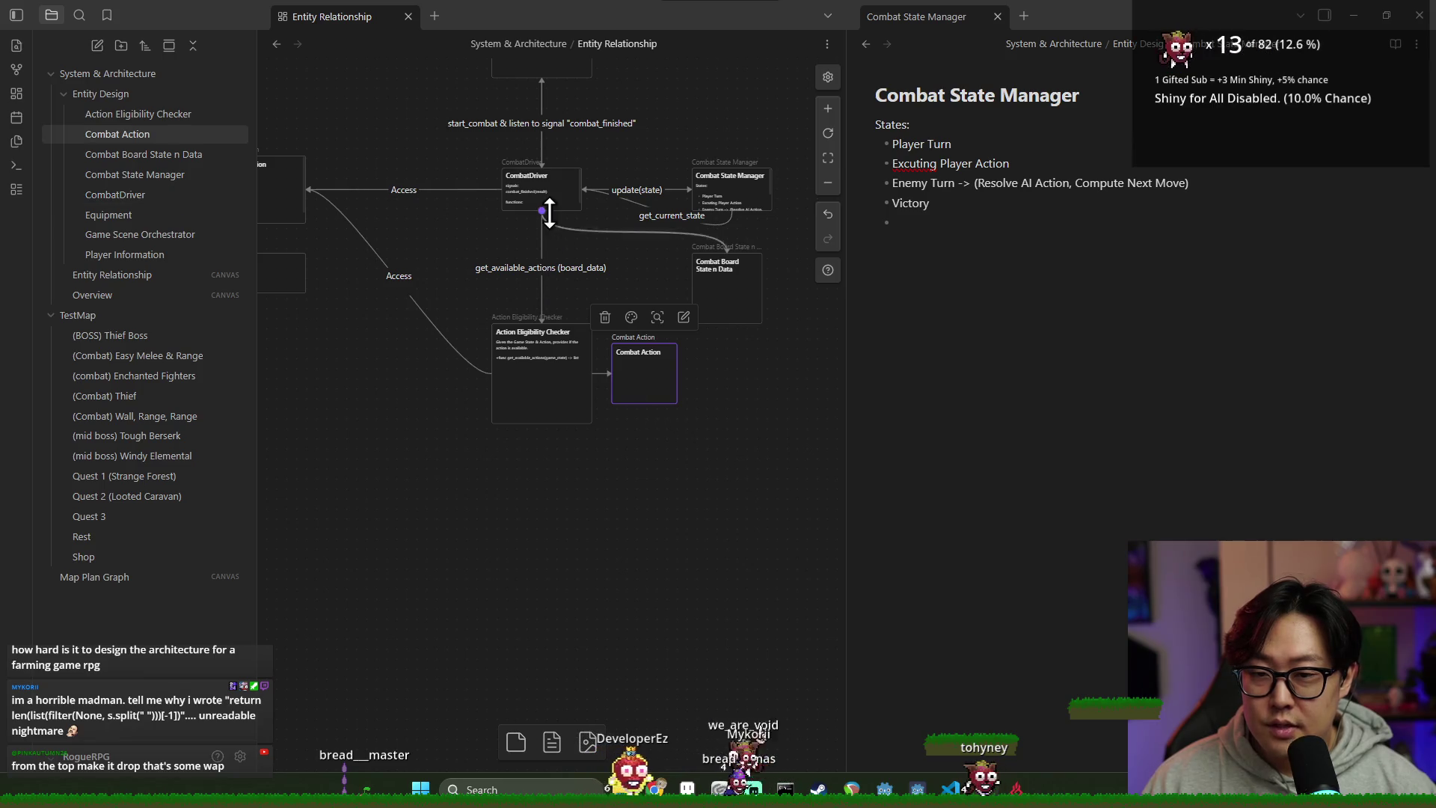
{"action": "left_click", "coordinate": [617, 348]}
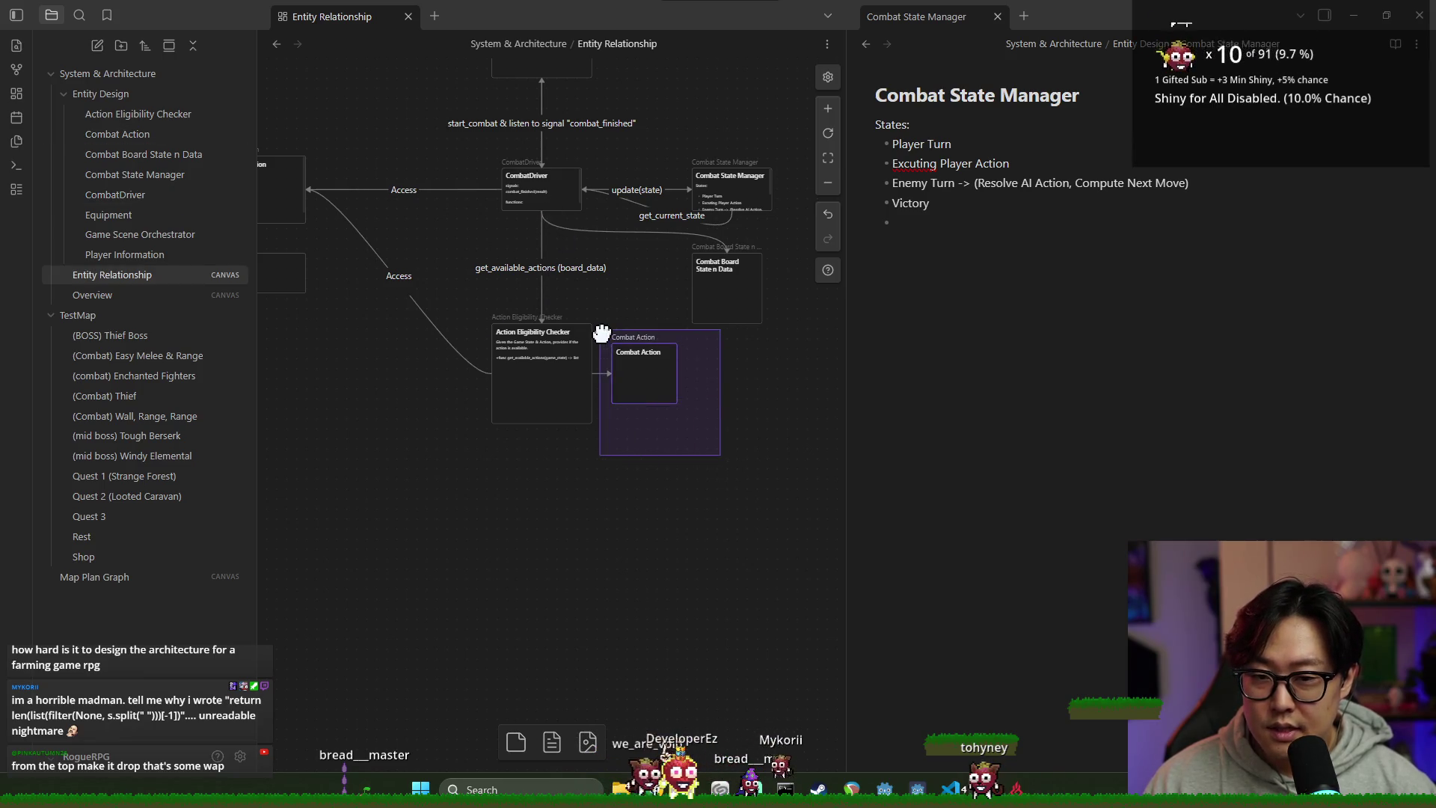
{"action": "left_click", "coordinate": [715, 455]}
{"action": "left_click", "coordinate": [636, 368]}
{"action": "left_click", "coordinate": [553, 396]}
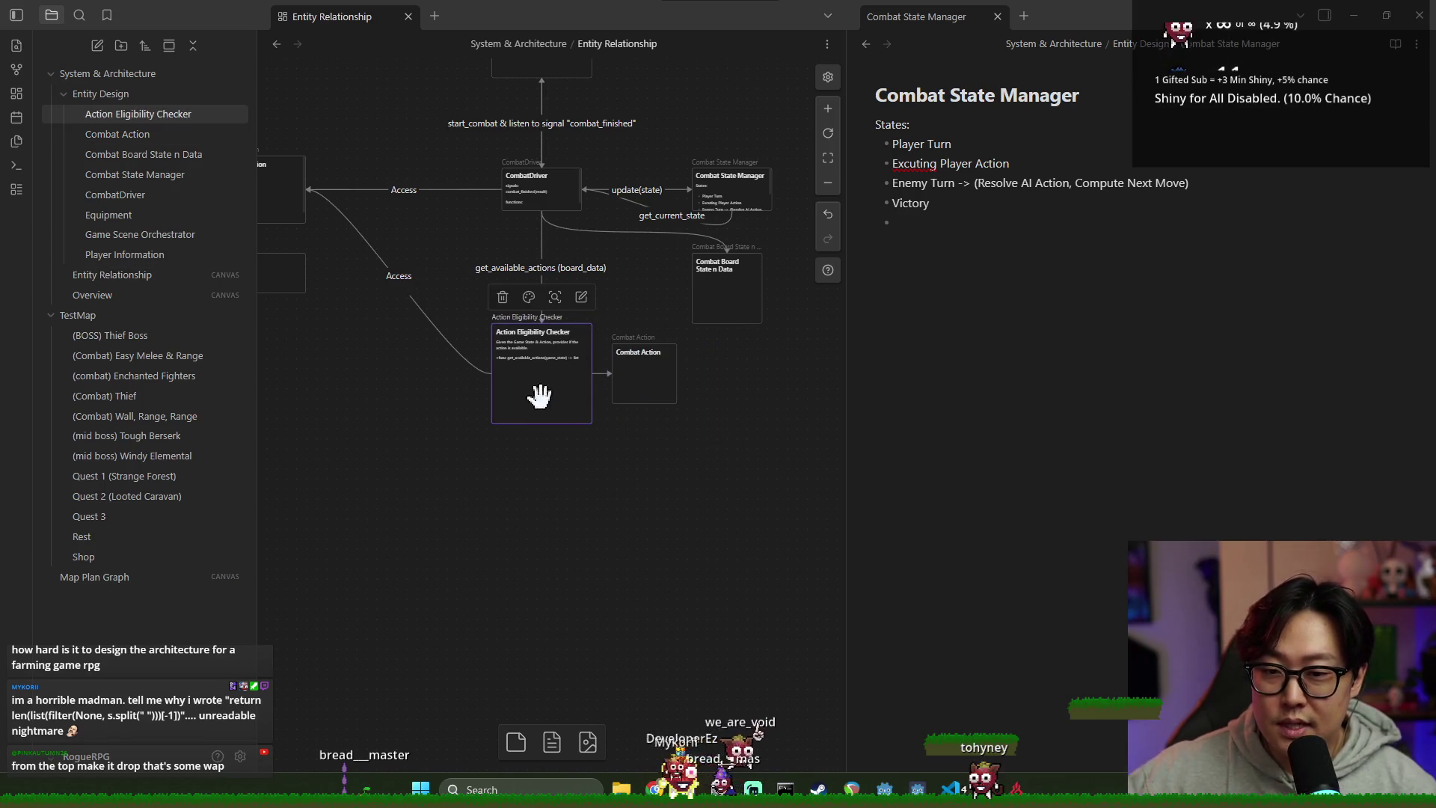
Step: Draw a new edge connecting Combat Board State n Data to CombatDriver's right side
{"action": "left_click_drag", "start_coordinate": [742, 333], "coordinate": [704, 376]}
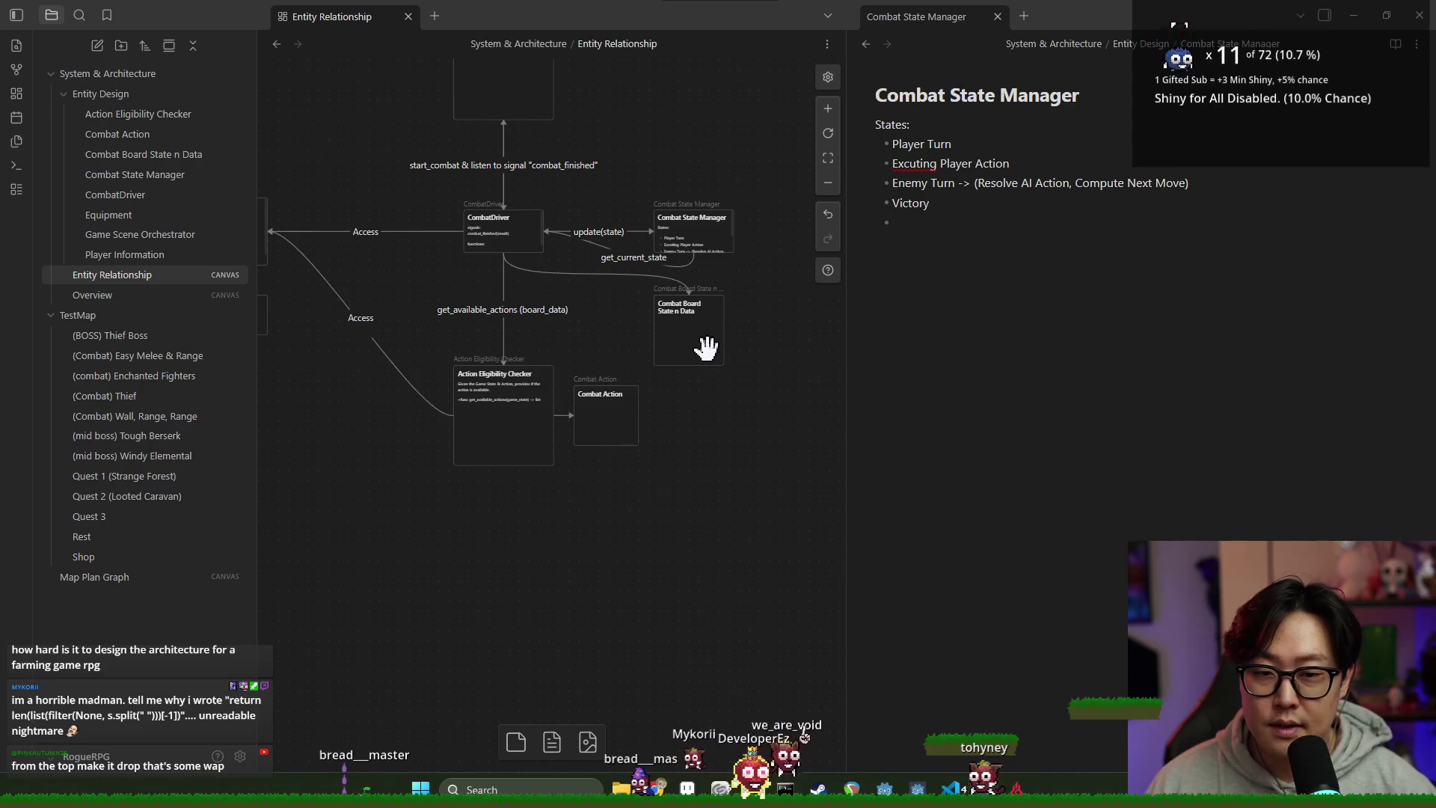
{"action": "mouse_move", "coordinate": [689, 297]}
{"action": "left_mouse_down"}
{"action": "mouse_move", "coordinate": [711, 283]}
{"action": "mouse_move", "coordinate": [636, 331]}
{"action": "mouse_move", "coordinate": [726, 344]}
{"action": "left_mouse_up"}
{"action": "left_click", "coordinate": [773, 379]}
{"action": "mouse_move", "coordinate": [506, 263]}
{"action": "left_mouse_down"}
{"action": "mouse_move", "coordinate": [536, 279]}
{"action": "mouse_move", "coordinate": [567, 250]}
{"action": "mouse_move", "coordinate": [548, 232]}
{"action": "left_mouse_up"}
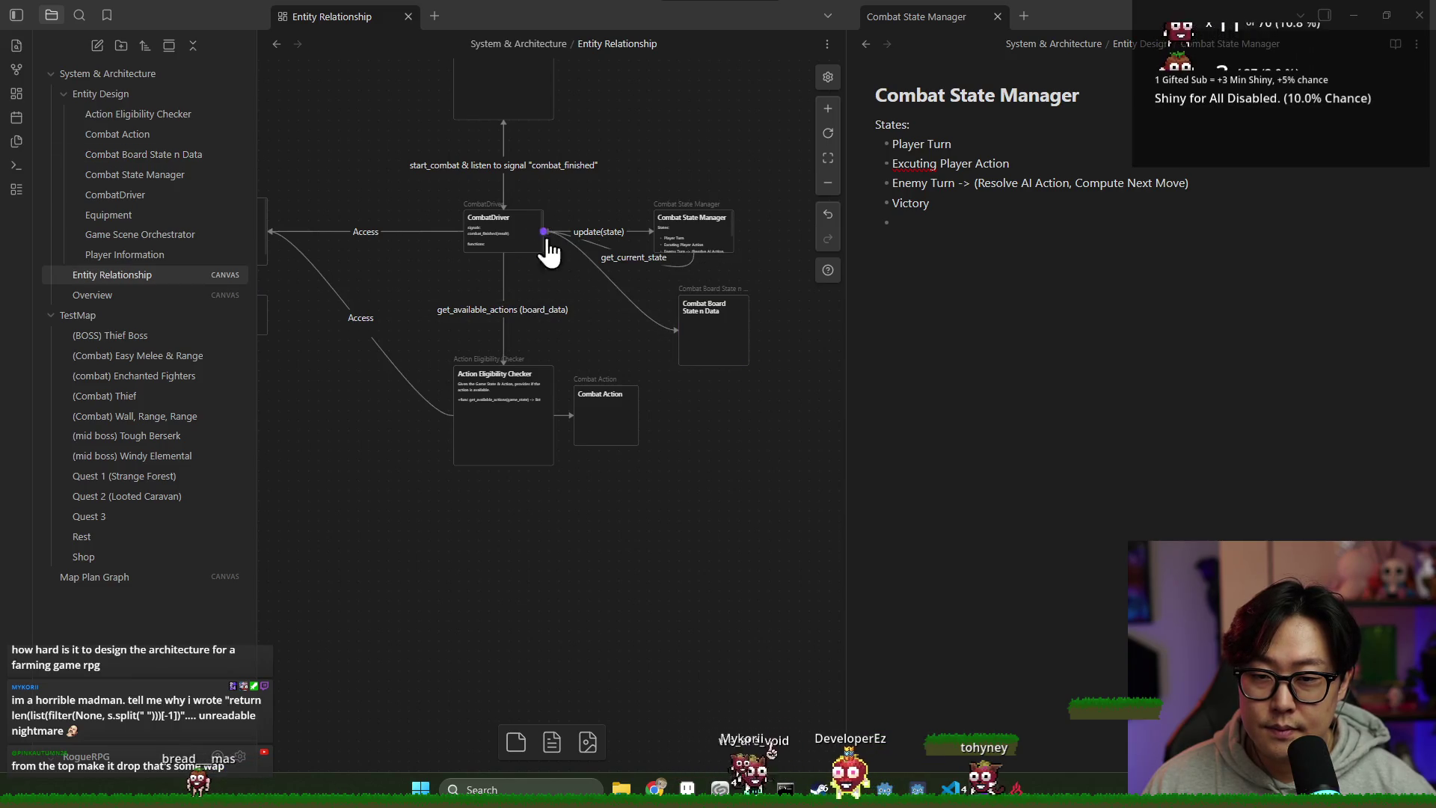
Step: Move the Combat Board State n Data card under Combat State Manager and deselect it
{"action": "left_click_drag", "start_coordinate": [729, 343], "coordinate": [704, 341]}
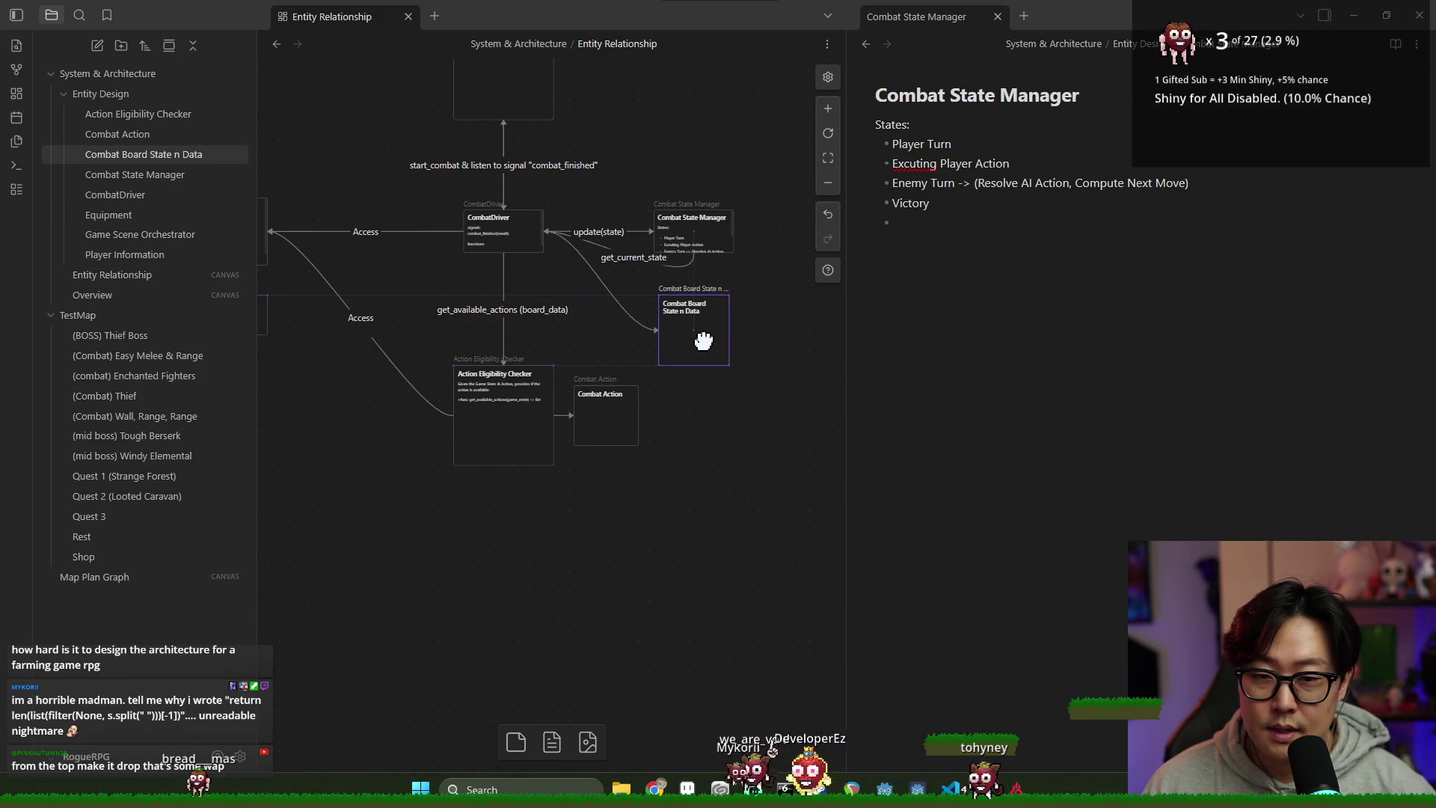
{"action": "left_click", "coordinate": [729, 374]}
{"action": "scroll", "coordinate": [658, 434], "scroll_direction": "left", "scroll_amount": 1}
{"action": "scroll", "coordinate": [658, 434], "scroll_direction": "down", "scroll_amount": 1}
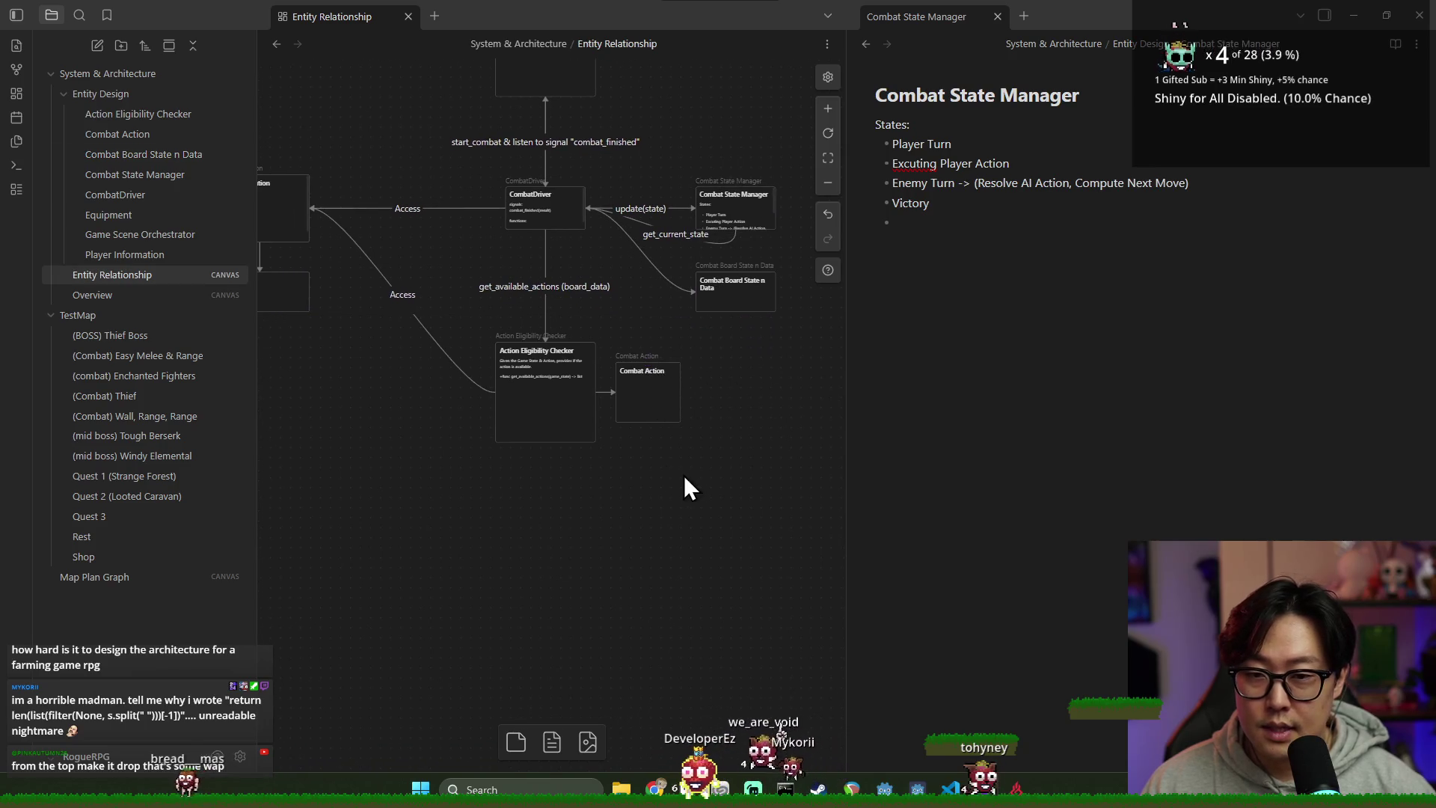
Step: Pan around the Entity Relationship canvas to survey the combat diagram
{"action": "scroll", "coordinate": [659, 404], "scroll_direction": "left", "scroll_amount": 1}
{"action": "scroll", "coordinate": [658, 404], "scroll_direction": "down", "scroll_amount": 1}
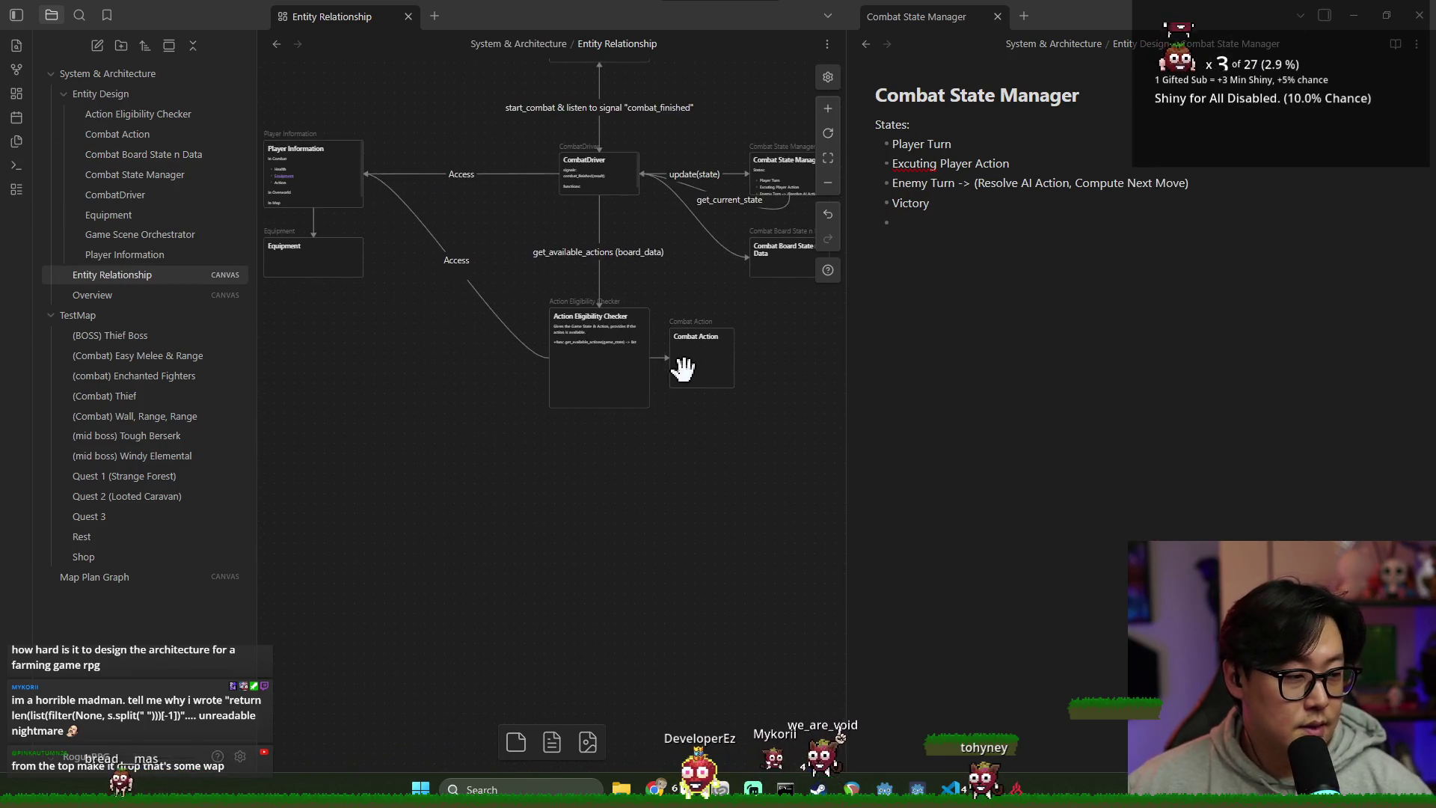
{"action": "left_click_drag", "start_coordinate": [642, 348], "coordinate": [609, 386]}
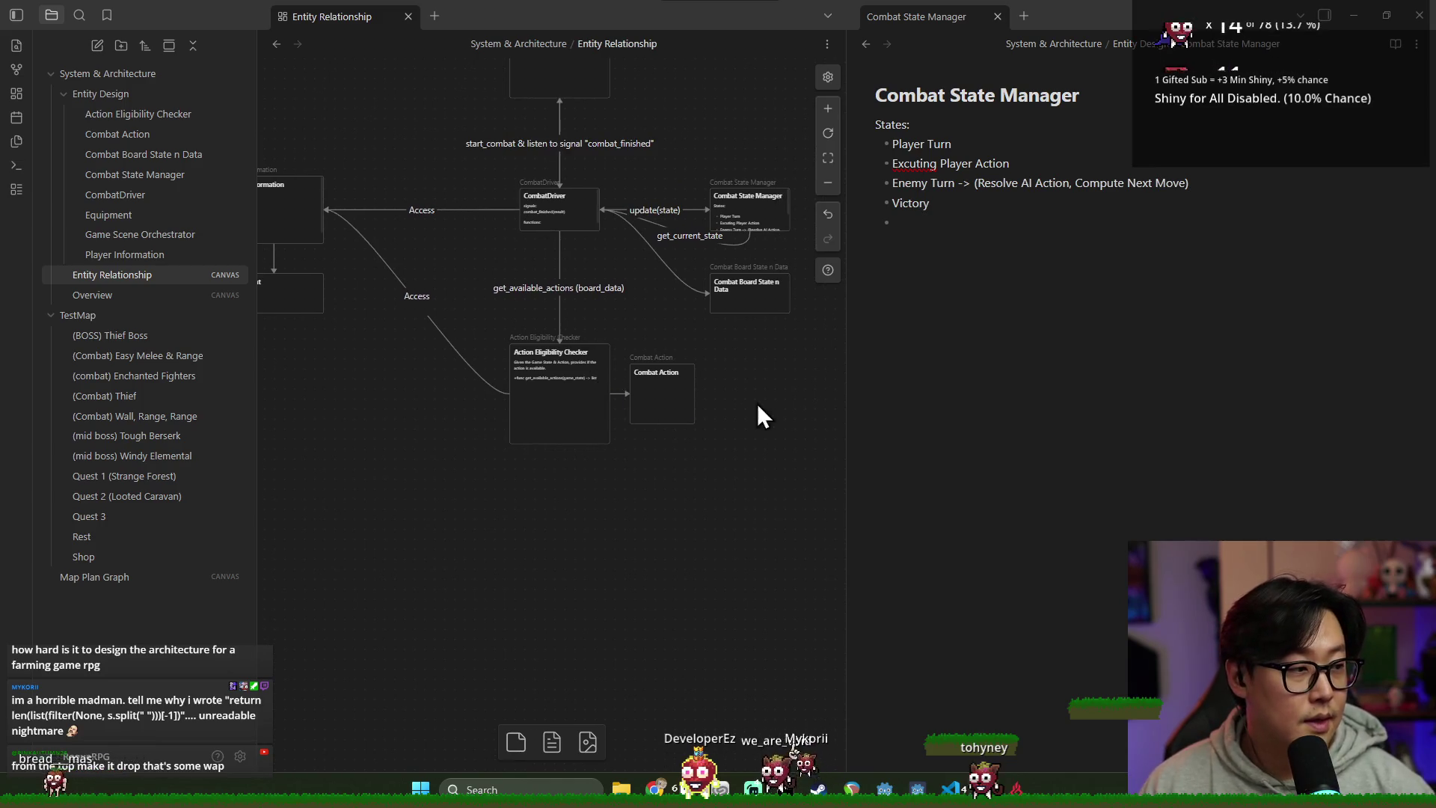
{"action": "scroll", "coordinate": [554, 292], "scroll_direction": "left", "scroll_amount": 3}
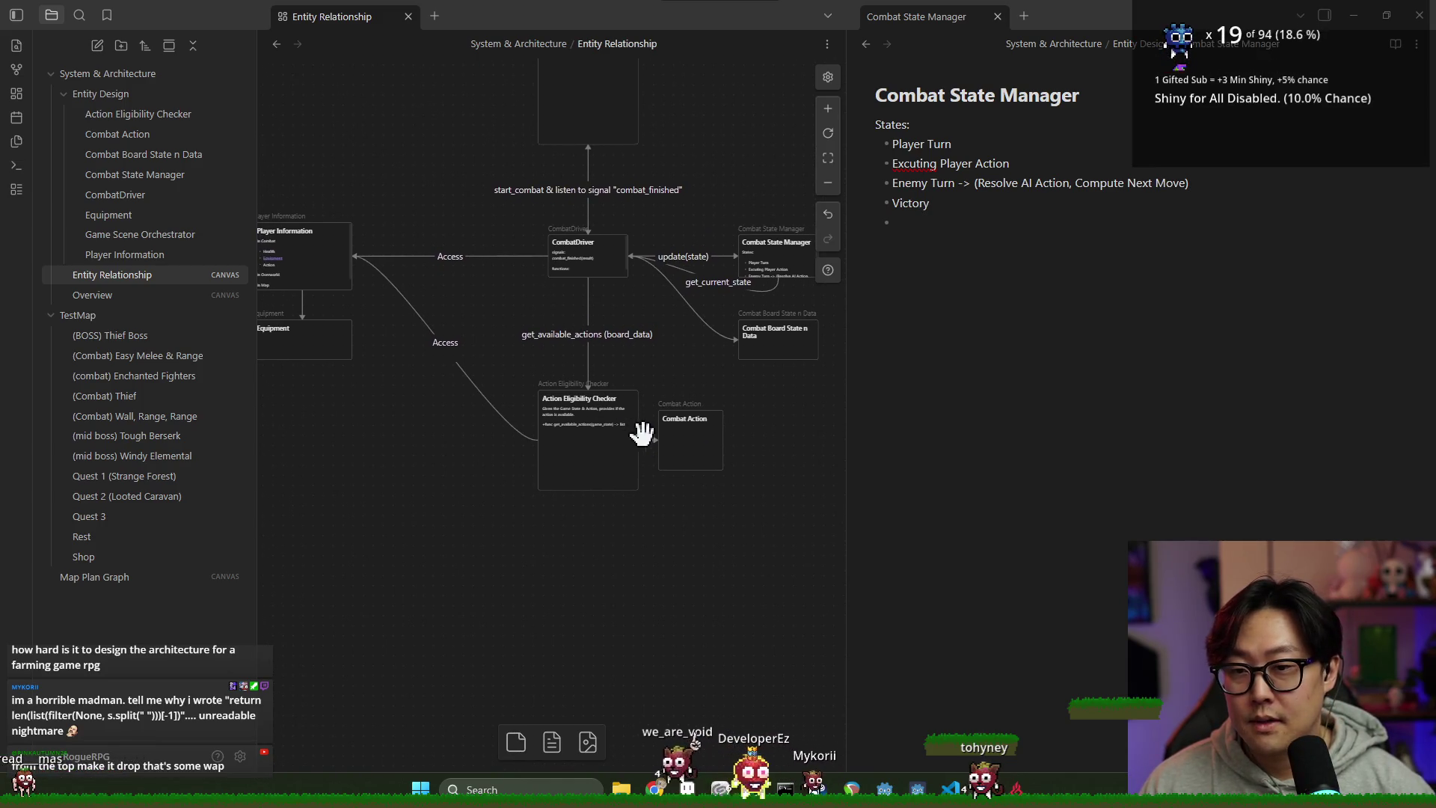
{"action": "scroll", "coordinate": [591, 348], "scroll_direction": "right", "scroll_amount": 1}
{"action": "scroll", "coordinate": [590, 348], "scroll_direction": "down", "scroll_amount": 1}
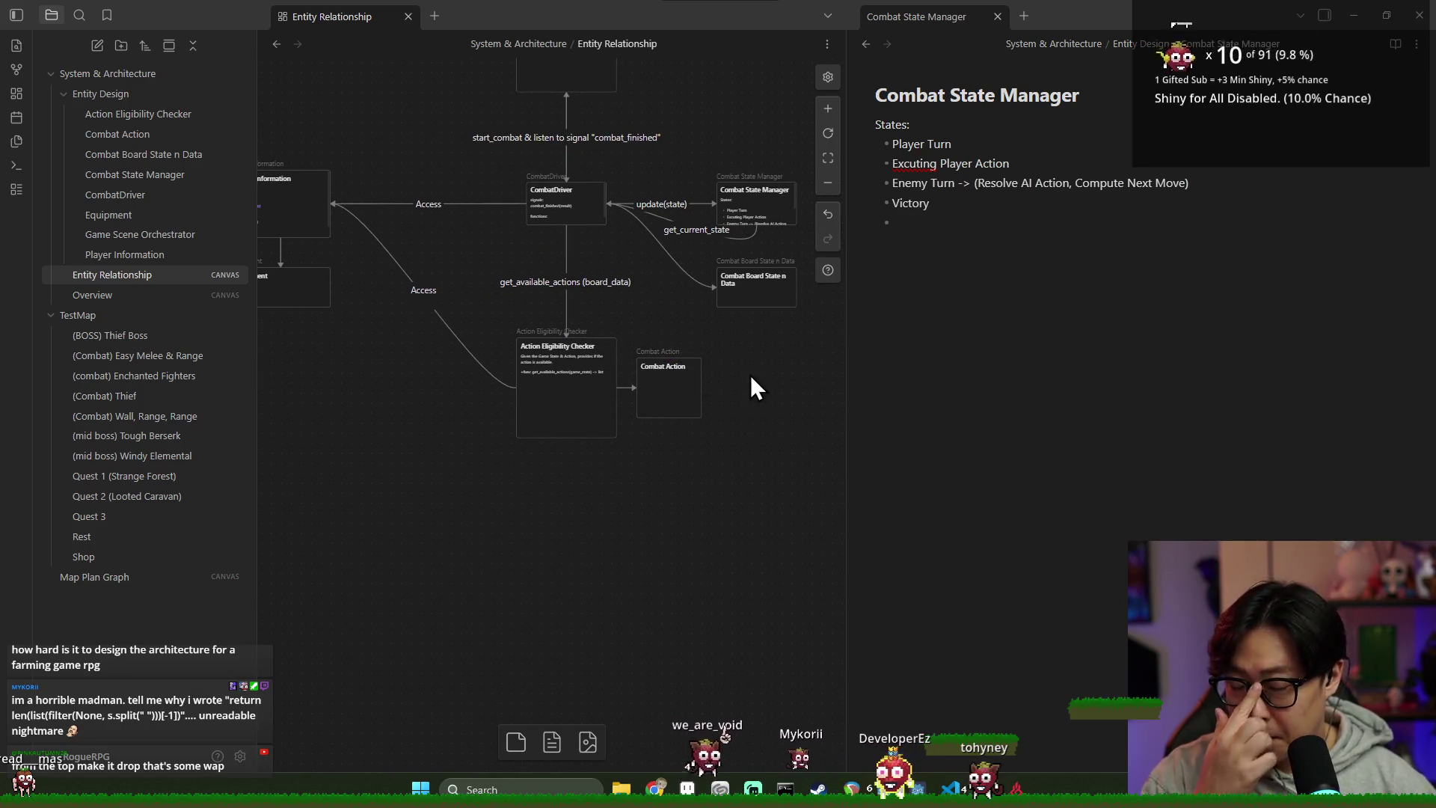
{"action": "scroll", "coordinate": [718, 380], "scroll_direction": "right", "scroll_amount": 1}
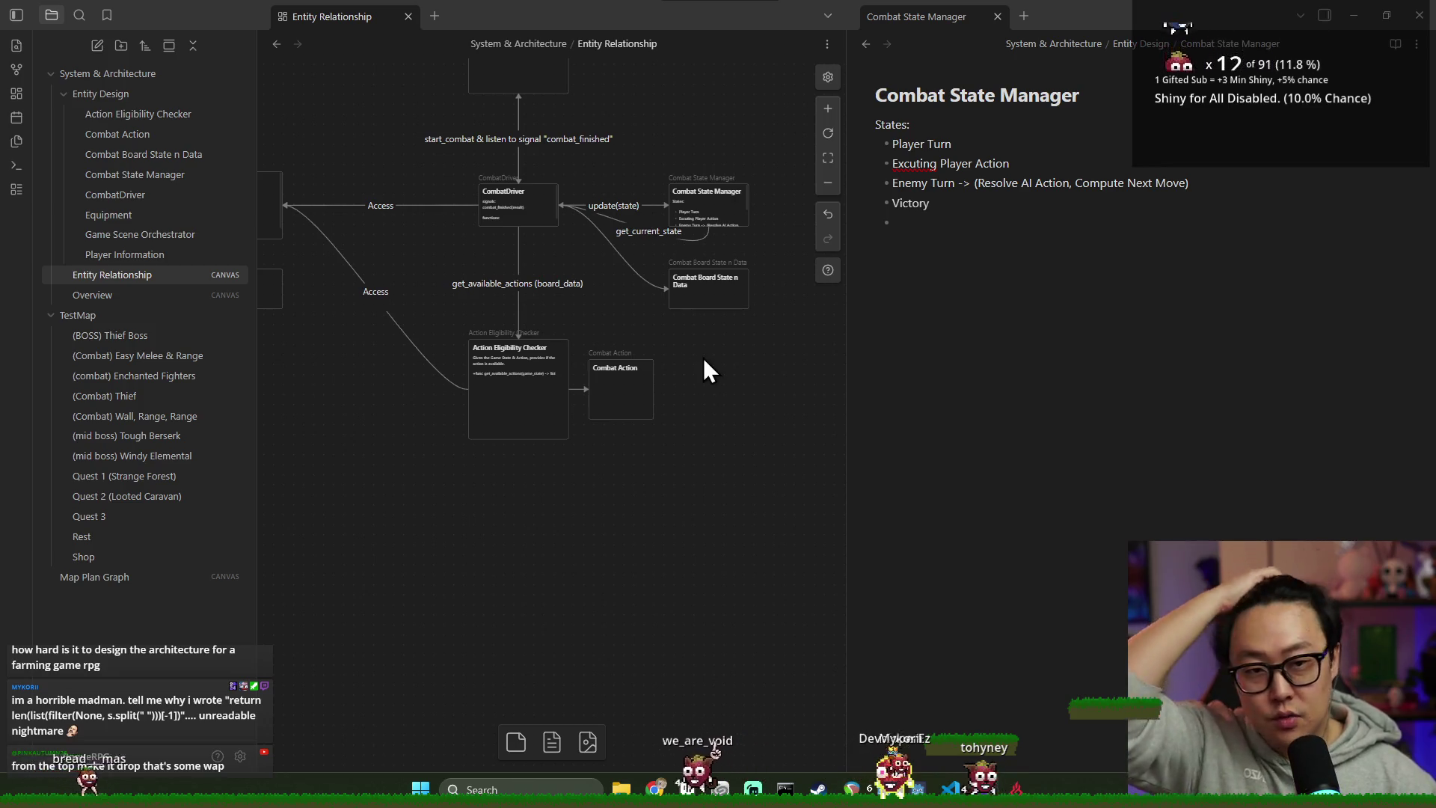
{"action": "scroll", "coordinate": [561, 412], "scroll_direction": "left", "scroll_amount": 1}
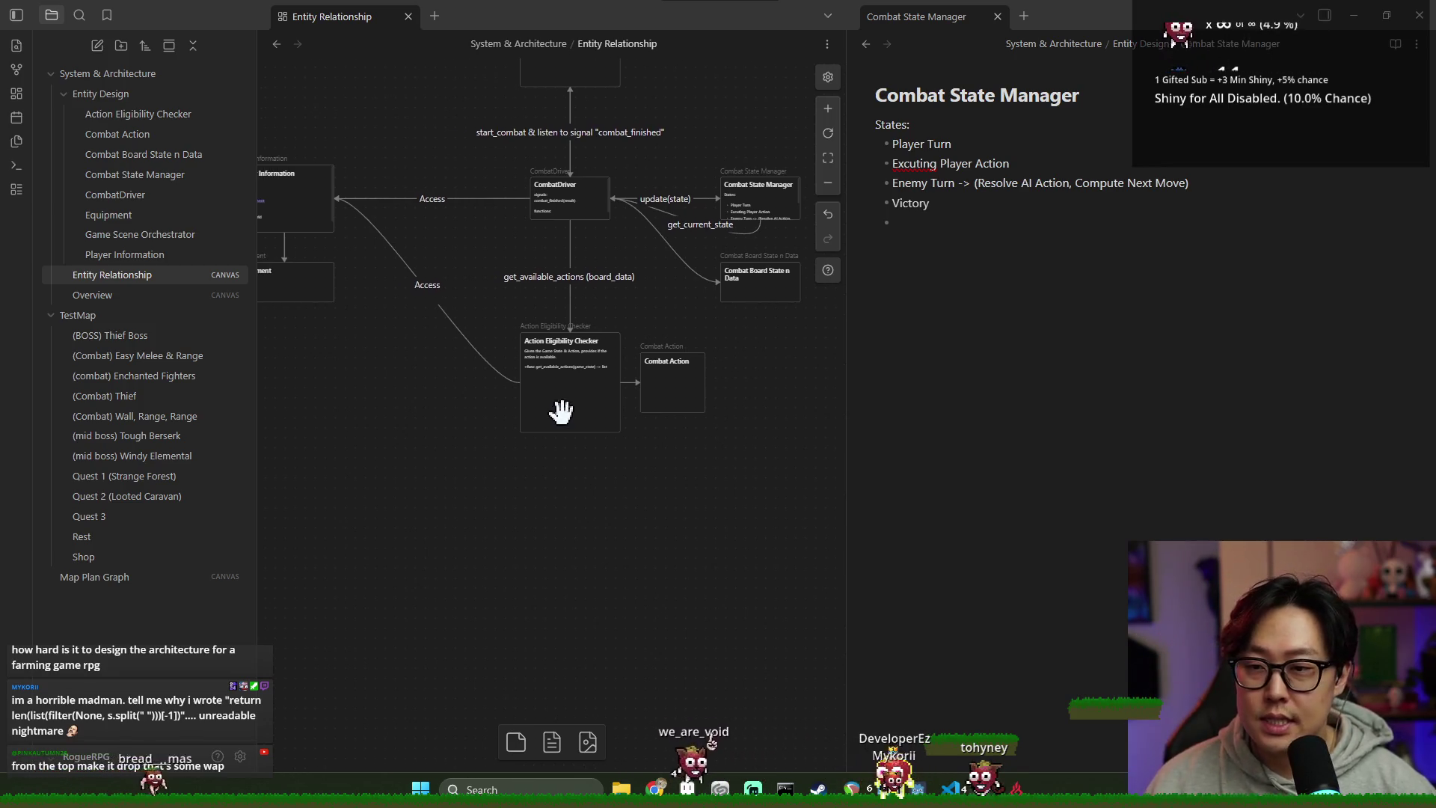
{"action": "scroll", "coordinate": [359, 280], "scroll_direction": "left", "scroll_amount": 2}
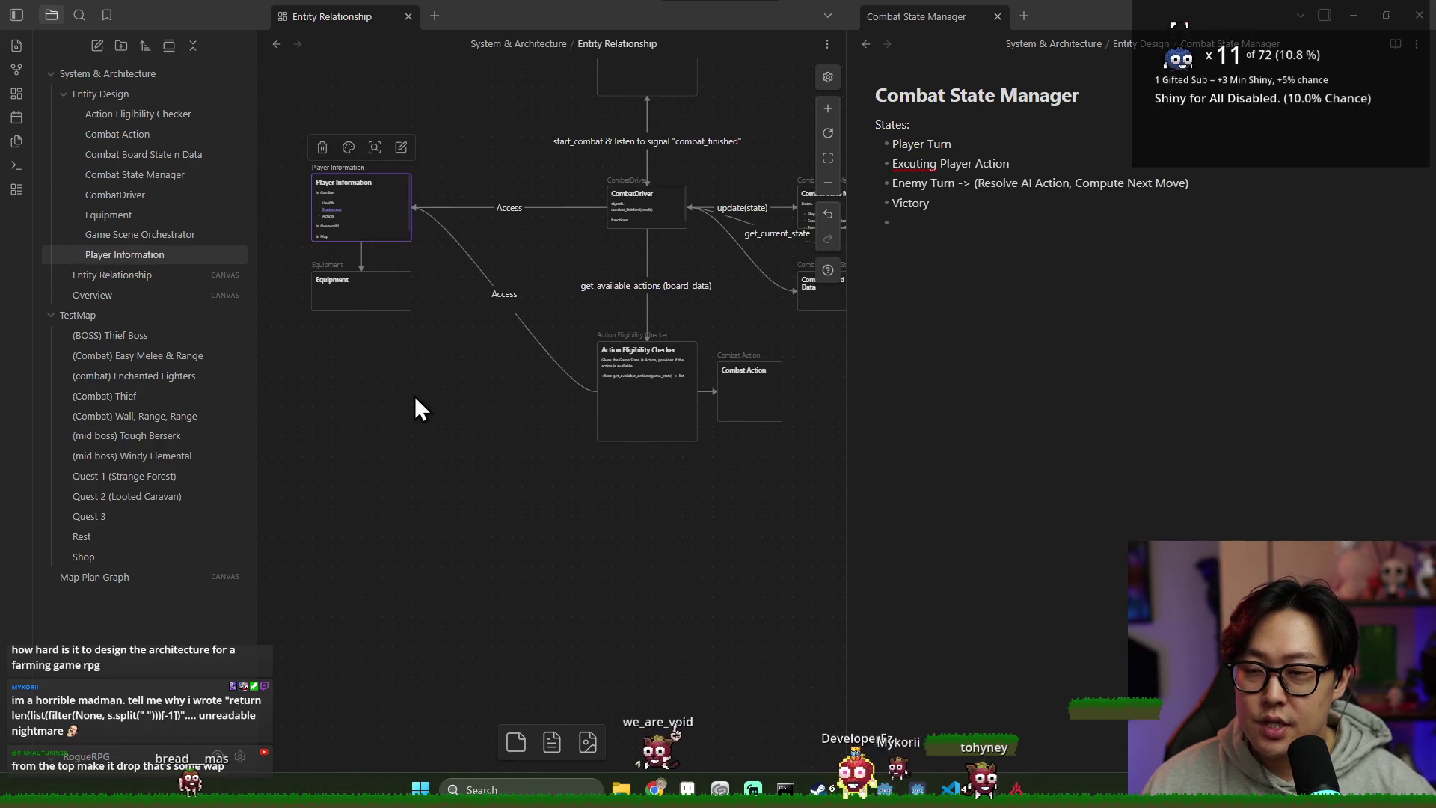
{"action": "scroll", "coordinate": [527, 427], "scroll_direction": "right", "scroll_amount": 1}
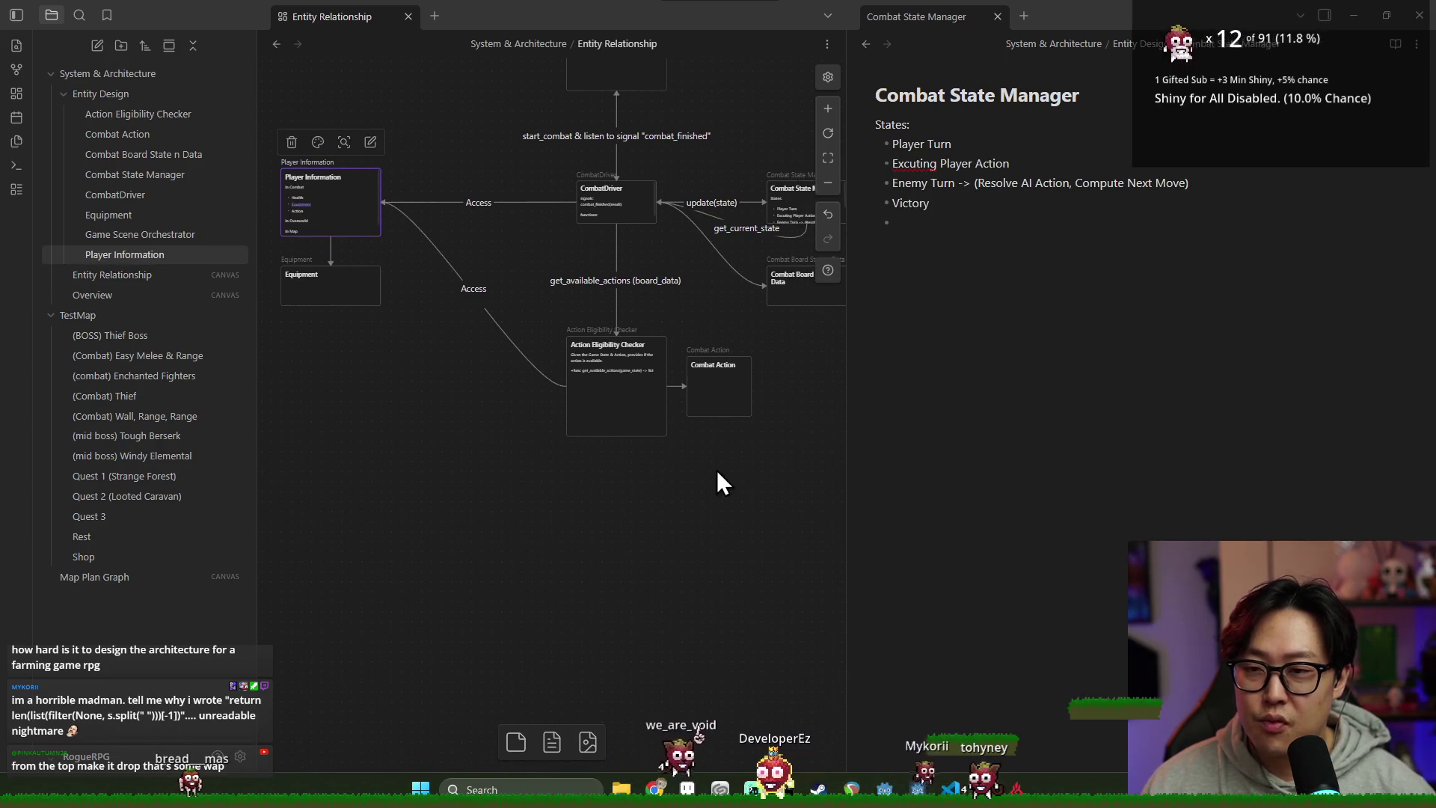
{"action": "scroll", "coordinate": [738, 473], "scroll_direction": "right", "scroll_amount": 1}
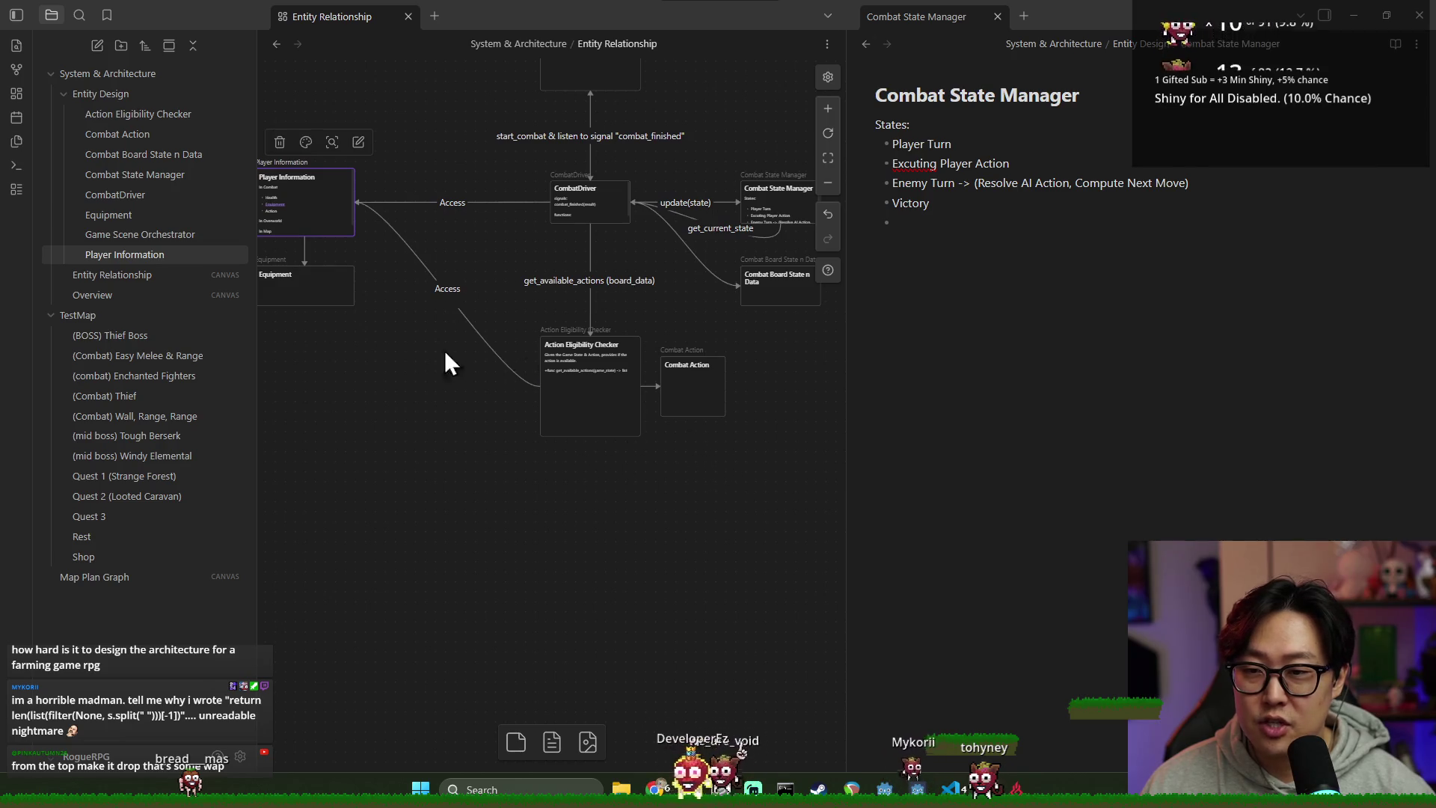
{"action": "scroll", "coordinate": [394, 303], "scroll_direction": "left", "scroll_amount": 2}
{"action": "scroll", "coordinate": [395, 303], "scroll_direction": "up", "scroll_amount": 1}
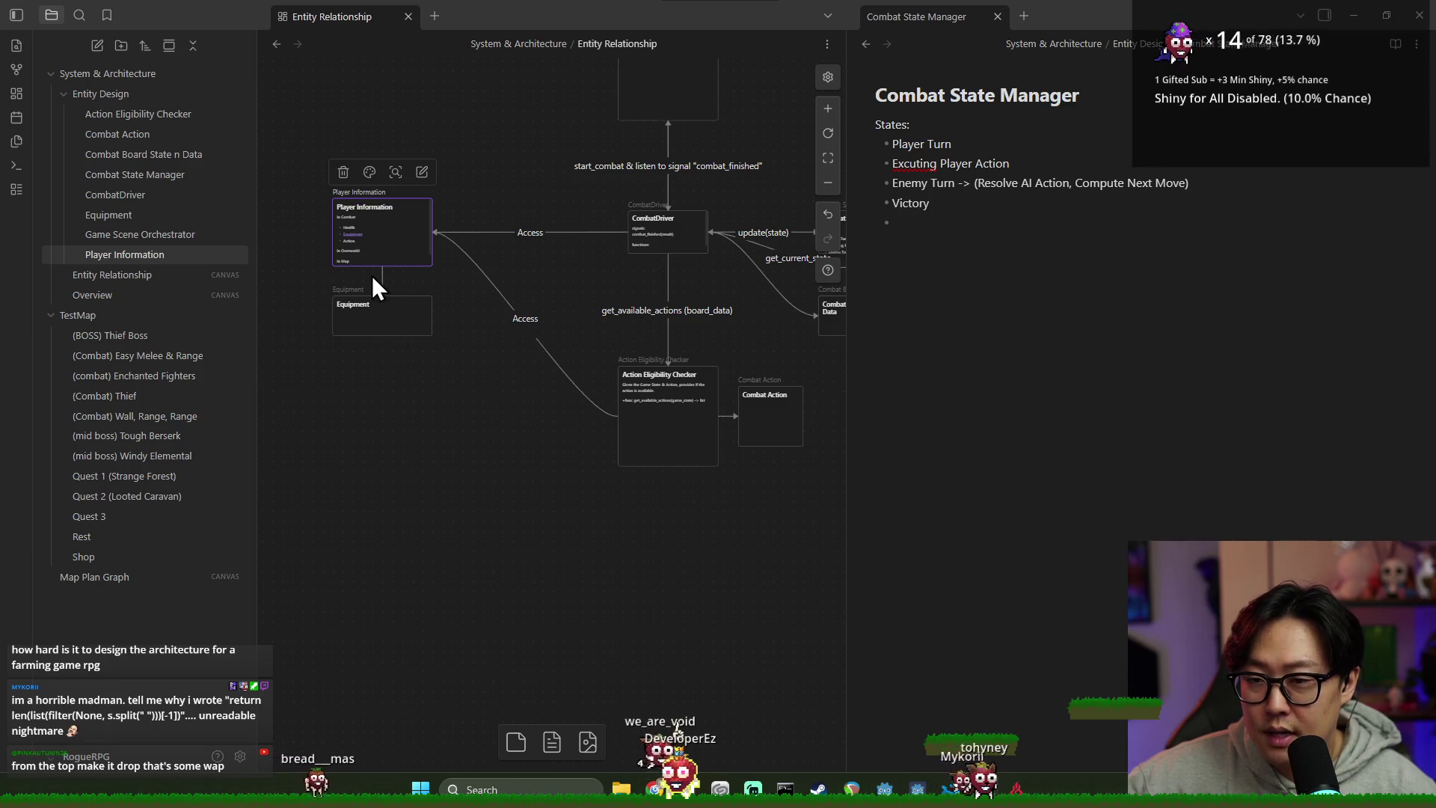
{"action": "scroll", "coordinate": [374, 291], "scroll_direction": "up", "scroll_amount": 2}
{"action": "scroll", "coordinate": [381, 296], "scroll_direction": "down", "scroll_amount": 1}
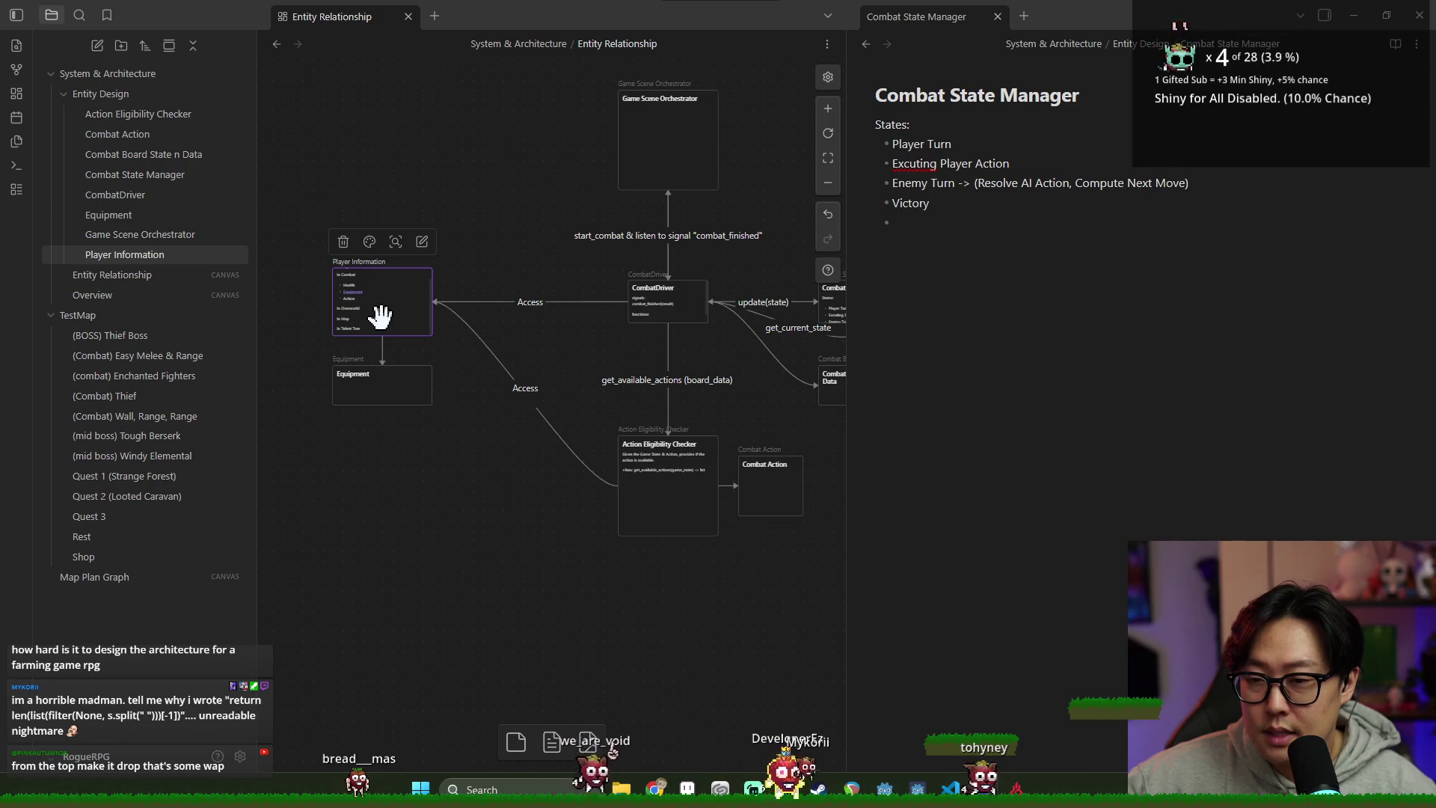
{"action": "scroll", "coordinate": [381, 316], "scroll_direction": "up", "scroll_amount": 1}
Step: Select the Player Information and Combat Board State n Data cards to inspect them
{"action": "left_click", "coordinate": [469, 467]}
{"action": "scroll", "coordinate": [411, 440], "scroll_direction": "right", "scroll_amount": 2}
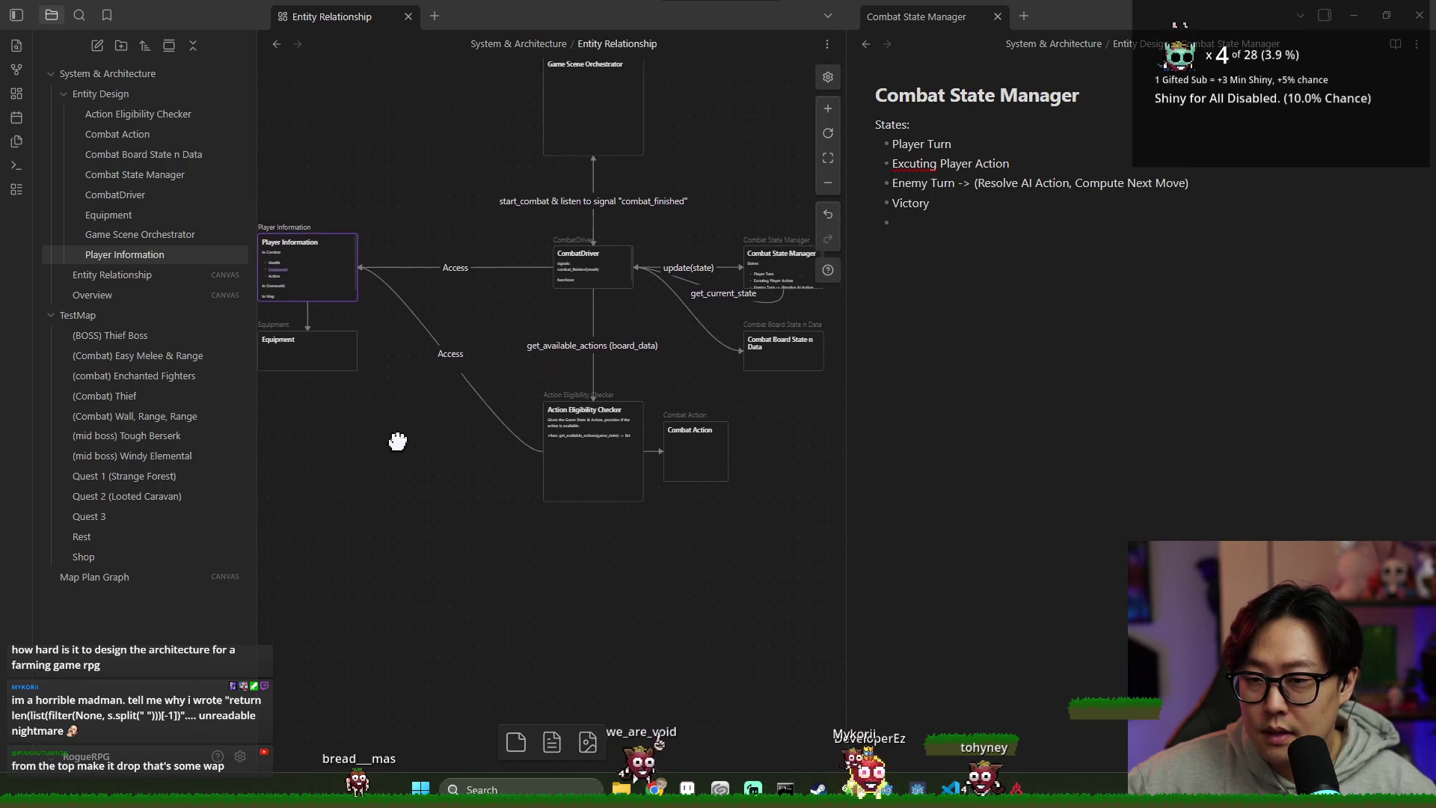
{"action": "scroll", "coordinate": [448, 395], "scroll_direction": "left", "scroll_amount": 2}
{"action": "left_click", "coordinate": [362, 289]}
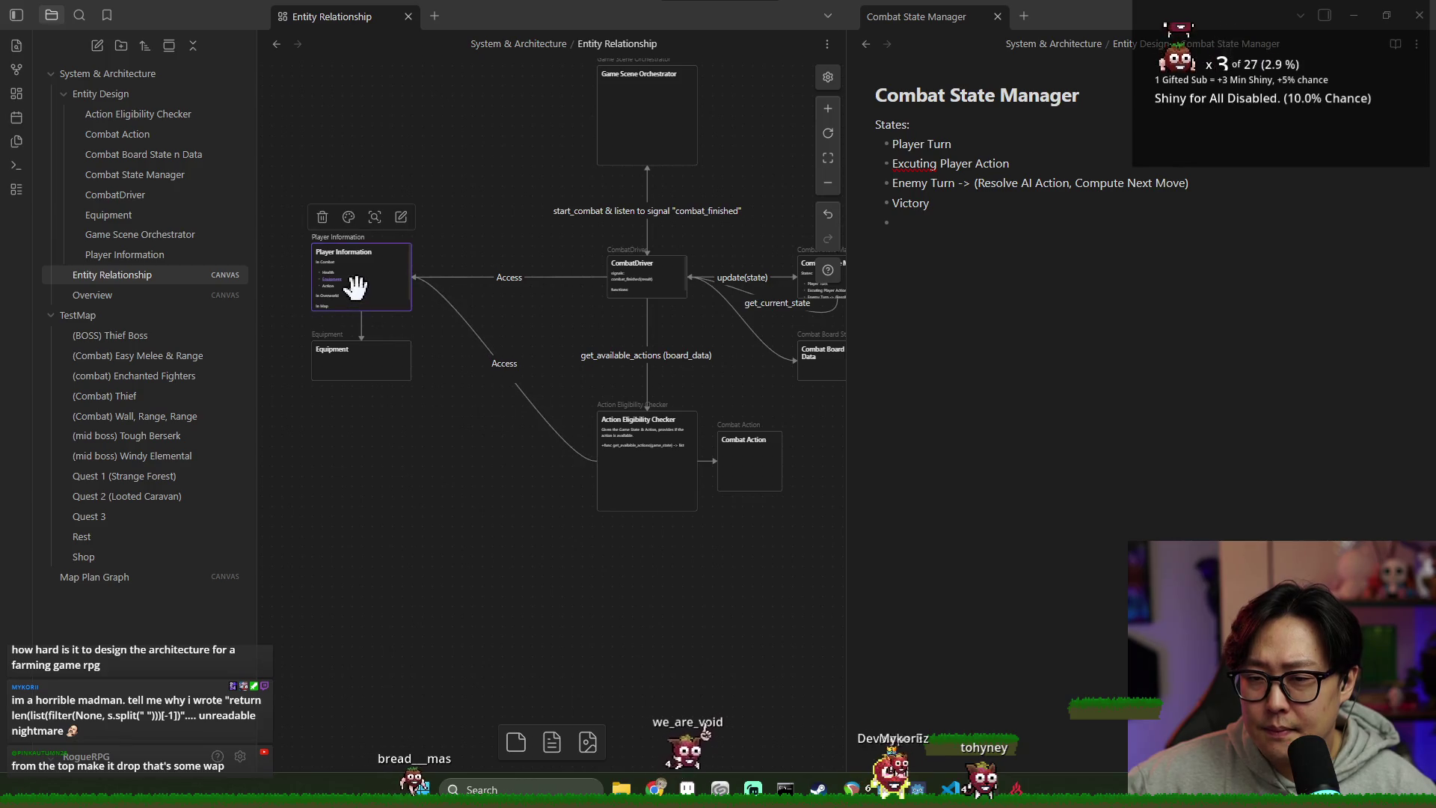
{"action": "scroll", "coordinate": [458, 410], "scroll_direction": "right", "scroll_amount": 2}
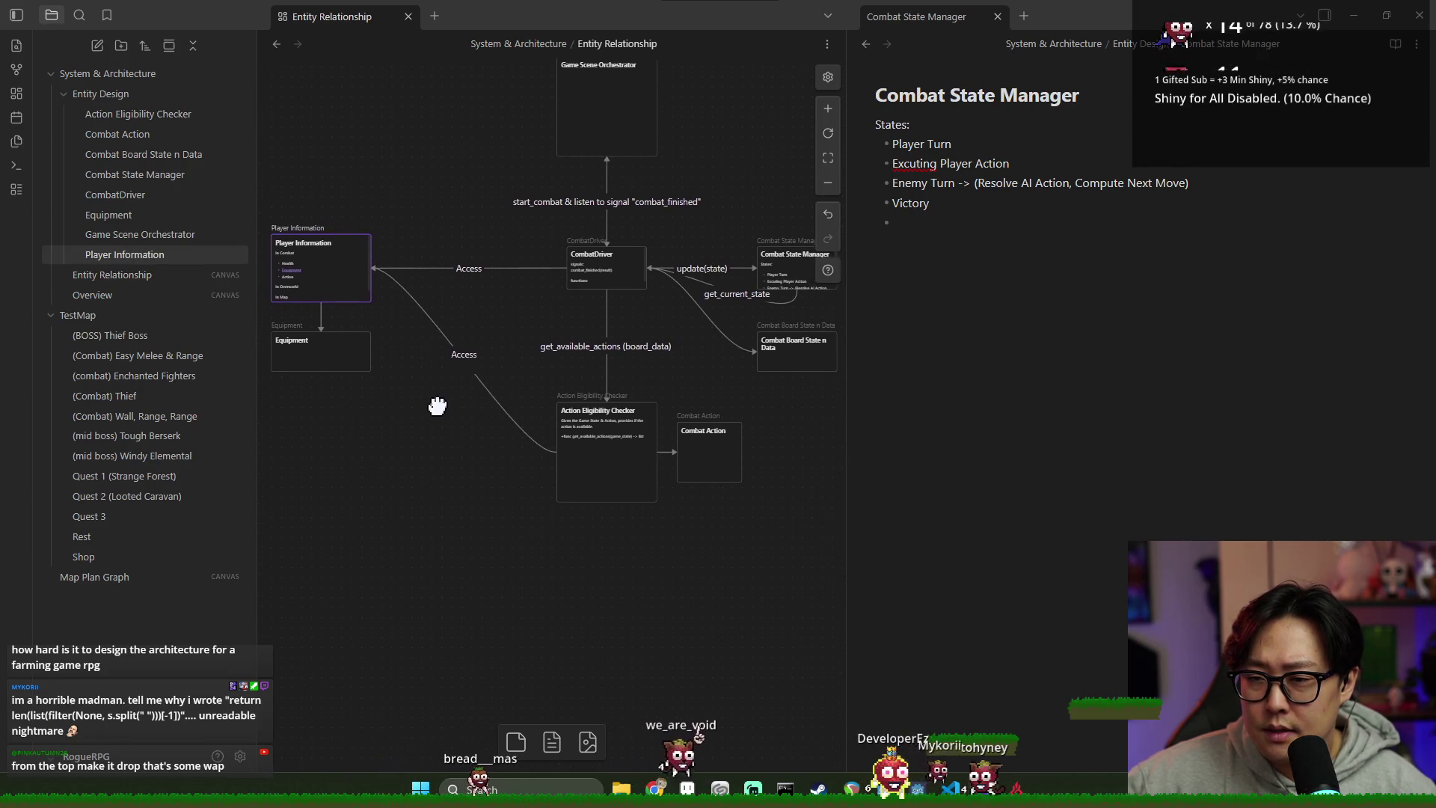
{"action": "scroll", "coordinate": [357, 327], "scroll_direction": "left", "scroll_amount": 2}
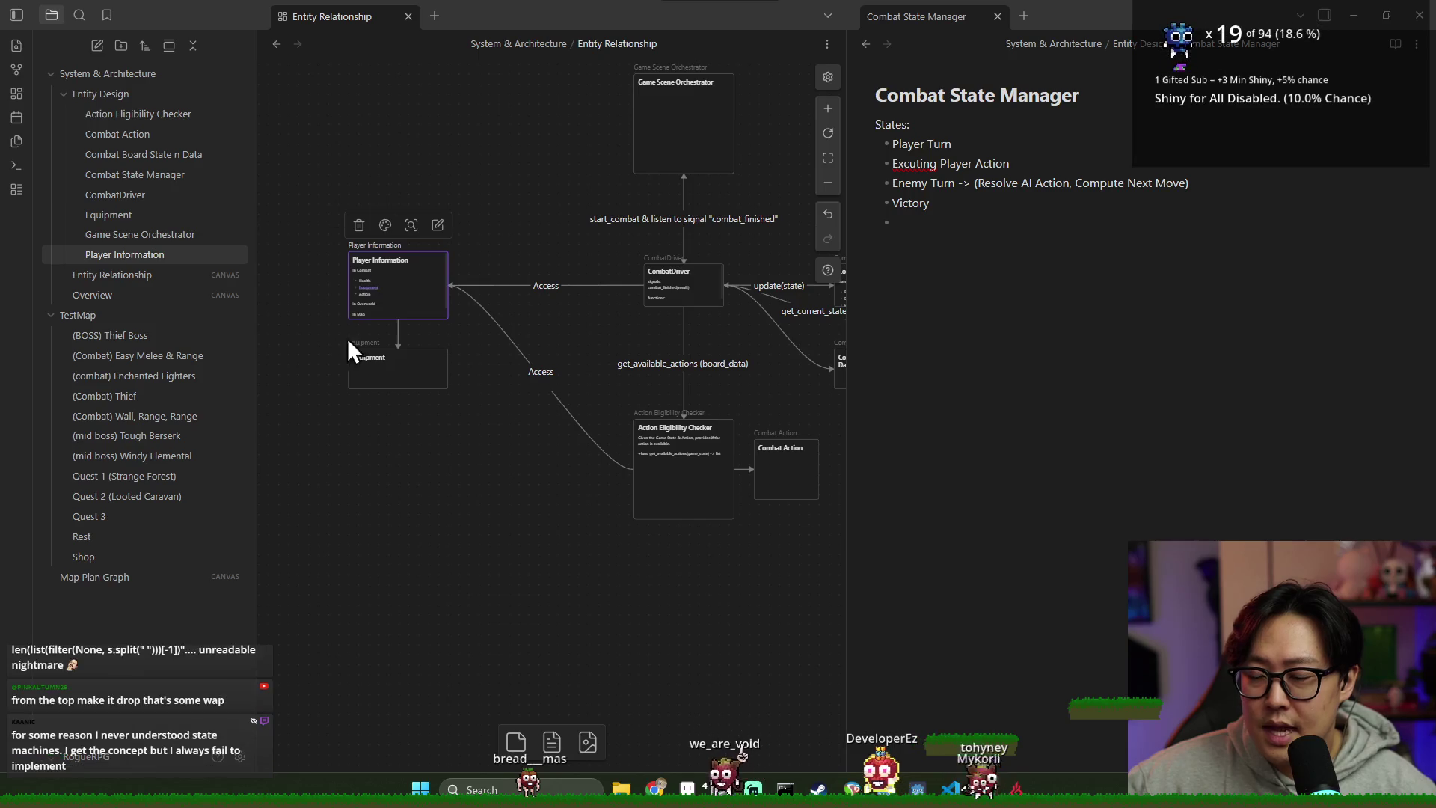
{"action": "scroll", "coordinate": [658, 400], "scroll_direction": "right", "scroll_amount": 6}
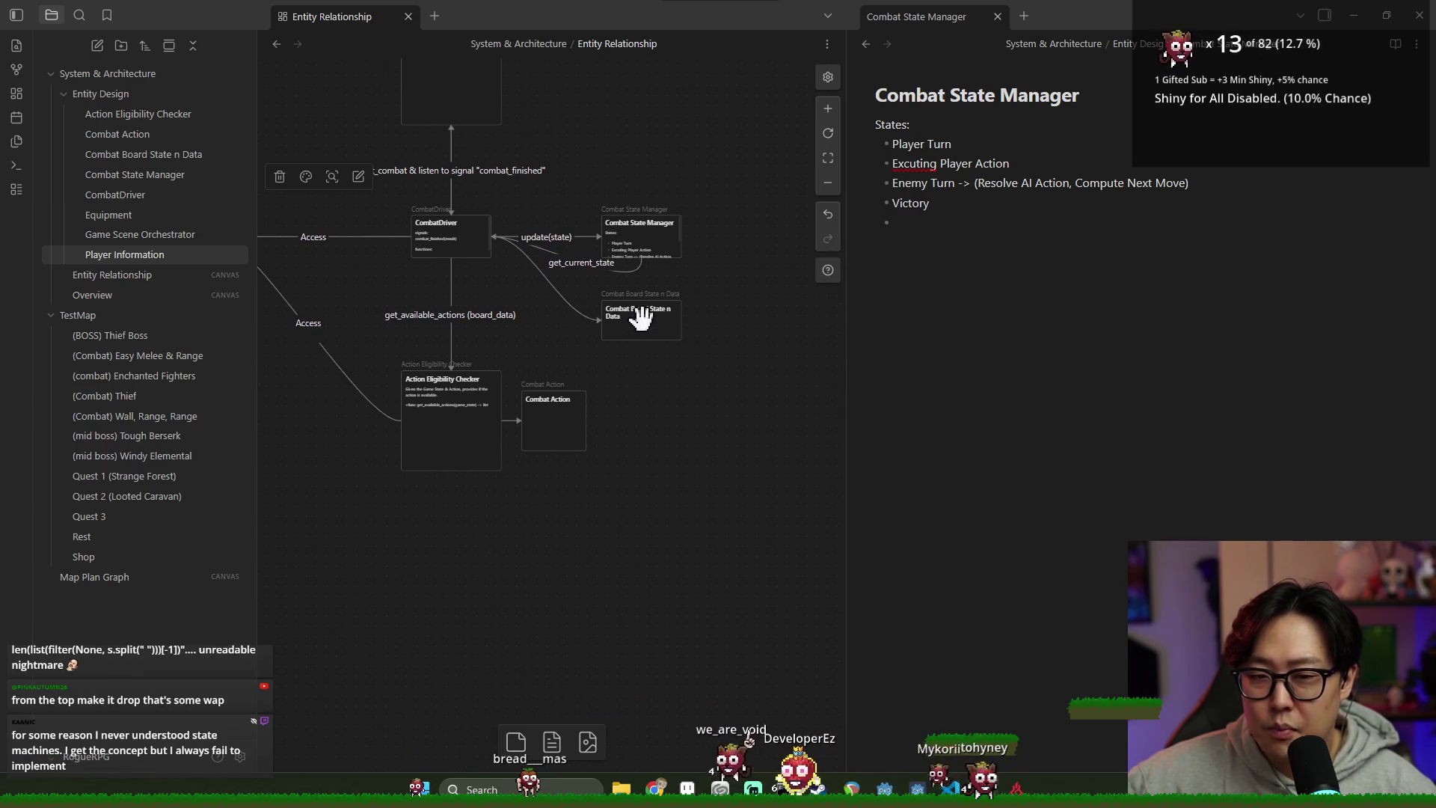
{"action": "left_click", "coordinate": [641, 314]}
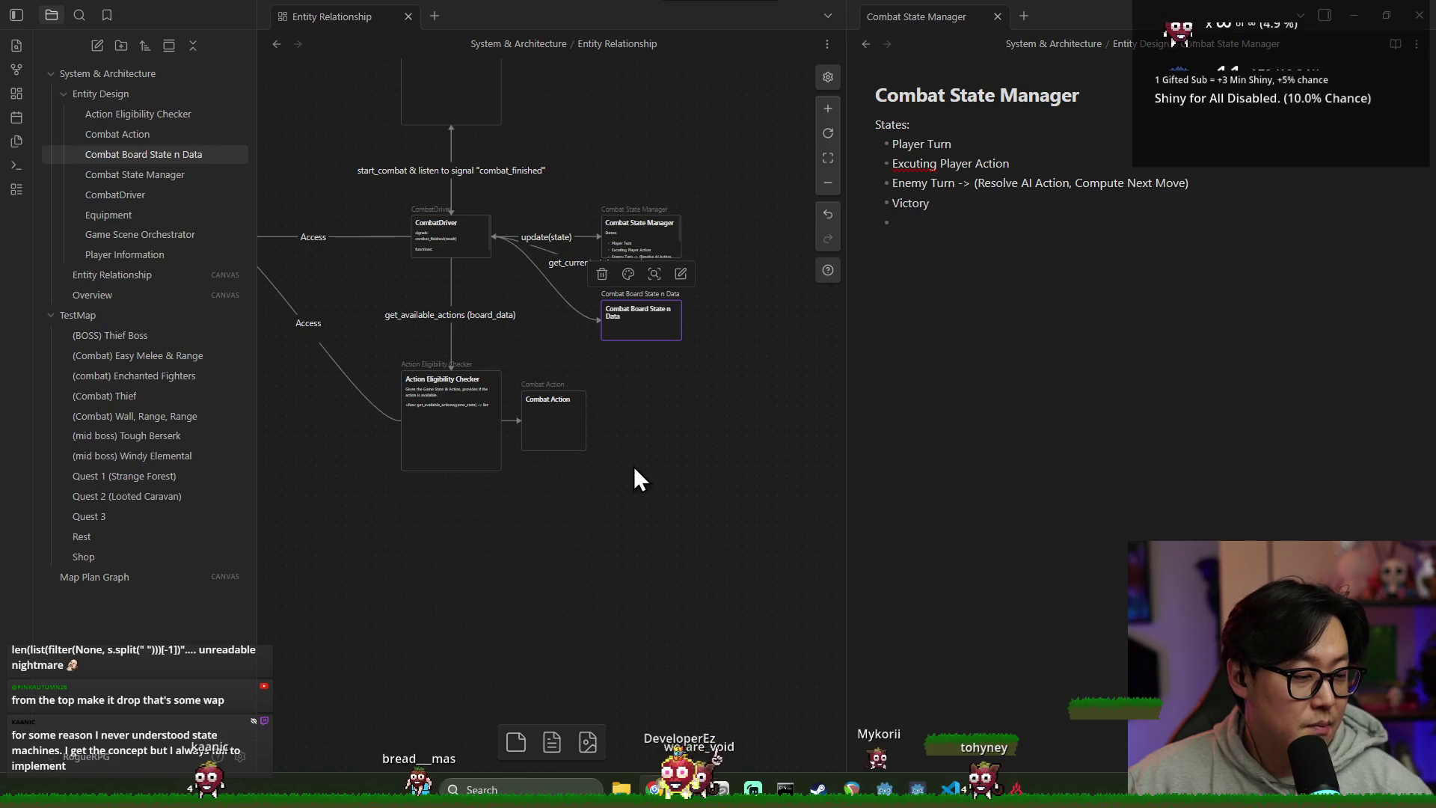
Step: Drag the split-pane divider right to widen the canvas and narrow the Combat State Manager note
{"action": "left_click", "coordinate": [532, 468]}
{"action": "scroll", "coordinate": [599, 434], "scroll_direction": "left", "scroll_amount": 2}
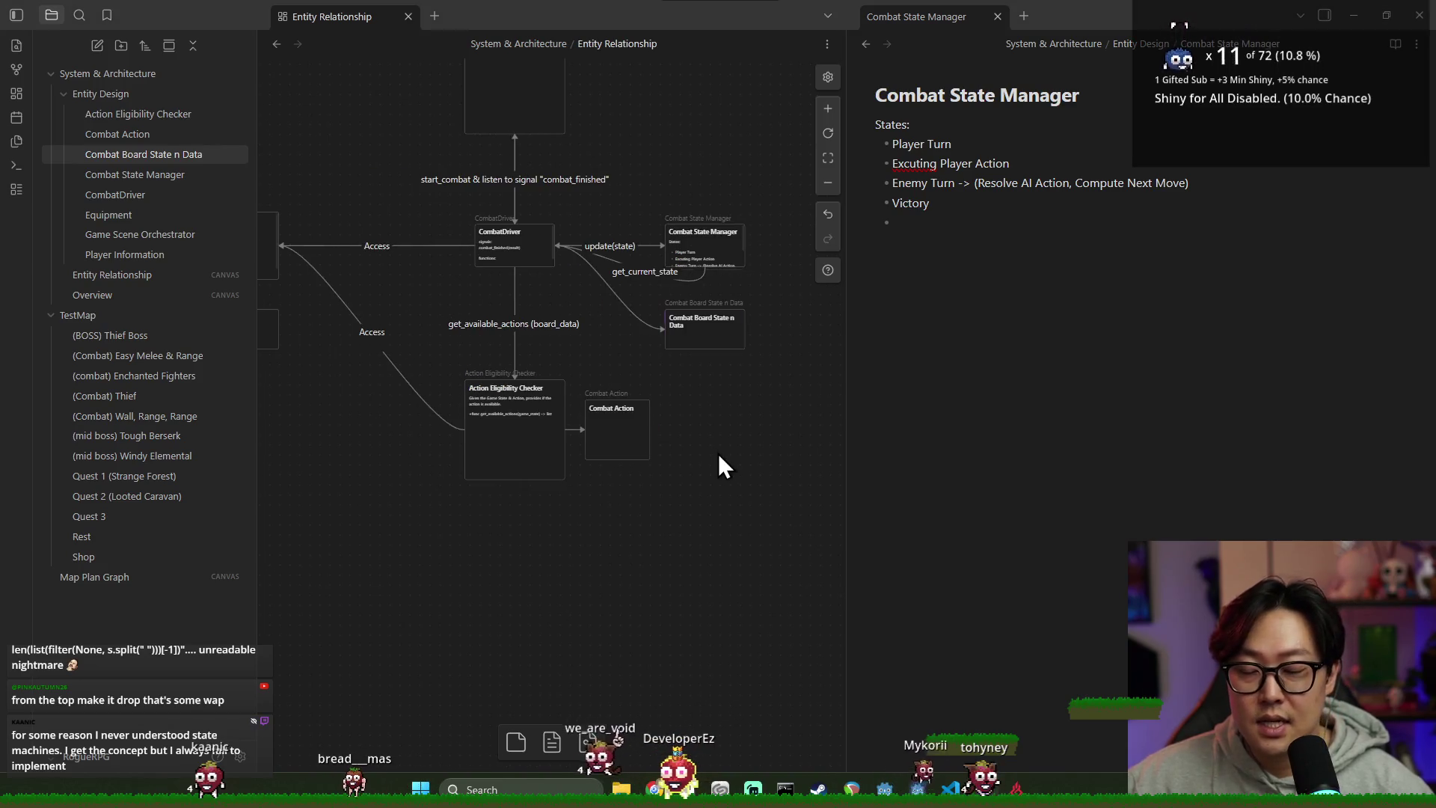
{"action": "left_click_drag", "start_coordinate": [846, 358], "coordinate": [1061, 359]}
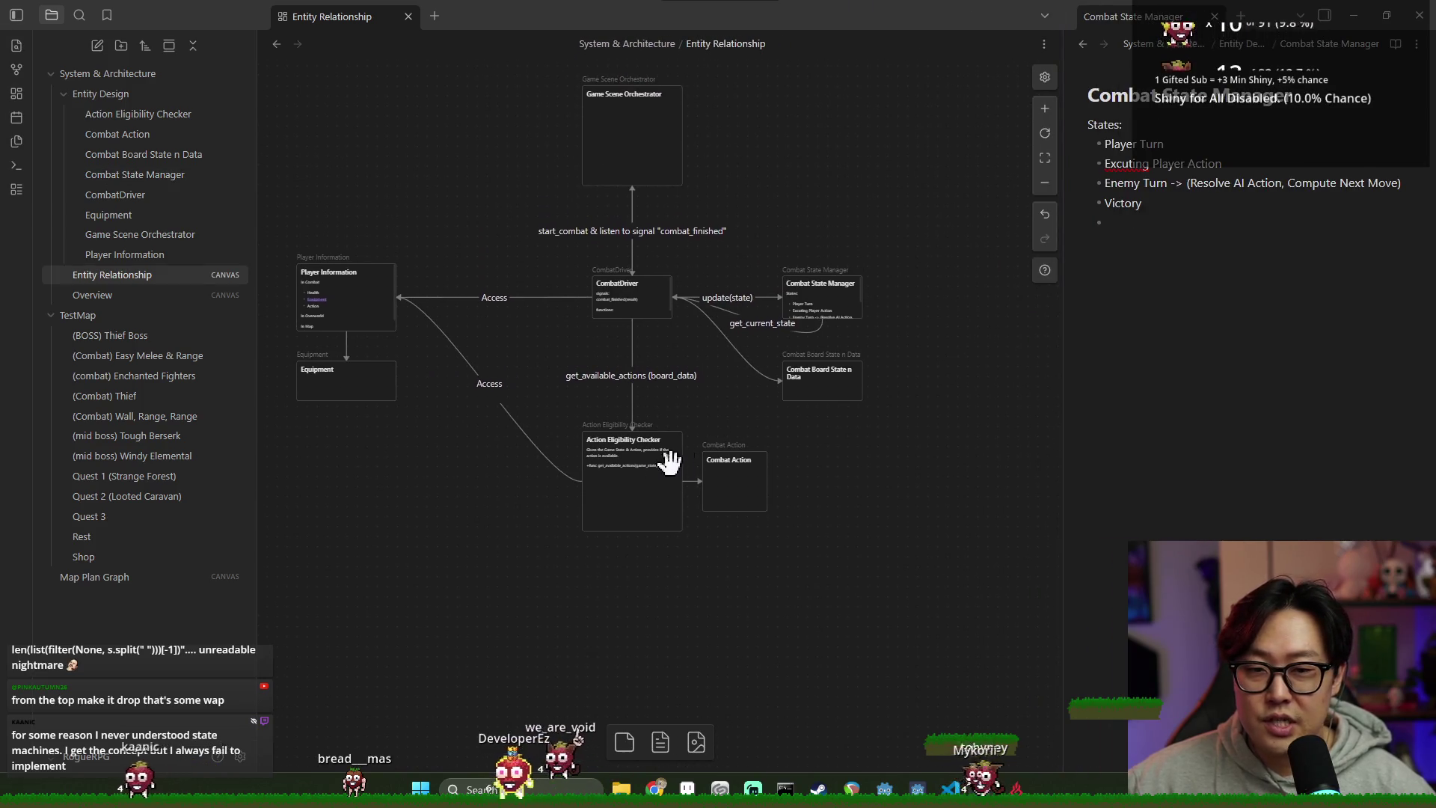
{"action": "left_click", "coordinate": [806, 290]}
{"action": "left_click", "coordinate": [875, 356]}
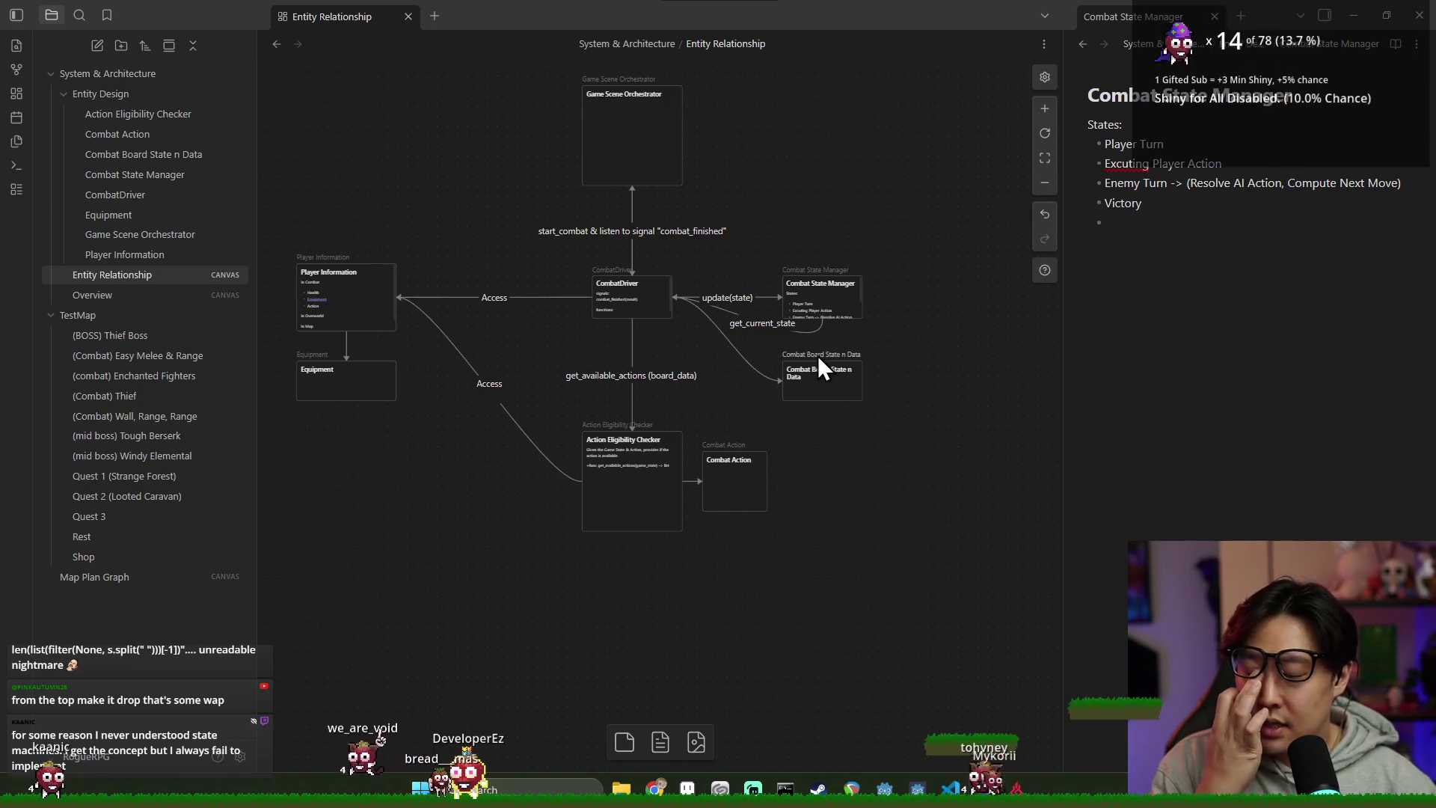
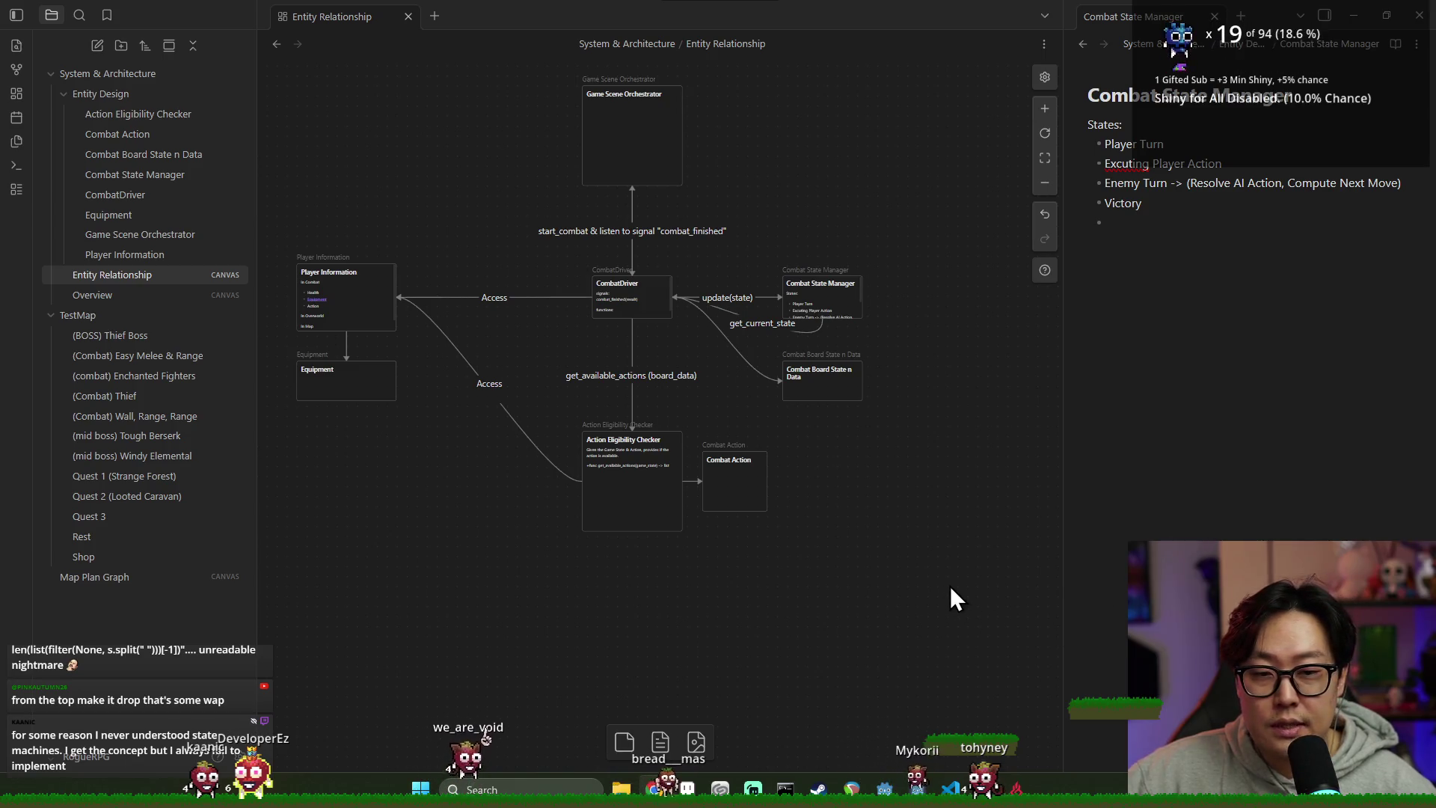
Step: Box-select the Combat State Manager and Combat Board State n Data cards and nudge them upward
{"action": "scroll", "coordinate": [803, 540], "scroll_direction": "up", "scroll_amount": 2}
{"action": "scroll", "coordinate": [805, 538], "scroll_direction": "down", "scroll_amount": 3}
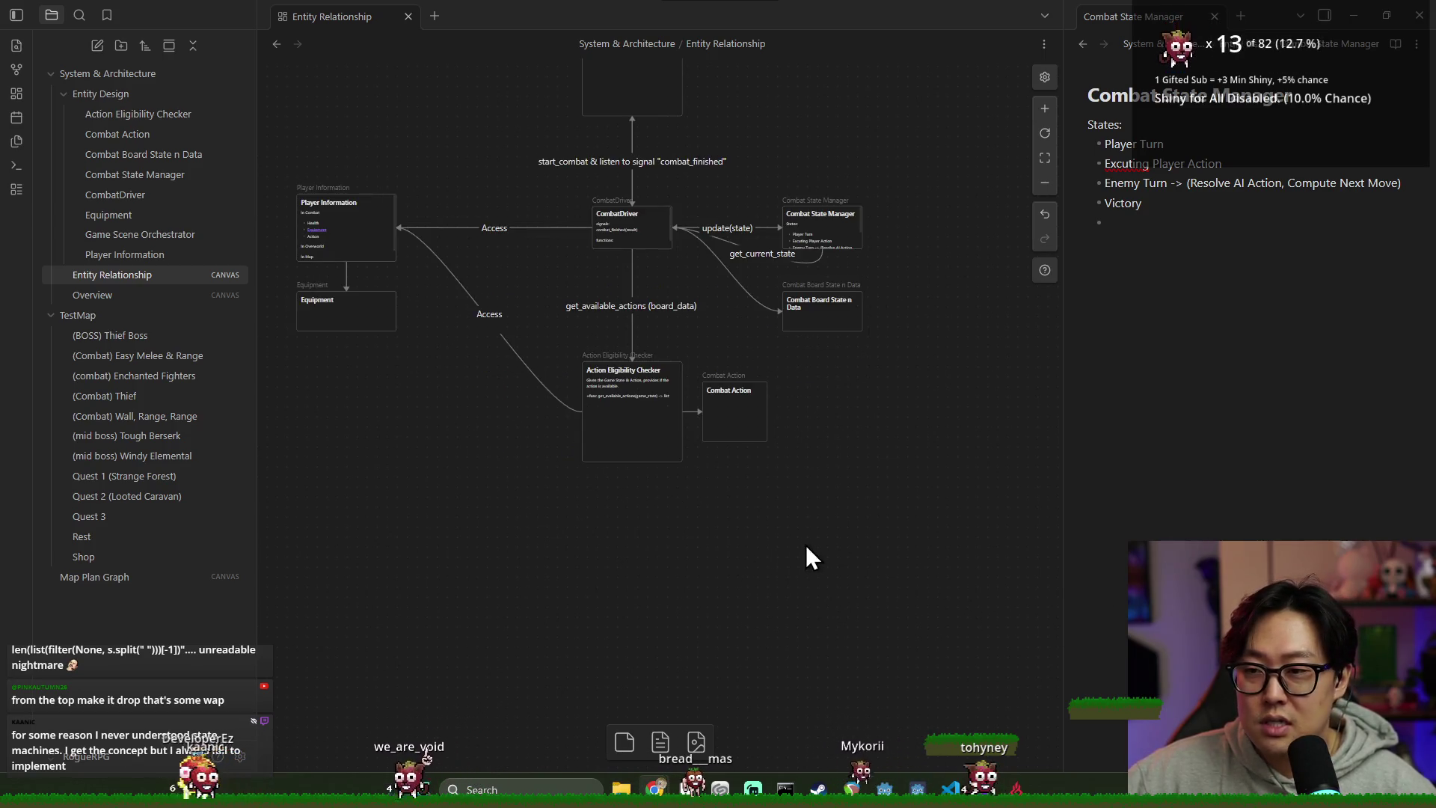
{"action": "scroll", "coordinate": [796, 540], "scroll_direction": "right", "scroll_amount": 1}
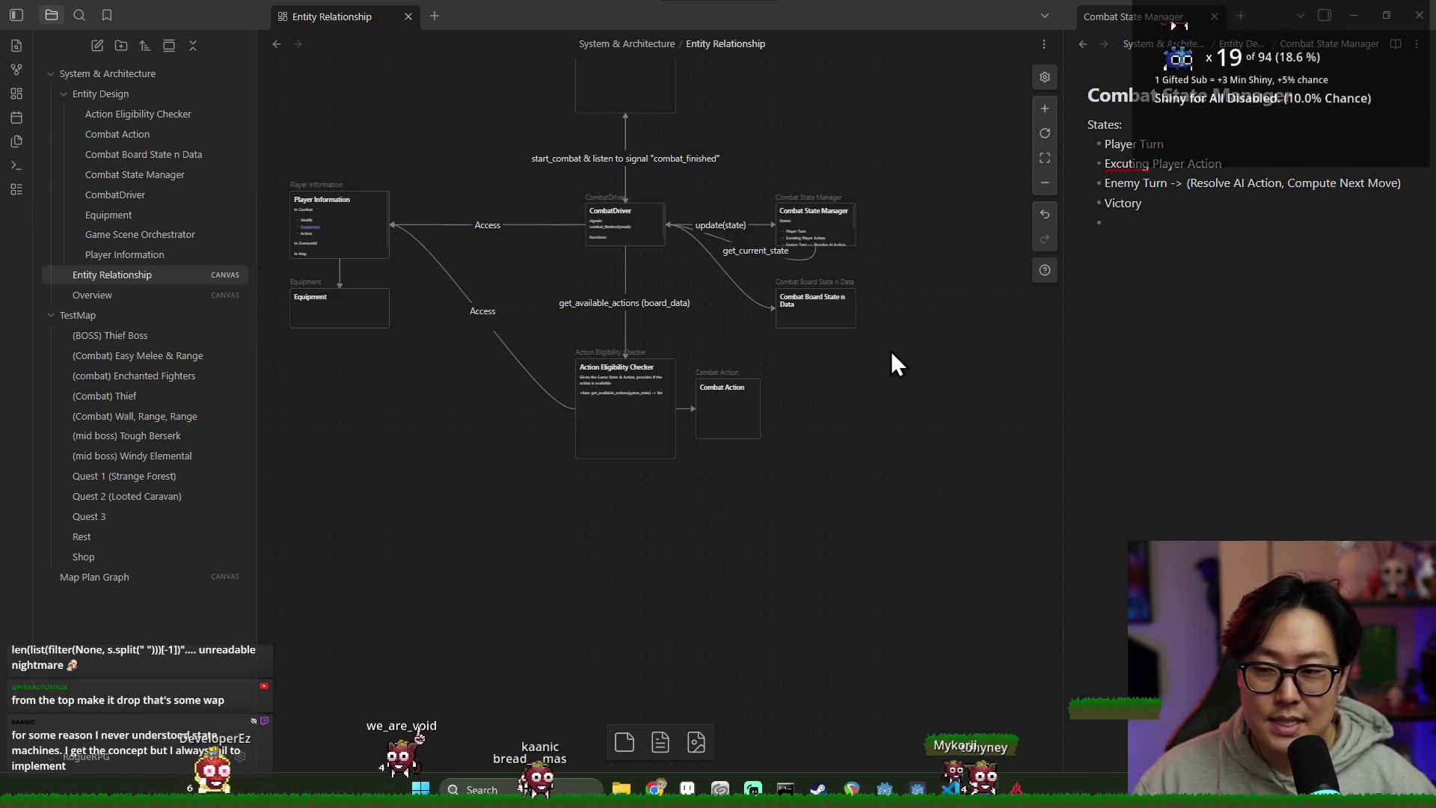
{"action": "left_click_drag", "start_coordinate": [892, 350], "coordinate": [757, 279]}
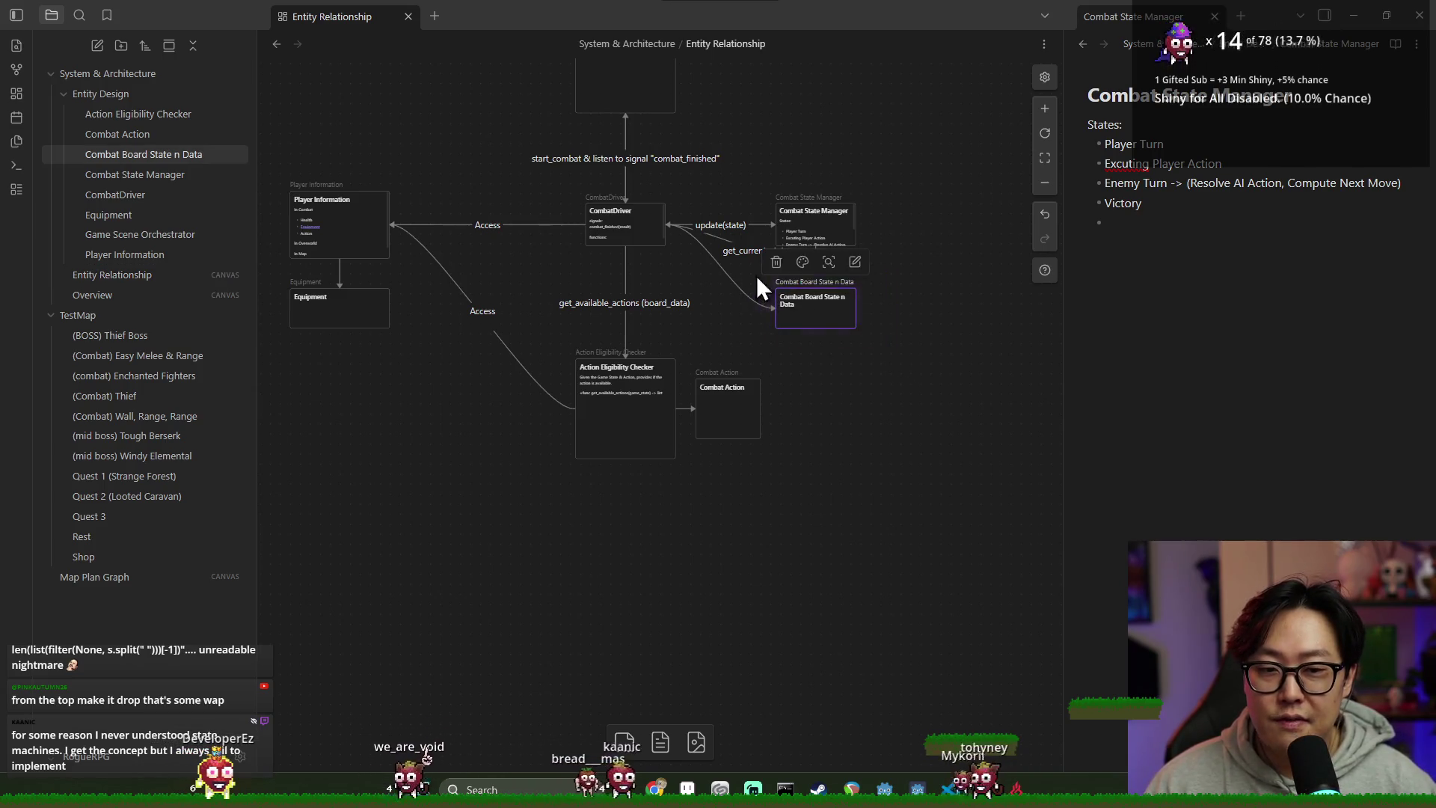
{"action": "left_click", "coordinate": [893, 347]}
{"action": "left_click_drag", "start_coordinate": [893, 347], "coordinate": [730, 273]}
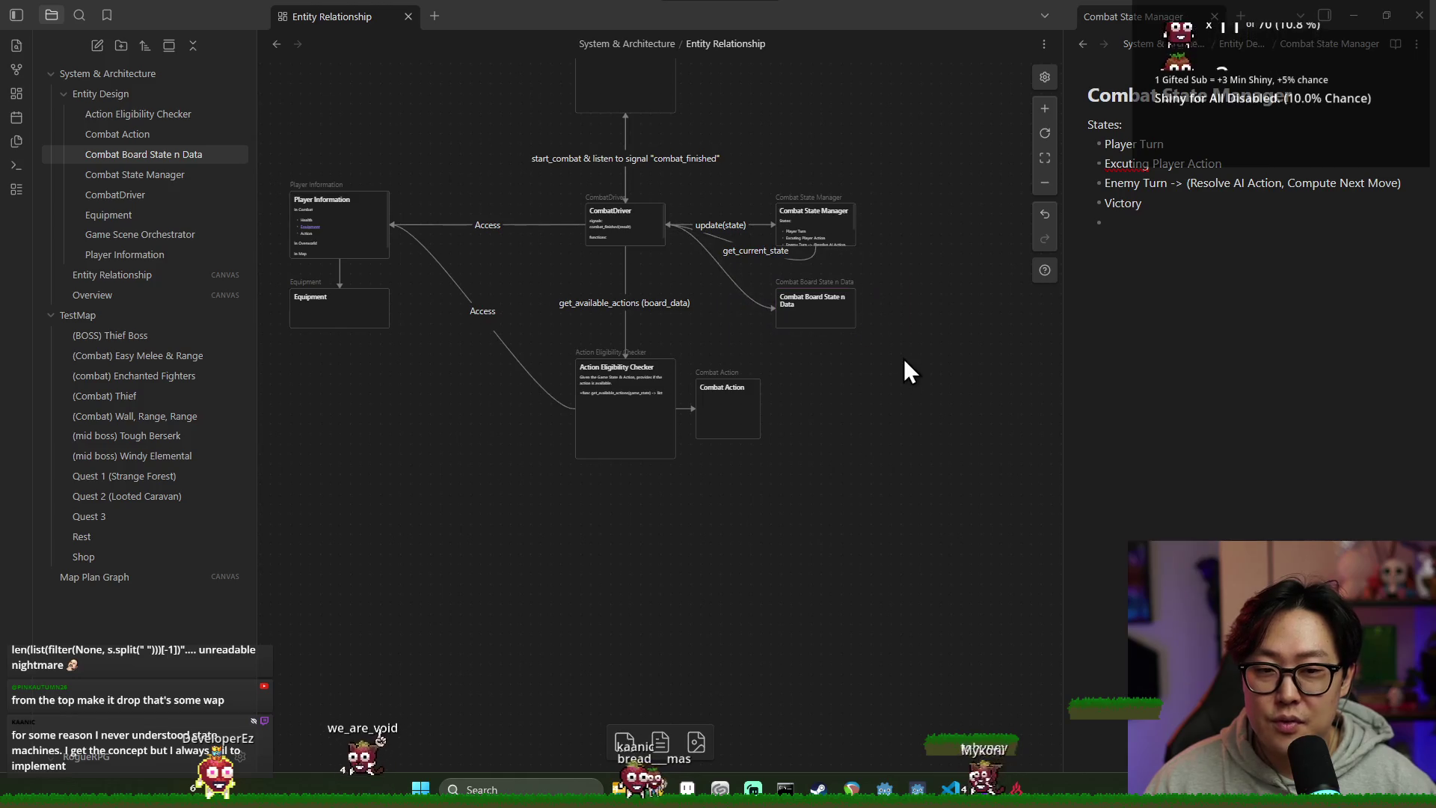
{"action": "left_click", "coordinate": [896, 352]}
{"action": "mouse_move", "coordinate": [896, 352]}
{"action": "left_mouse_down"}
{"action": "mouse_move", "coordinate": [908, 353]}
{"action": "mouse_move", "coordinate": [737, 284]}
{"action": "left_mouse_up"}
{"action": "left_click", "coordinate": [868, 378]}
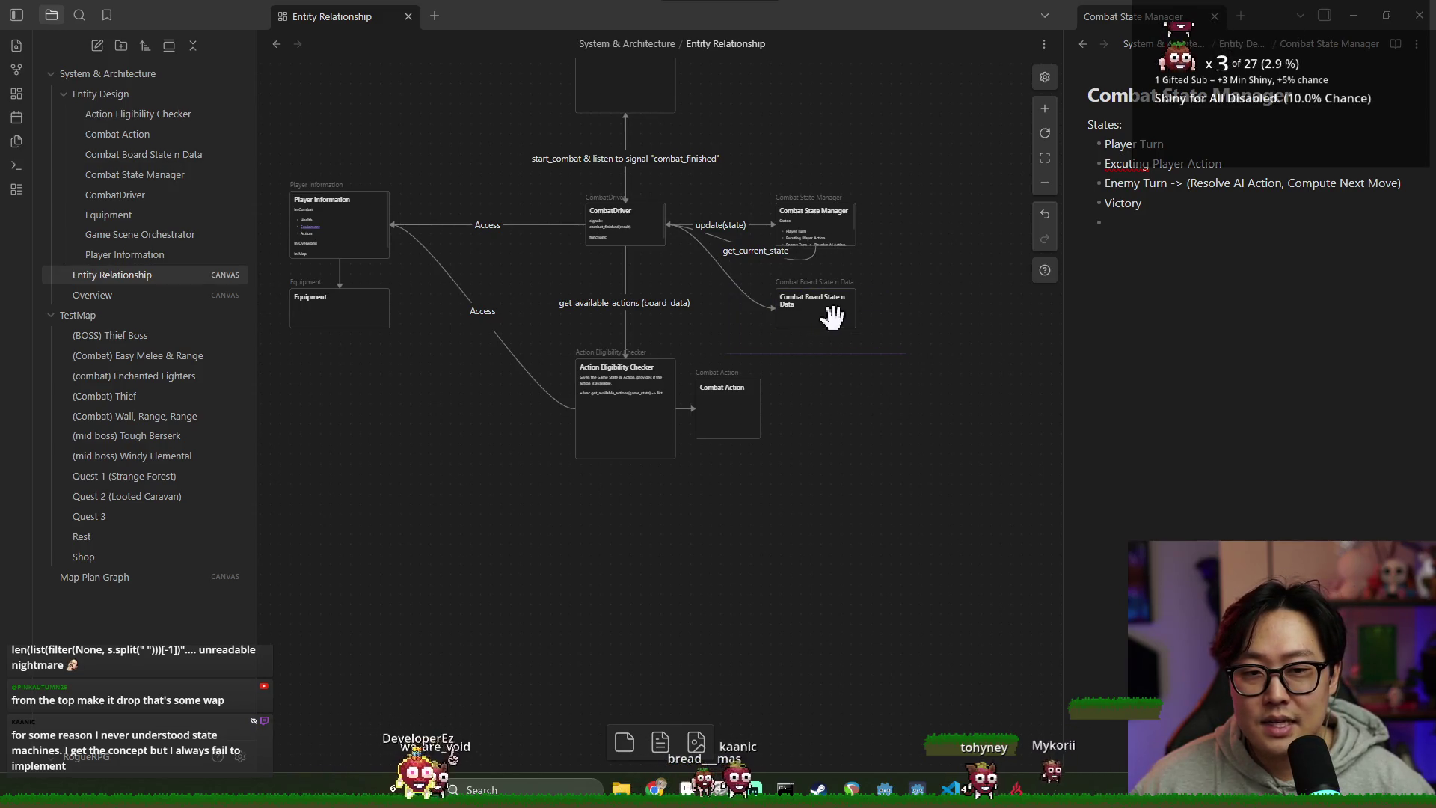
{"action": "mouse_move", "coordinate": [941, 389]}
{"action": "left_mouse_down"}
{"action": "mouse_move", "coordinate": [723, 180]}
{"action": "mouse_move", "coordinate": [779, 160]}
{"action": "left_mouse_up"}
{"action": "left_click", "coordinate": [932, 330]}
{"action": "left_click_drag", "start_coordinate": [933, 330], "coordinate": [721, 198]}
{"action": "left_click_drag", "start_coordinate": [820, 216], "coordinate": [826, 177]}
{"action": "left_click", "coordinate": [863, 371]}
Step: Pan the canvas and inspect the Combat Action and Player Information cards
{"action": "left_click_drag", "start_coordinate": [802, 329], "coordinate": [817, 313]}
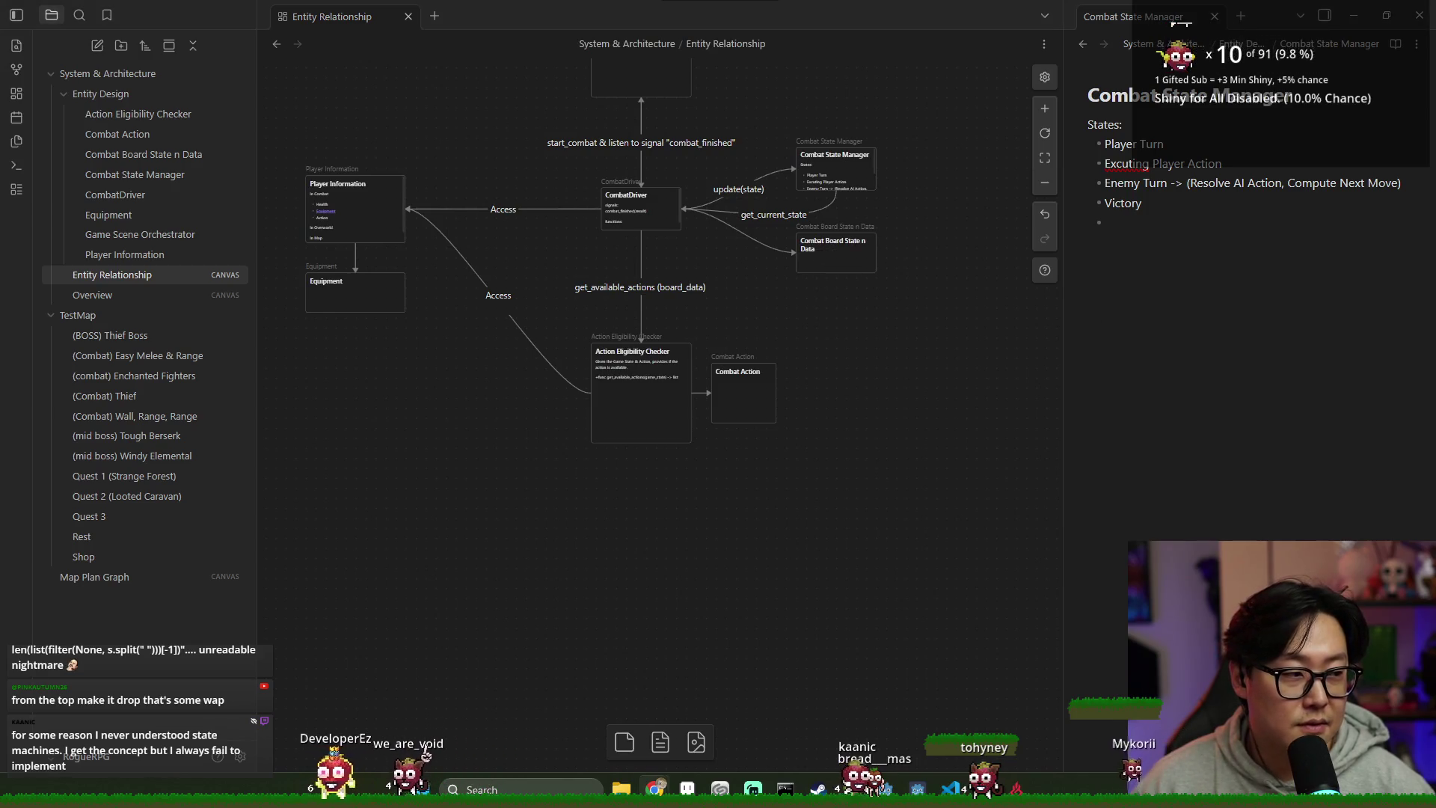
{"action": "left_click", "coordinate": [744, 417]}
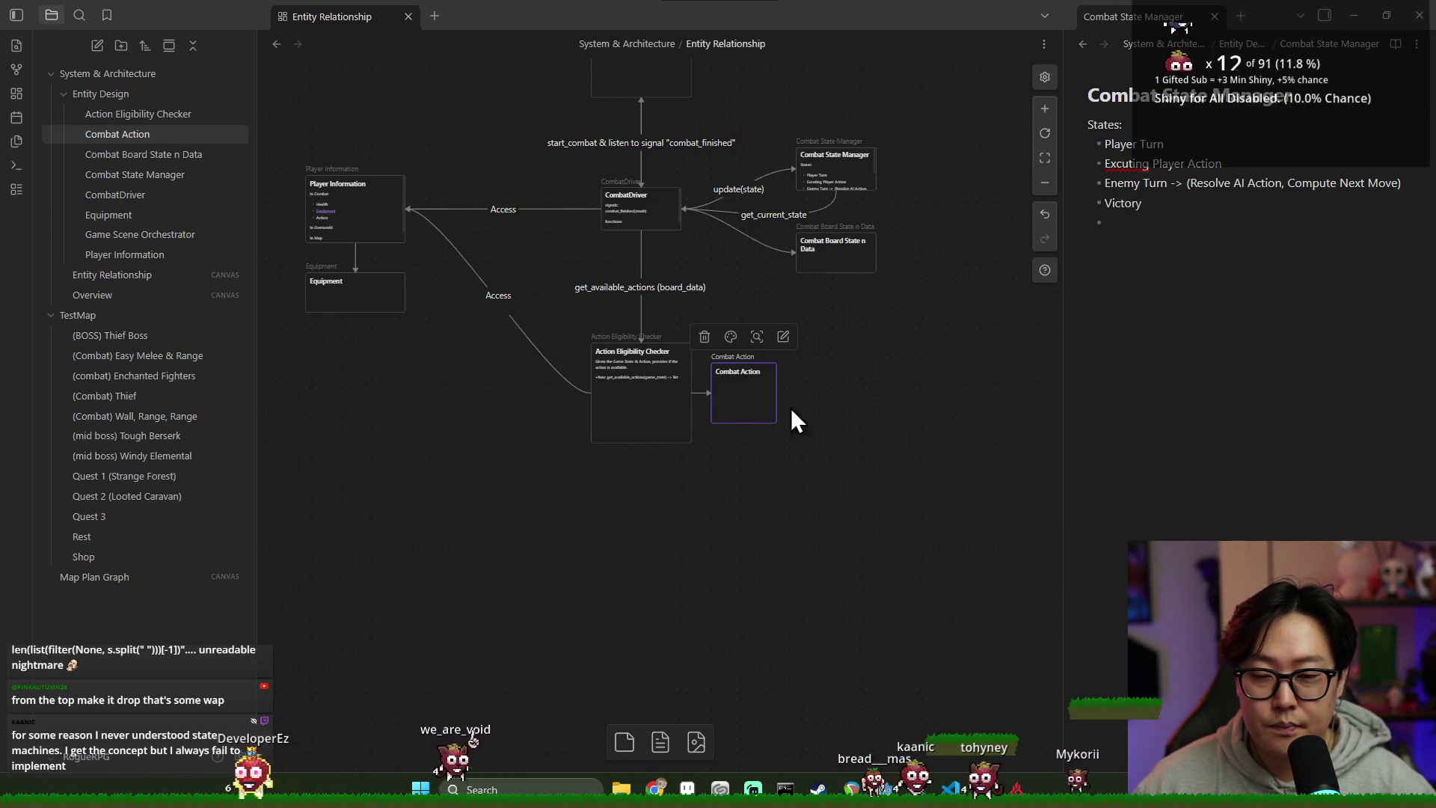
{"action": "scroll", "coordinate": [496, 410], "scroll_direction": "left", "scroll_amount": 2}
{"action": "left_click", "coordinate": [448, 199]}
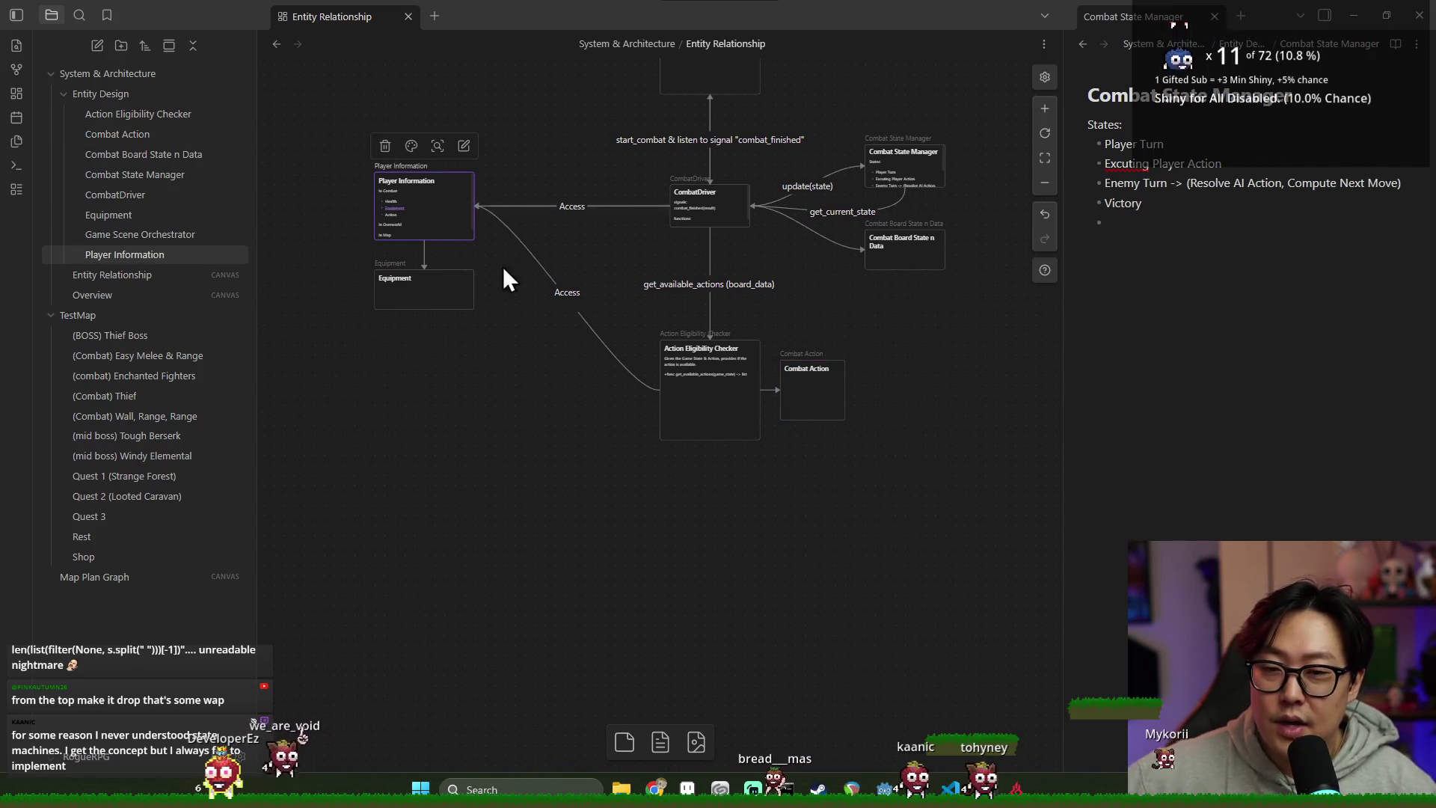
{"action": "scroll", "coordinate": [547, 360], "scroll_direction": "up", "scroll_amount": 1}
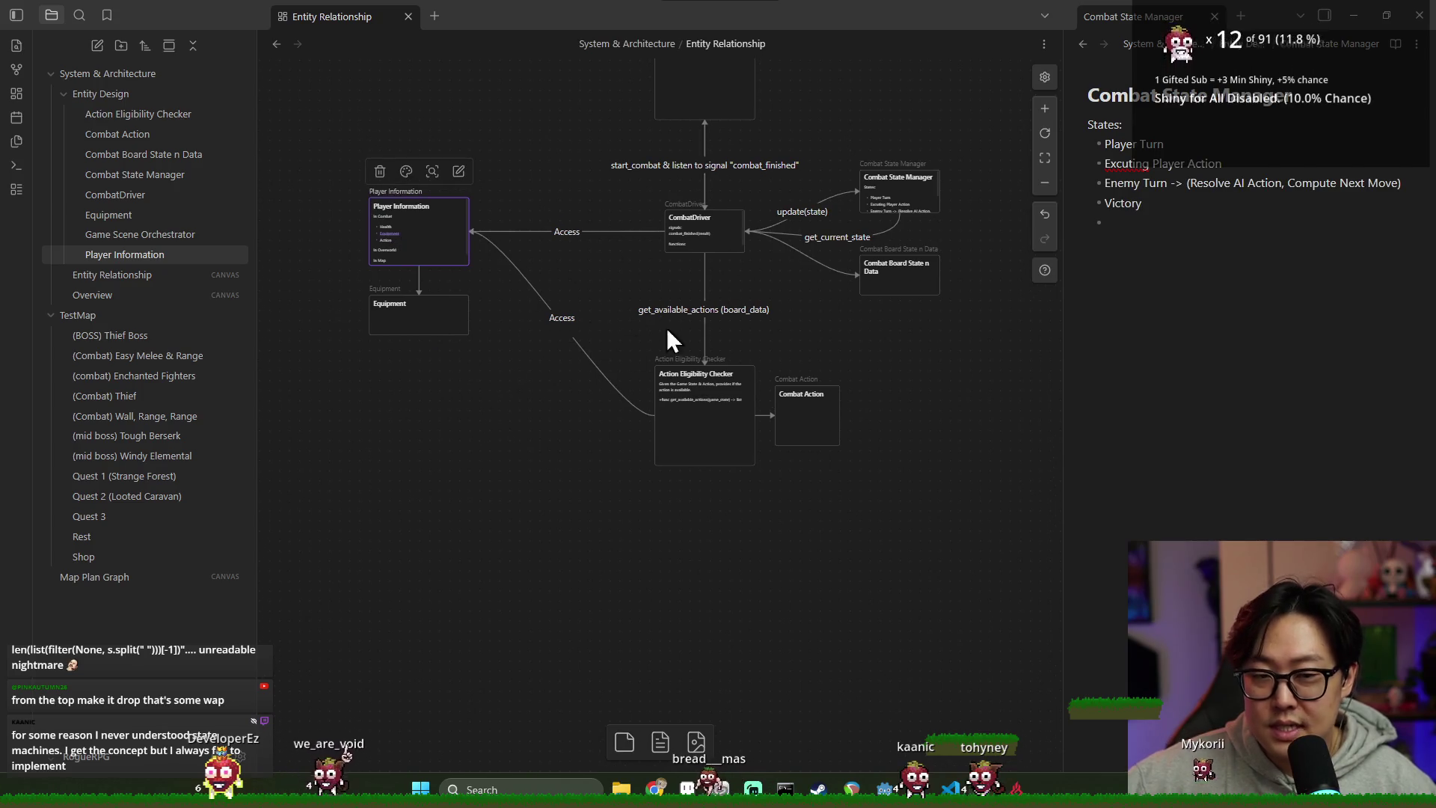
{"action": "scroll", "coordinate": [666, 333], "scroll_direction": "right", "scroll_amount": 3}
Step: Box-select the Player Information and Equipment cards together
{"action": "left_click_drag", "start_coordinate": [311, 166], "coordinate": [472, 429]}
{"action": "mouse_move", "coordinate": [290, 139]}
{"action": "left_mouse_down"}
{"action": "mouse_move", "coordinate": [504, 395]}
{"action": "mouse_move", "coordinate": [514, 433]}
{"action": "mouse_move", "coordinate": [497, 442]}
{"action": "left_mouse_up"}
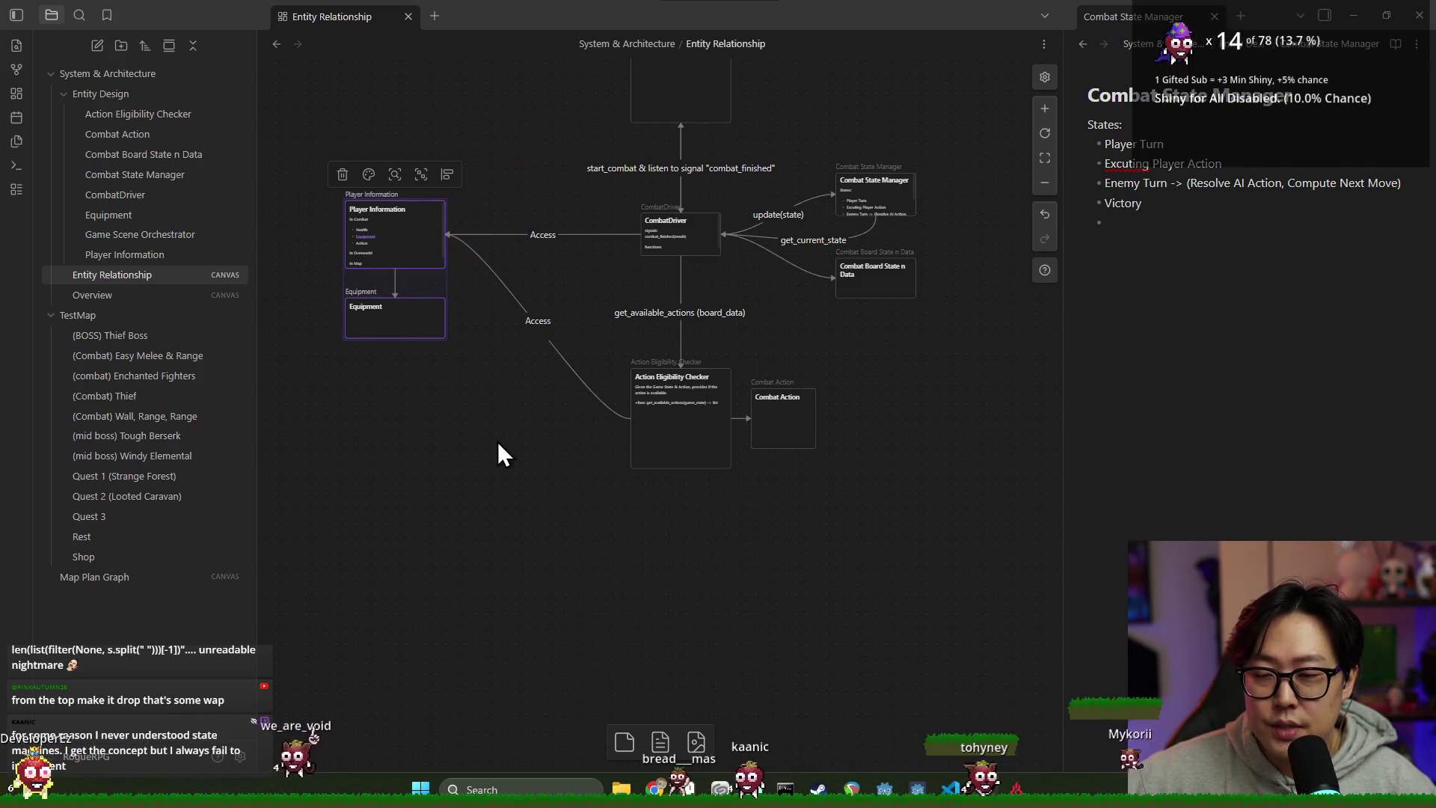
{"action": "scroll", "coordinate": [497, 430], "scroll_direction": "up", "scroll_amount": 2}
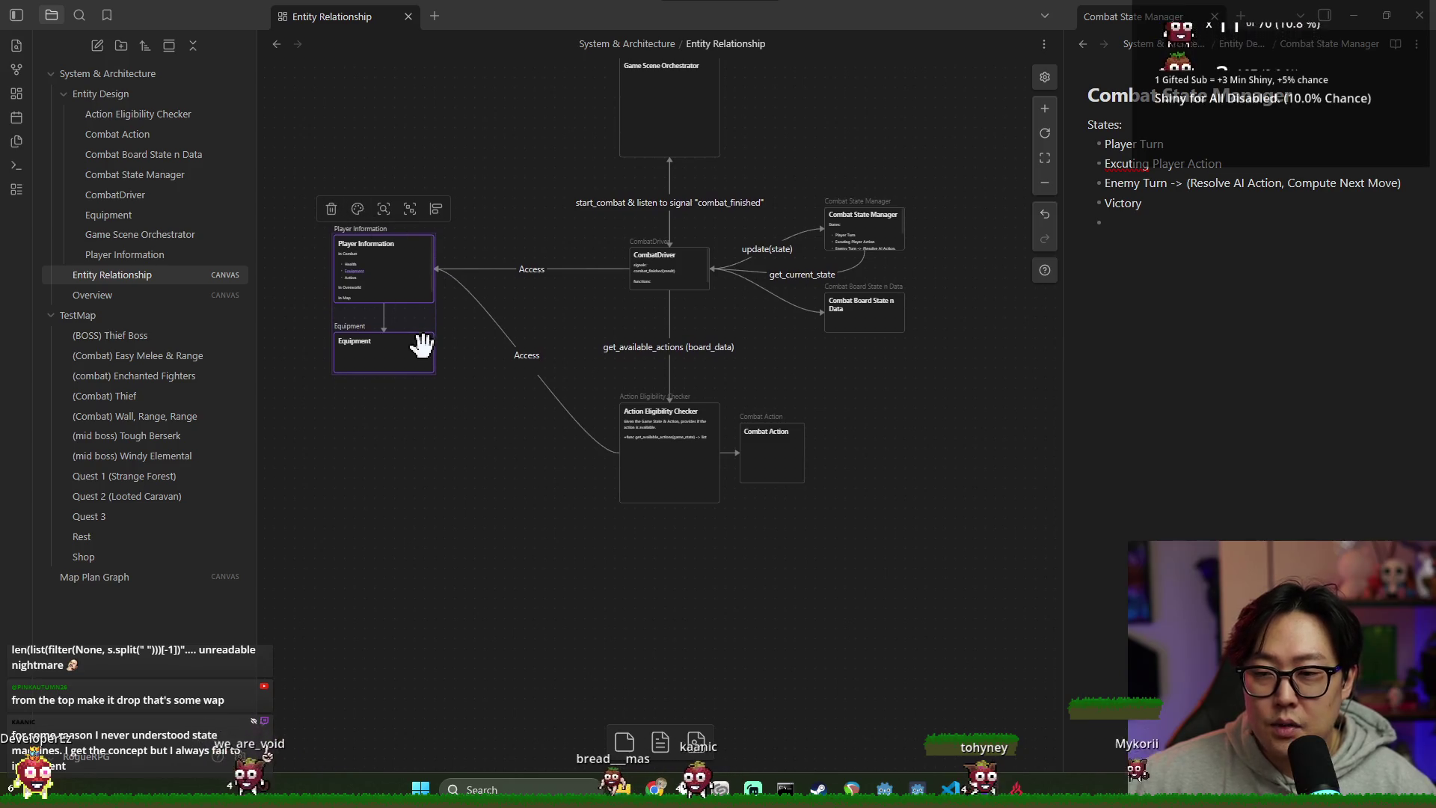
{"action": "scroll", "coordinate": [449, 311], "scroll_direction": "up", "scroll_amount": 1}
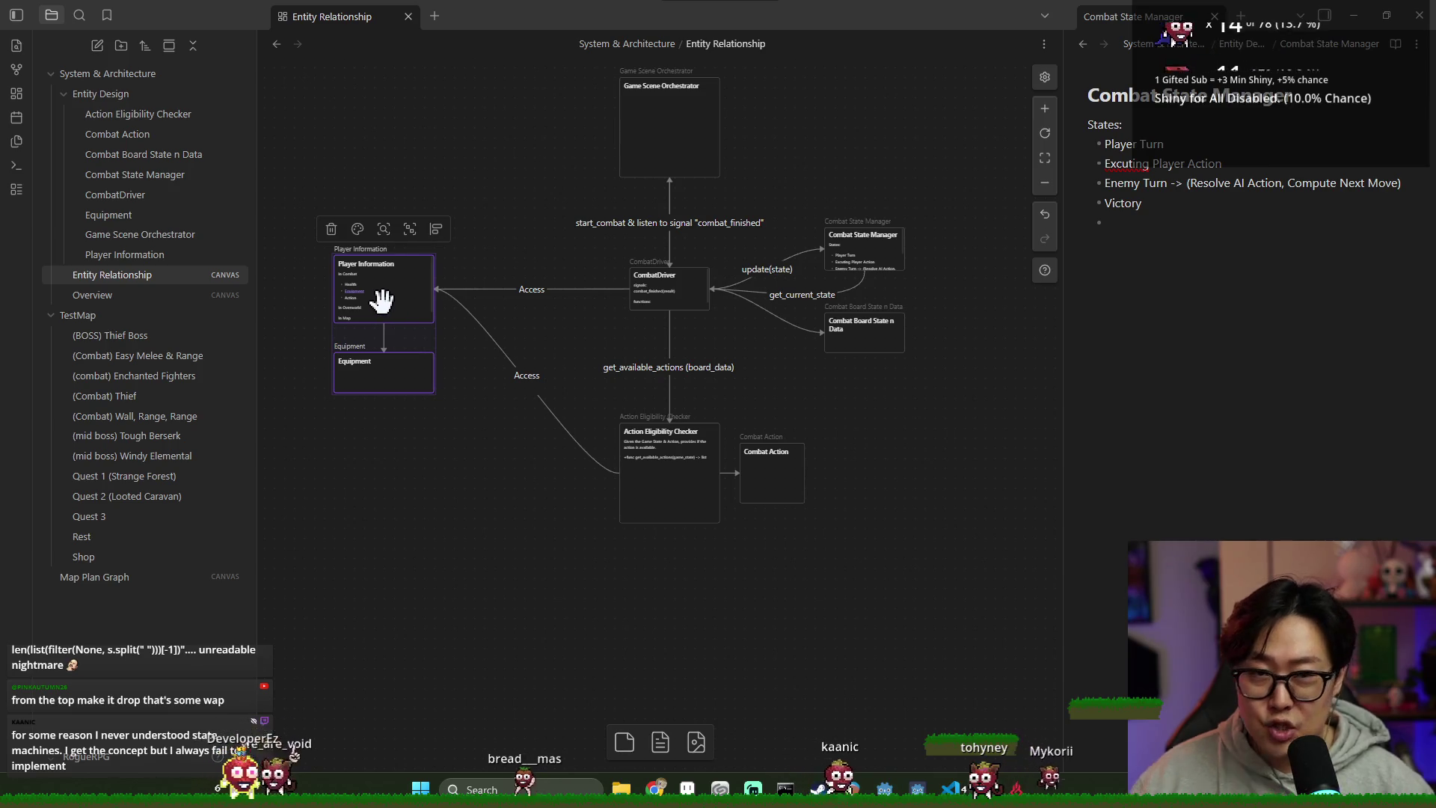
{"action": "left_click", "coordinate": [829, 335]}
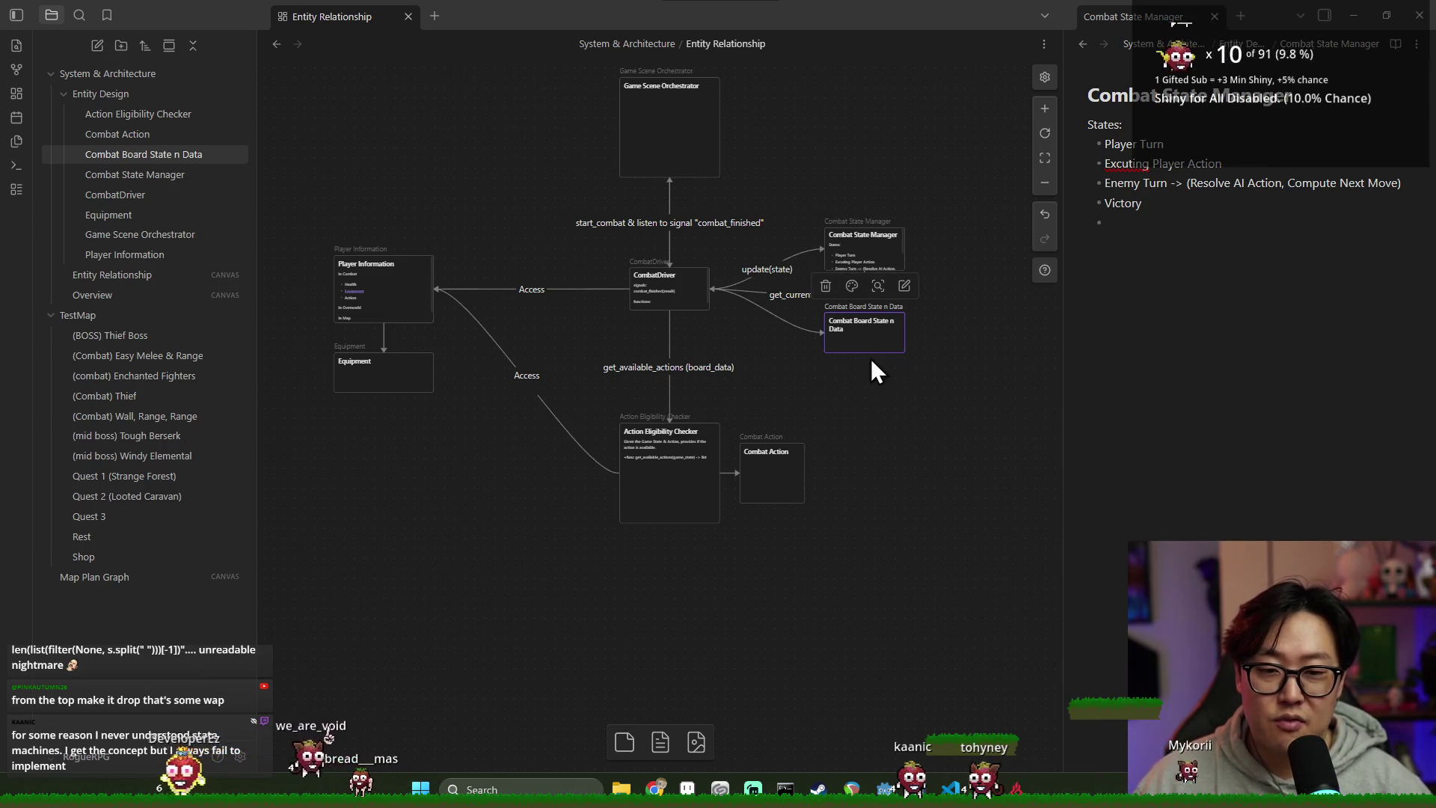
{"action": "left_click", "coordinate": [924, 409]}
{"action": "scroll", "coordinate": [573, 356], "scroll_direction": "down", "scroll_amount": 1}
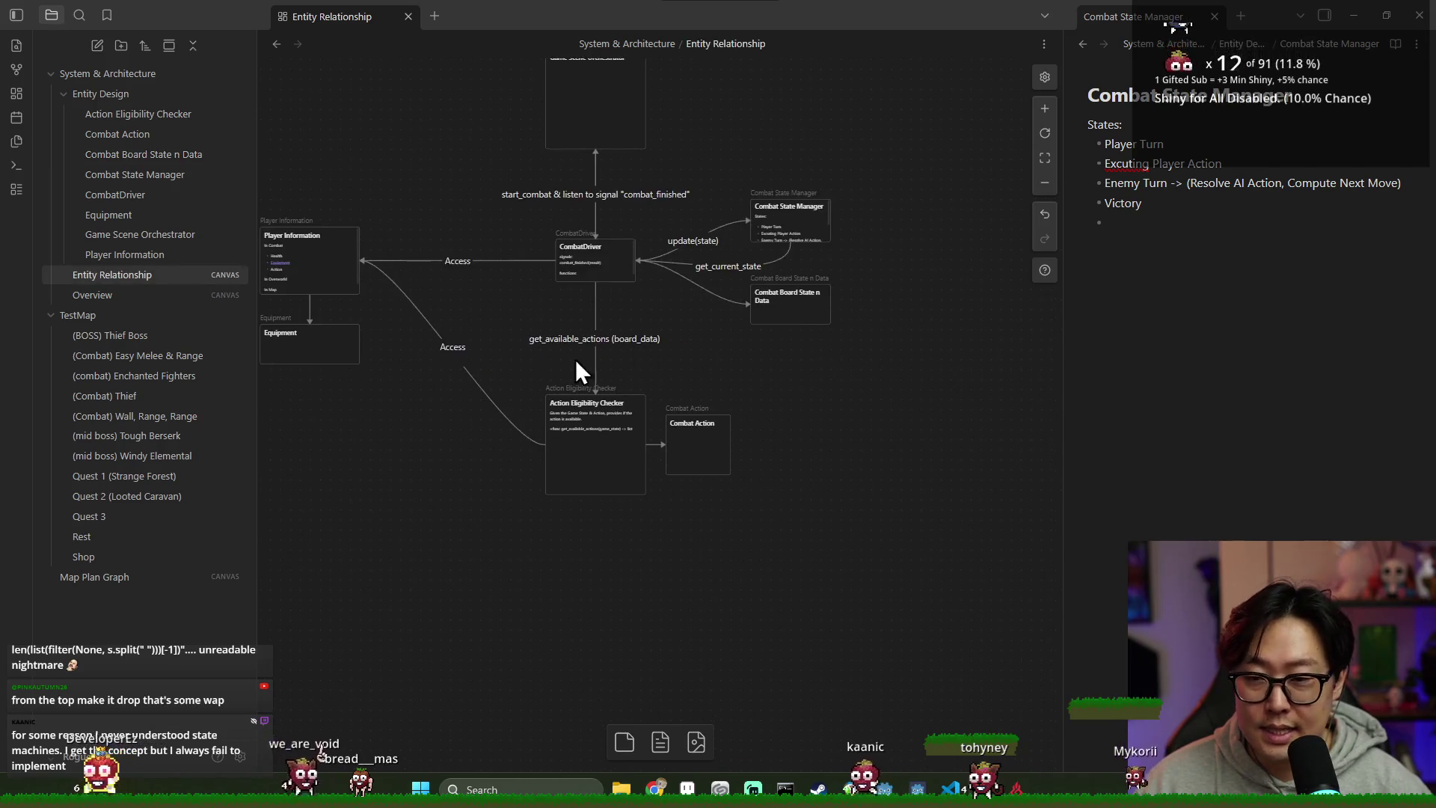
{"action": "left_click_drag", "start_coordinate": [356, 183], "coordinate": [536, 458]}
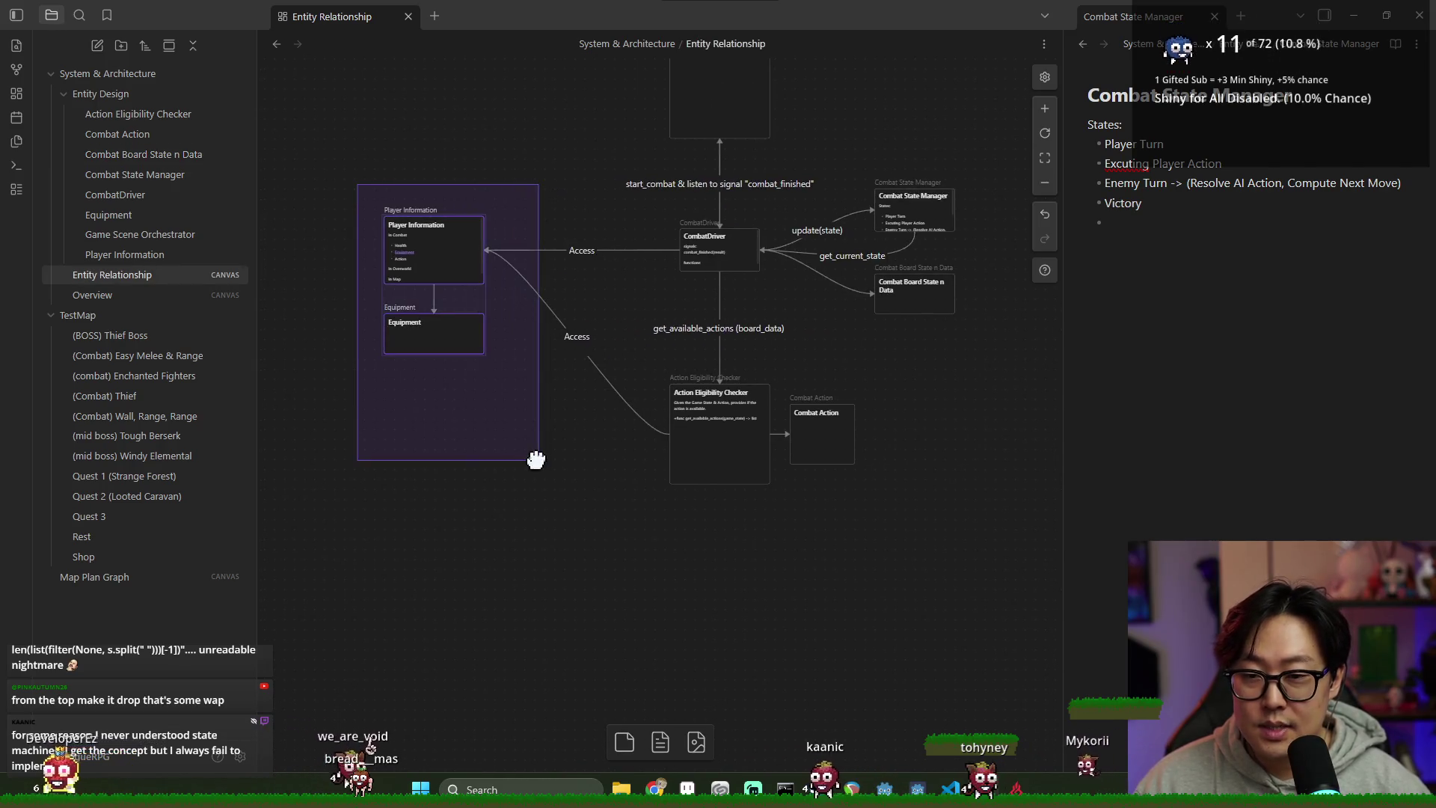
Step: Delete the Access connections and move Player Information and Equipment right of CombatDriver
{"action": "left_click", "coordinate": [519, 246]}
{"action": "key", "text": "Delete"}
{"action": "left_click_drag", "start_coordinate": [303, 184], "coordinate": [509, 367]}
{"action": "mouse_move", "coordinate": [427, 252]}
{"action": "left_mouse_down"}
{"action": "mouse_move", "coordinate": [962, 385]}
{"action": "mouse_move", "coordinate": [680, 378]}
{"action": "mouse_move", "coordinate": [739, 270]}
{"action": "mouse_move", "coordinate": [791, 234]}
{"action": "left_mouse_up"}
{"action": "left_click", "coordinate": [629, 307]}
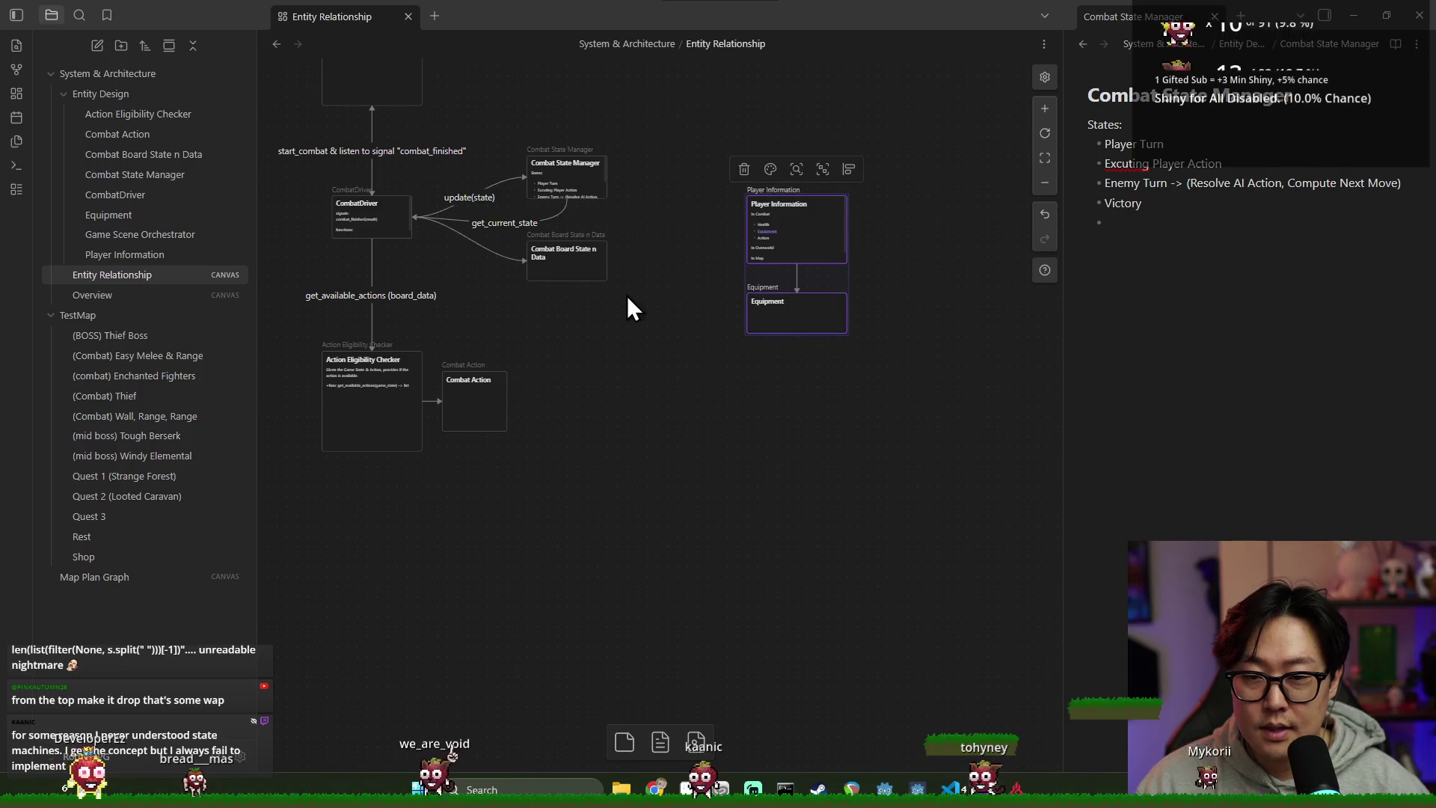
Step: Connect Combat Board State n Data to the Player Information card
{"action": "mouse_move", "coordinate": [608, 261]}
{"action": "left_mouse_down"}
{"action": "mouse_move", "coordinate": [750, 218]}
{"action": "mouse_move", "coordinate": [746, 229]}
{"action": "left_mouse_up"}
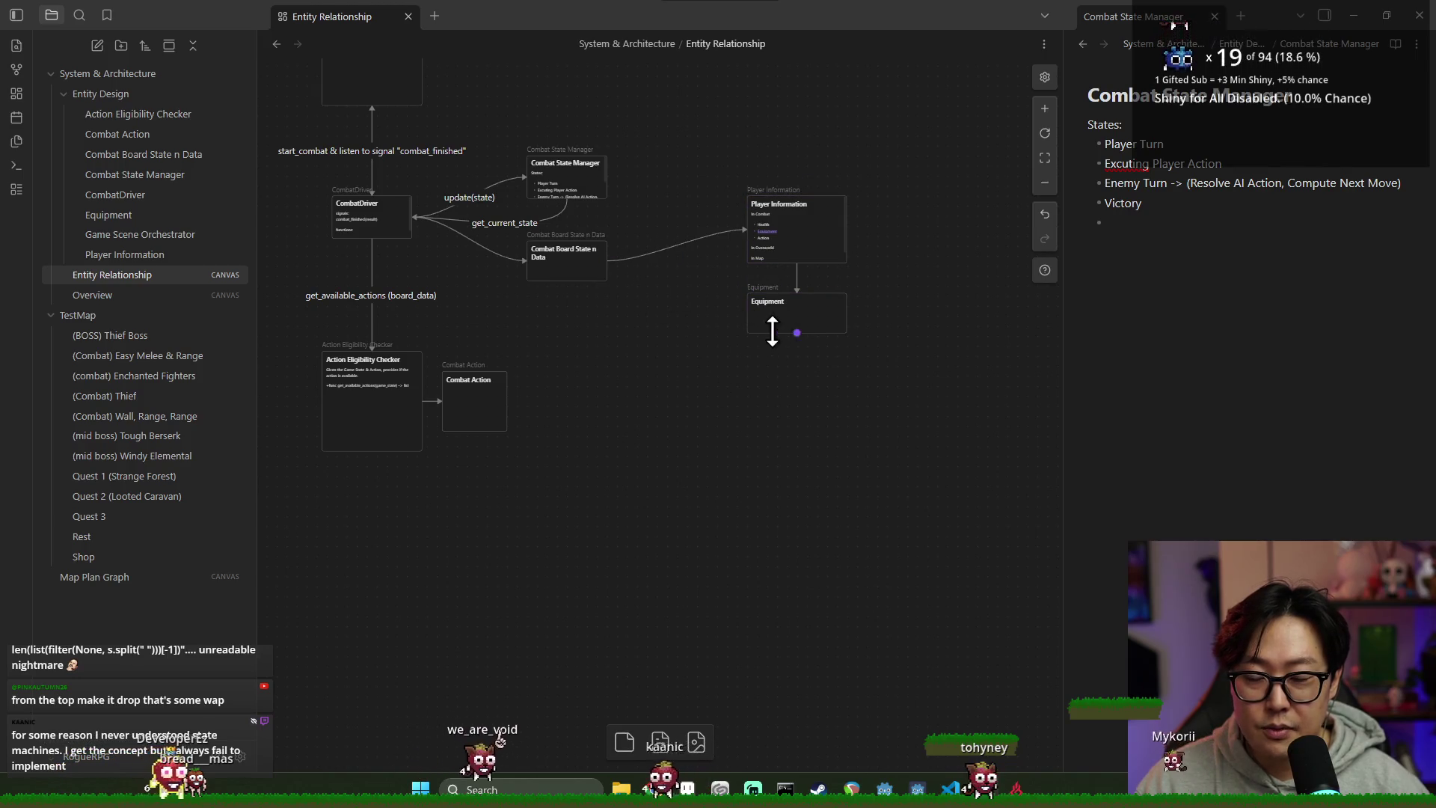
{"action": "scroll", "coordinate": [647, 374], "scroll_direction": "up", "scroll_amount": 1}
{"action": "scroll", "coordinate": [733, 322], "scroll_direction": "up", "scroll_amount": 1}
{"action": "left_click", "coordinate": [890, 299]}
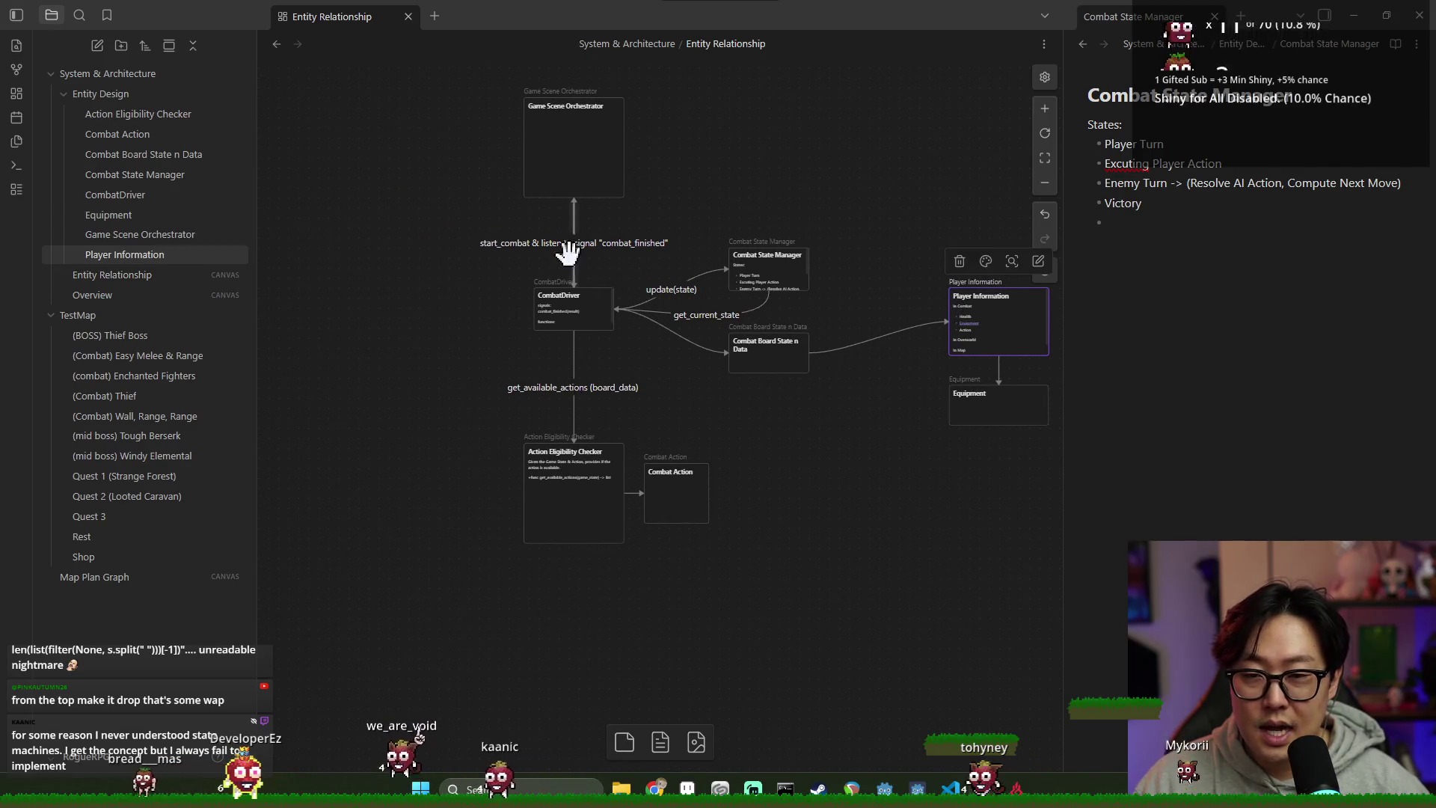
Step: Link Game Scene Orchestrator to Player Information with the label 'Source of Truth'
{"action": "scroll", "coordinate": [651, 179], "scroll_direction": "up", "scroll_amount": 1}
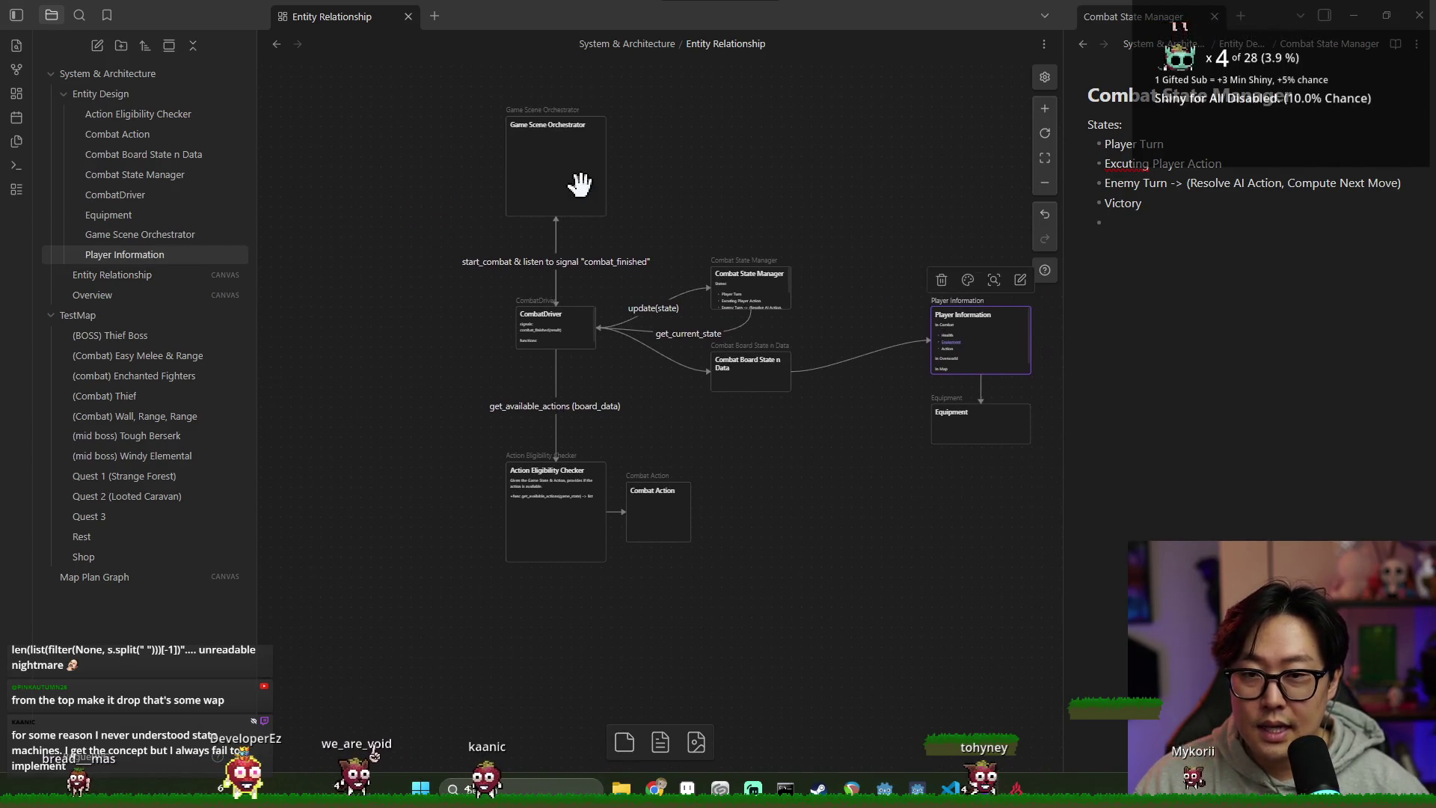
{"action": "left_click", "coordinate": [581, 164]}
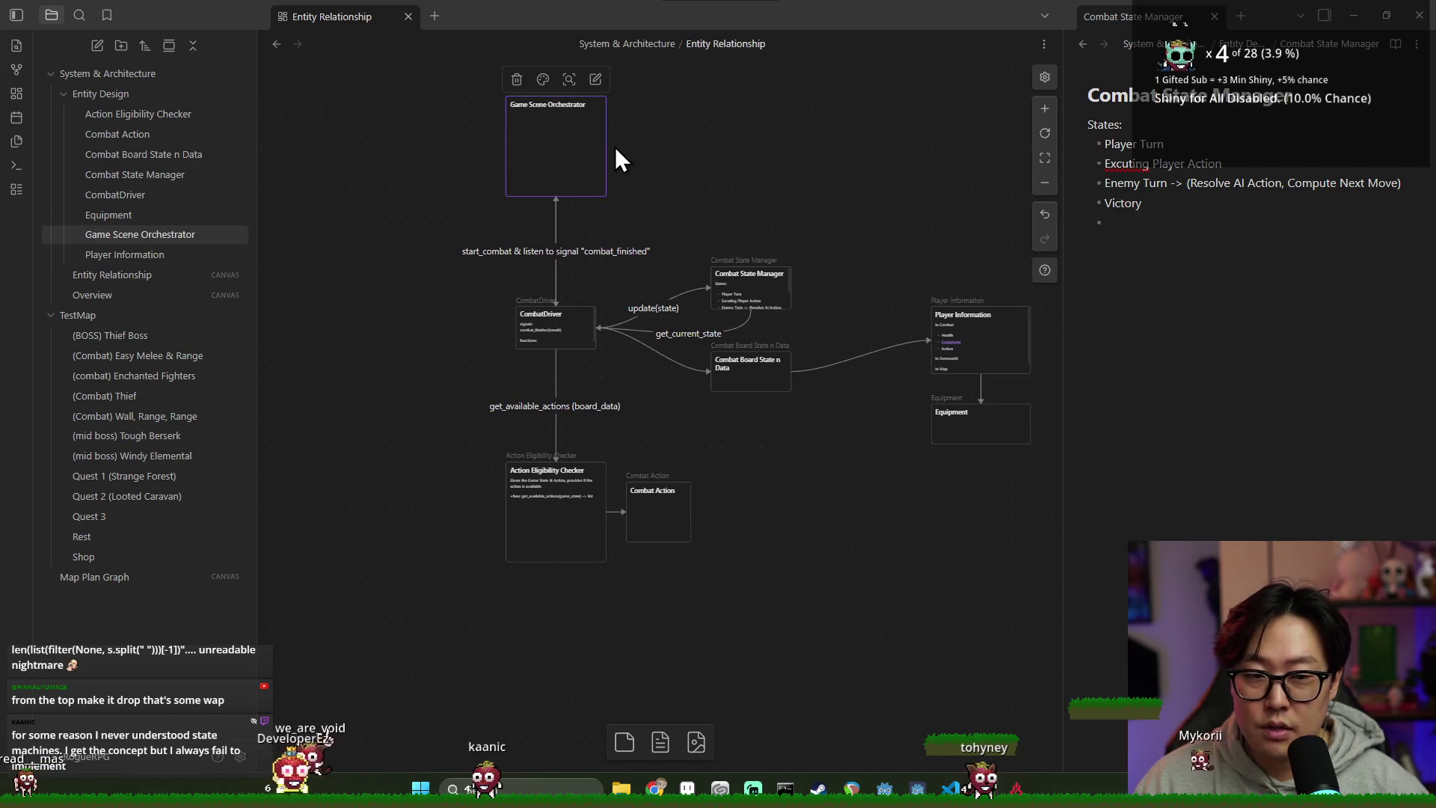
{"action": "mouse_move", "coordinate": [606, 147]}
{"action": "left_mouse_down"}
{"action": "mouse_move", "coordinate": [942, 271]}
{"action": "mouse_move", "coordinate": [994, 310]}
{"action": "left_mouse_up"}
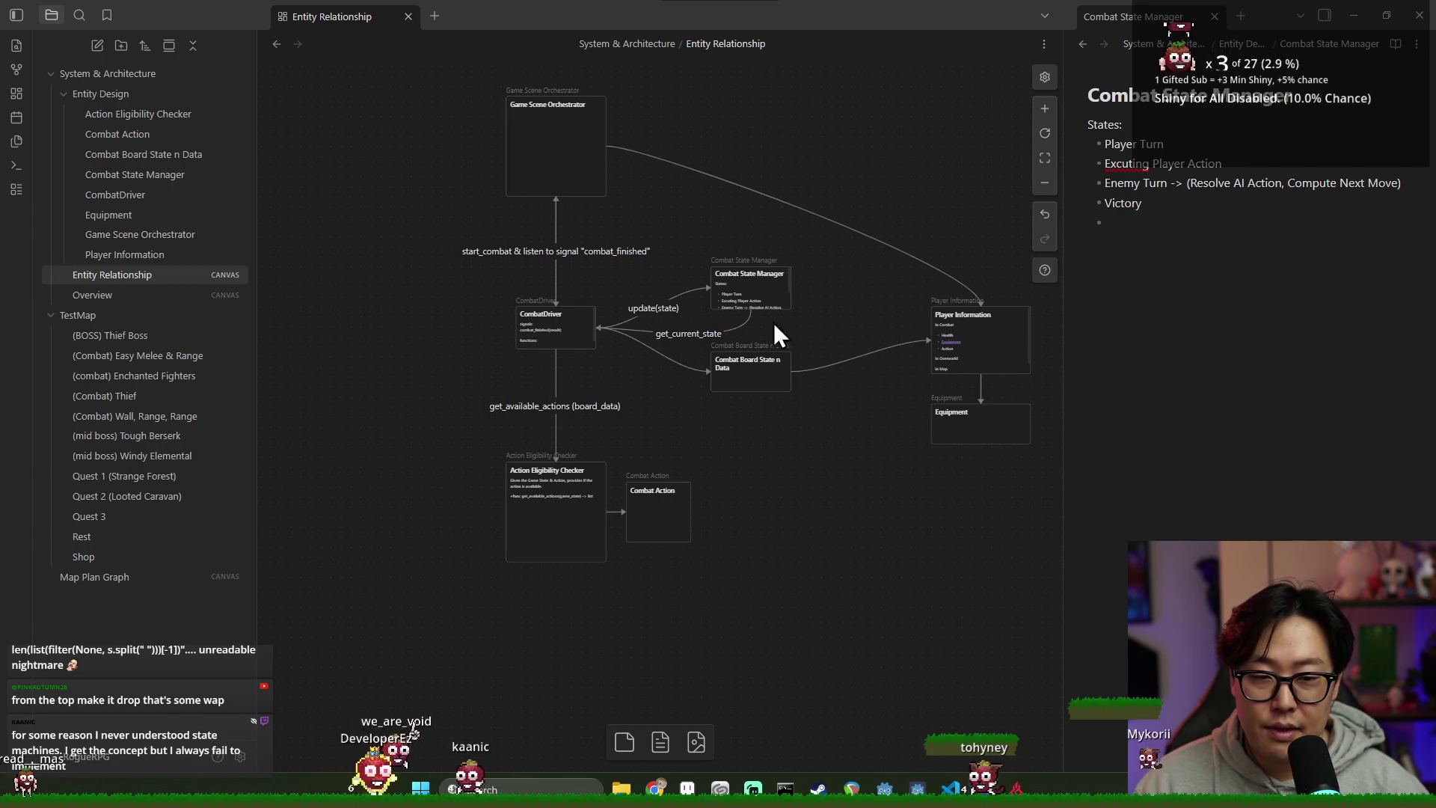
{"action": "left_click", "coordinate": [743, 187]}
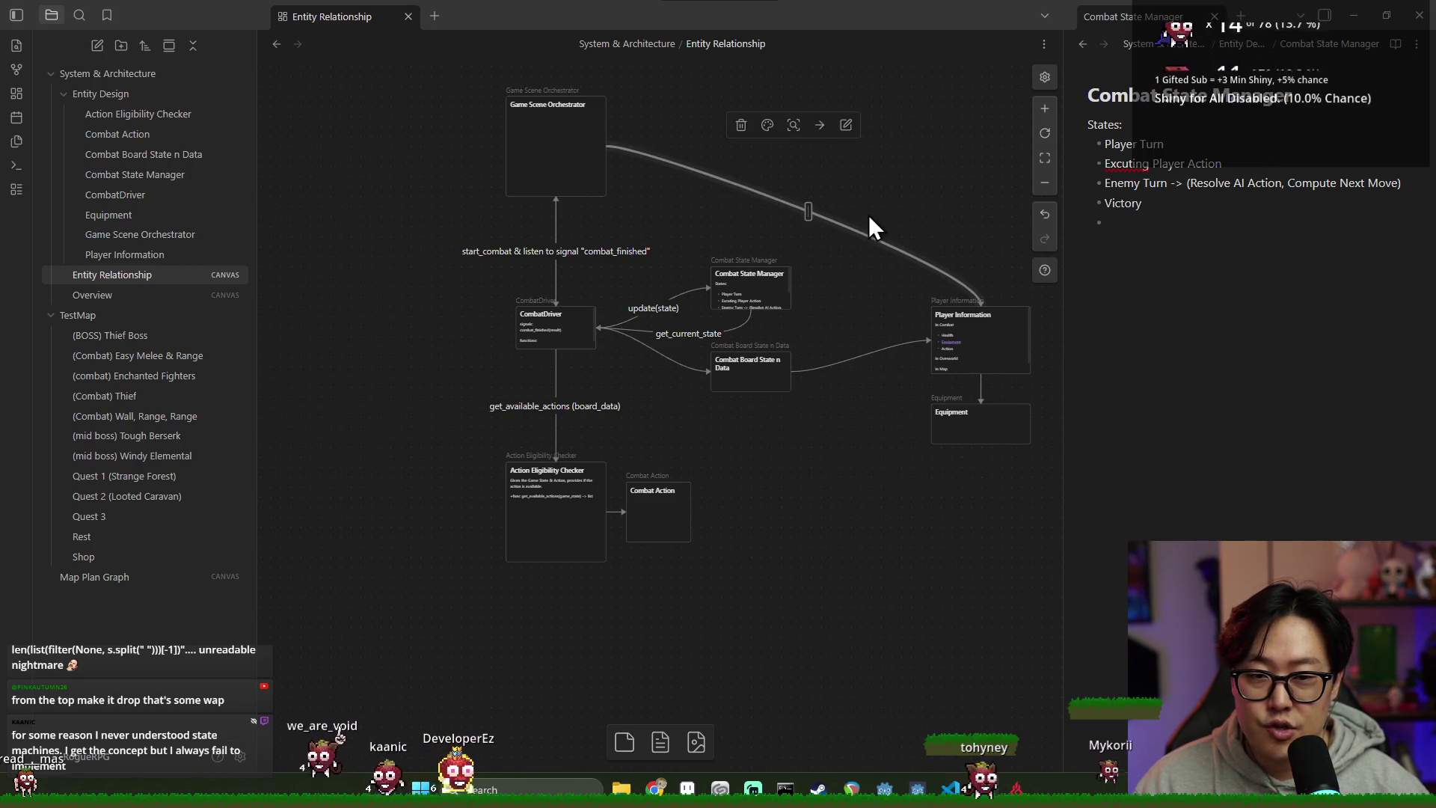
{"action": "key", "text": "Return"}
{"action": "type", "text": "Source"}
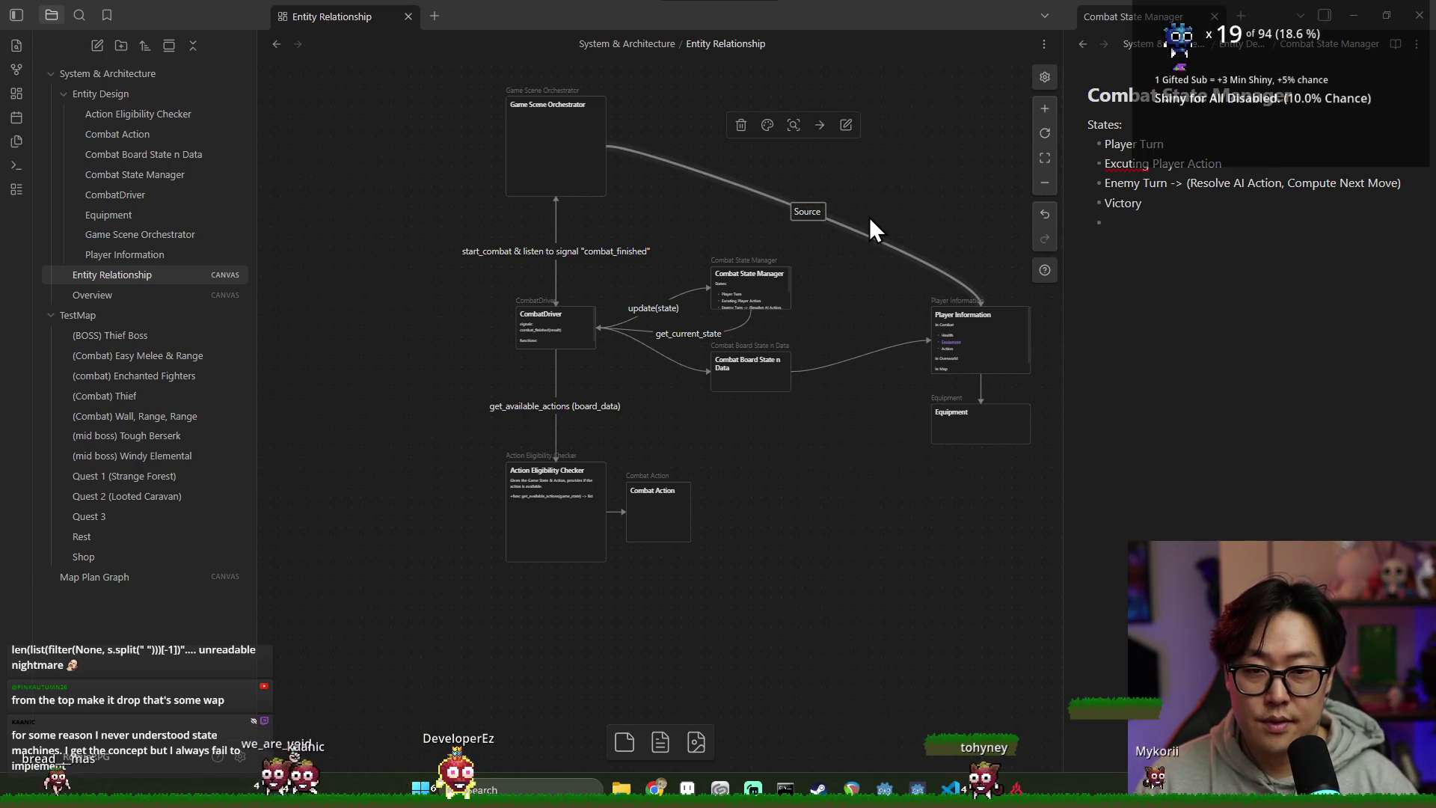
{"action": "type", "text": " of Truth"}
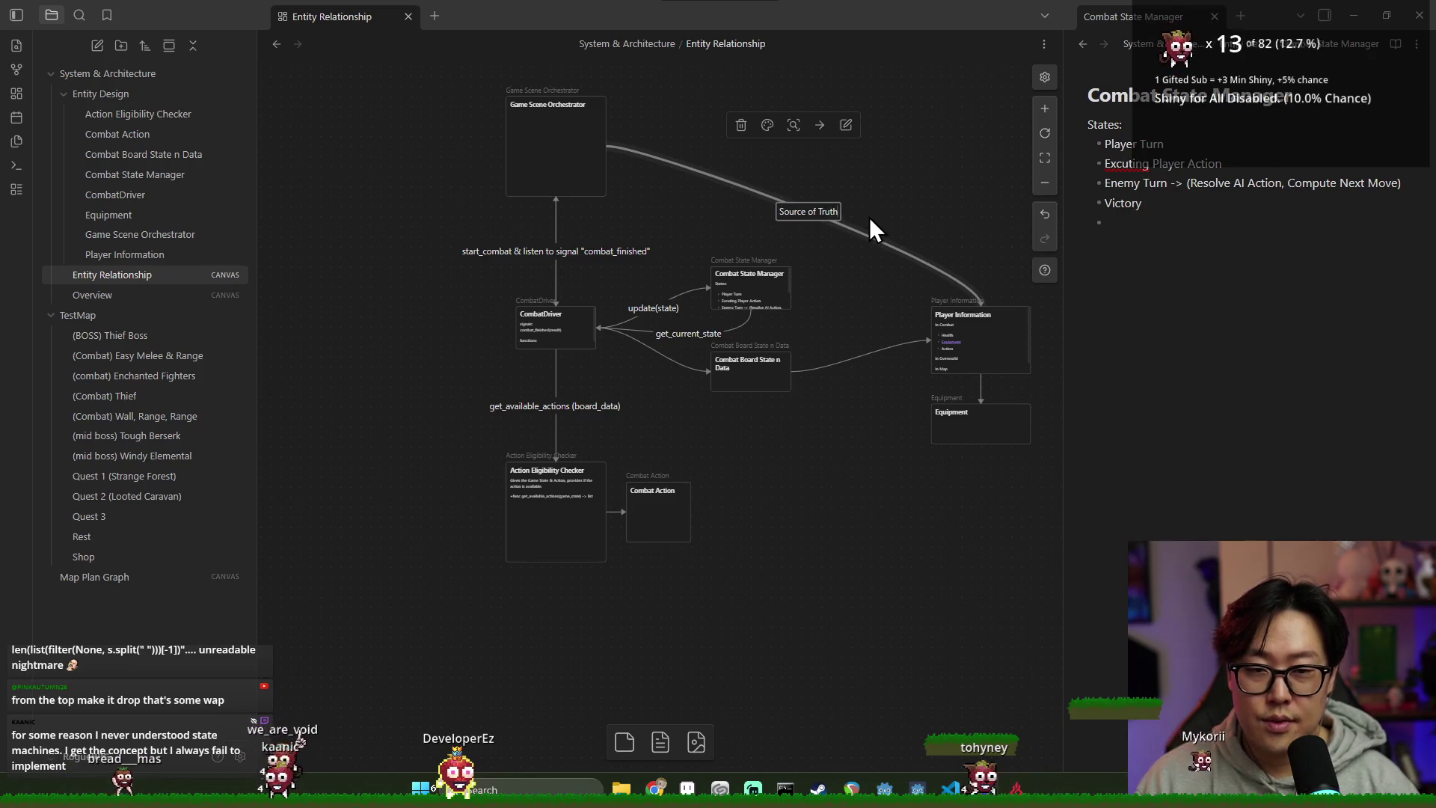
{"action": "left_click", "coordinate": [561, 151]}
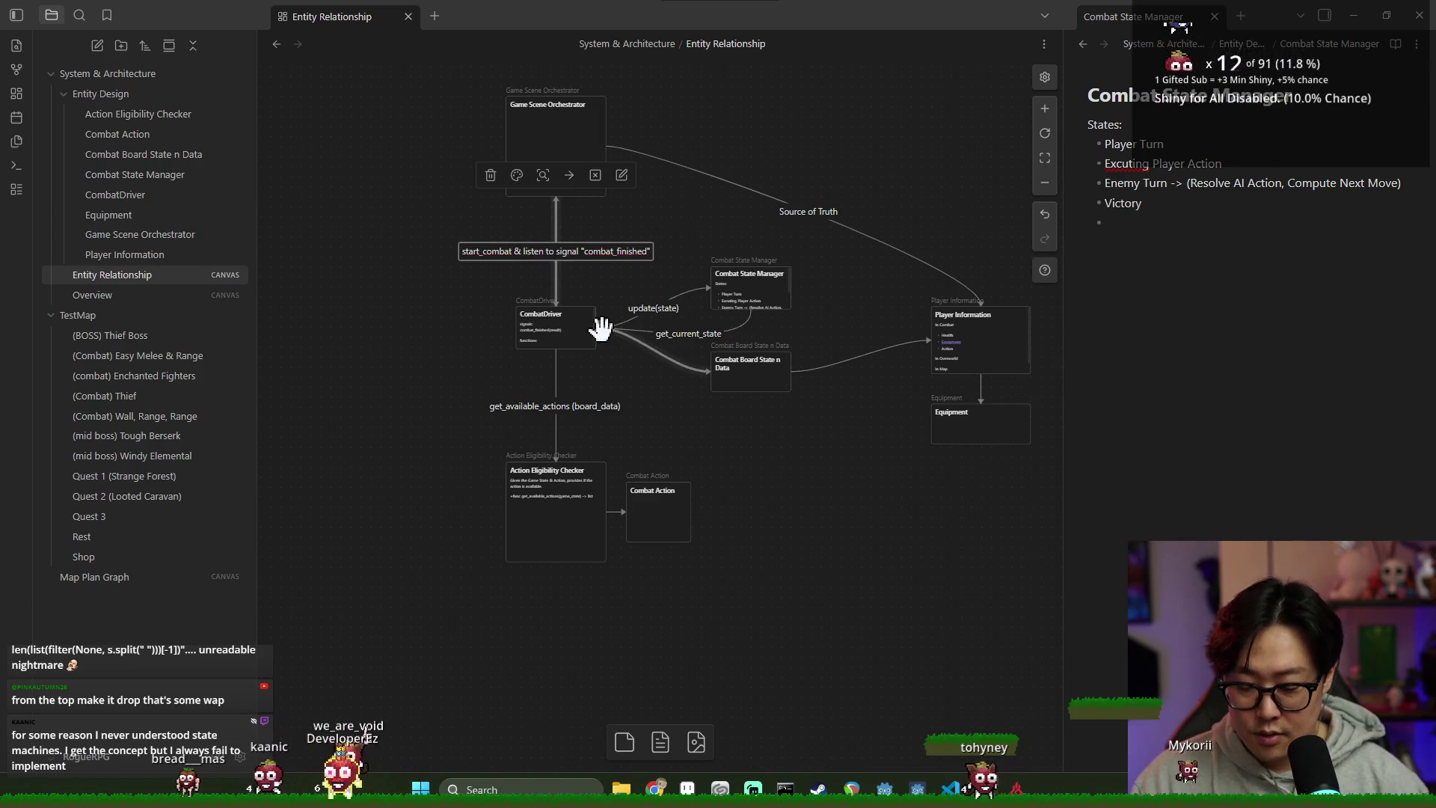
Step: Finish the start_combat label with 'copy of player info)' and check the CombatDriver–Board State link
{"action": "type", "text": "copy of player info"}
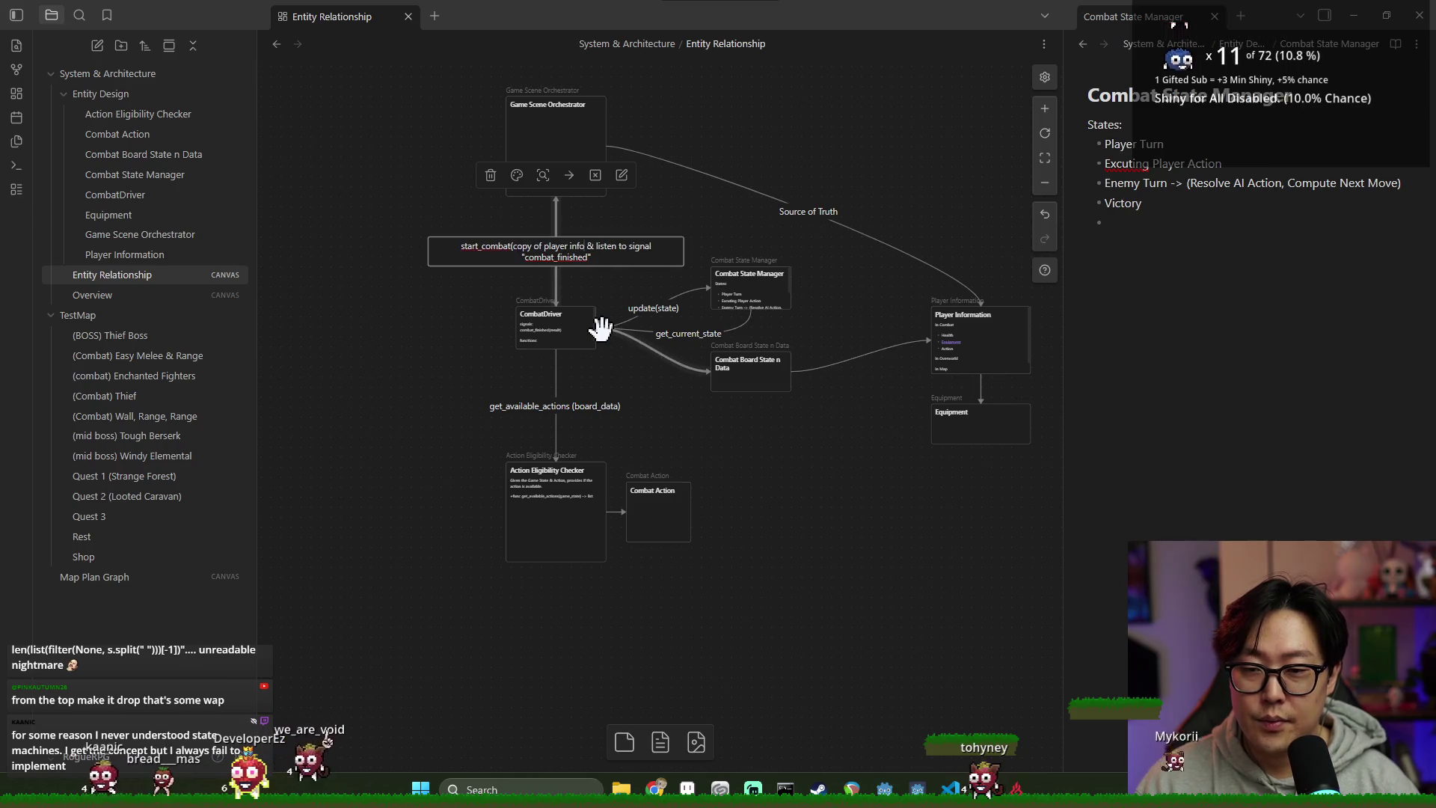
{"action": "type", "text": ")"}
{"action": "left_click", "coordinate": [401, 329]}
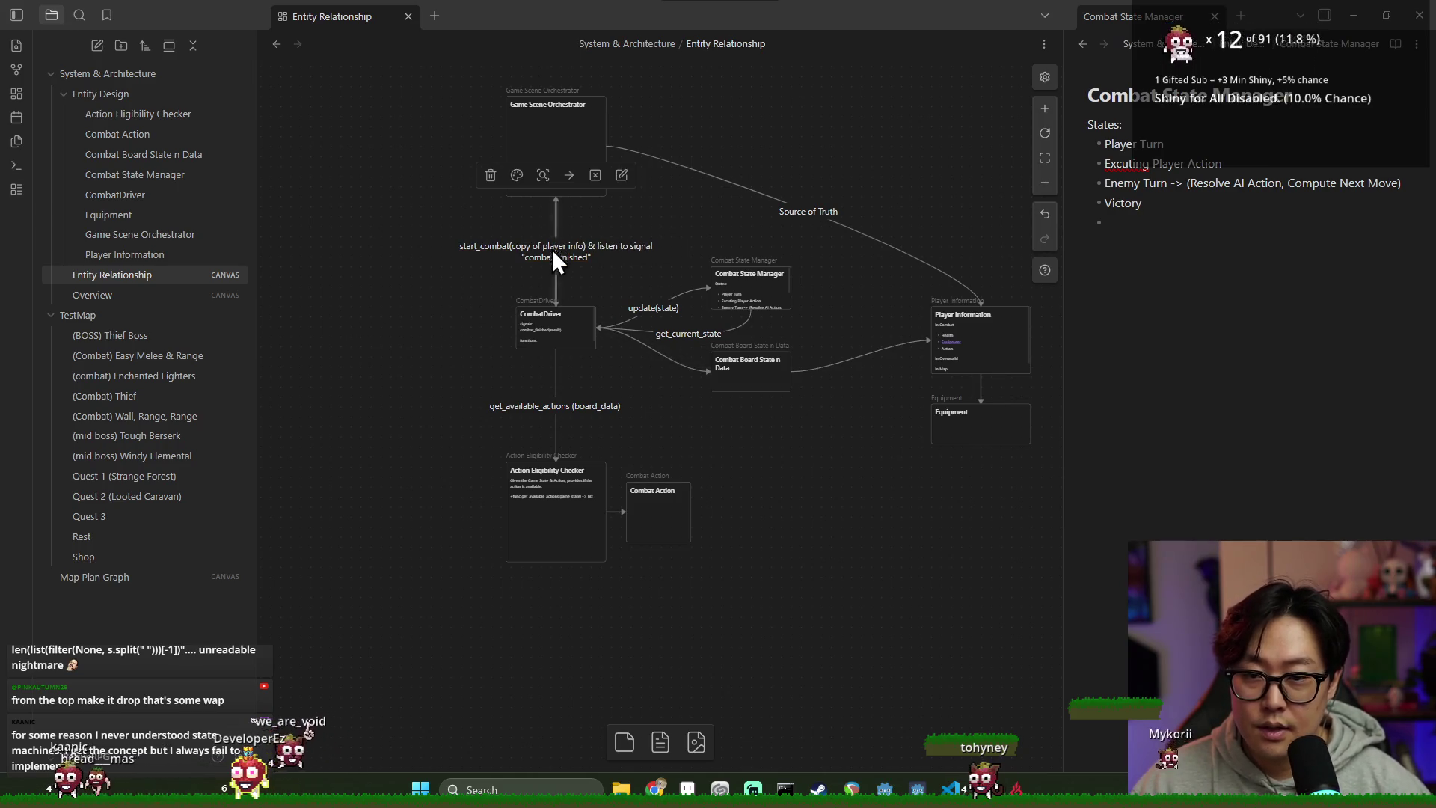
{"action": "left_click", "coordinate": [655, 354]}
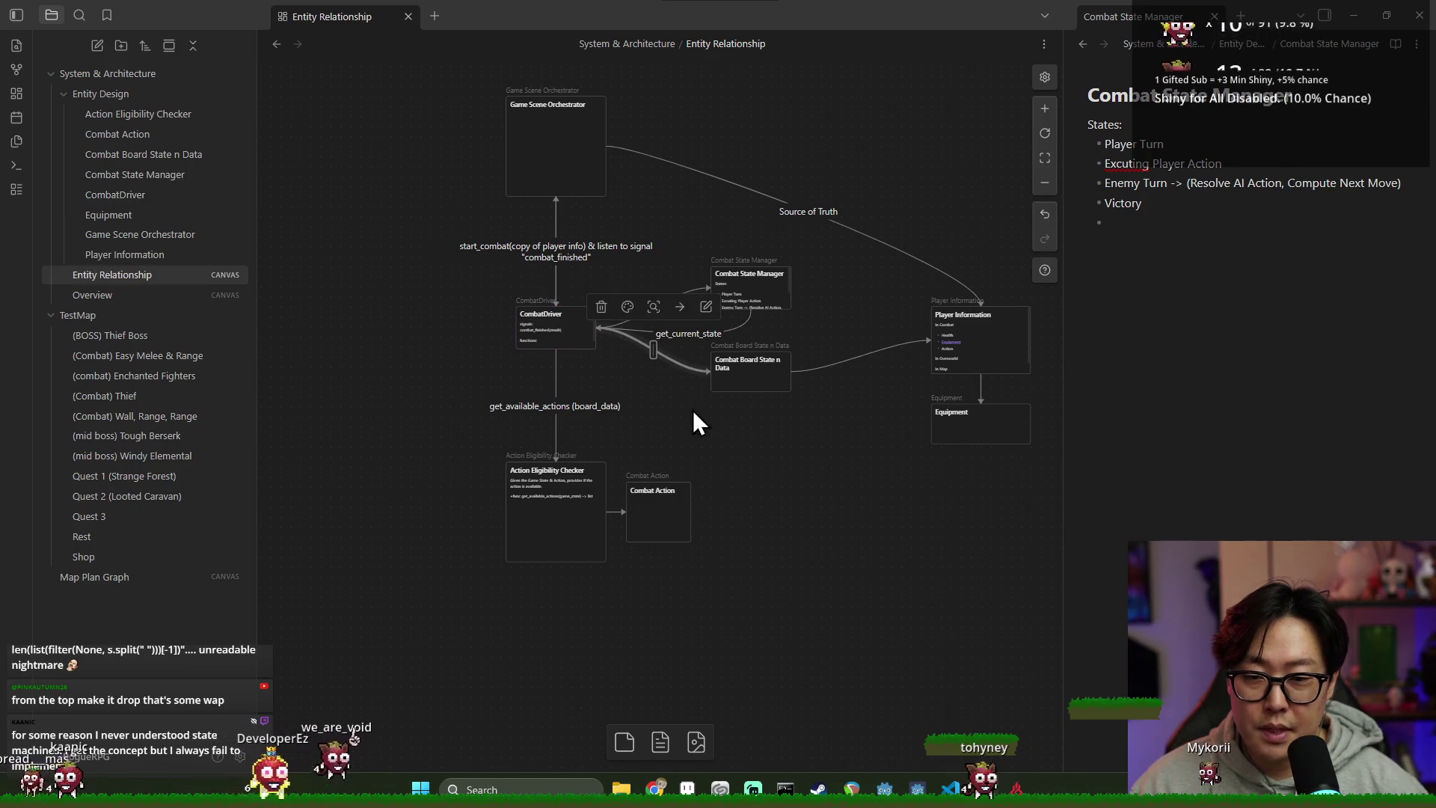
{"action": "left_click", "coordinate": [775, 419]}
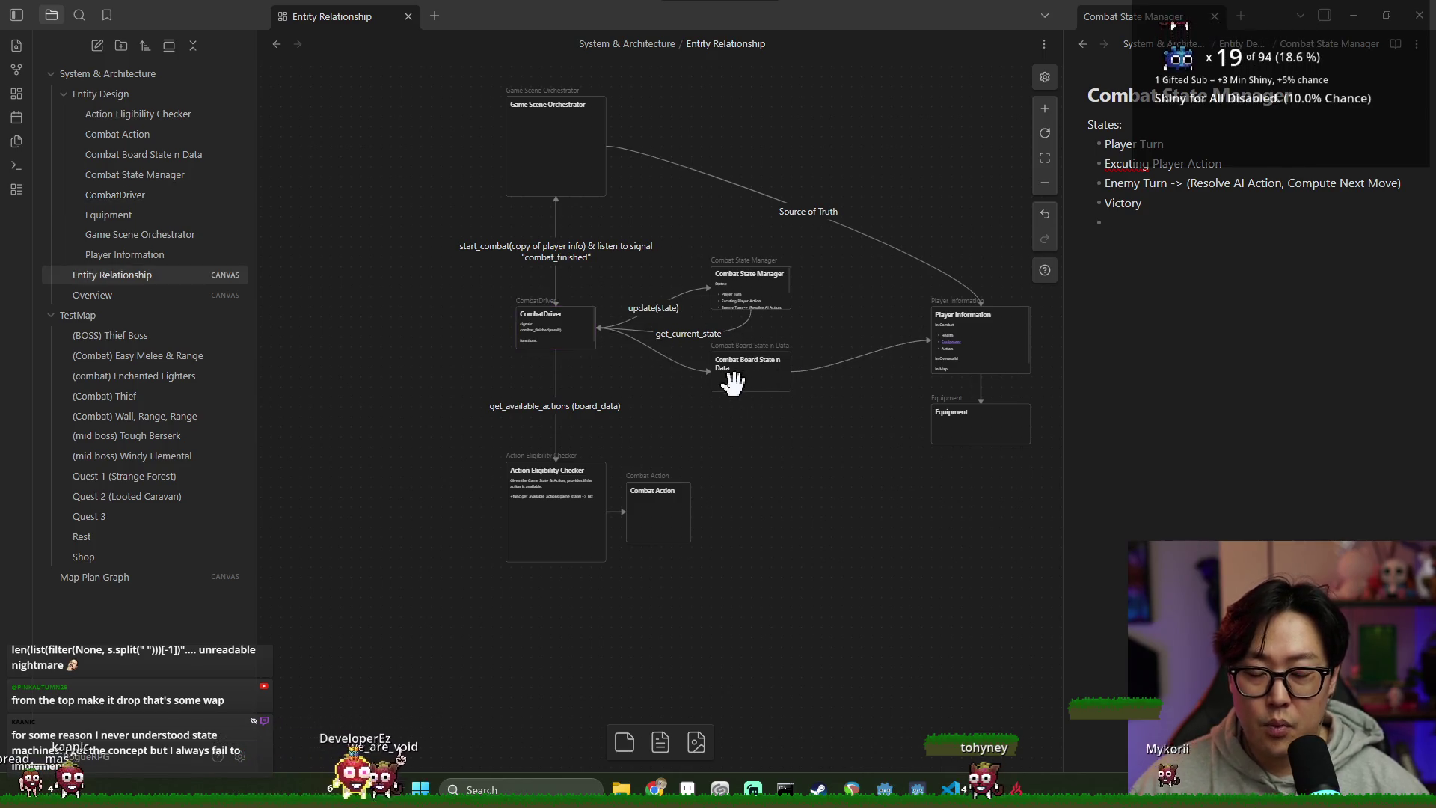
{"action": "scroll", "coordinate": [911, 303], "scroll_direction": "right", "scroll_amount": 2}
Step: Label the CombatDriver-to-Combat Board State link 'init(player_info, encounter_config)'
{"action": "left_click_drag", "start_coordinate": [923, 359], "coordinate": [923, 391]}
{"action": "double_click", "coordinate": [608, 365]}
{"action": "type", "text": "init(player_info"}
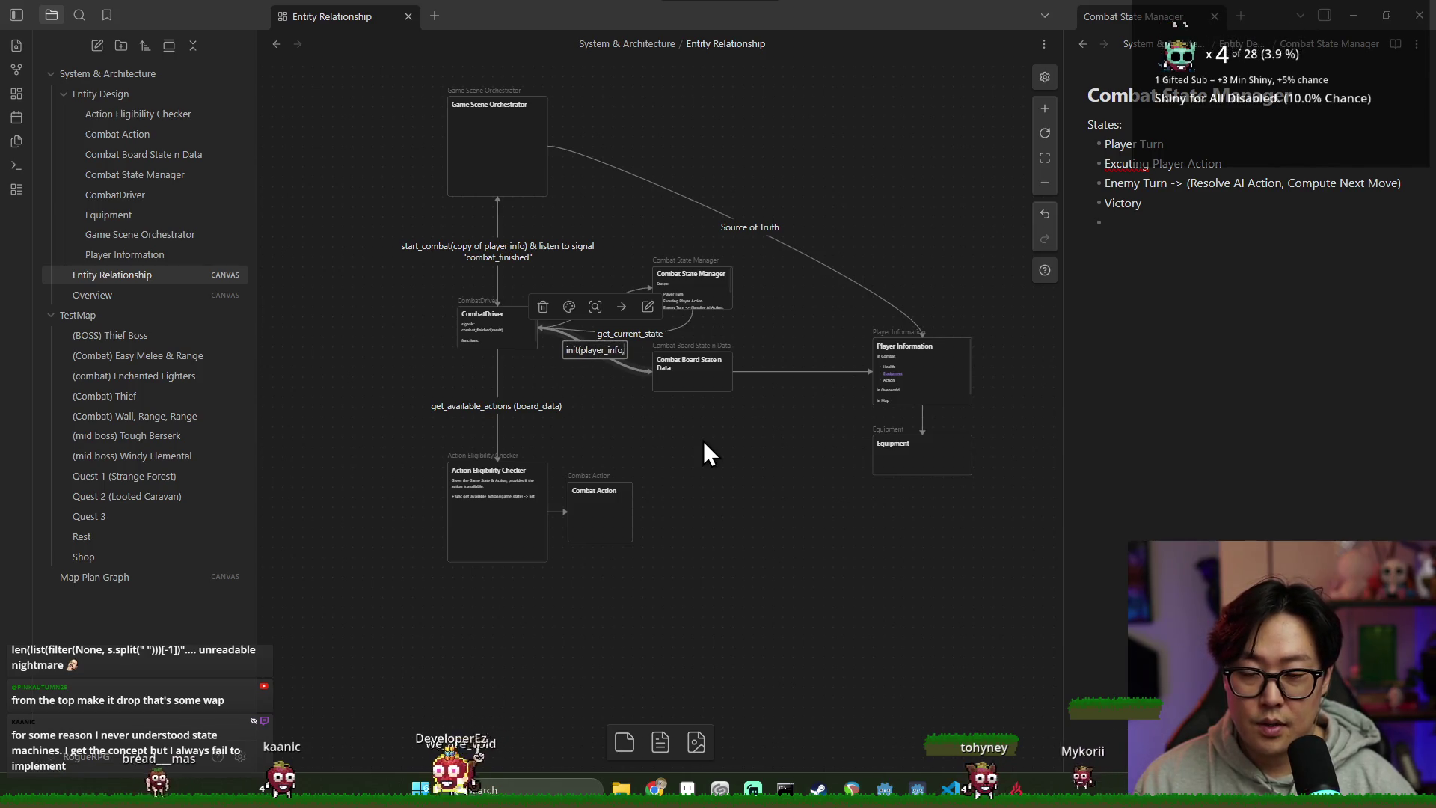
{"action": "type", "text": ", combat"}
{"action": "key", "text": "BackSpace"}
{"action": "key", "text": "BackSpace"}
{"action": "key", "text": "BackSpace"}
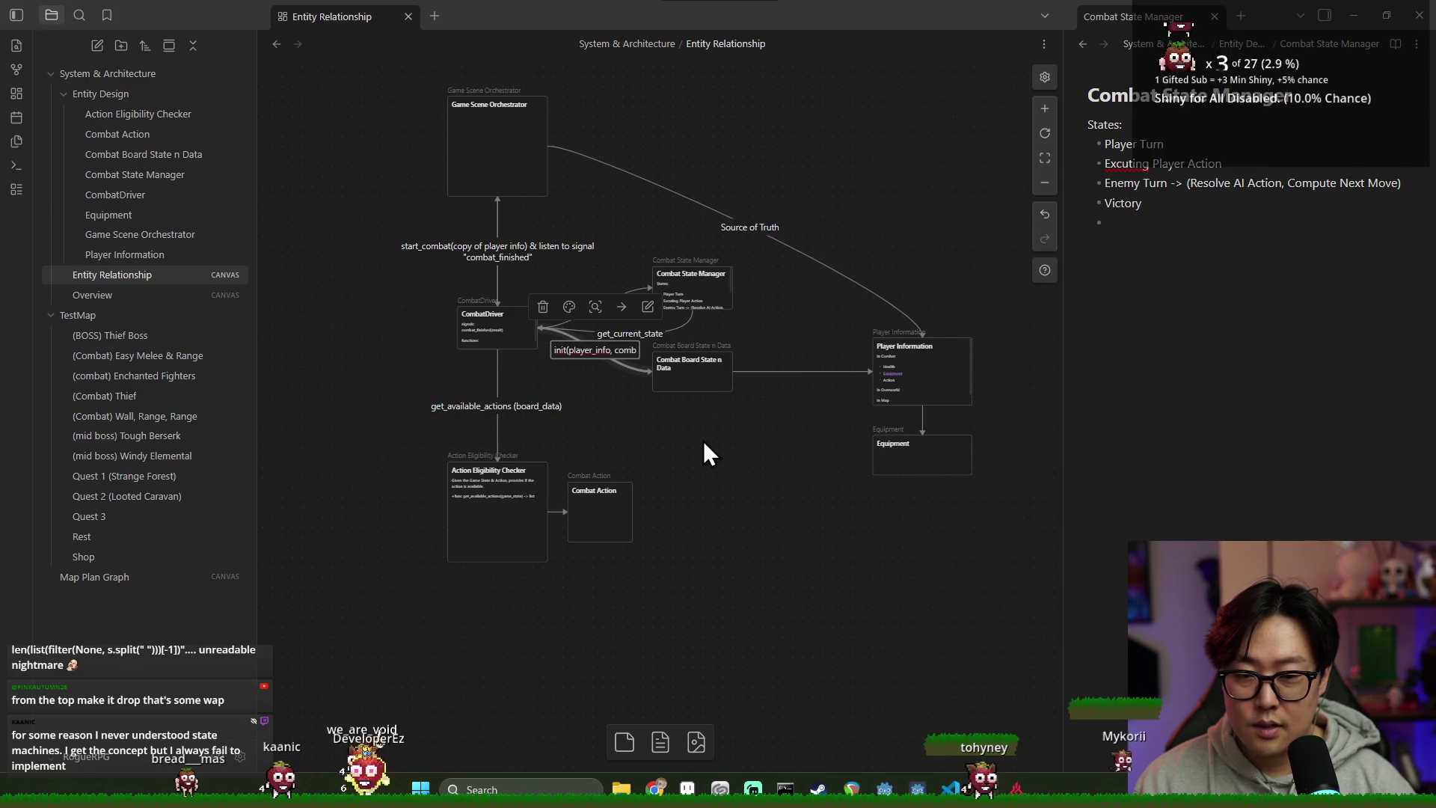
{"action": "type", "text": "encounter_confi"}
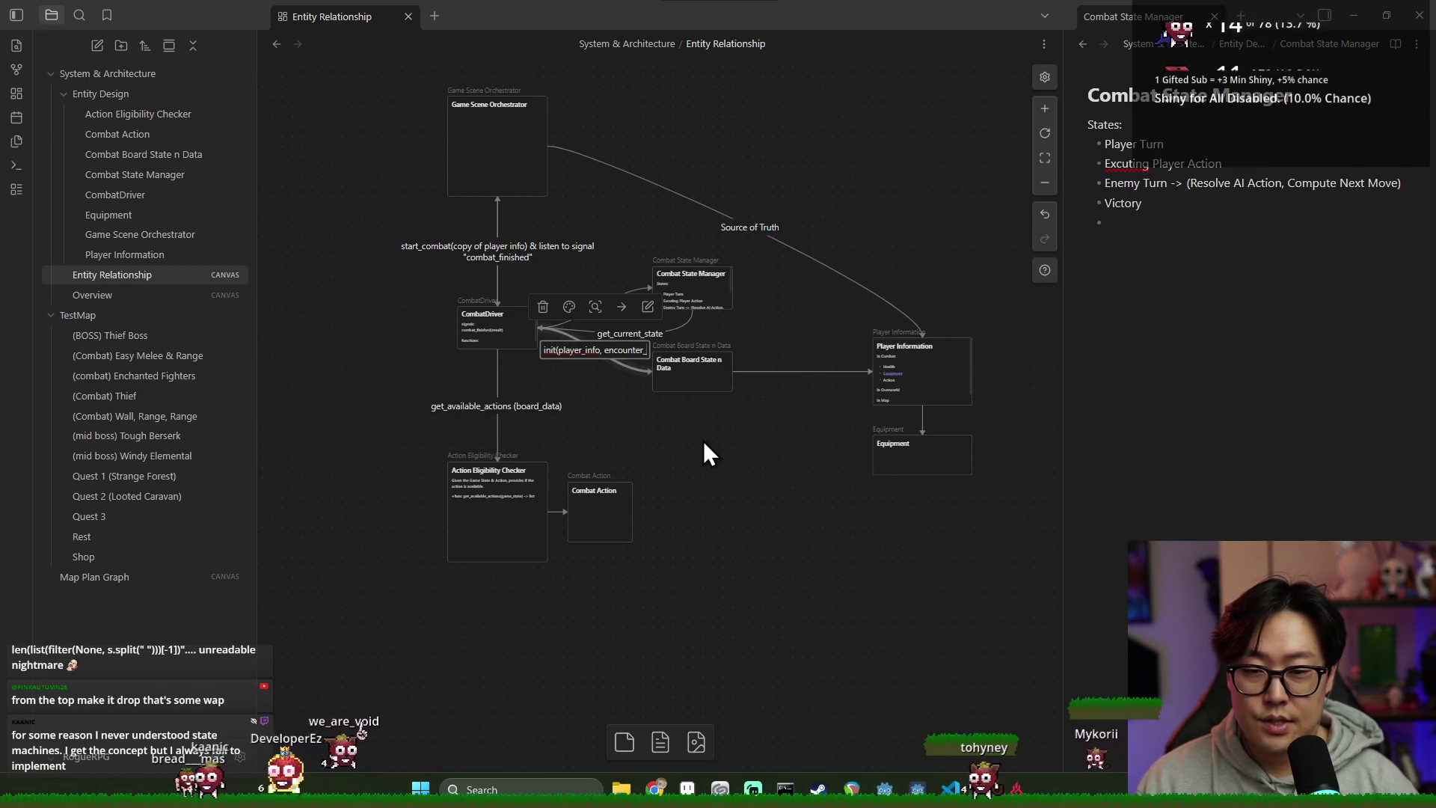
{"action": "left_click", "coordinate": [702, 433]}
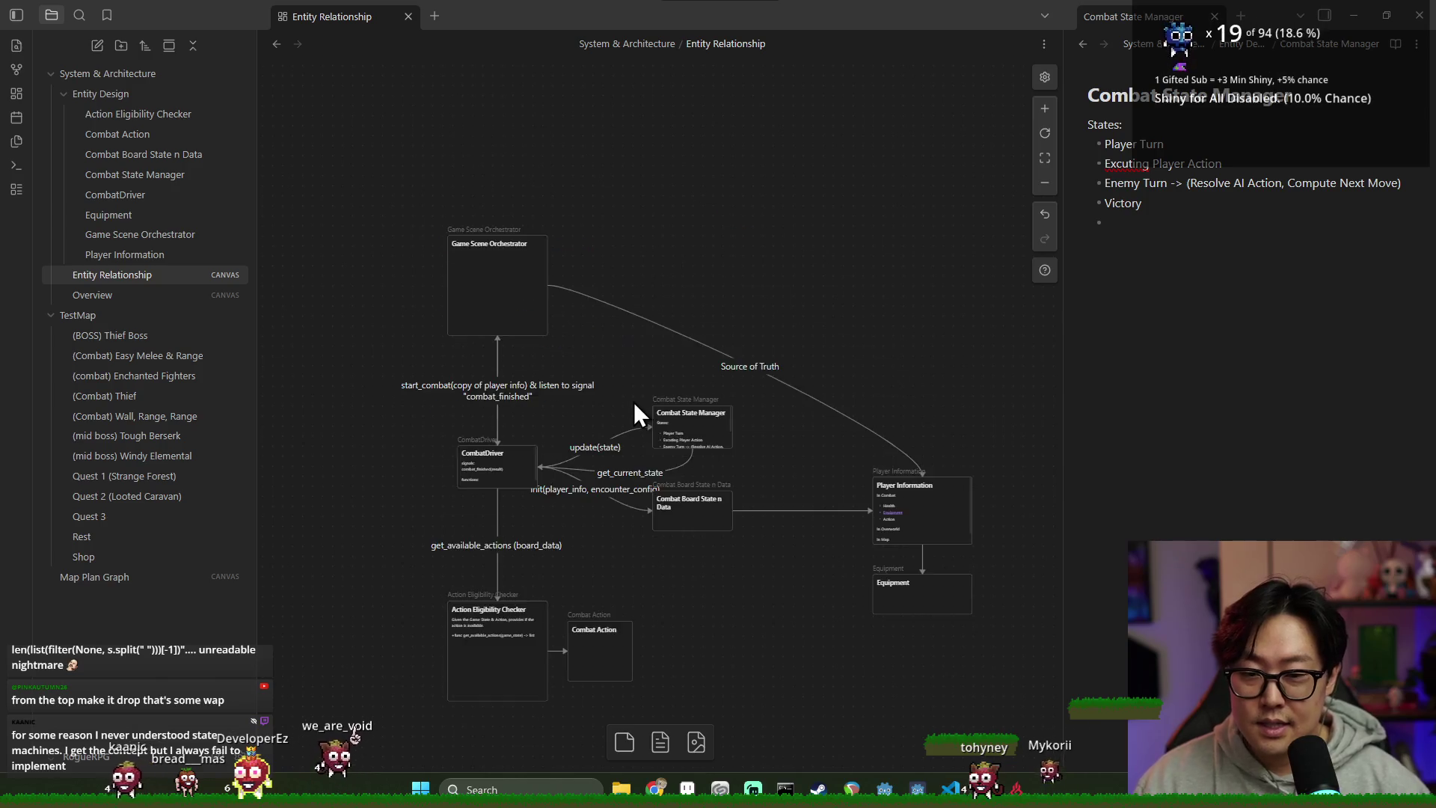
Step: Shift the Combat State Manager and Combat Board State n Data cards to the right
{"action": "scroll", "coordinate": [635, 432], "scroll_direction": "up", "scroll_amount": 5}
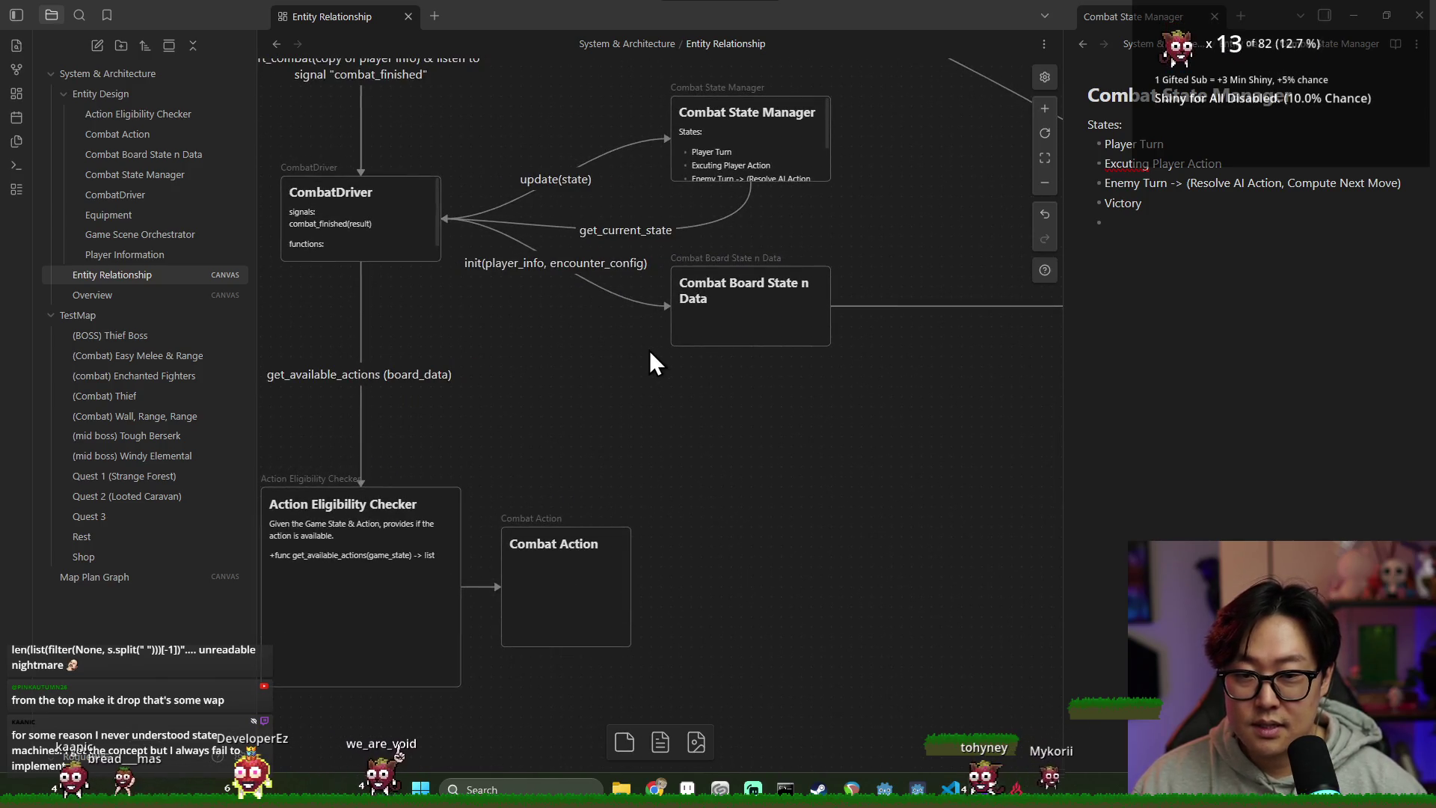
{"action": "scroll", "coordinate": [649, 353], "scroll_direction": "down", "scroll_amount": 2}
{"action": "left_click_drag", "start_coordinate": [859, 397], "coordinate": [670, 282]}
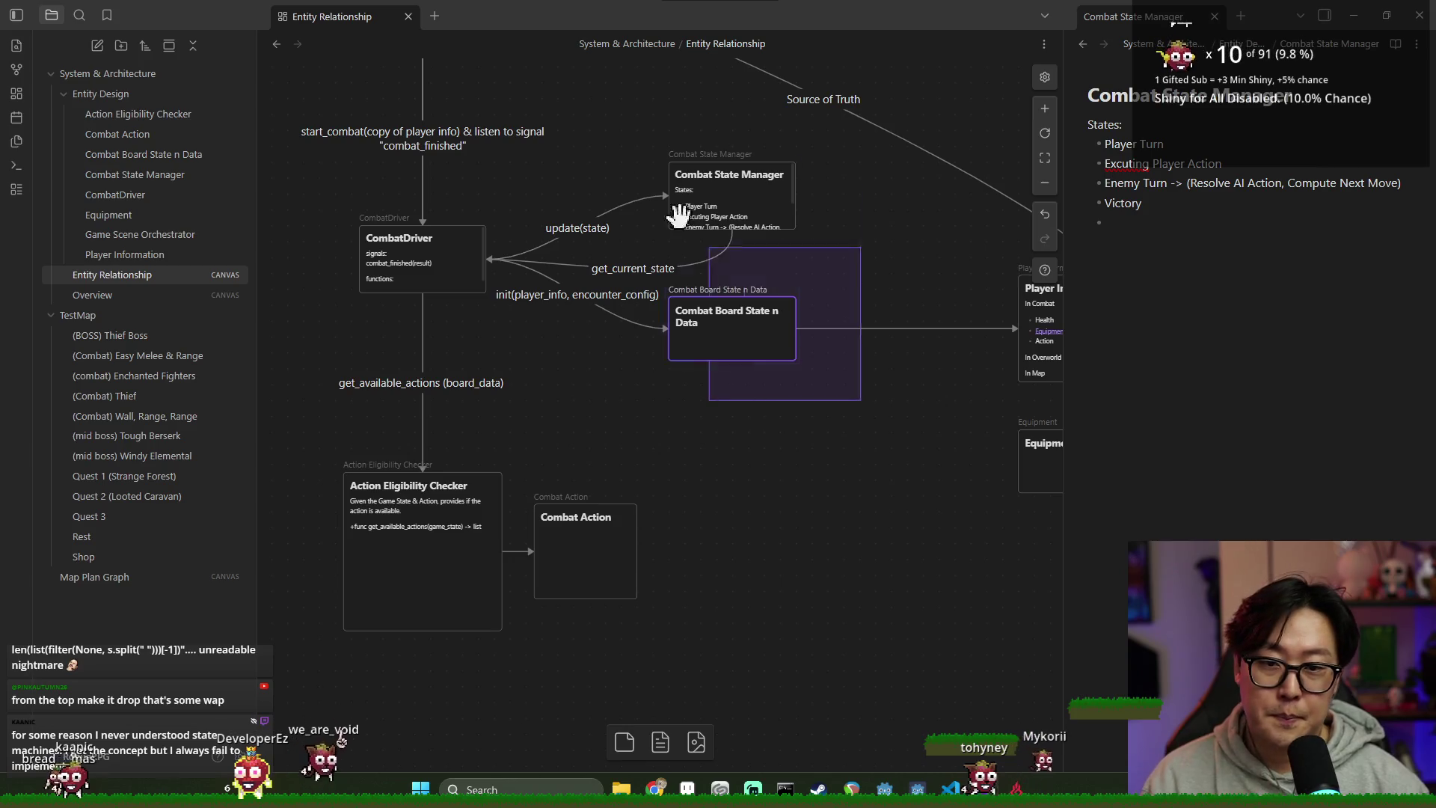
{"action": "scroll", "coordinate": [650, 154], "scroll_direction": "up", "scroll_amount": 2}
{"action": "mouse_move", "coordinate": [863, 505]}
{"action": "left_mouse_down"}
{"action": "mouse_move", "coordinate": [645, 201]}
{"action": "mouse_move", "coordinate": [747, 279]}
{"action": "mouse_move", "coordinate": [770, 276]}
{"action": "left_mouse_up"}
{"action": "left_click", "coordinate": [761, 498]}
Step: Place Equipment right of Player Information and reattach its link to that side
{"action": "scroll", "coordinate": [738, 465], "scroll_direction": "down", "scroll_amount": 4}
{"action": "scroll", "coordinate": [741, 471], "scroll_direction": "down", "scroll_amount": 5}
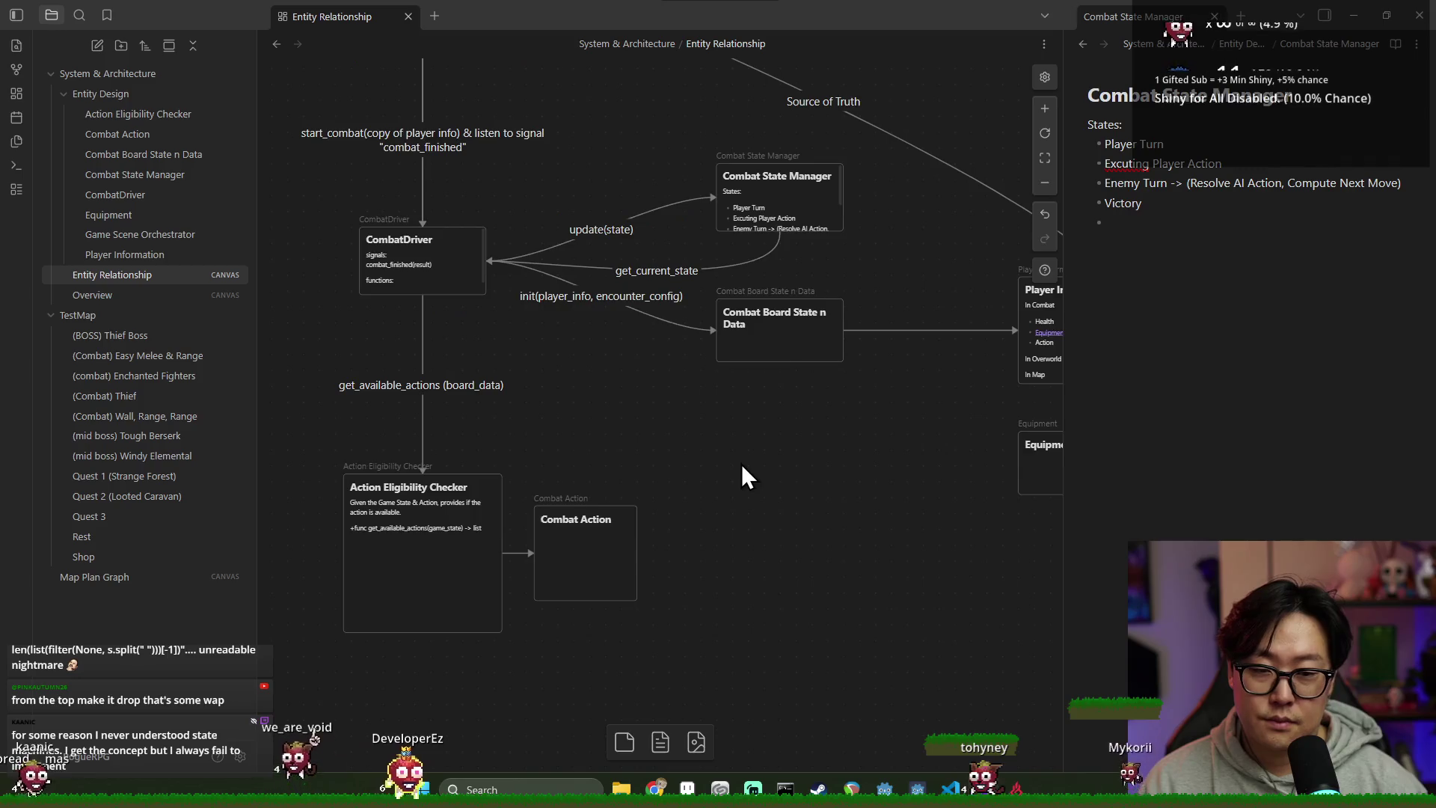
{"action": "scroll", "coordinate": [815, 411], "scroll_direction": "up", "scroll_amount": 2}
{"action": "mouse_move", "coordinate": [866, 389]}
{"action": "left_mouse_down"}
{"action": "mouse_move", "coordinate": [929, 388]}
{"action": "mouse_move", "coordinate": [1018, 325]}
{"action": "left_mouse_up"}
{"action": "mouse_move", "coordinate": [855, 338]}
{"action": "left_mouse_down"}
{"action": "mouse_move", "coordinate": [920, 301]}
{"action": "mouse_move", "coordinate": [903, 295]}
{"action": "left_mouse_up"}
{"action": "left_click_drag", "start_coordinate": [1000, 330], "coordinate": [830, 299]}
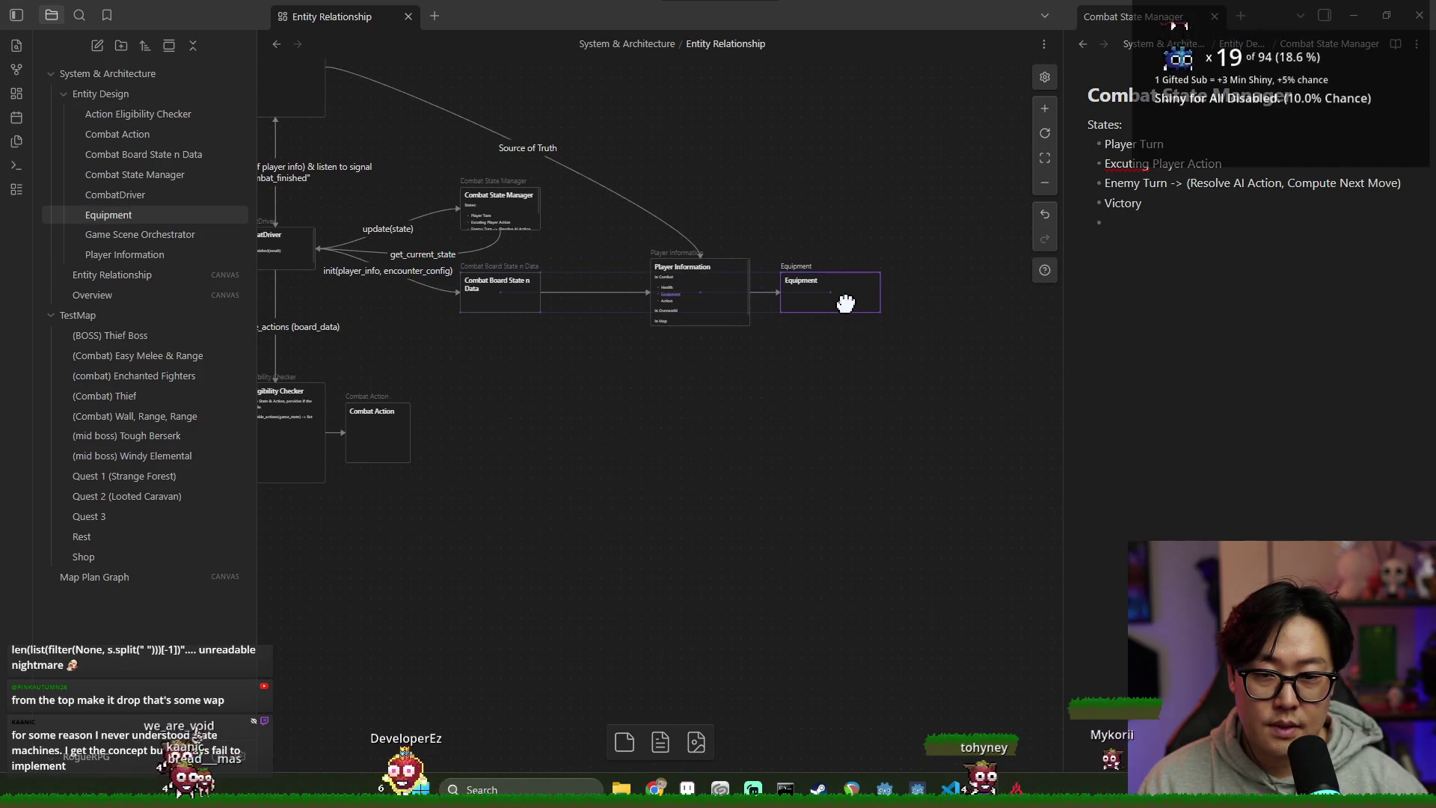
{"action": "left_click", "coordinate": [799, 368]}
{"action": "scroll", "coordinate": [586, 404], "scroll_direction": "left", "scroll_amount": 3}
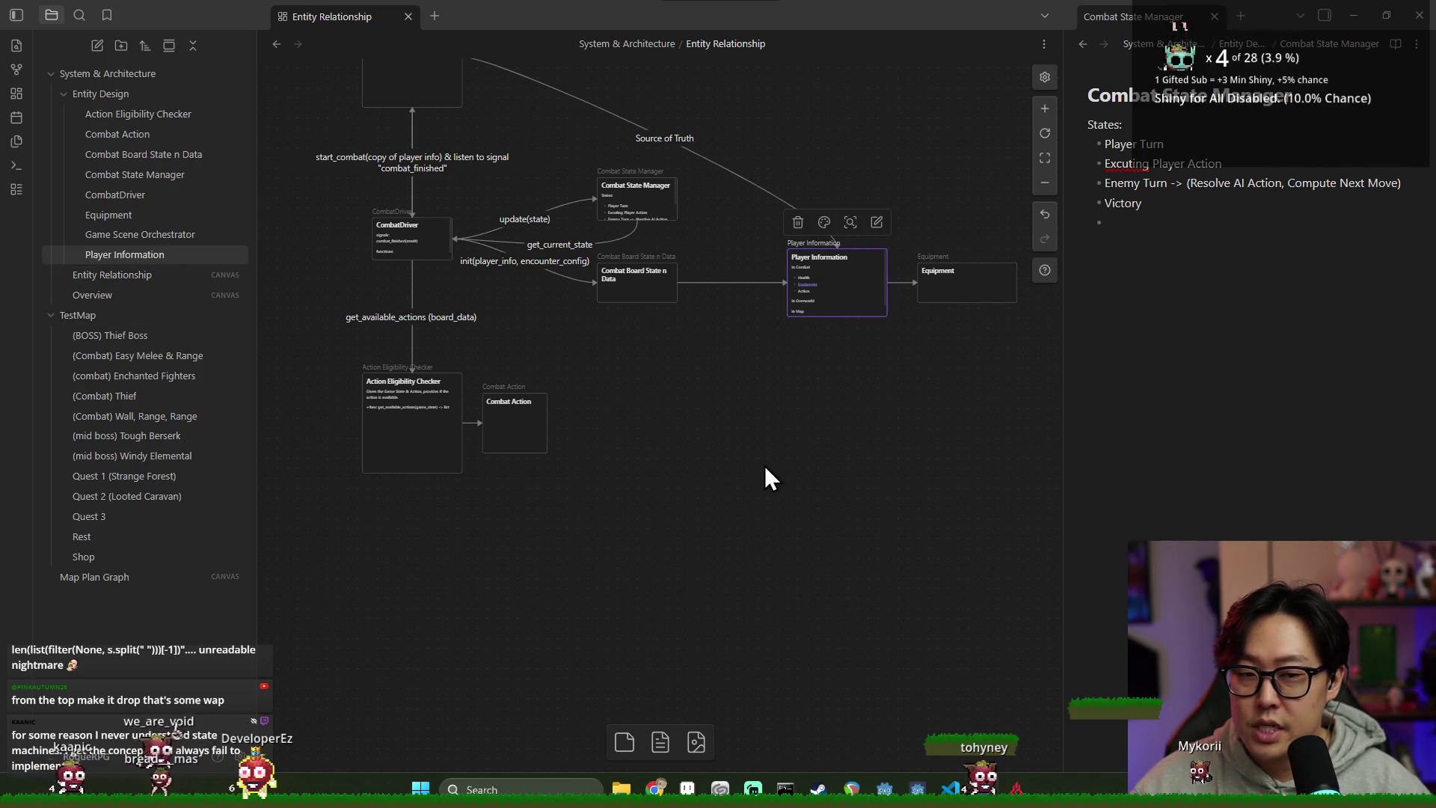
Step: Add a note titled Enemy Information under Entity Design, then reopen the Entity Relationship canvas
{"action": "right_click", "coordinate": [139, 98]}
{"action": "left_click", "coordinate": [161, 112]}
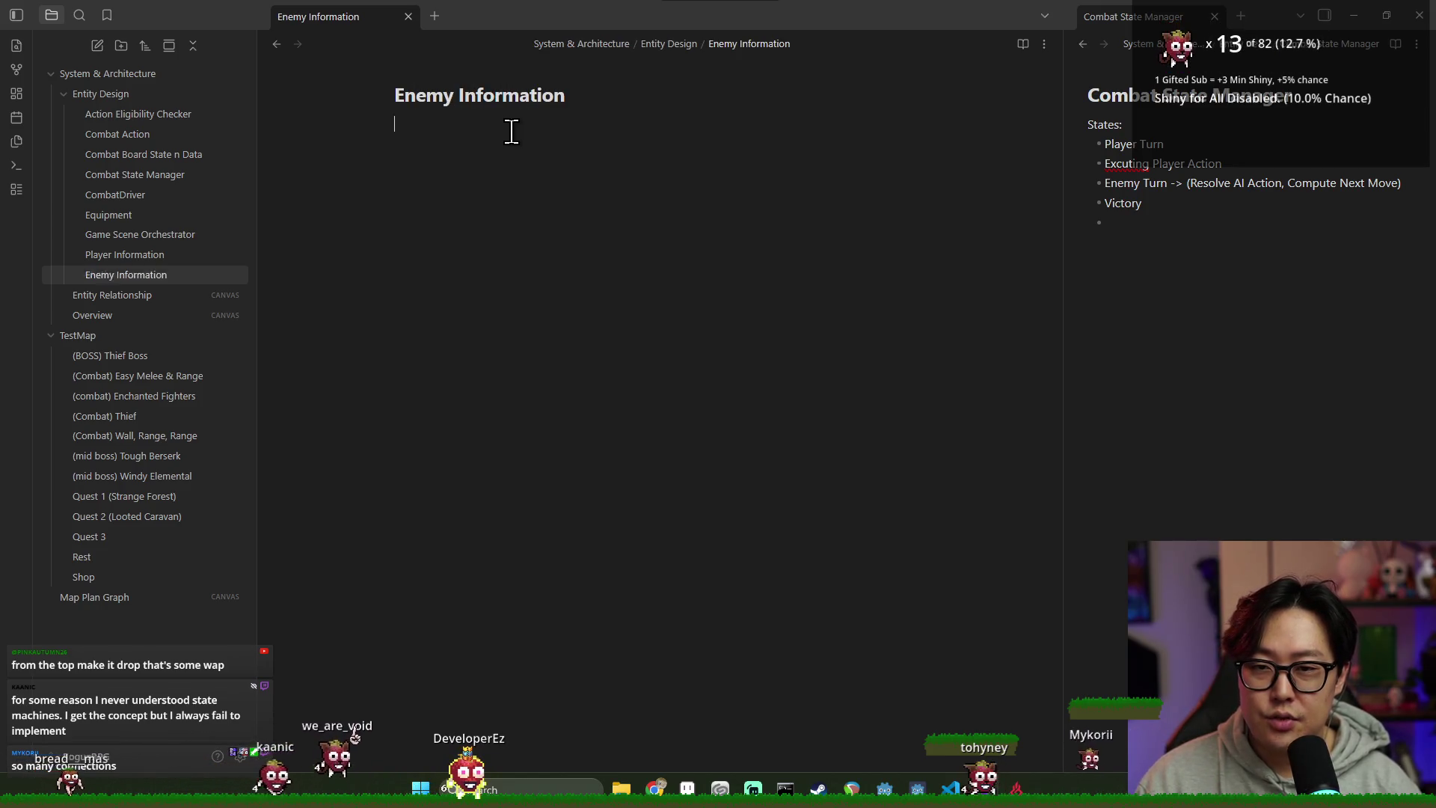
{"action": "key", "text": "Return"}
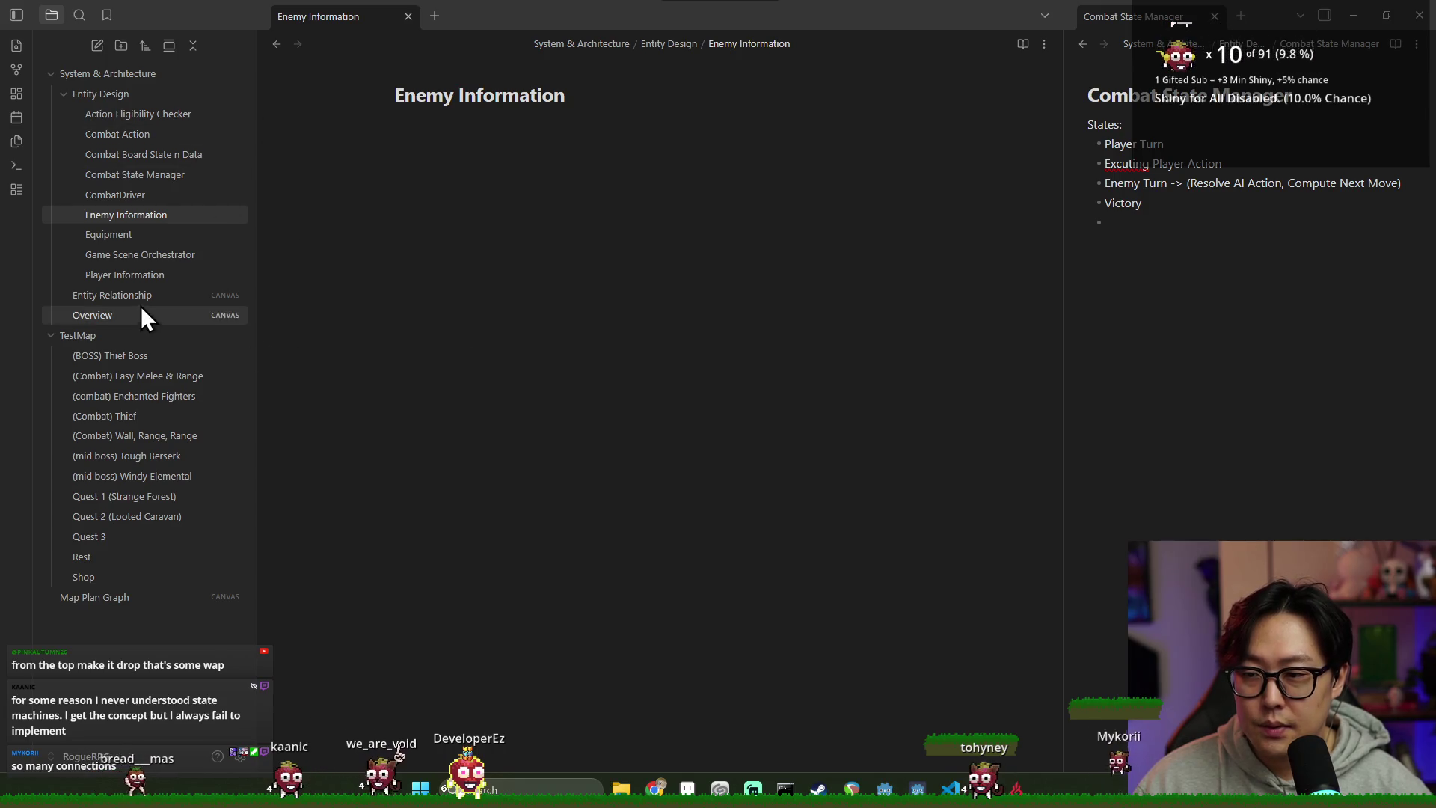
{"action": "left_click", "coordinate": [146, 294]}
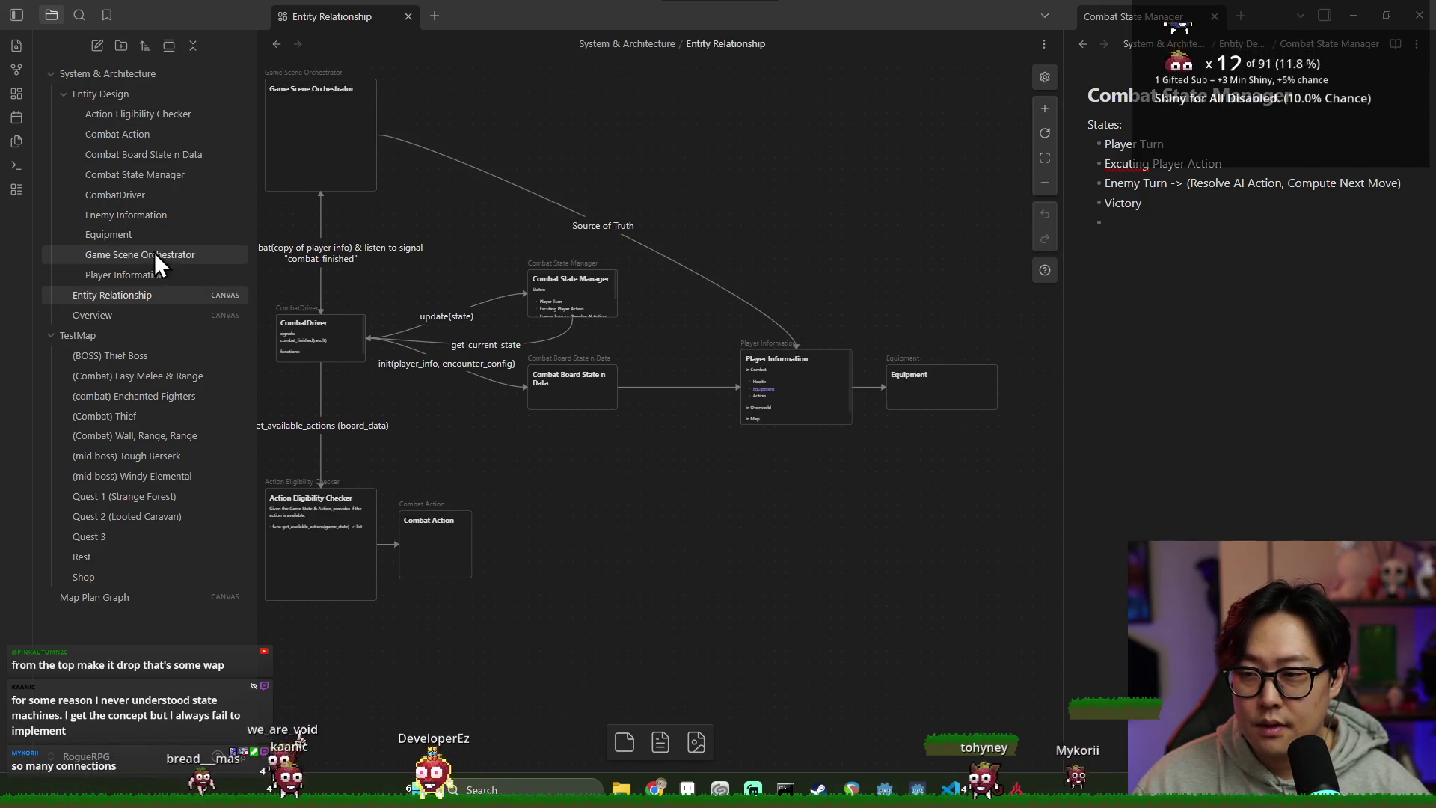
Step: Drop Enemy Information onto the canvas, shorten its card, and link it from Combat Board State n Data
{"action": "left_click_drag", "start_coordinate": [141, 220], "coordinate": [730, 504]}
{"action": "scroll", "coordinate": [864, 522], "scroll_direction": "down", "scroll_amount": 2}
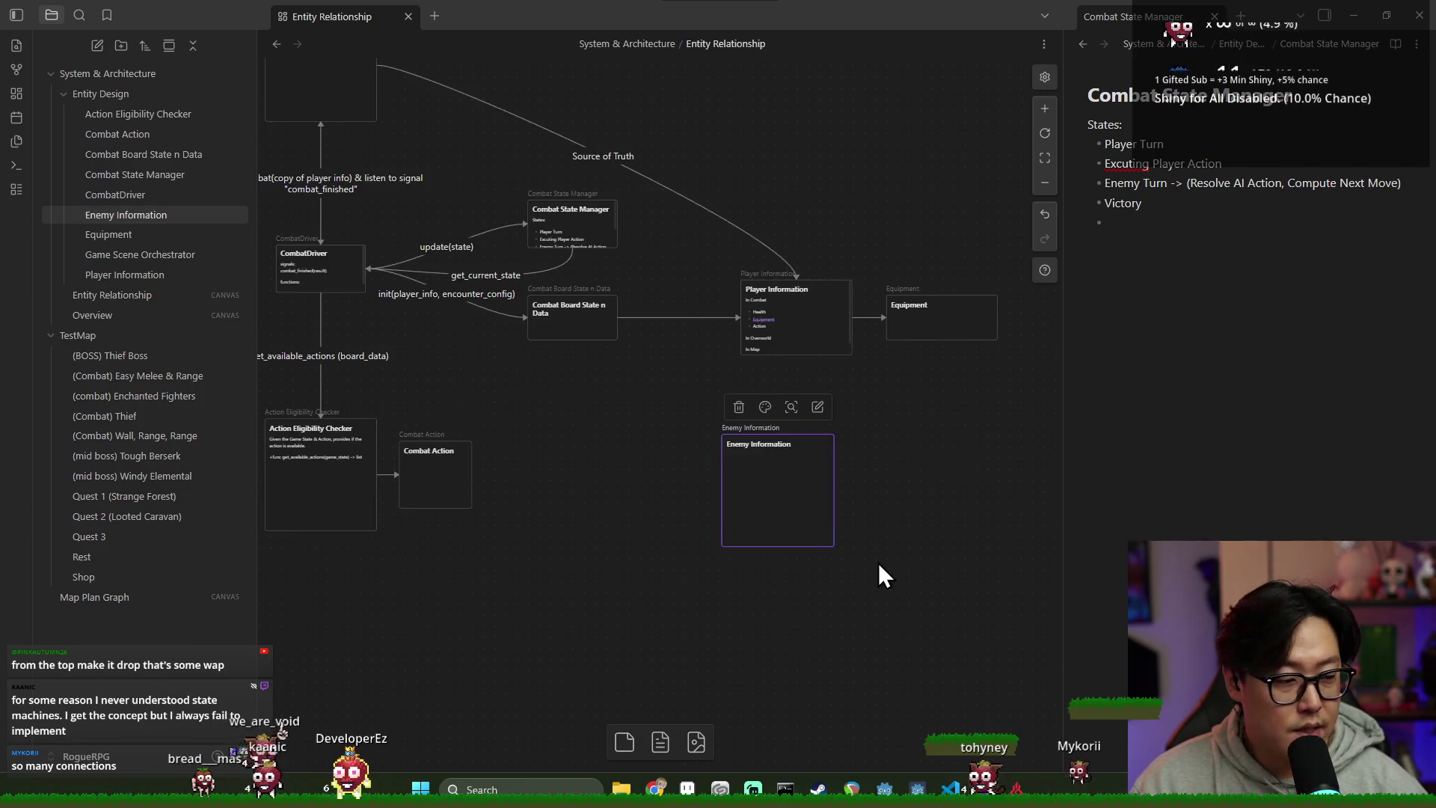
{"action": "mouse_move", "coordinate": [834, 545]}
{"action": "left_mouse_down"}
{"action": "mouse_move", "coordinate": [823, 397]}
{"action": "mouse_move", "coordinate": [852, 404]}
{"action": "left_mouse_up"}
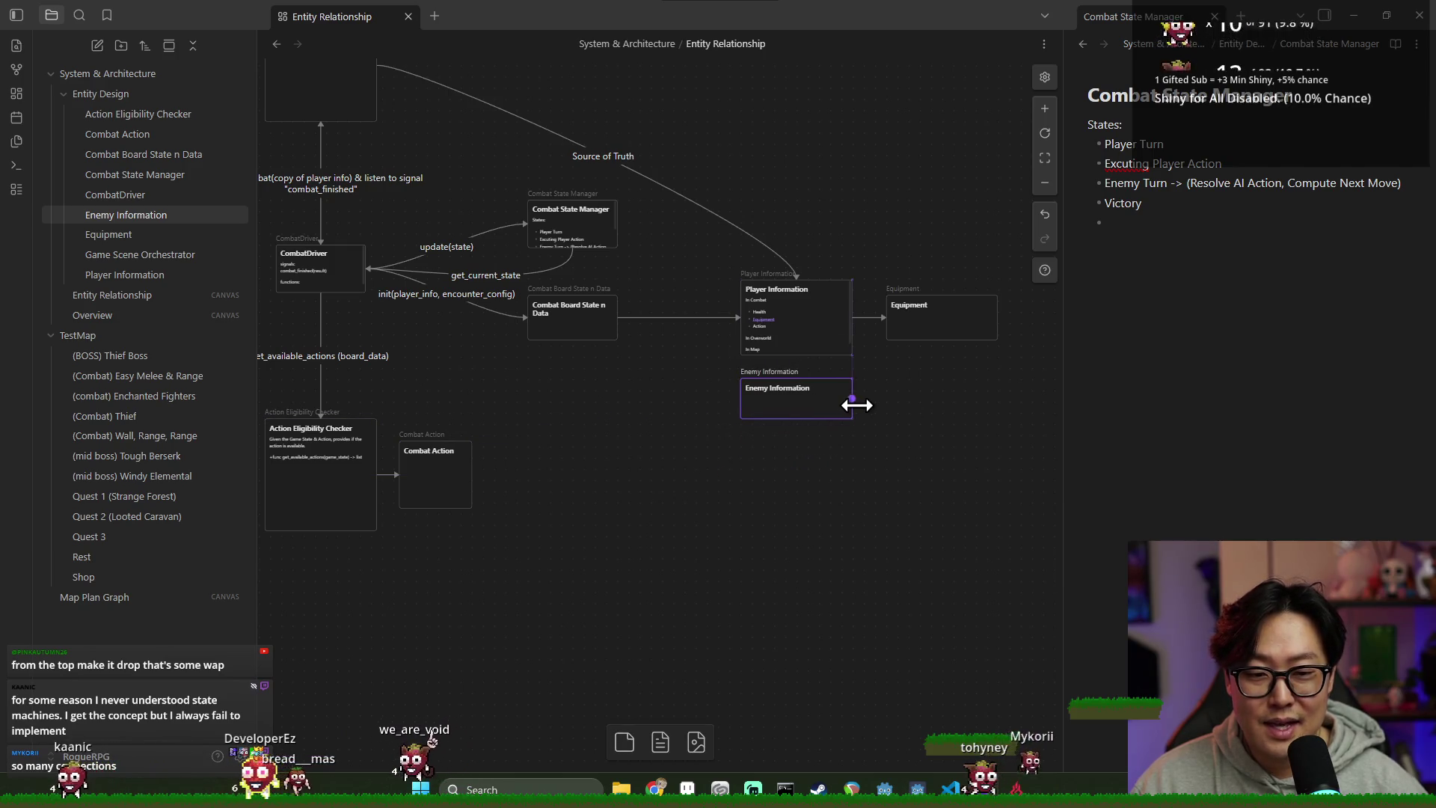
{"action": "left_click_drag", "start_coordinate": [617, 318], "coordinate": [743, 391]}
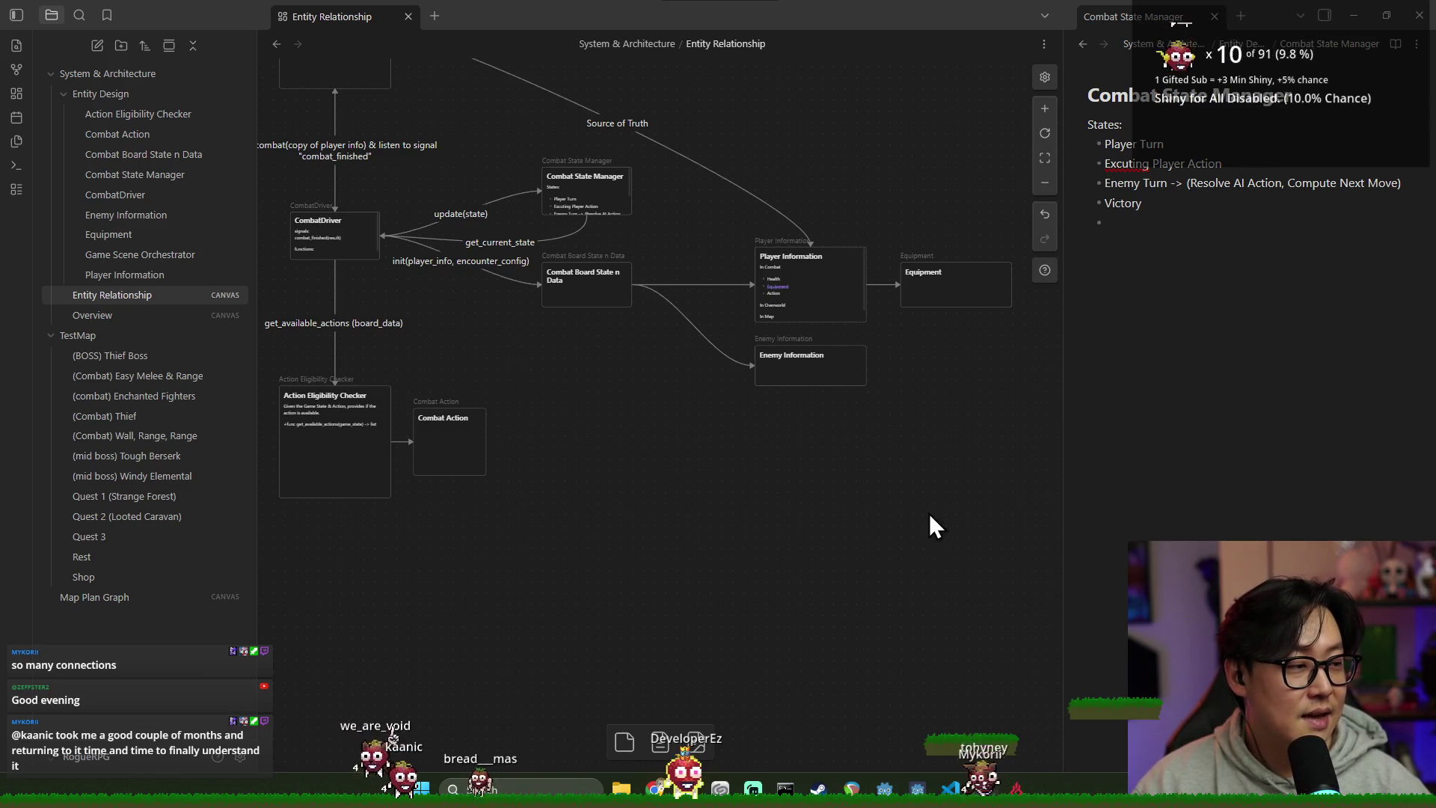
{"action": "left_click_drag", "start_coordinate": [697, 441], "coordinate": [853, 466]}
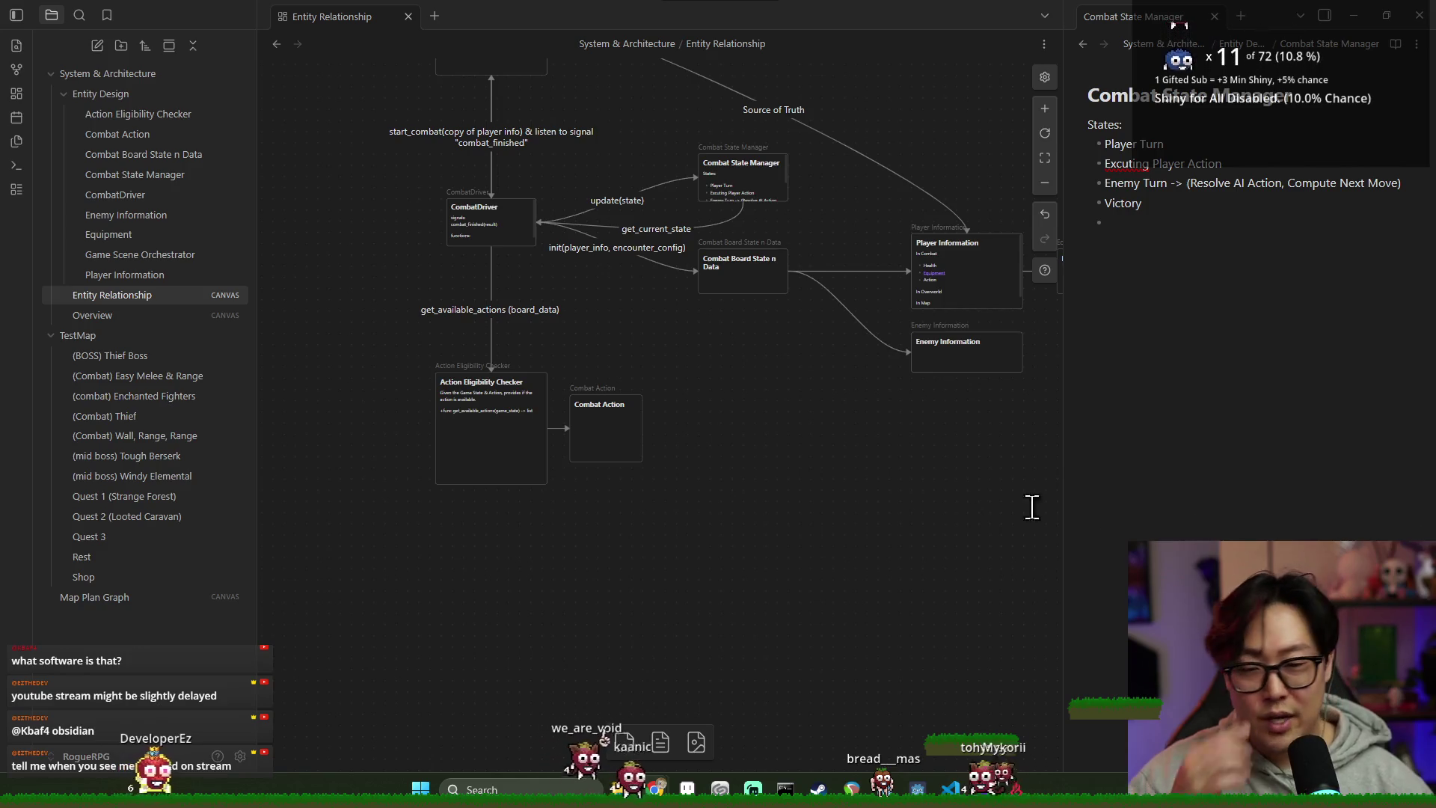
{"action": "scroll", "coordinate": [766, 430], "scroll_direction": "right", "scroll_amount": 4}
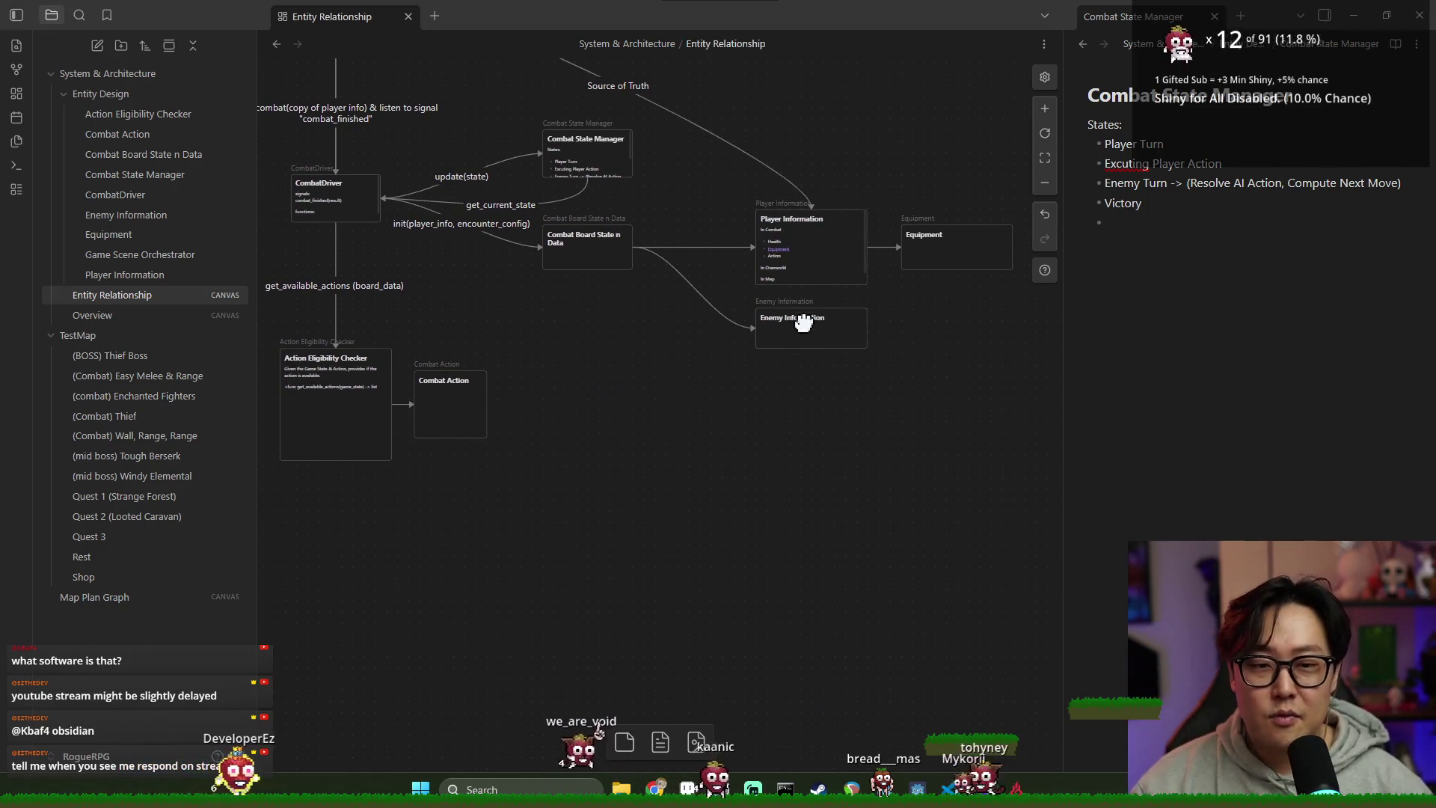
{"action": "left_click", "coordinate": [803, 320]}
{"action": "scroll", "coordinate": [867, 364], "scroll_direction": "right", "scroll_amount": 1}
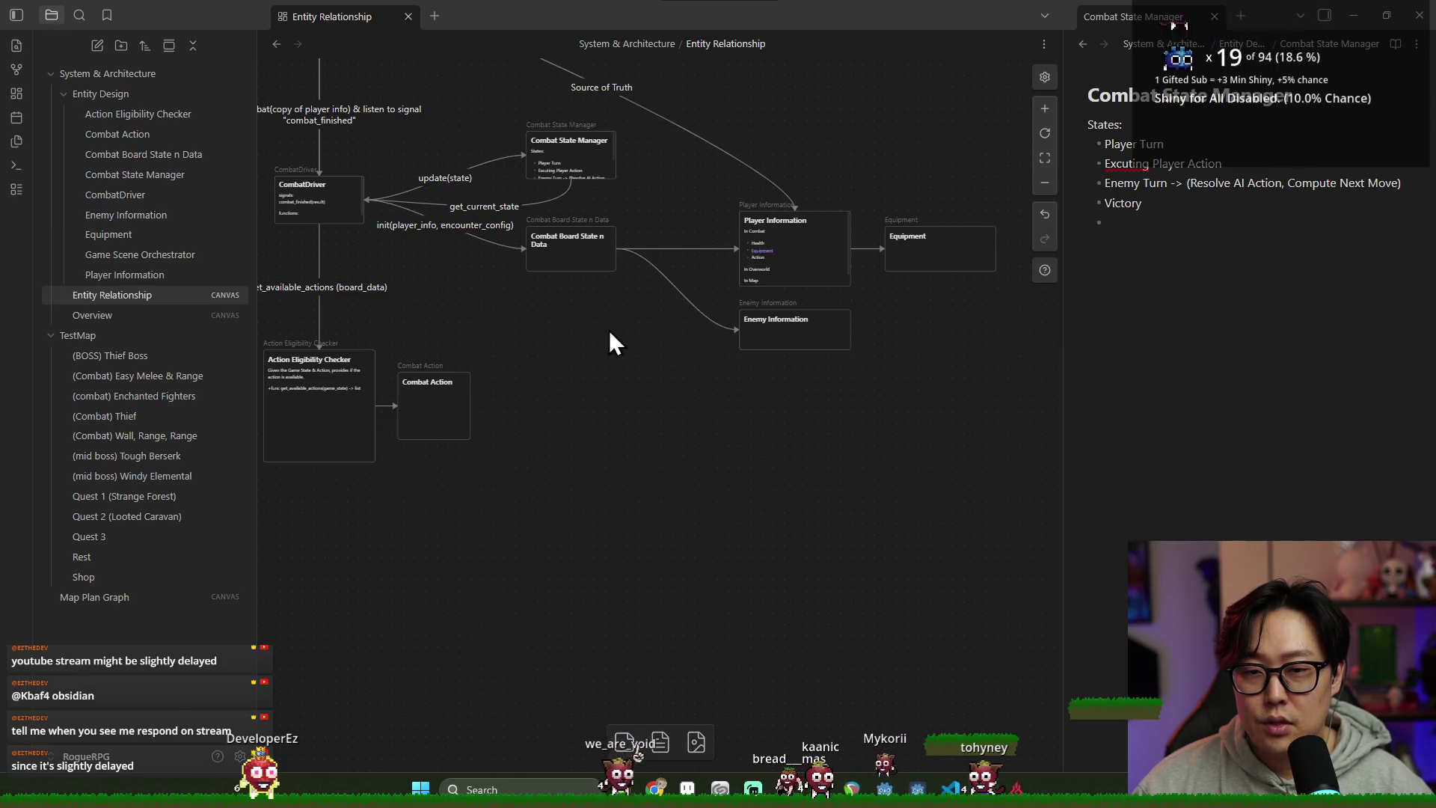
{"action": "left_click_drag", "start_coordinate": [616, 333], "coordinate": [786, 378]}
{"action": "scroll", "coordinate": [769, 378], "scroll_direction": "down", "scroll_amount": 1}
{"action": "left_click", "coordinate": [804, 247]}
{"action": "scroll", "coordinate": [760, 390], "scroll_direction": "left", "scroll_amount": 1}
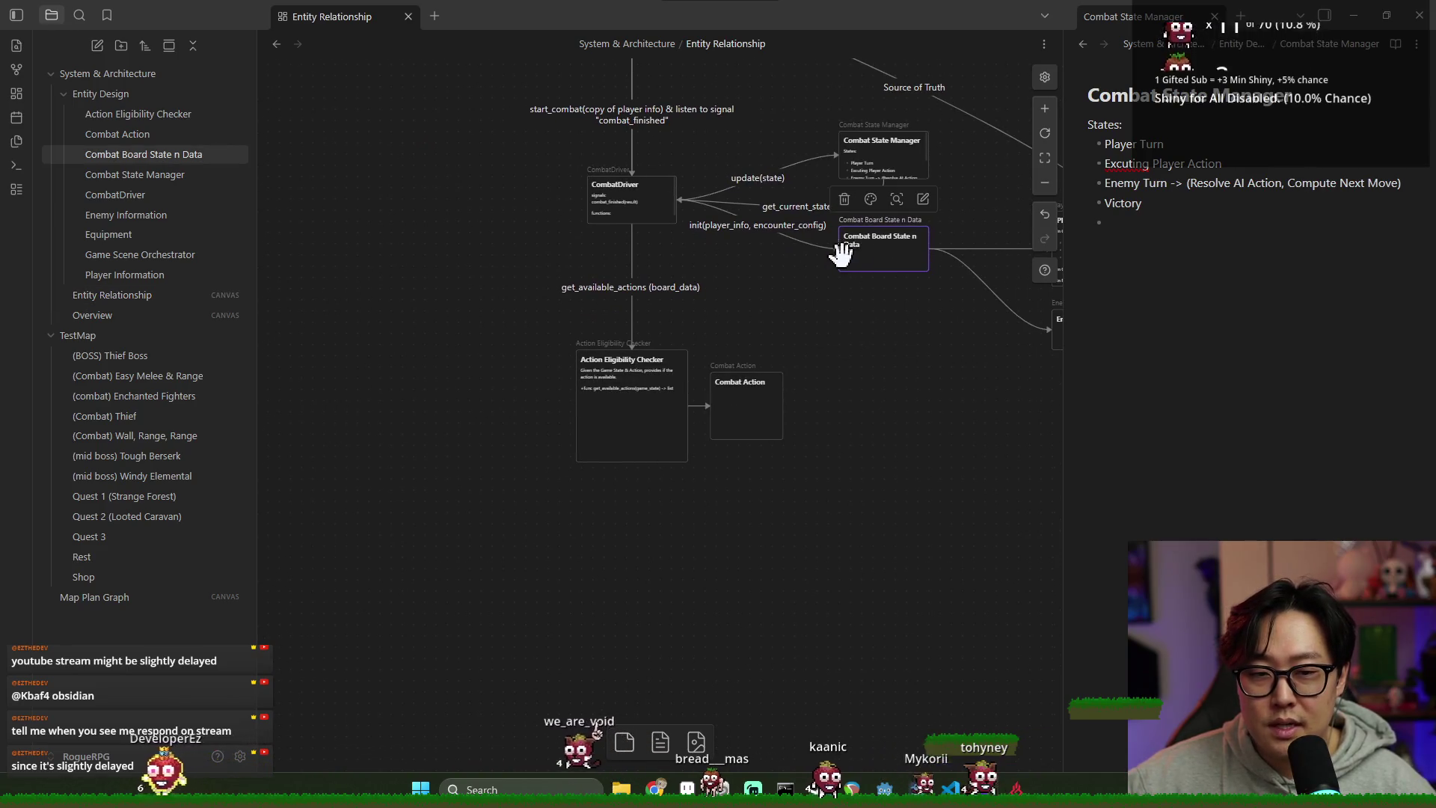
{"action": "left_click", "coordinate": [611, 196]}
{"action": "scroll", "coordinate": [748, 337], "scroll_direction": "up", "scroll_amount": 1}
{"action": "scroll", "coordinate": [748, 336], "scroll_direction": "right", "scroll_amount": 1}
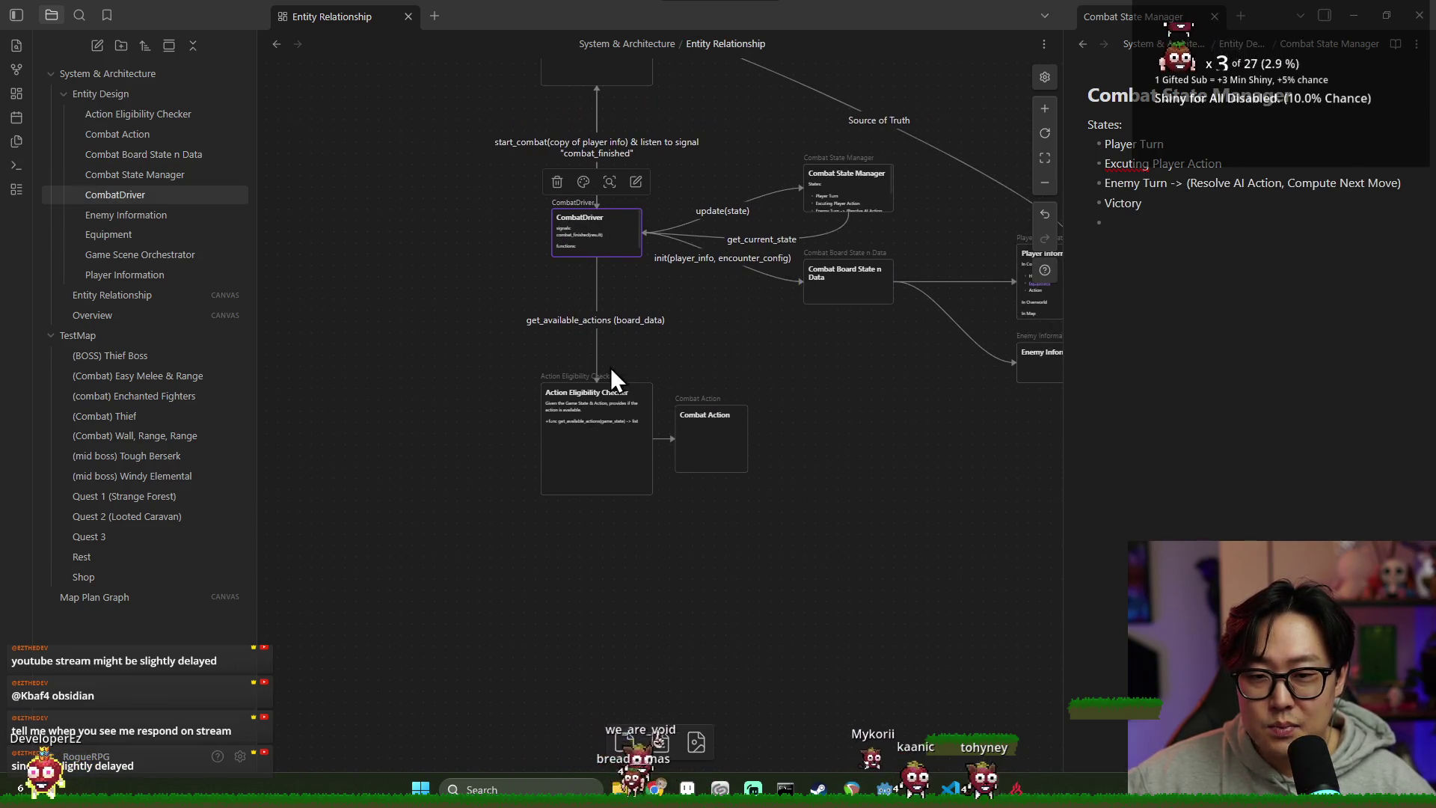
{"action": "left_click_drag", "start_coordinate": [598, 385], "coordinate": [803, 281]}
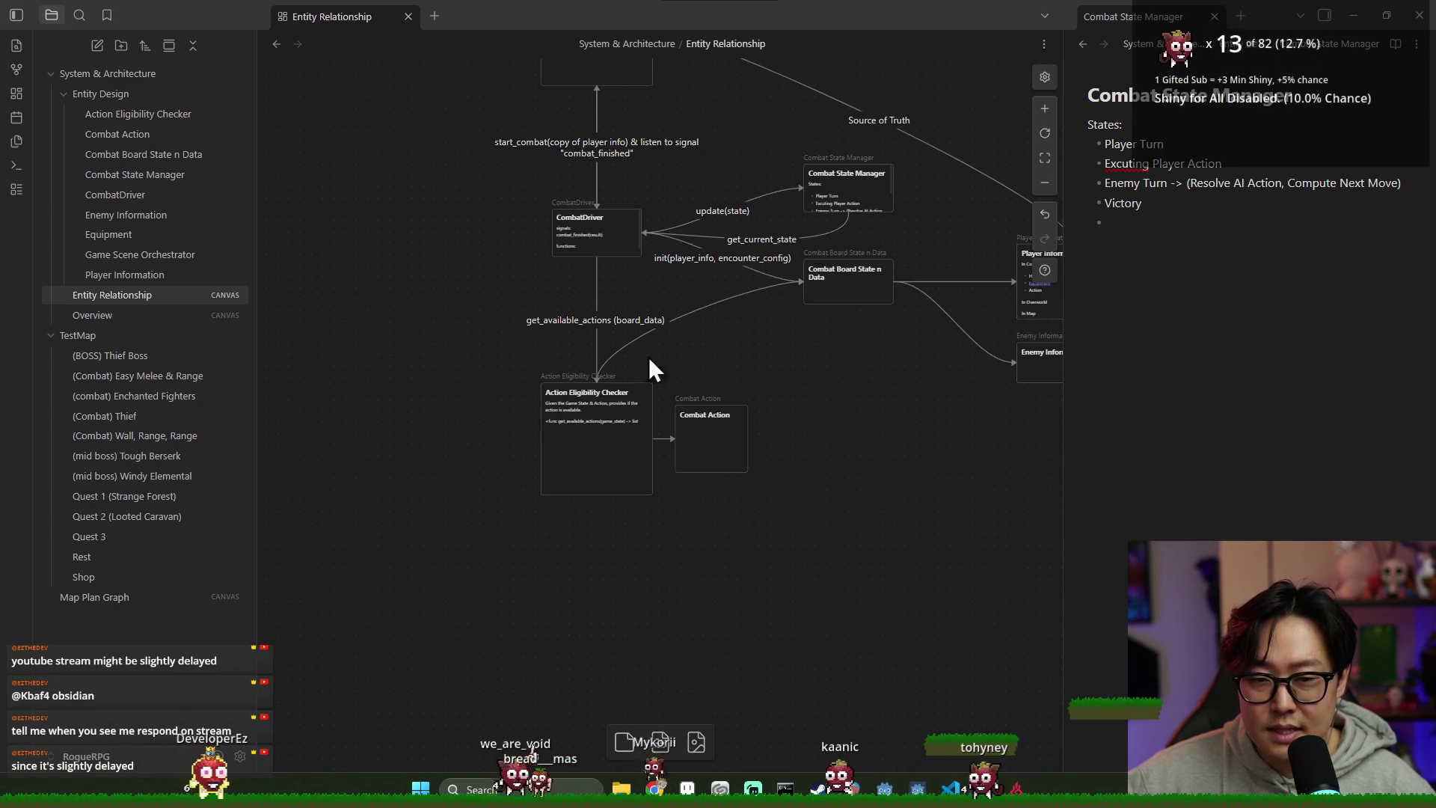
{"action": "scroll", "coordinate": [732, 368], "scroll_direction": "right", "scroll_amount": 3}
{"action": "scroll", "coordinate": [731, 368], "scroll_direction": "down", "scroll_amount": 2}
{"action": "scroll", "coordinate": [731, 347], "scroll_direction": "up", "scroll_amount": 2}
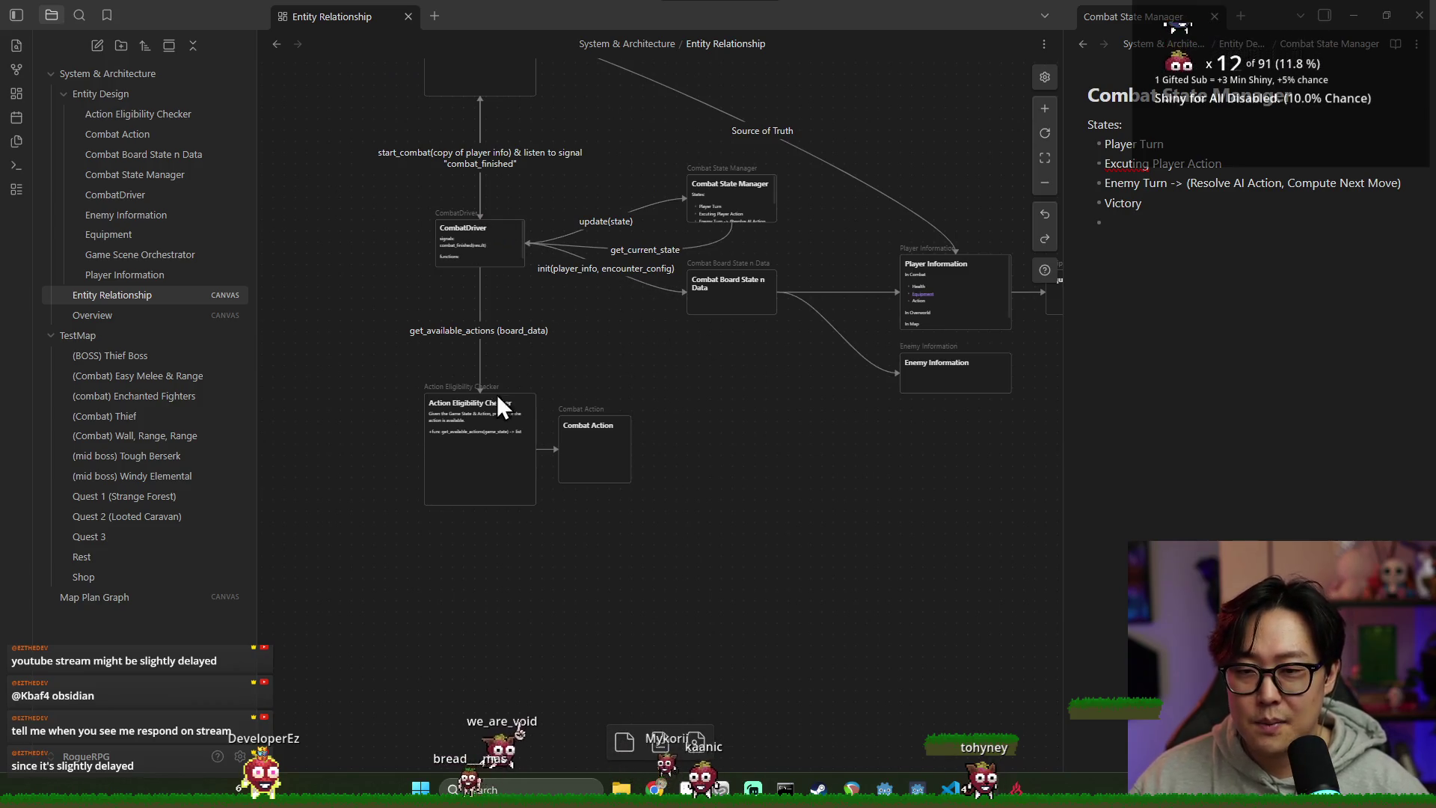
{"action": "scroll", "coordinate": [621, 359], "scroll_direction": "up", "scroll_amount": 1}
{"action": "scroll", "coordinate": [621, 359], "scroll_direction": "left", "scroll_amount": 1}
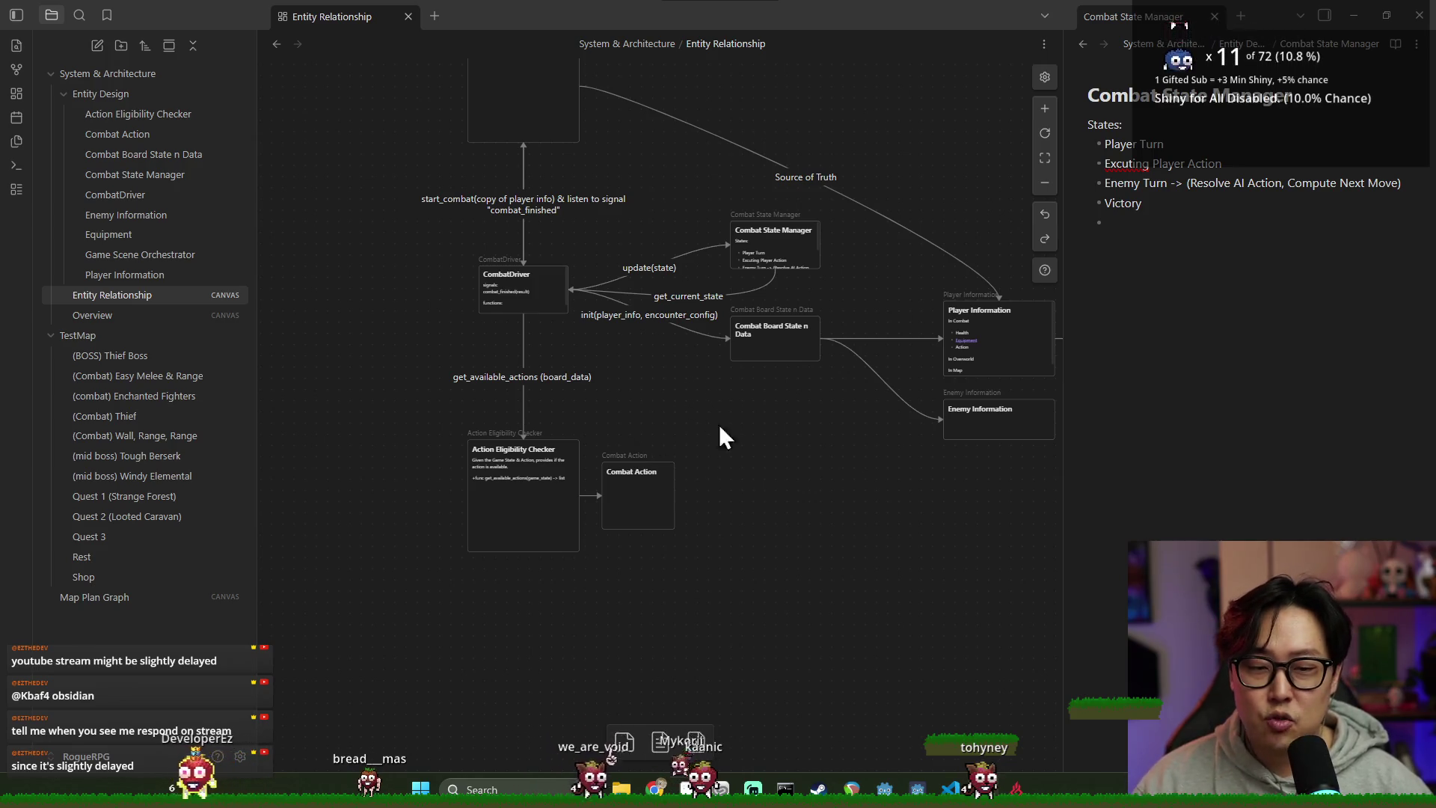
{"action": "scroll", "coordinate": [720, 424], "scroll_direction": "up", "scroll_amount": 1}
{"action": "scroll", "coordinate": [780, 443], "scroll_direction": "right", "scroll_amount": 1}
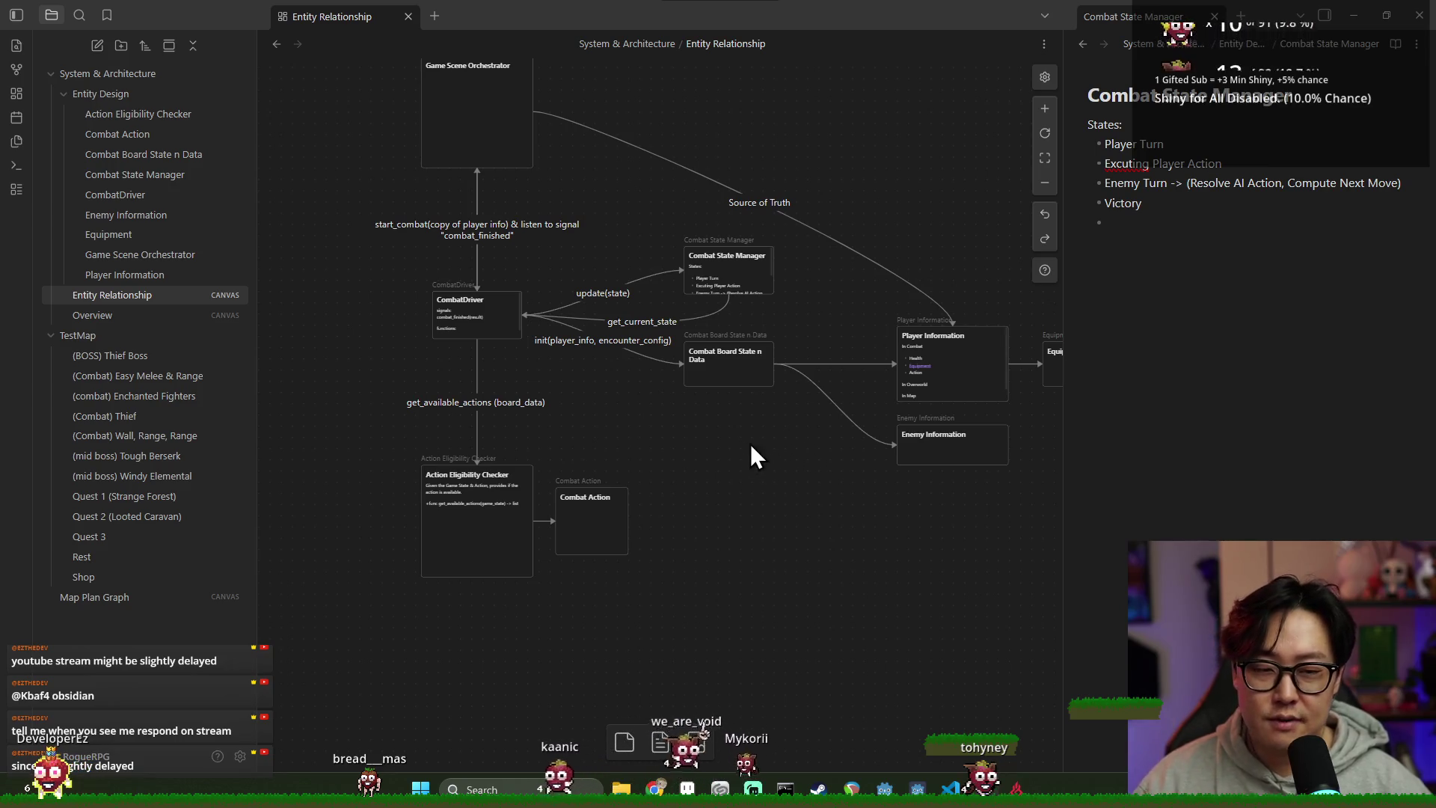
{"action": "scroll", "coordinate": [748, 438], "scroll_direction": "down", "scroll_amount": 1}
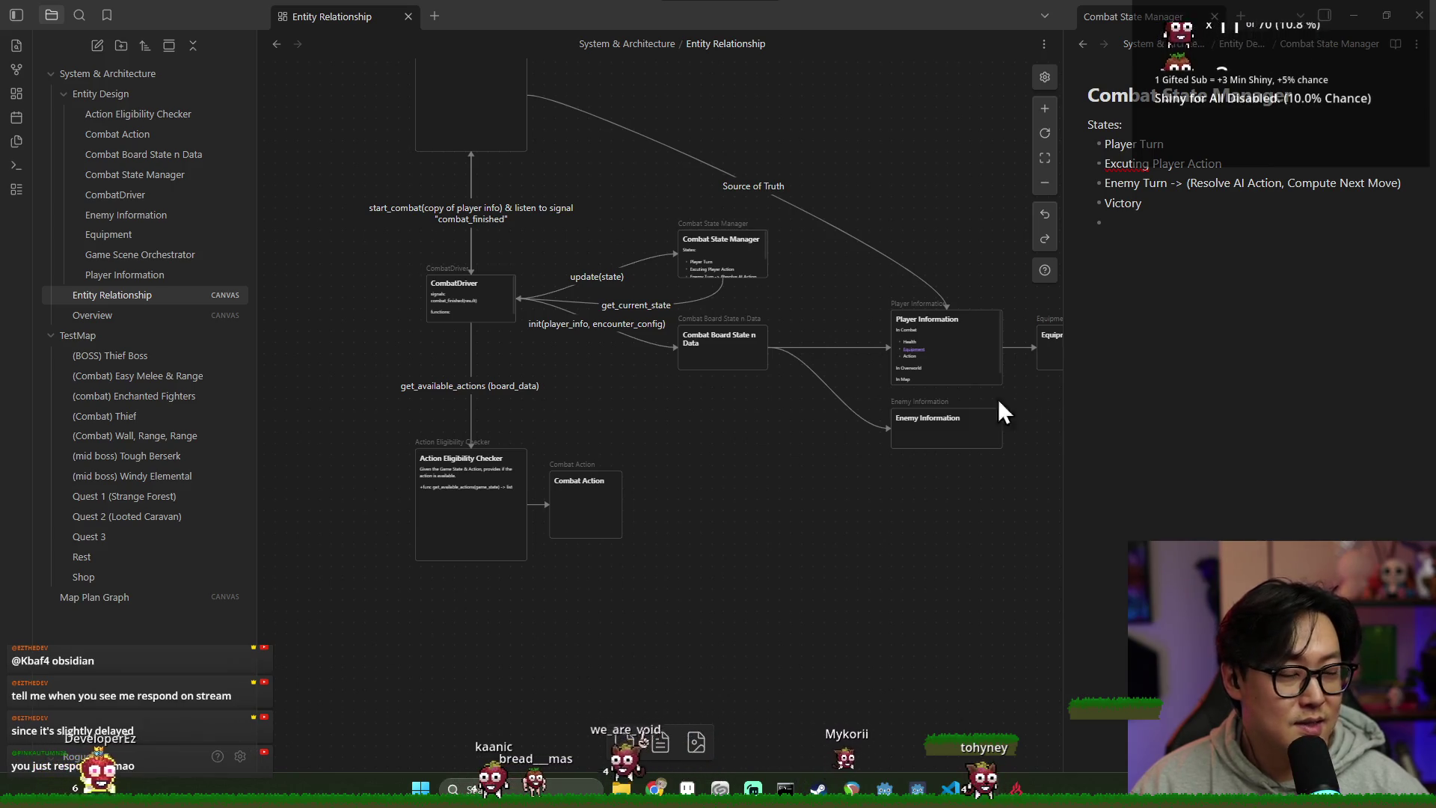
{"action": "scroll", "coordinate": [808, 426], "scroll_direction": "down", "scroll_amount": 1}
{"action": "scroll", "coordinate": [642, 433], "scroll_direction": "up", "scroll_amount": 4}
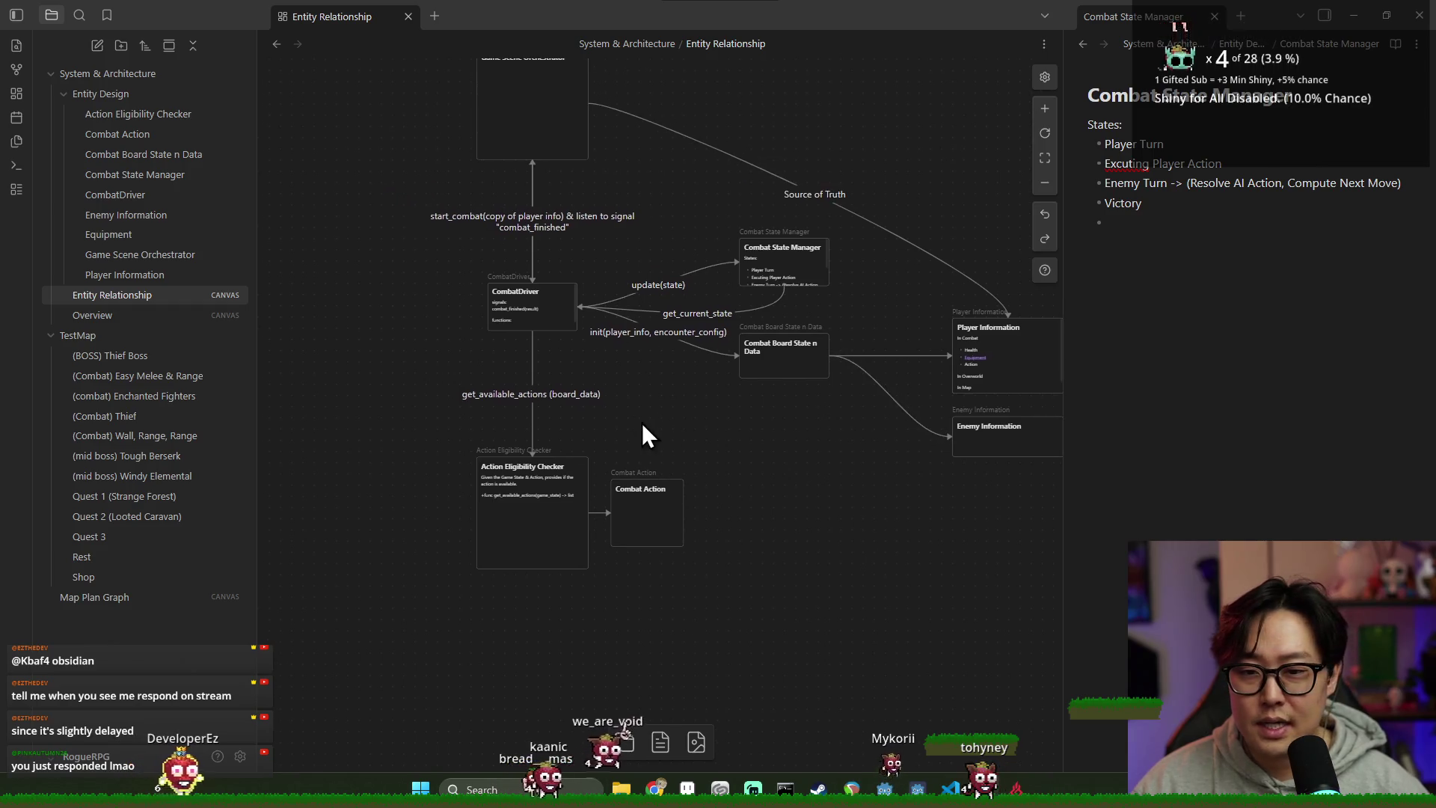
{"action": "left_click", "coordinate": [524, 97]}
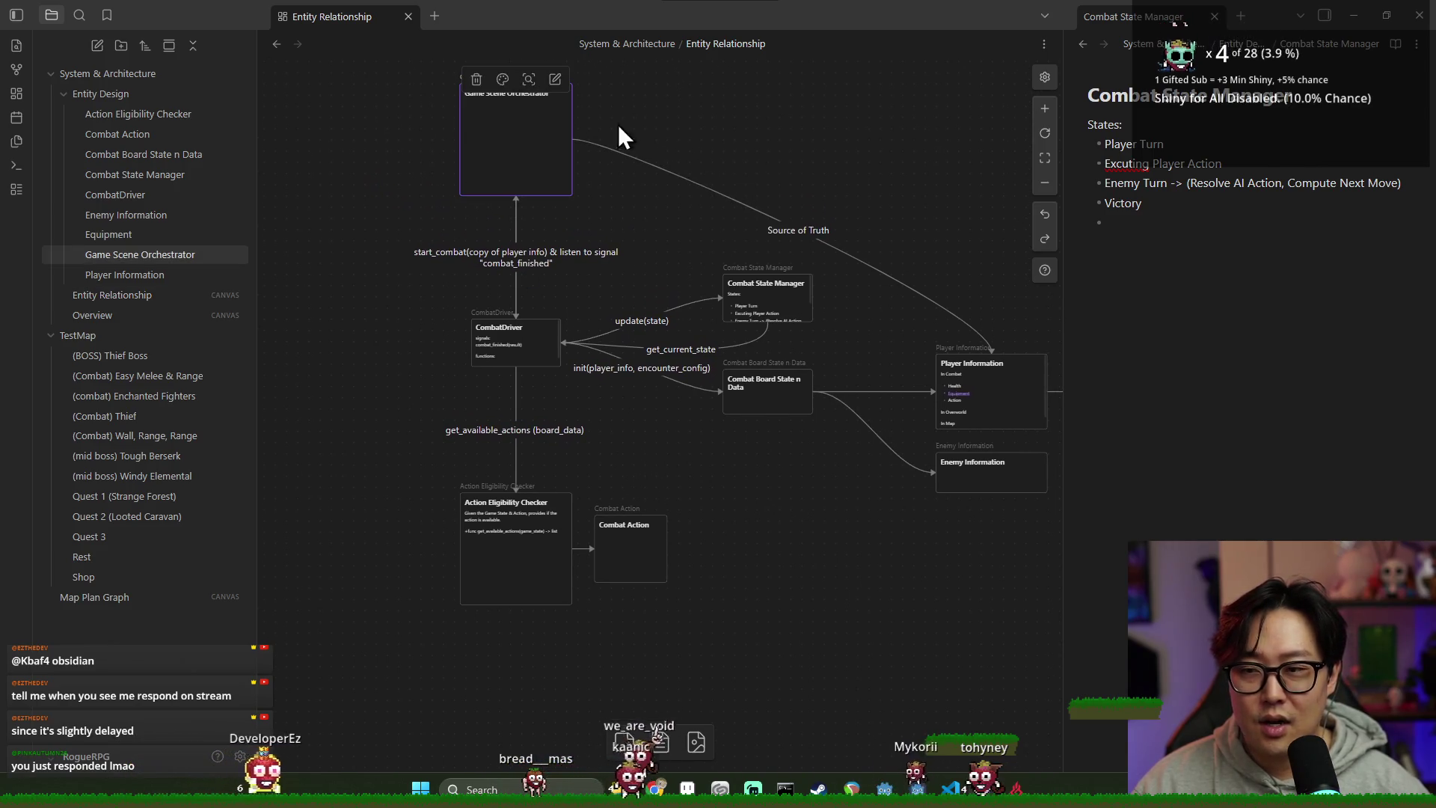
{"action": "left_click_drag", "start_coordinate": [536, 84], "coordinate": [536, 129]}
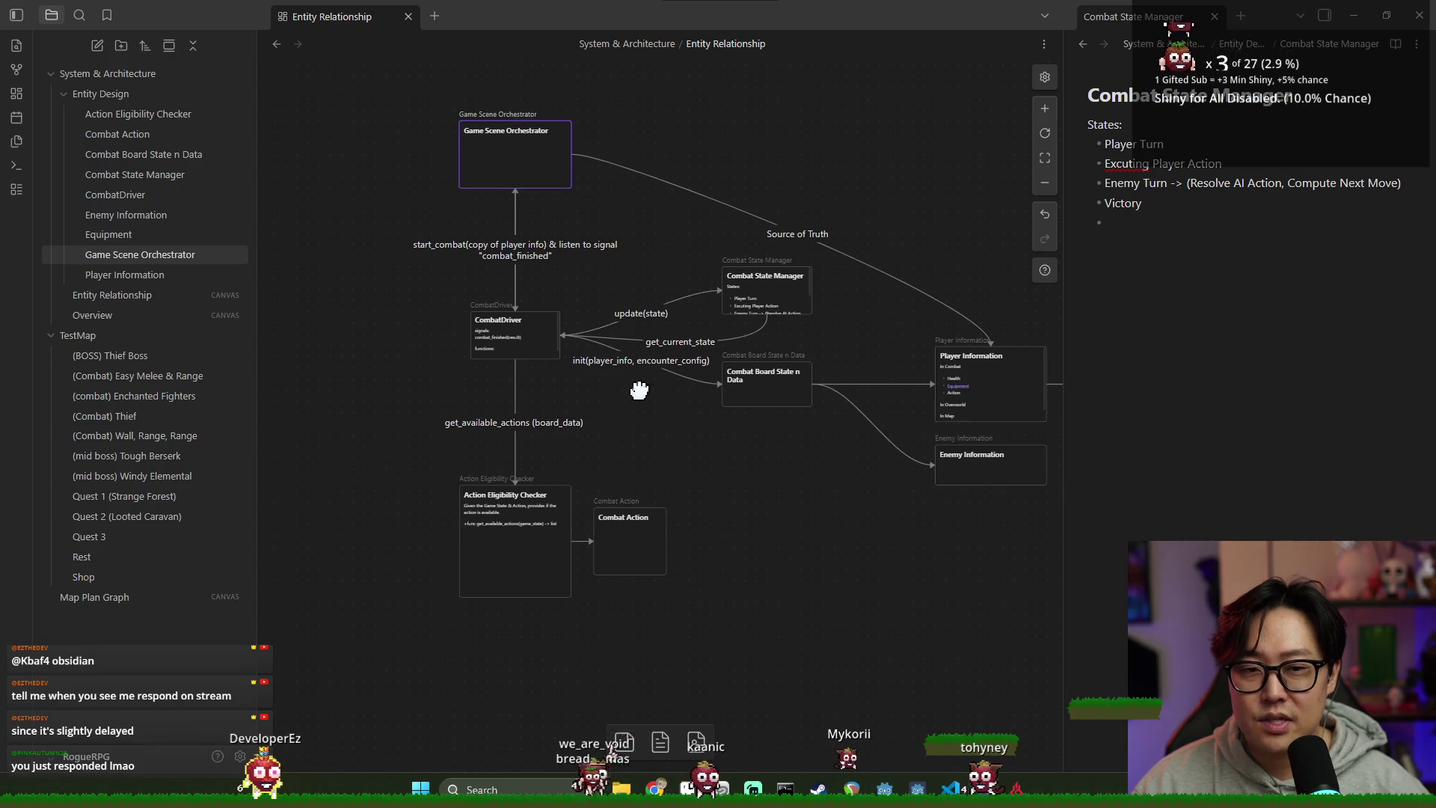
{"action": "scroll", "coordinate": [684, 422], "scroll_direction": "down", "scroll_amount": 2}
{"action": "scroll", "coordinate": [678, 430], "scroll_direction": "down", "scroll_amount": 3}
{"action": "left_click", "coordinate": [936, 337]}
{"action": "left_click", "coordinate": [939, 263]}
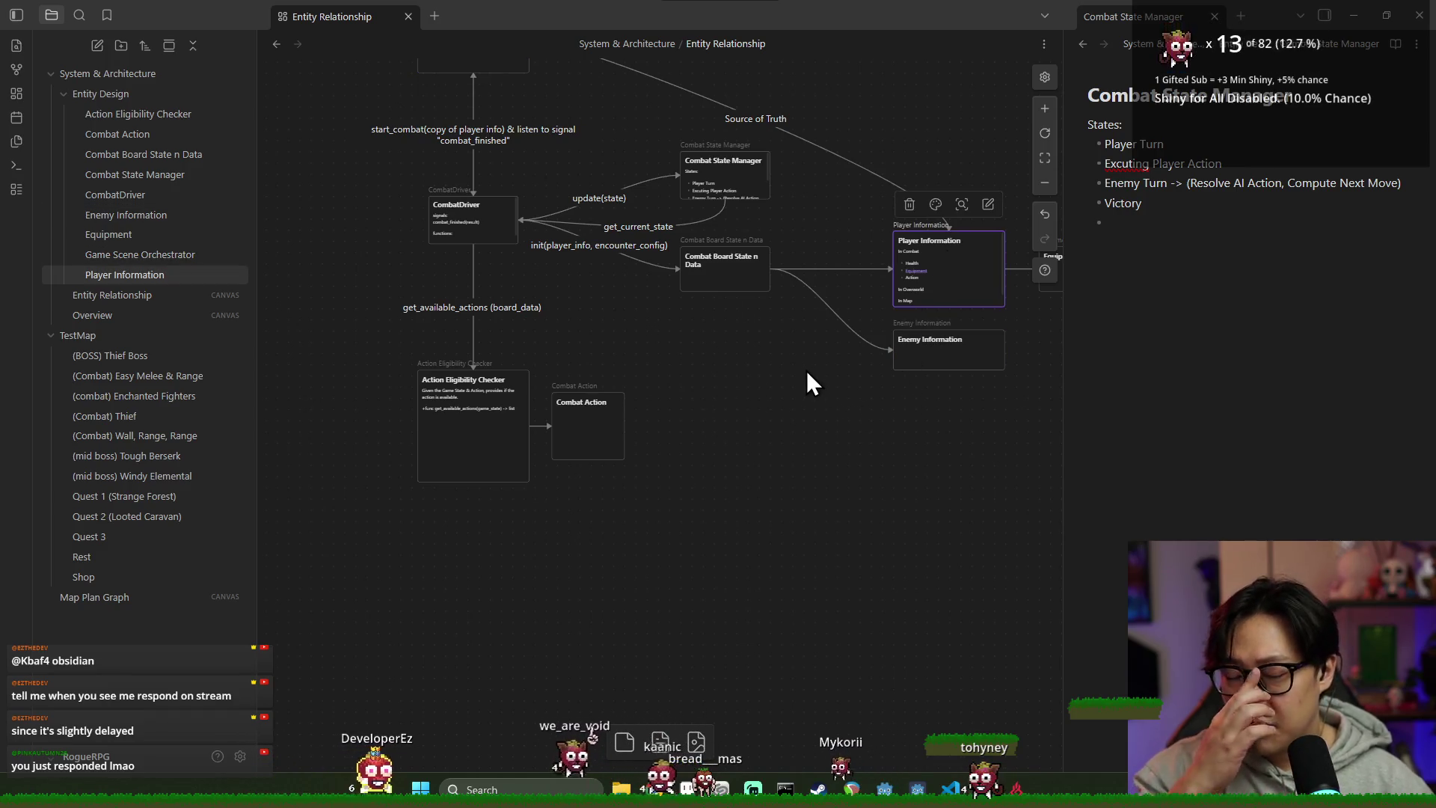
{"action": "scroll", "coordinate": [807, 374], "scroll_direction": "down", "scroll_amount": 3}
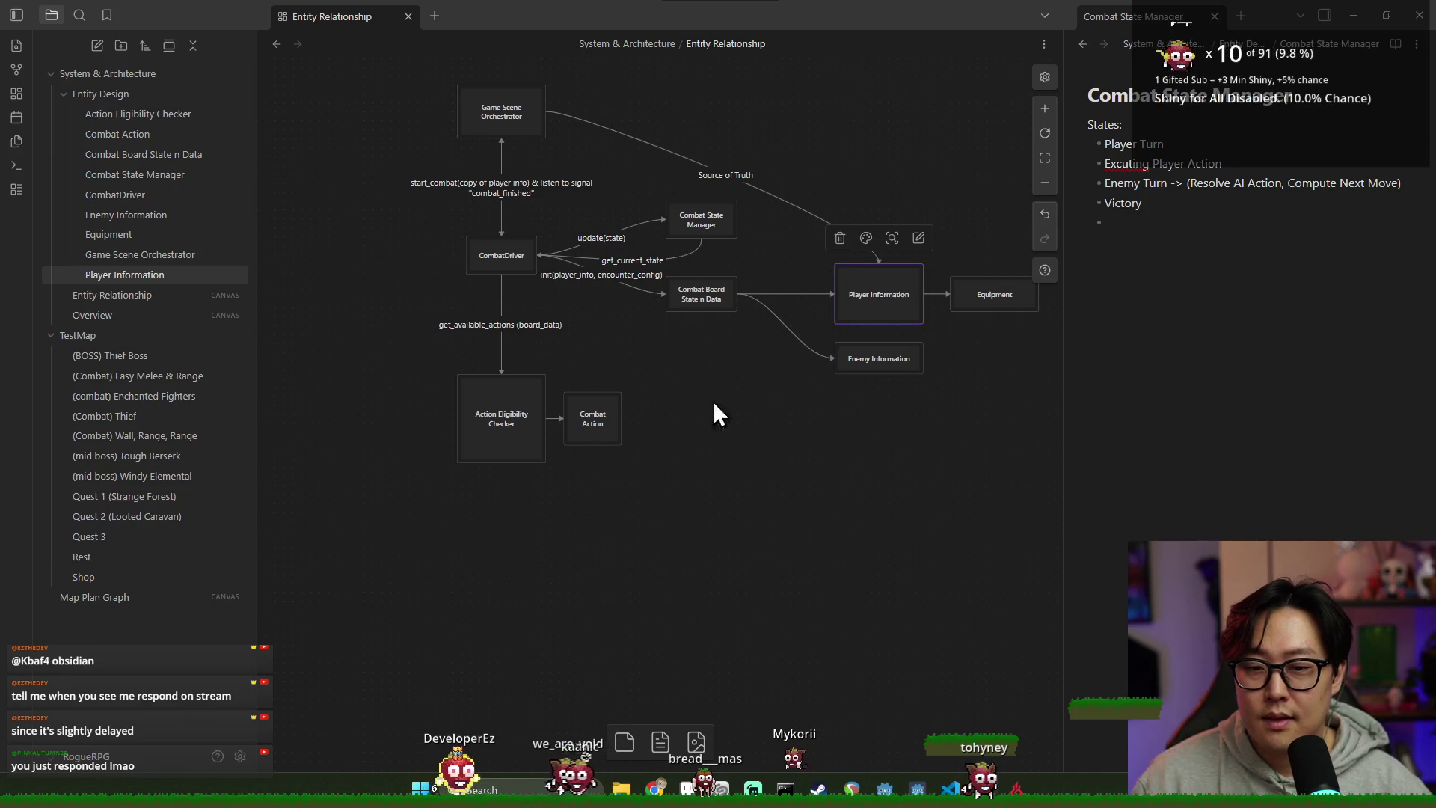
{"action": "left_click", "coordinate": [496, 251]}
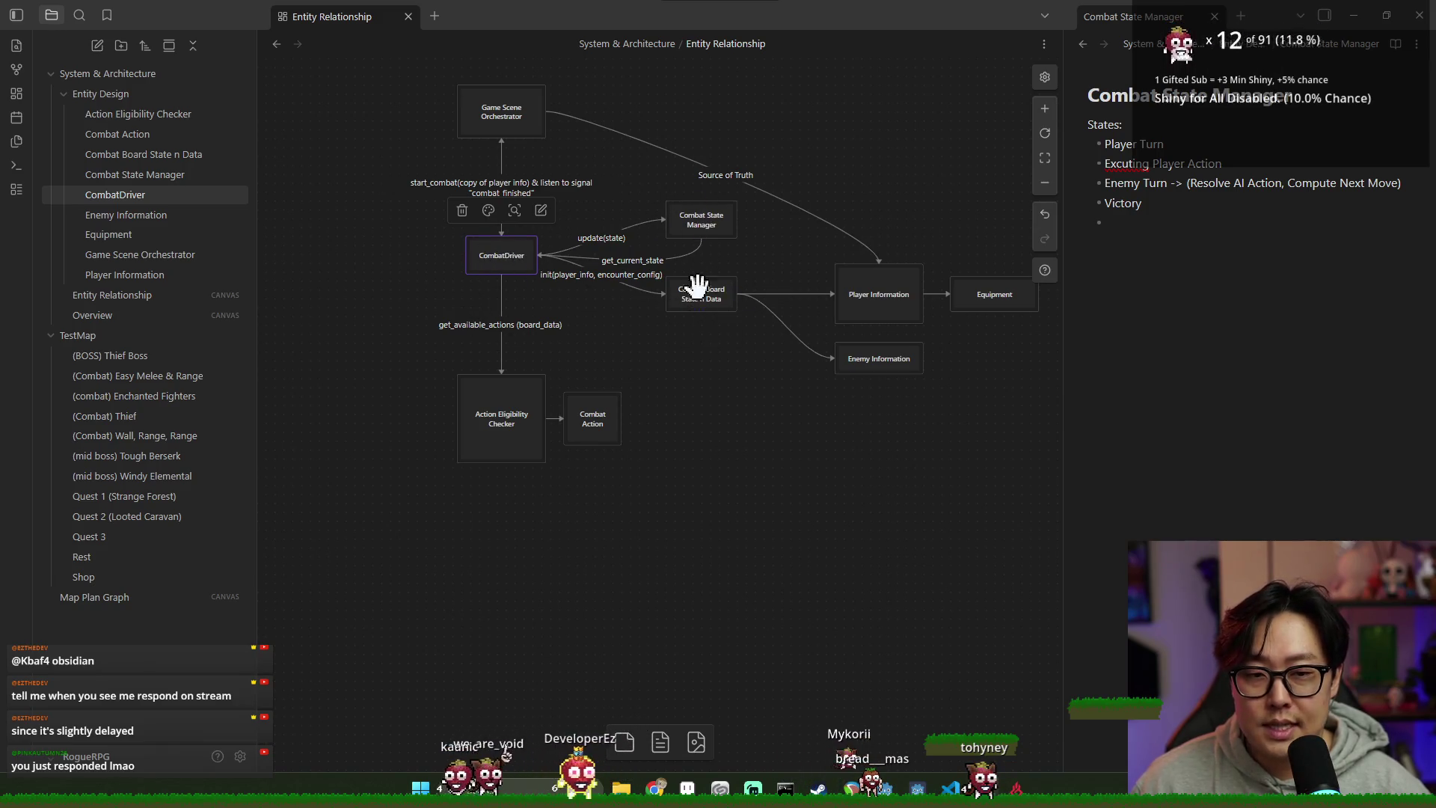
{"action": "scroll", "coordinate": [616, 320], "scroll_direction": "down", "scroll_amount": 1}
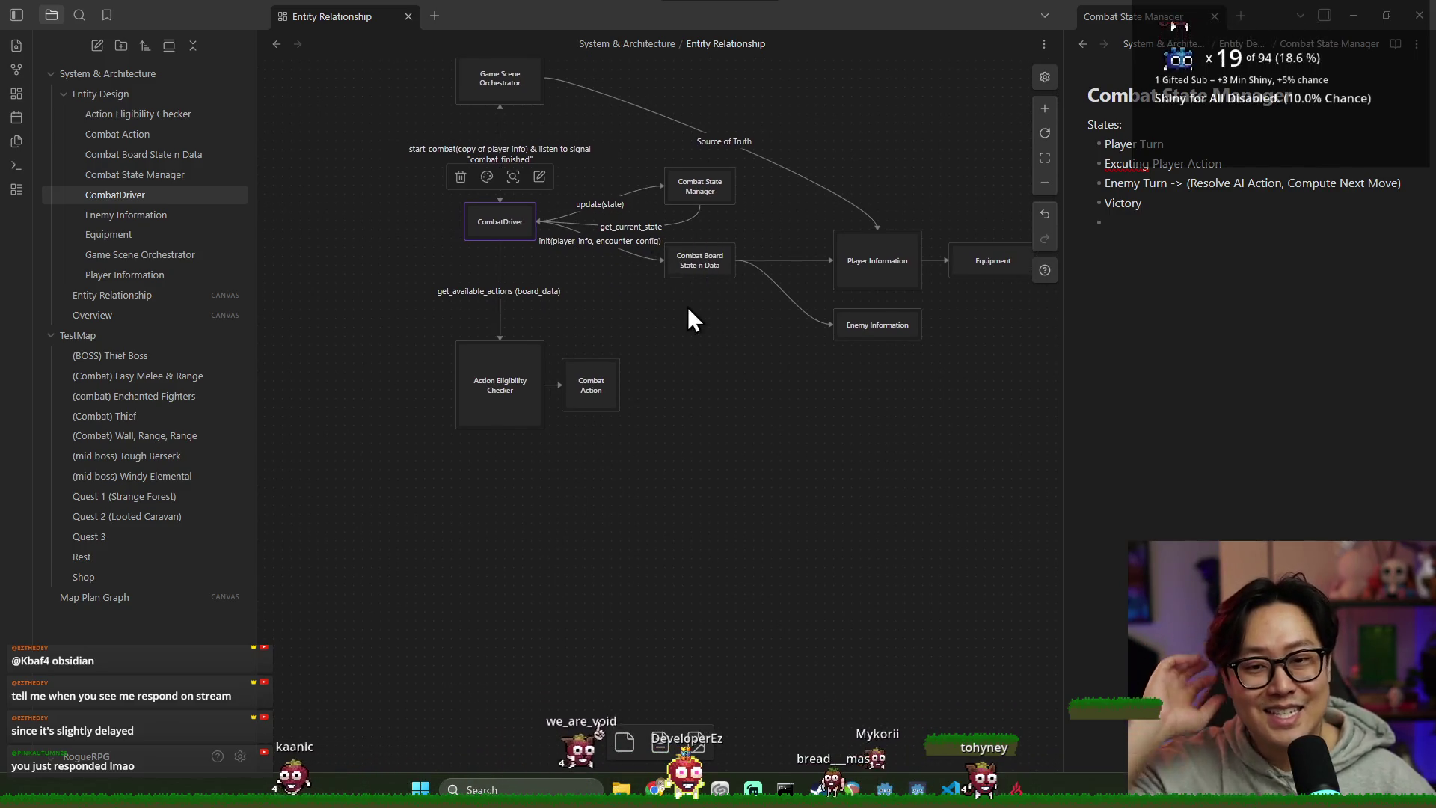
{"action": "left_click", "coordinate": [691, 261]}
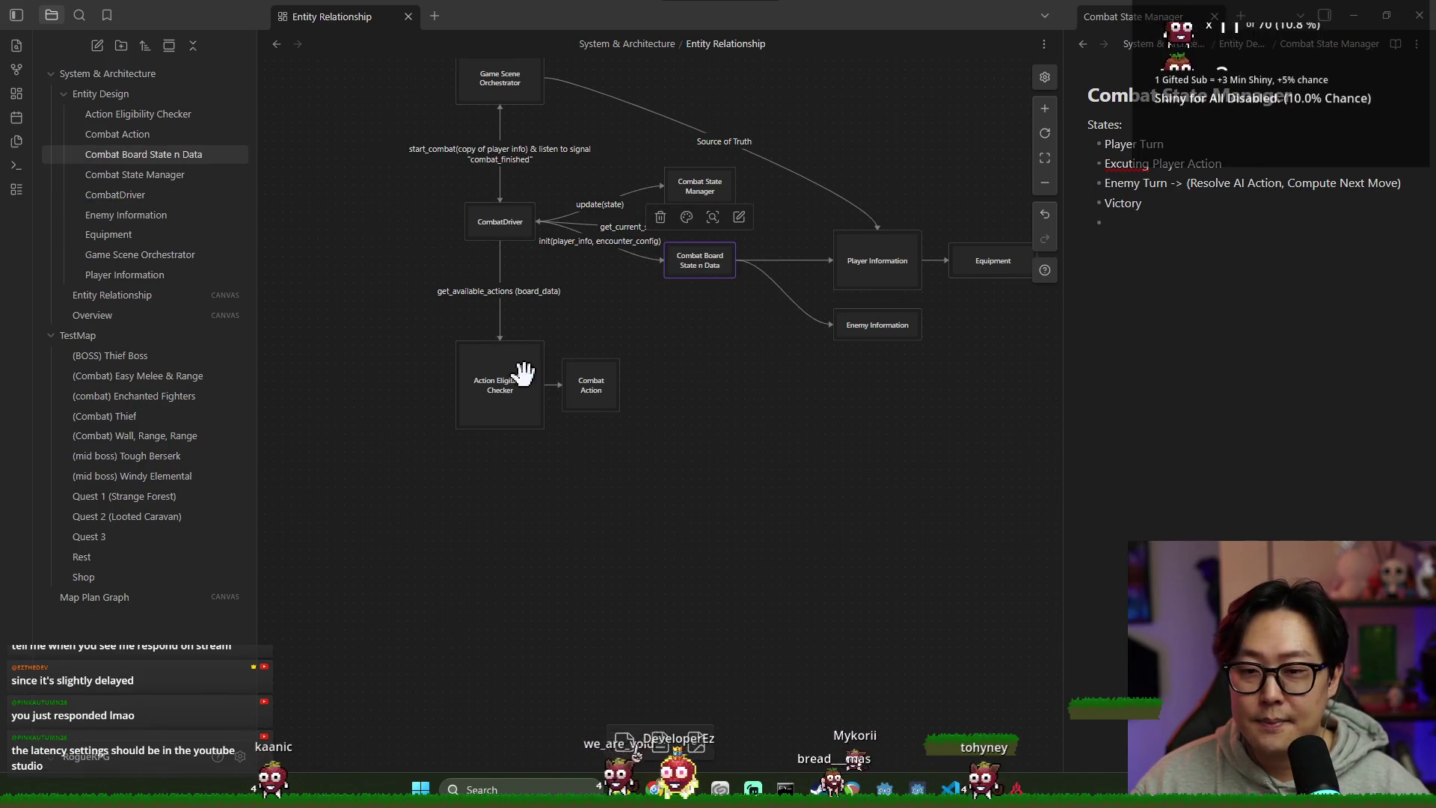
{"action": "left_click_drag", "start_coordinate": [671, 462], "coordinate": [549, 362]}
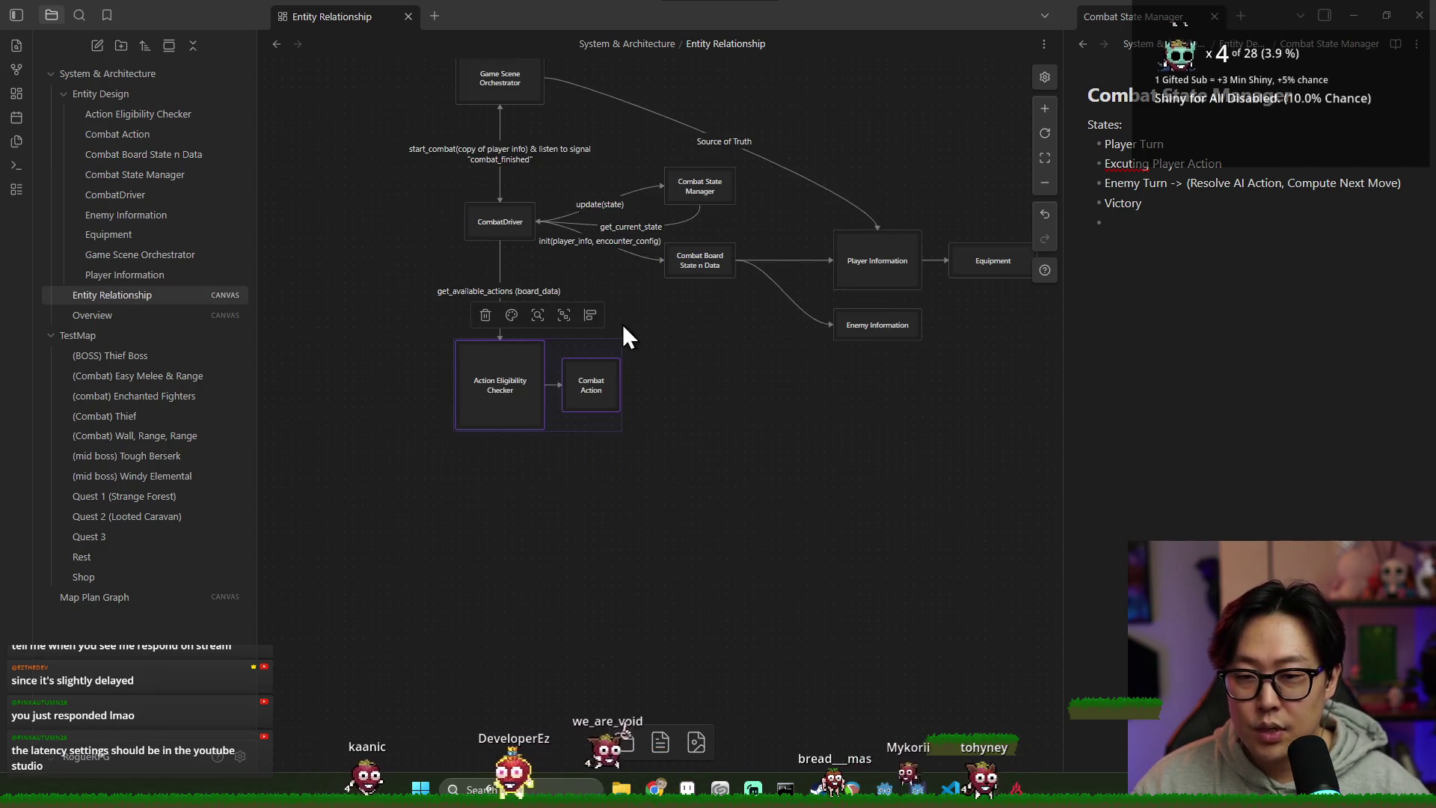
{"action": "left_click", "coordinate": [765, 371]}
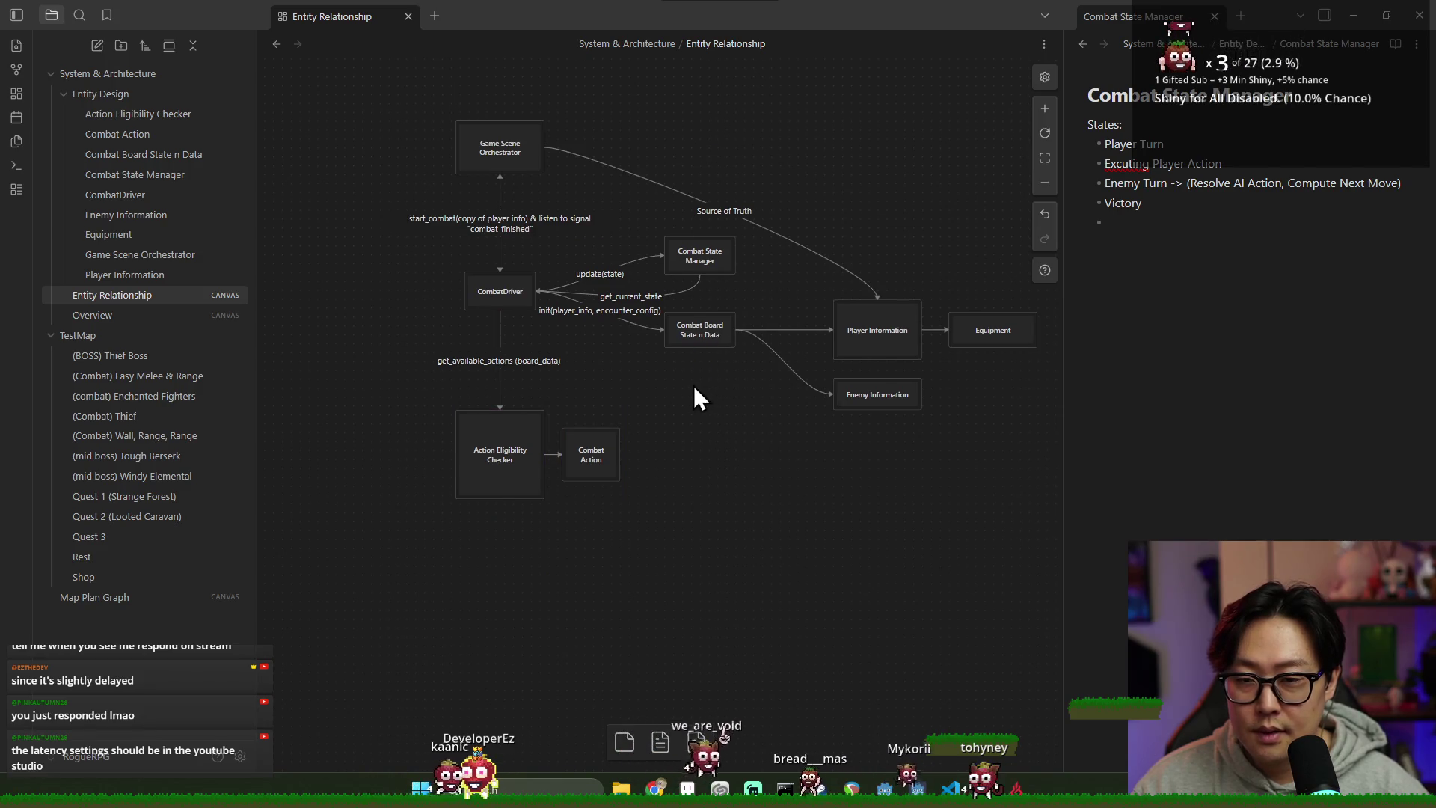
{"action": "scroll", "coordinate": [694, 370], "scroll_direction": "up", "scroll_amount": 2}
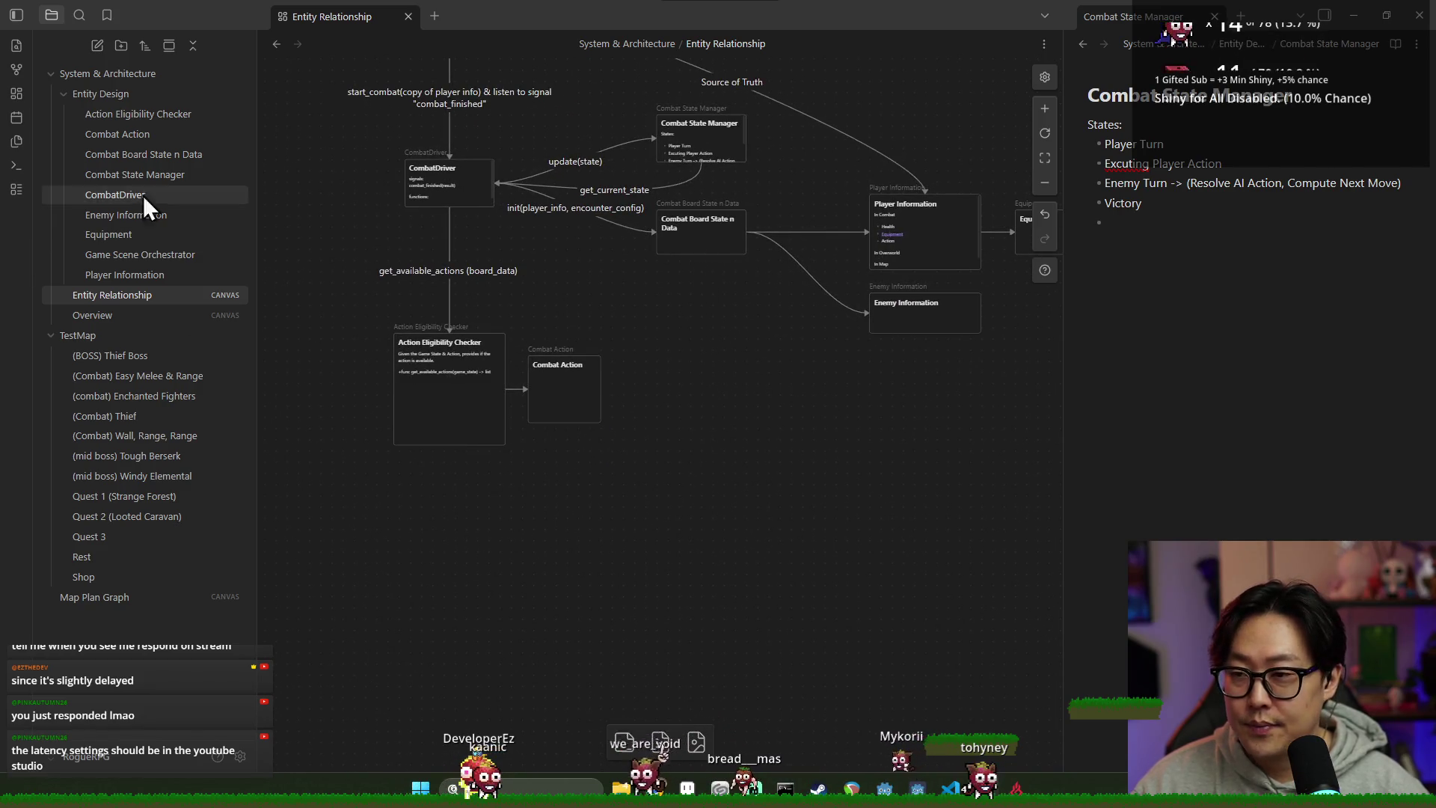
Step: Add a note titled GameBoardDisplay under Entity Design, then reopen the Entity Relationship canvas
{"action": "left_click_drag", "start_coordinate": [702, 323], "coordinate": [702, 323]}
{"action": "key", "text": "Escape"}
{"action": "key", "text": "Escape"}
{"action": "right_click", "coordinate": [128, 101]}
{"action": "left_click", "coordinate": [154, 118]}
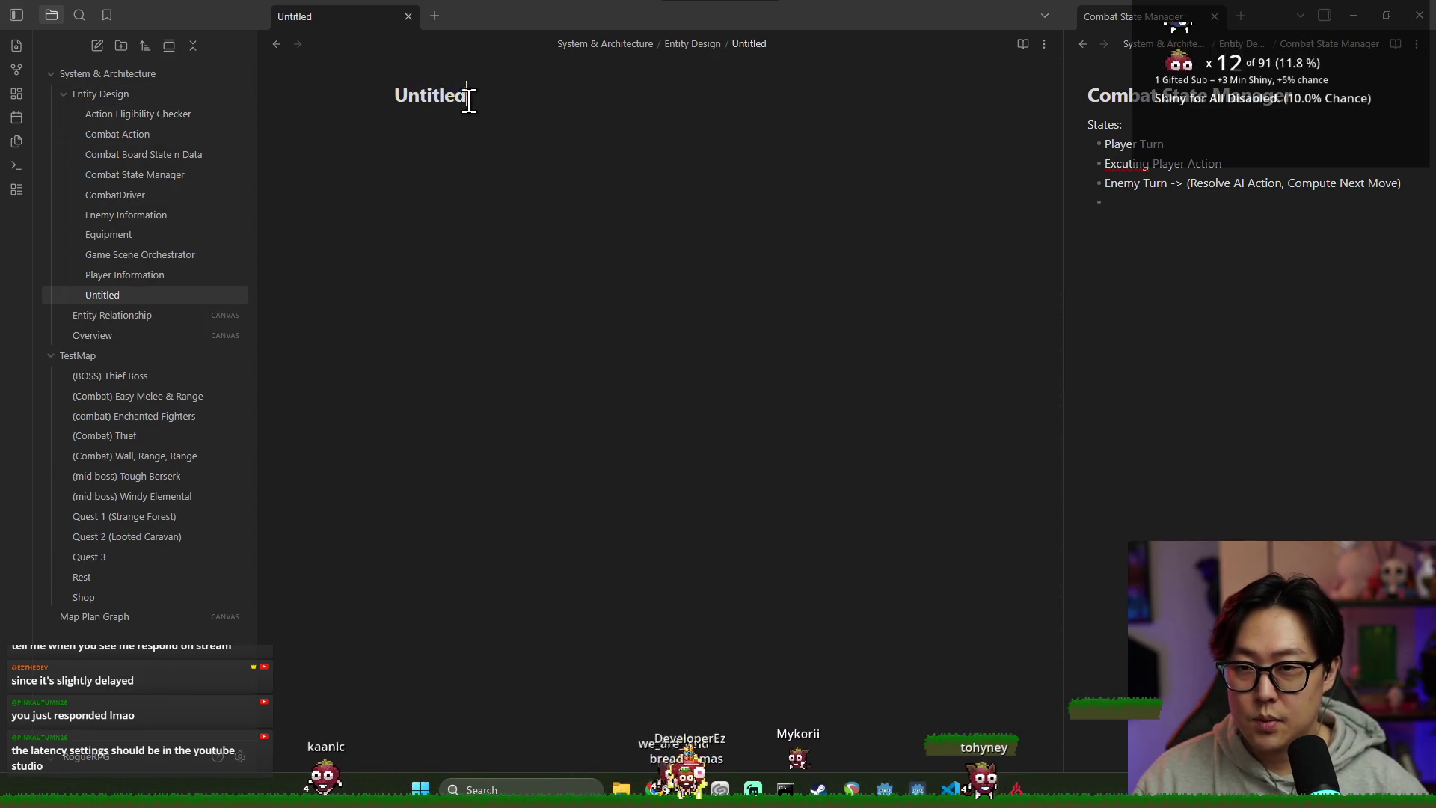
{"action": "type", "text": "Board"}
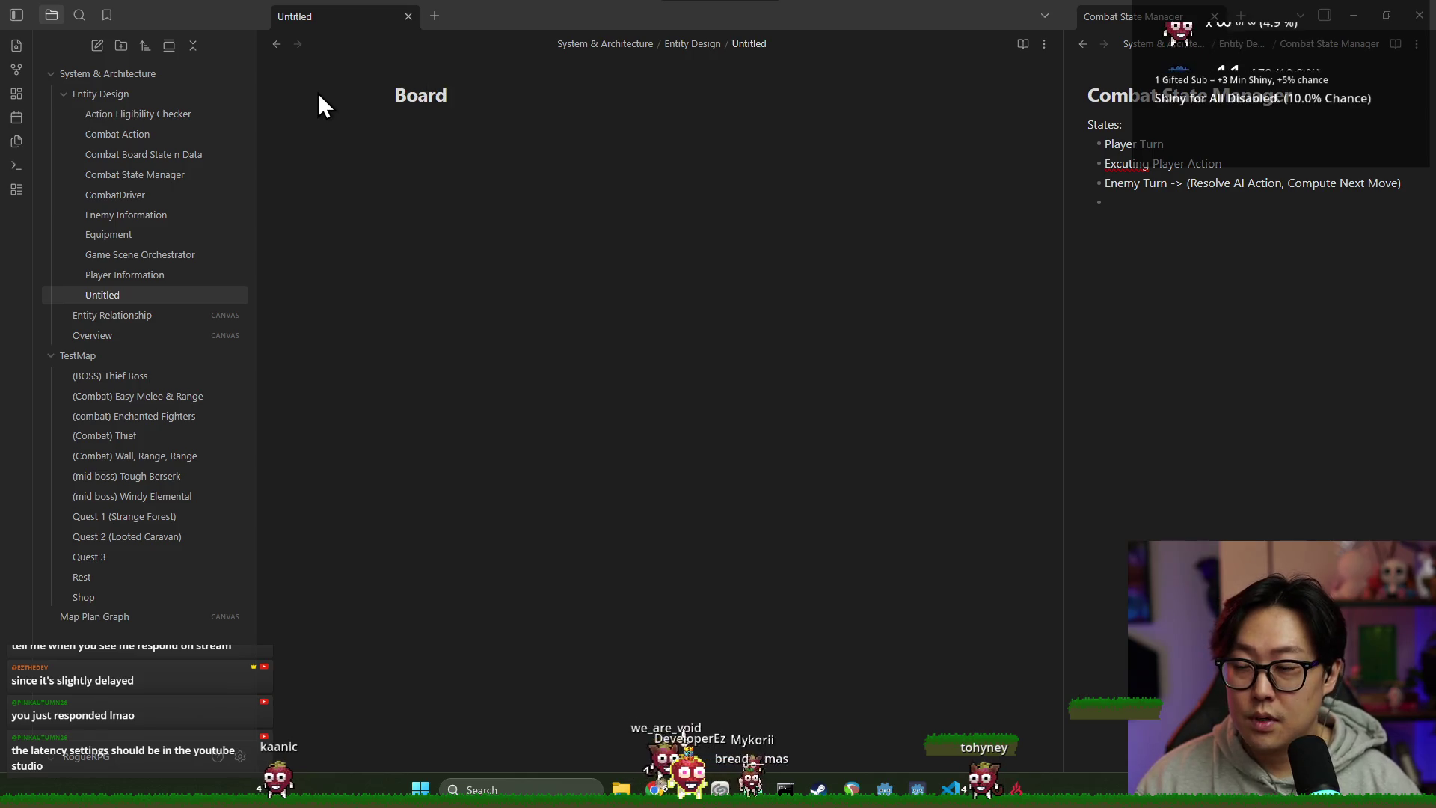
{"action": "type", "text": "Di"}
{"action": "key", "text": "BackSpace"}
{"action": "key", "text": "BackSpace"}
{"action": "key", "text": "BackSpace"}
{"action": "type", "text": "GAme"}
{"action": "key", "text": "BackSpace"}
{"action": "key", "text": "BackSpace"}
{"action": "key", "text": "BackSpace"}
{"action": "type", "text": "am"}
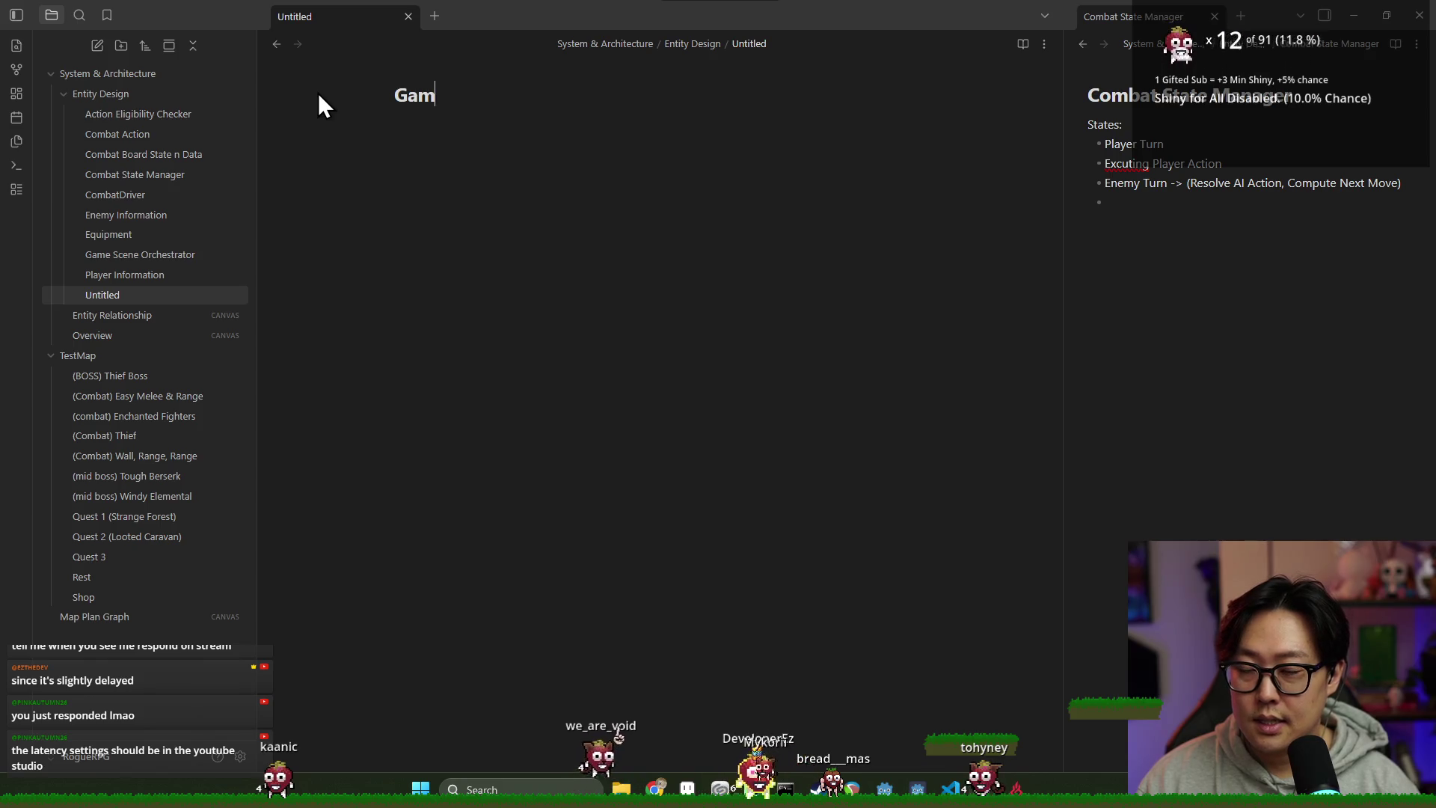
{"action": "type", "text": "eBoardDisplay"}
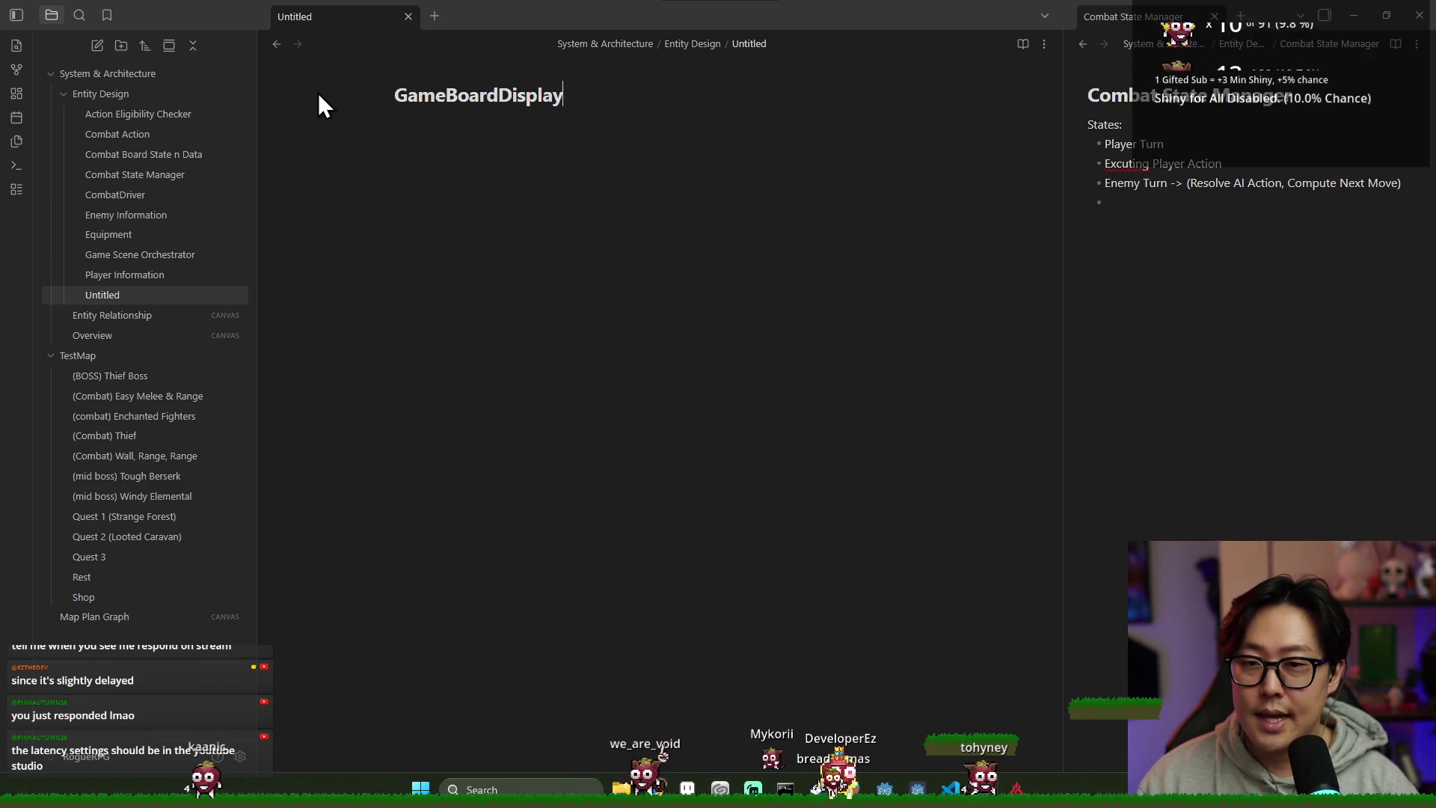
{"action": "key", "text": "Return"}
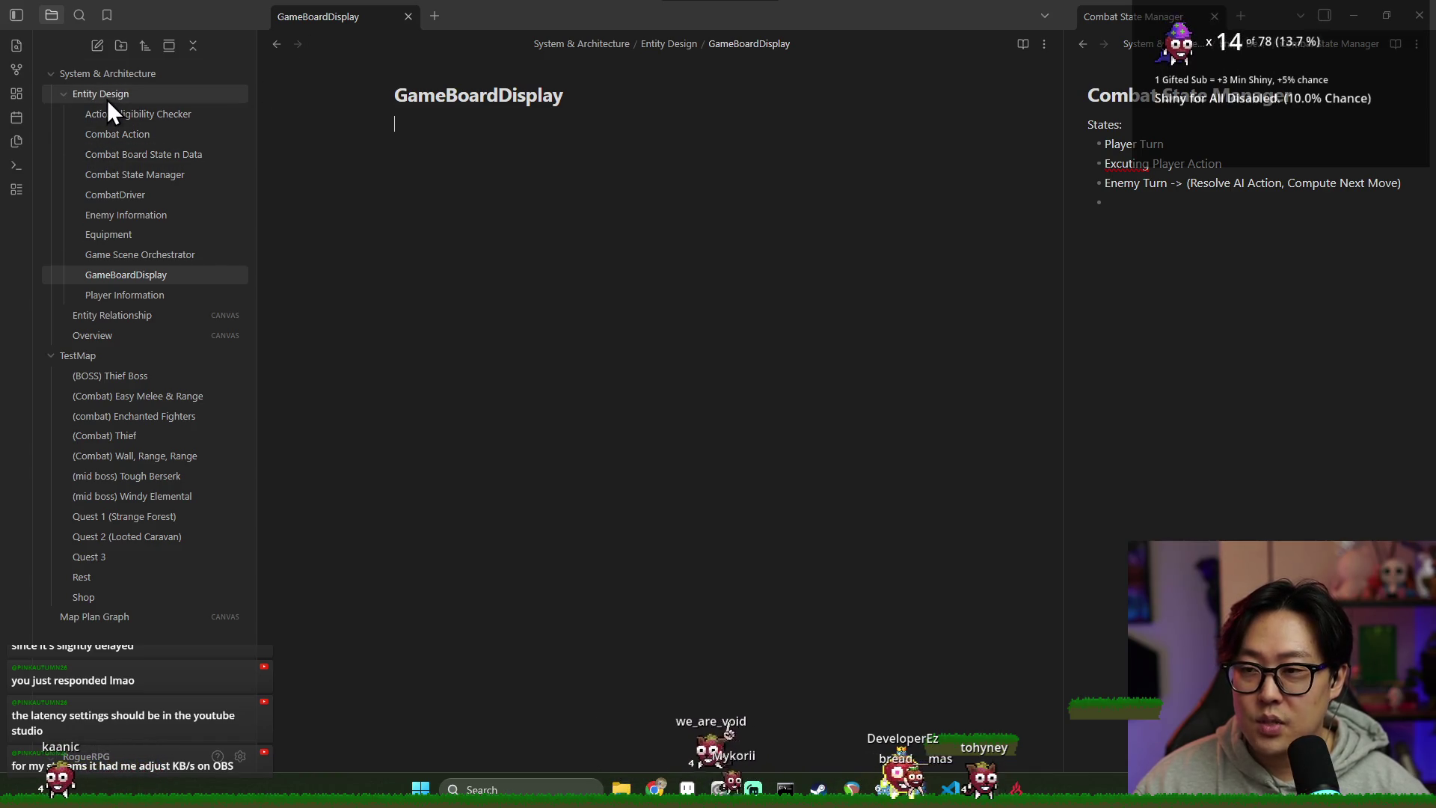
{"action": "left_click", "coordinate": [112, 315]}
{"action": "scroll", "coordinate": [621, 210], "scroll_direction": "down", "scroll_amount": 3}
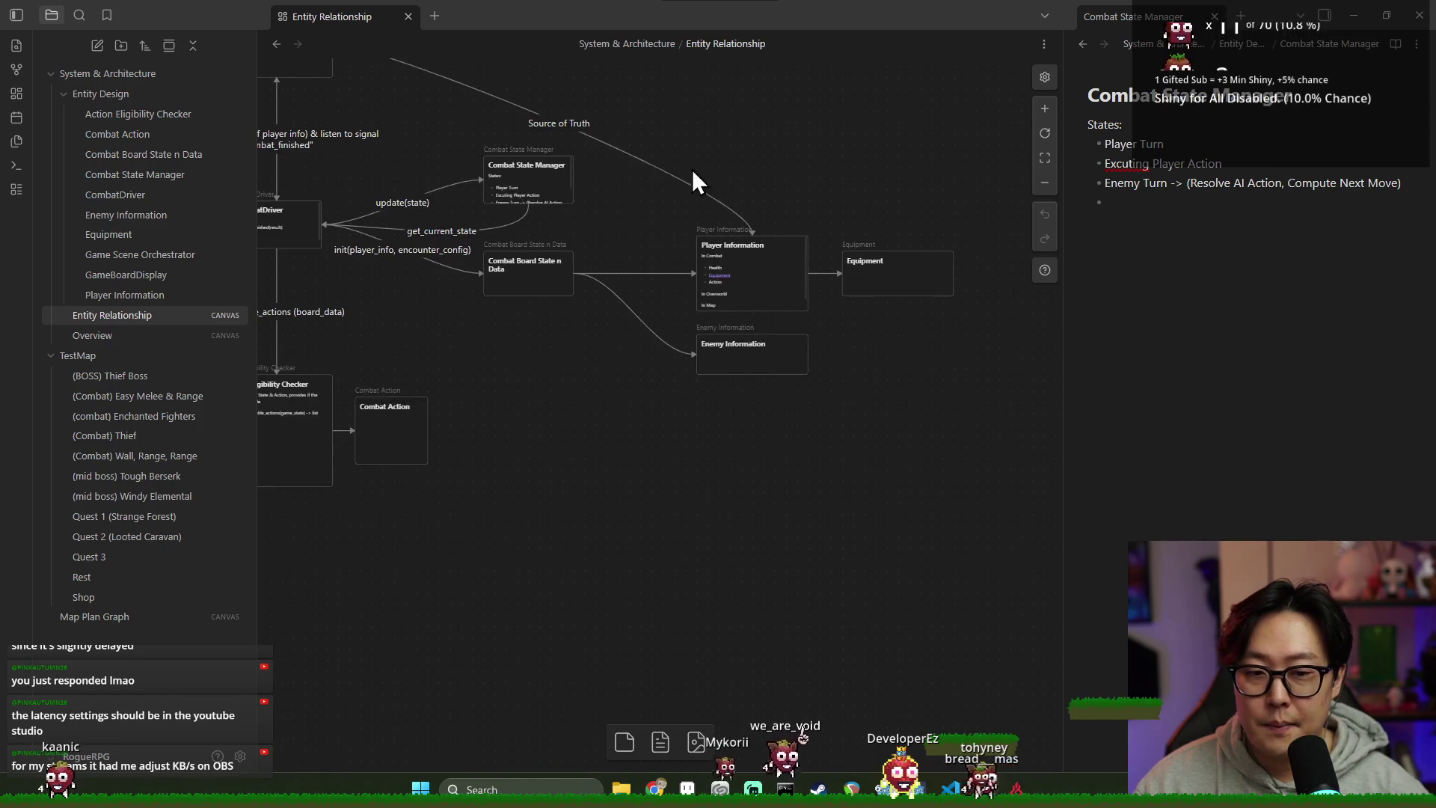
Step: Place a shortened GameBoardDisplay card below Combat Board State n Data
{"action": "left_click_drag", "start_coordinate": [141, 277], "coordinate": [599, 388]}
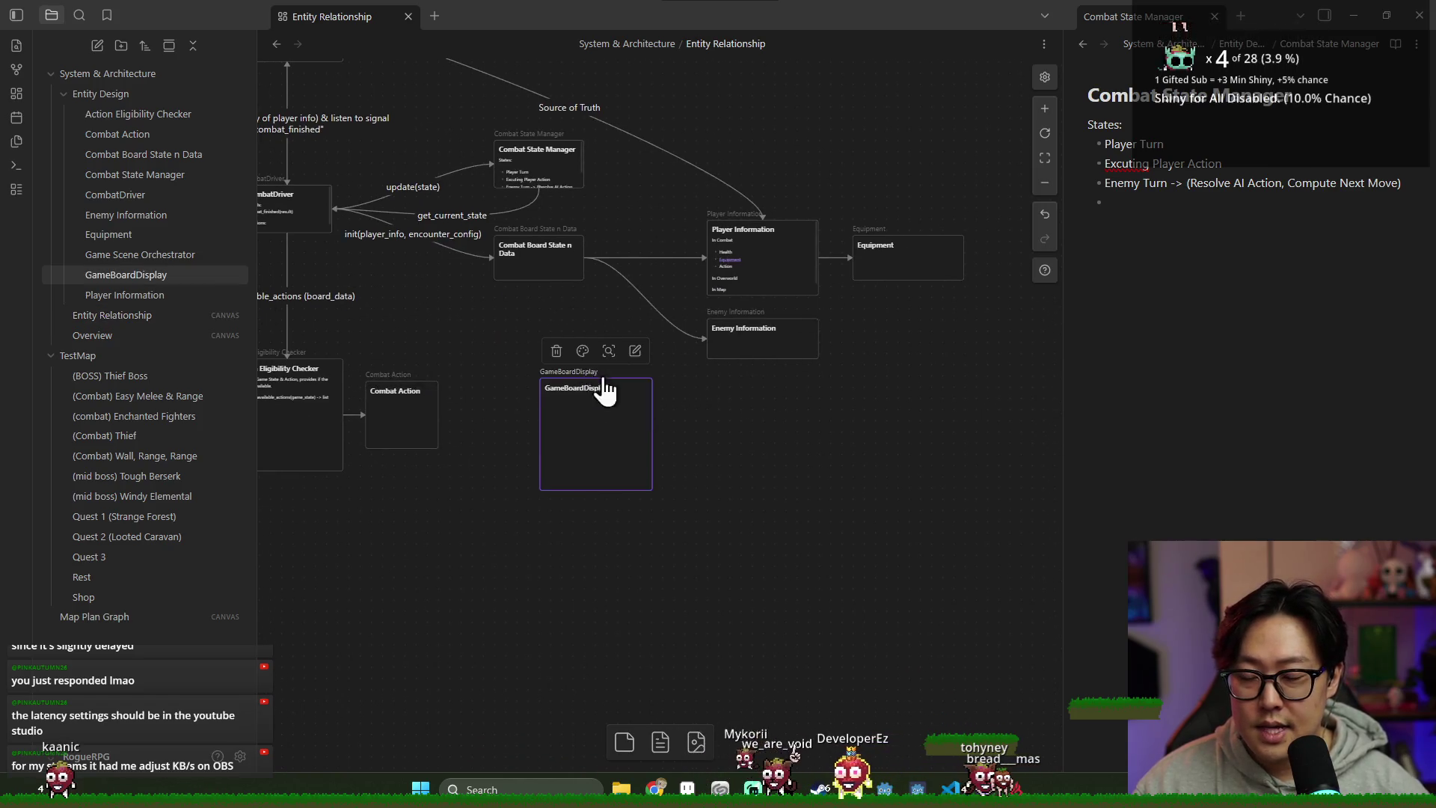
{"action": "left_click_drag", "start_coordinate": [711, 424], "coordinate": [709, 346]}
{"action": "scroll", "coordinate": [591, 277], "scroll_direction": "left", "scroll_amount": 2}
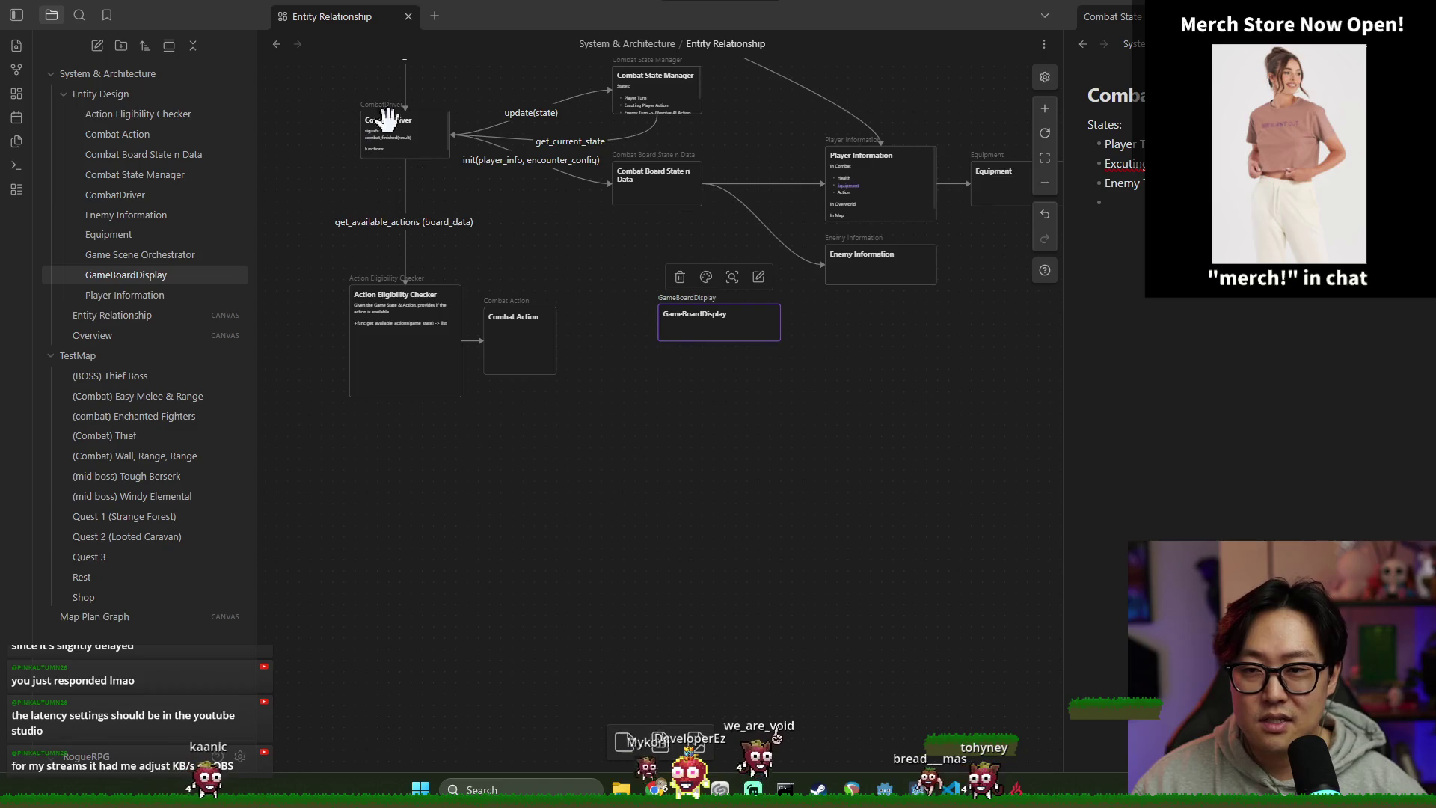
{"action": "left_click_drag", "start_coordinate": [703, 317], "coordinate": [644, 264]}
{"action": "scroll", "coordinate": [651, 306], "scroll_direction": "up", "scroll_amount": 2}
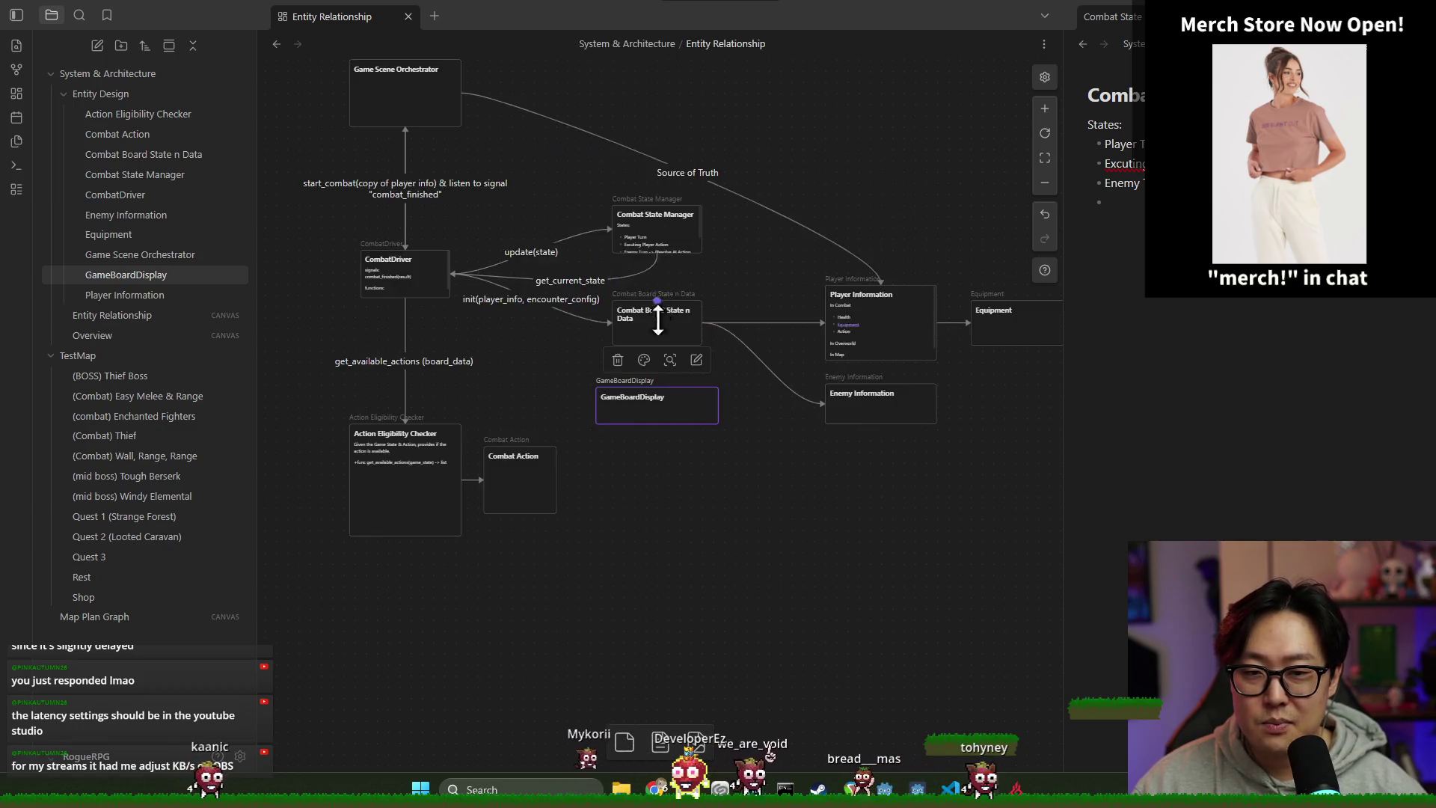
{"action": "scroll", "coordinate": [662, 314], "scroll_direction": "down", "scroll_amount": 3}
{"action": "left_click_drag", "start_coordinate": [661, 205], "coordinate": [663, 330]}
{"action": "scroll", "coordinate": [671, 340], "scroll_direction": "down", "scroll_amount": 2}
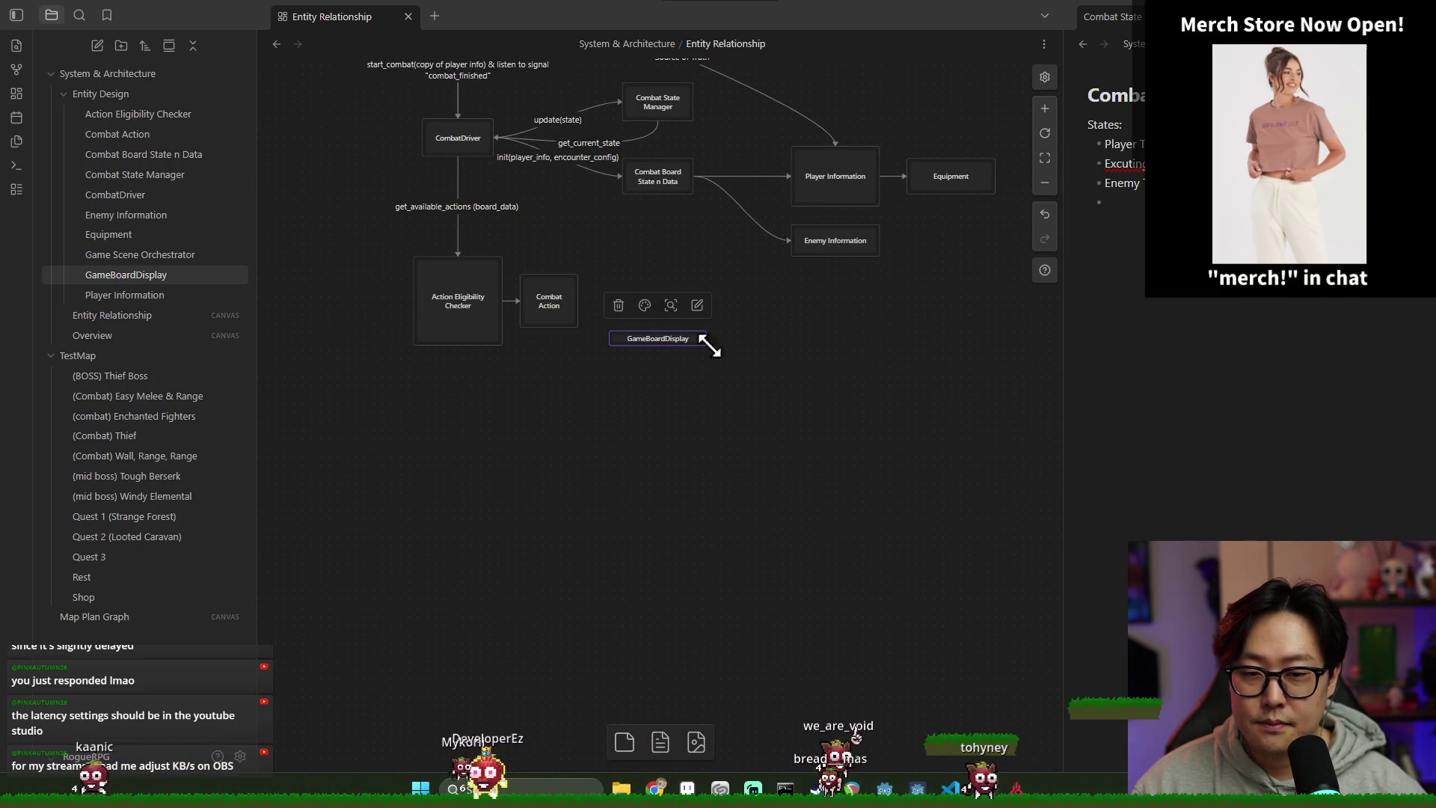
{"action": "scroll", "coordinate": [683, 365], "scroll_direction": "up", "scroll_amount": 3}
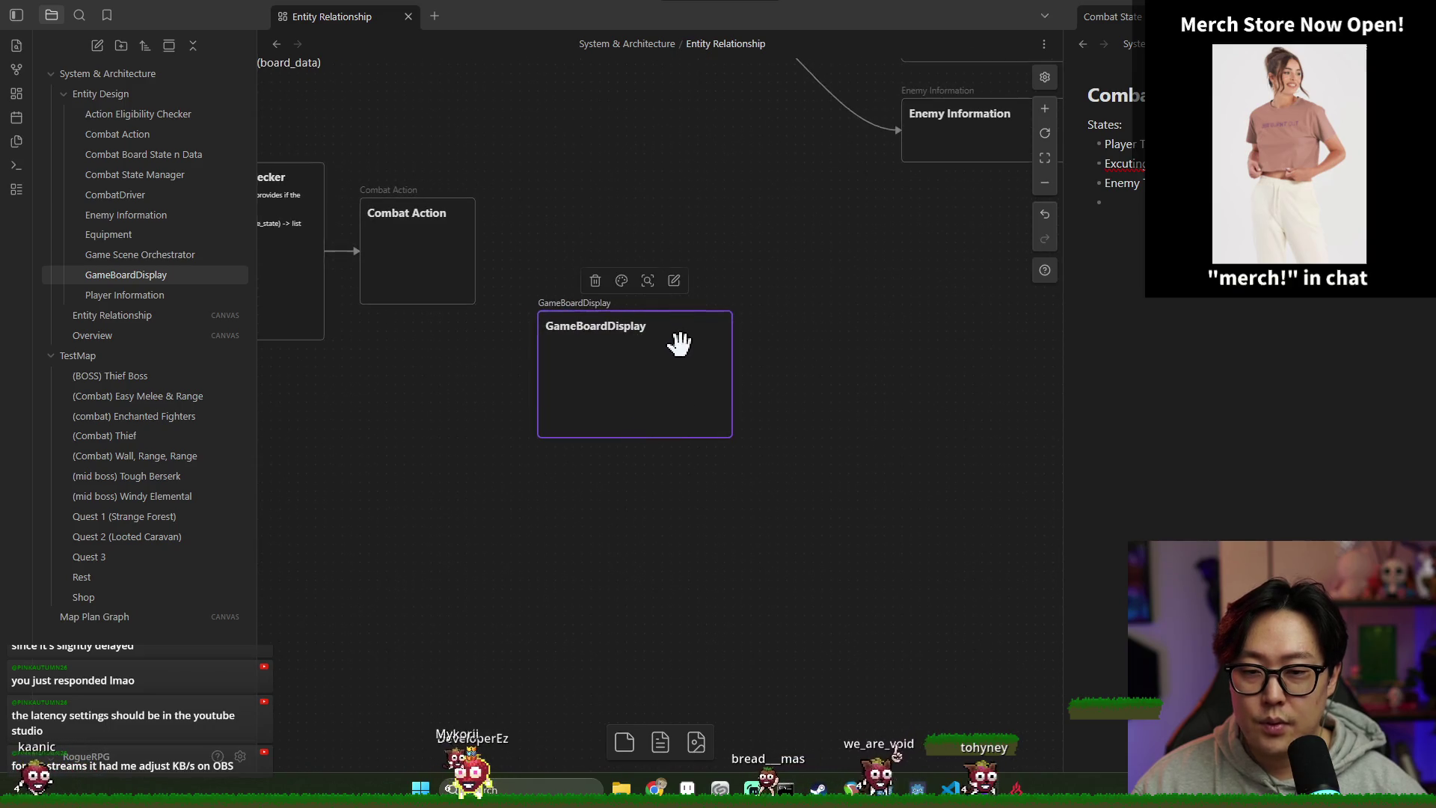
{"action": "scroll", "coordinate": [676, 339], "scroll_direction": "down", "scroll_amount": 3}
{"action": "left_click_drag", "start_coordinate": [718, 356], "coordinate": [725, 362]}
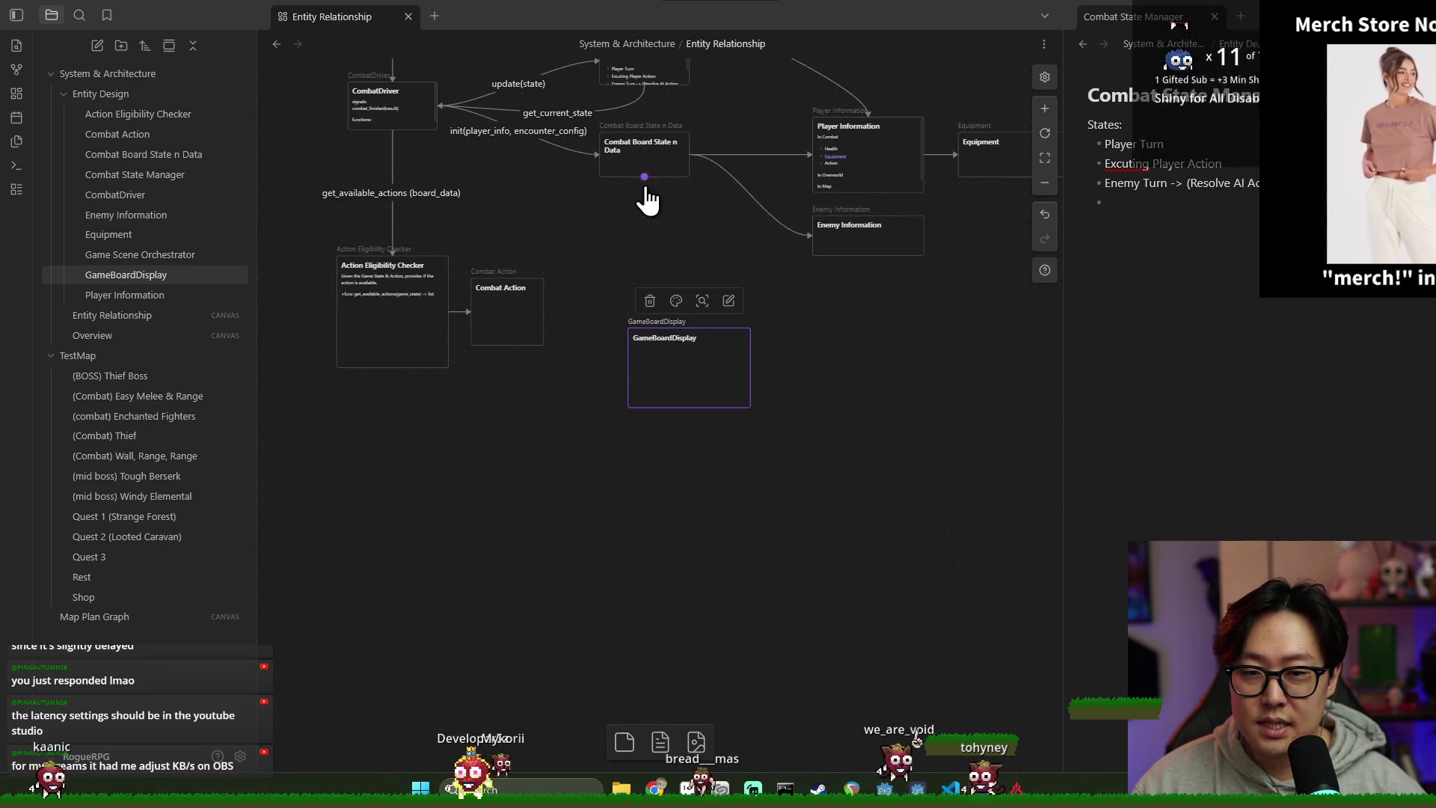
Step: Link Combat Board State n Data to GameBoardDisplay, labelled 'listens to state change'
{"action": "left_click_drag", "start_coordinate": [644, 177], "coordinate": [641, 330]}
{"action": "mouse_move", "coordinate": [724, 379]}
{"action": "left_mouse_down"}
{"action": "mouse_move", "coordinate": [741, 379]}
{"action": "mouse_move", "coordinate": [694, 365]}
{"action": "mouse_move", "coordinate": [679, 323]}
{"action": "left_mouse_up"}
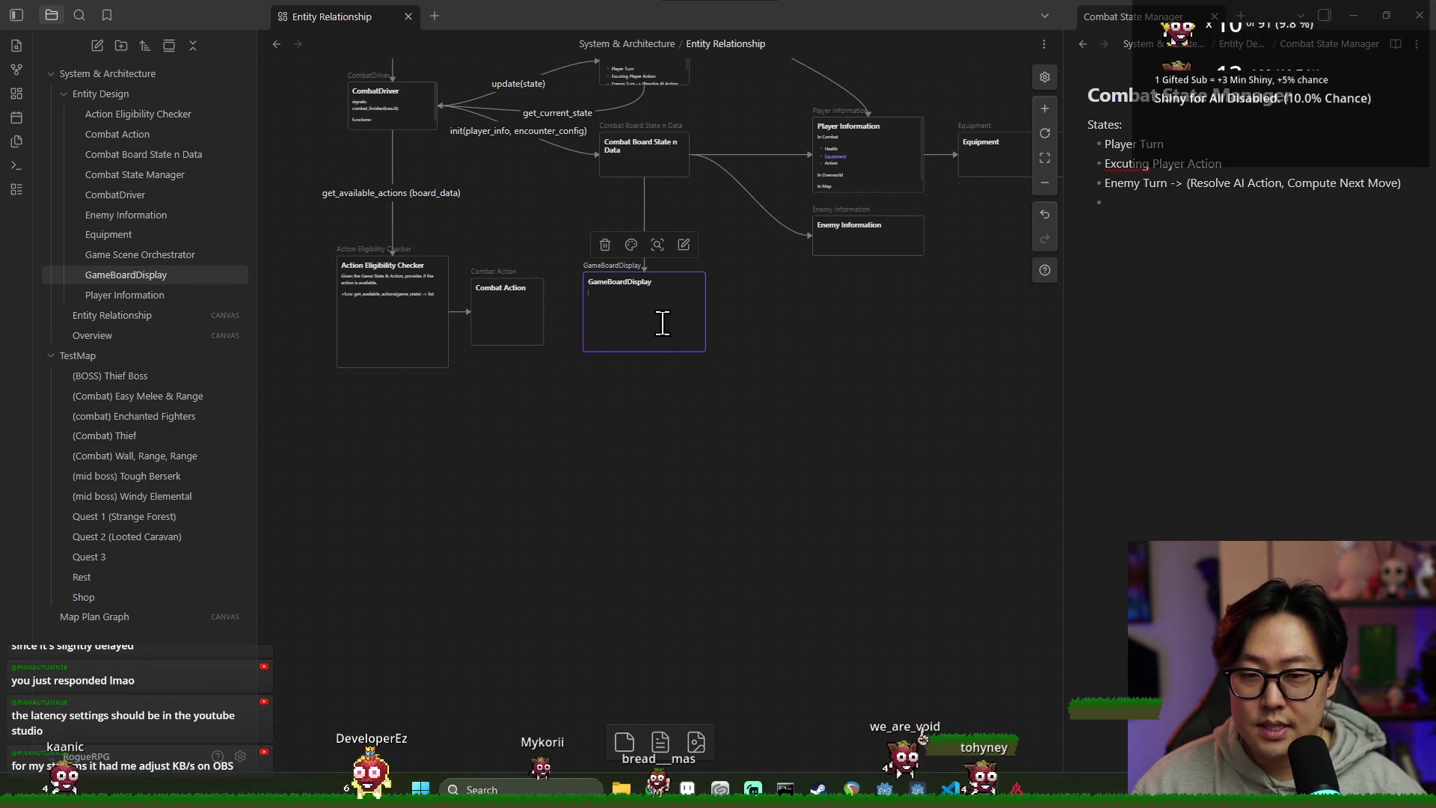
{"action": "left_click", "coordinate": [644, 202]}
{"action": "type", "text": "listen to state caha"}
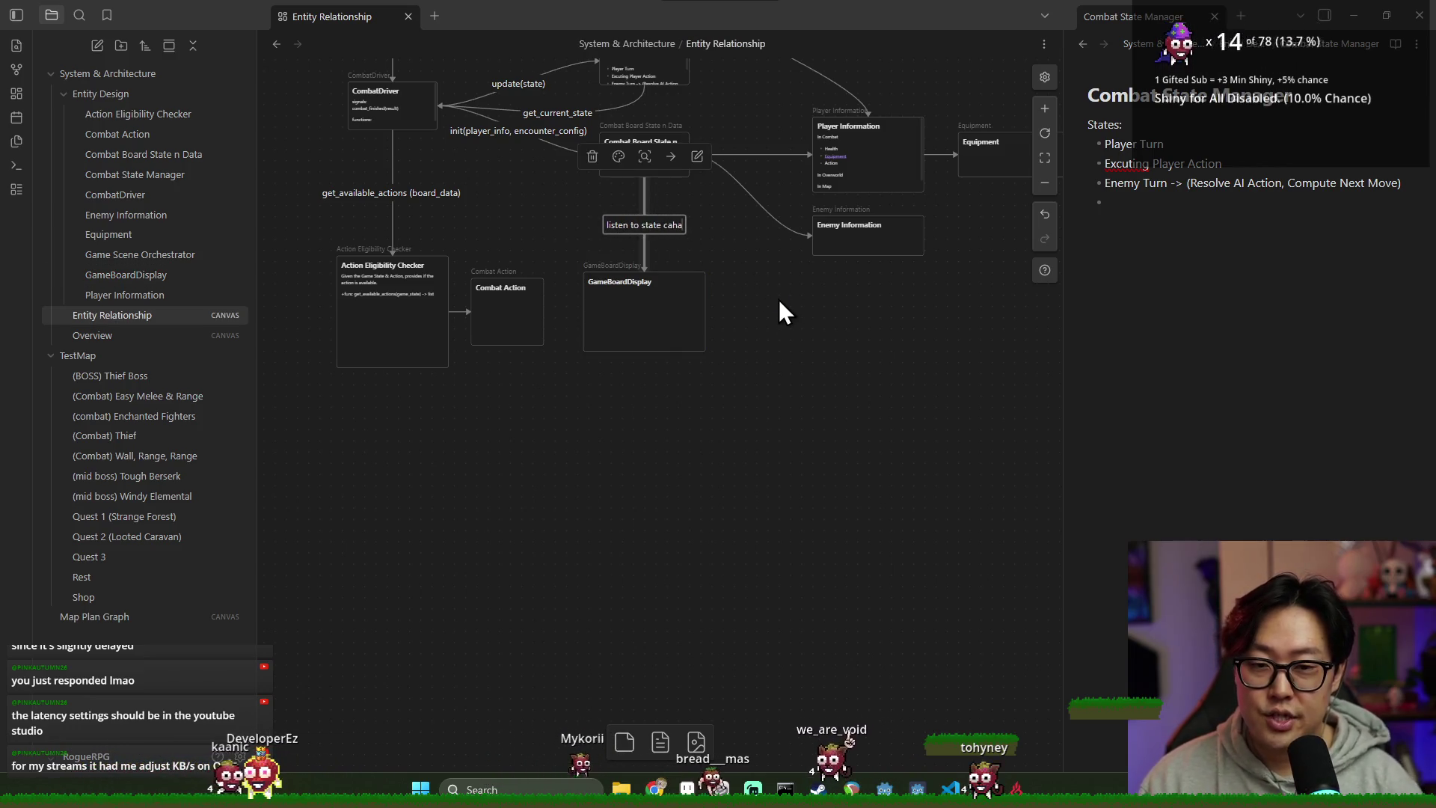
{"action": "key", "text": "BackSpace"}
{"action": "key", "text": "BackSpace"}
{"action": "key", "text": "BackSpace"}
{"action": "type", "text": "hange"}
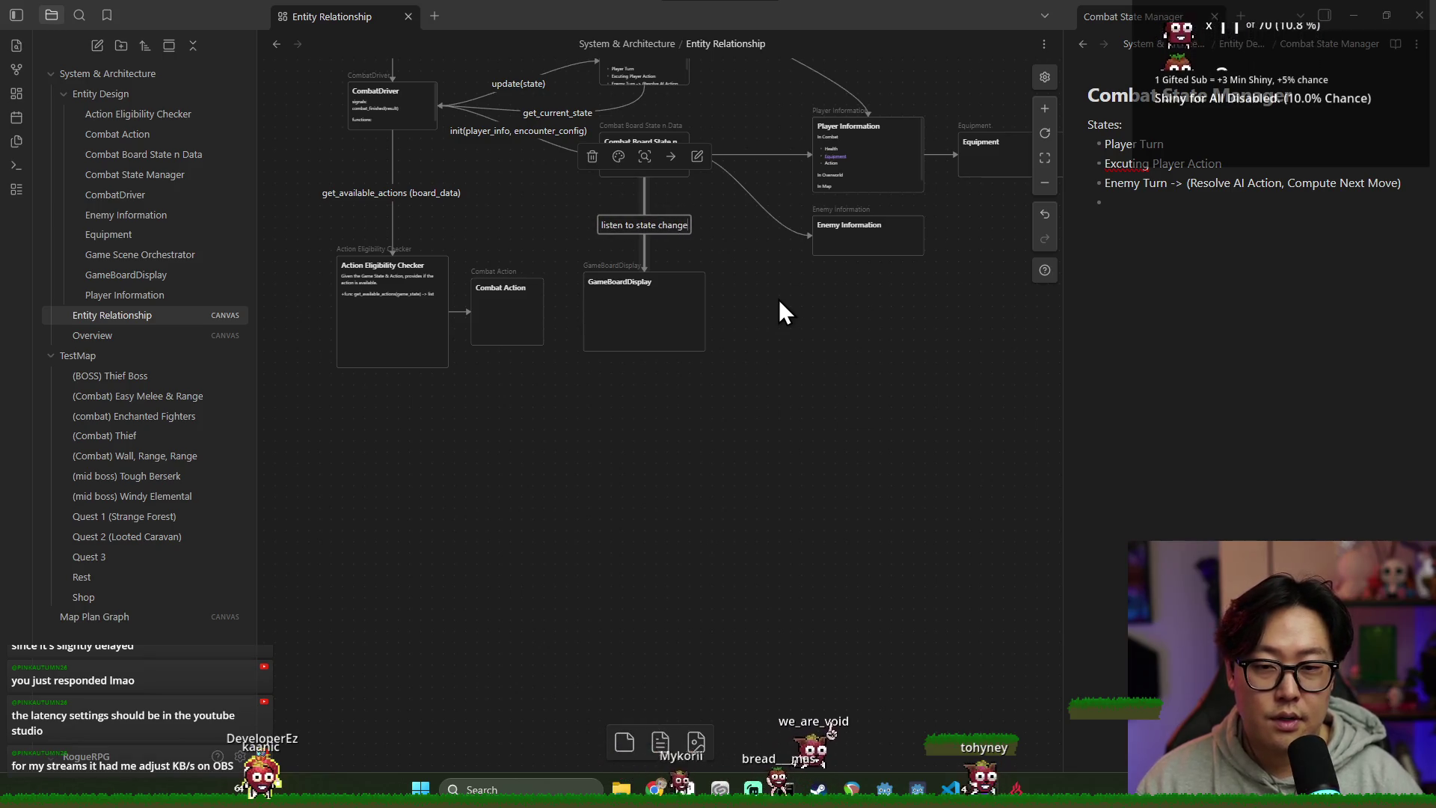
{"action": "left_click", "coordinate": [745, 301]}
{"action": "double_click", "coordinate": [623, 223]}
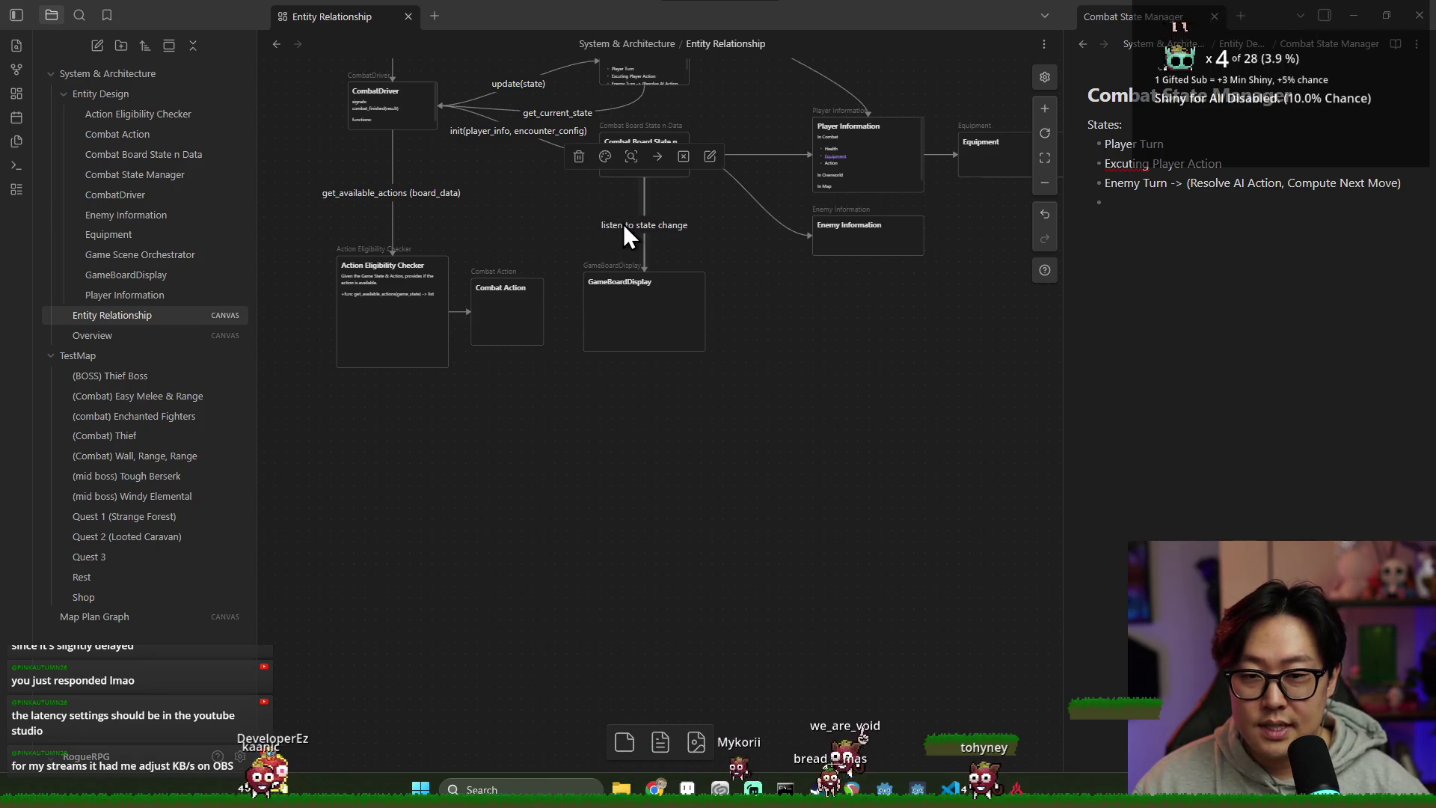
{"action": "type", "text": "s"}
{"action": "left_click", "coordinate": [783, 346]}
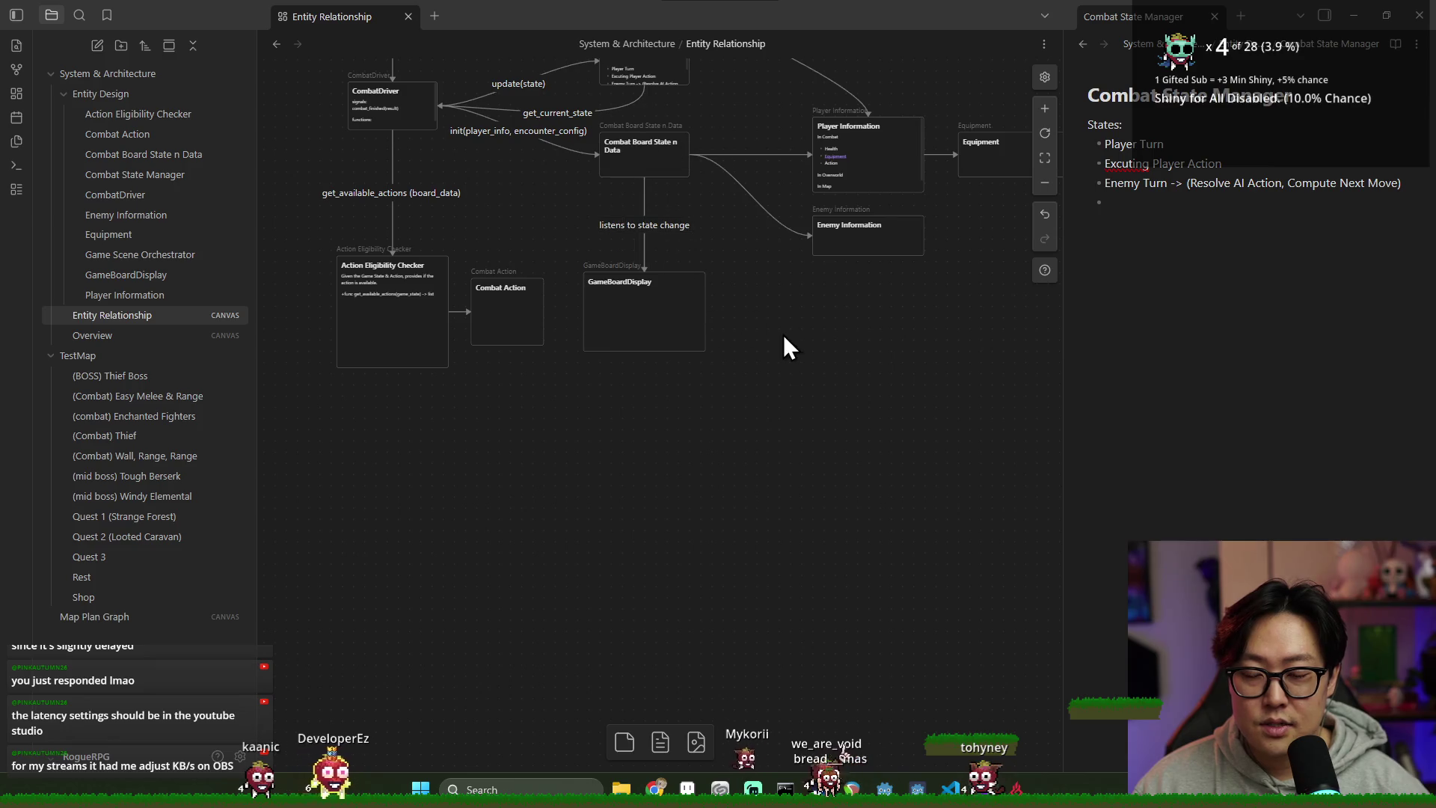
Step: Recentre the view and lower the GameBoardDisplay card slightly
{"action": "left_click", "coordinate": [651, 330]}
{"action": "left_click_drag", "start_coordinate": [563, 391], "coordinate": [709, 393]}
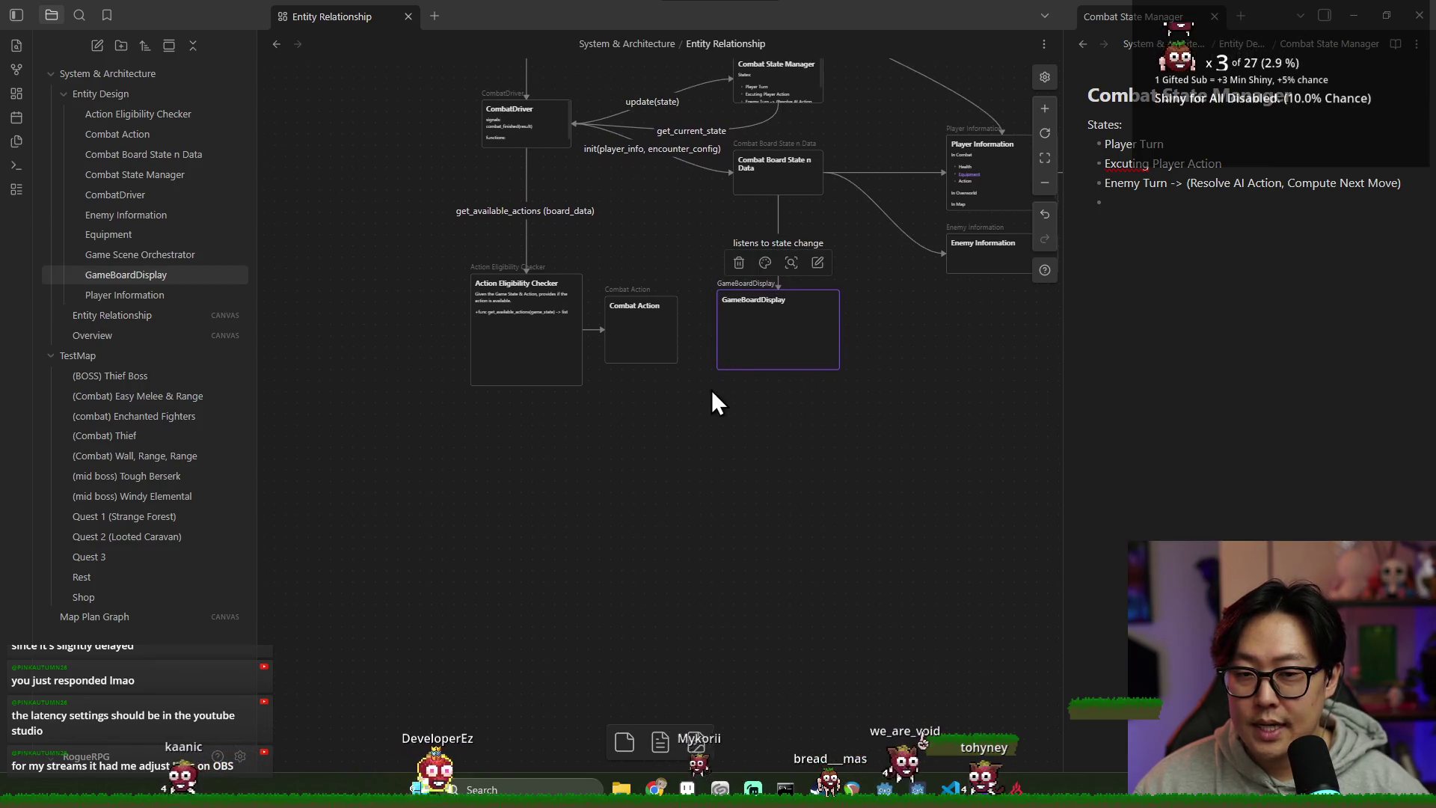
{"action": "left_click_drag", "start_coordinate": [824, 347], "coordinate": [746, 327]}
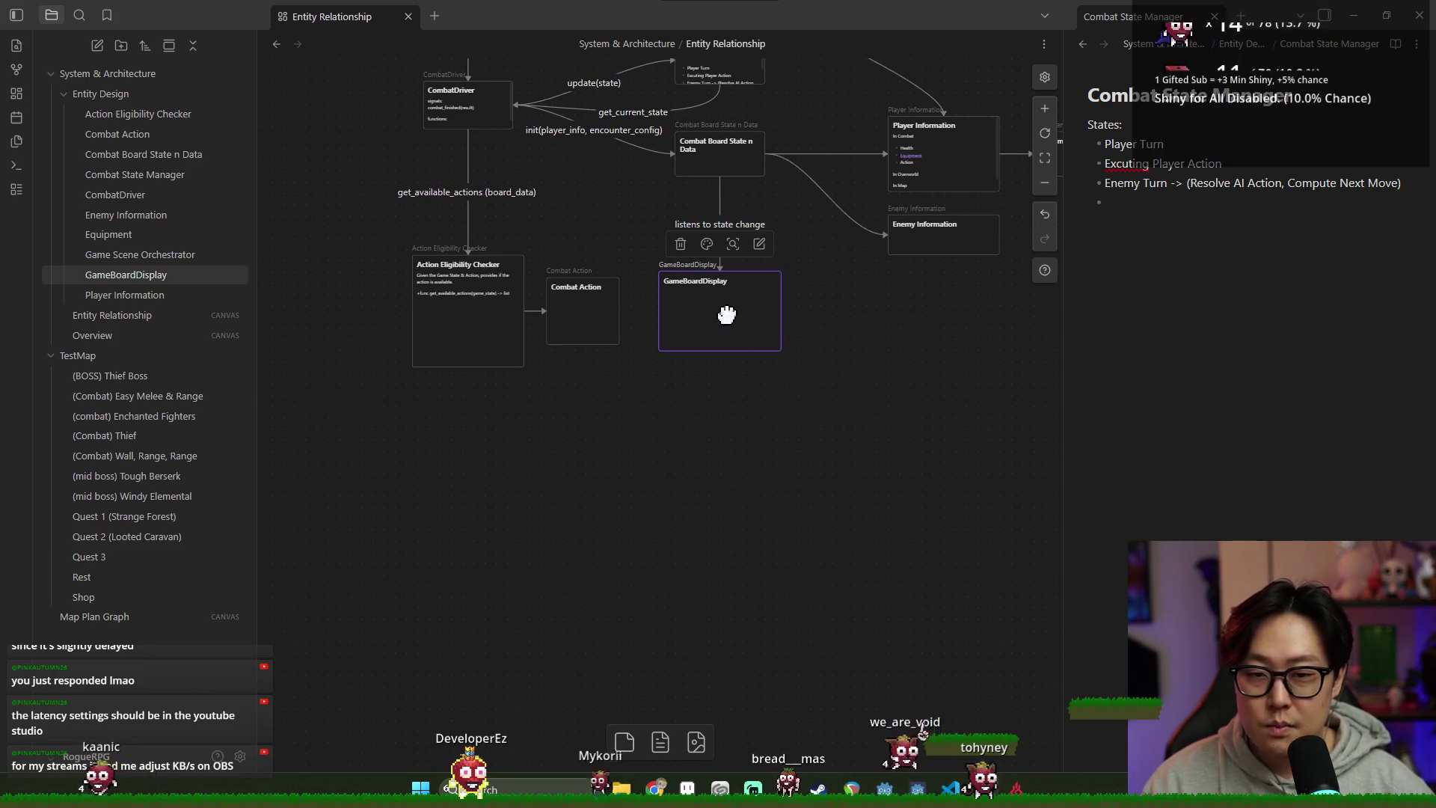
{"action": "double_click", "coordinate": [668, 338]}
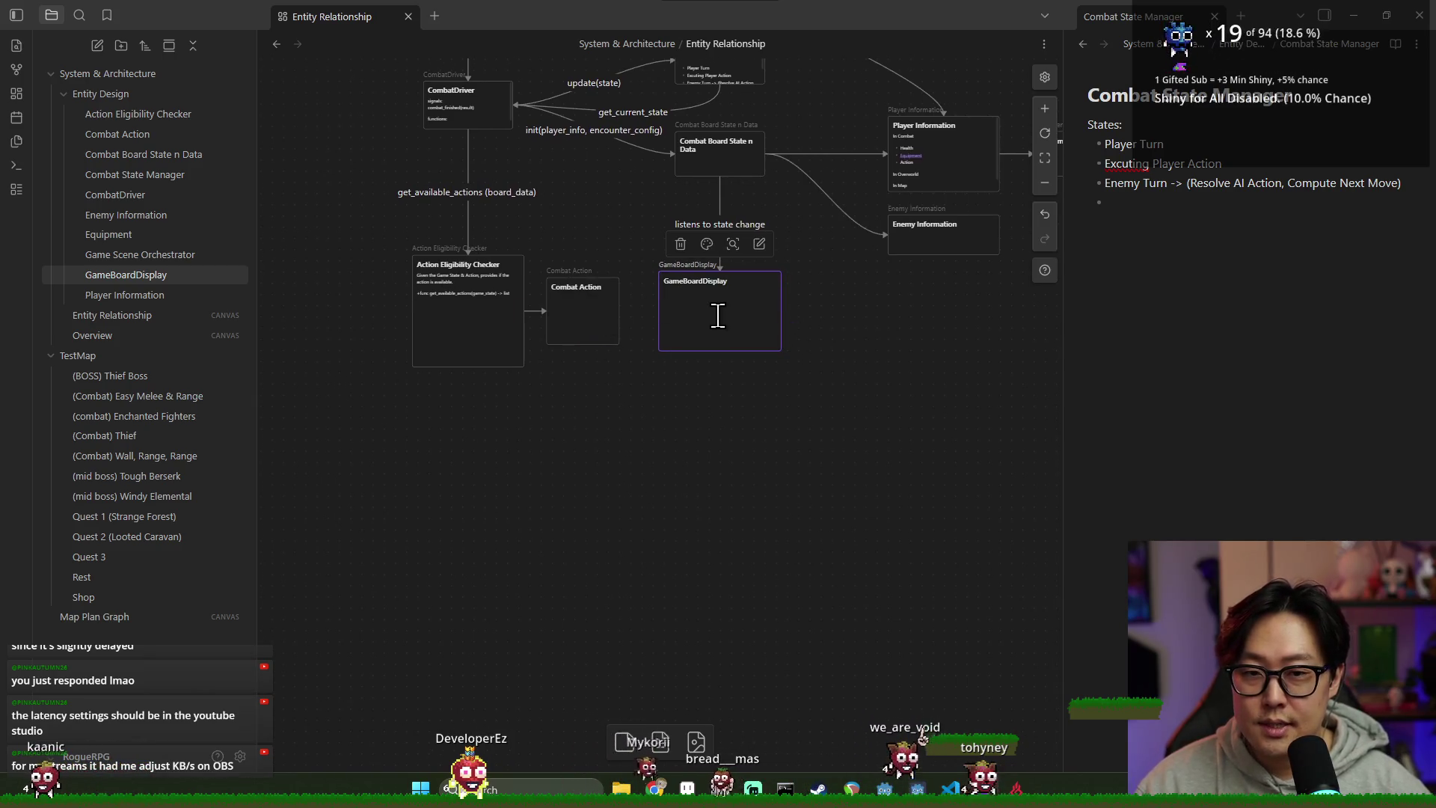
{"action": "left_click", "coordinate": [833, 351]}
{"action": "left_click_drag", "start_coordinate": [718, 308], "coordinate": [718, 324]}
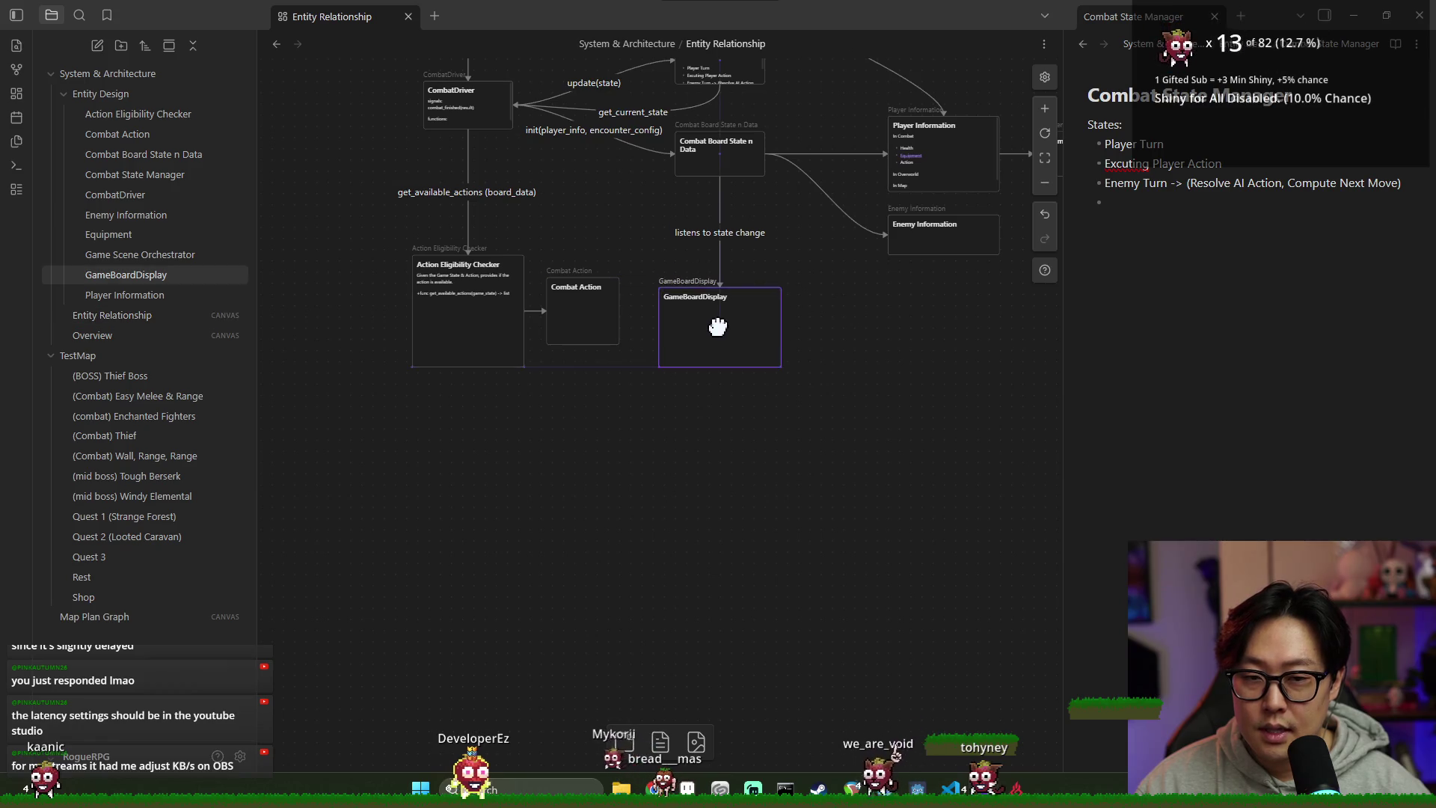
{"action": "left_click", "coordinate": [725, 268]}
{"action": "left_click", "coordinate": [725, 276]}
{"action": "scroll", "coordinate": [716, 257], "scroll_direction": "down", "scroll_amount": 2}
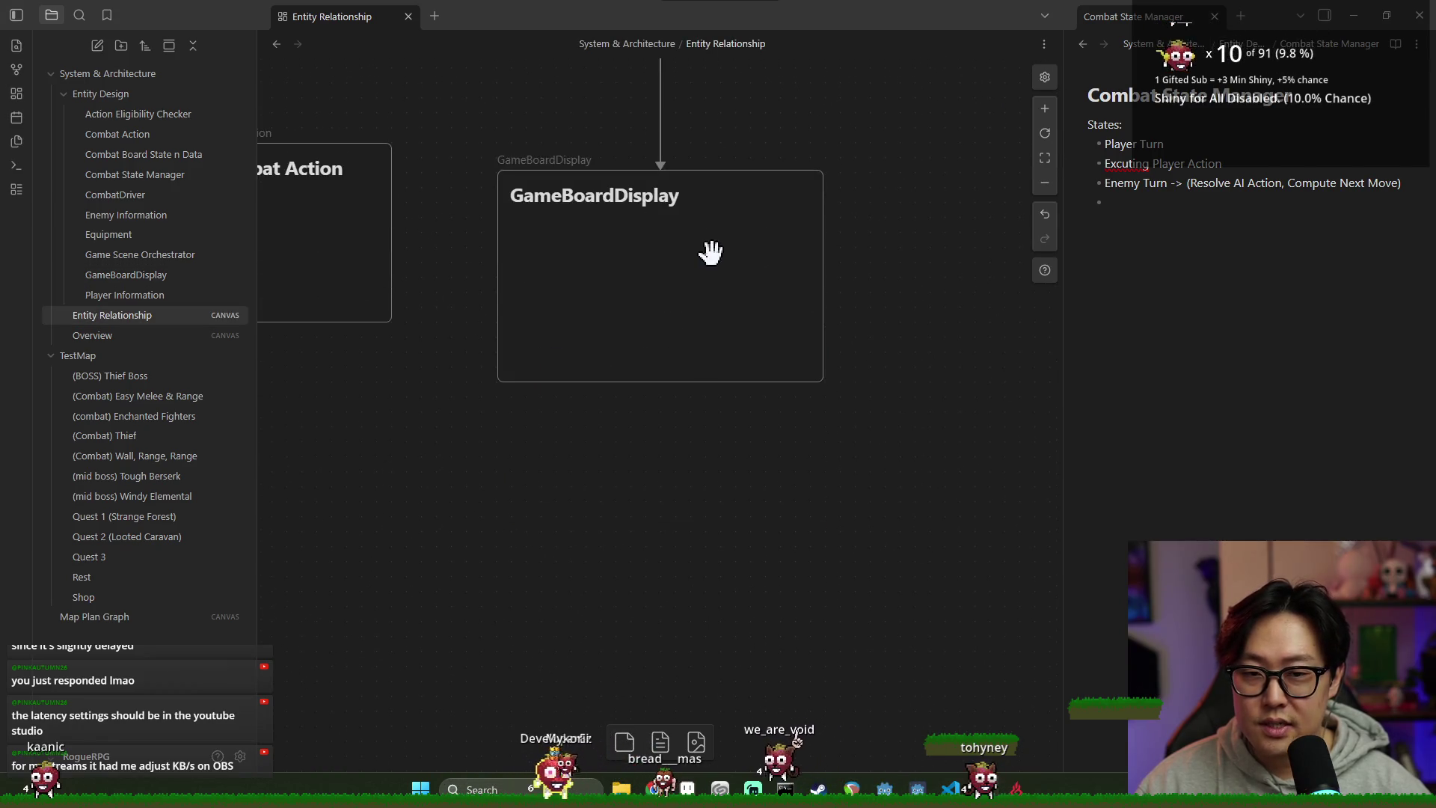
{"action": "scroll", "coordinate": [703, 214], "scroll_direction": "down", "scroll_amount": 2, "text": "ctrl"}
Step: Box-select Action Eligibility Checker and Combat Action and drag them up-left toward CombatDriver
{"action": "left_click", "coordinate": [671, 169]}
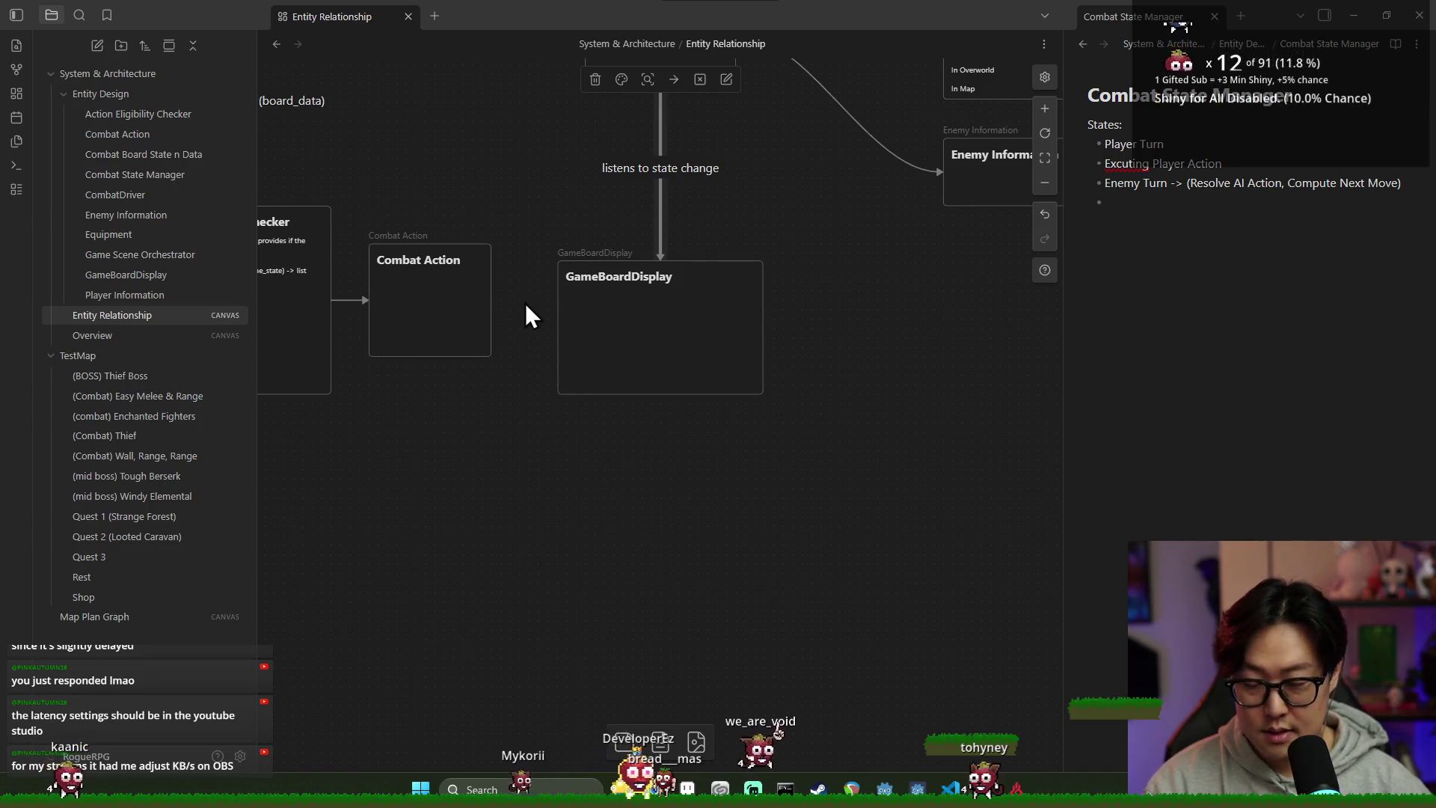
{"action": "scroll", "coordinate": [668, 292], "scroll_direction": "down", "scroll_amount": 1}
{"action": "scroll", "coordinate": [668, 292], "scroll_direction": "down", "scroll_amount": 3}
{"action": "left_click_drag", "start_coordinate": [456, 250], "coordinate": [686, 433]}
{"action": "mouse_move", "coordinate": [578, 357]}
{"action": "left_mouse_down"}
{"action": "mouse_move", "coordinate": [423, 352]}
{"action": "mouse_move", "coordinate": [411, 344]}
{"action": "mouse_move", "coordinate": [417, 294]}
{"action": "mouse_move", "coordinate": [362, 269]}
{"action": "mouse_move", "coordinate": [439, 312]}
{"action": "left_mouse_up"}
{"action": "scroll", "coordinate": [684, 311], "scroll_direction": "left", "scroll_amount": 3}
Step: Place the Combat Action card to the left of Action Eligibility Checker
{"action": "scroll", "coordinate": [684, 314], "scroll_direction": "down", "scroll_amount": 2}
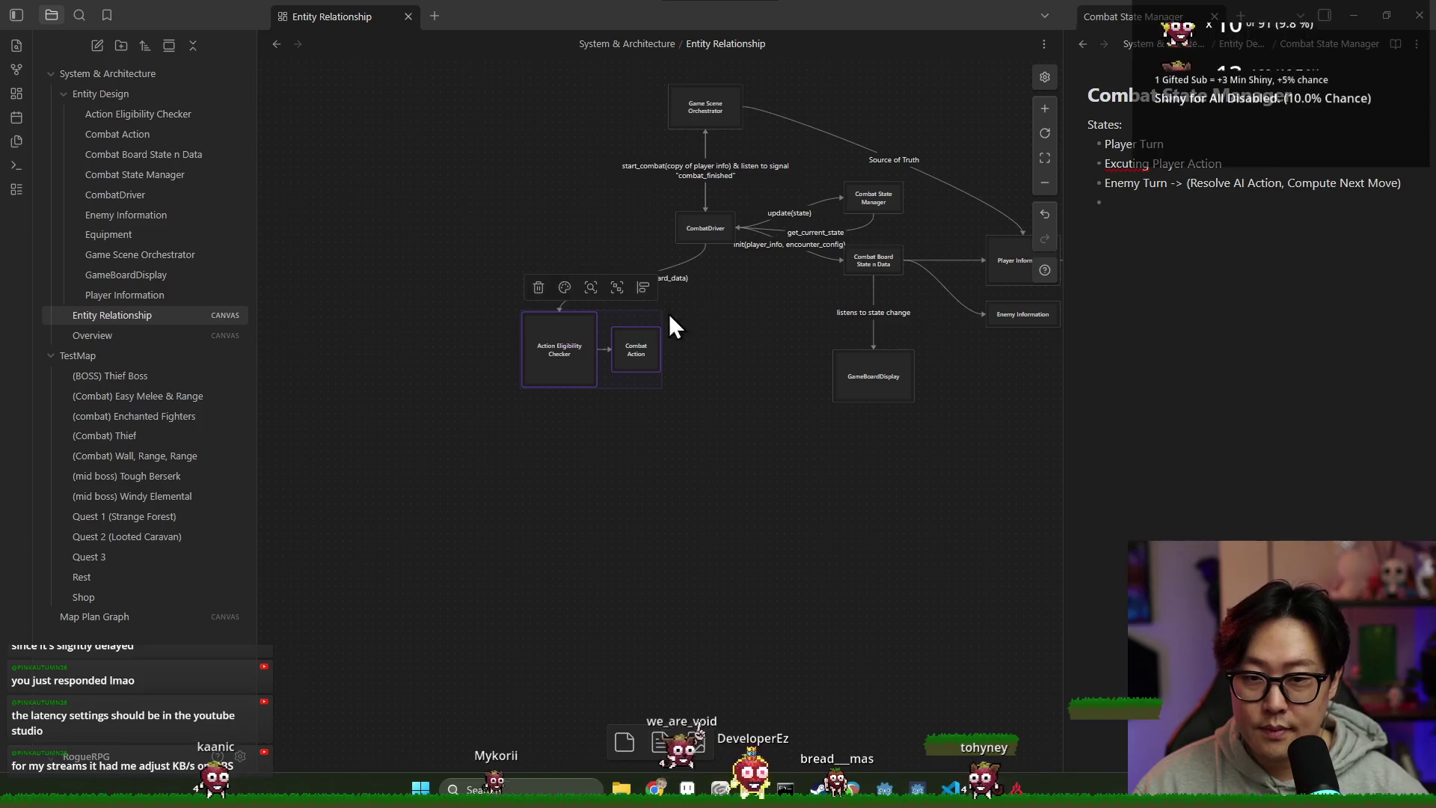
{"action": "left_click", "coordinate": [702, 253]}
{"action": "left_click_drag", "start_coordinate": [441, 295], "coordinate": [709, 429]}
{"action": "left_click_drag", "start_coordinate": [564, 359], "coordinate": [534, 263]}
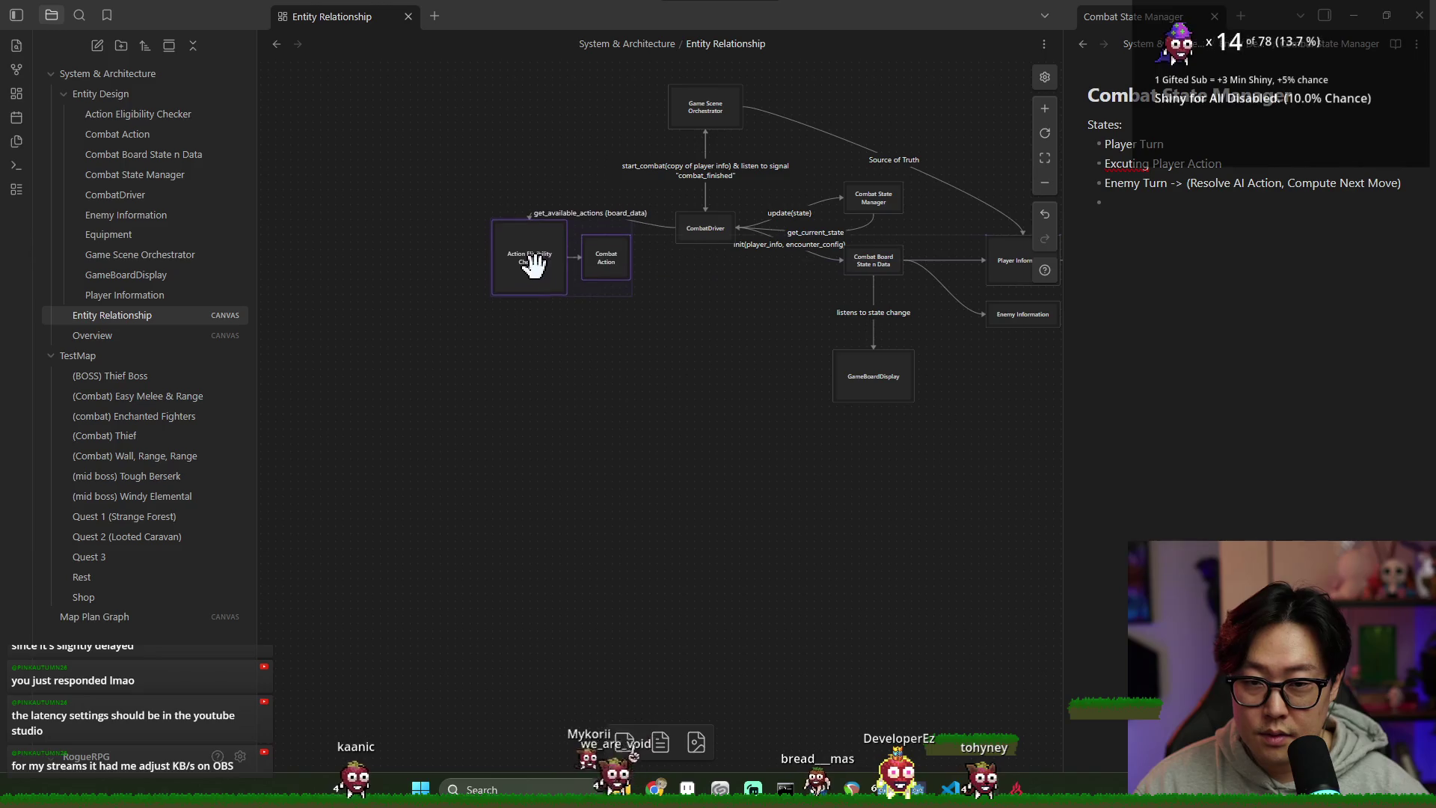
{"action": "mouse_move", "coordinate": [630, 290]}
{"action": "left_mouse_down"}
{"action": "mouse_move", "coordinate": [497, 346]}
{"action": "mouse_move", "coordinate": [419, 296]}
{"action": "left_mouse_up"}
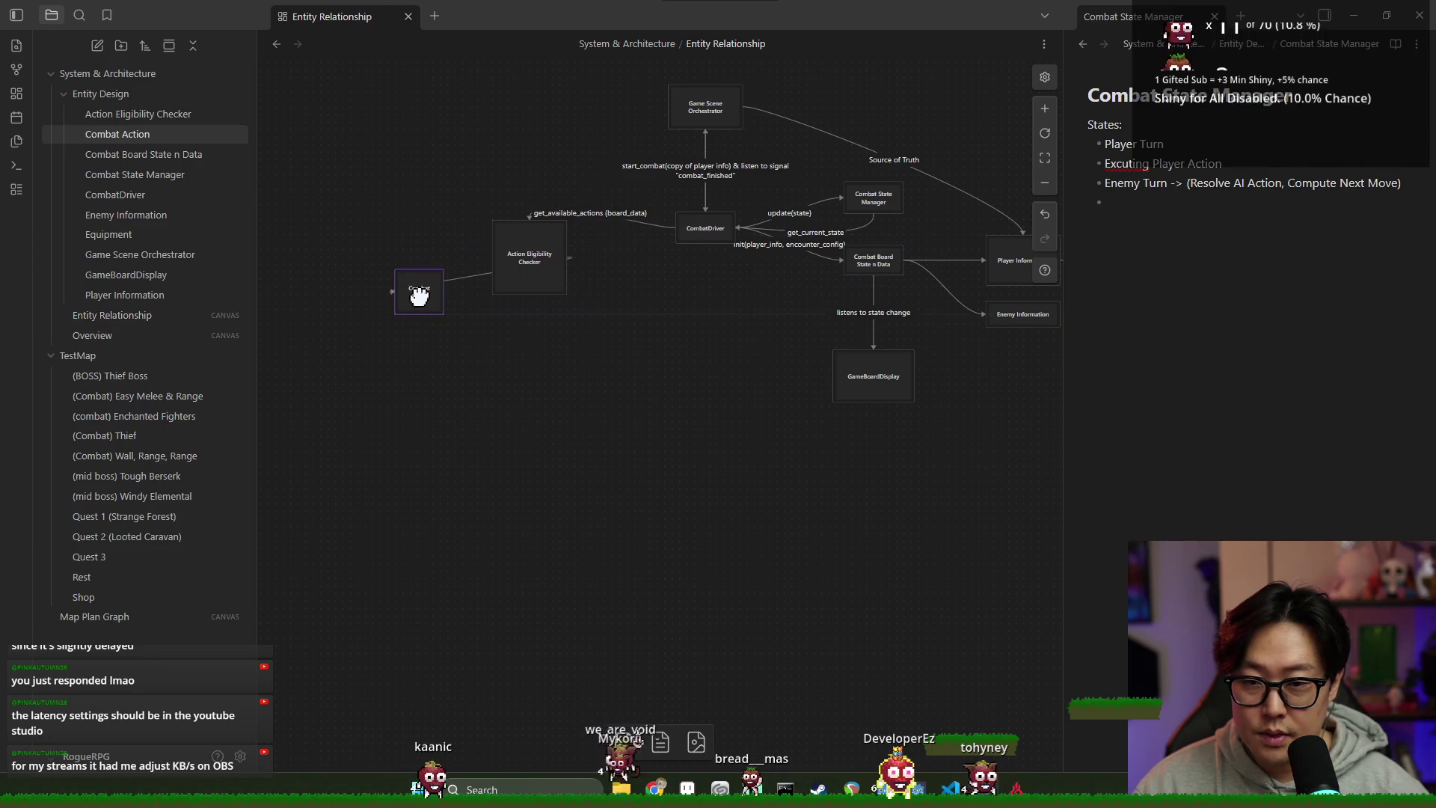
{"action": "left_click", "coordinate": [479, 282]}
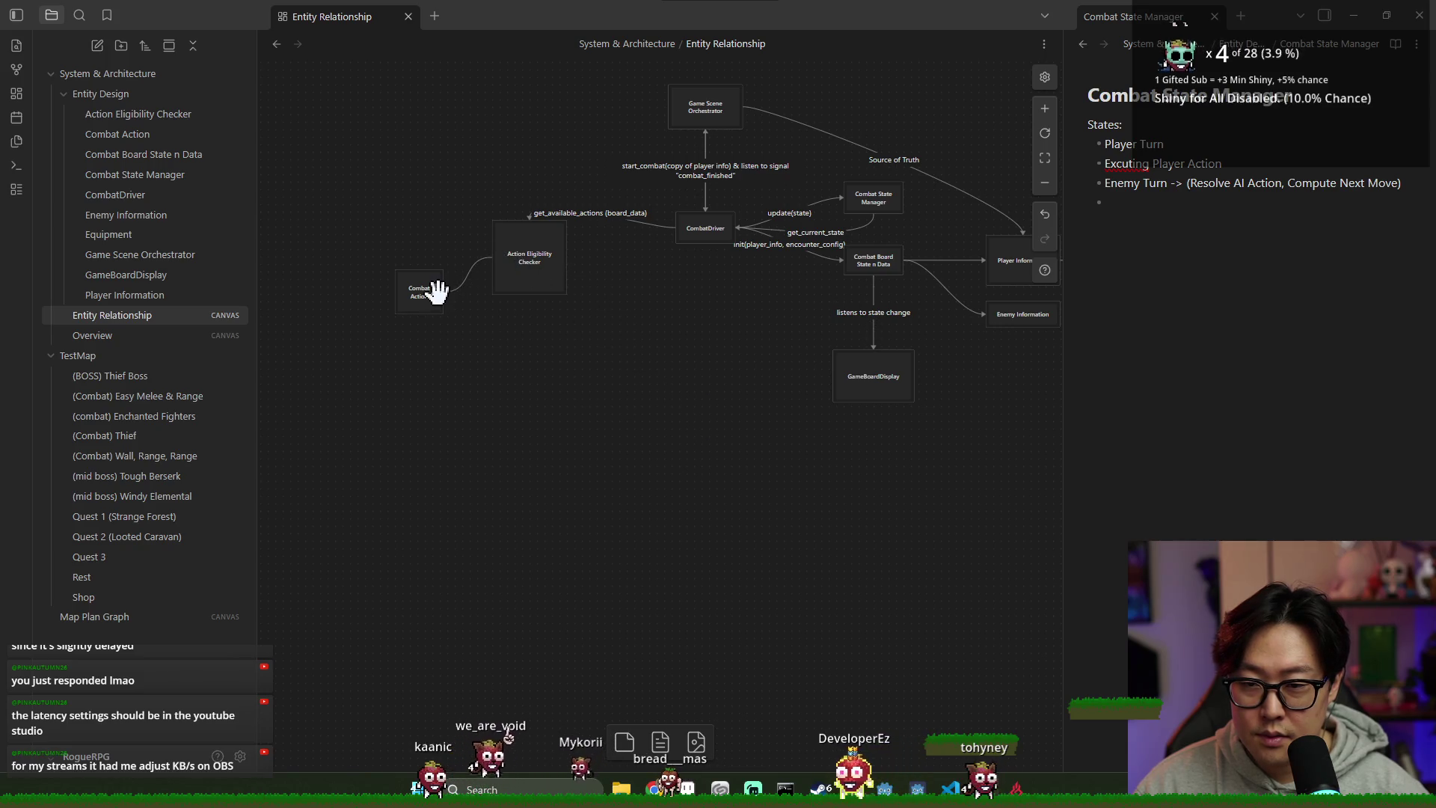
{"action": "left_click_drag", "start_coordinate": [410, 297], "coordinate": [432, 265]}
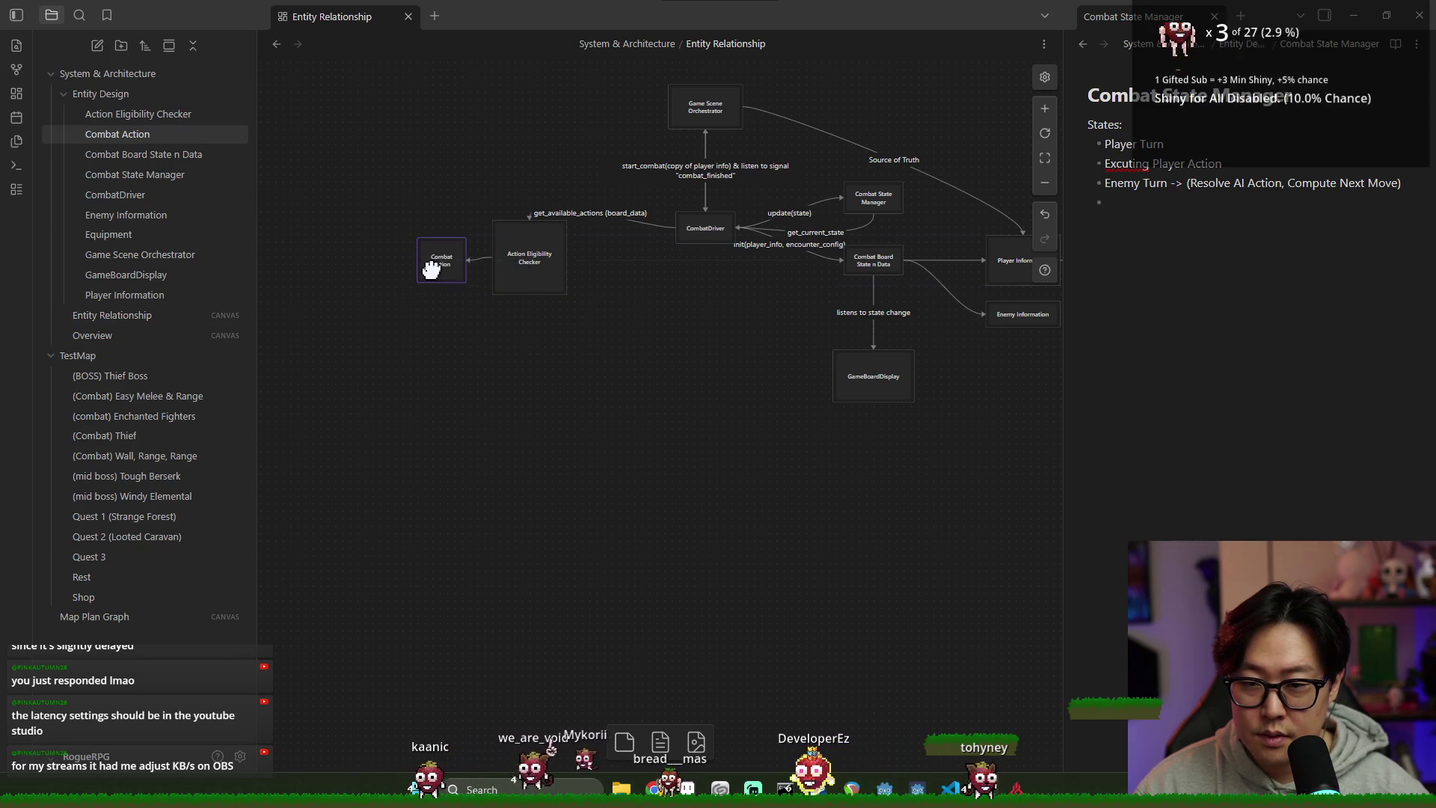
{"action": "left_click", "coordinate": [704, 294]}
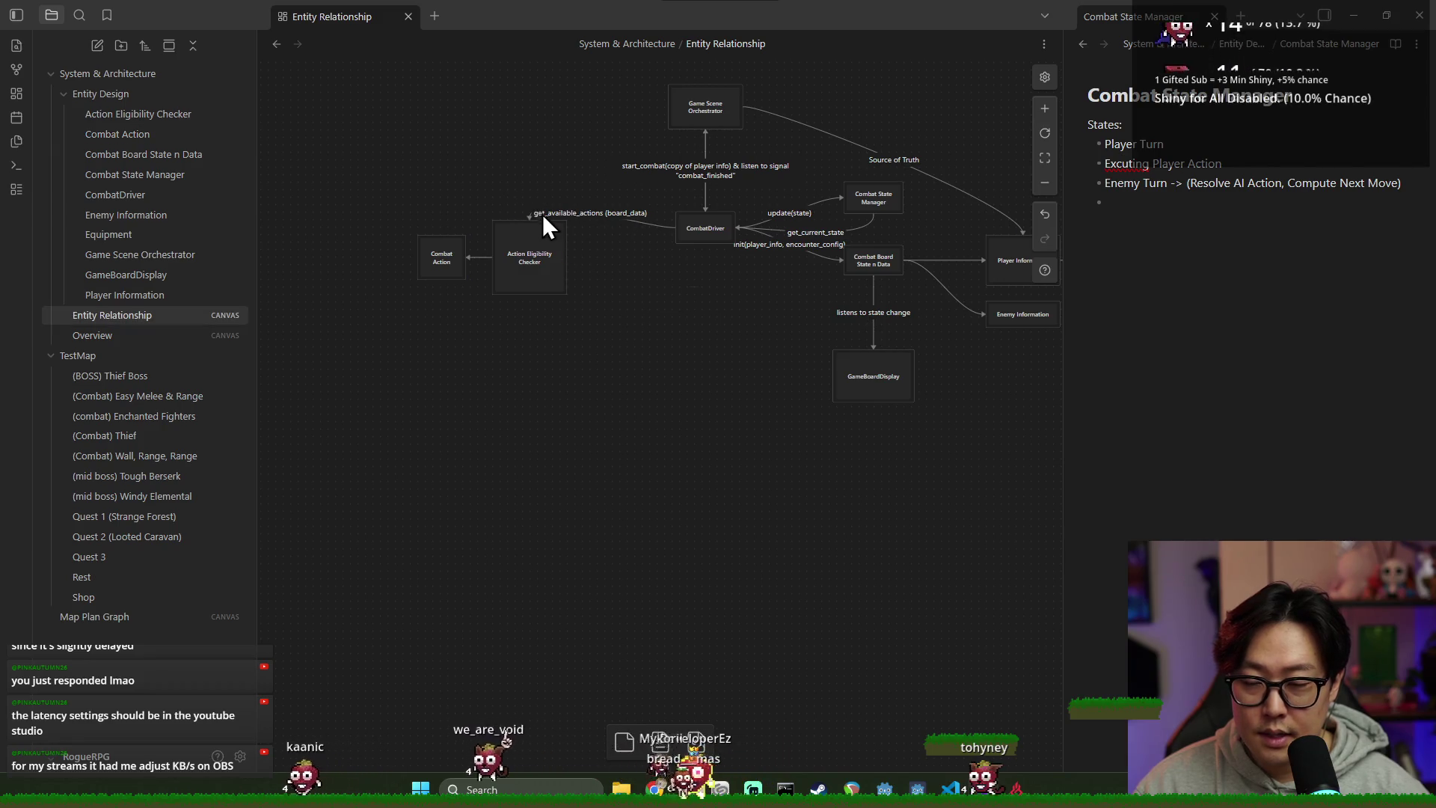
Step: Reattach the get_available_actions arrow to the checker's right side and shift both cards up-right
{"action": "scroll", "coordinate": [544, 299], "scroll_direction": "up", "scroll_amount": 4}
{"action": "scroll", "coordinate": [576, 486], "scroll_direction": "down", "scroll_amount": 3}
{"action": "scroll", "coordinate": [539, 298], "scroll_direction": "up", "scroll_amount": 8}
{"action": "mouse_move", "coordinate": [534, 312]}
{"action": "left_mouse_down"}
{"action": "mouse_move", "coordinate": [564, 311]}
{"action": "mouse_move", "coordinate": [652, 450]}
{"action": "left_mouse_up"}
{"action": "scroll", "coordinate": [783, 474], "scroll_direction": "down", "scroll_amount": 5}
{"action": "mouse_move", "coordinate": [372, 289]}
{"action": "left_mouse_down"}
{"action": "mouse_move", "coordinate": [538, 461]}
{"action": "mouse_move", "coordinate": [619, 411]}
{"action": "mouse_move", "coordinate": [911, 552]}
{"action": "left_mouse_up"}
{"action": "left_click", "coordinate": [865, 532]}
Step: Move the GameBoardDisplay card left so it sits beneath CombatDriver
{"action": "scroll", "coordinate": [865, 533], "scroll_direction": "down", "scroll_amount": 5}
{"action": "scroll", "coordinate": [748, 449], "scroll_direction": "down", "scroll_amount": 2}
{"action": "left_click_drag", "start_coordinate": [811, 391], "coordinate": [636, 385]}
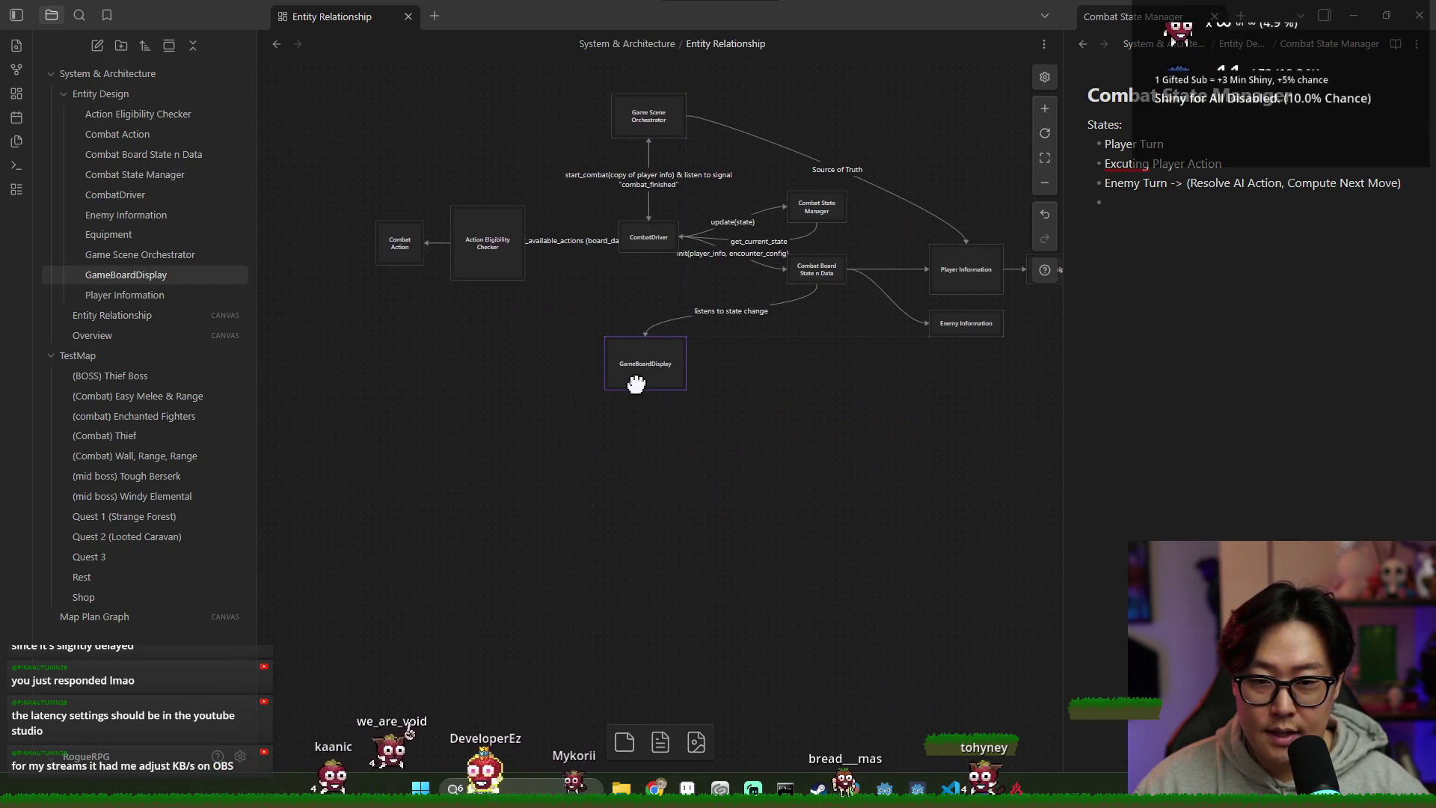
{"action": "scroll", "coordinate": [663, 348], "scroll_direction": "up", "scroll_amount": 5}
{"action": "left_click", "coordinate": [914, 315]}
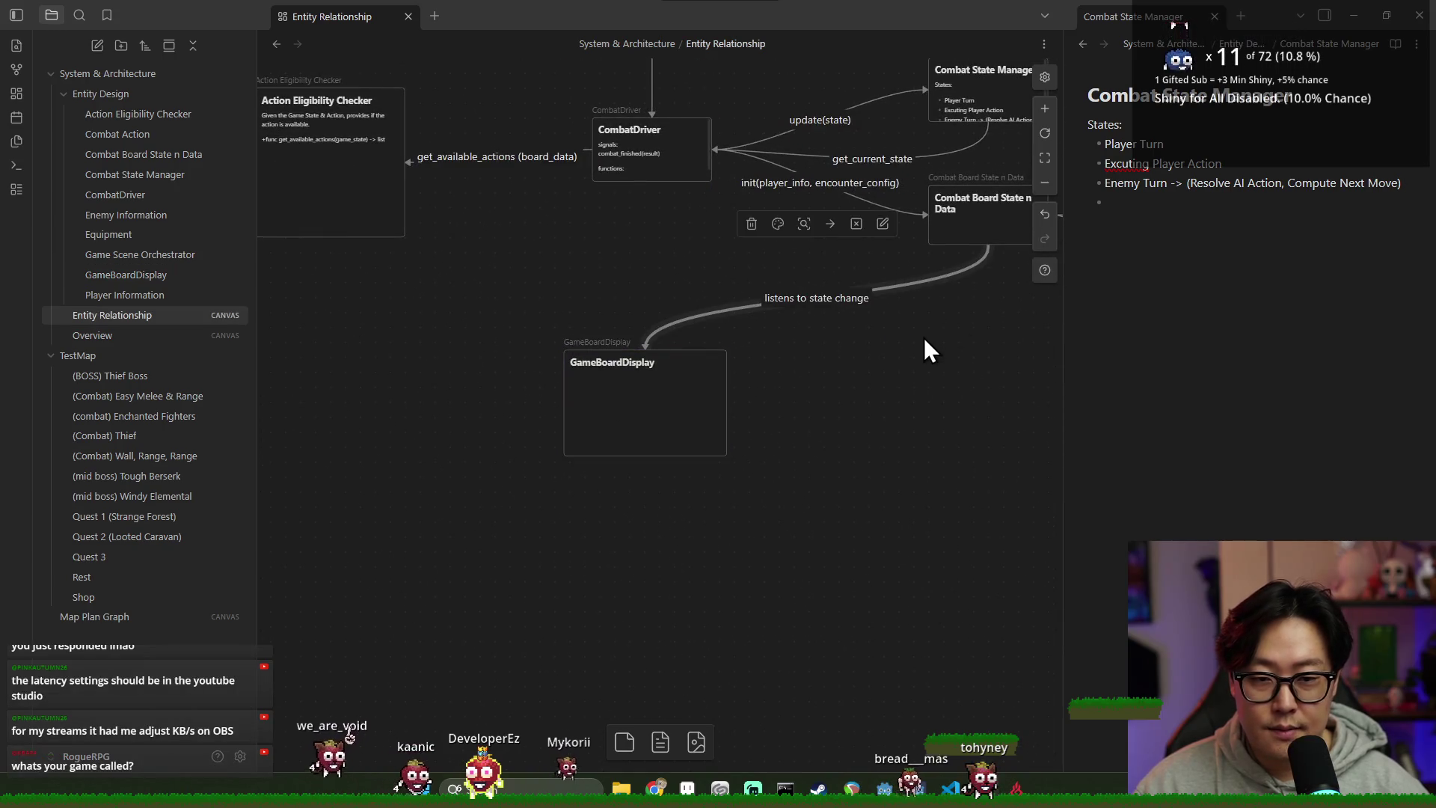
Step: Draw an arrow from GameBoardDisplay to Combat Board State n Data labelled 'listens to change'
{"action": "mouse_move", "coordinate": [726, 404]}
{"action": "left_mouse_down"}
{"action": "mouse_move", "coordinate": [1030, 232]}
{"action": "mouse_move", "coordinate": [897, 247]}
{"action": "mouse_move", "coordinate": [886, 233]}
{"action": "left_mouse_up"}
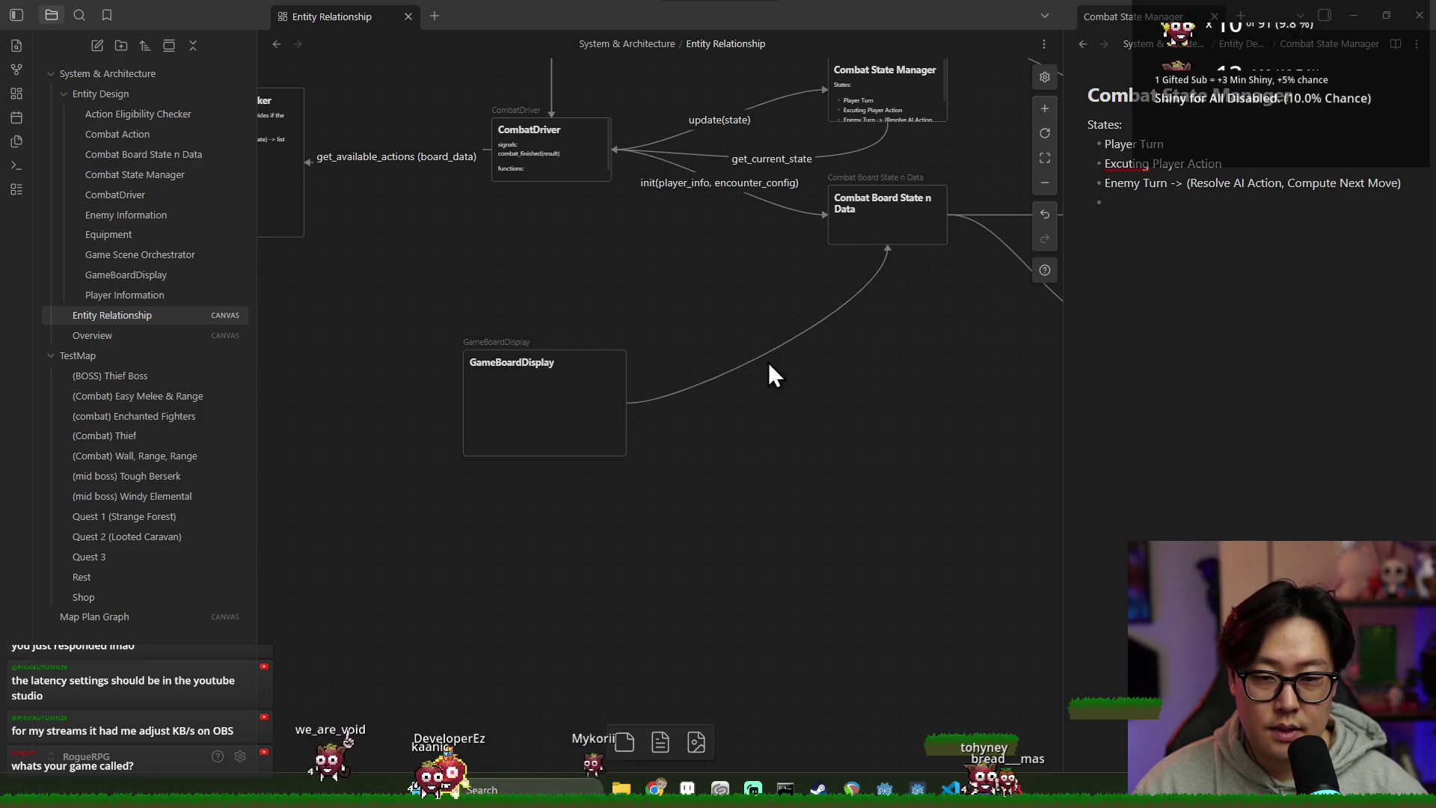
{"action": "type", "text": "listens to"}
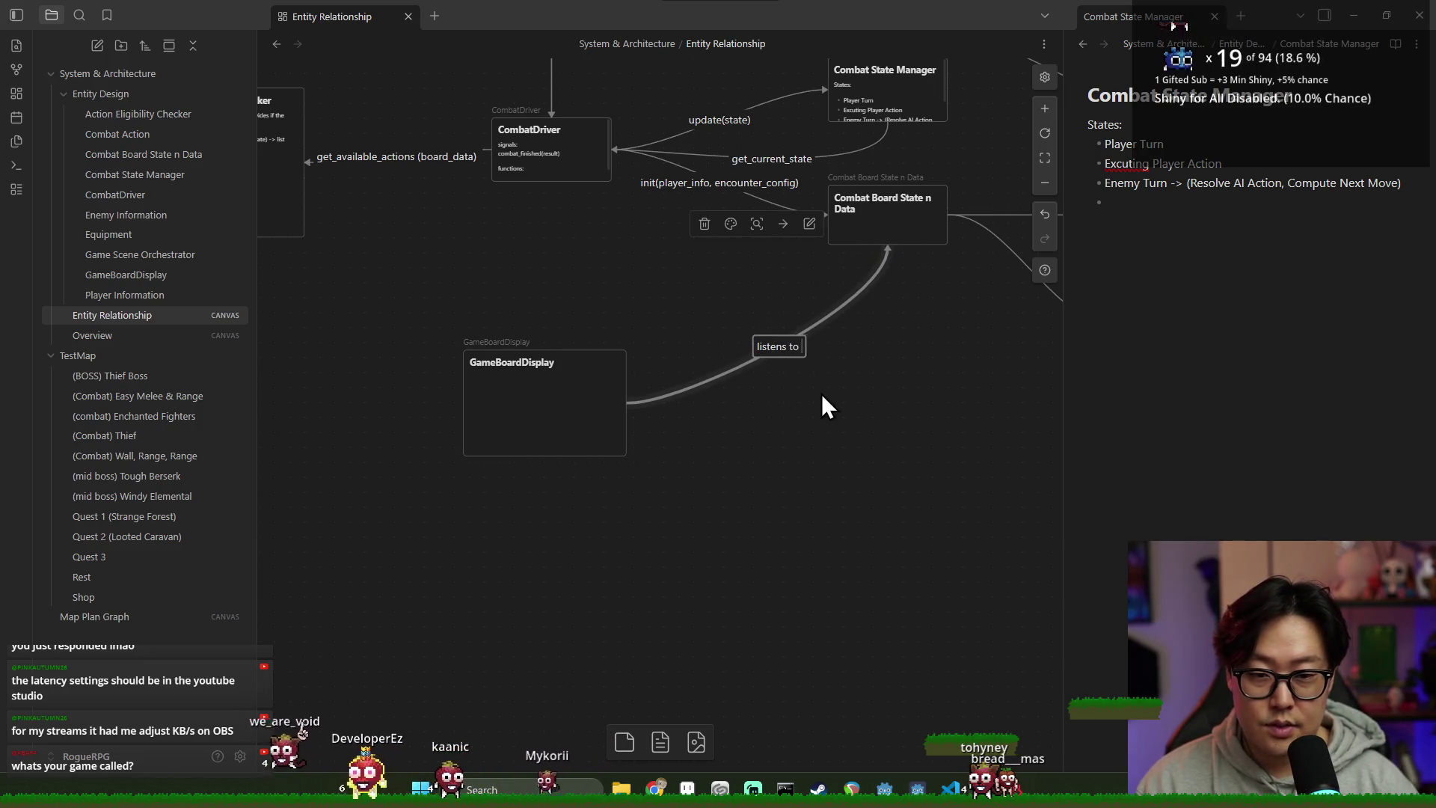
{"action": "type", "text": " change"}
{"action": "left_click", "coordinate": [757, 419]}
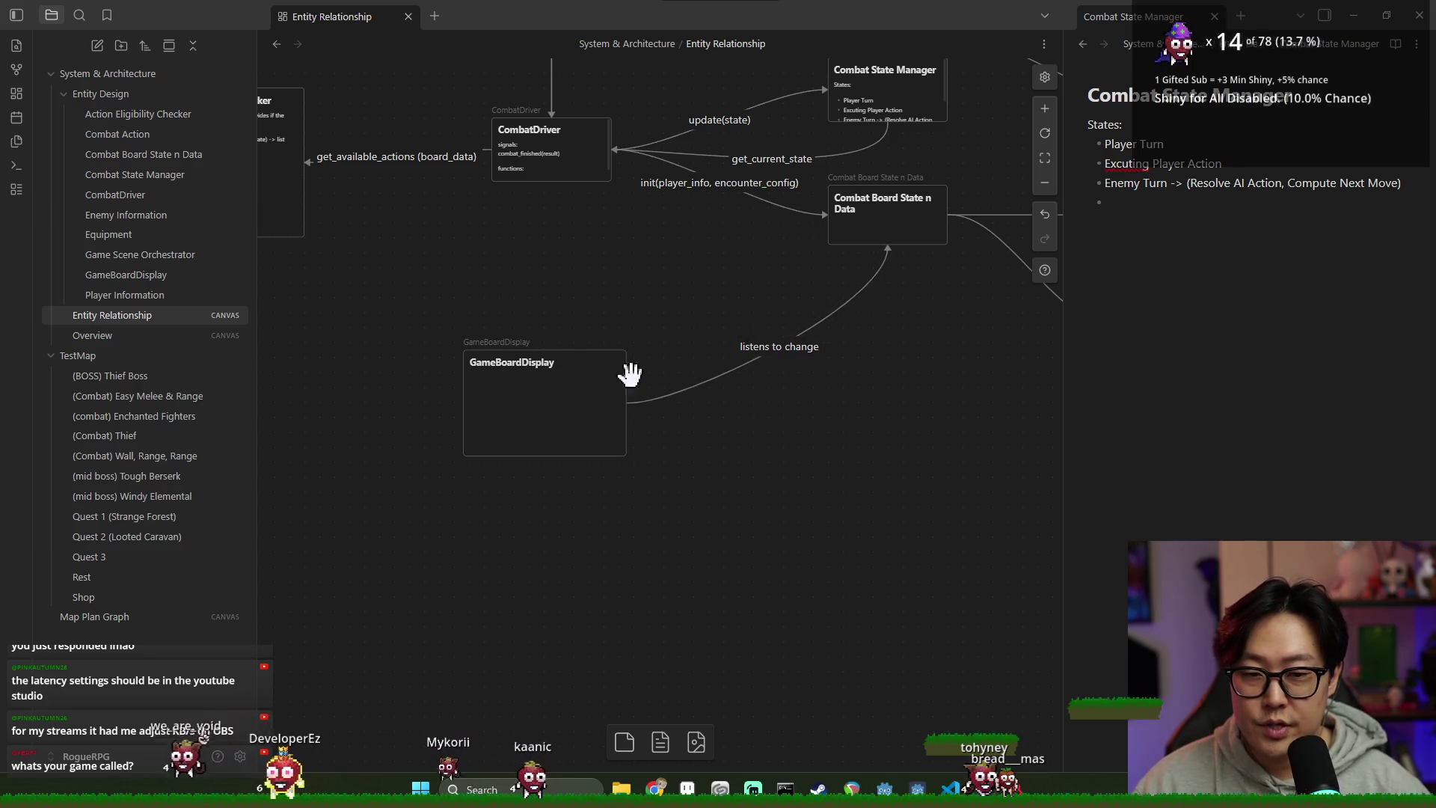
Step: Connect CombatDriver down to GameBoardDisplay with an arrow labelled 'listens to UI interaction'
{"action": "left_click_drag", "start_coordinate": [563, 269], "coordinate": [625, 263]}
{"action": "left_click", "coordinate": [658, 396]}
{"action": "left_click_drag", "start_coordinate": [614, 177], "coordinate": [614, 336]}
{"action": "type", "text": "listens to UI"}
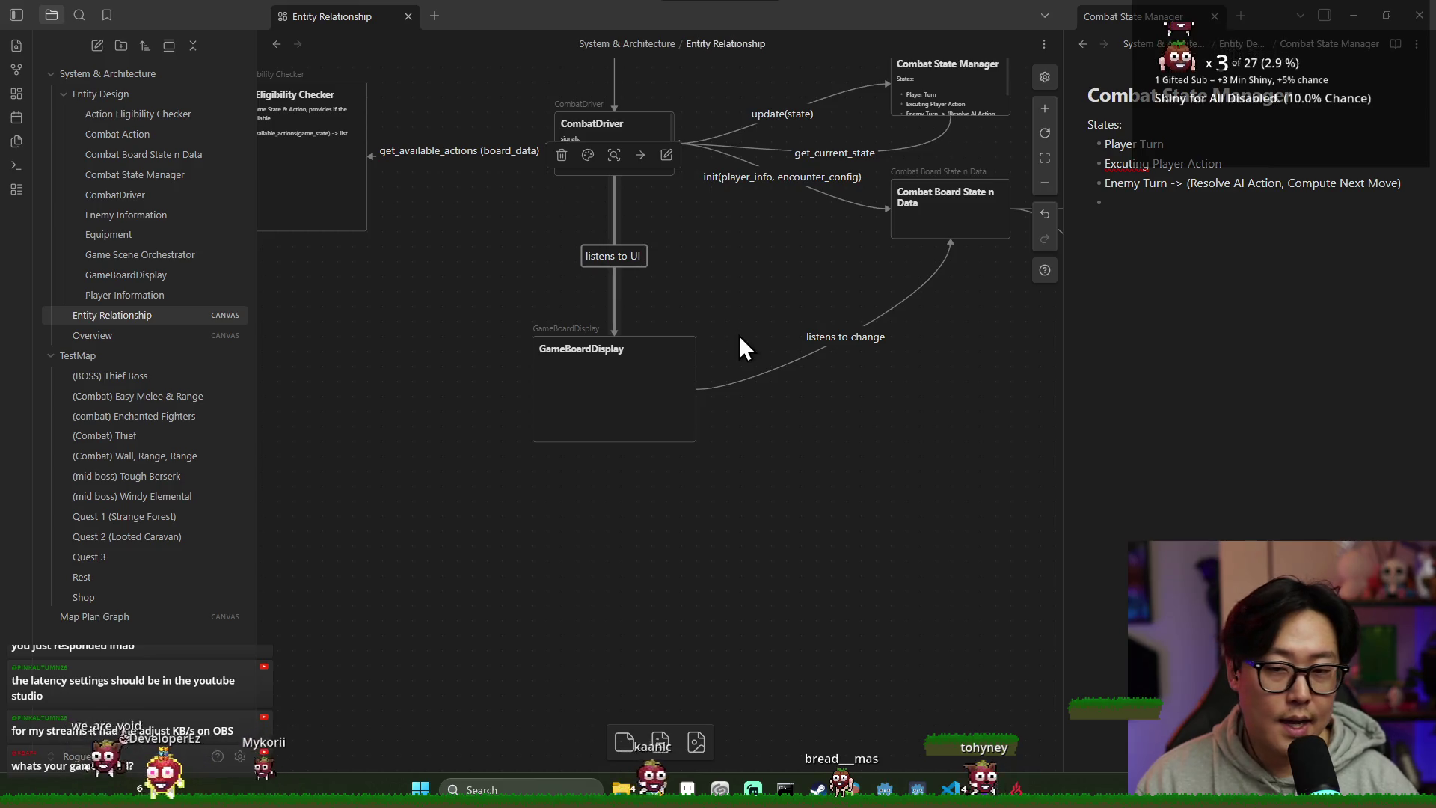
{"action": "type", "text": " interaction"}
Step: Realign the GameBoardDisplay card so the arrow from CombatDriver runs straight
{"action": "left_click", "coordinate": [741, 340]}
{"action": "mouse_move", "coordinate": [638, 400]}
{"action": "left_mouse_down"}
{"action": "mouse_move", "coordinate": [659, 398]}
{"action": "mouse_move", "coordinate": [638, 398]}
{"action": "left_mouse_up"}
{"action": "left_click", "coordinate": [811, 459]}
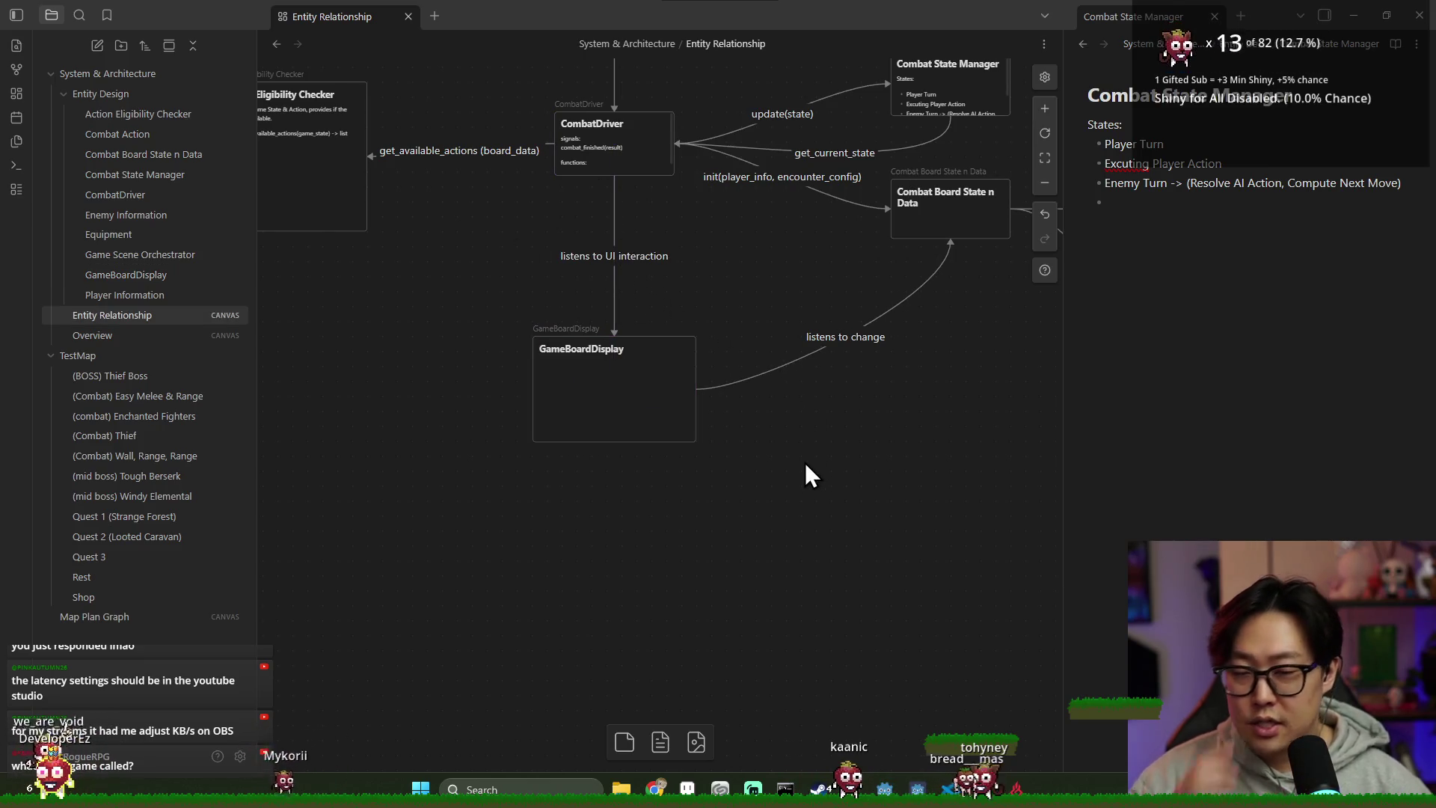
{"action": "left_click", "coordinate": [643, 143]}
{"action": "left_click", "coordinate": [638, 402]}
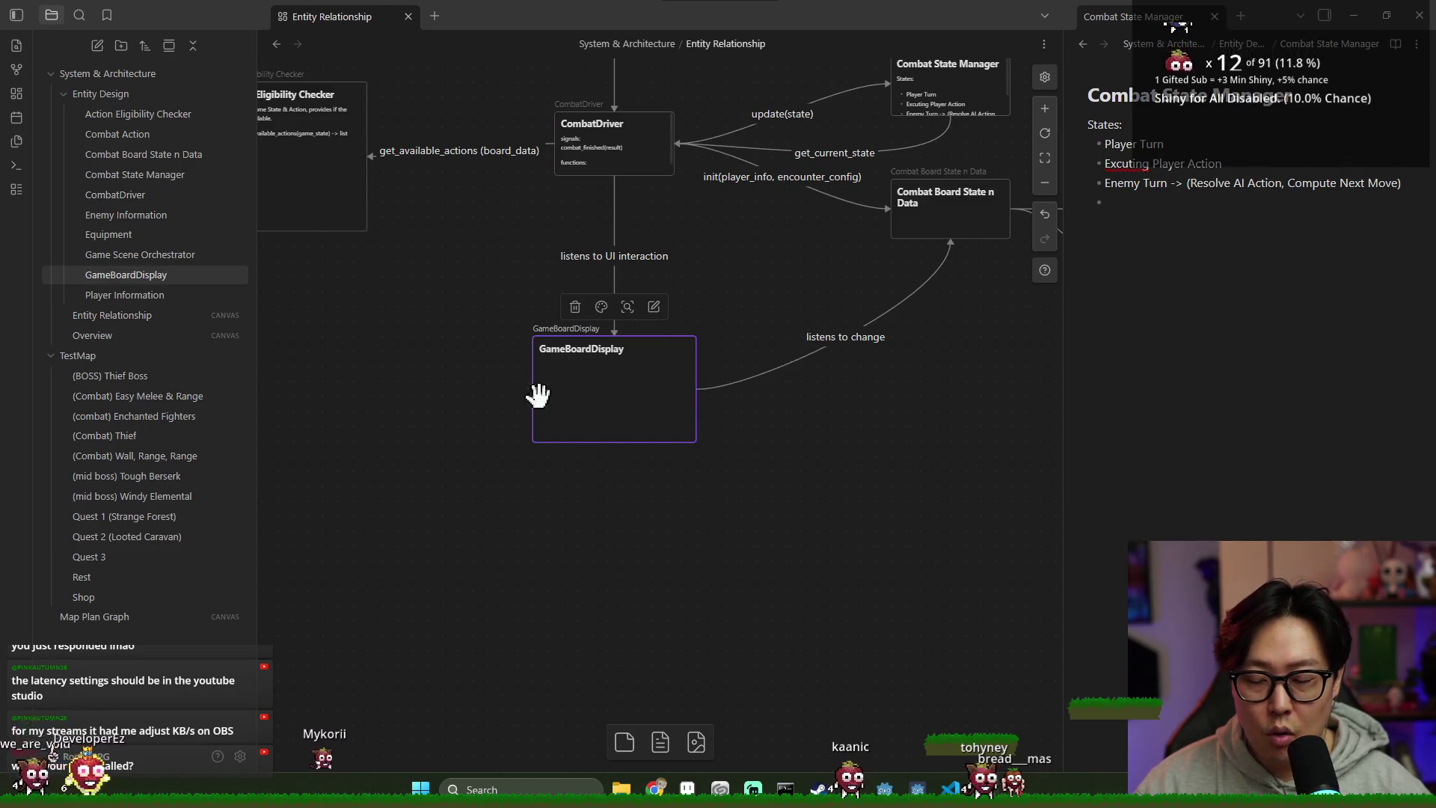
{"action": "key", "text": "Escape"}
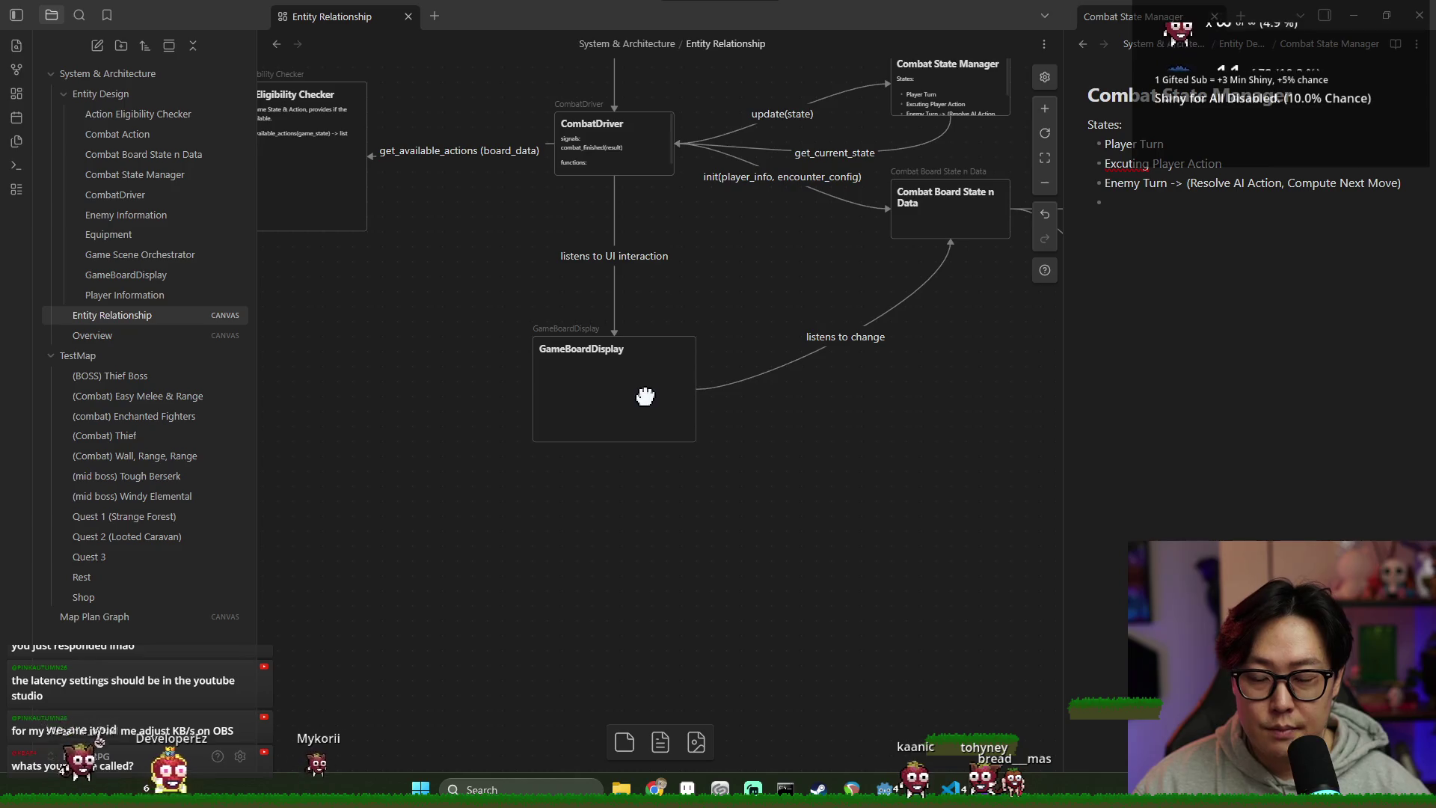
{"action": "left_click", "coordinate": [644, 396]}
{"action": "key", "text": "Escape"}
{"action": "left_click", "coordinate": [595, 411]}
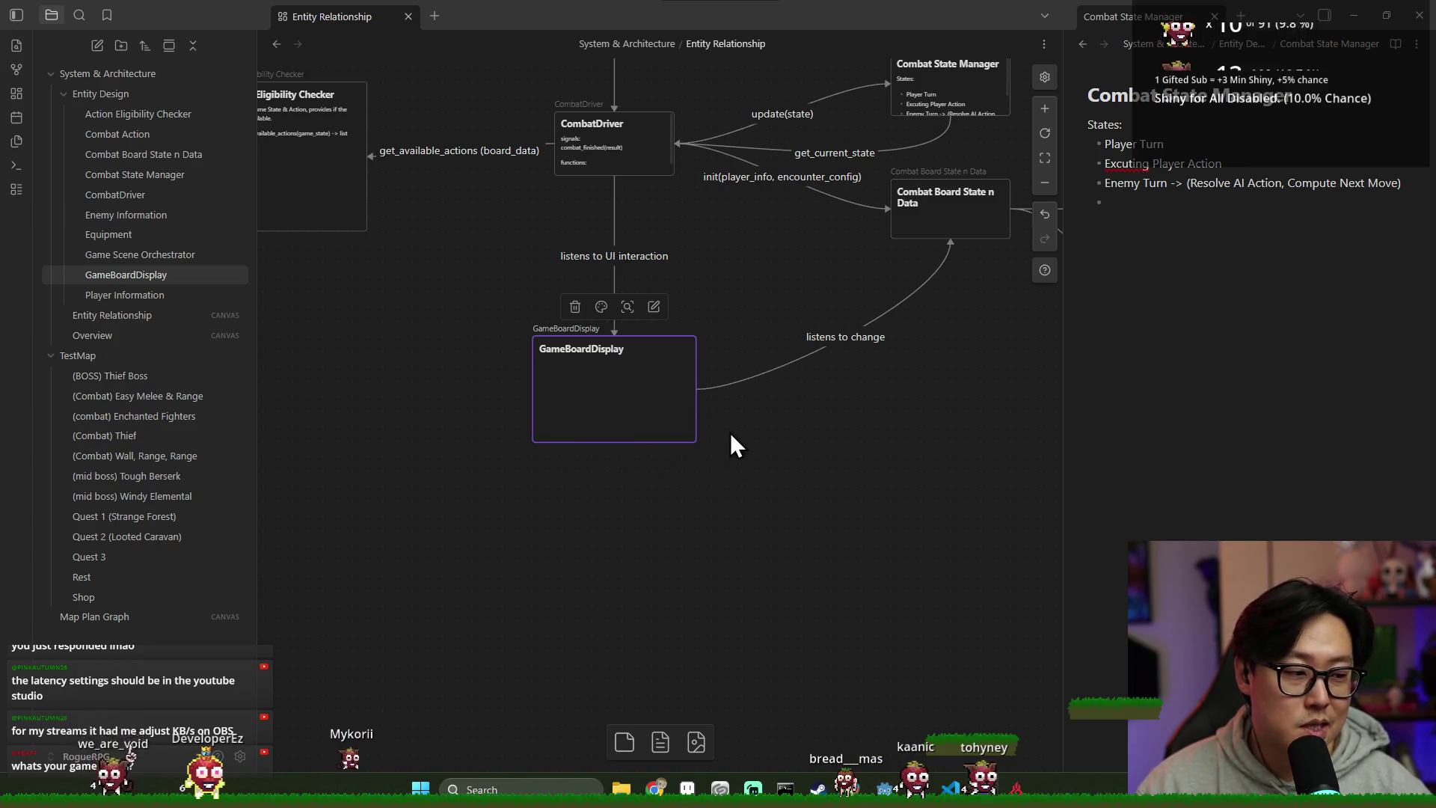
{"action": "scroll", "coordinate": [634, 375], "scroll_direction": "down", "scroll_amount": 2}
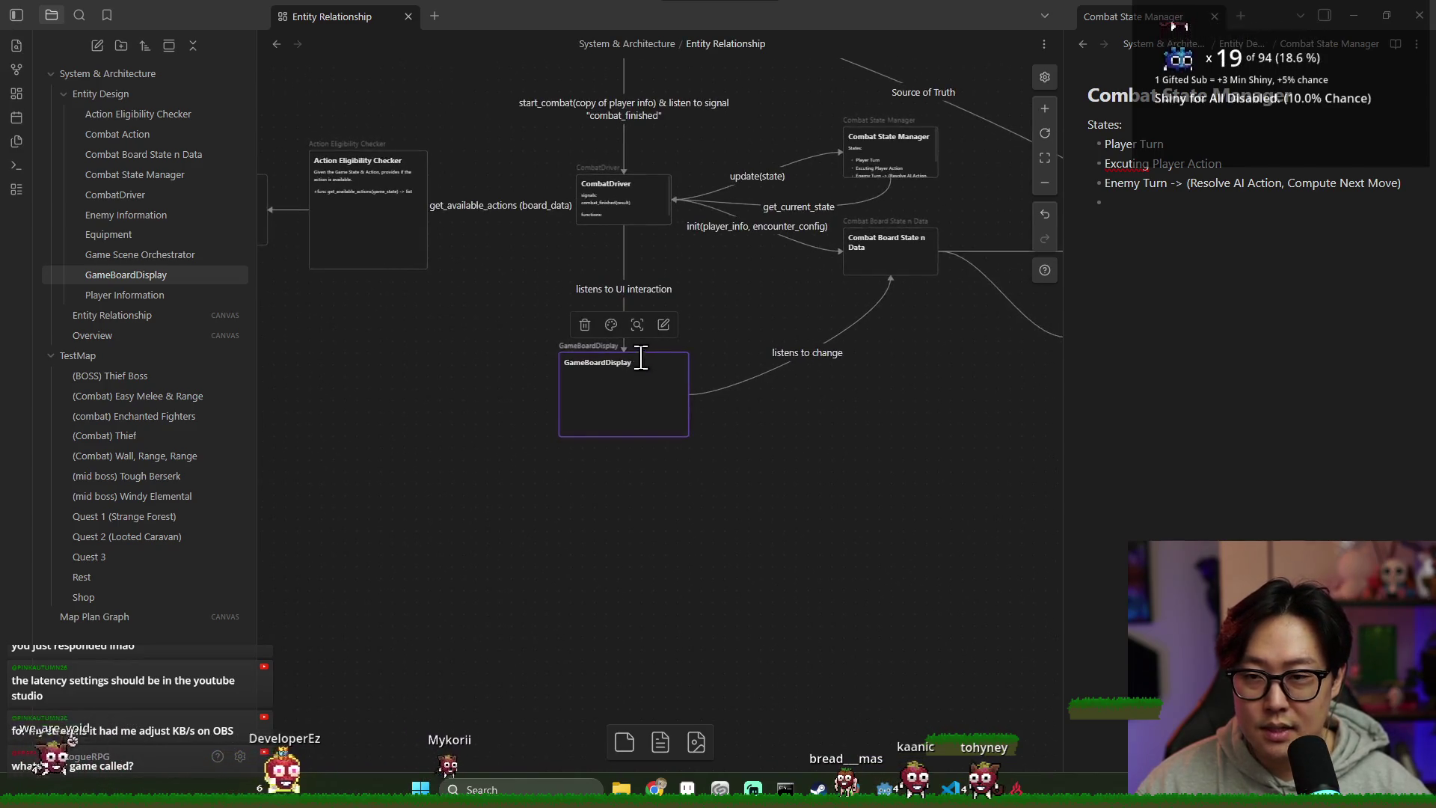
{"action": "scroll", "coordinate": [643, 359], "scroll_direction": "down", "scroll_amount": 2}
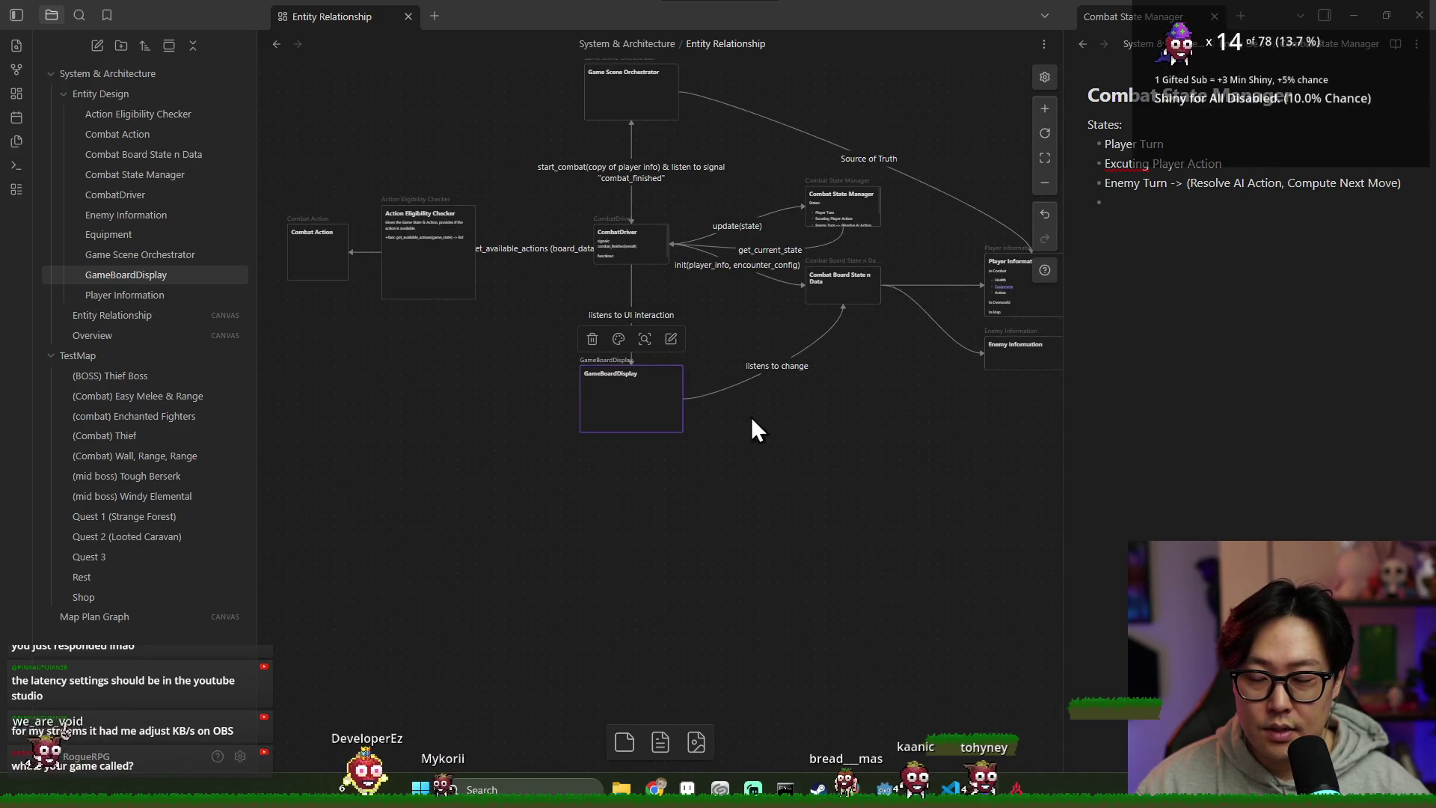
{"action": "left_click", "coordinate": [635, 485]}
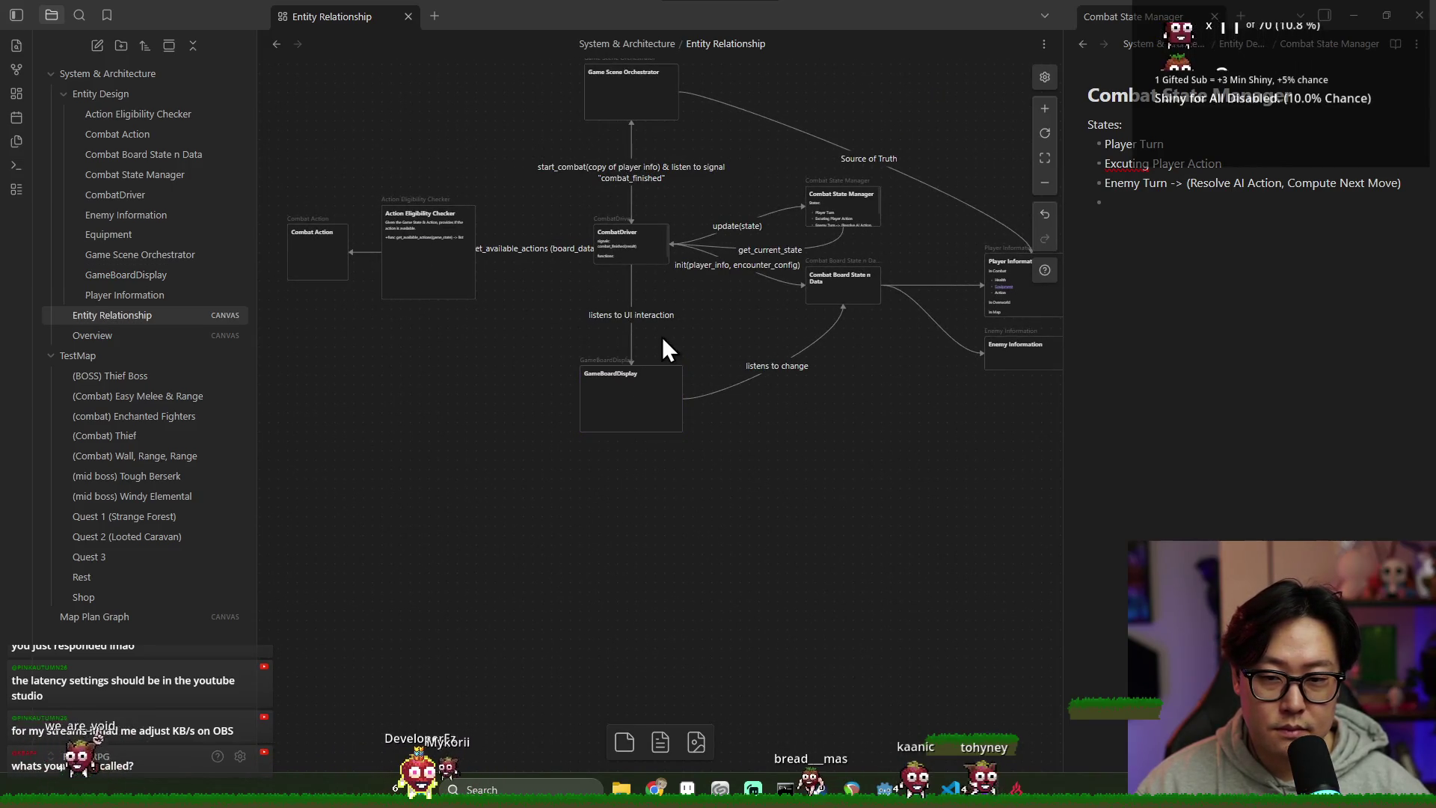
Step: Append '& Input' so the arrow label reads 'listens to UI interaction & Input'
{"action": "left_click", "coordinate": [651, 317]}
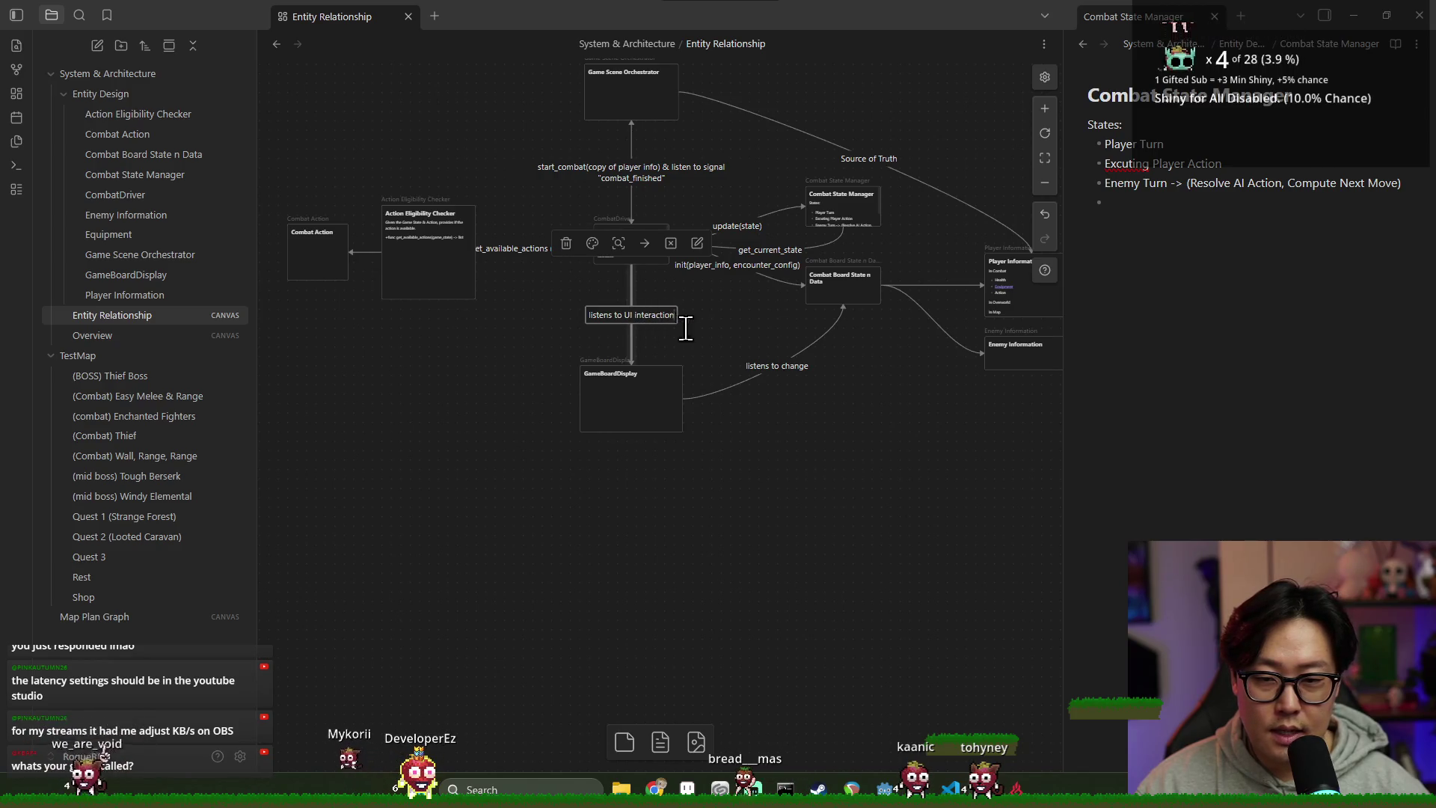
{"action": "type", "text": " & Input"}
{"action": "key", "text": "Escape"}
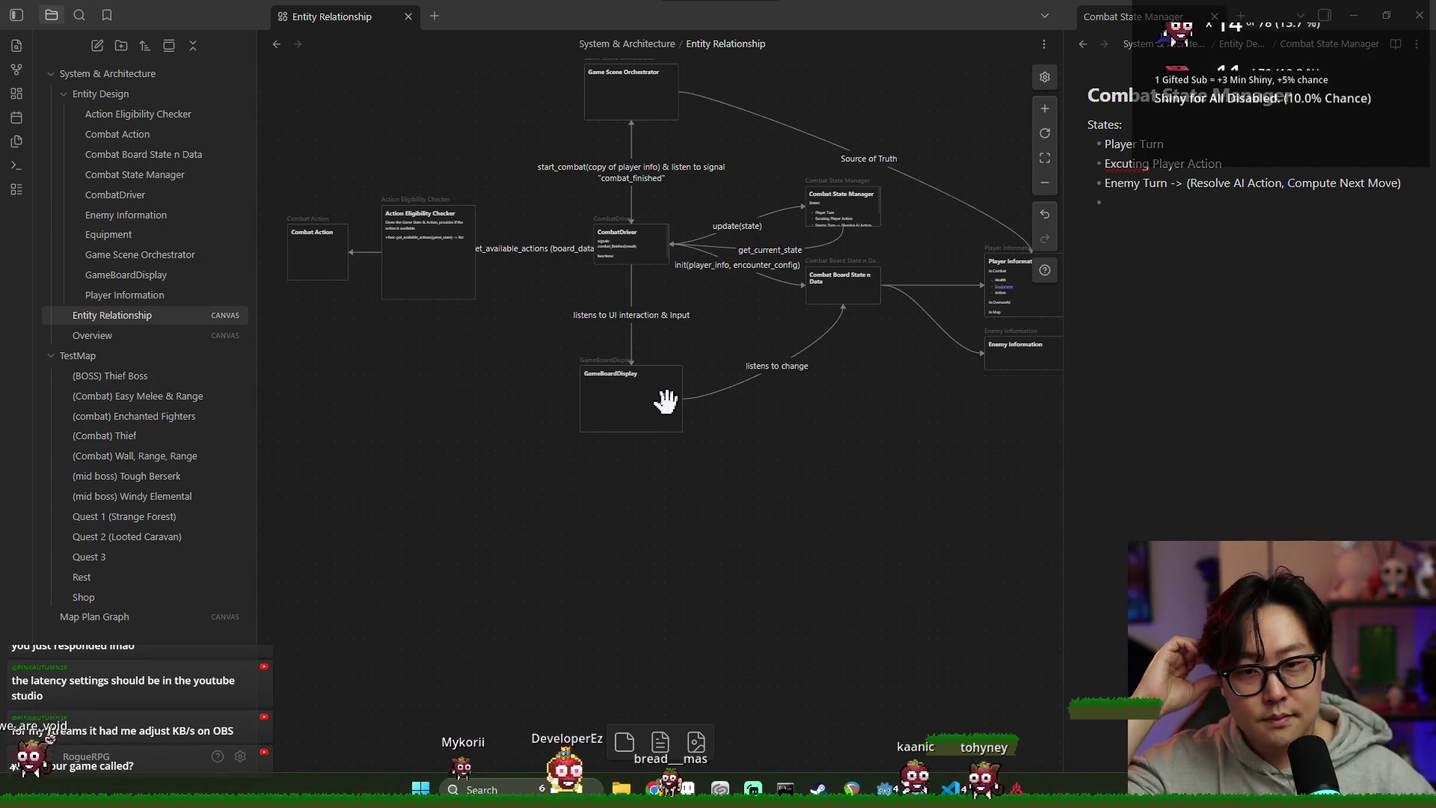
{"action": "scroll", "coordinate": [795, 403], "scroll_direction": "down", "scroll_amount": 1}
{"action": "scroll", "coordinate": [734, 384], "scroll_direction": "up", "scroll_amount": 2}
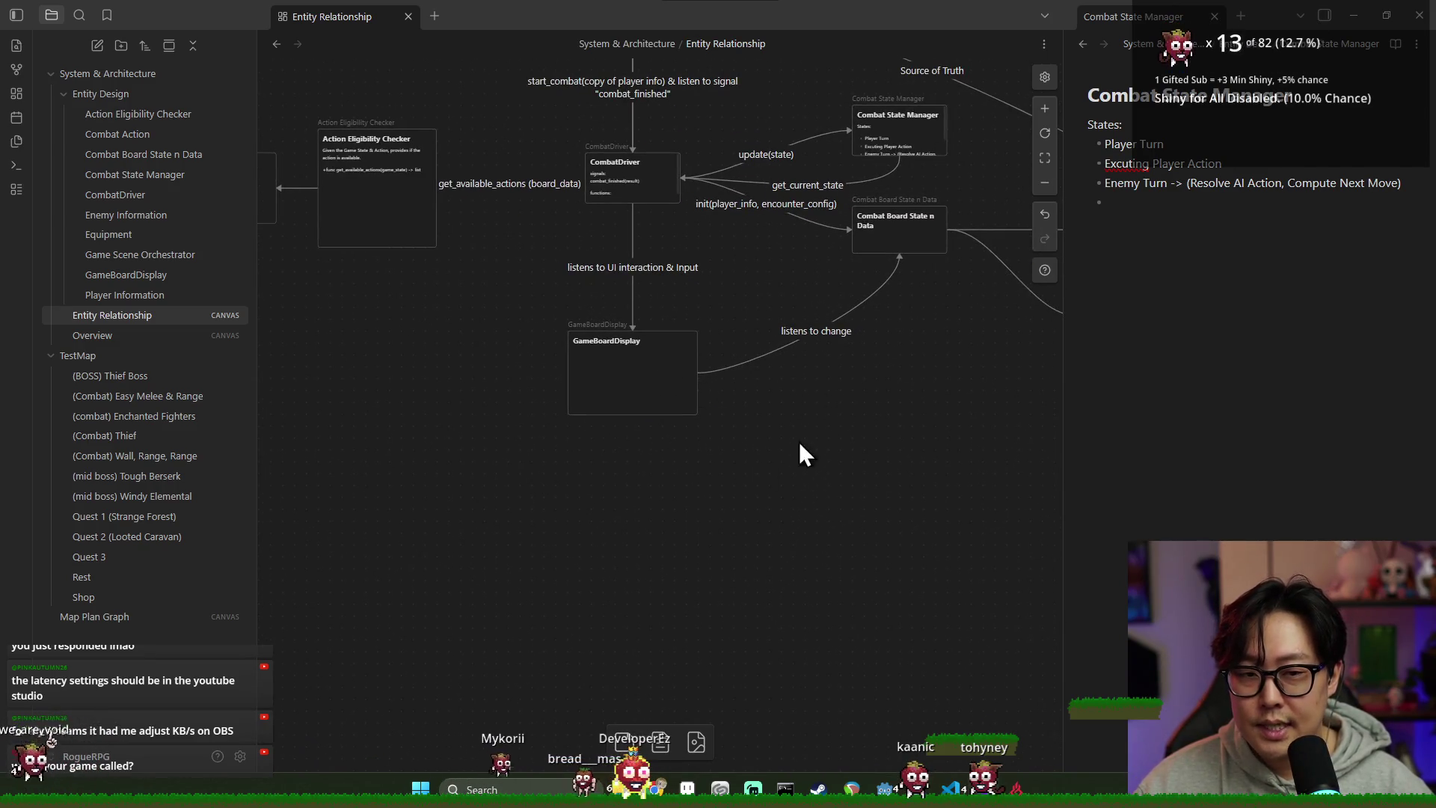
{"action": "scroll", "coordinate": [718, 404], "scroll_direction": "down", "scroll_amount": 3}
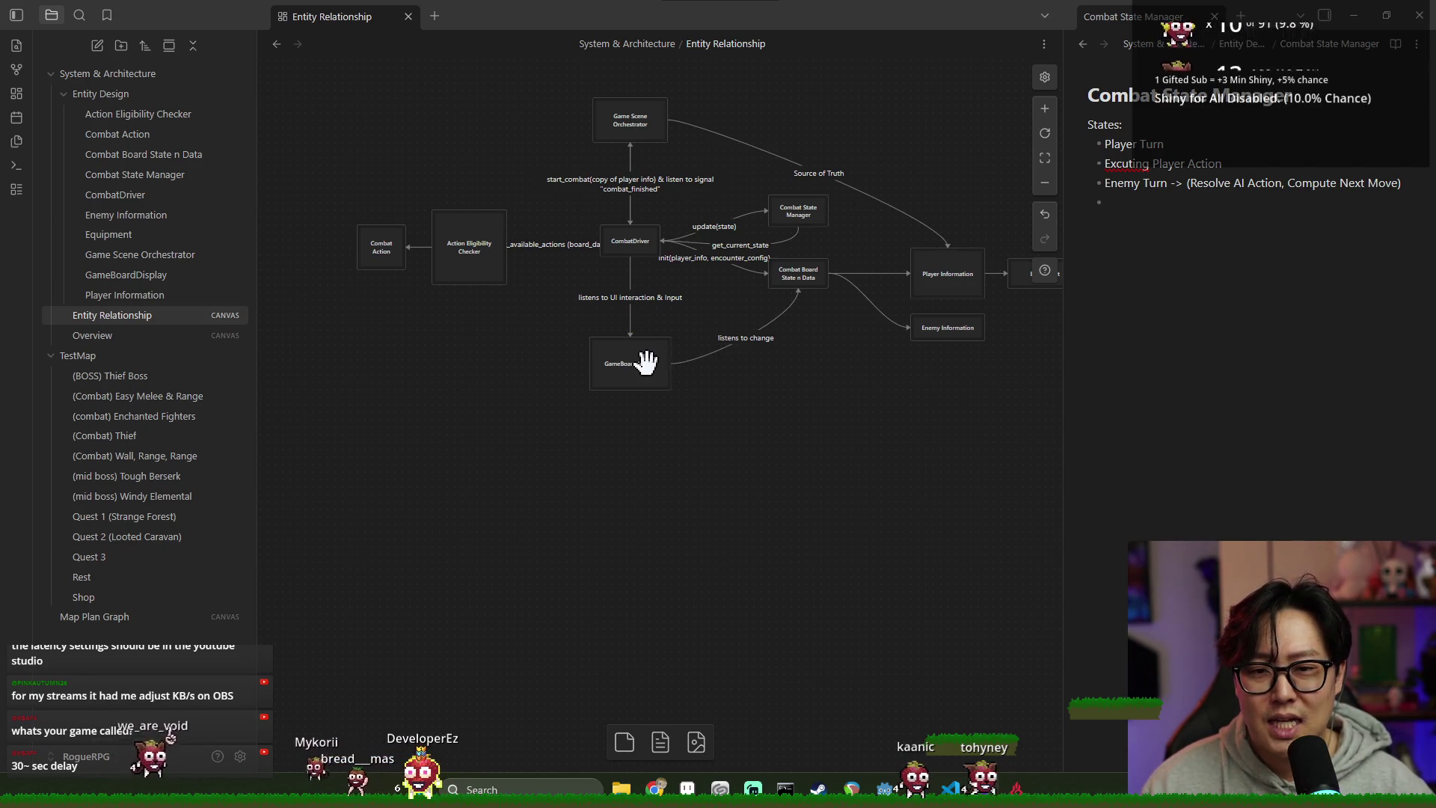
{"action": "scroll", "coordinate": [650, 359], "scroll_direction": "up", "scroll_amount": 1}
{"action": "scroll", "coordinate": [666, 374], "scroll_direction": "up", "scroll_amount": 3}
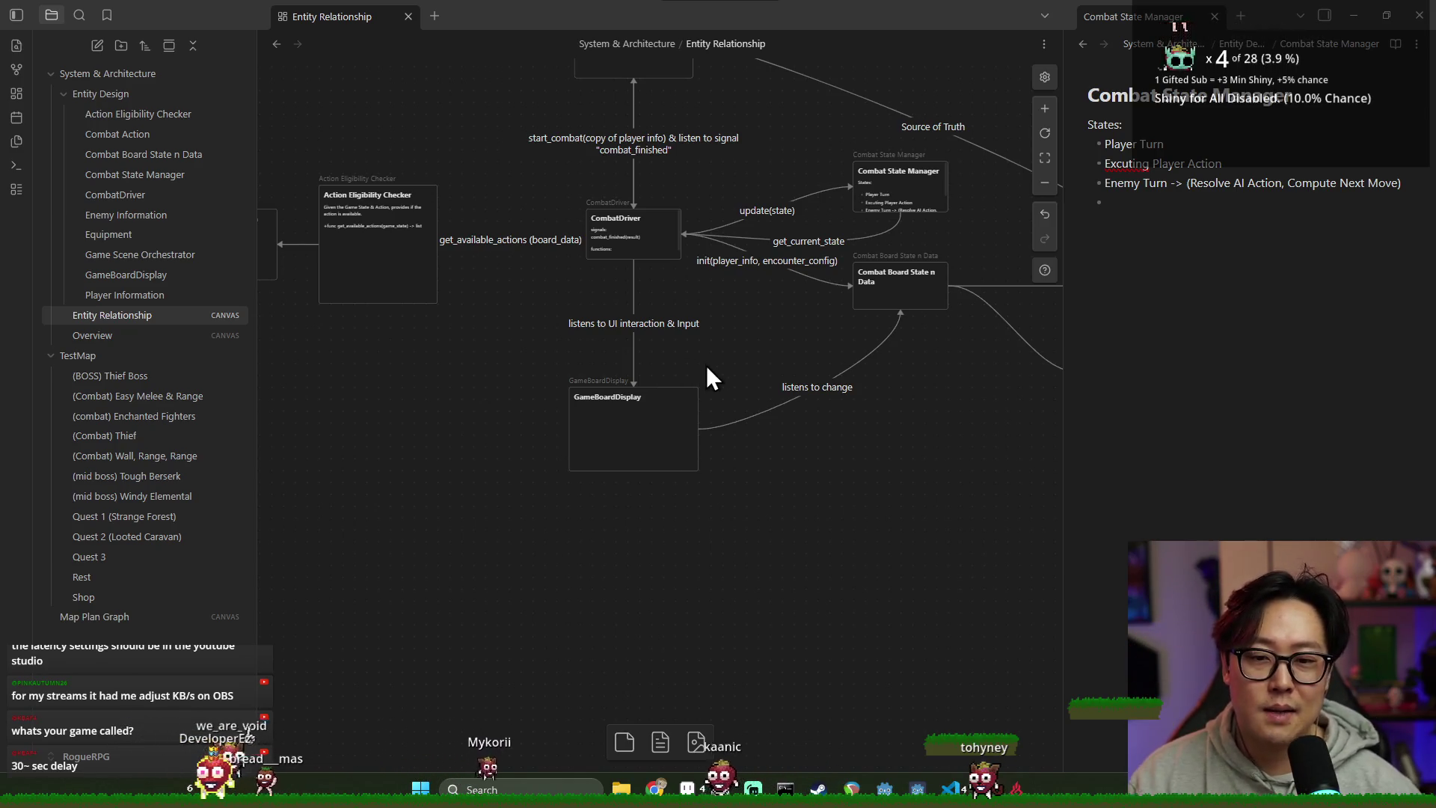
{"action": "scroll", "coordinate": [705, 366], "scroll_direction": "down", "scroll_amount": 2}
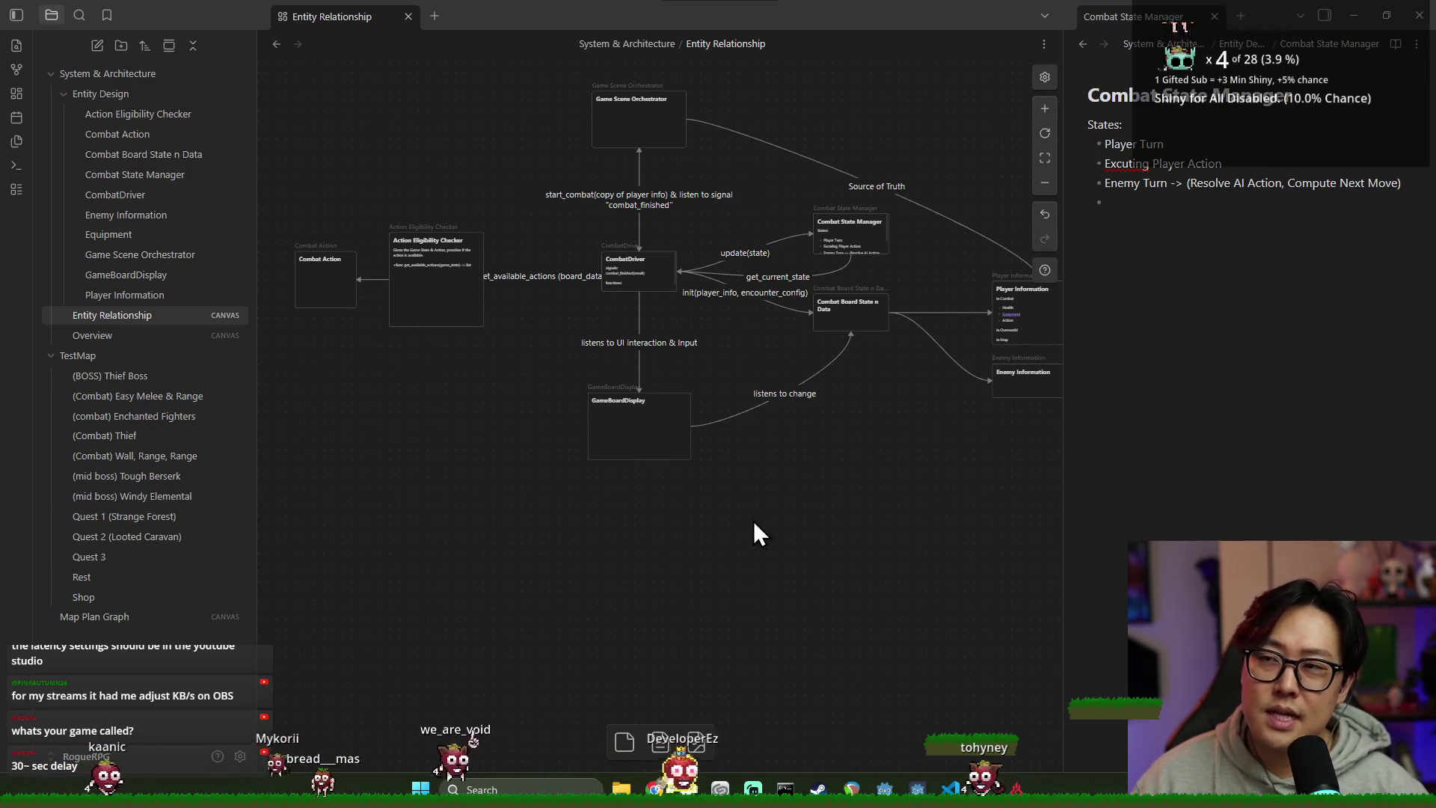
{"action": "mouse_move", "coordinate": [519, 380]}
{"action": "left_mouse_down"}
{"action": "mouse_move", "coordinate": [686, 496]}
{"action": "mouse_move", "coordinate": [727, 490]}
{"action": "mouse_move", "coordinate": [724, 516]}
{"action": "left_mouse_up"}
{"action": "left_click", "coordinate": [712, 544]}
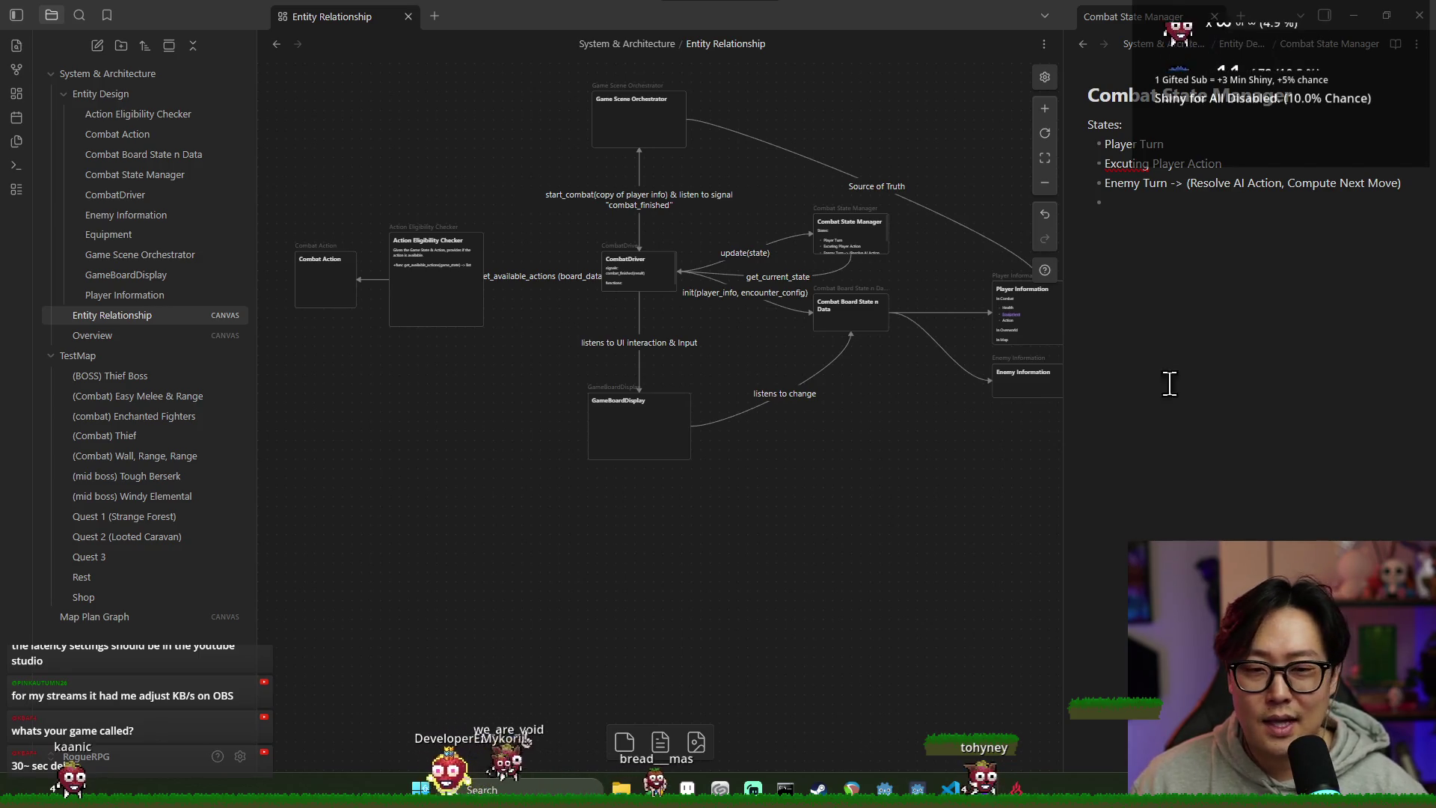
{"action": "mouse_move", "coordinate": [791, 518]}
{"action": "left_mouse_down"}
{"action": "mouse_move", "coordinate": [551, 388]}
{"action": "mouse_move", "coordinate": [760, 529]}
{"action": "mouse_move", "coordinate": [550, 393]}
{"action": "left_mouse_up"}
{"action": "left_click", "coordinate": [728, 510]}
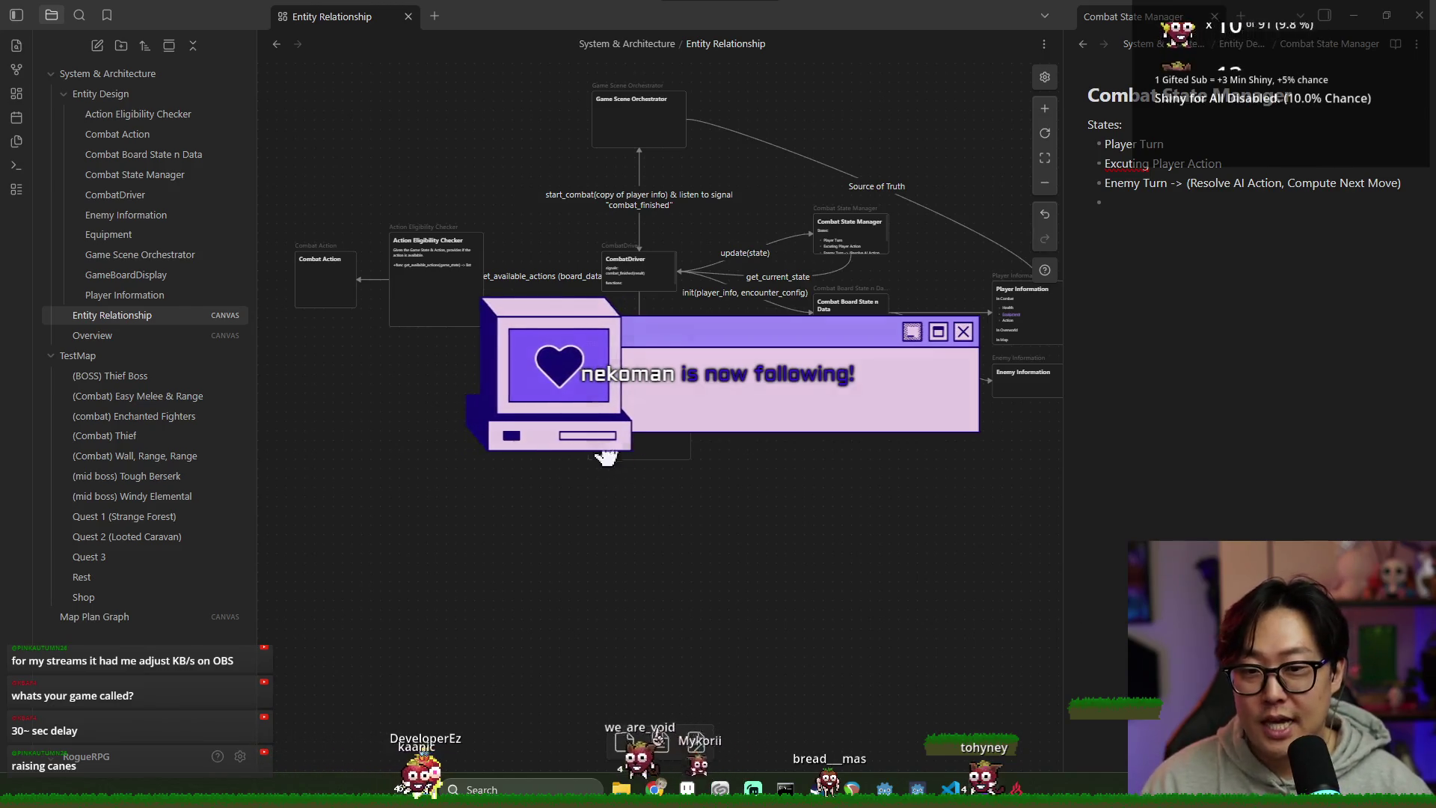
{"action": "left_click_drag", "start_coordinate": [654, 515], "coordinate": [686, 491]}
{"action": "left_click", "coordinate": [655, 392]}
{"action": "left_click", "coordinate": [703, 521]}
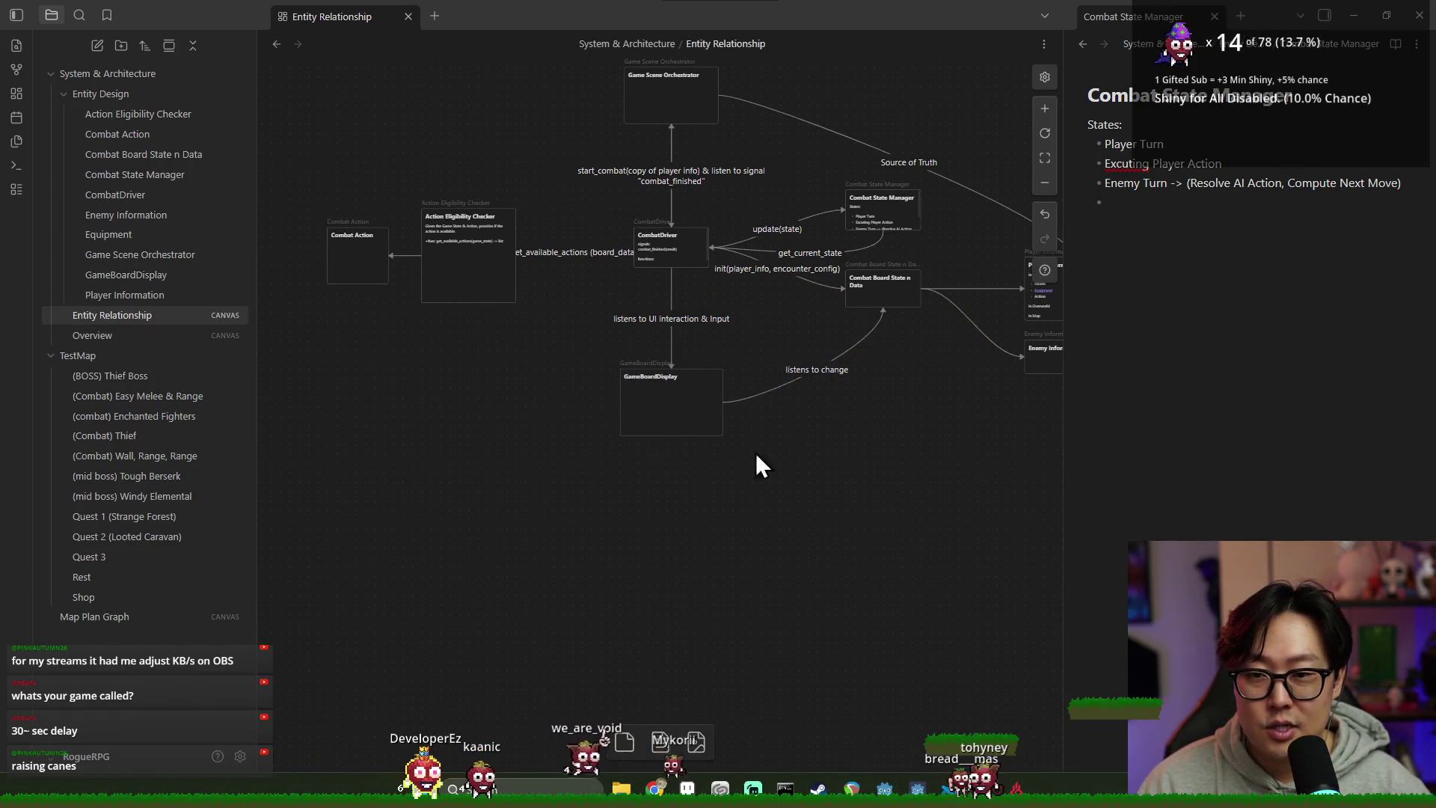
{"action": "left_click_drag", "start_coordinate": [742, 459], "coordinate": [698, 456]}
{"action": "left_click_drag", "start_coordinate": [685, 357], "coordinate": [566, 359]}
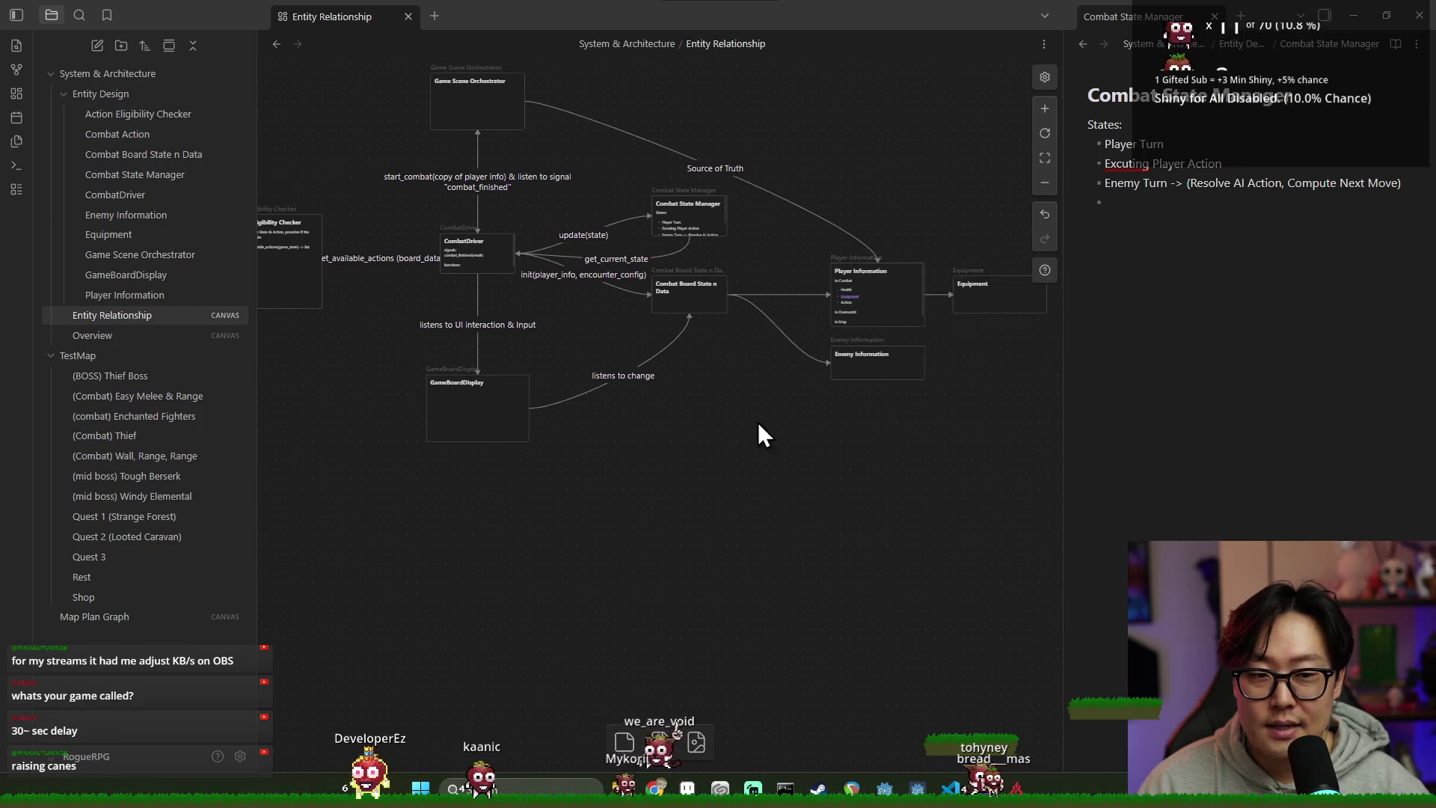
{"action": "left_click_drag", "start_coordinate": [644, 393], "coordinate": [706, 408]}
{"action": "scroll", "coordinate": [728, 423], "scroll_direction": "right", "scroll_amount": 3}
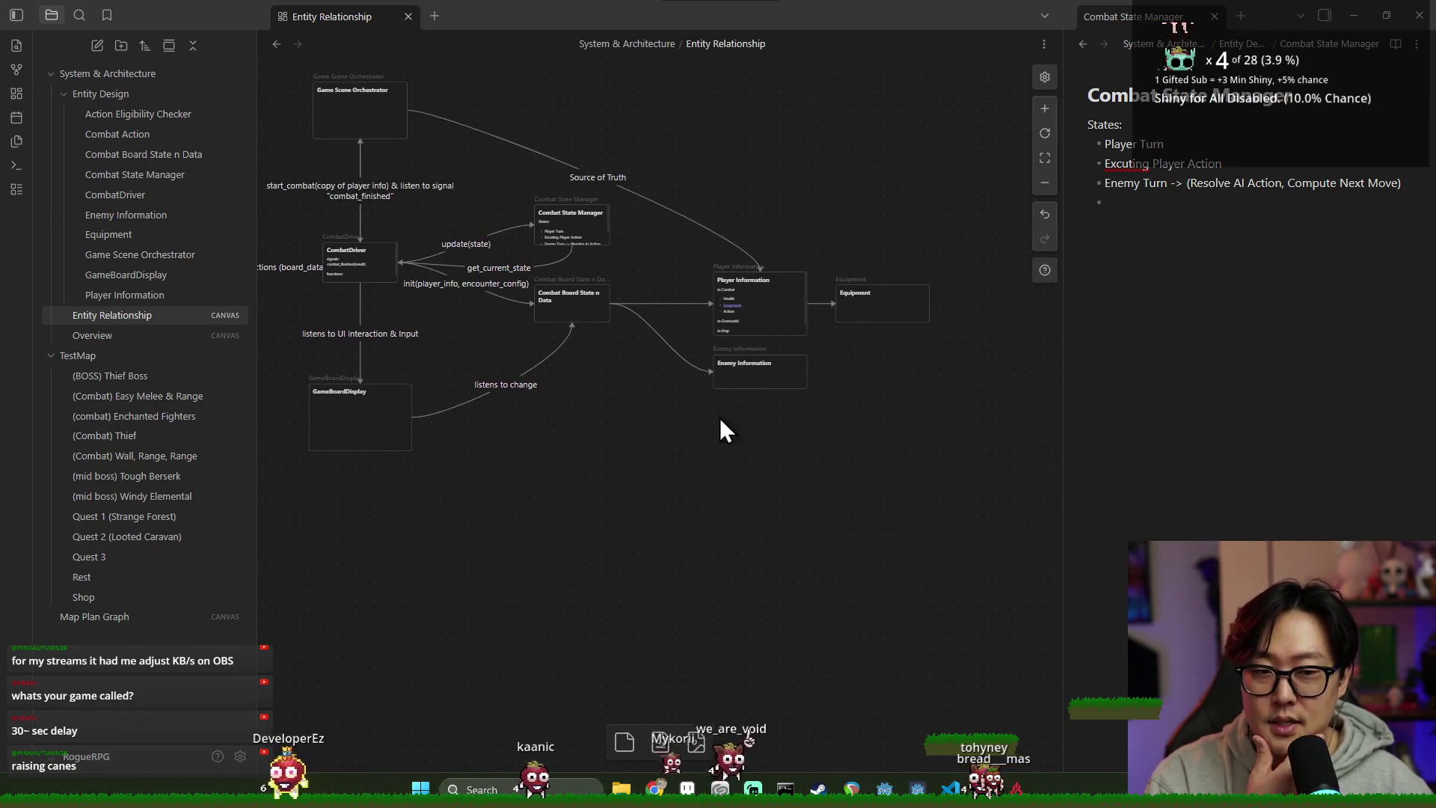
{"action": "left_click", "coordinate": [840, 311]}
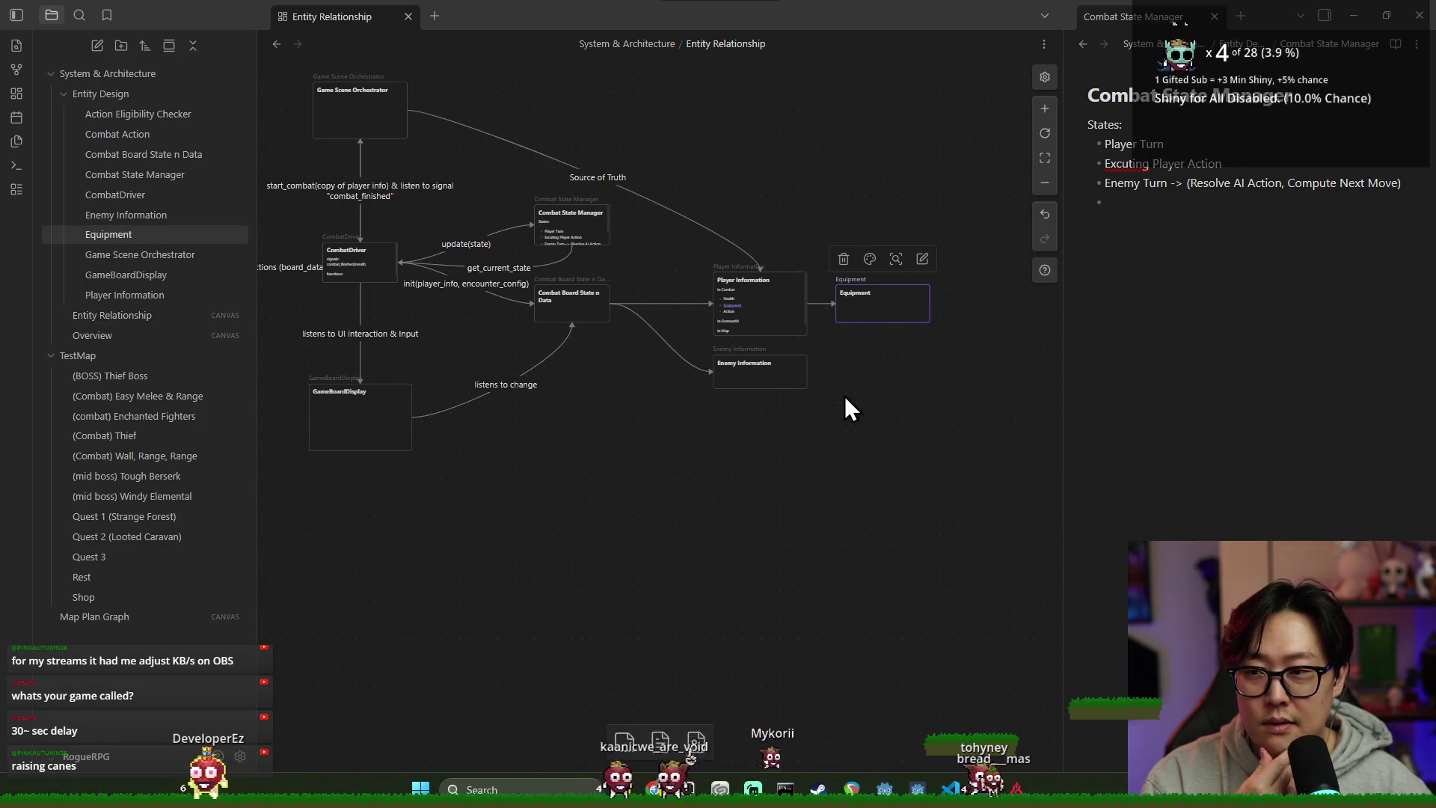
{"action": "mouse_move", "coordinate": [896, 356]}
{"action": "left_mouse_down"}
{"action": "mouse_move", "coordinate": [805, 362]}
{"action": "mouse_move", "coordinate": [772, 338]}
{"action": "left_mouse_up"}
{"action": "scroll", "coordinate": [684, 327], "scroll_direction": "up", "scroll_amount": 3}
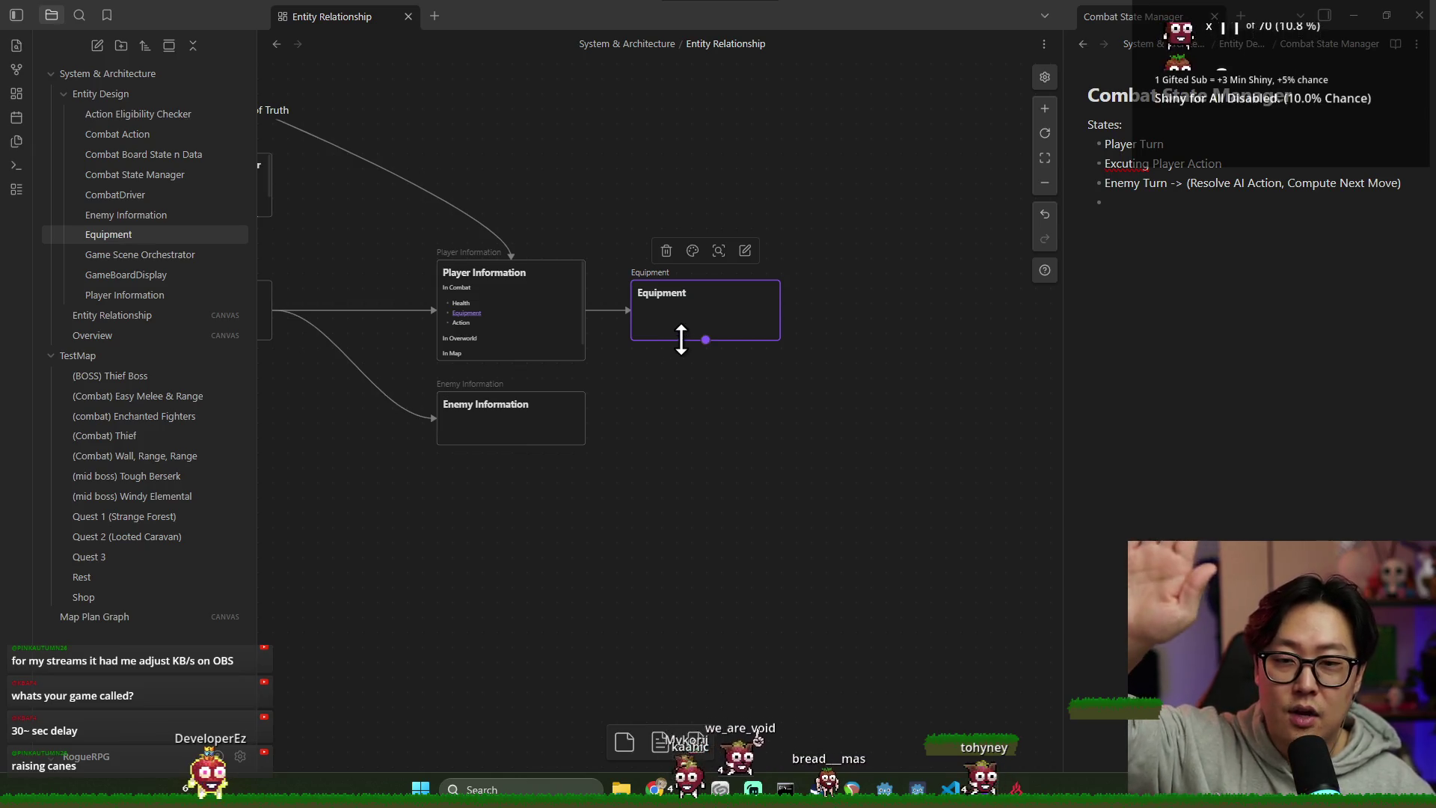
{"action": "left_click_drag", "start_coordinate": [661, 398], "coordinate": [729, 413]}
{"action": "scroll", "coordinate": [711, 452], "scroll_direction": "down", "scroll_amount": 2}
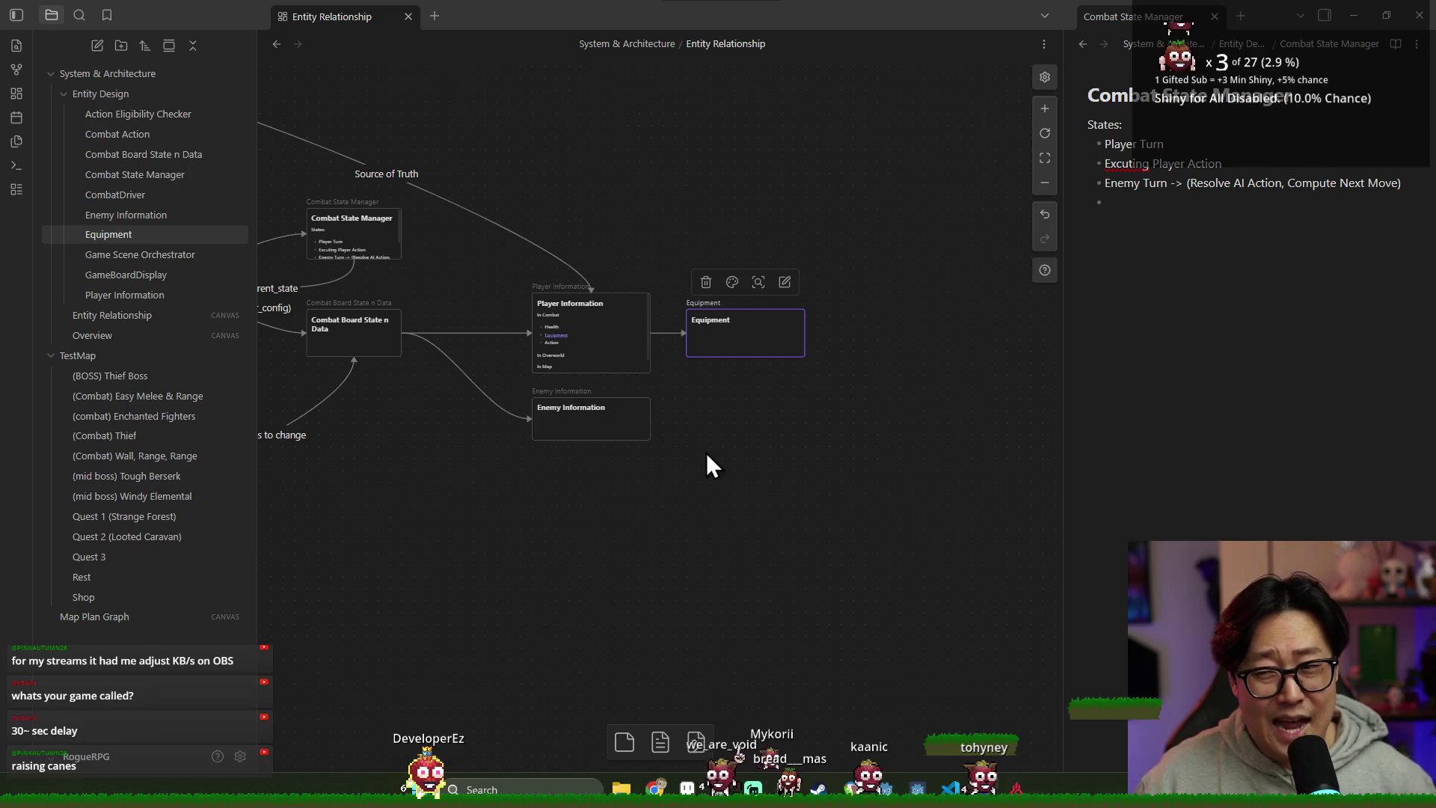
{"action": "double_click", "coordinate": [735, 336]}
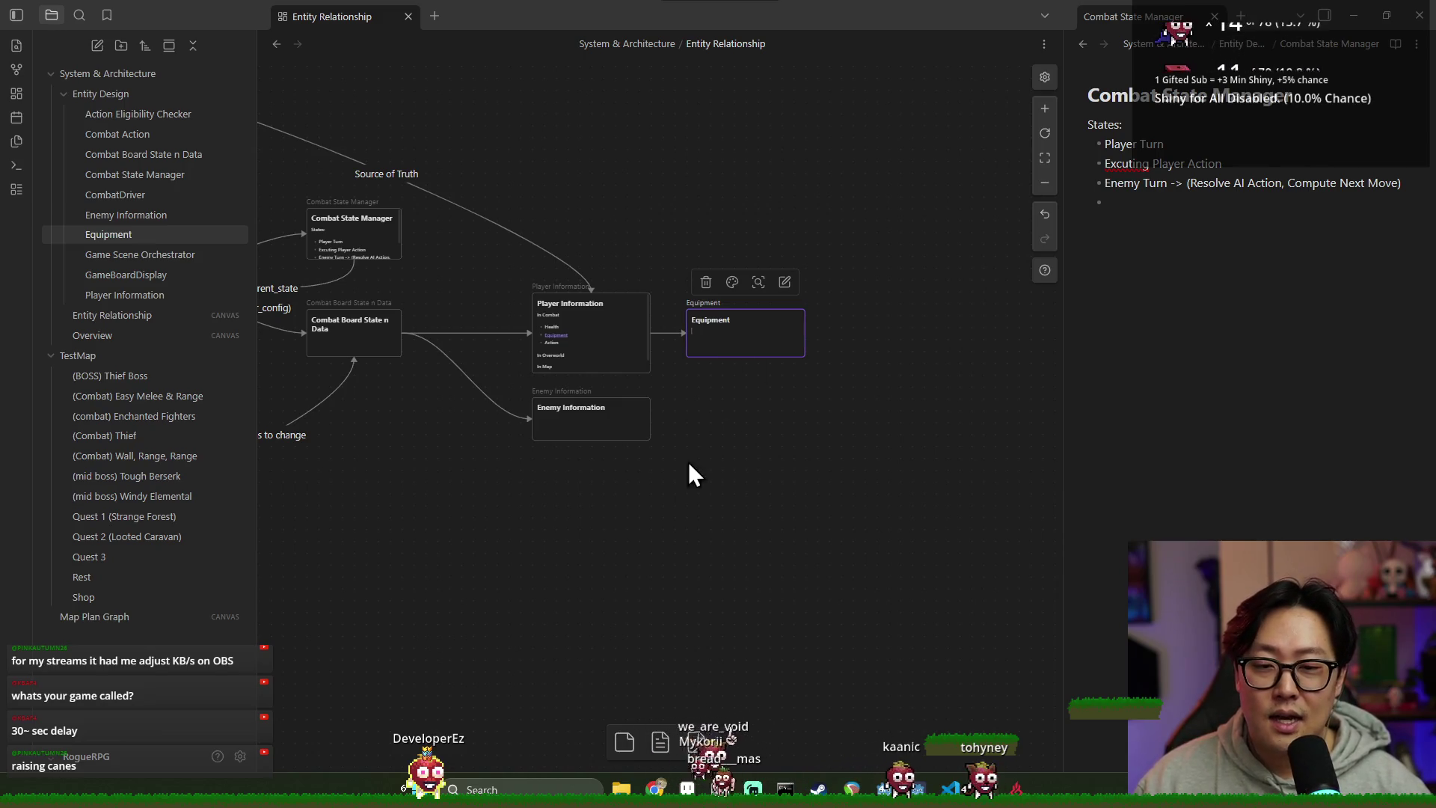
{"action": "left_click_drag", "start_coordinate": [696, 434], "coordinate": [817, 342]}
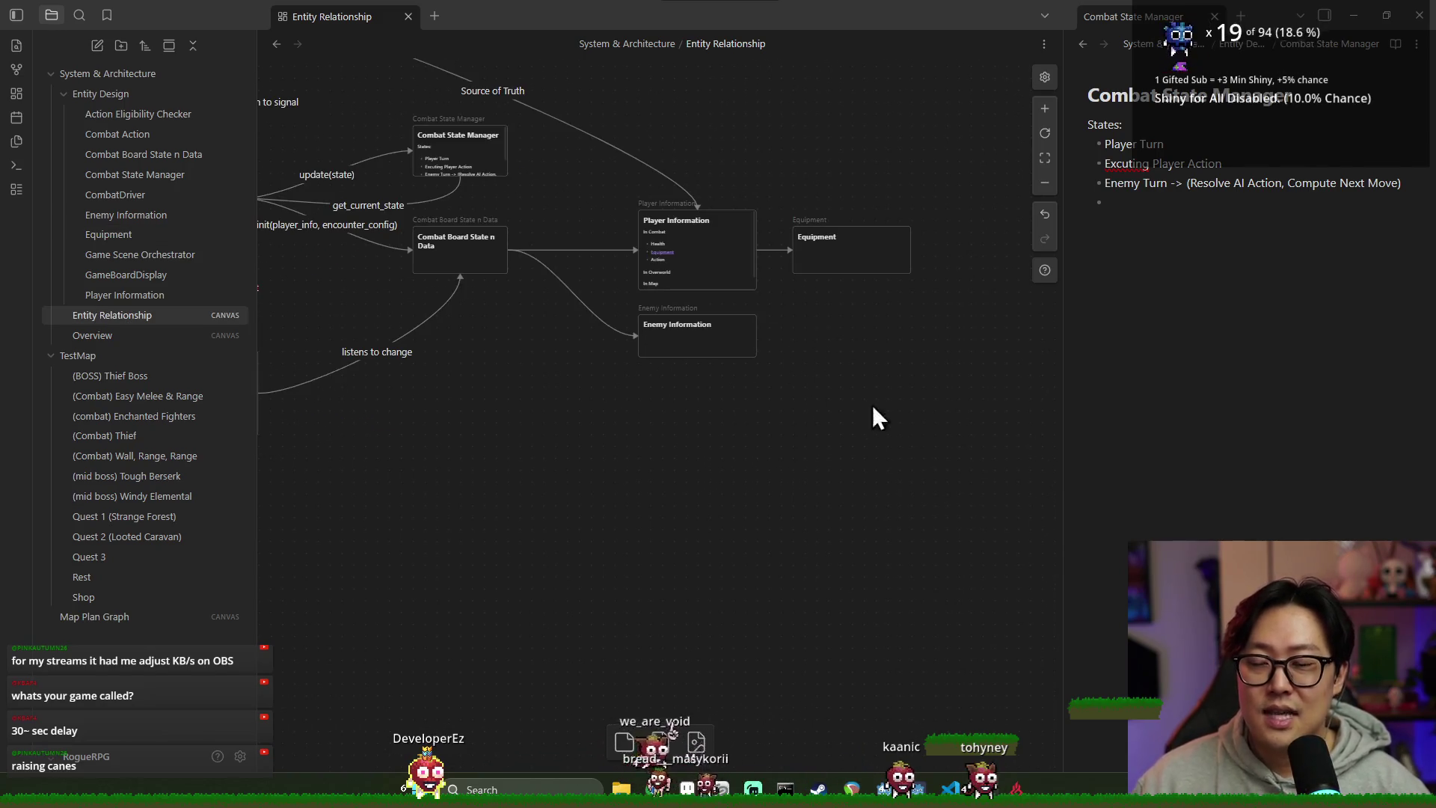
{"action": "scroll", "coordinate": [830, 436], "scroll_direction": "up", "scroll_amount": 3}
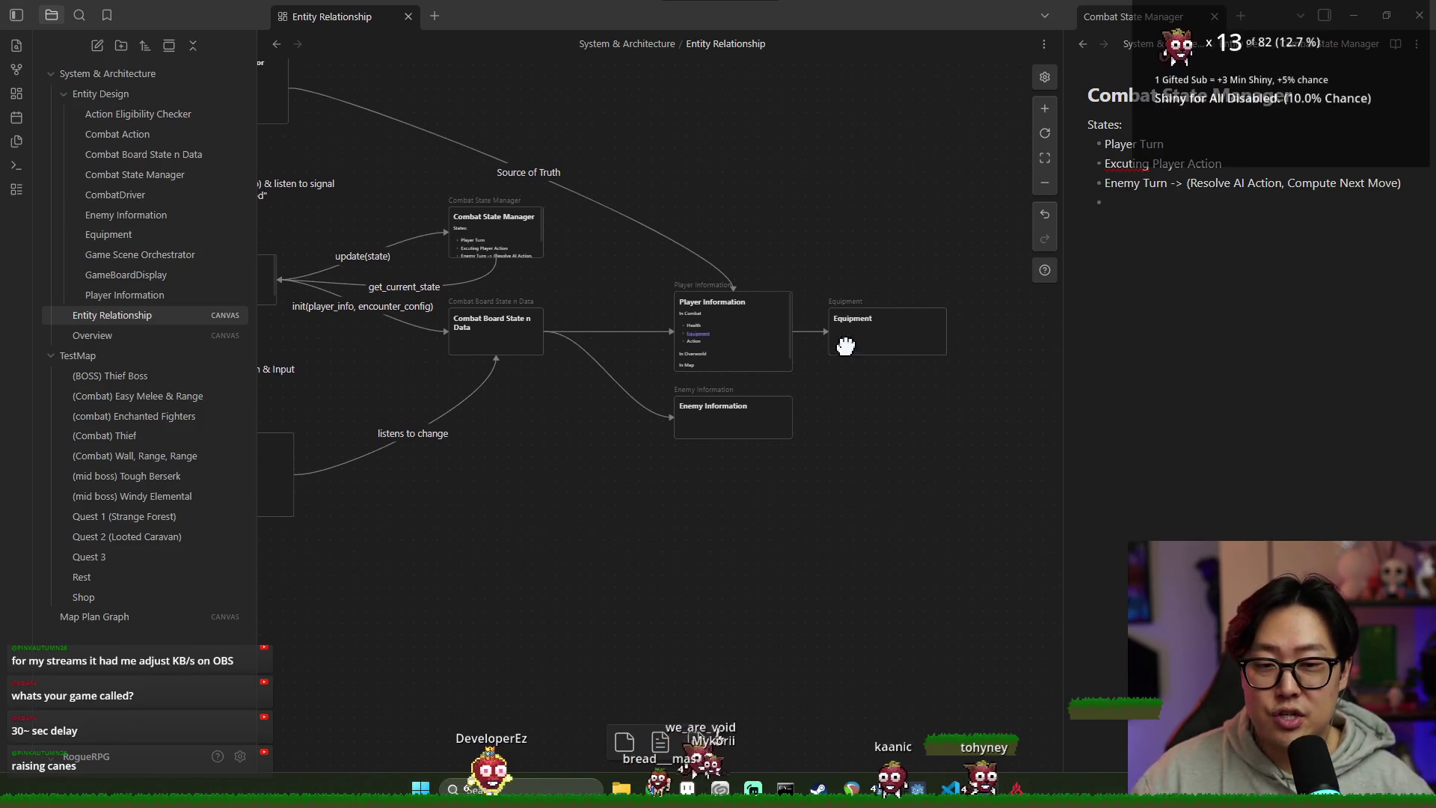
{"action": "left_click", "coordinate": [845, 346]}
{"action": "scroll", "coordinate": [896, 516], "scroll_direction": "left", "scroll_amount": 2}
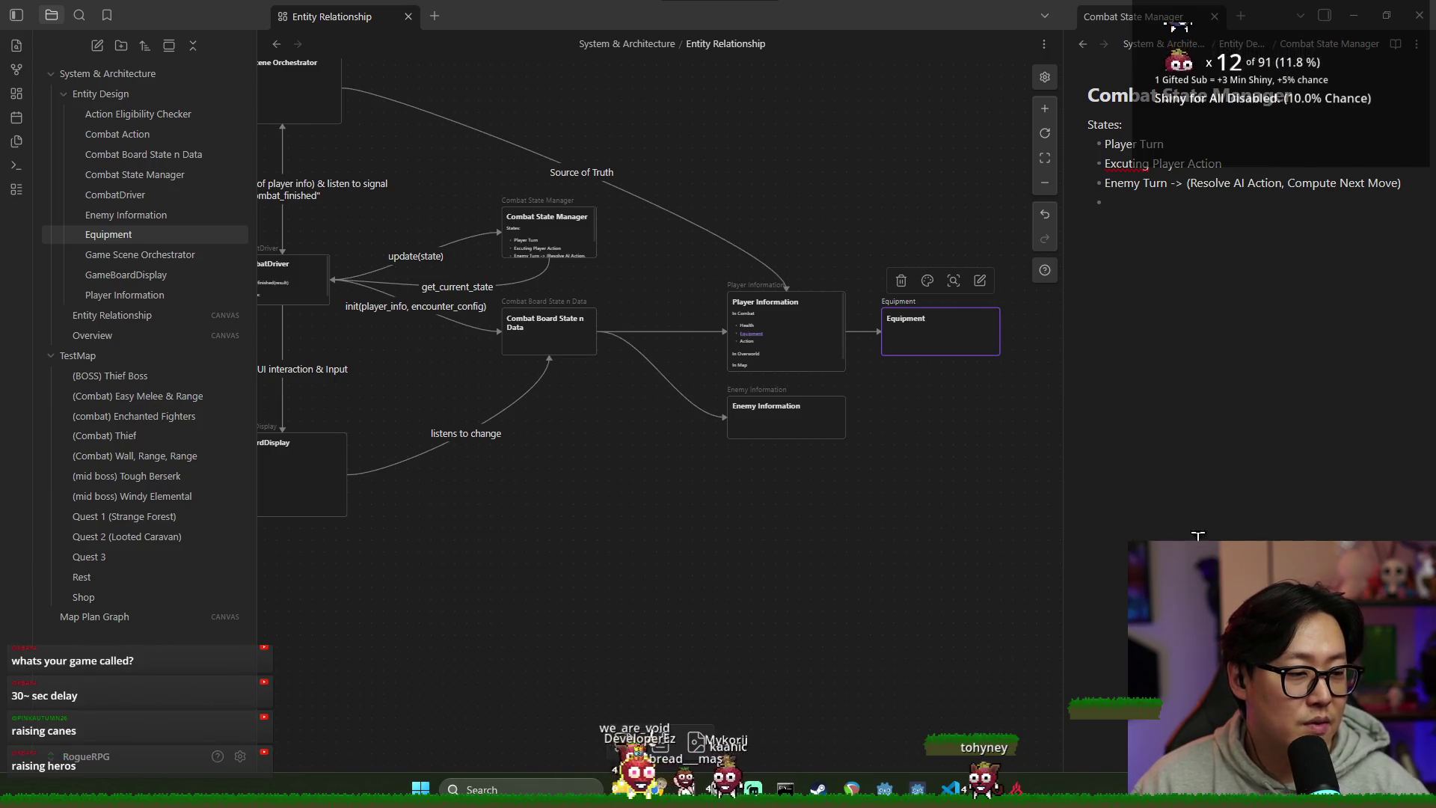
{"action": "scroll", "coordinate": [940, 529], "scroll_direction": "left", "scroll_amount": 2}
{"action": "scroll", "coordinate": [698, 500], "scroll_direction": "down", "scroll_amount": 3}
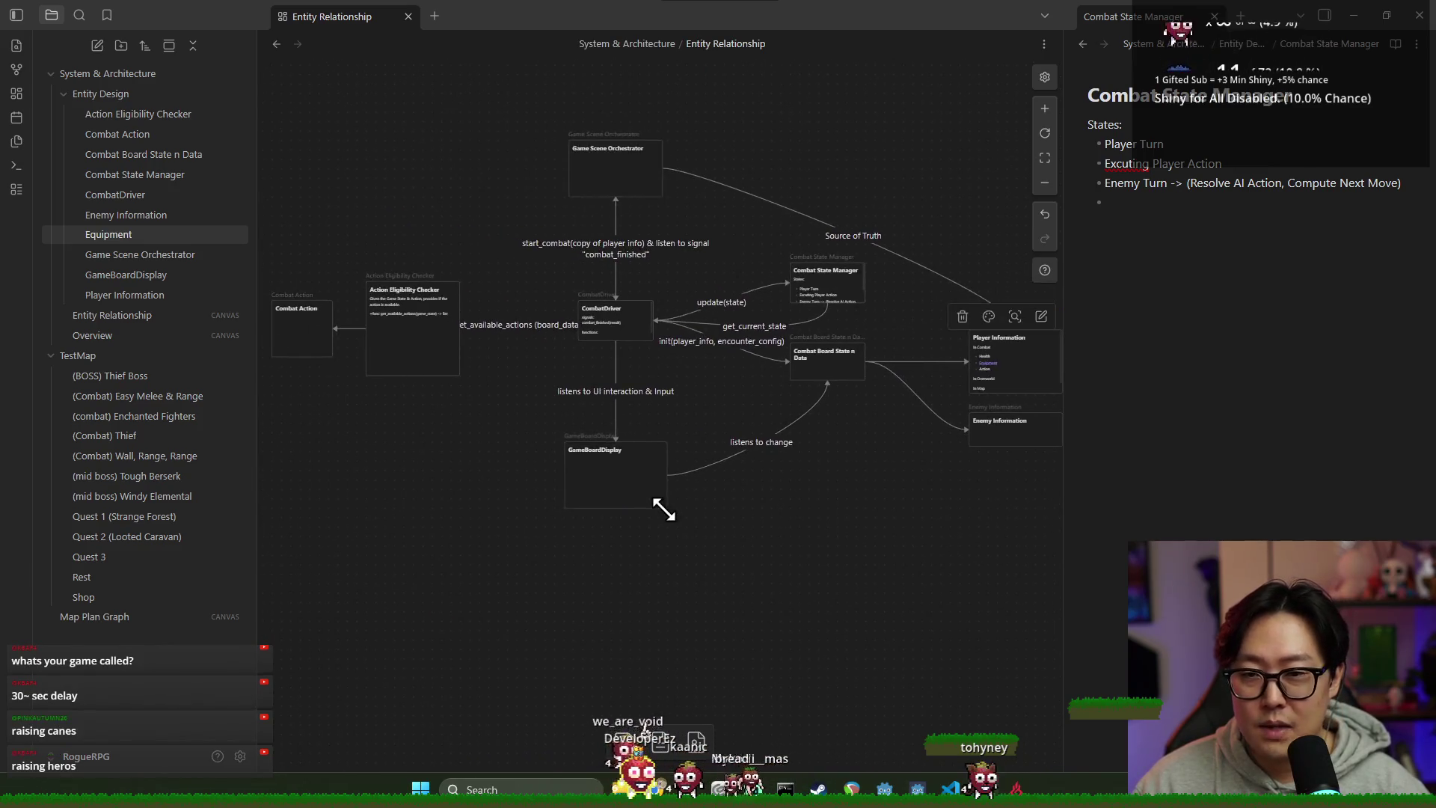
{"action": "scroll", "coordinate": [619, 391], "scroll_direction": "down", "scroll_amount": 2}
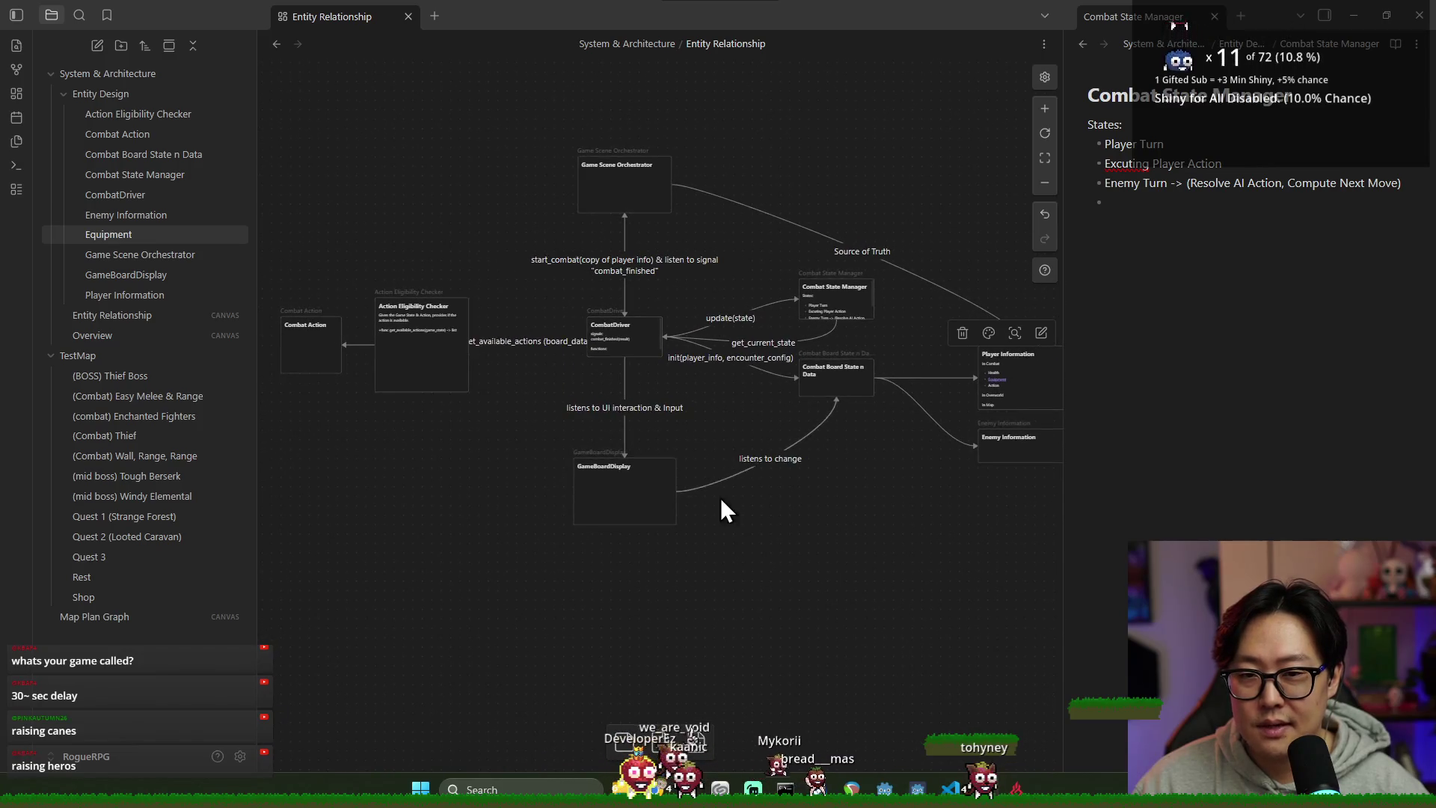
{"action": "scroll", "coordinate": [645, 428], "scroll_direction": "down", "scroll_amount": 2}
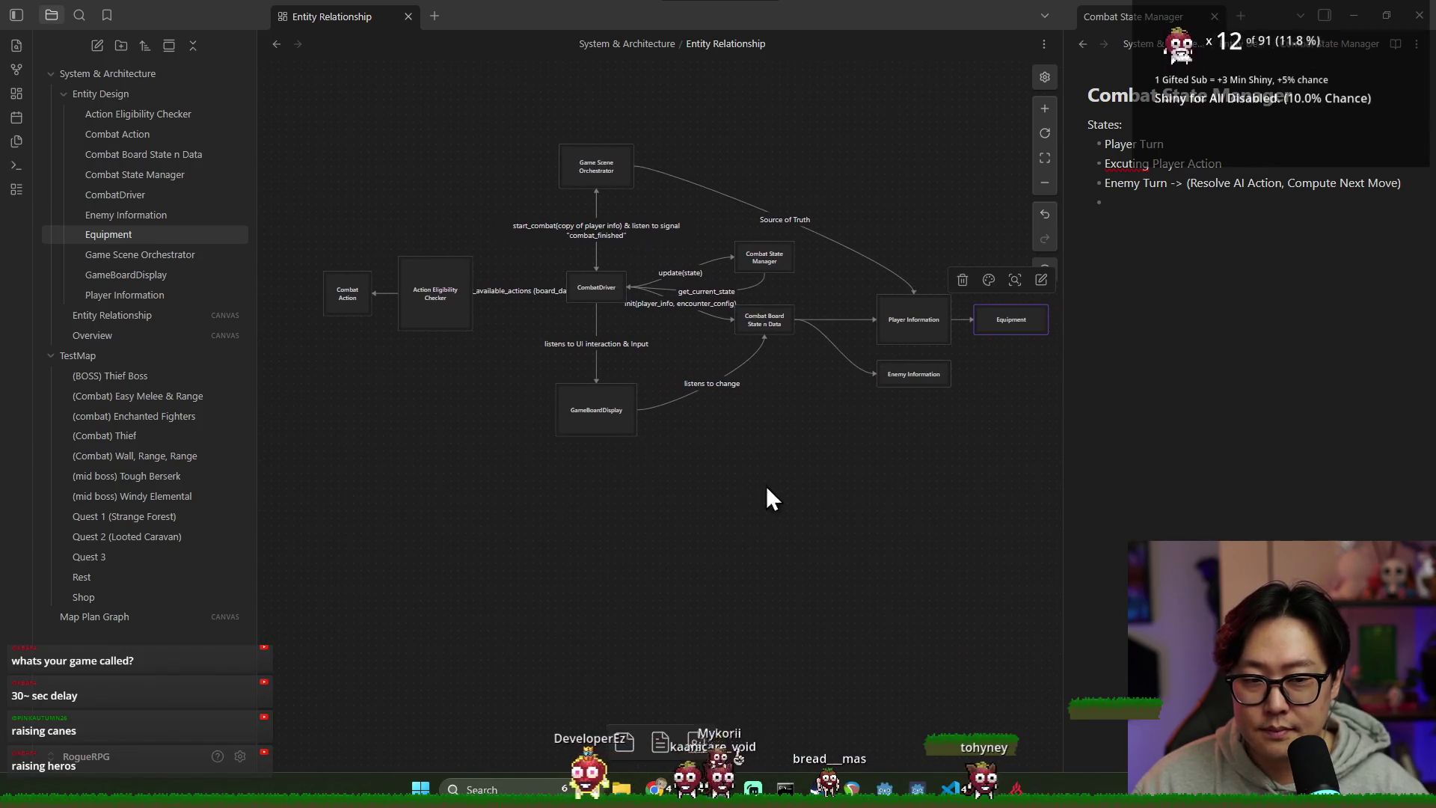
{"action": "left_click", "coordinate": [611, 419]}
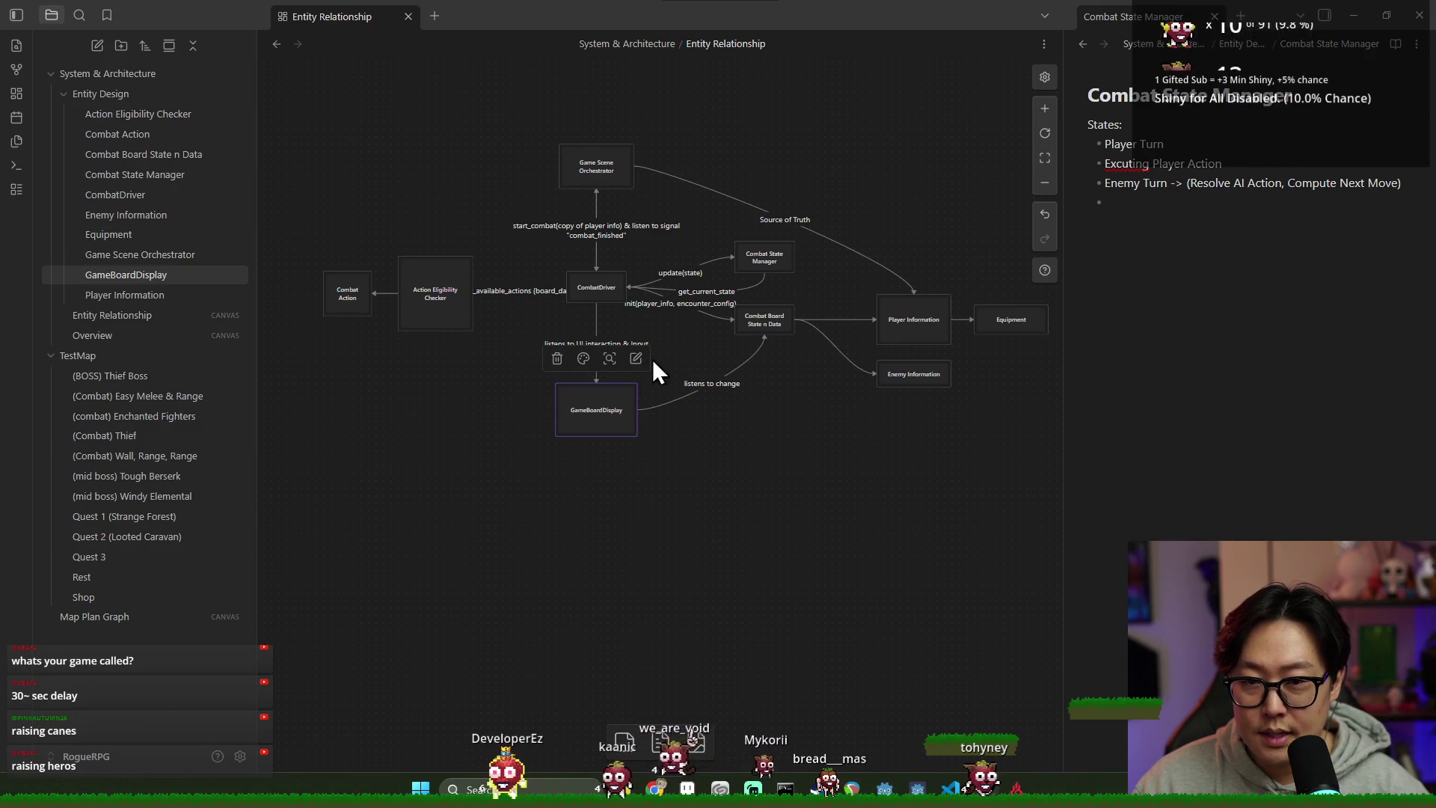
{"action": "scroll", "coordinate": [649, 351], "scroll_direction": "up", "scroll_amount": 2}
{"action": "left_click", "coordinate": [724, 447]}
{"action": "scroll", "coordinate": [645, 317], "scroll_direction": "up", "scroll_amount": 2}
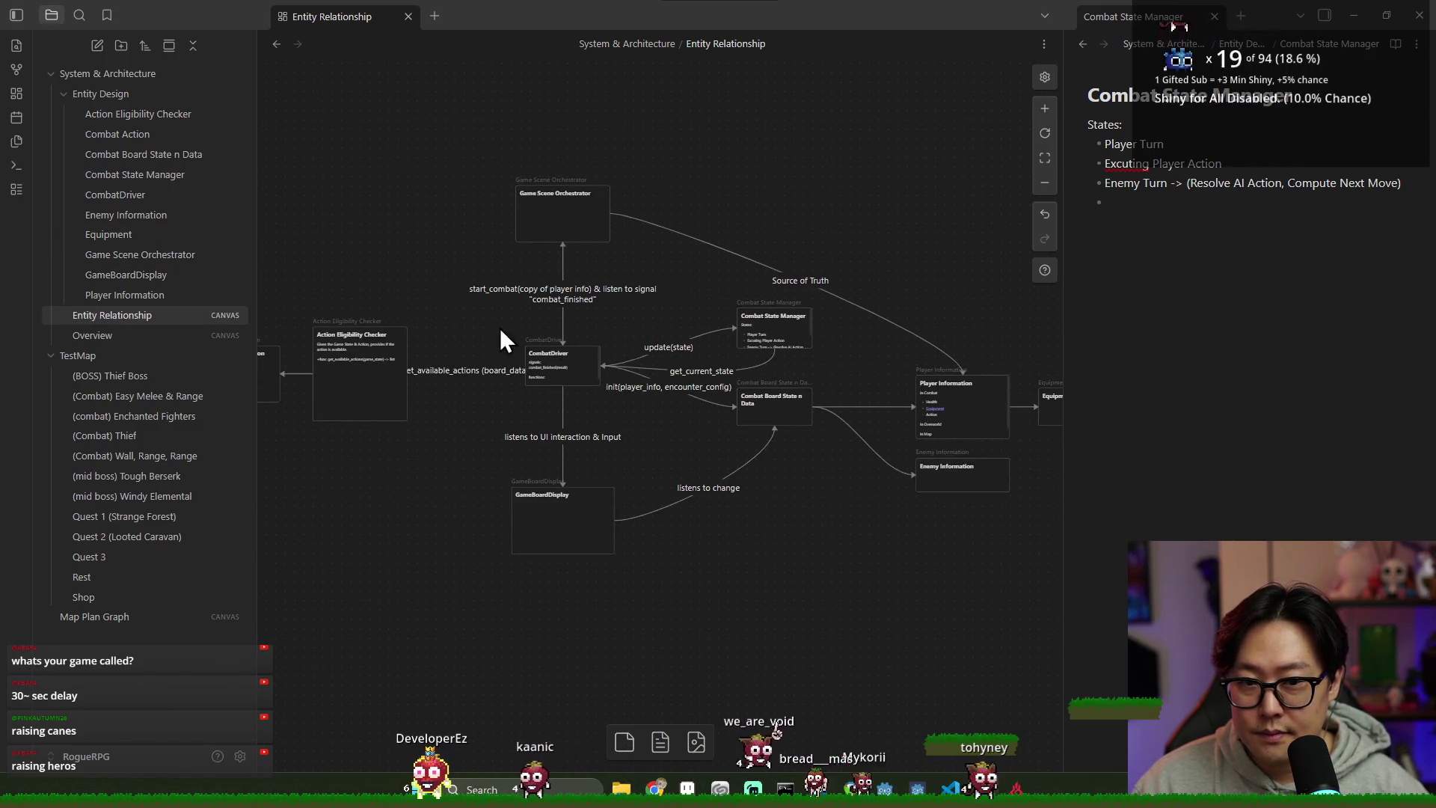
{"action": "left_click_drag", "start_coordinate": [556, 349], "coordinate": [604, 252]}
{"action": "left_click", "coordinate": [986, 306]}
{"action": "scroll", "coordinate": [901, 397], "scroll_direction": "right", "scroll_amount": 3}
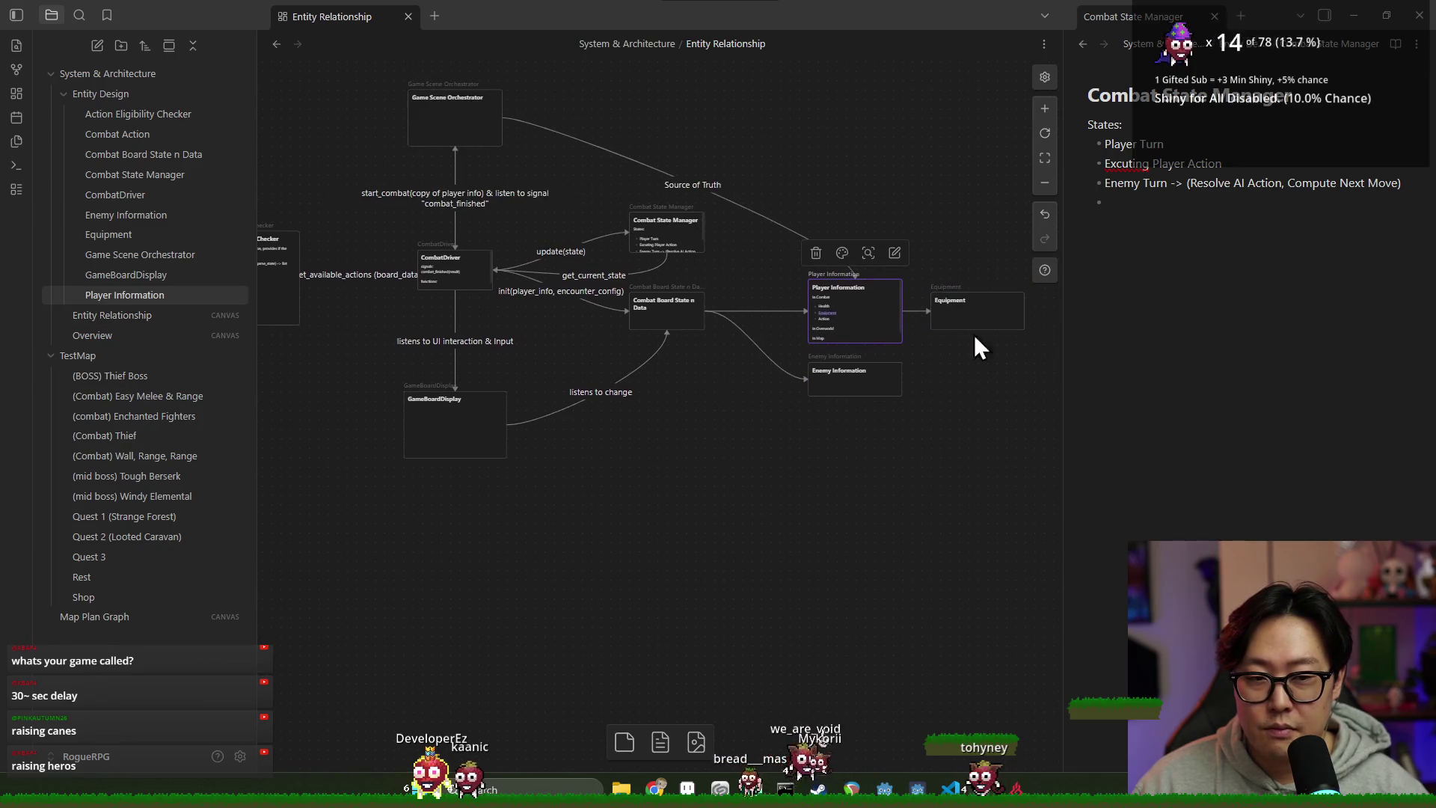
{"action": "scroll", "coordinate": [970, 309], "scroll_direction": "left", "scroll_amount": 4}
{"action": "left_click", "coordinate": [631, 432]}
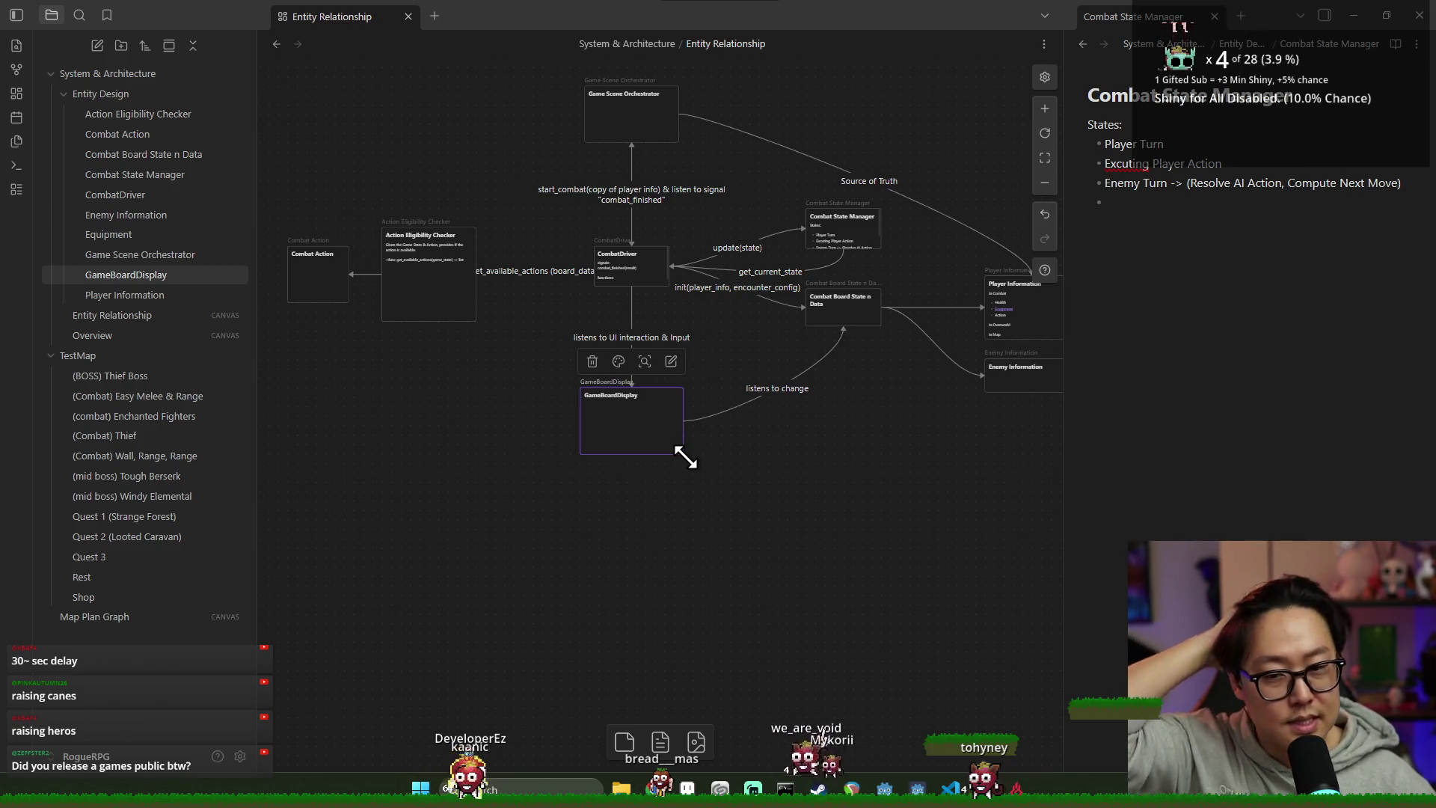
{"action": "scroll", "coordinate": [479, 366], "scroll_direction": "left", "scroll_amount": 2}
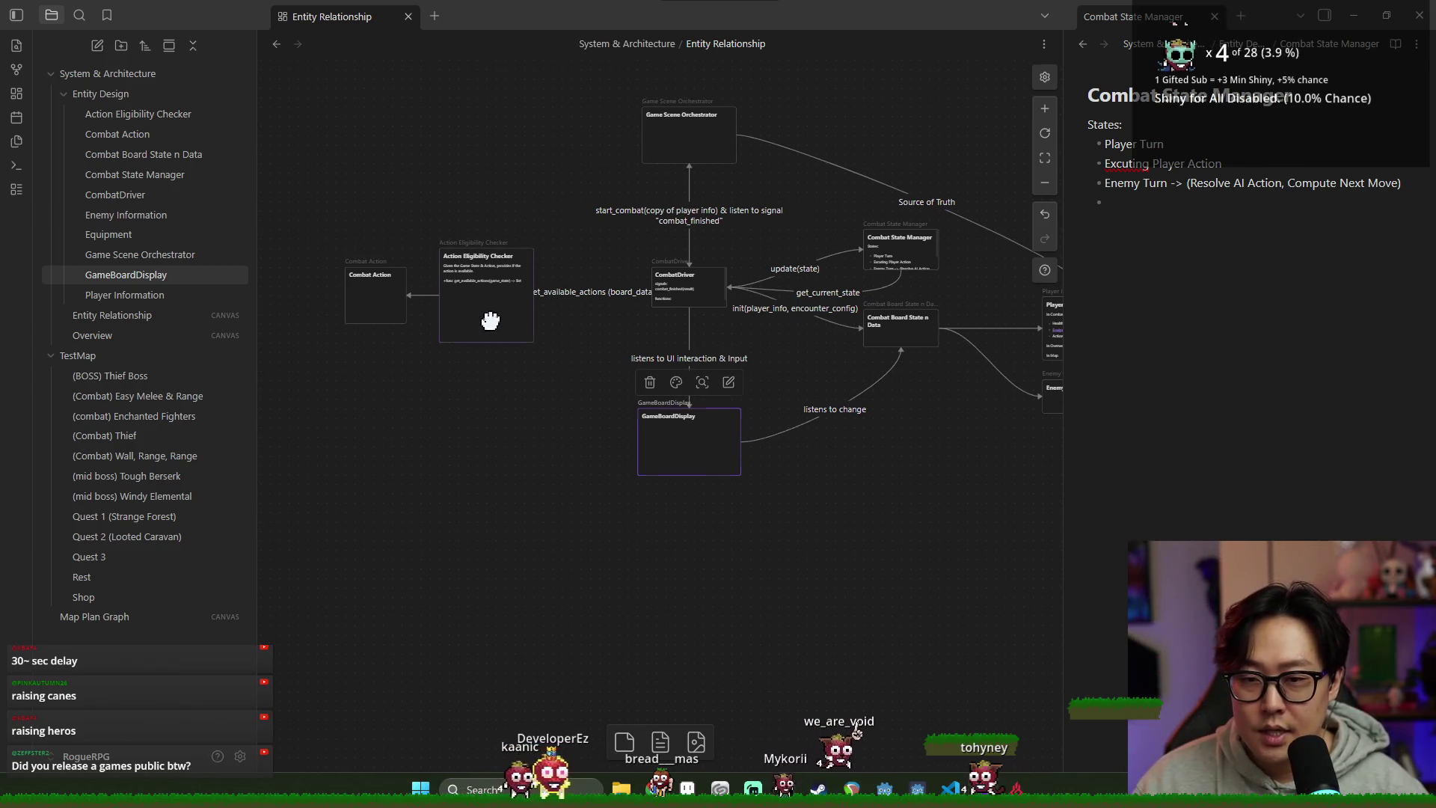
{"action": "left_click", "coordinate": [485, 284]}
{"action": "scroll", "coordinate": [725, 355], "scroll_direction": "right", "scroll_amount": 4}
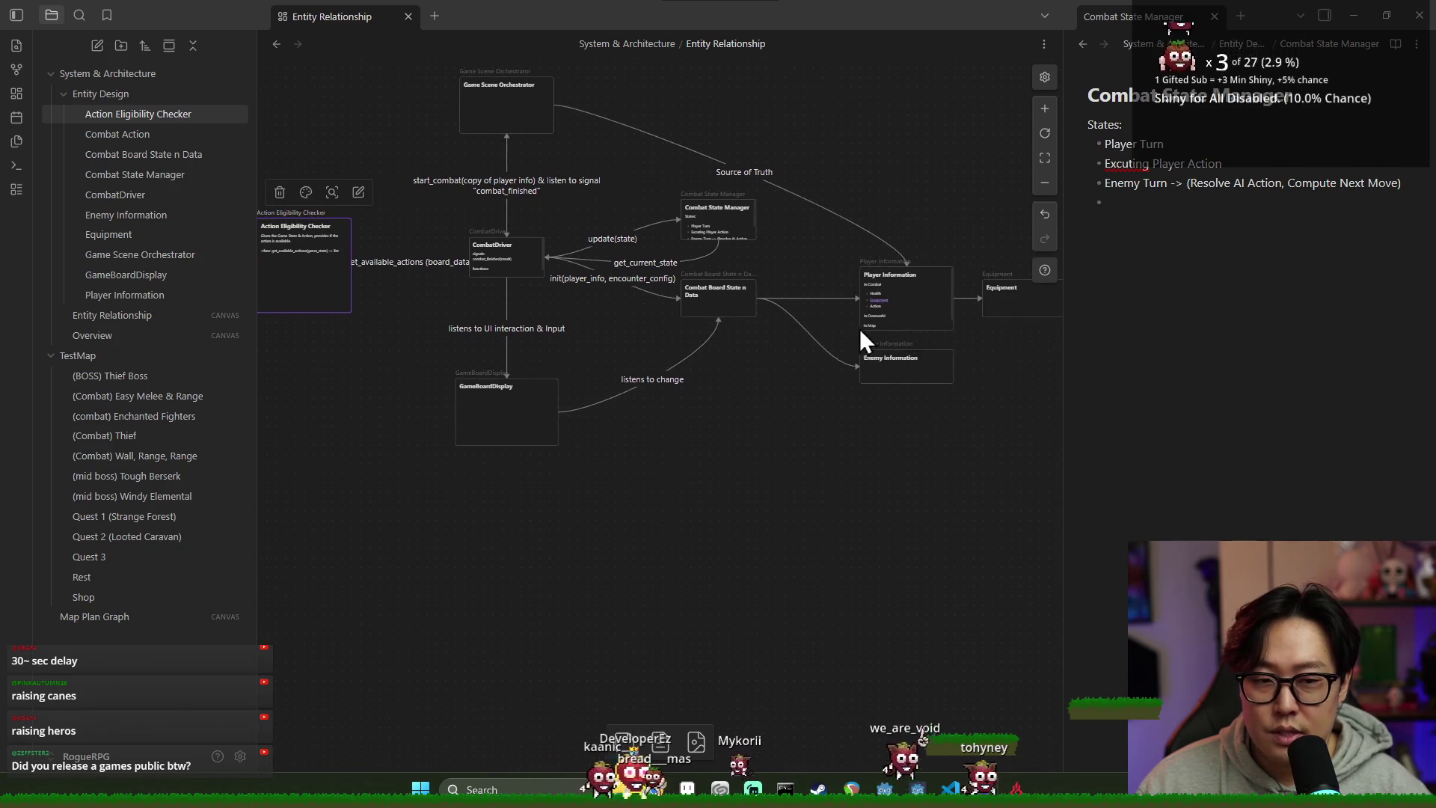
{"action": "left_click", "coordinate": [1015, 310]}
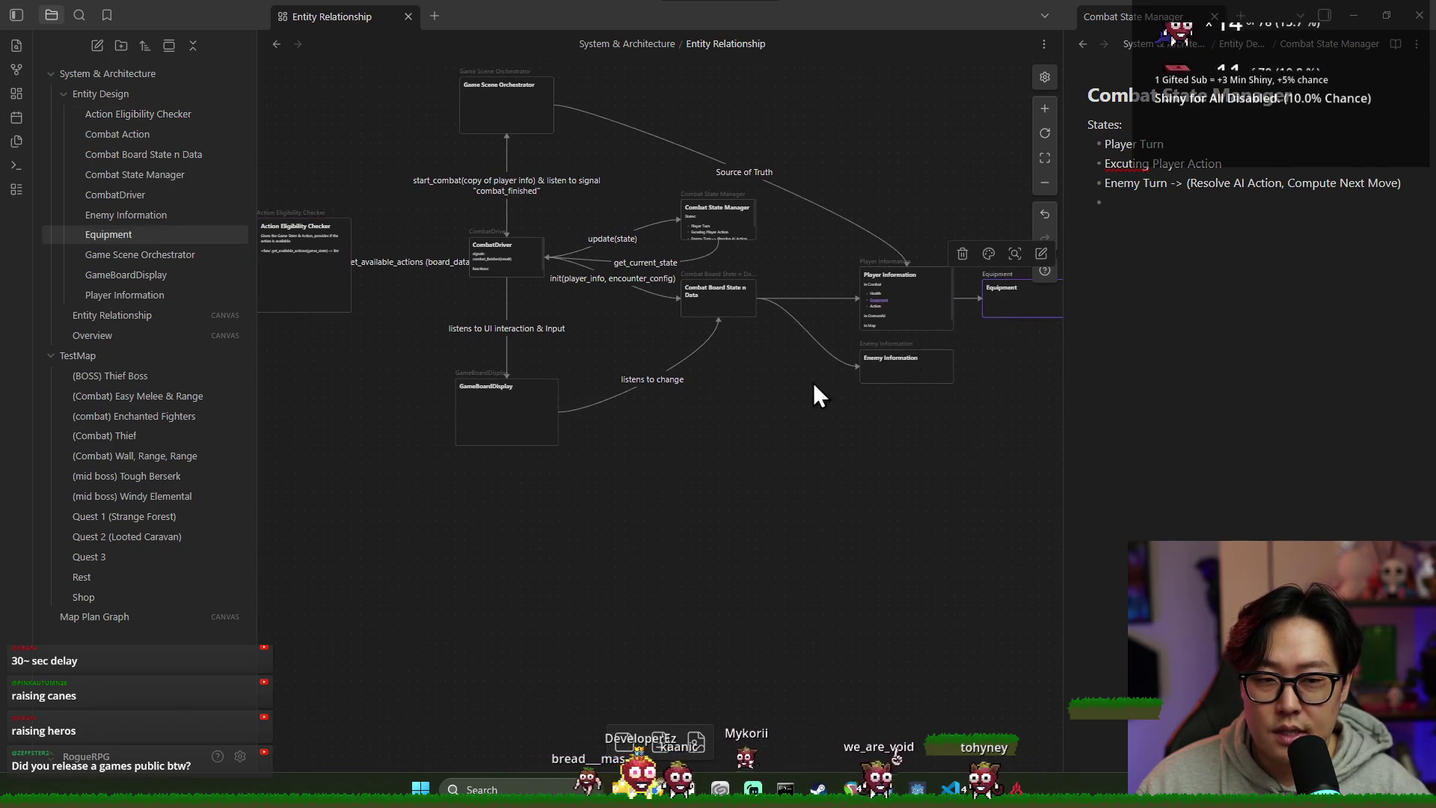
{"action": "scroll", "coordinate": [846, 419], "scroll_direction": "left", "scroll_amount": 6}
{"action": "left_click", "coordinate": [575, 316]}
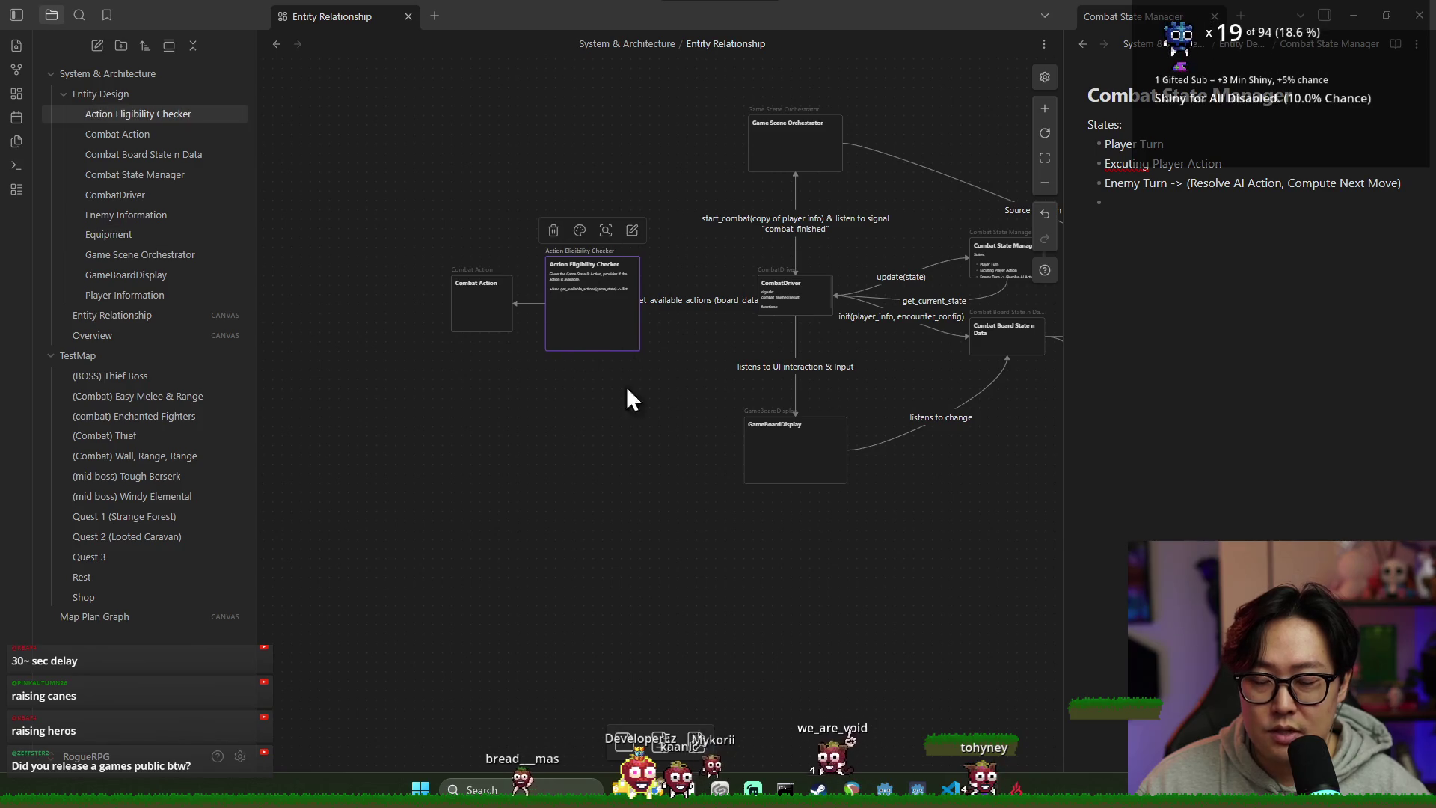
{"action": "scroll", "coordinate": [733, 380], "scroll_direction": "right", "scroll_amount": 1}
{"action": "left_click_drag", "start_coordinate": [347, 186], "coordinate": [631, 410]}
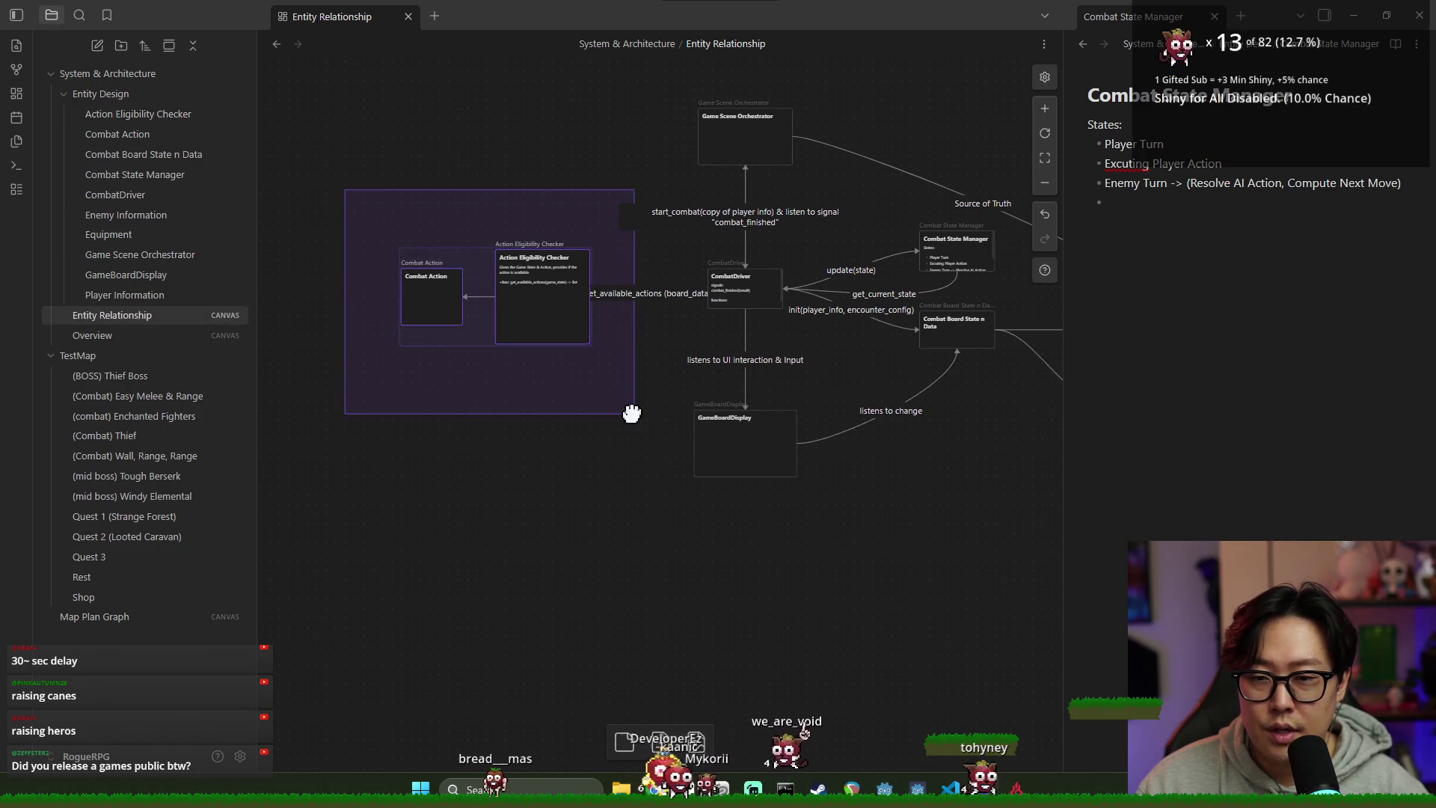
Step: Move Combat Action and Action Eligibility Checker further left, then pan over to the Equipment card
{"action": "left_click_drag", "start_coordinate": [569, 340], "coordinate": [505, 305]}
{"action": "scroll", "coordinate": [632, 411], "scroll_direction": "right", "scroll_amount": 7}
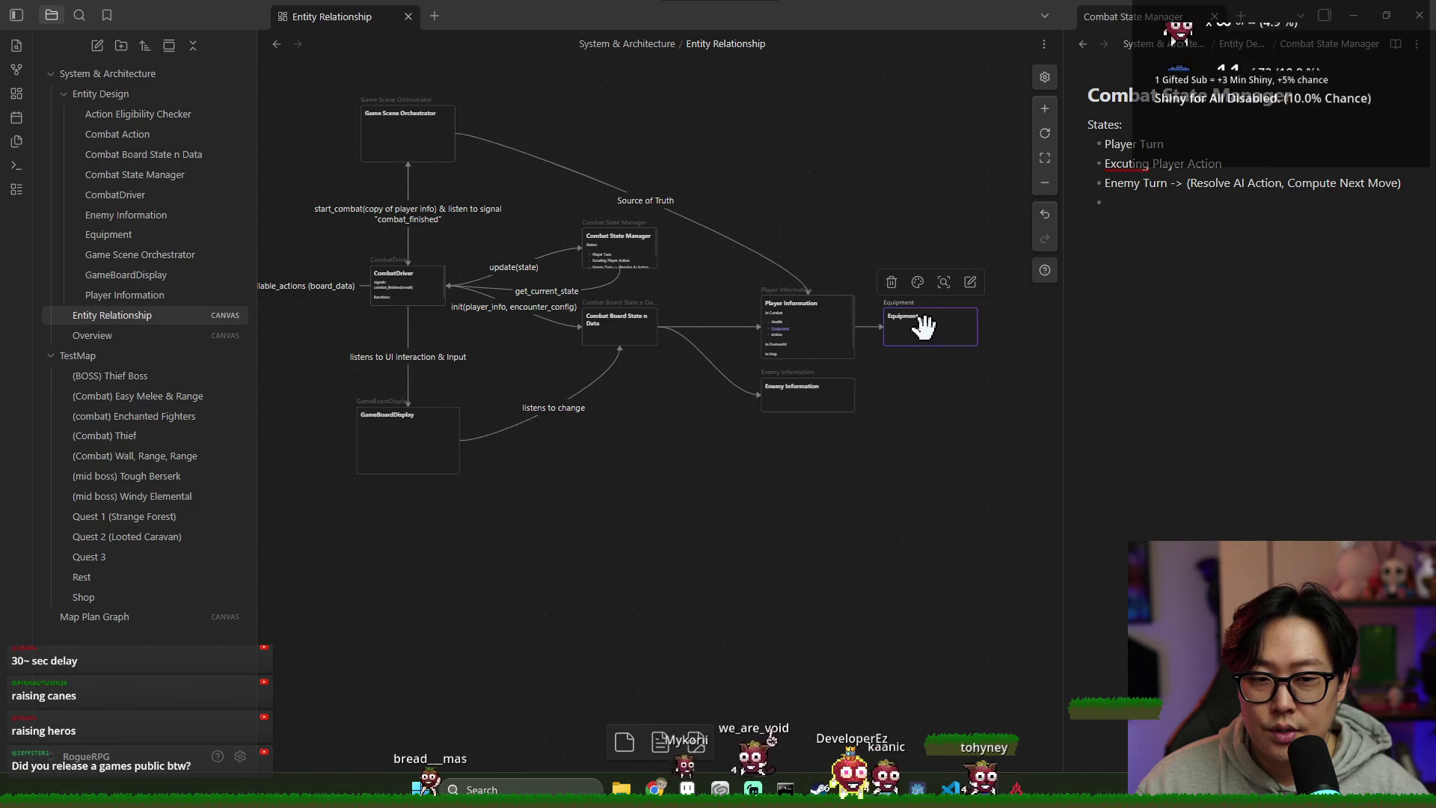
{"action": "left_click", "coordinate": [926, 329]}
{"action": "scroll", "coordinate": [692, 376], "scroll_direction": "left", "scroll_amount": 10}
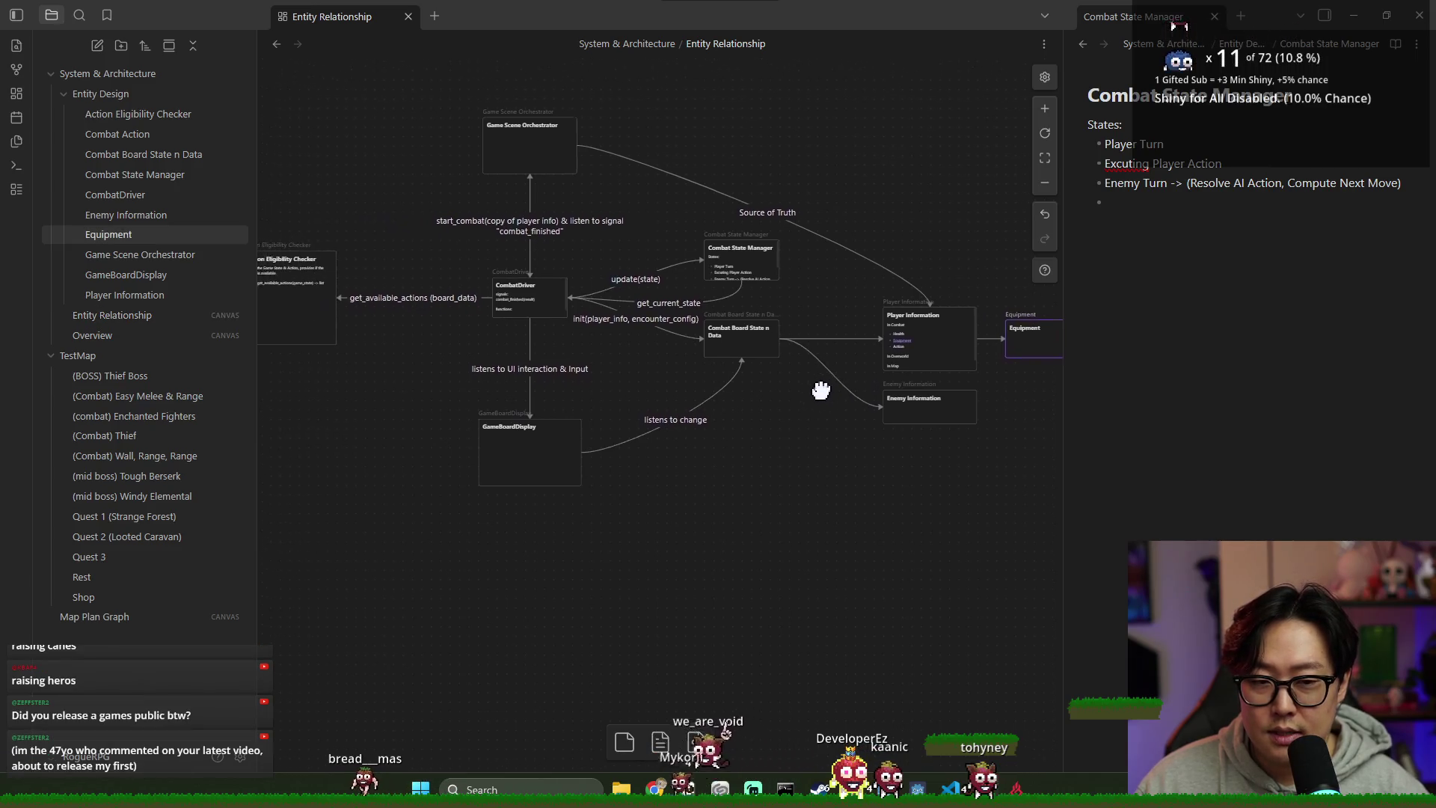
{"action": "scroll", "coordinate": [598, 356], "scroll_direction": "right", "scroll_amount": 5}
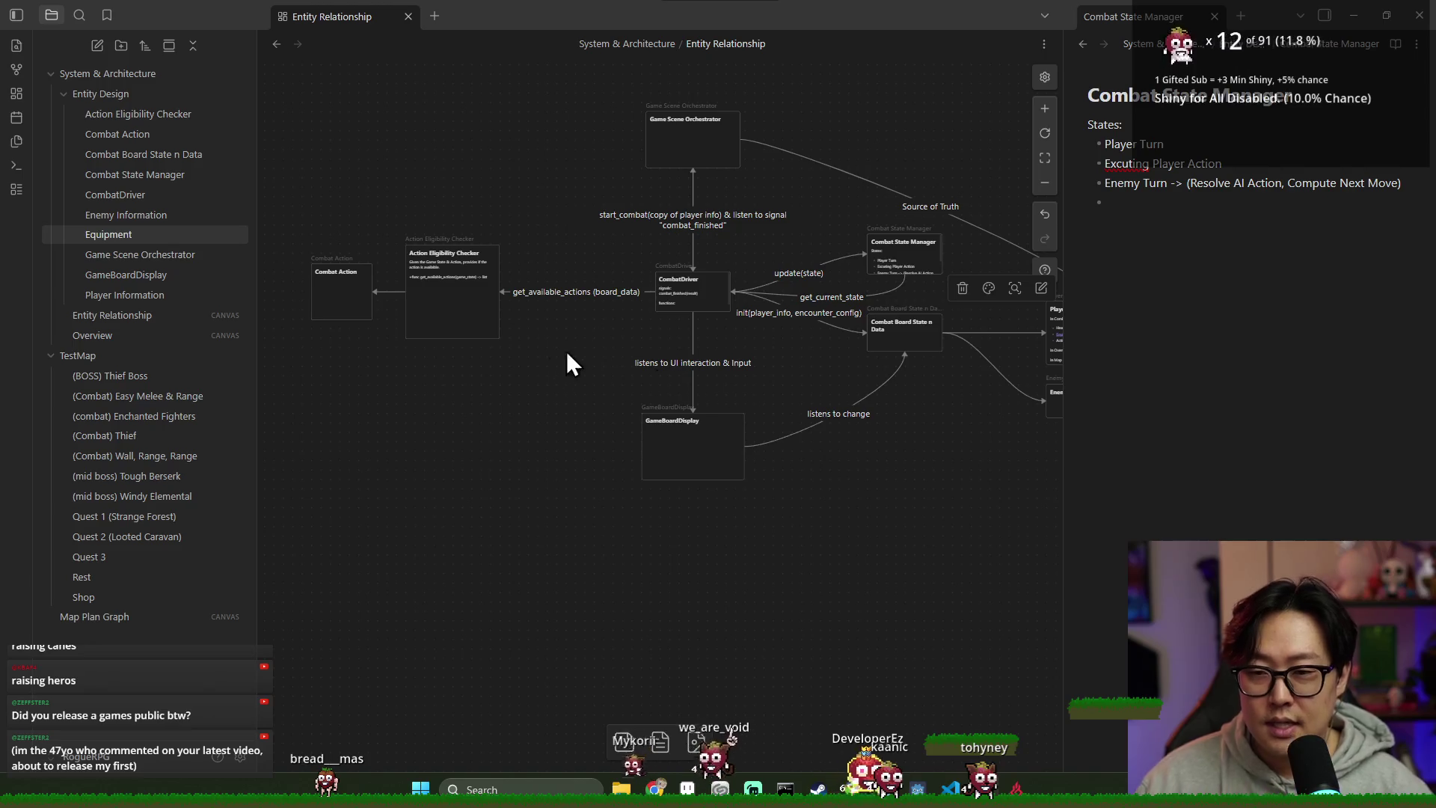
{"action": "scroll", "coordinate": [686, 374], "scroll_direction": "right", "scroll_amount": 7}
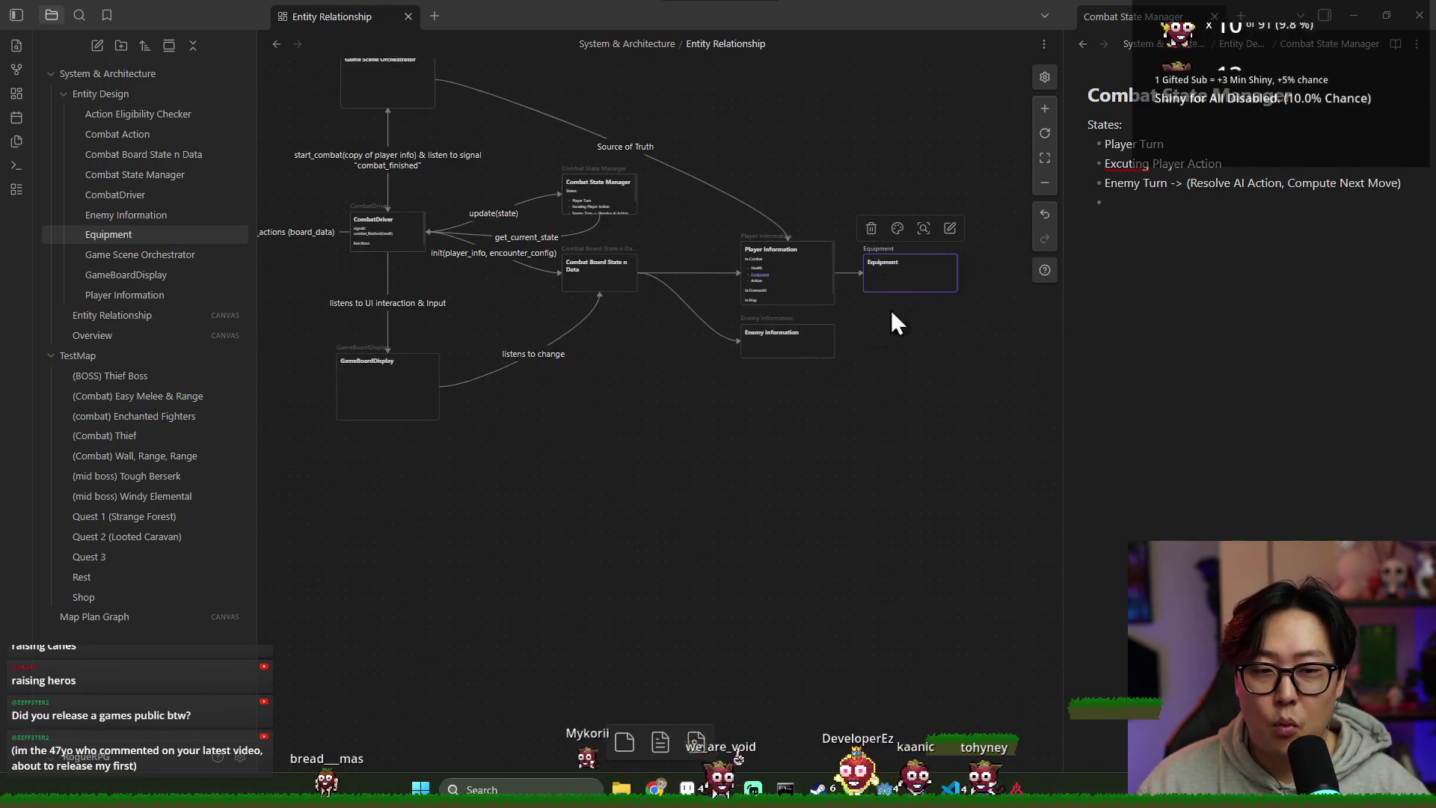
{"action": "scroll", "coordinate": [584, 299], "scroll_direction": "left", "scroll_amount": 10}
{"action": "scroll", "coordinate": [673, 284], "scroll_direction": "right", "scroll_amount": 5}
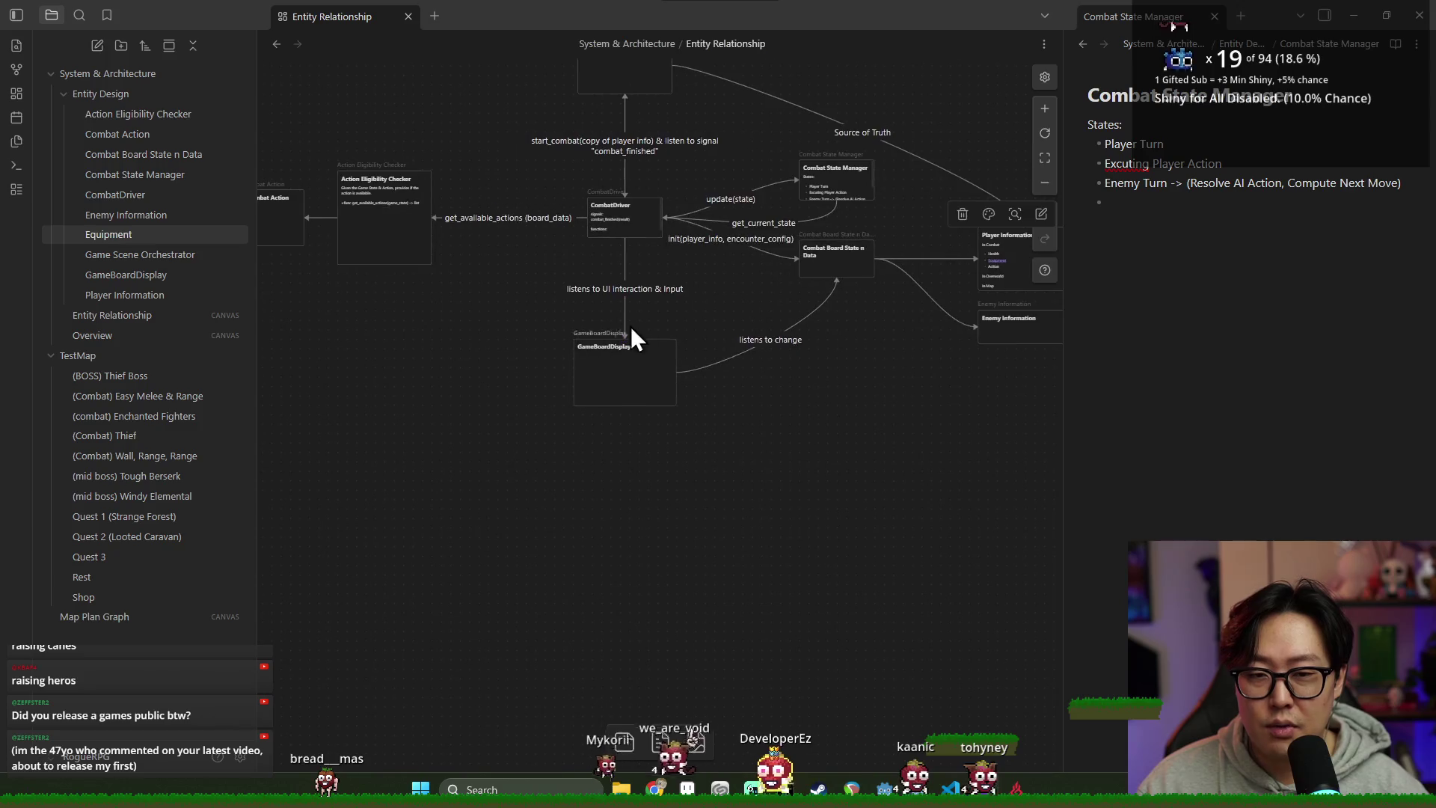
{"action": "scroll", "coordinate": [415, 239], "scroll_direction": "left", "scroll_amount": 4}
Step: Check Combat Action and Action Eligibility Checker, then settle the view on the selected Equipment card
{"action": "left_click", "coordinate": [443, 254]}
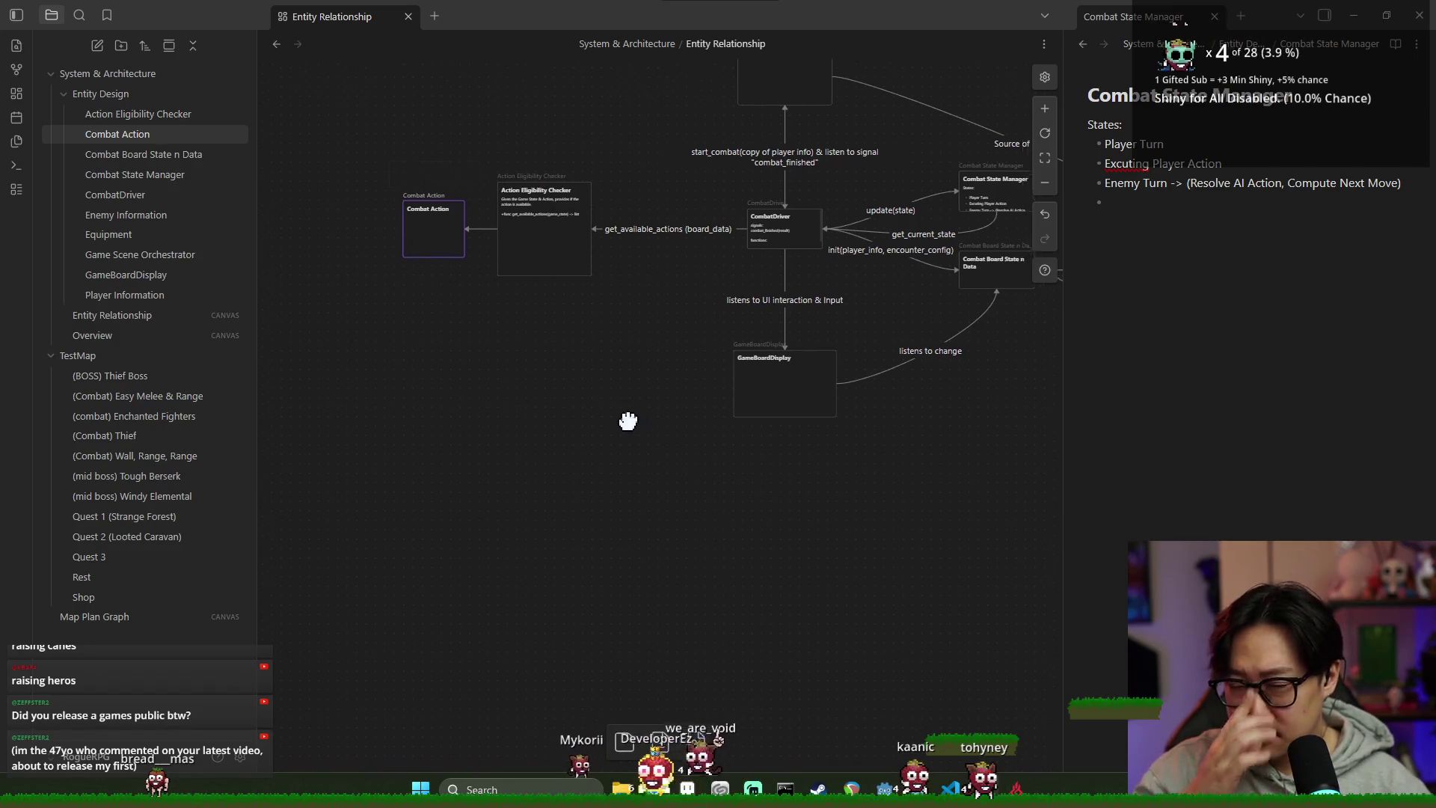
{"action": "scroll", "coordinate": [634, 363], "scroll_direction": "up", "scroll_amount": 5}
{"action": "scroll", "coordinate": [634, 362], "scroll_direction": "left", "scroll_amount": 3}
{"action": "scroll", "coordinate": [819, 443], "scroll_direction": "down", "scroll_amount": 5}
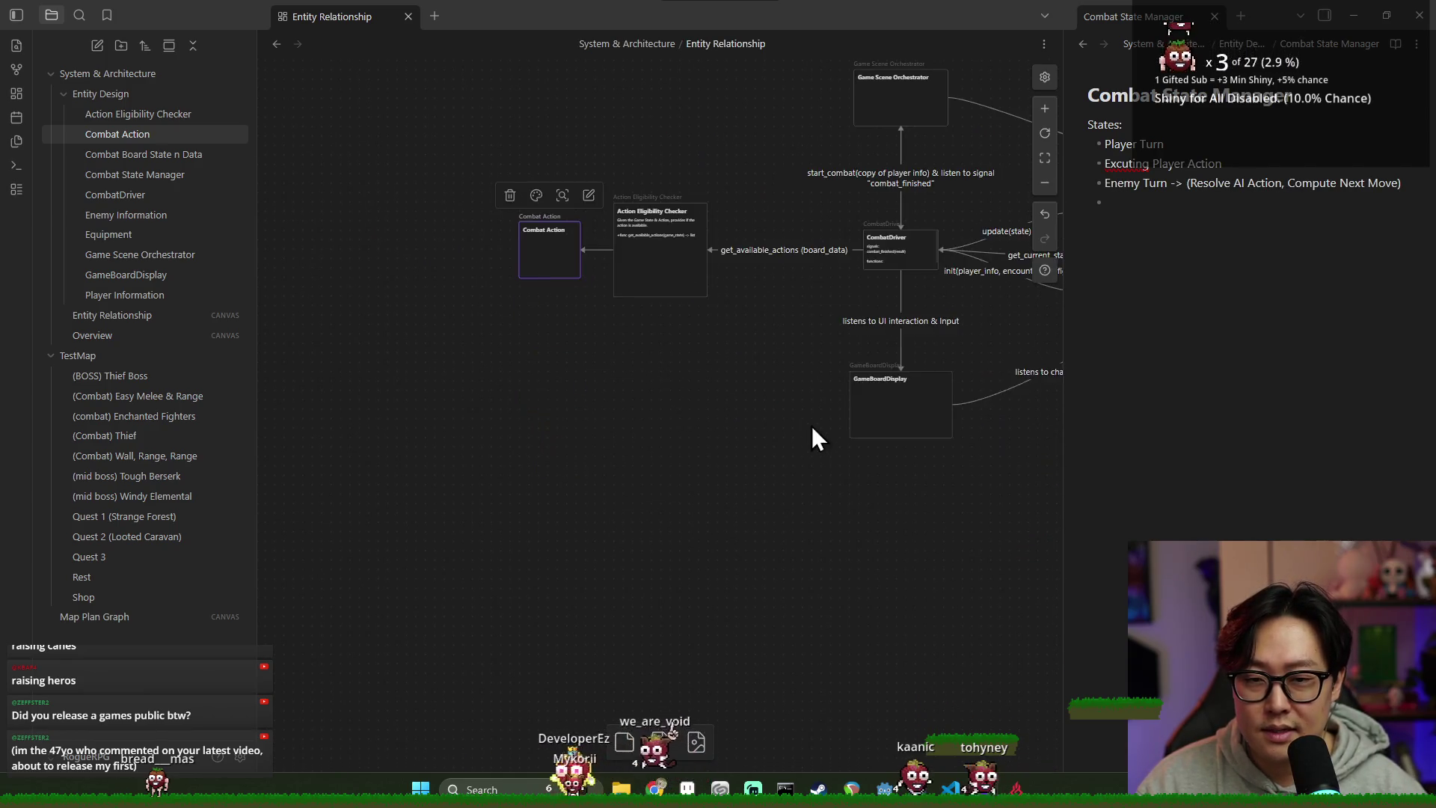
{"action": "scroll", "coordinate": [545, 237], "scroll_direction": "right", "scroll_amount": 3}
{"action": "left_click", "coordinate": [545, 237]}
{"action": "scroll", "coordinate": [806, 366], "scroll_direction": "right", "scroll_amount": 6}
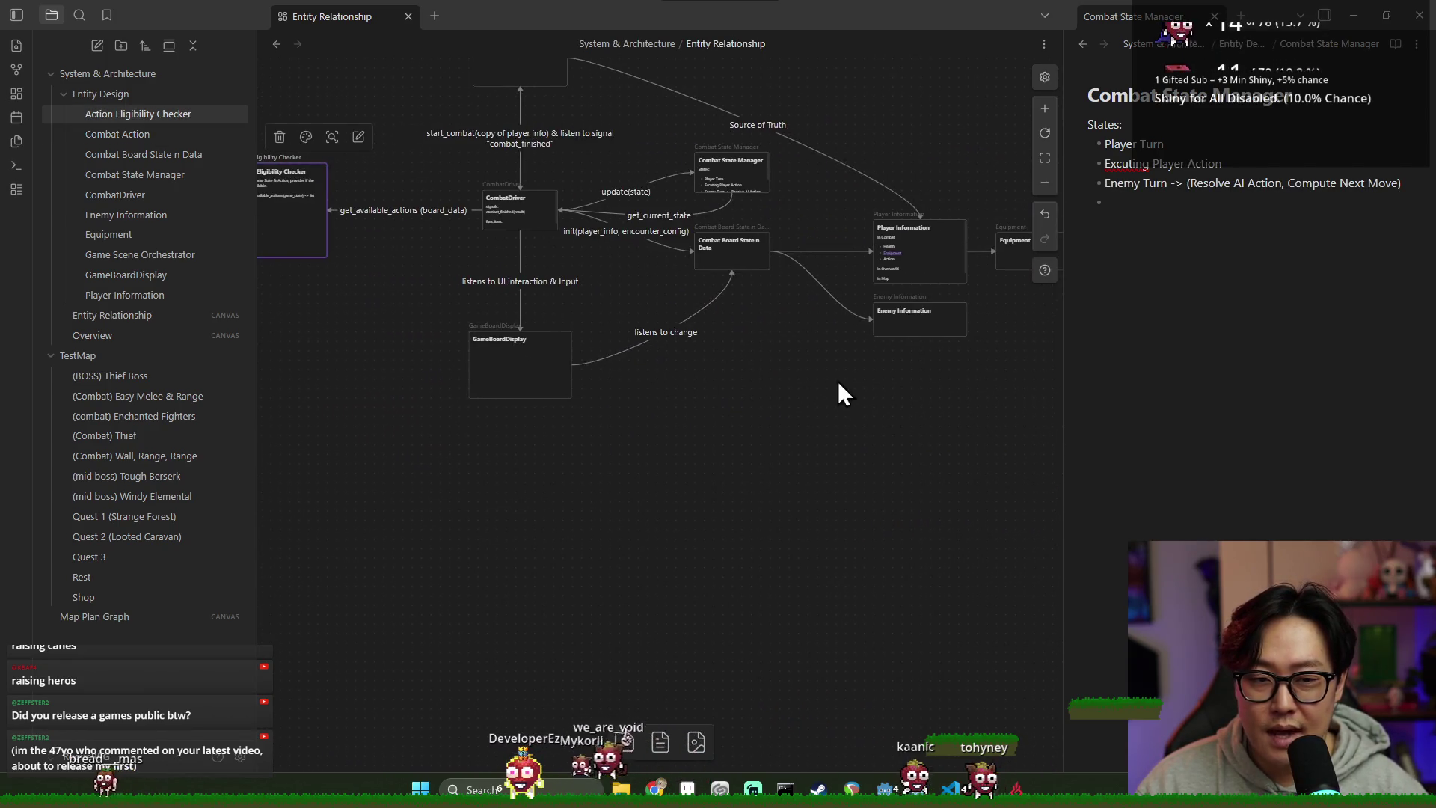
{"action": "scroll", "coordinate": [785, 381], "scroll_direction": "right", "scroll_amount": 6}
{"action": "scroll", "coordinate": [718, 397], "scroll_direction": "left", "scroll_amount": 3}
{"action": "scroll", "coordinate": [739, 409], "scroll_direction": "up", "scroll_amount": 1}
{"action": "left_click", "coordinate": [927, 307]}
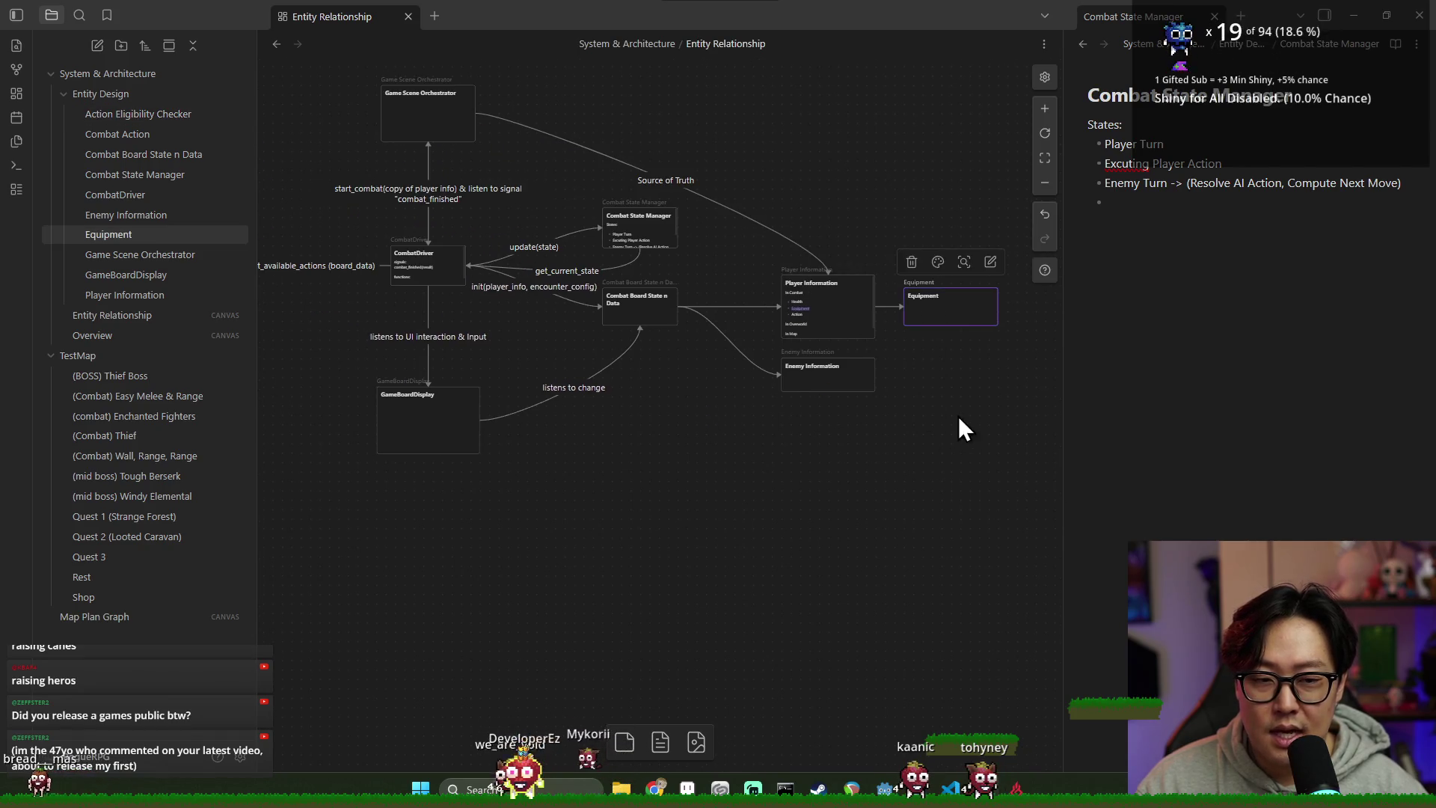
{"action": "scroll", "coordinate": [820, 336], "scroll_direction": "right", "scroll_amount": 6}
{"action": "scroll", "coordinate": [819, 344], "scroll_direction": "up", "scroll_amount": 5}
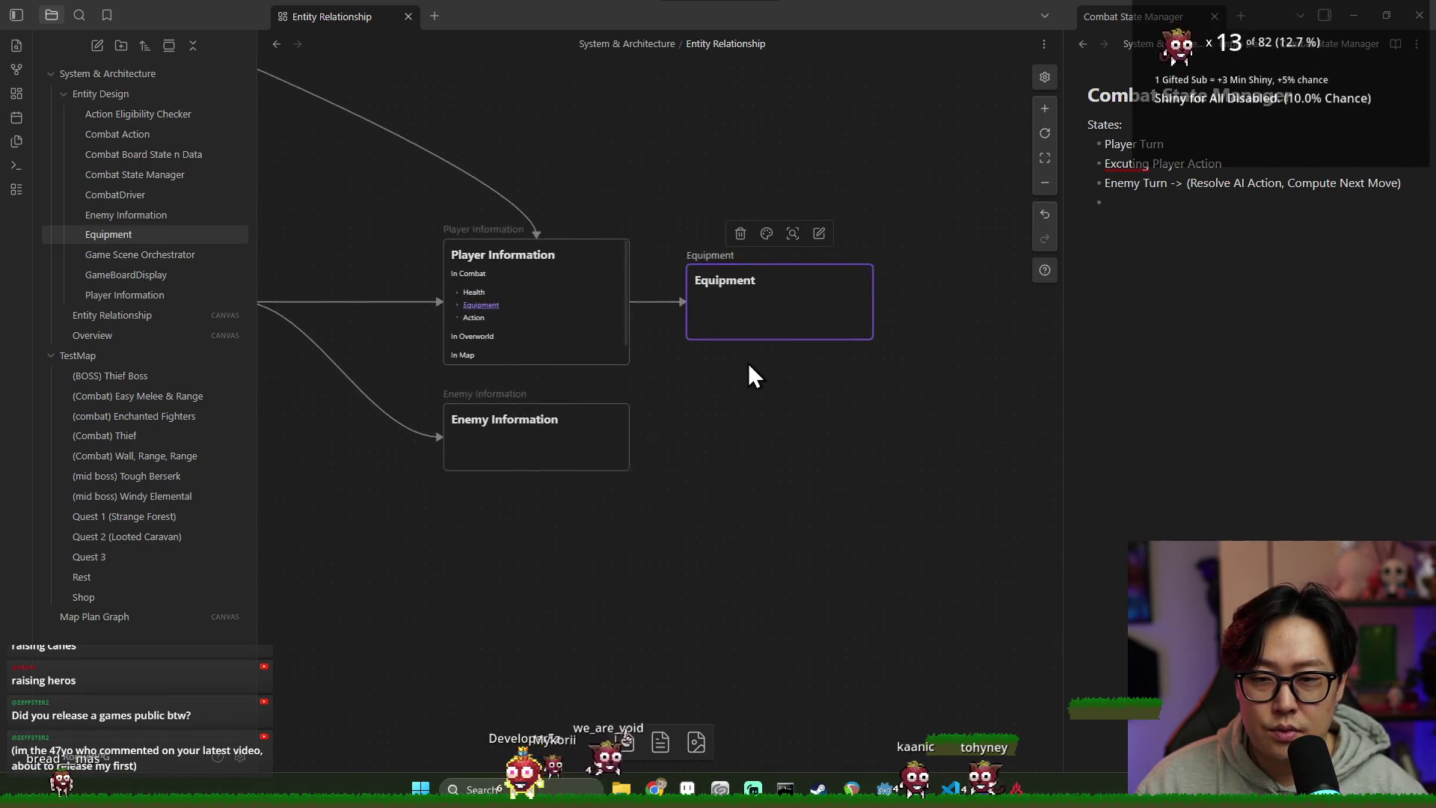
Step: Zoom out, shift the Equipment card slightly right, and readjust the canvas view around it
{"action": "left_click", "coordinate": [722, 279]}
{"action": "left_click", "coordinate": [753, 406]}
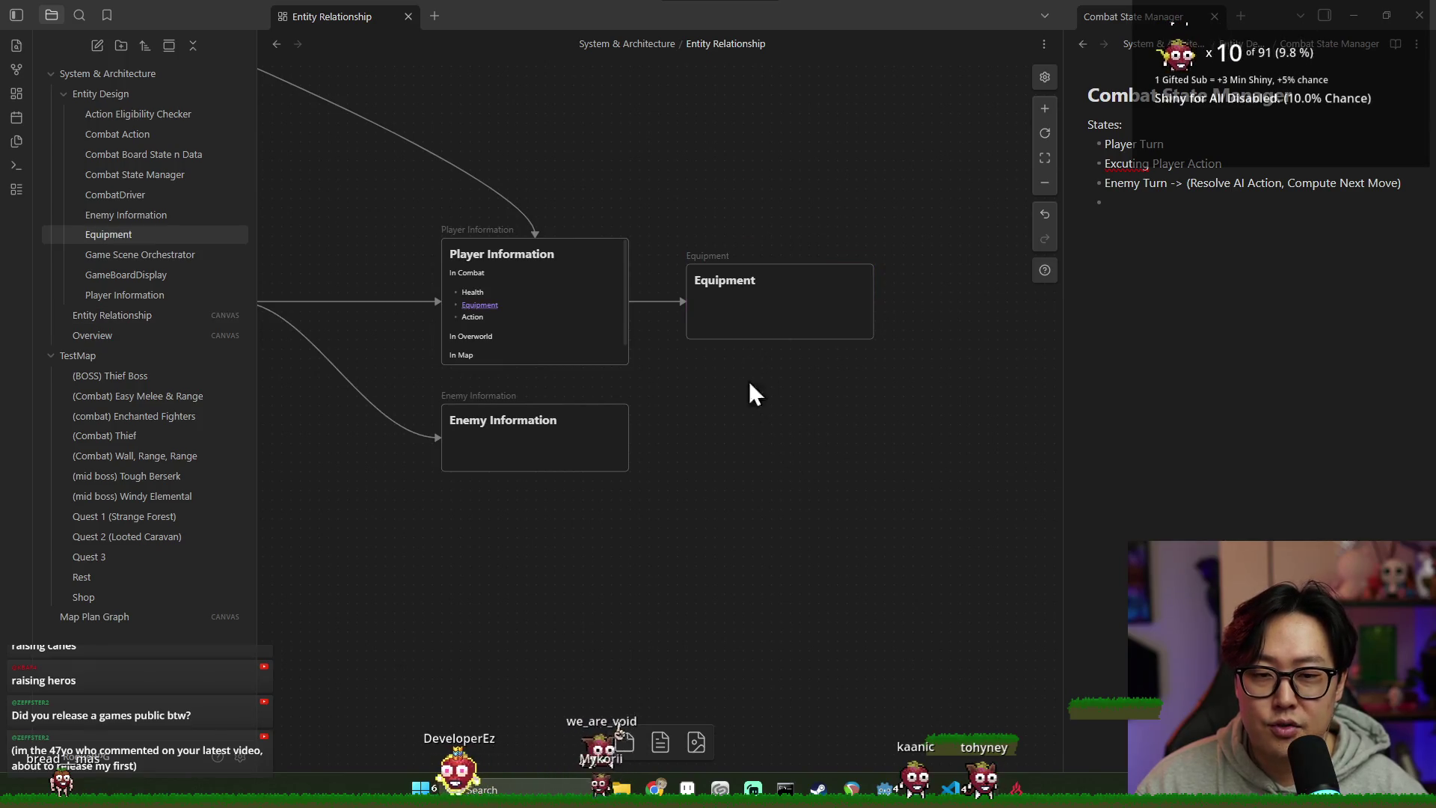
{"action": "left_click", "coordinate": [795, 318]}
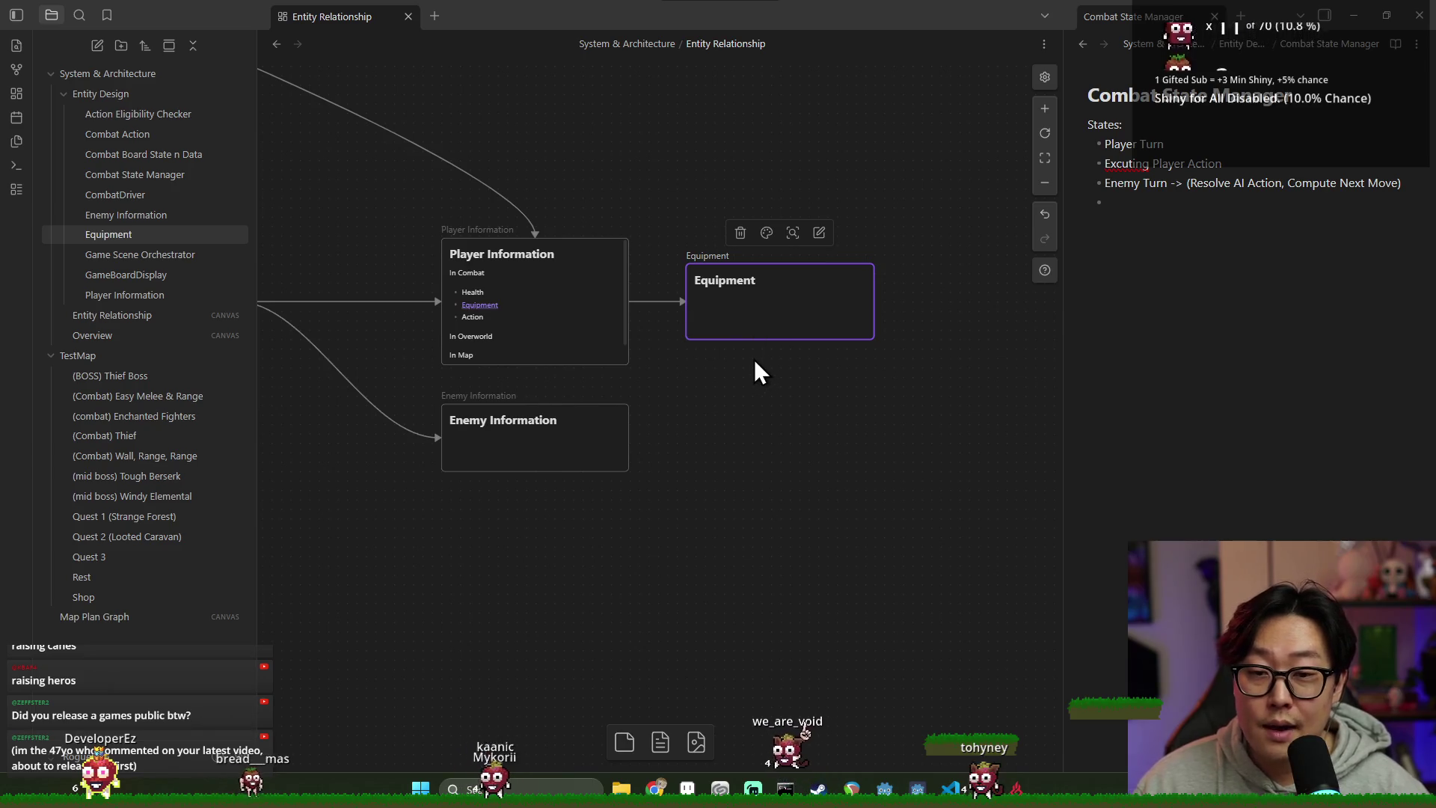
{"action": "scroll", "coordinate": [642, 348], "scroll_direction": "down", "scroll_amount": 2}
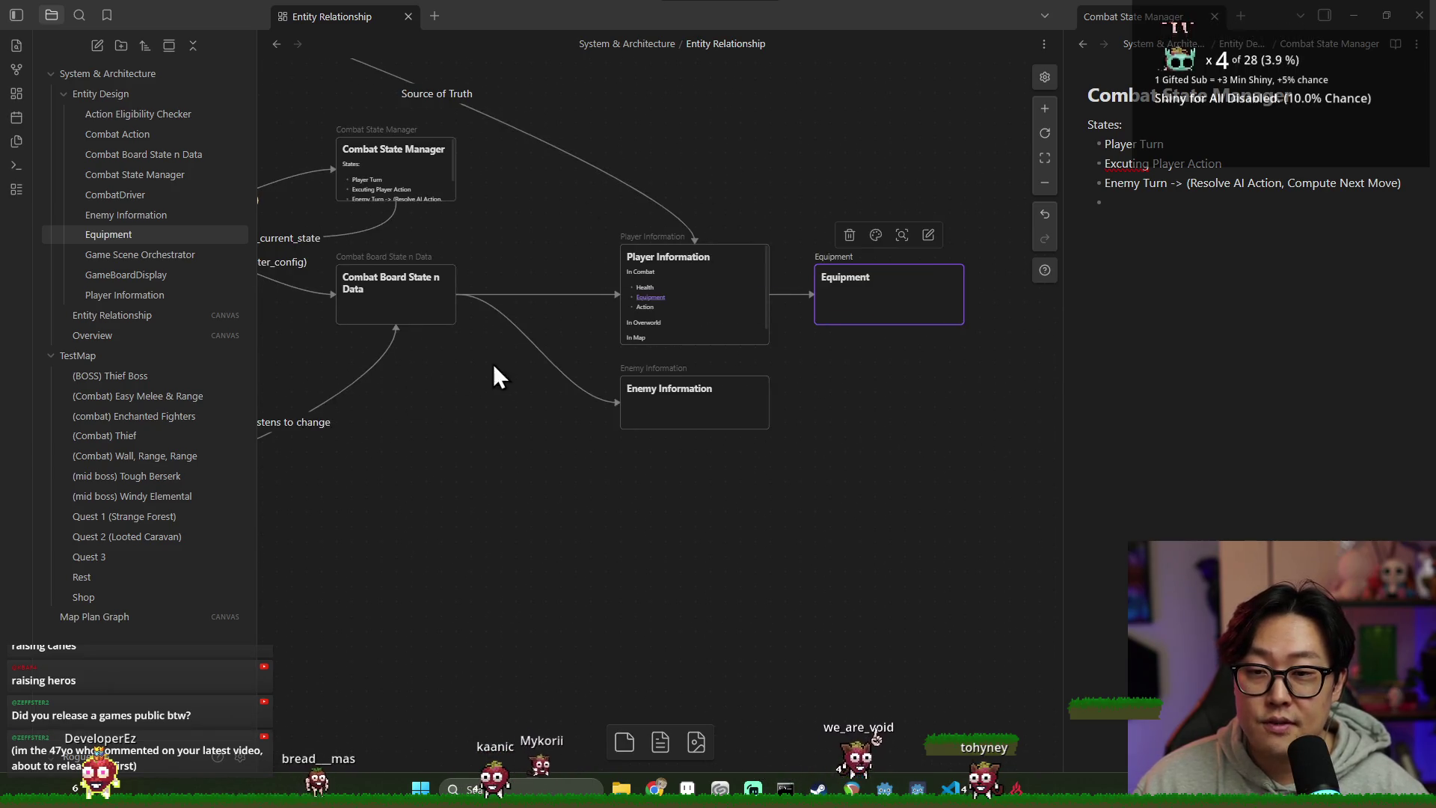
{"action": "scroll", "coordinate": [827, 378], "scroll_direction": "down", "scroll_amount": 2}
{"action": "left_click_drag", "start_coordinate": [862, 306], "coordinate": [886, 307]}
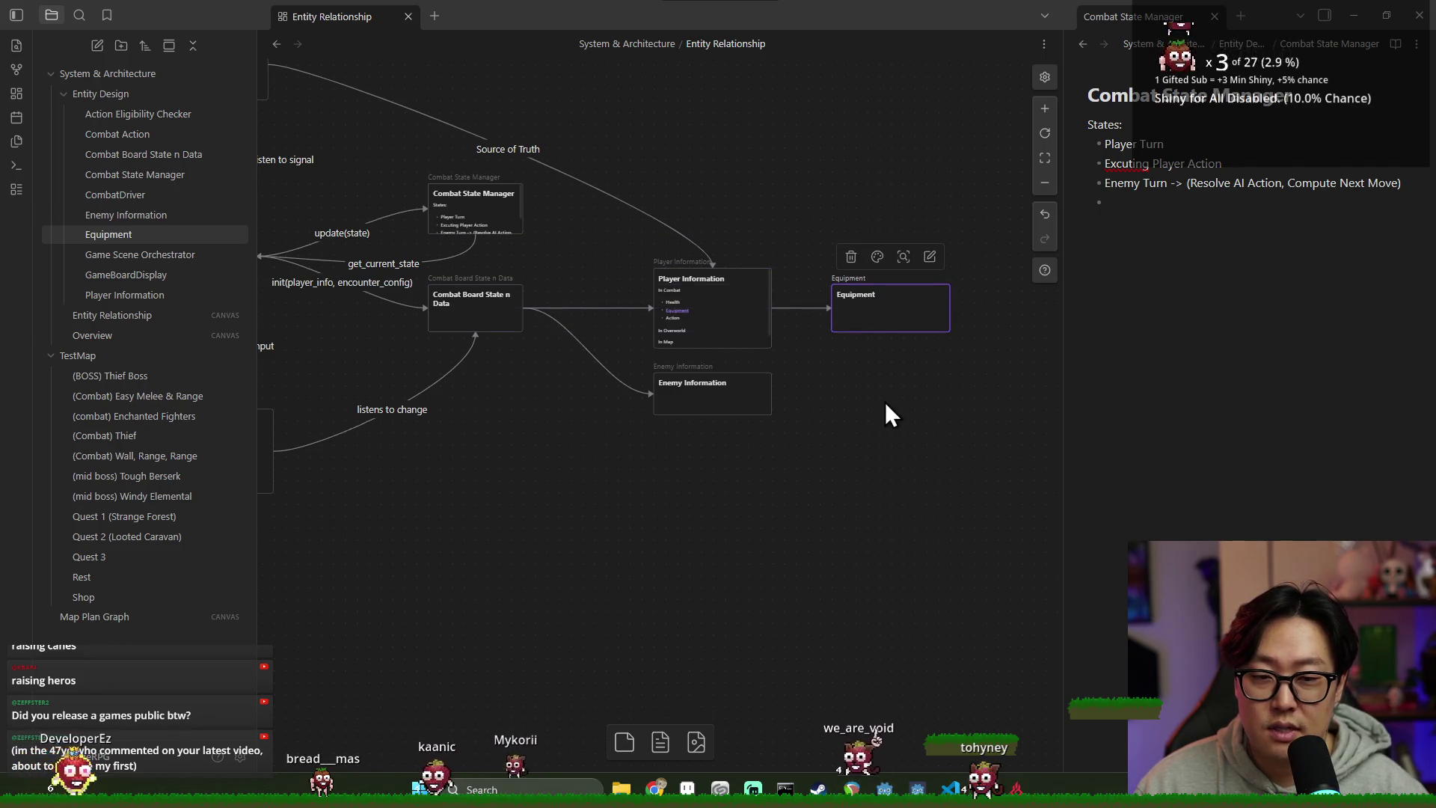
{"action": "mouse_move", "coordinate": [404, 359]}
{"action": "left_mouse_down"}
{"action": "mouse_move", "coordinate": [708, 353]}
{"action": "mouse_move", "coordinate": [424, 374]}
{"action": "left_mouse_up"}
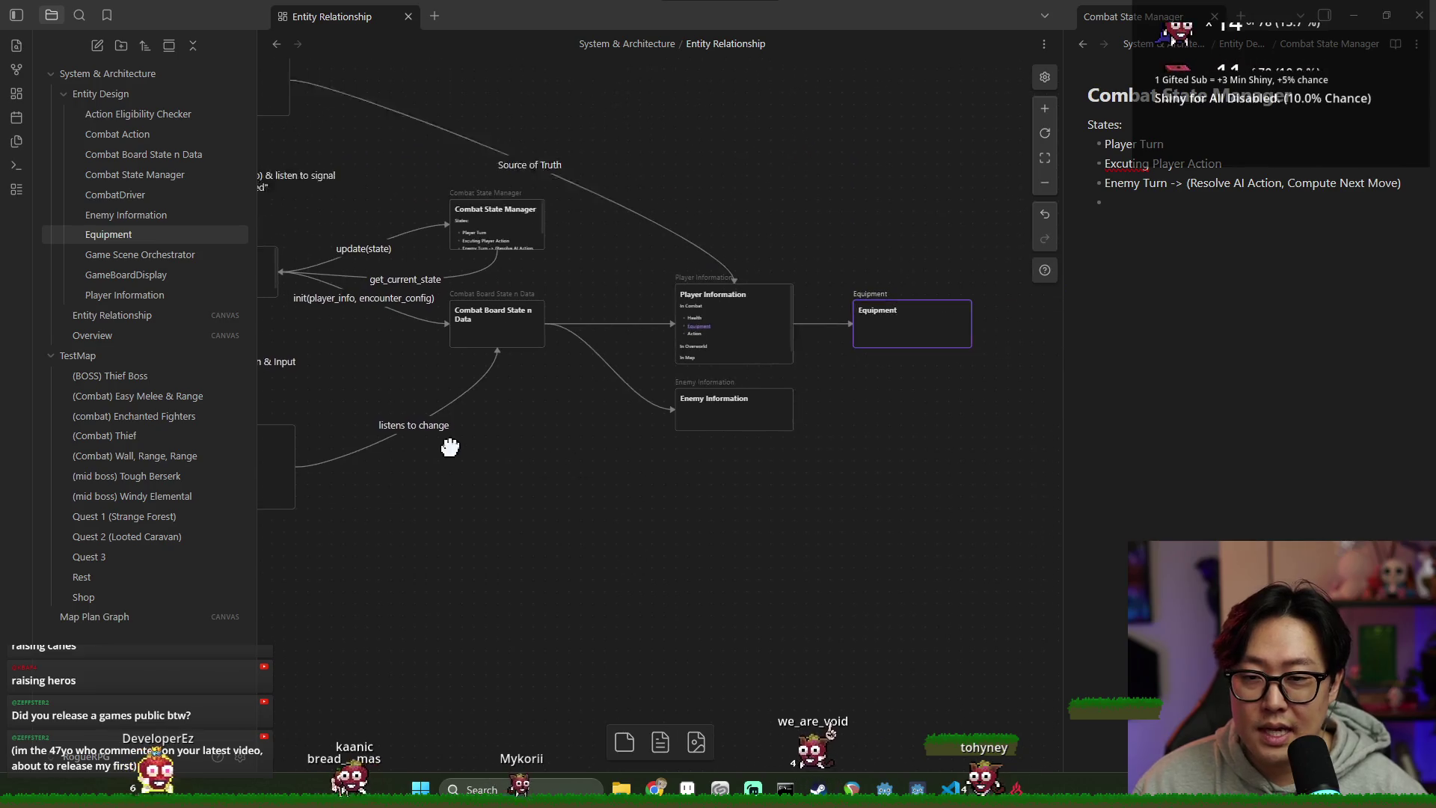
{"action": "left_click_drag", "start_coordinate": [450, 447], "coordinate": [393, 449]}
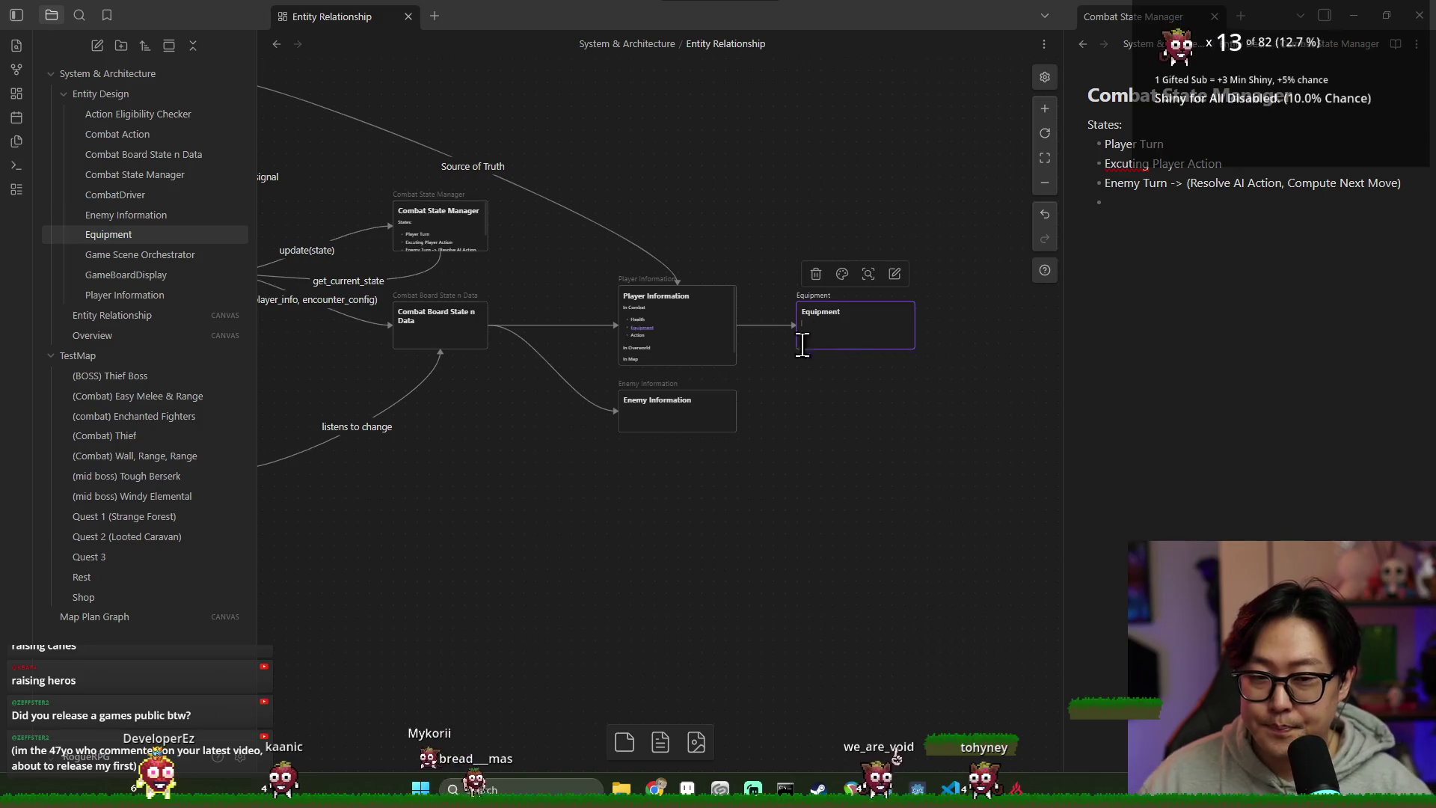
{"action": "left_click", "coordinate": [840, 481]}
{"action": "left_click", "coordinate": [822, 323]}
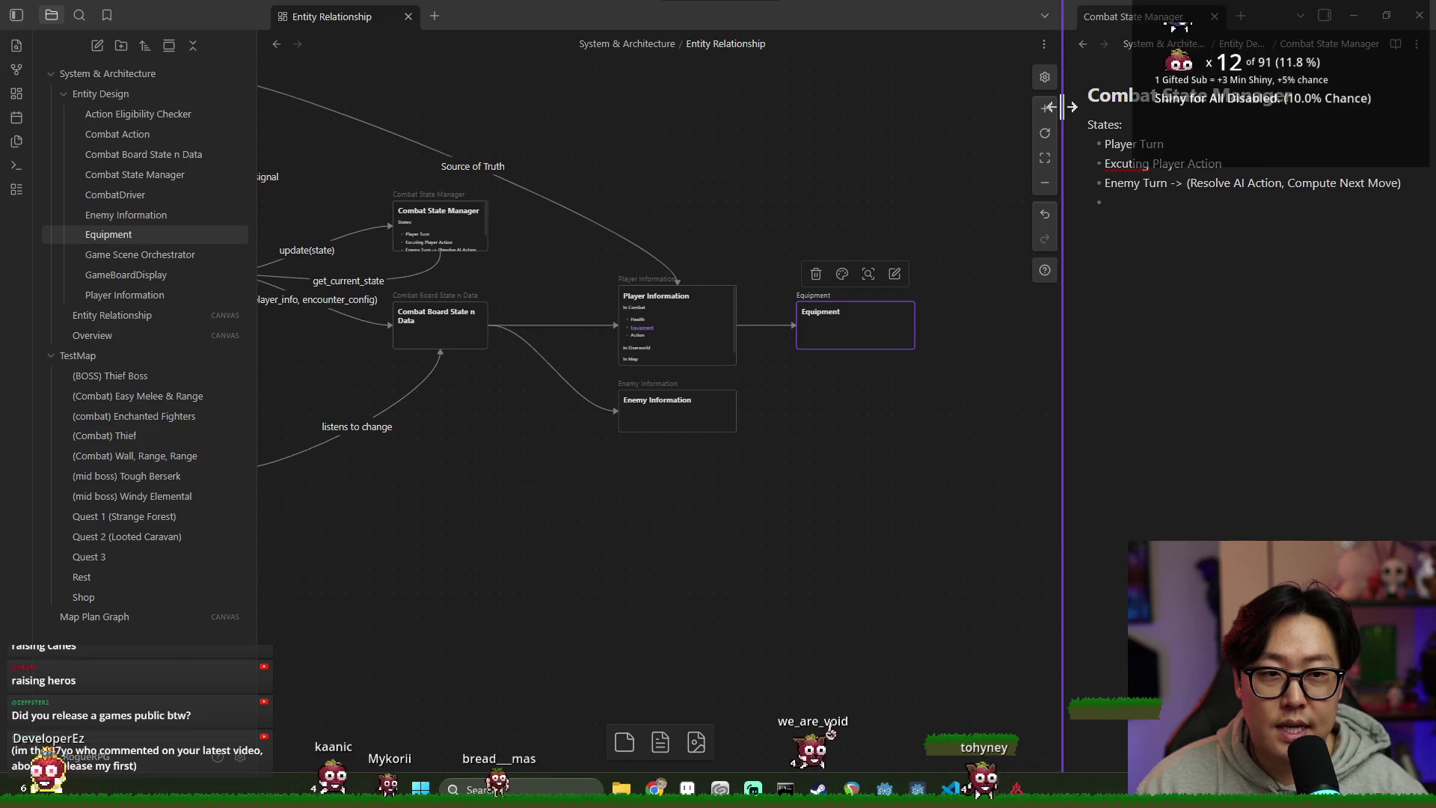
Step: Open the Equipment note in a wider side pane and type the 'Potential Impact in Game:' line
{"action": "left_click_drag", "start_coordinate": [1065, 109], "coordinate": [804, 113]}
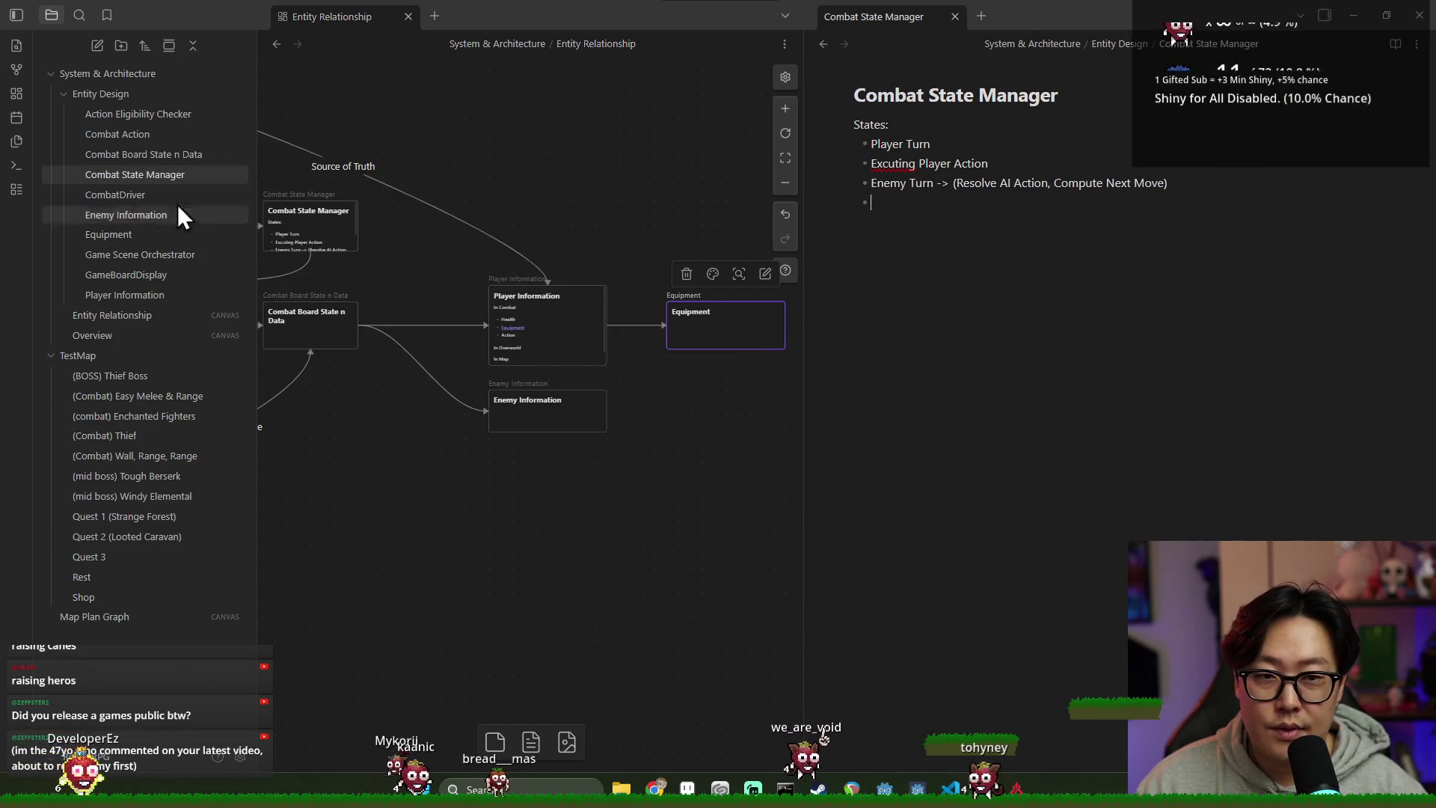
{"action": "left_click", "coordinate": [137, 233]}
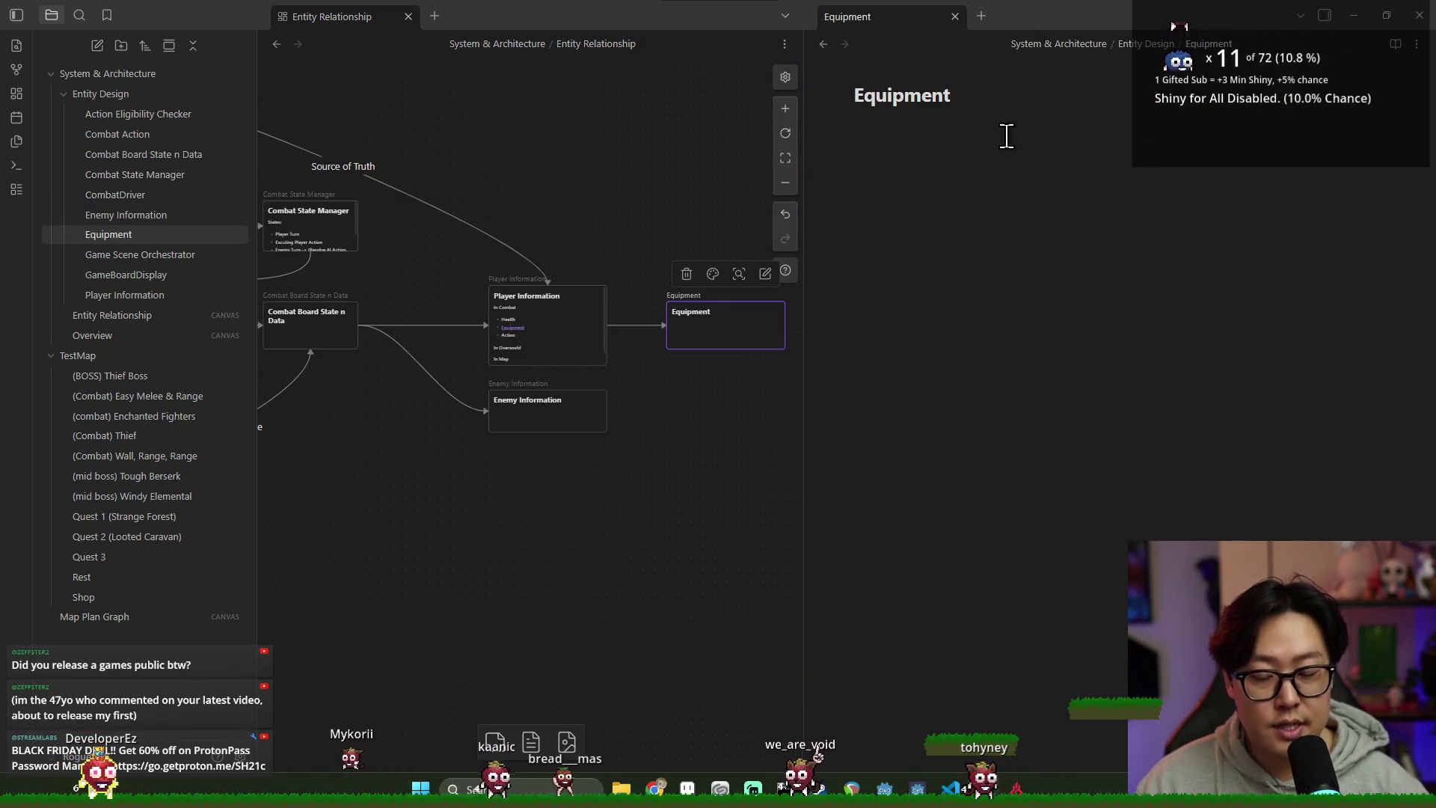
{"action": "type", "text": "Potenti"}
{"action": "key", "text": "BackSpace"}
{"action": "key", "text": "BackSpace"}
{"action": "key", "text": "BackSpace"}
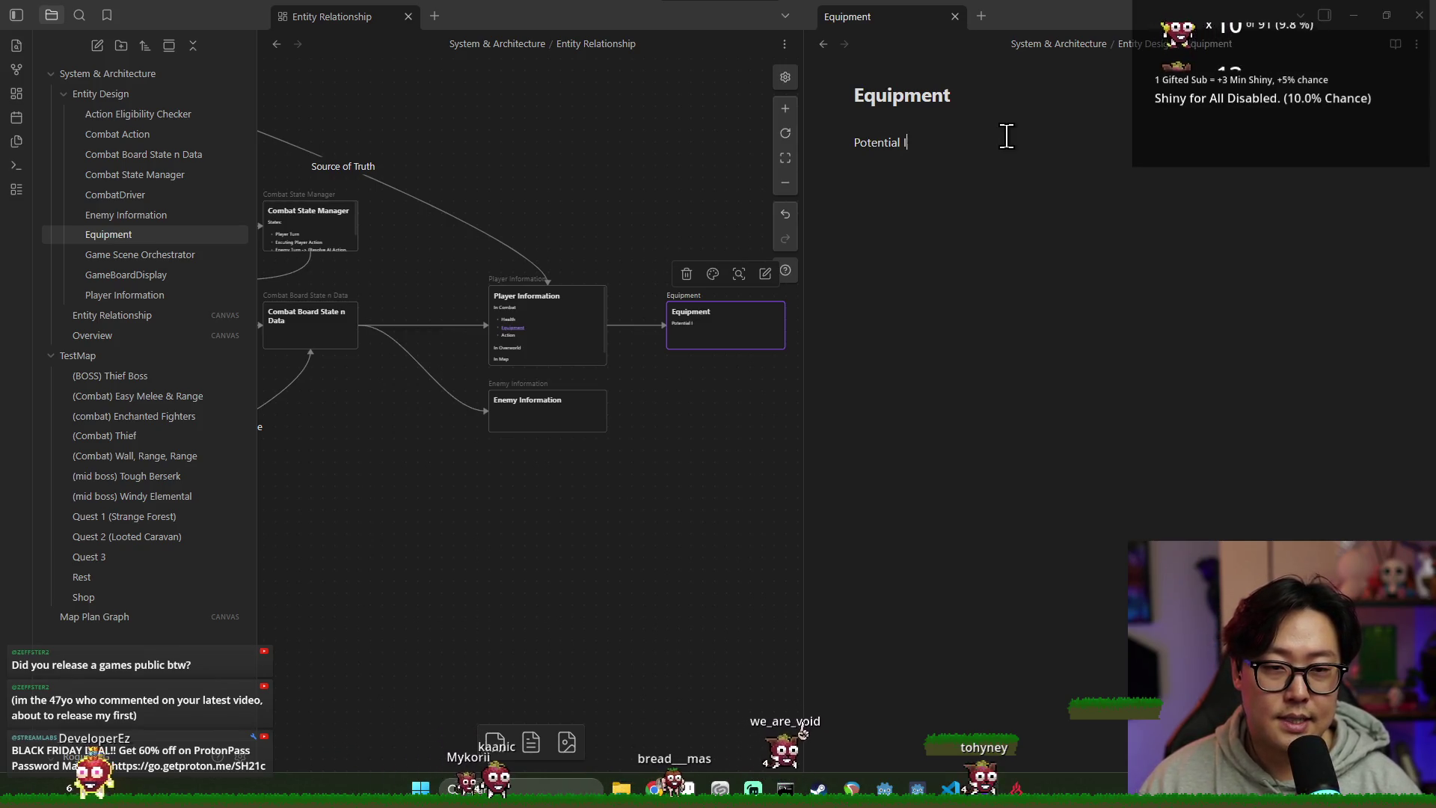
{"action": "type", "text": "mpact in Game:"}
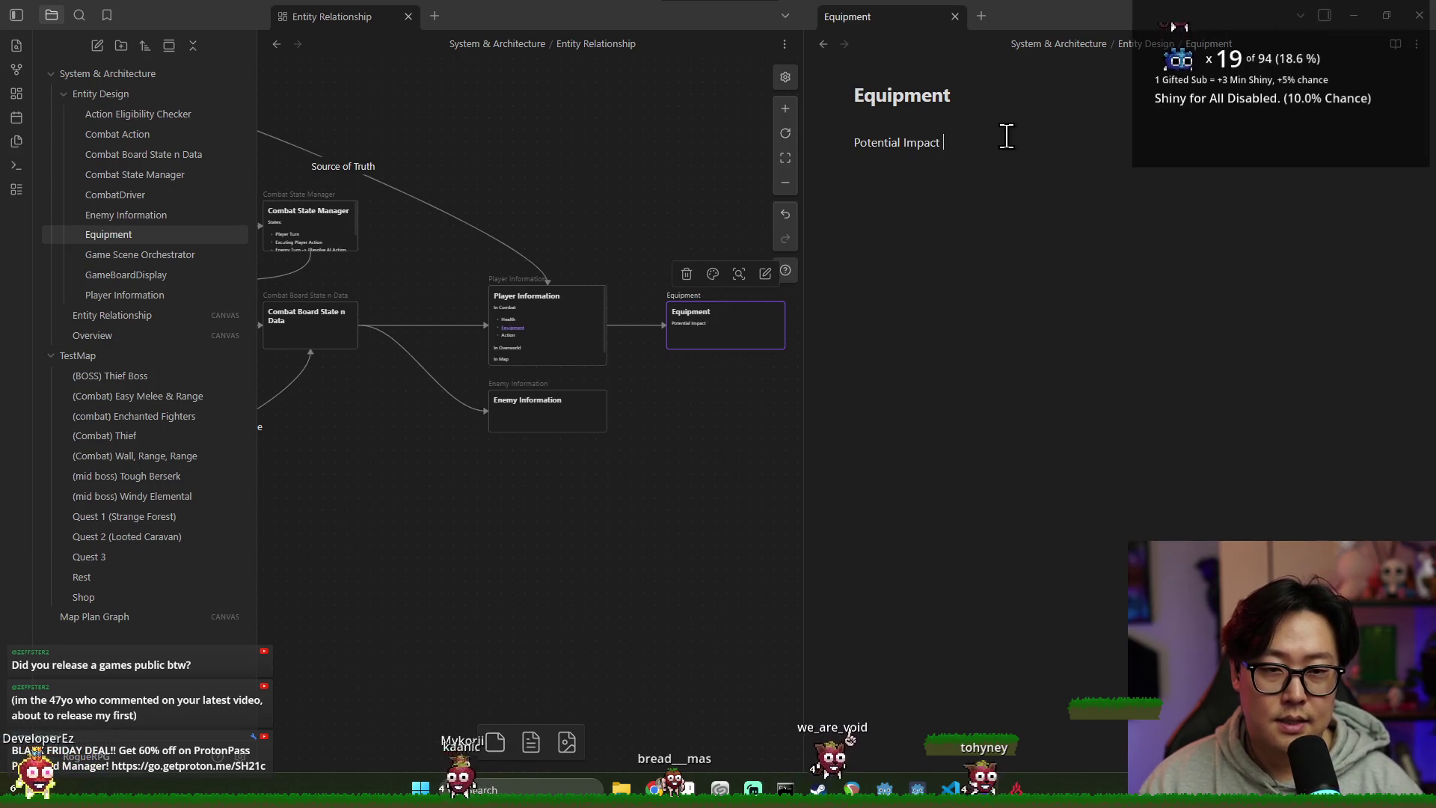
{"action": "key", "text": "Return"}
Step: Add the 'Change Type Based Damage' bullet and continue the list with the next game impacts
{"action": "type", "text": "- Chang"}
{"action": "type", "text": "e"}
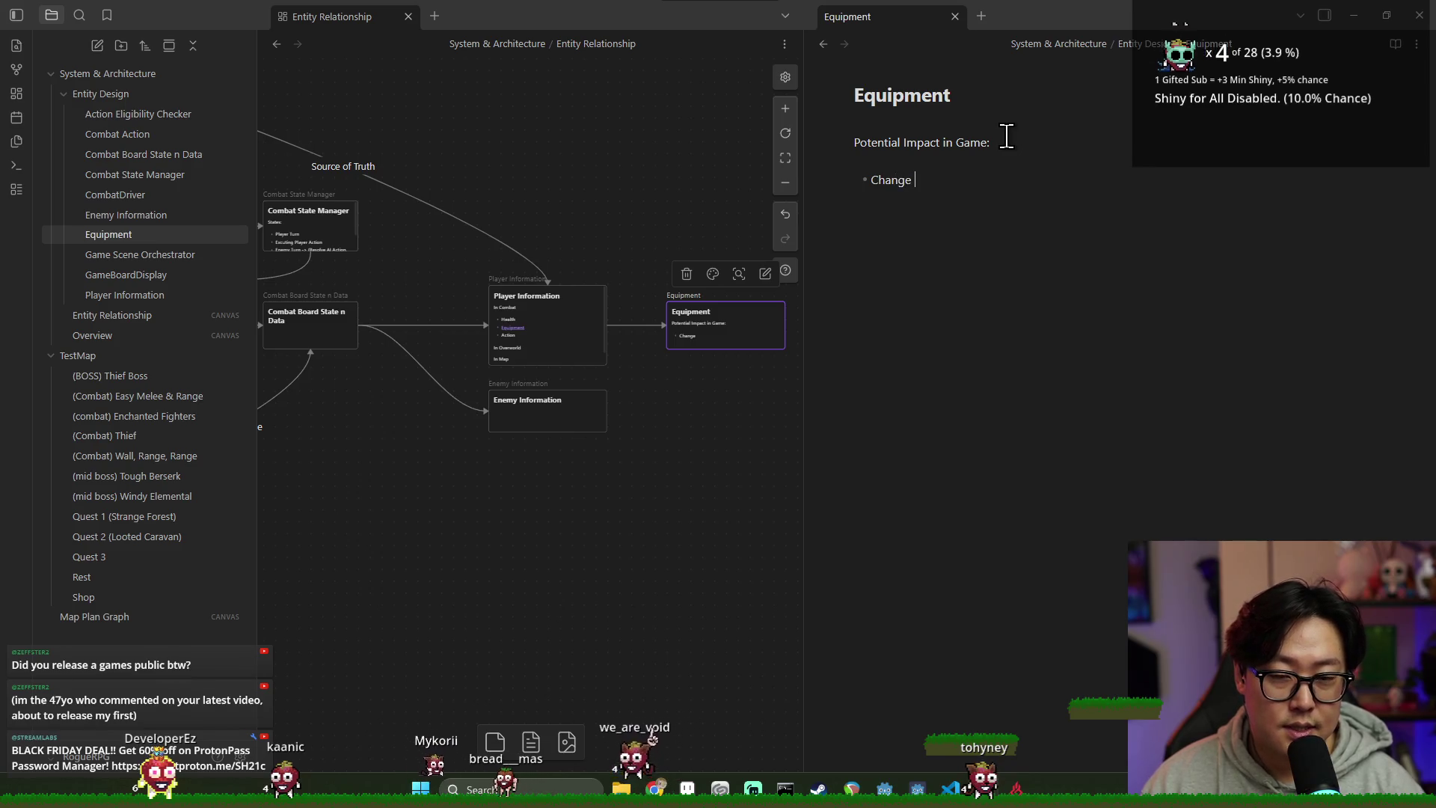
{"action": "key", "text": "BackSpace"}
{"action": "key", "text": "BackSpace"}
{"action": "key", "text": "BackSpace"}
{"action": "type", "text": "Type Based Damage"}
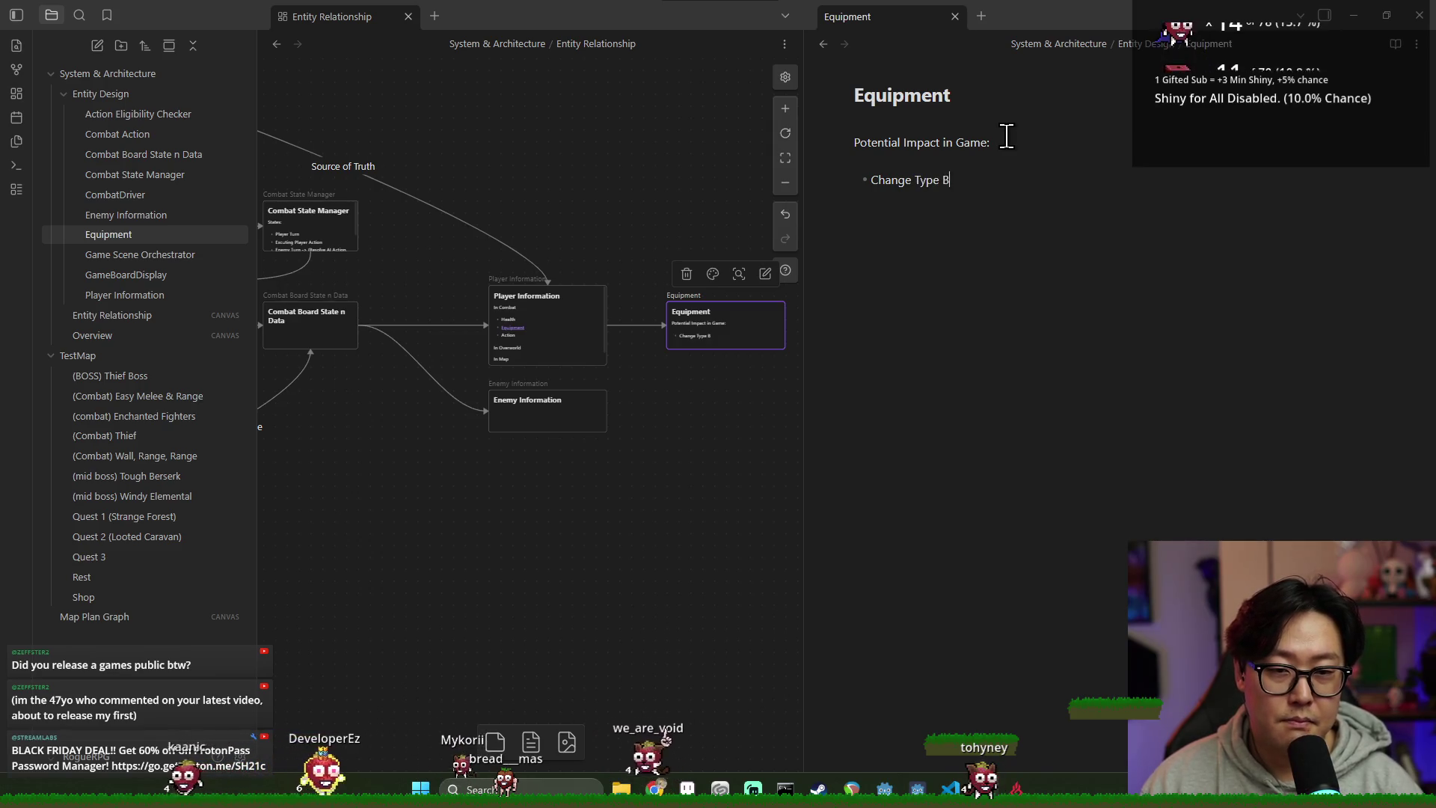
{"action": "key", "text": "Return"}
{"action": "type", "text": "Change Accuracy"}
{"action": "type", "text": "Add Abil"}
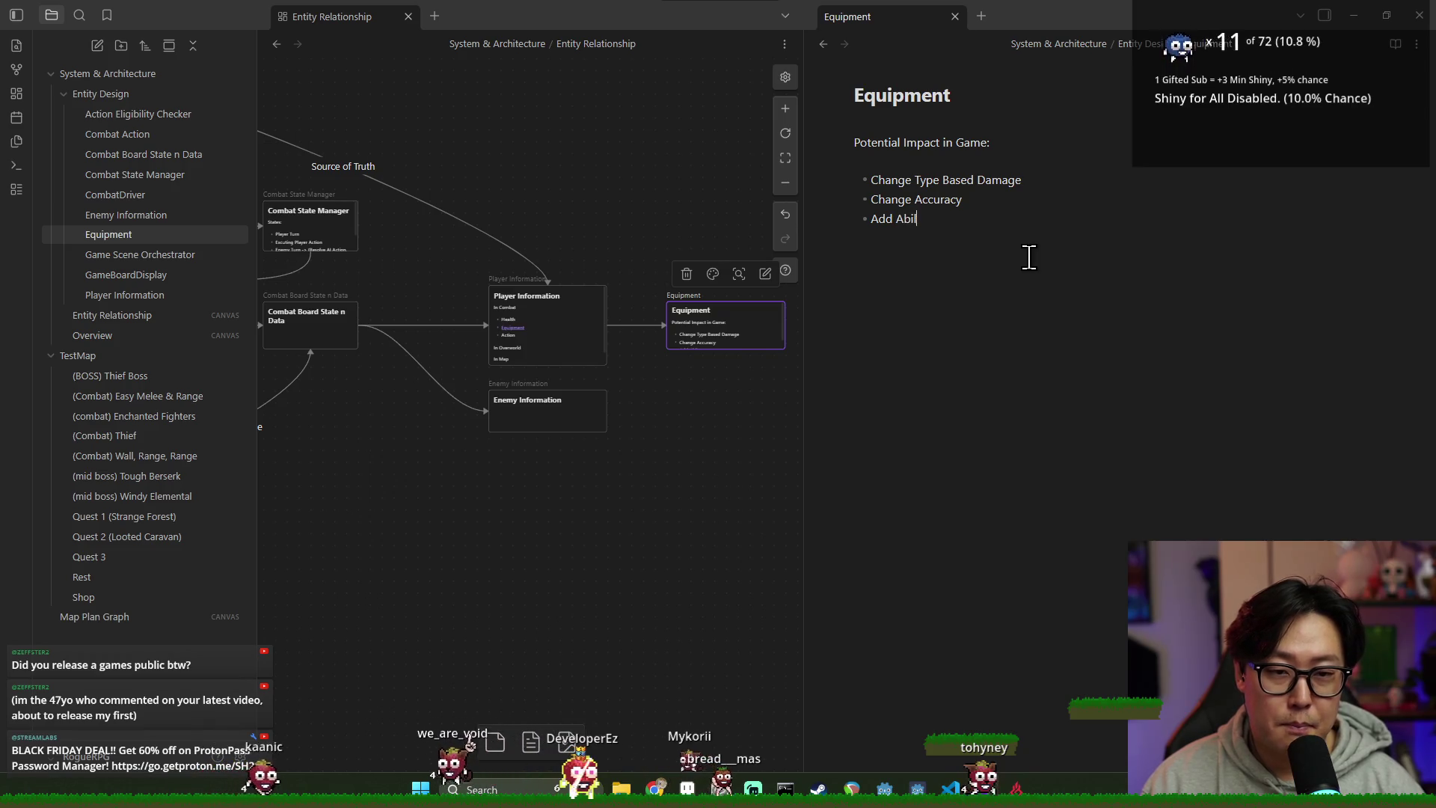
{"action": "type", "text": "ity/Action"}
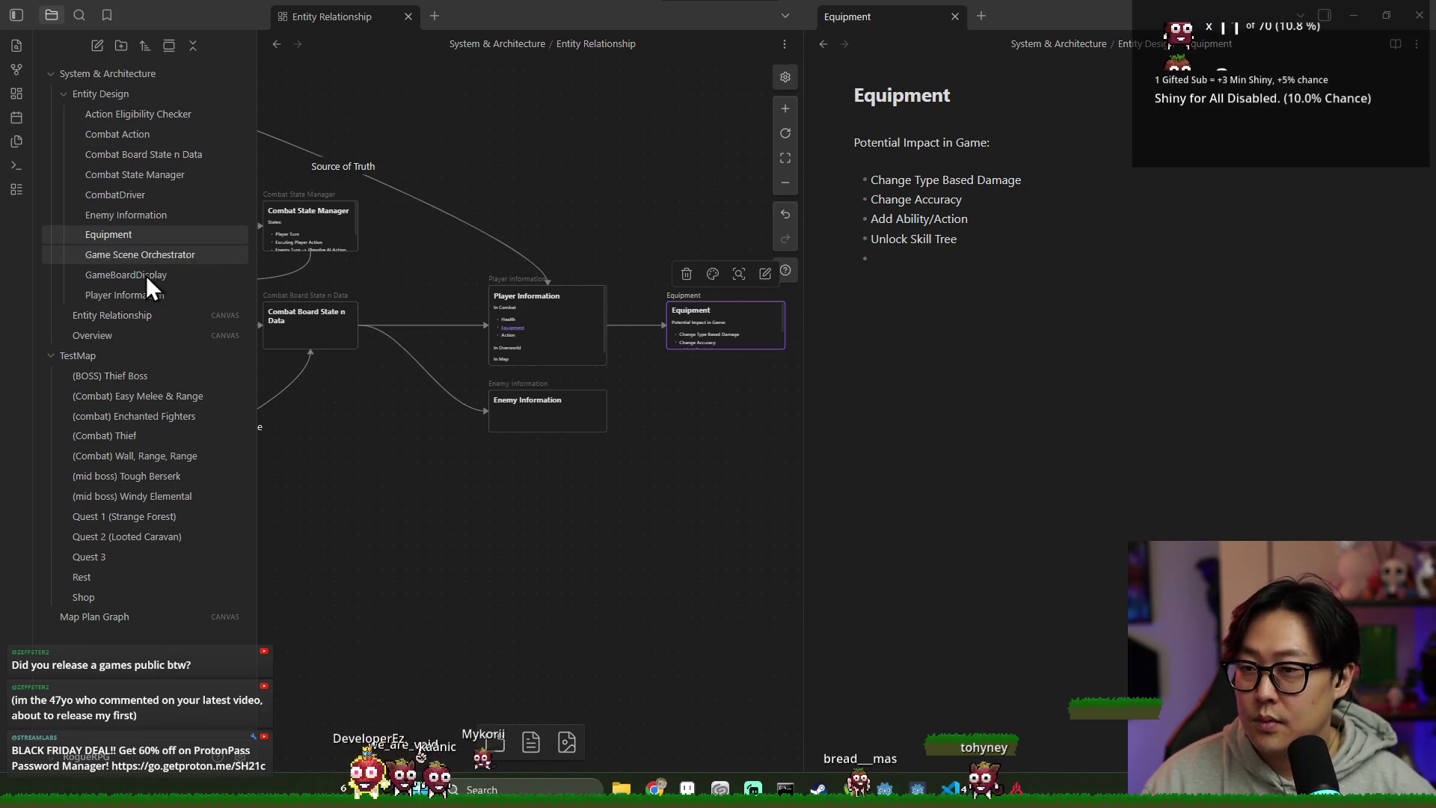
{"action": "left_click", "coordinate": [96, 598]}
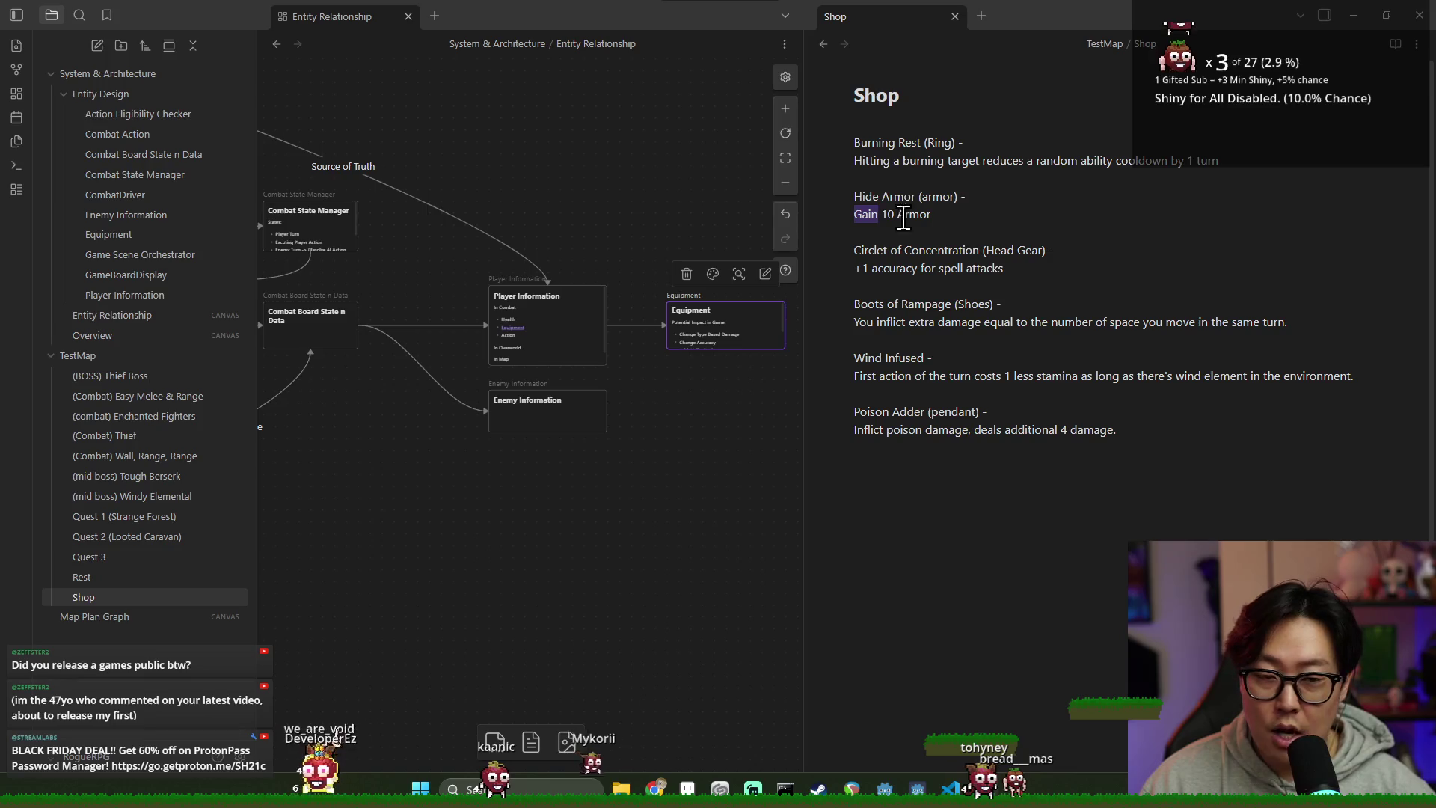
Step: Select the word Armor in the Shop note's item list
{"action": "double_click", "coordinate": [914, 214]}
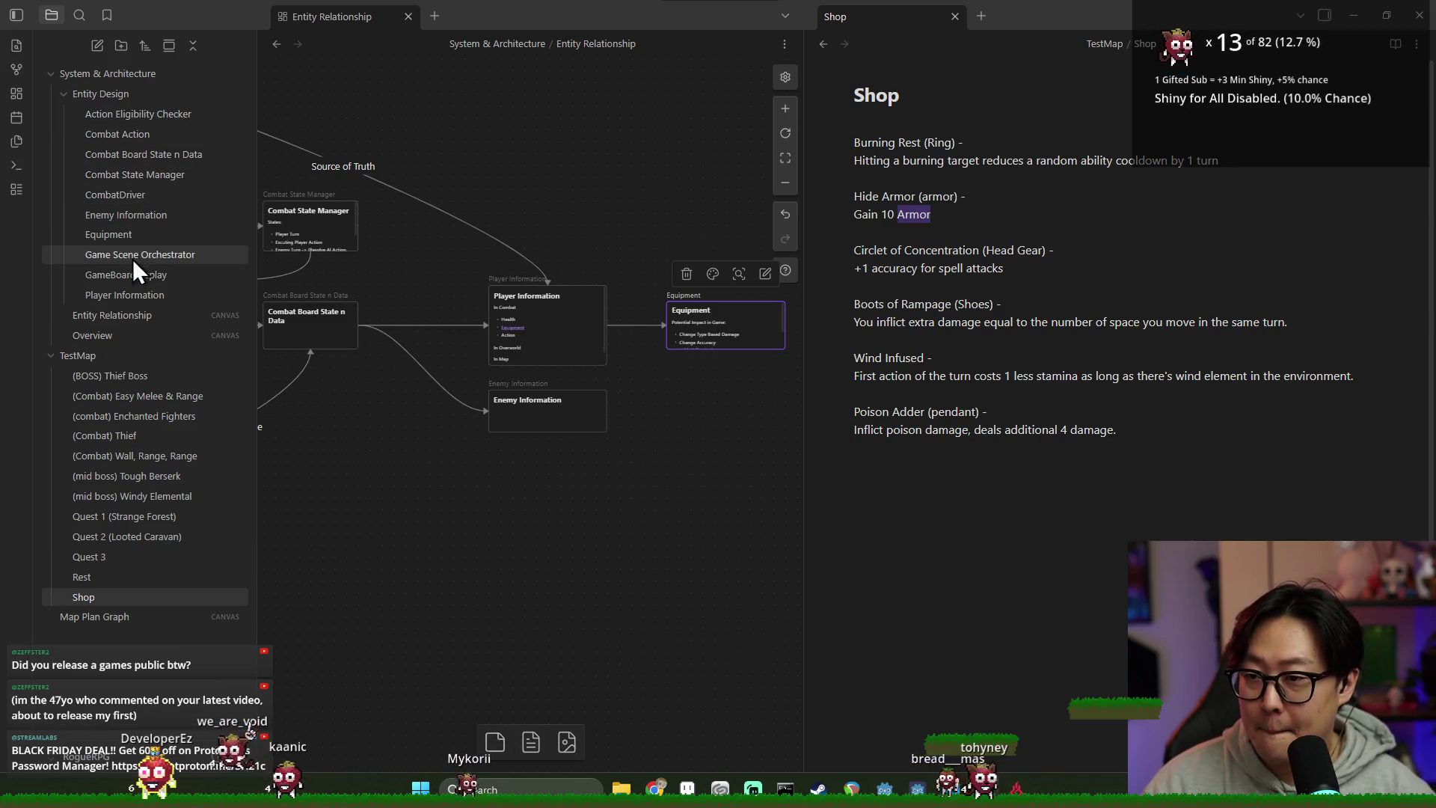
Step: Return to the Equipment note and write a fifth bullet on state-based board data mutation
{"action": "left_click", "coordinate": [122, 235]}
{"action": "left_click", "coordinate": [995, 265]}
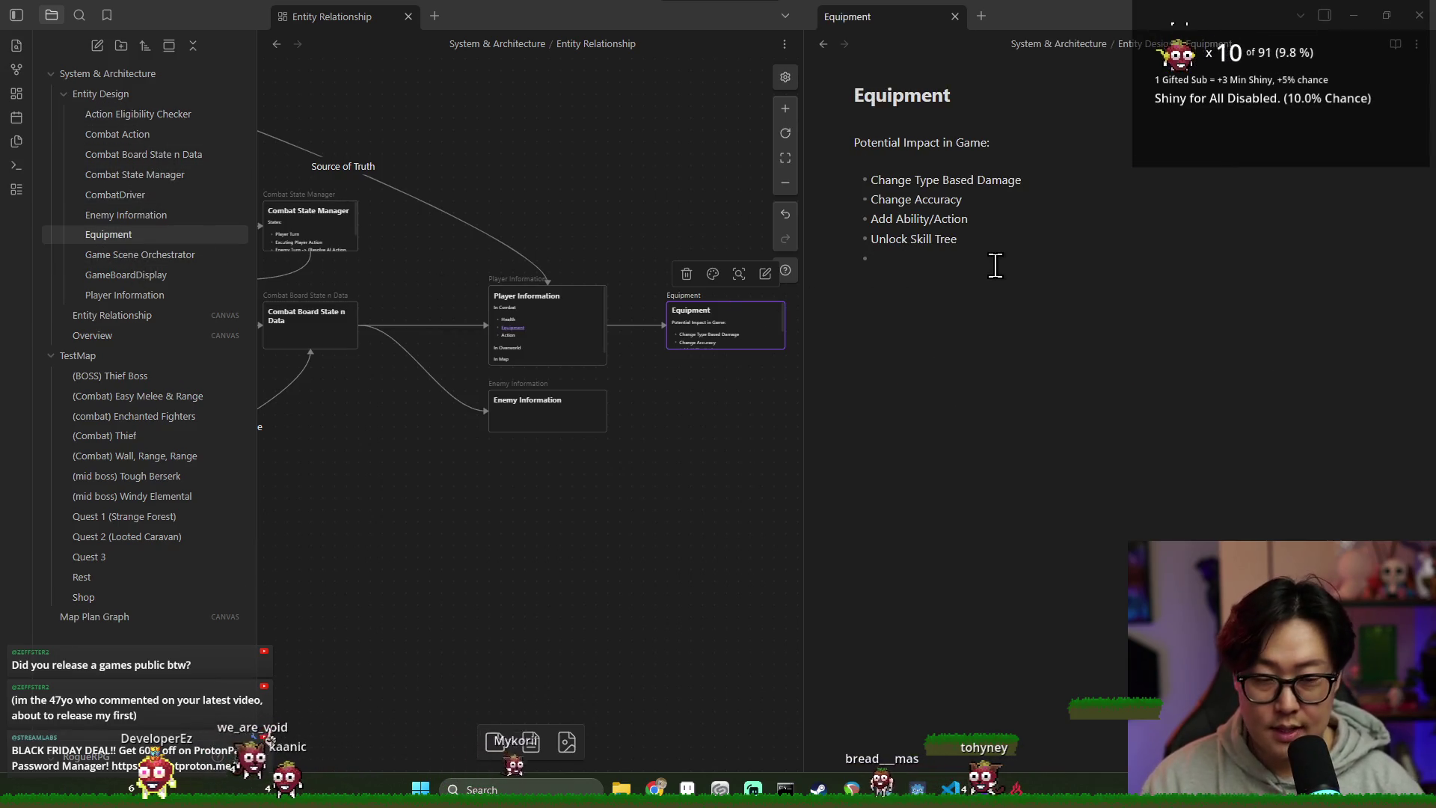
{"action": "type", "text": "State"}
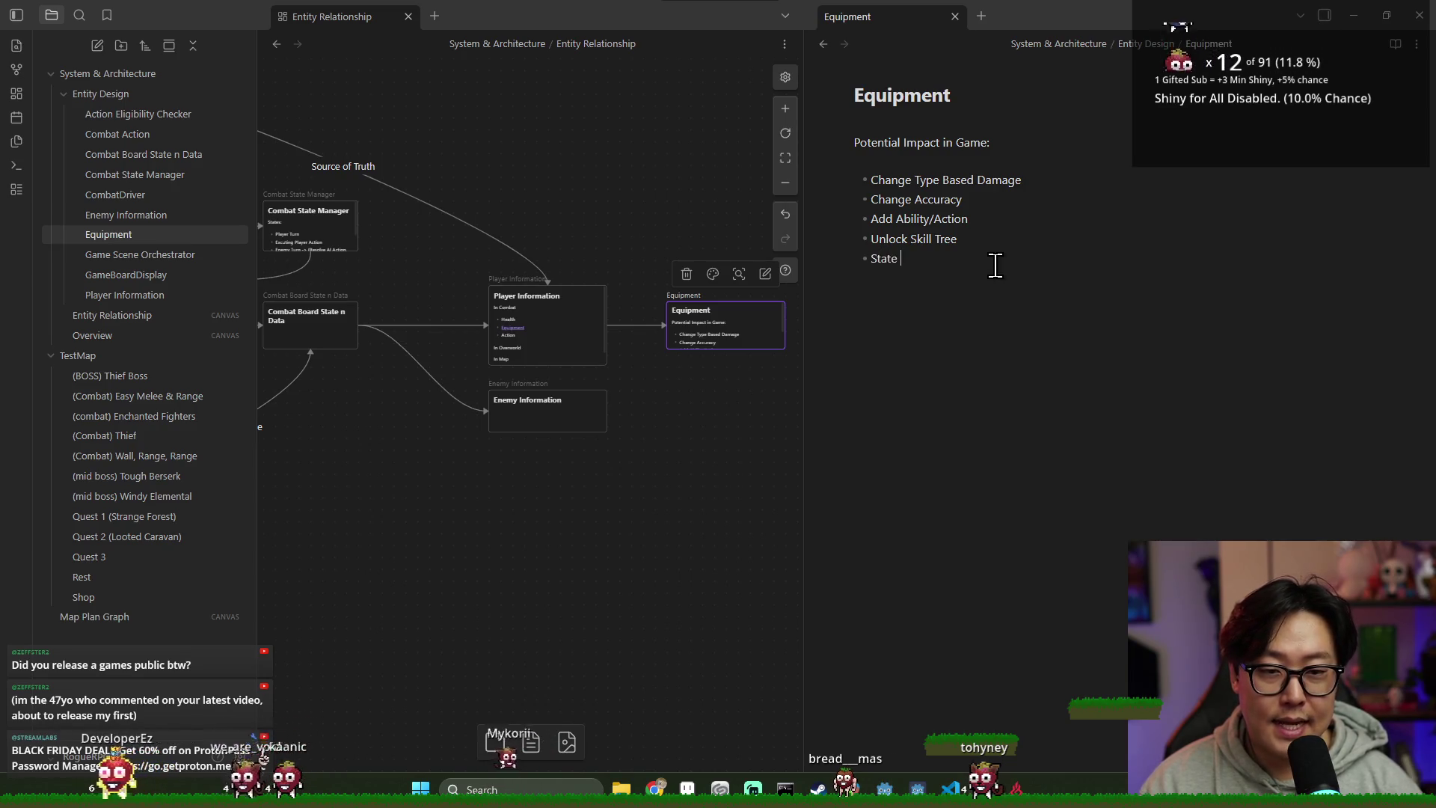
{"action": "type", "text": "/"}
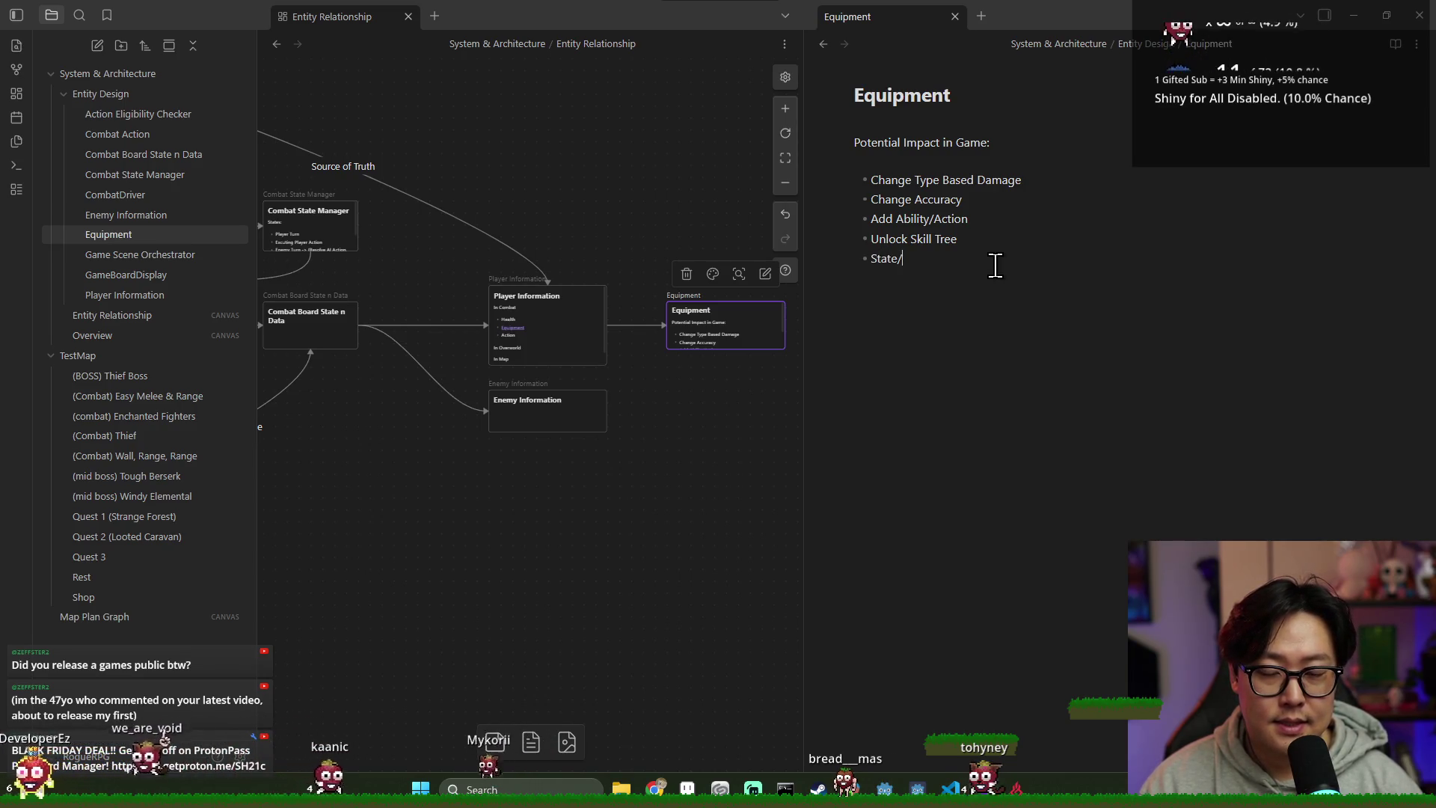
{"action": "type", "text": "Based"}
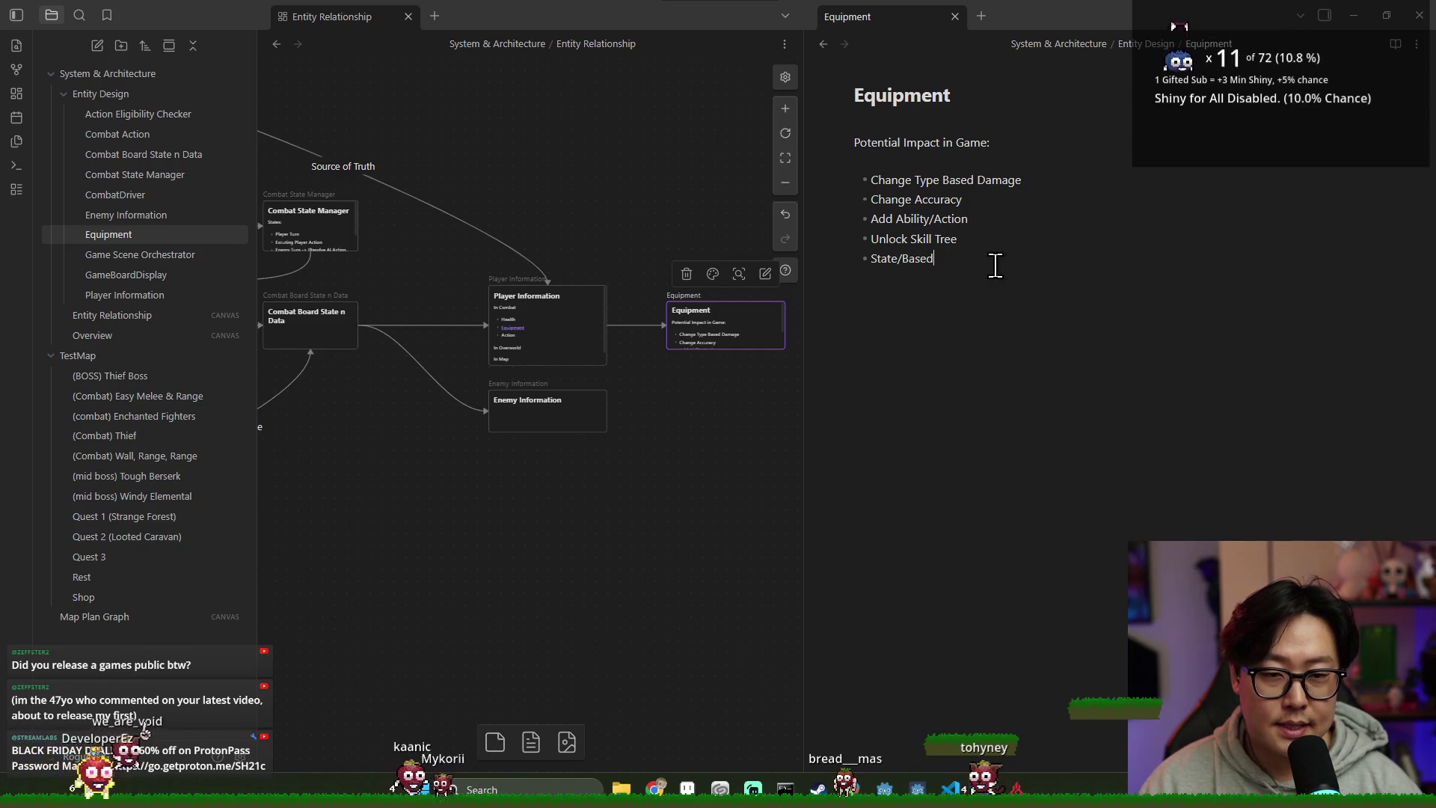
{"action": "key", "text": "BackSpace"}
{"action": "key", "text": "BackSpace"}
{"action": "key", "text": "BackSpace"}
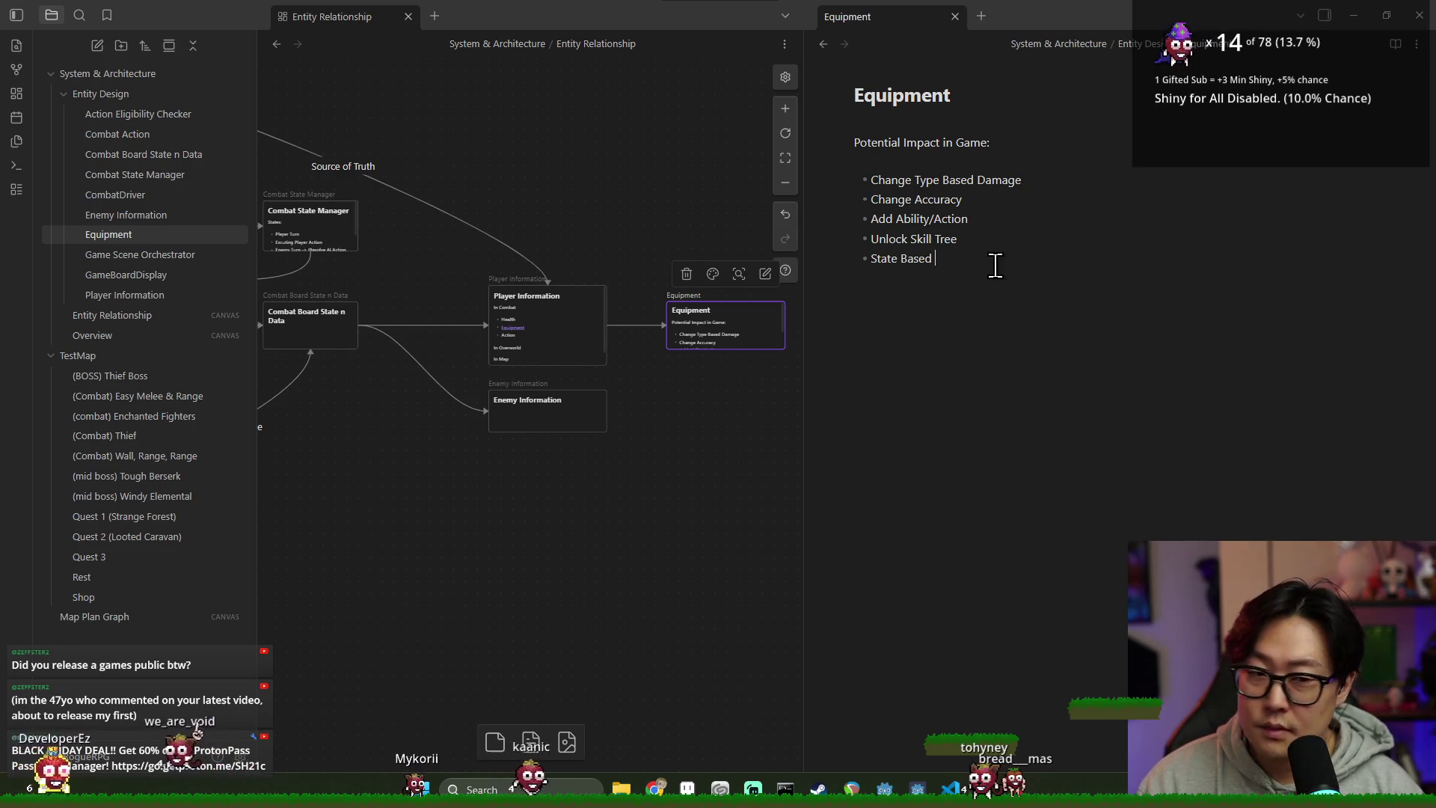
{"action": "type", "text": "POI"}
{"action": "type", "text": "Board Data"}
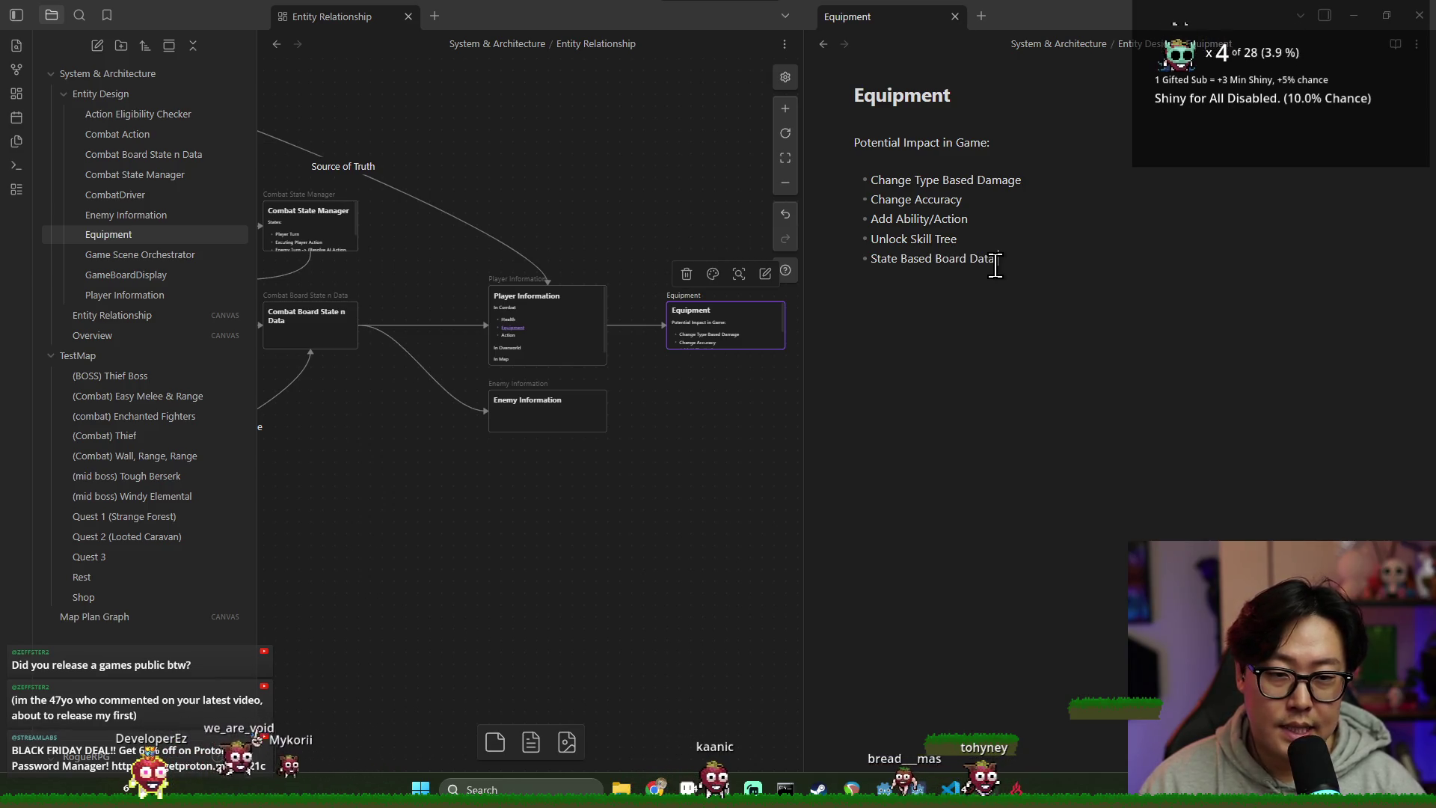
{"action": "type", "text": "Mutation"}
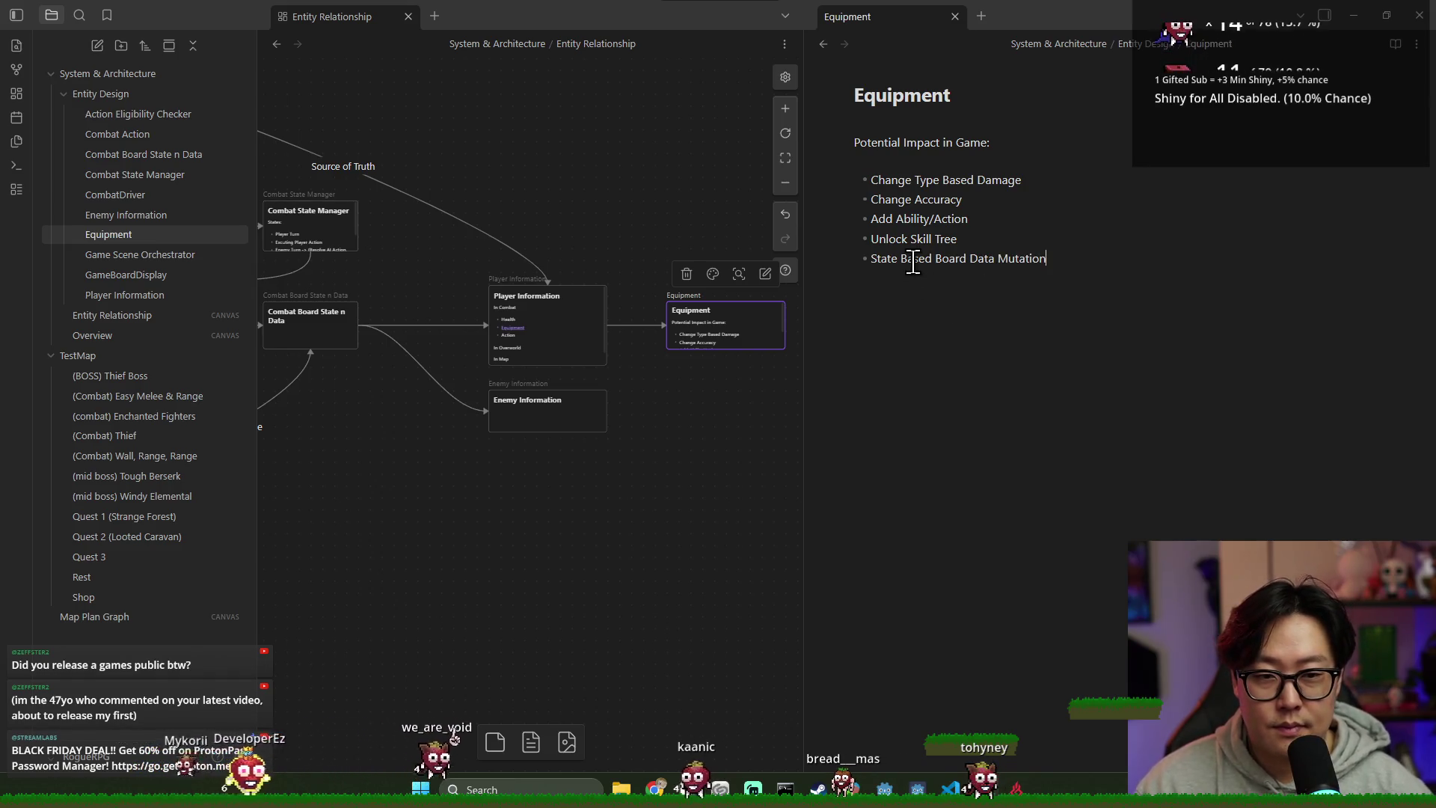
Step: Prefix the fifth bullet with 'Combat' so it reads 'Combat State Based Board Data Mutation'
{"action": "left_click_drag", "start_coordinate": [1070, 255], "coordinate": [868, 180]}
{"action": "left_click", "coordinate": [868, 255]}
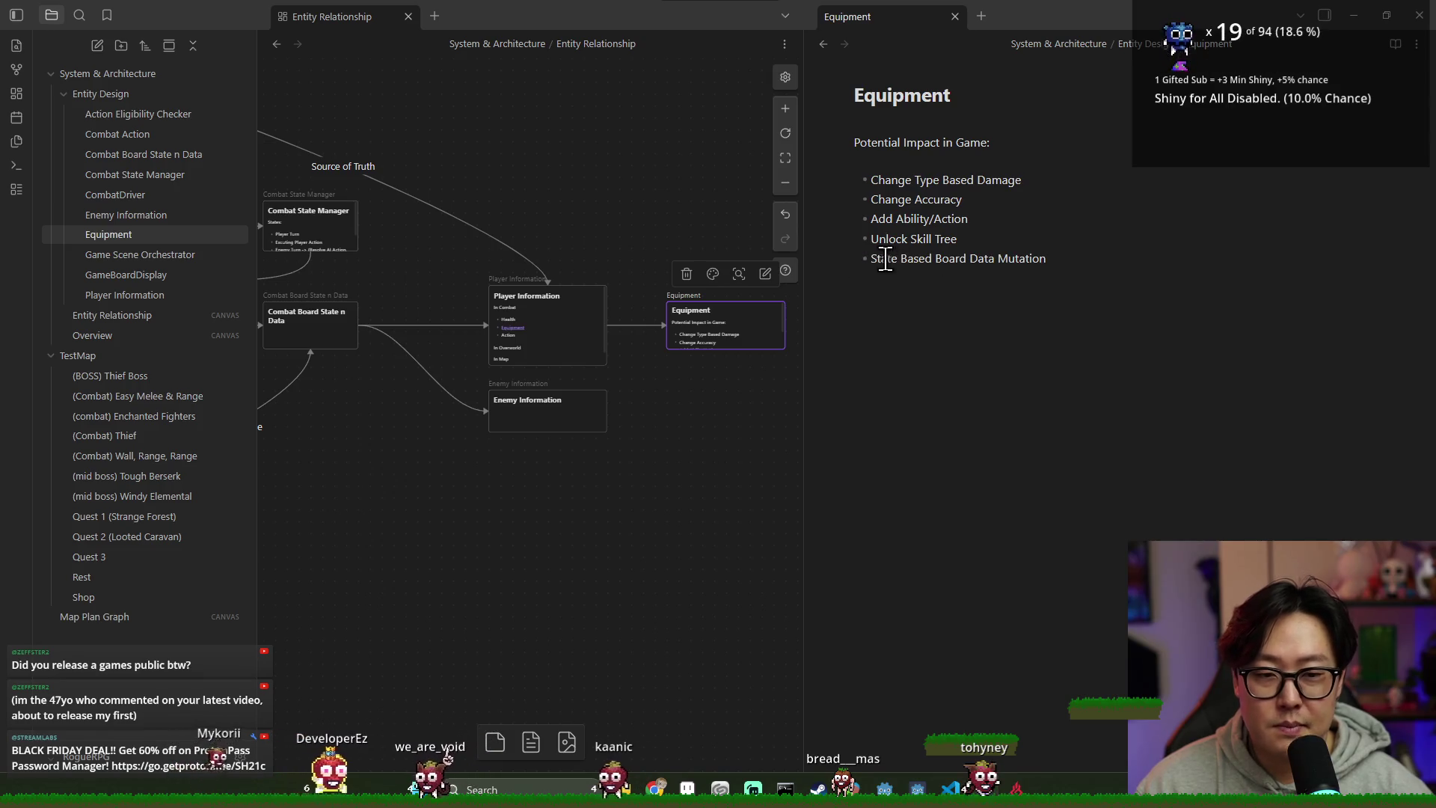
{"action": "type", "text": "Combat"}
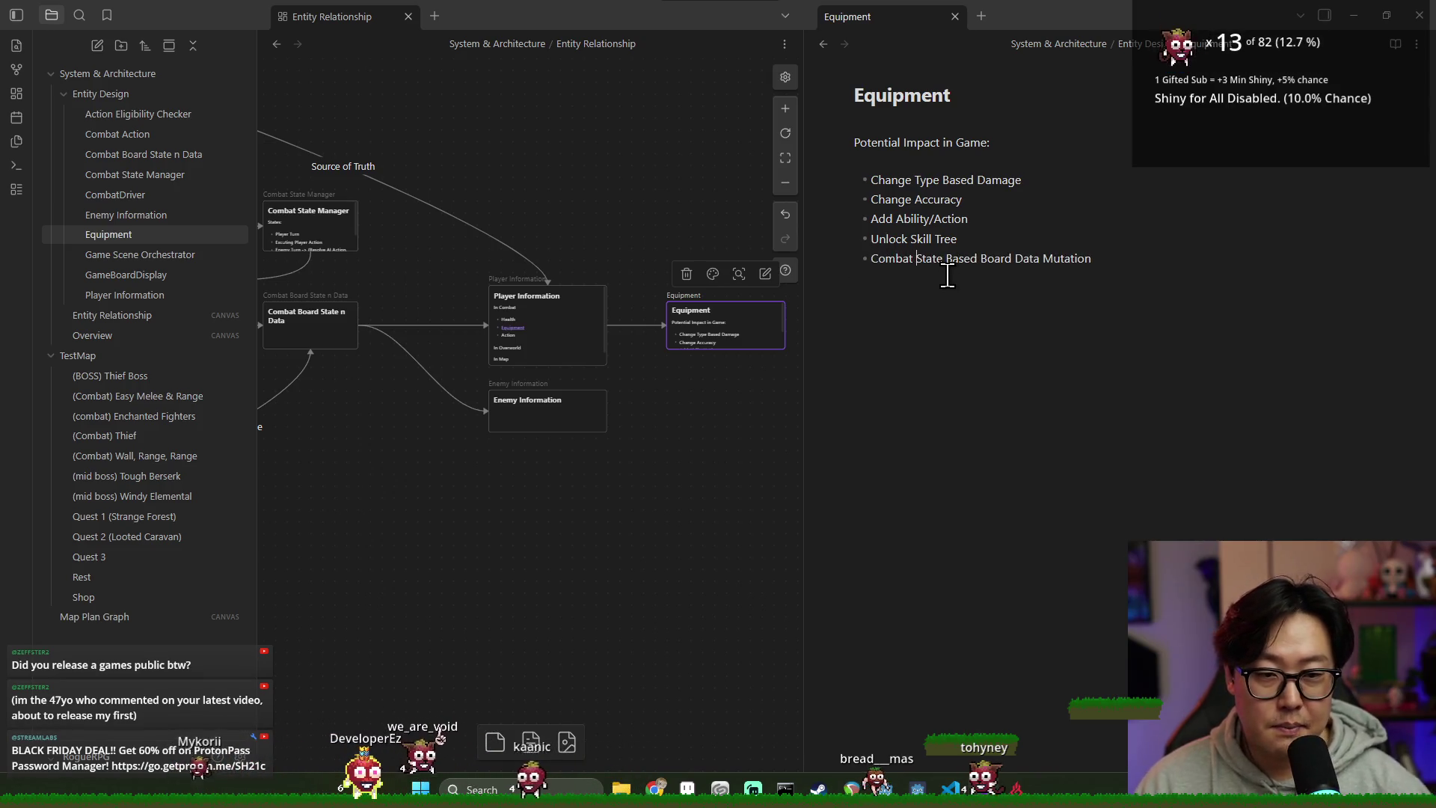
{"action": "left_click_drag", "start_coordinate": [869, 259], "coordinate": [1069, 258]}
{"action": "left_click", "coordinate": [1075, 258]}
{"action": "left_click", "coordinate": [1096, 260]}
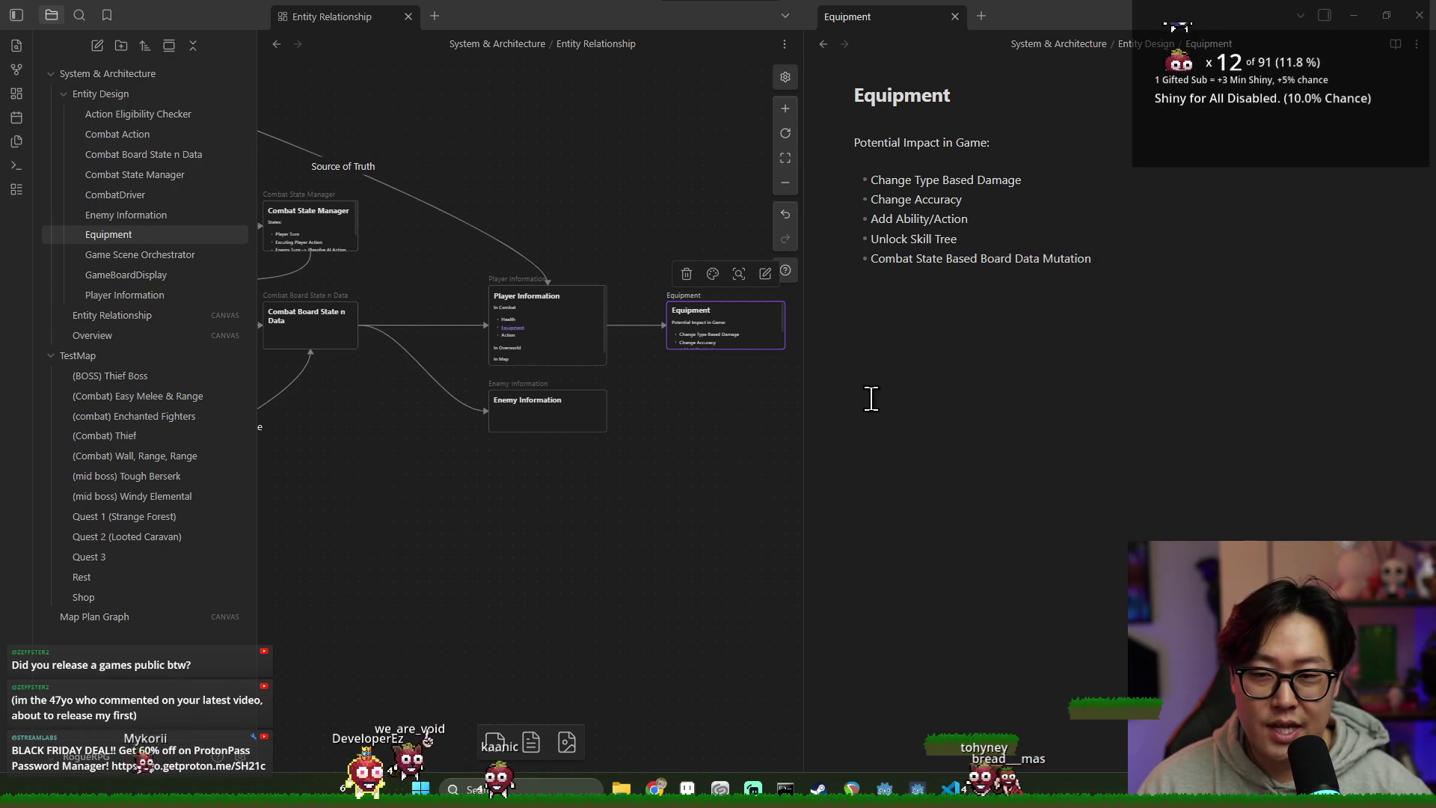
{"action": "left_click_drag", "start_coordinate": [661, 433], "coordinate": [741, 389]}
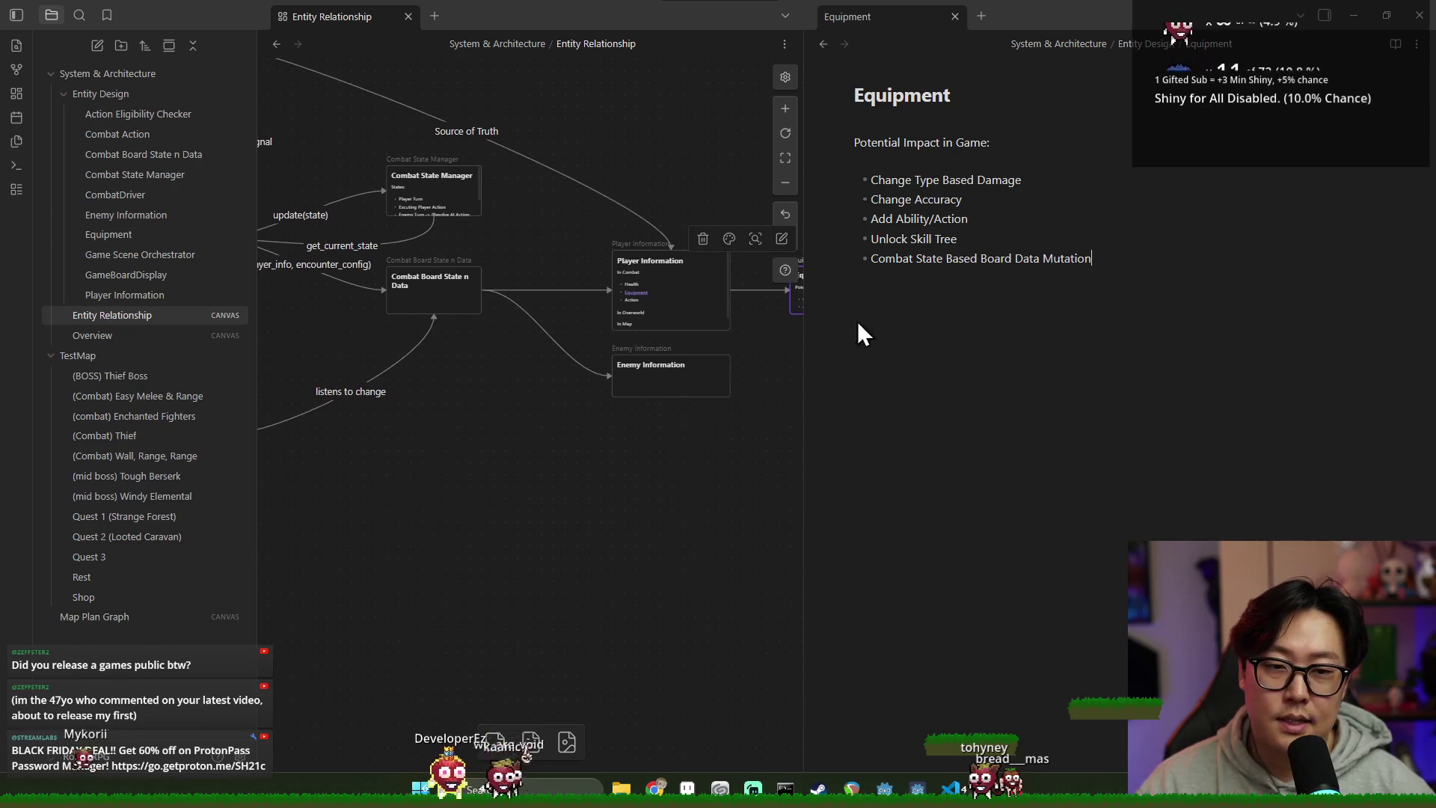
Step: Review the game-impact bullets in Equipment and pan the canvas toward other nodes
{"action": "left_click", "coordinate": [902, 262]}
{"action": "mouse_move", "coordinate": [887, 173]}
{"action": "left_mouse_down"}
{"action": "mouse_move", "coordinate": [935, 184]}
{"action": "mouse_move", "coordinate": [1007, 244]}
{"action": "mouse_move", "coordinate": [981, 235]}
{"action": "mouse_move", "coordinate": [989, 251]}
{"action": "left_mouse_up"}
{"action": "left_click", "coordinate": [986, 247]}
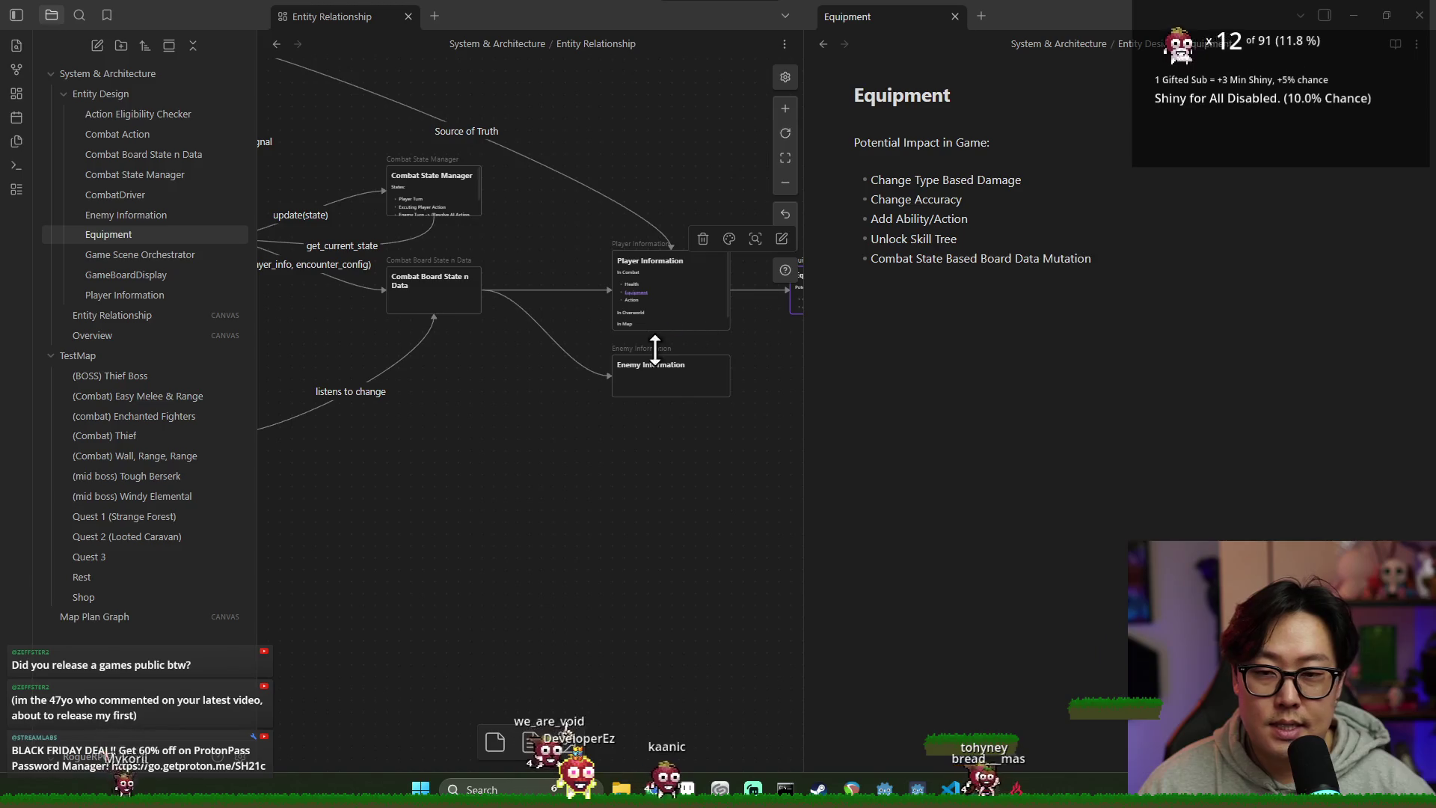
{"action": "left_click_drag", "start_coordinate": [721, 316], "coordinate": [626, 339]}
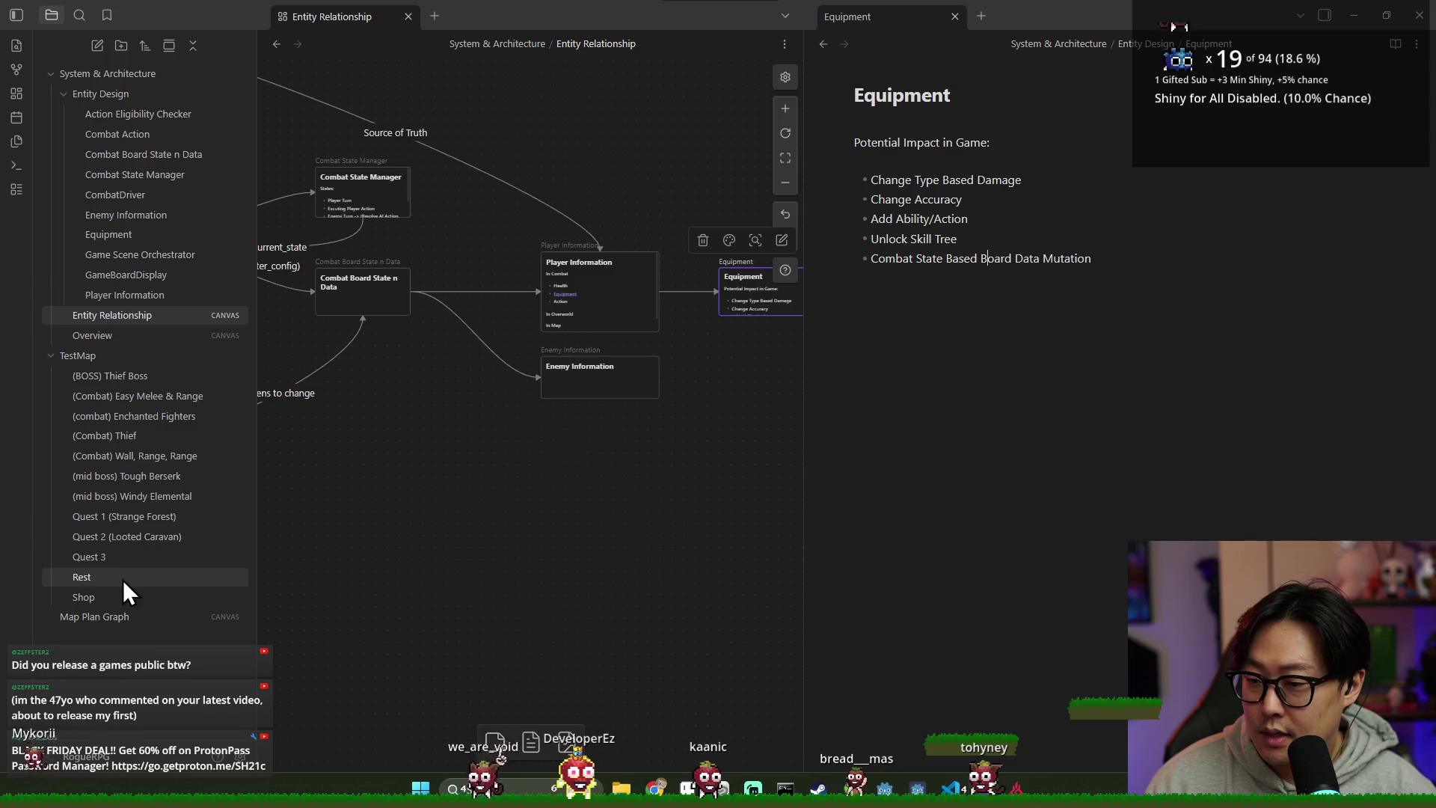
Step: Show Shop in the left pane and read the Wind Infused and Boots of Rampage descriptions
{"action": "left_click", "coordinate": [105, 597]}
{"action": "left_click_drag", "start_coordinate": [431, 376], "coordinate": [525, 375]}
{"action": "left_click", "coordinate": [384, 376]}
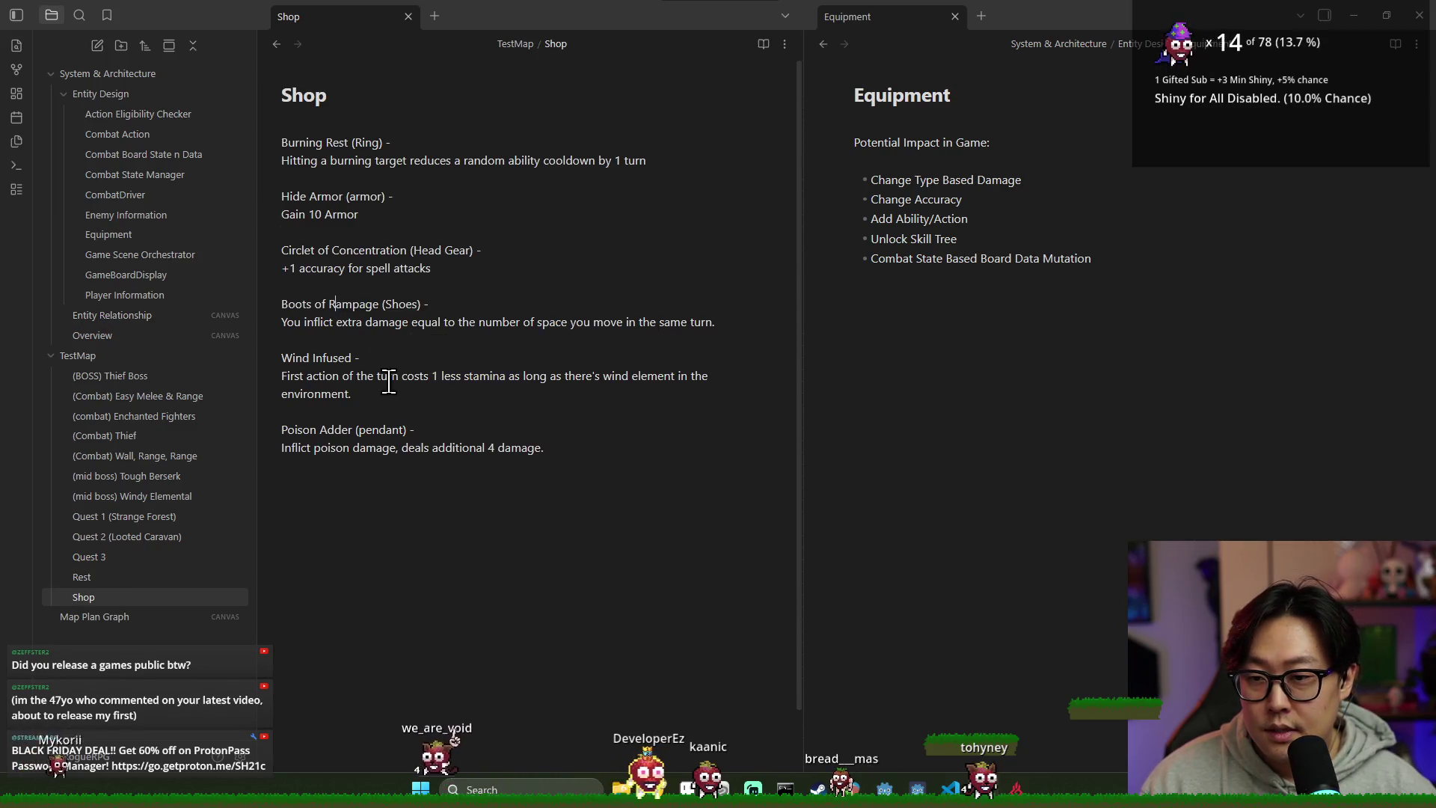
{"action": "double_click", "coordinate": [317, 322]}
{"action": "left_click_drag", "start_coordinate": [348, 323], "coordinate": [422, 323]}
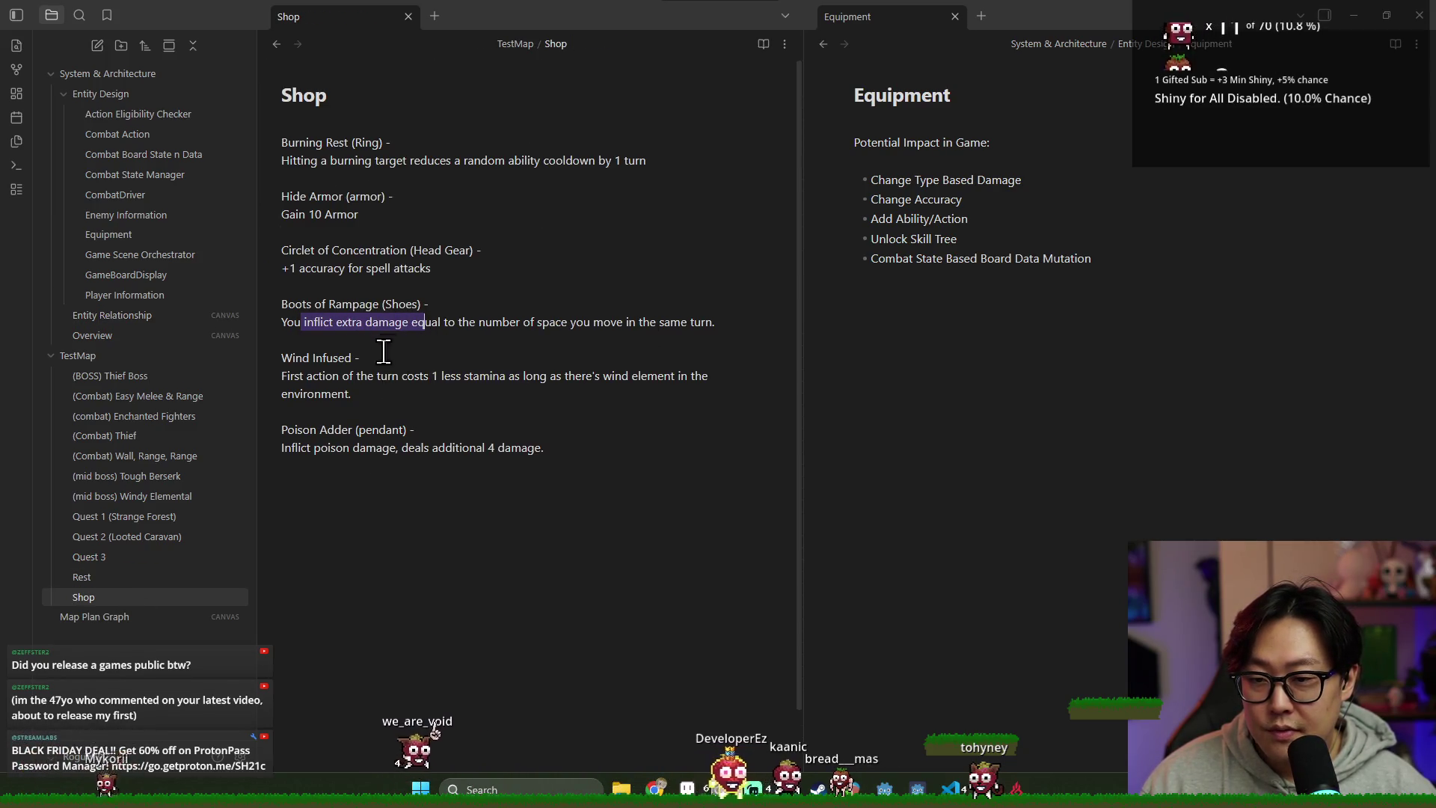
{"action": "left_click", "coordinate": [679, 323]}
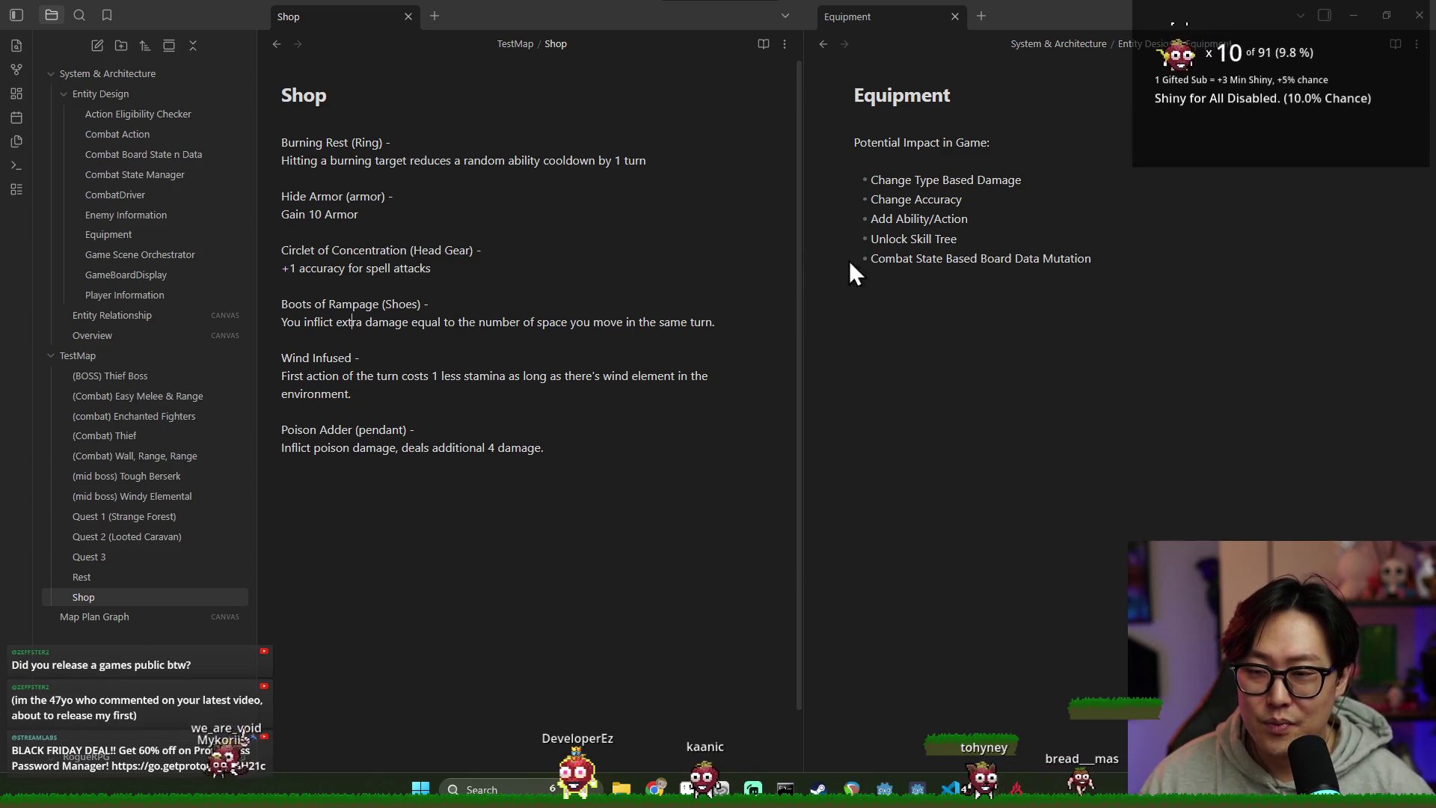
{"action": "left_click", "coordinate": [1007, 302]}
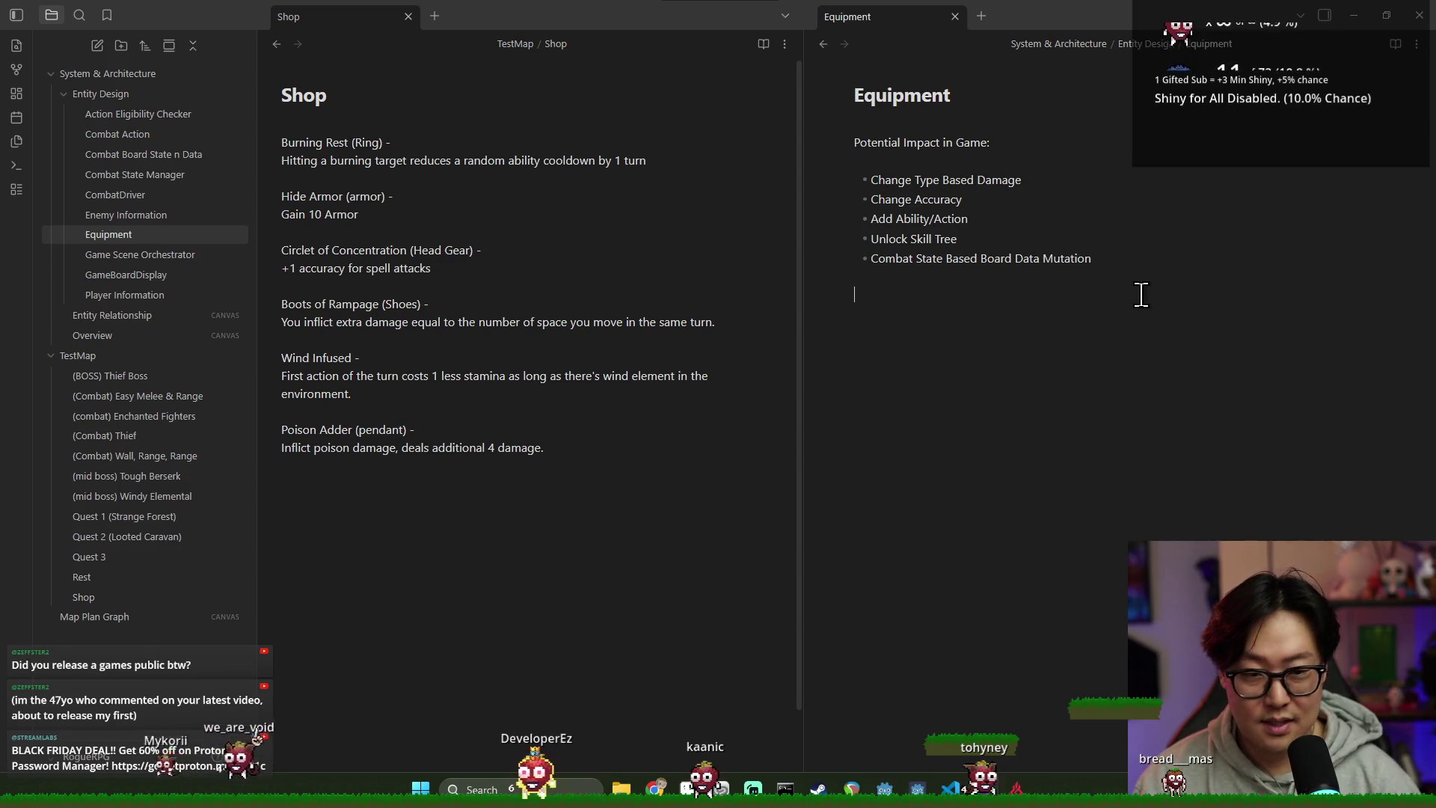
Step: Add the line 'Required abstract/overload functions for items so far:' below the game-impact bullets
{"action": "key", "text": "Return"}
{"action": "key", "text": "Return"}
{"action": "type", "text": "Rquri"}
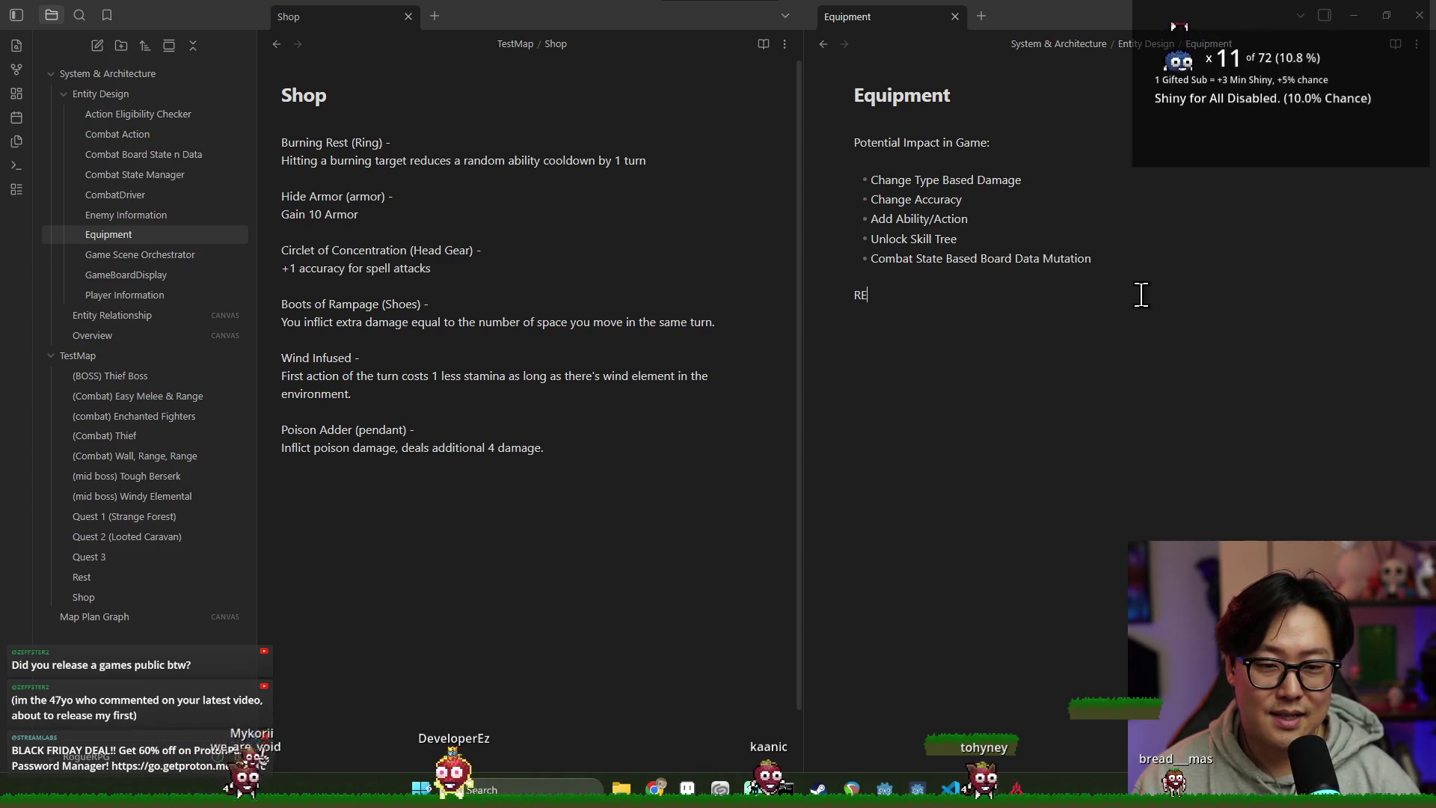
{"action": "type", "text": "ed"}
{"action": "key", "text": "BackSpace"}
{"action": "key", "text": "BackSpace"}
{"action": "key", "text": "BackSpace"}
{"action": "type", "text": "equired abstract/overload funct"}
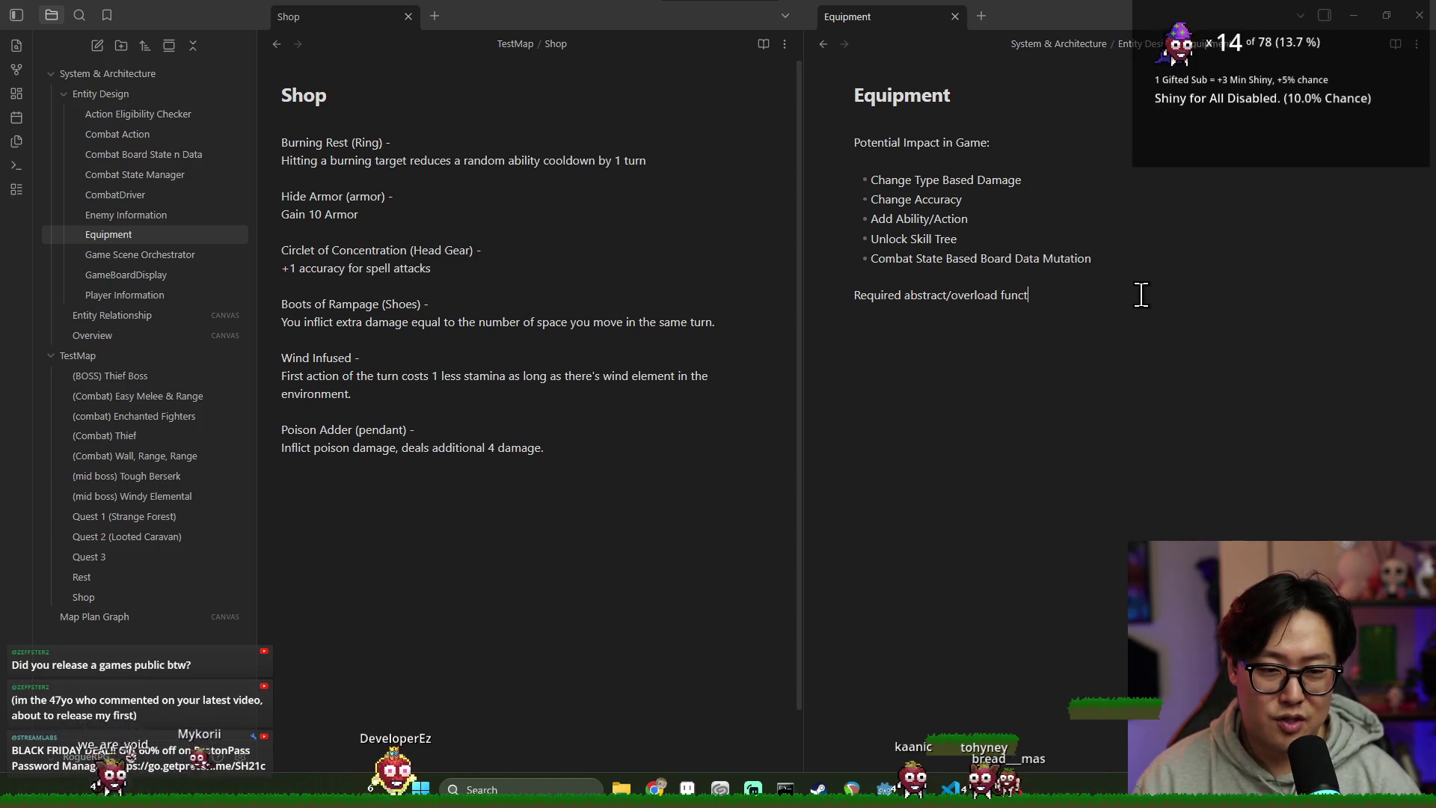
{"action": "type", "text": "ions for items"}
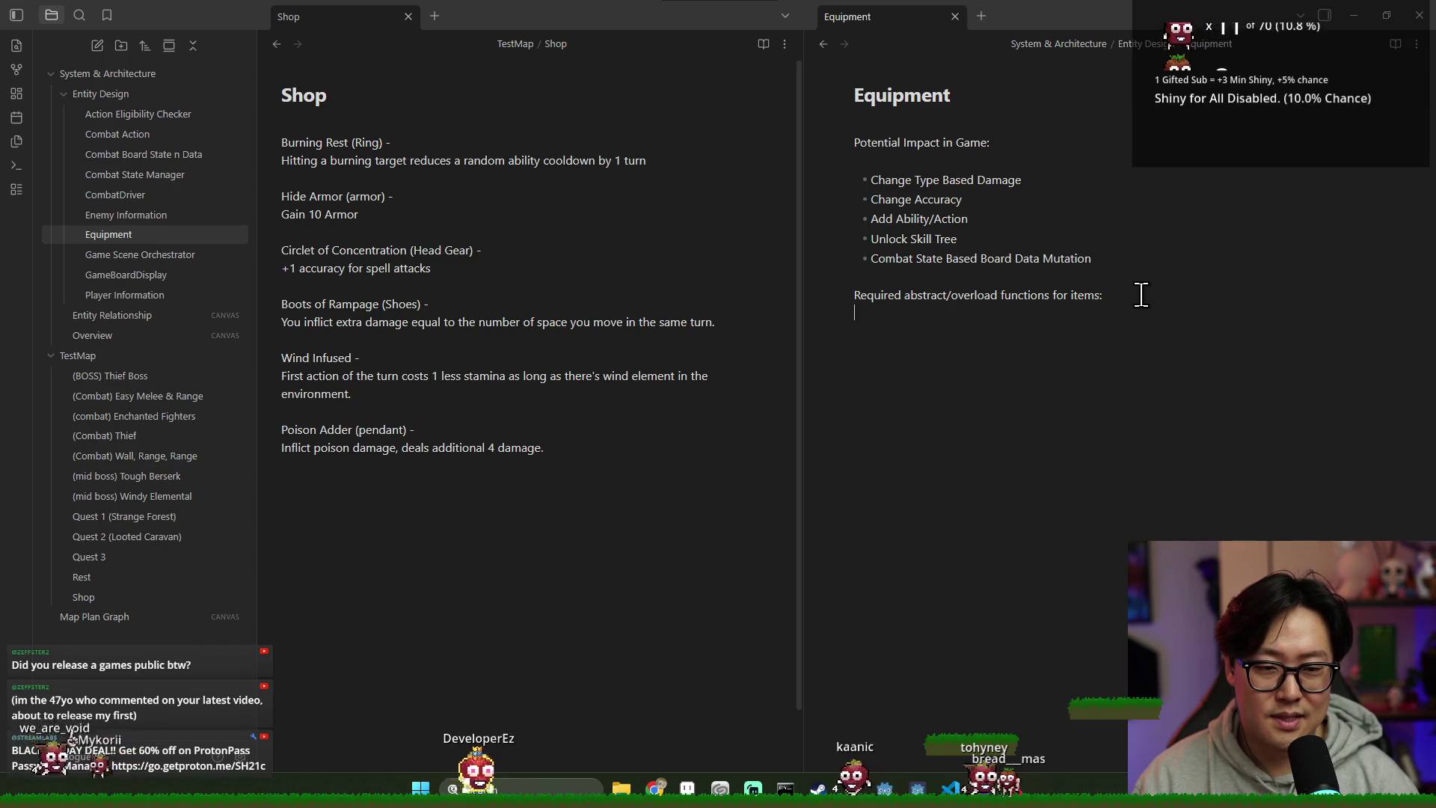
{"action": "type", "text": " so far:"}
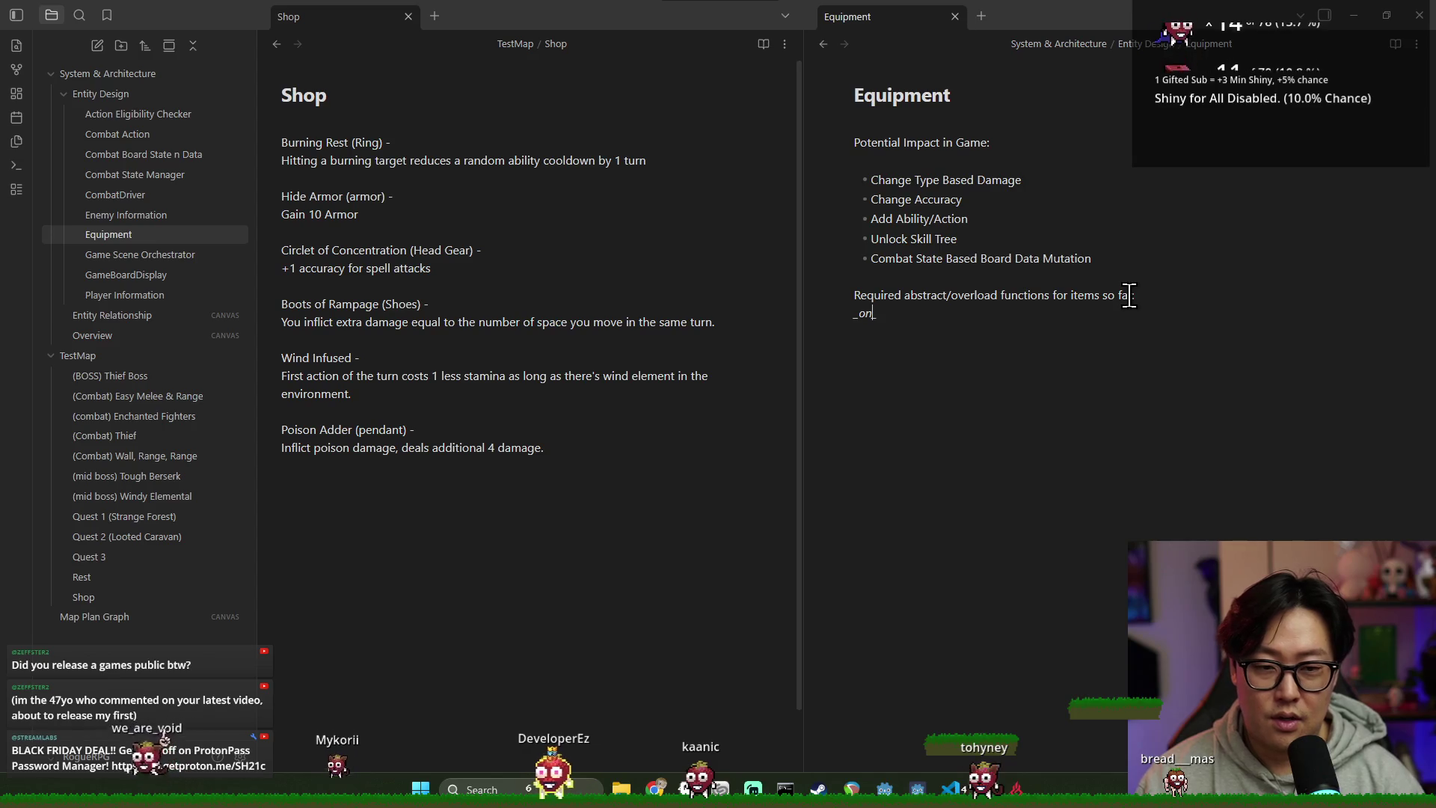
Step: List on_combat_start as the first function bullet, with an empty bullet below
{"action": "type", "text": "combat_start"}
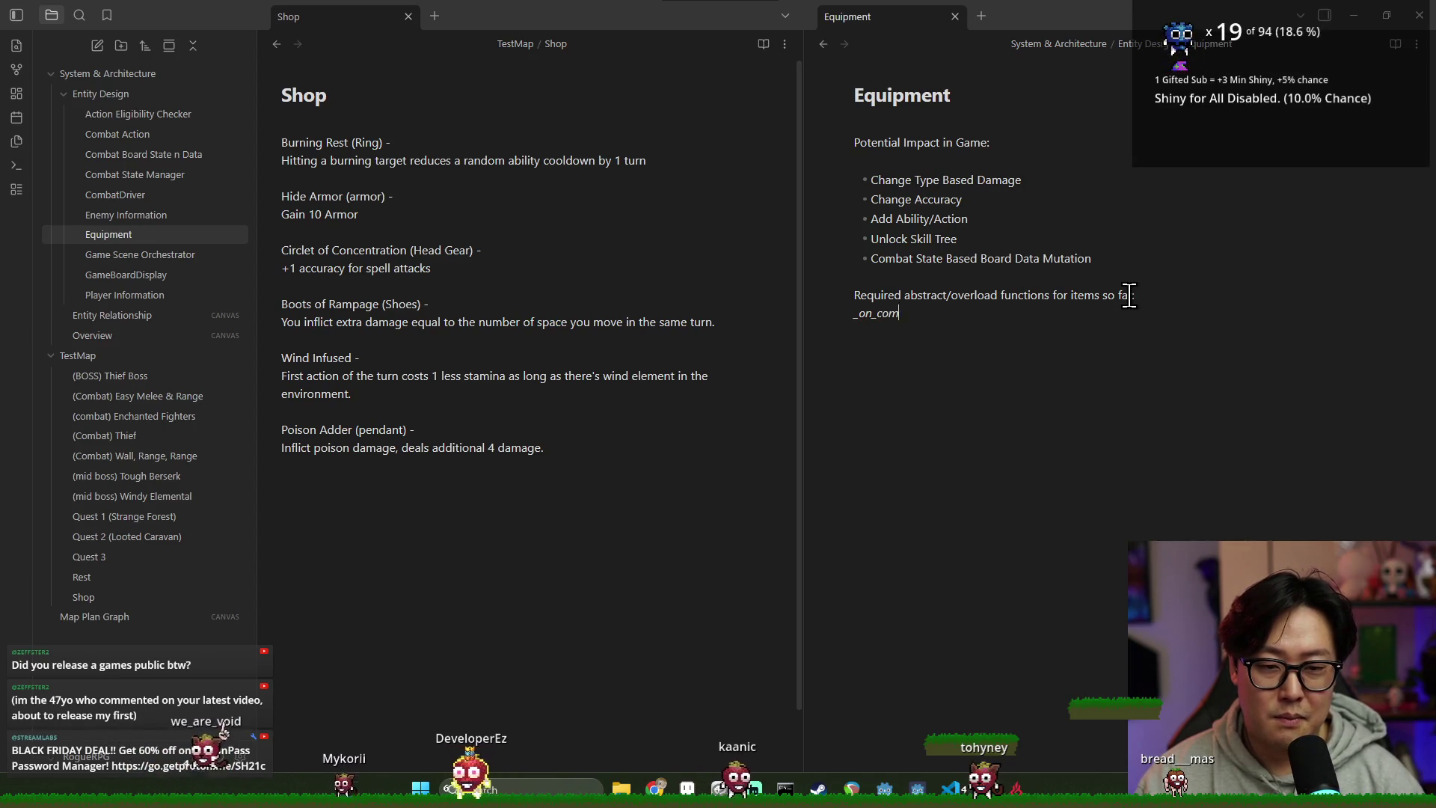
{"action": "key", "text": "Return"}
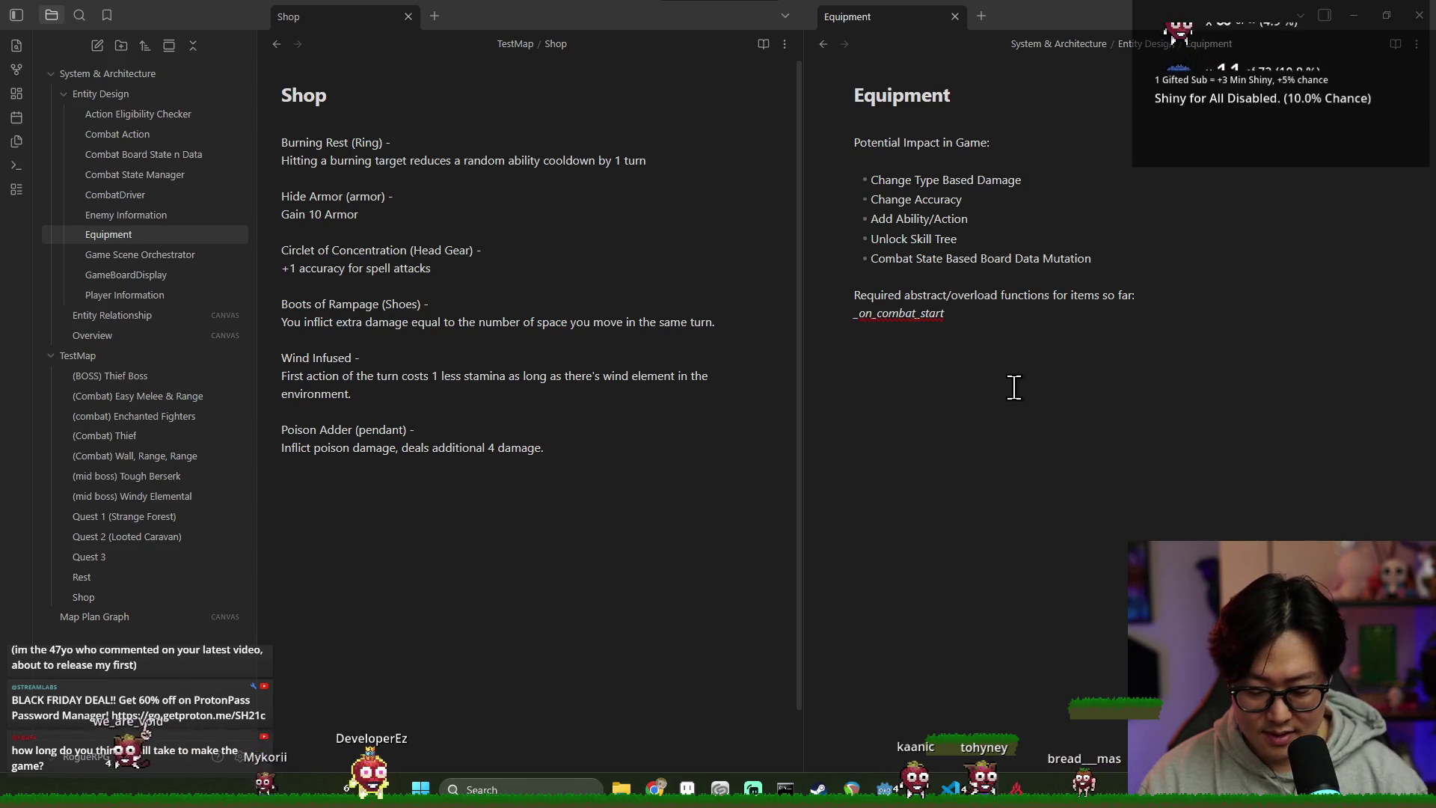
{"action": "key", "text": "BackSpace"}
{"action": "key", "text": "Home"}
{"action": "type", "text": "-"}
{"action": "key", "text": "End"}
{"action": "key", "text": "Return"}
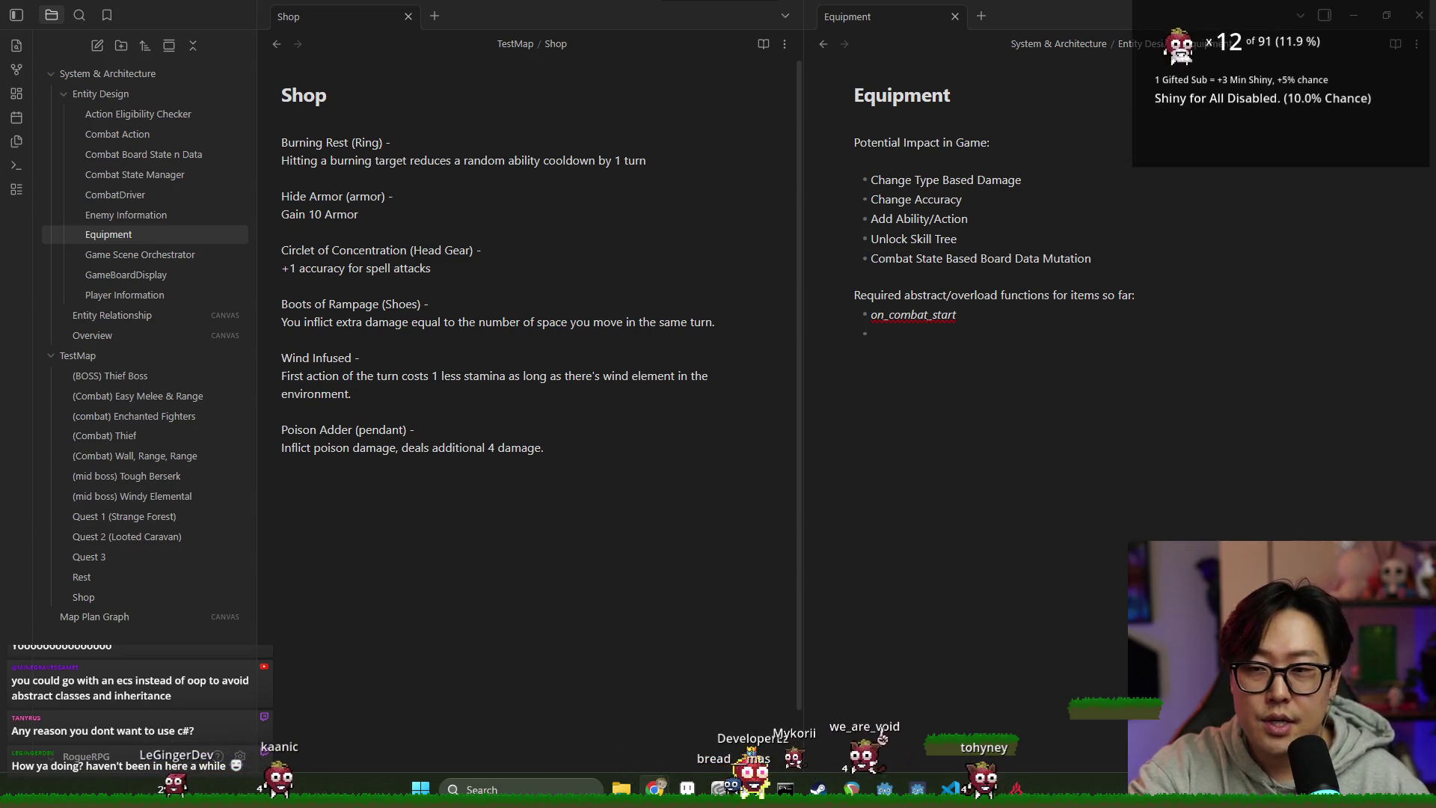
{"action": "left_click", "coordinate": [929, 355]}
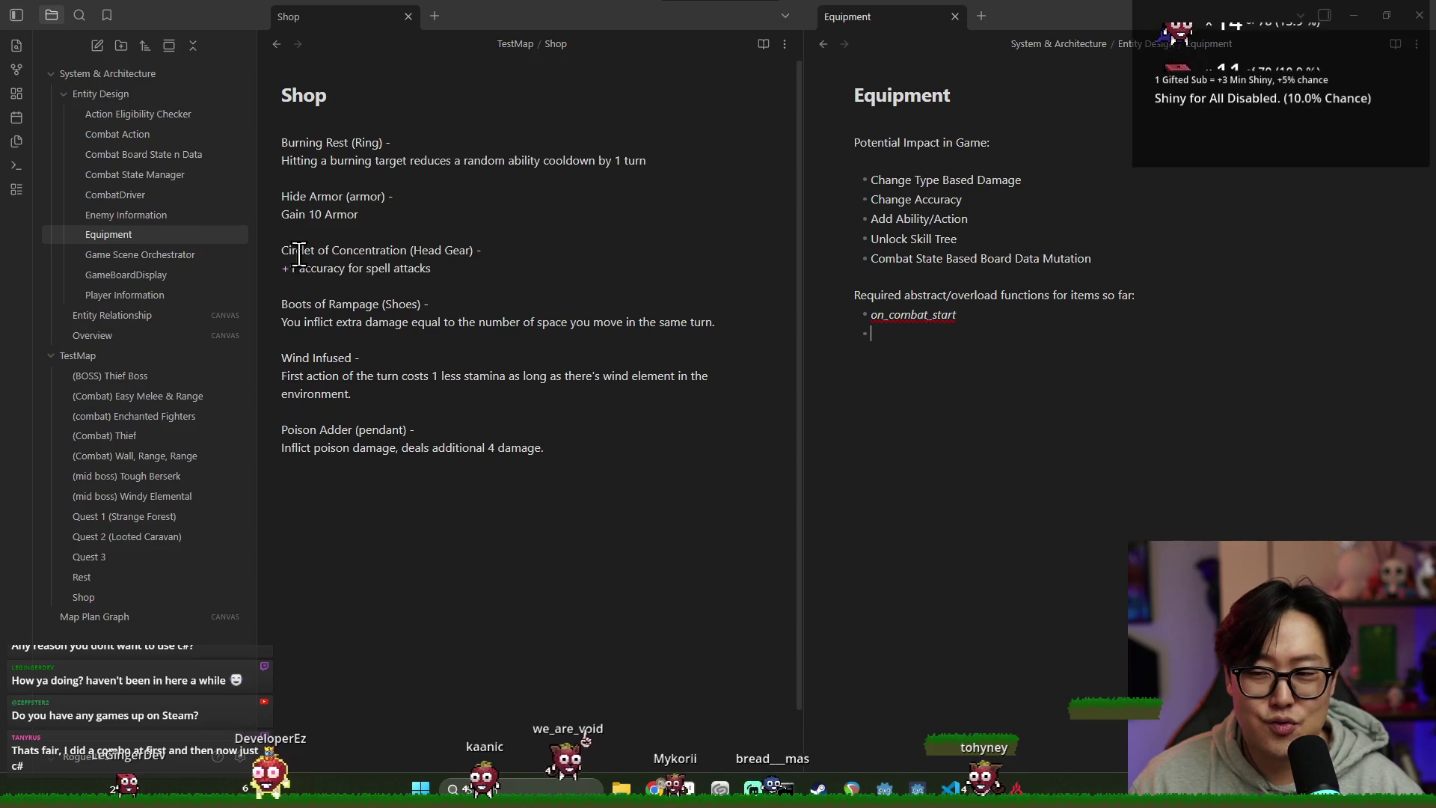
{"action": "left_click", "coordinate": [482, 305]}
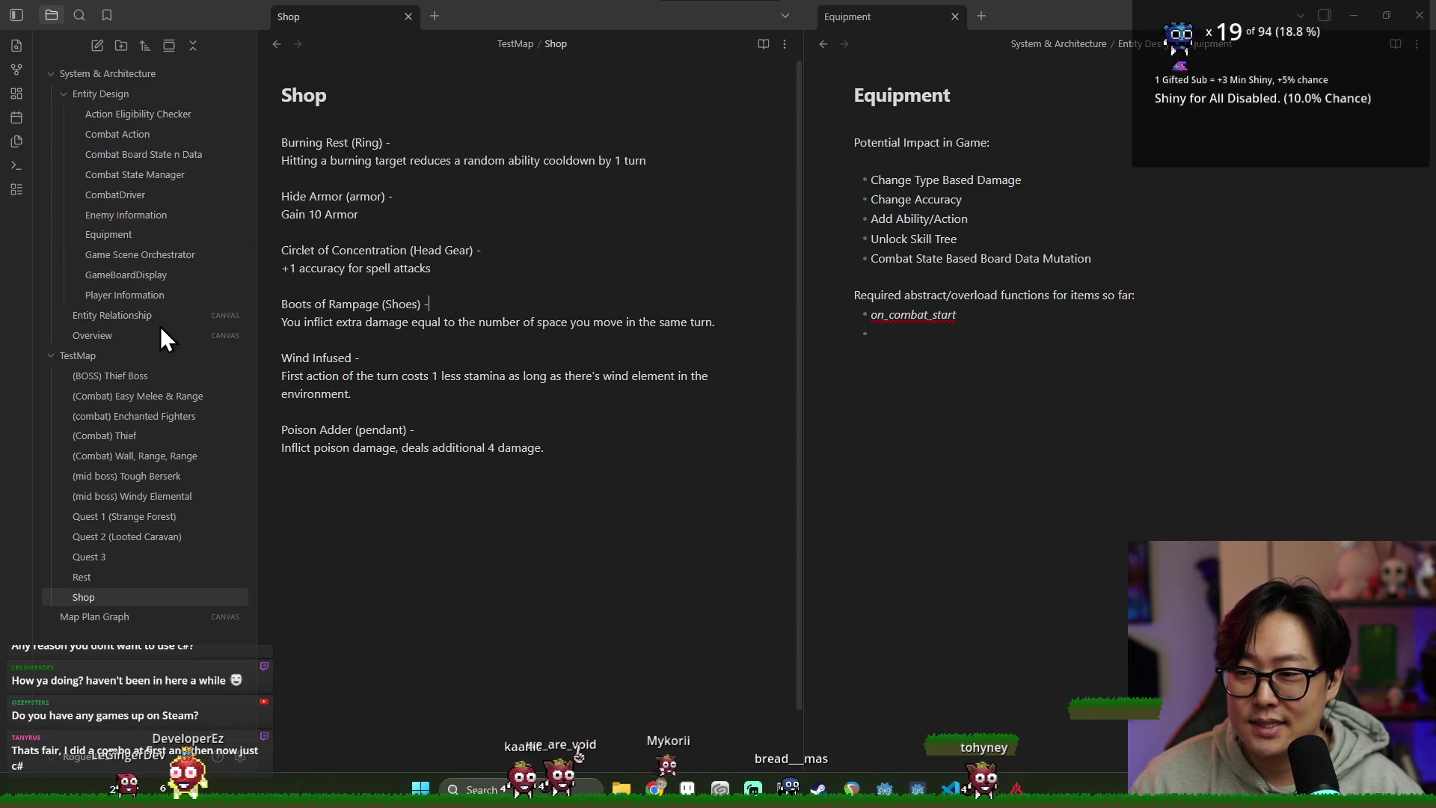
{"action": "left_click", "coordinate": [160, 318]}
{"action": "scroll", "coordinate": [609, 471], "scroll_direction": "up", "scroll_amount": 3}
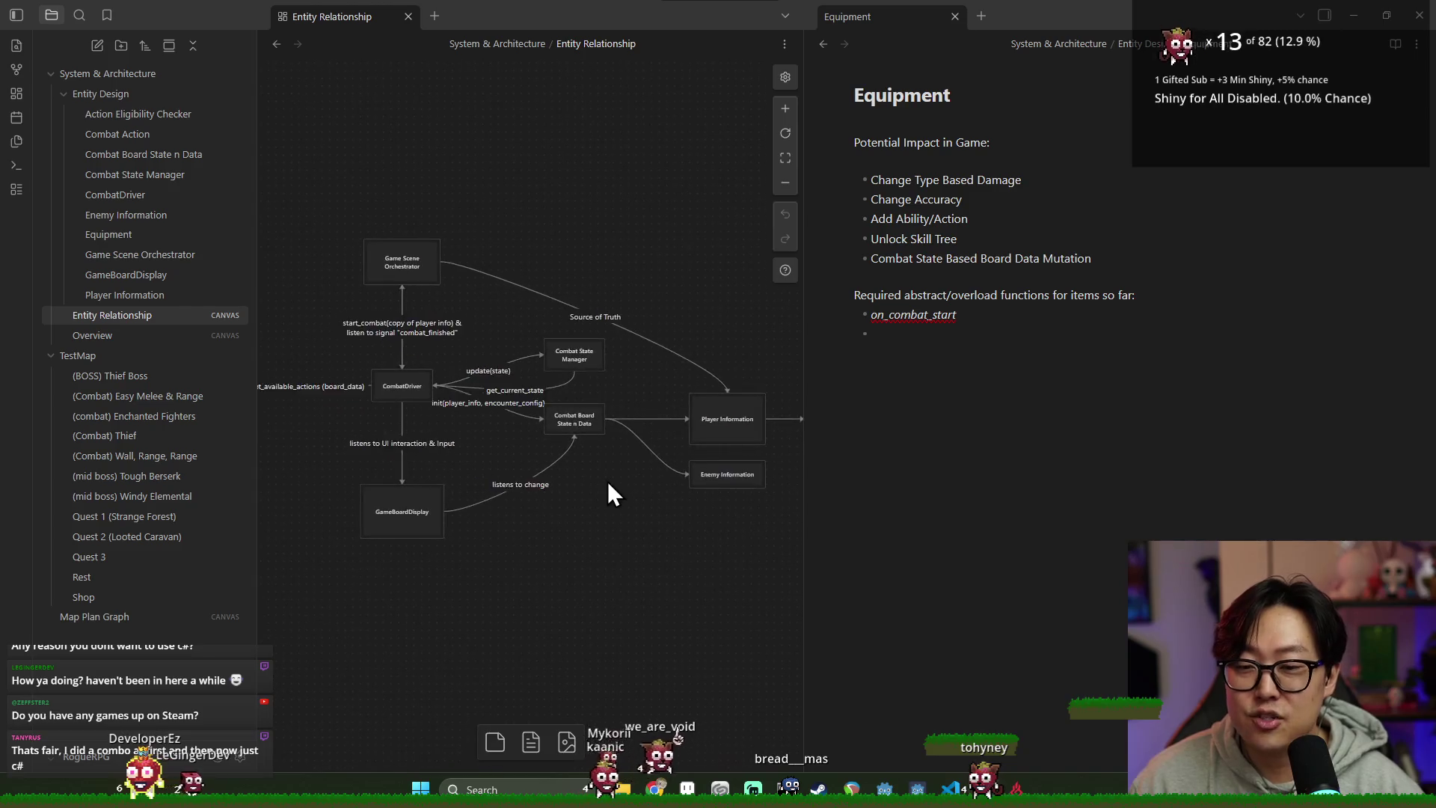
{"action": "left_click_drag", "start_coordinate": [609, 484], "coordinate": [725, 377]}
{"action": "left_click_drag", "start_coordinate": [612, 403], "coordinate": [693, 396]}
{"action": "scroll", "coordinate": [679, 426], "scroll_direction": "down", "scroll_amount": 1}
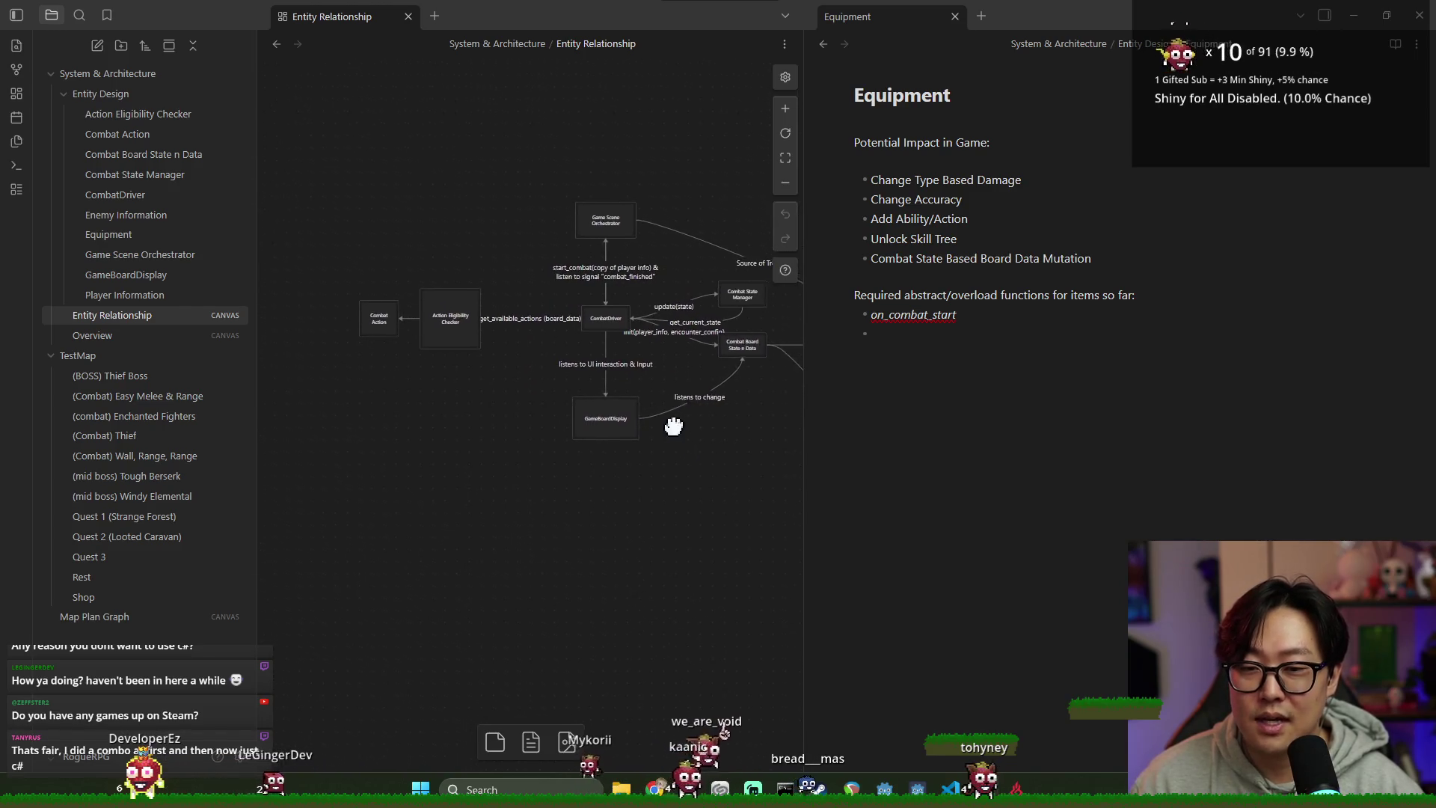
{"action": "scroll", "coordinate": [647, 419], "scroll_direction": "up", "scroll_amount": 2}
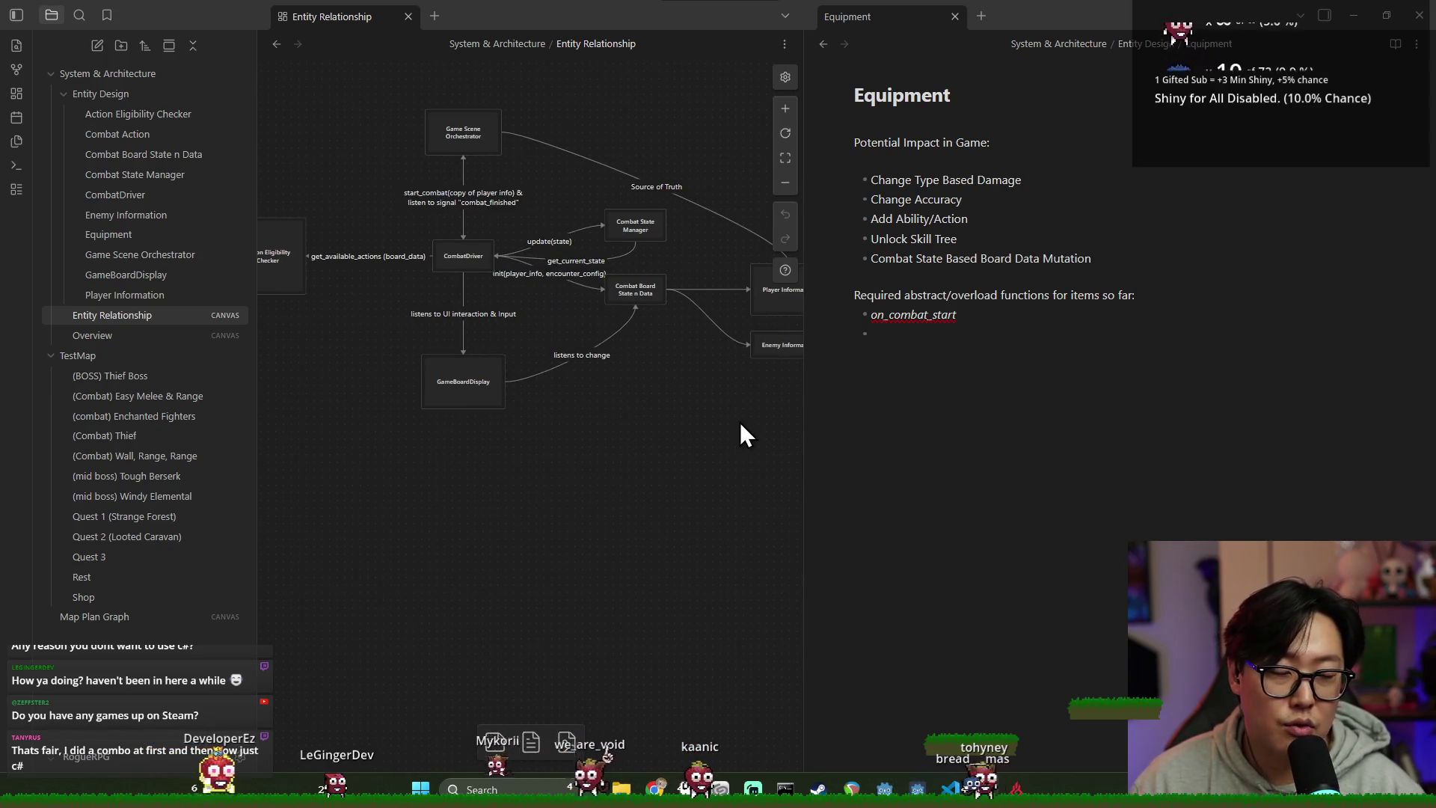
{"action": "left_click_drag", "start_coordinate": [675, 410], "coordinate": [642, 392]}
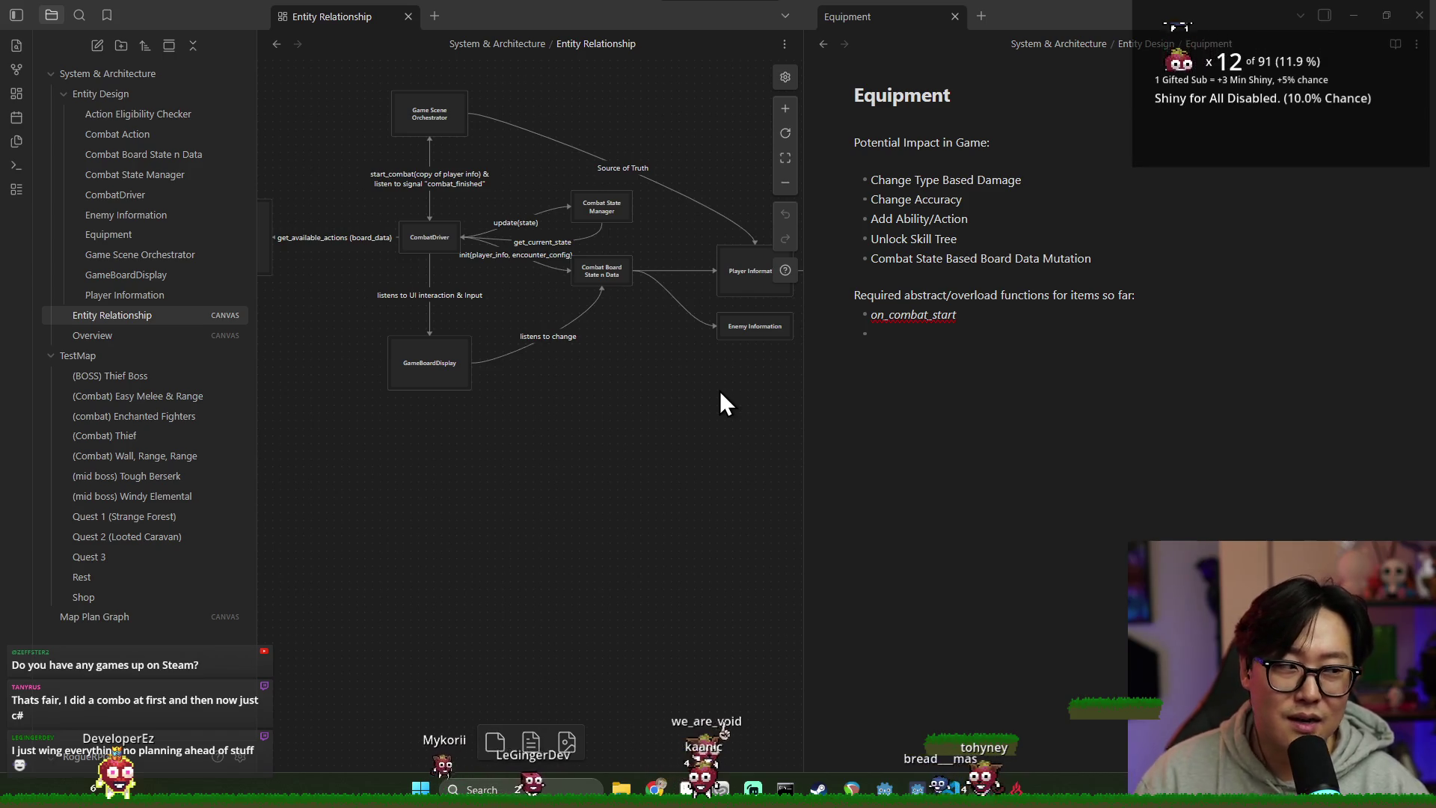
{"action": "left_click_drag", "start_coordinate": [633, 398], "coordinate": [636, 407]}
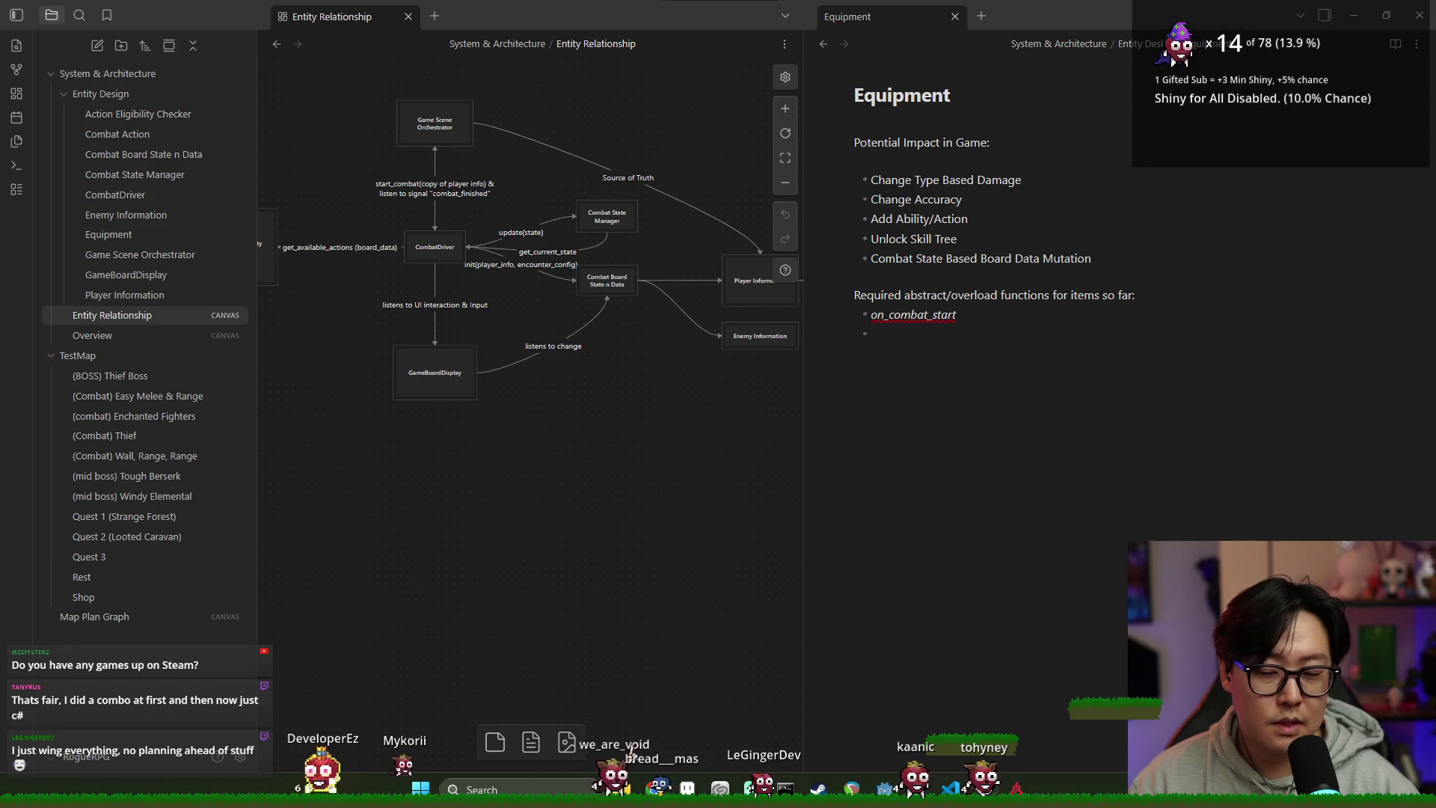
{"action": "left_click", "coordinate": [991, 586]}
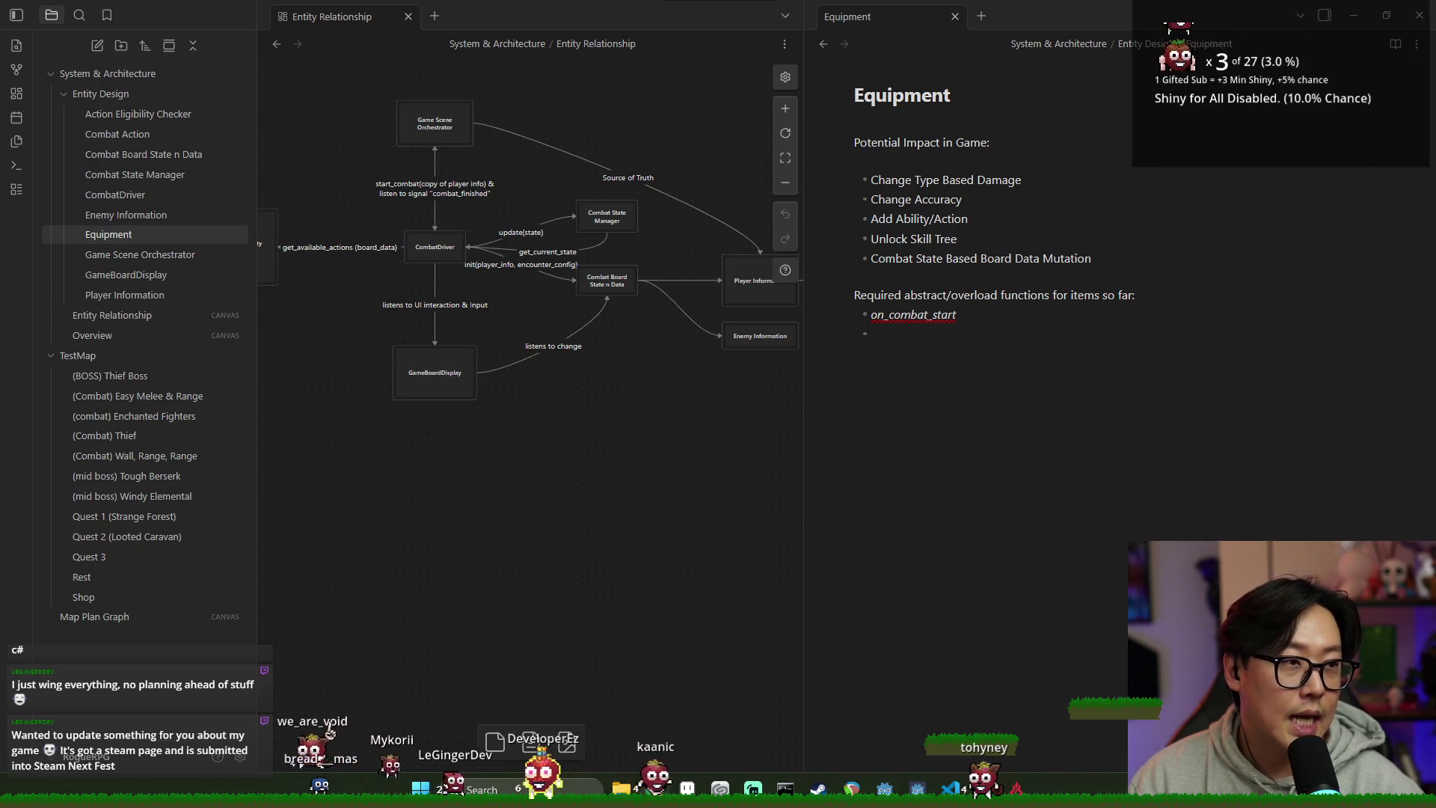
Step: Switch to the browser's Paizo Starfinder on Alexa page and scroll down its credits
{"action": "key", "text": "alt+Tab"}
{"action": "scroll", "coordinate": [537, 290], "scroll_direction": "down", "scroll_amount": 15}
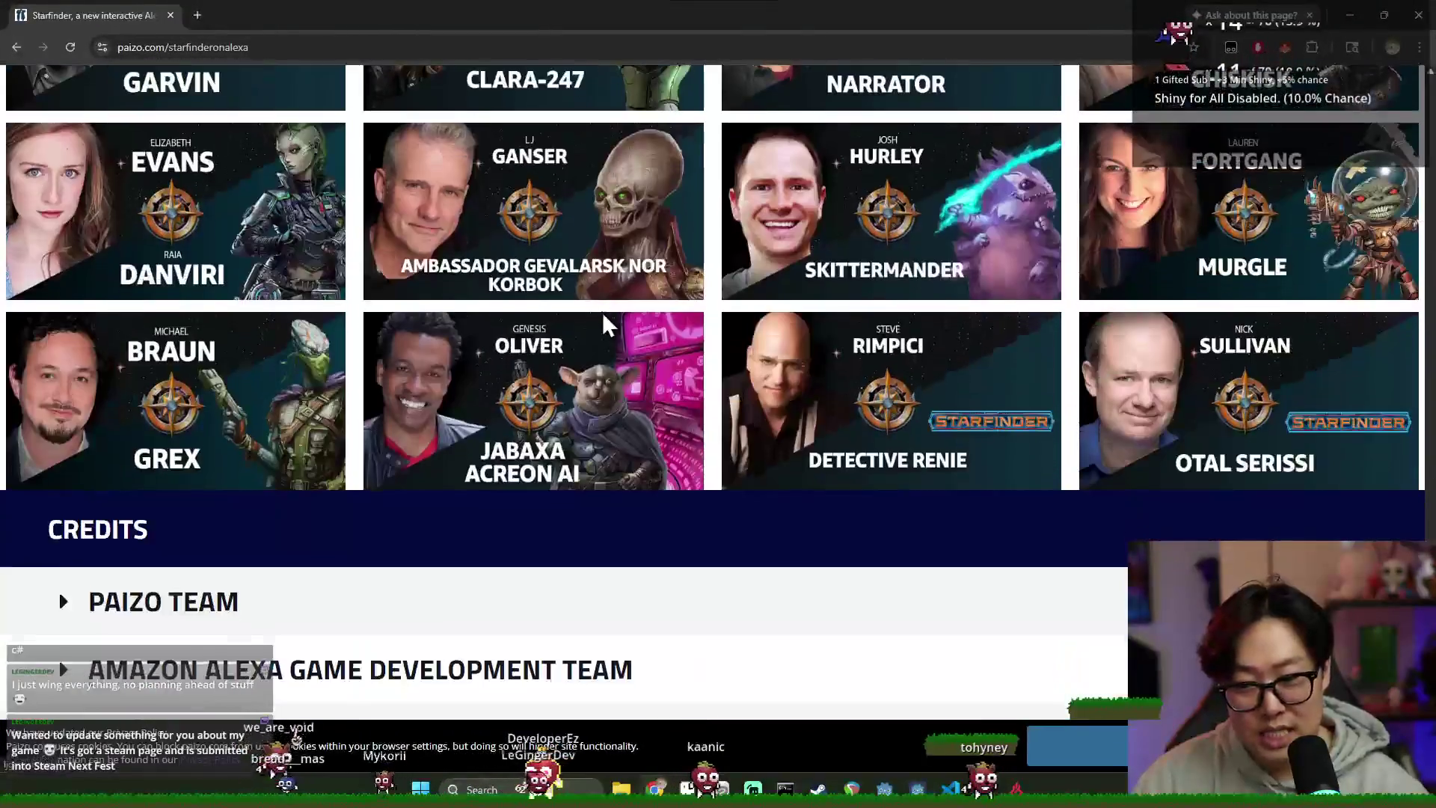
Step: Expand the Amazon Alexa Game Development Team credits, then minimize Chrome back to Obsidian
{"action": "scroll", "coordinate": [374, 352], "scroll_direction": "down", "scroll_amount": 3}
{"action": "scroll", "coordinate": [127, 427], "scroll_direction": "up", "scroll_amount": 6}
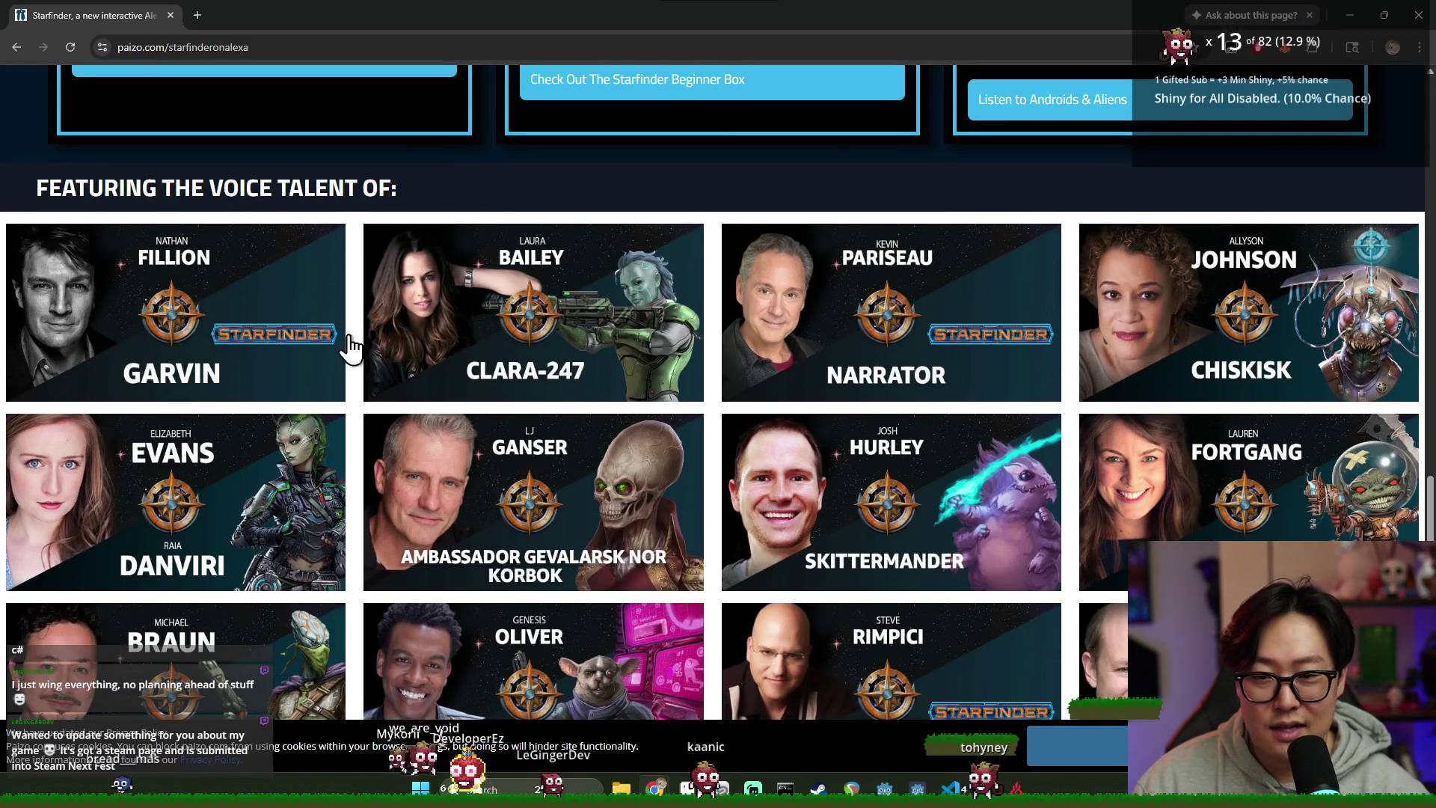
{"action": "scroll", "coordinate": [509, 344], "scroll_direction": "down", "scroll_amount": 7}
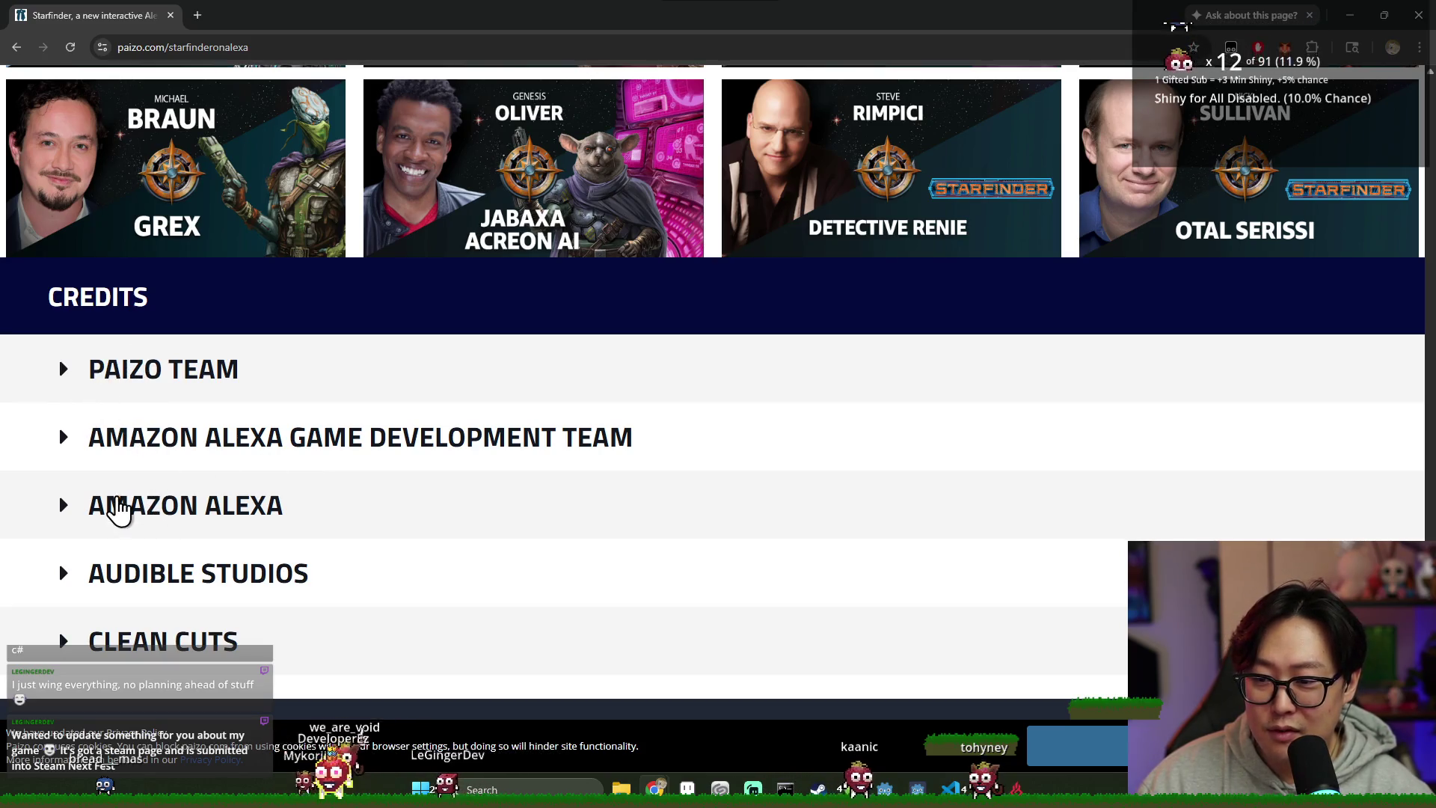
{"action": "left_click", "coordinate": [217, 449]}
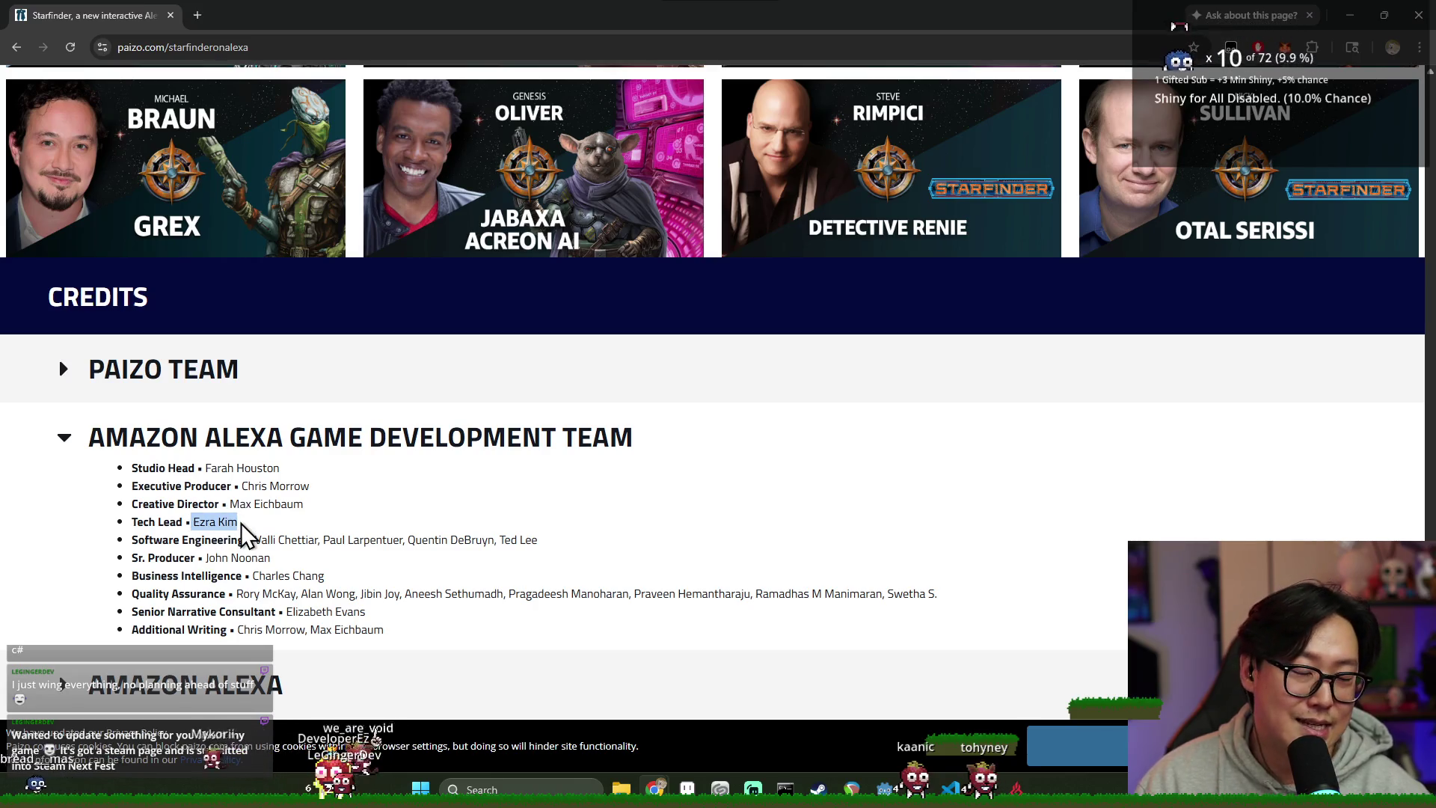
{"action": "left_click", "coordinate": [1406, 18]}
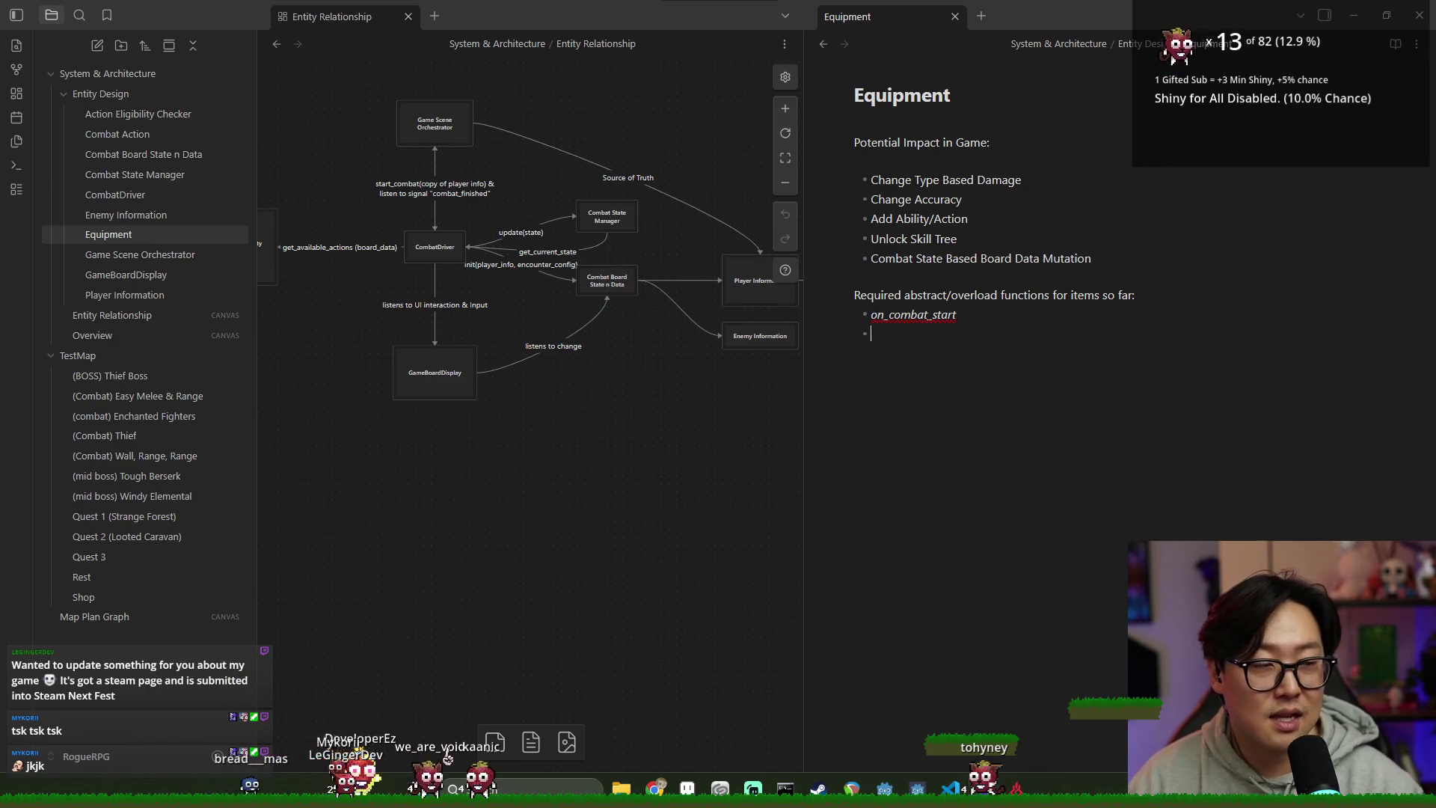
{"action": "key", "text": "alt+Tab"}
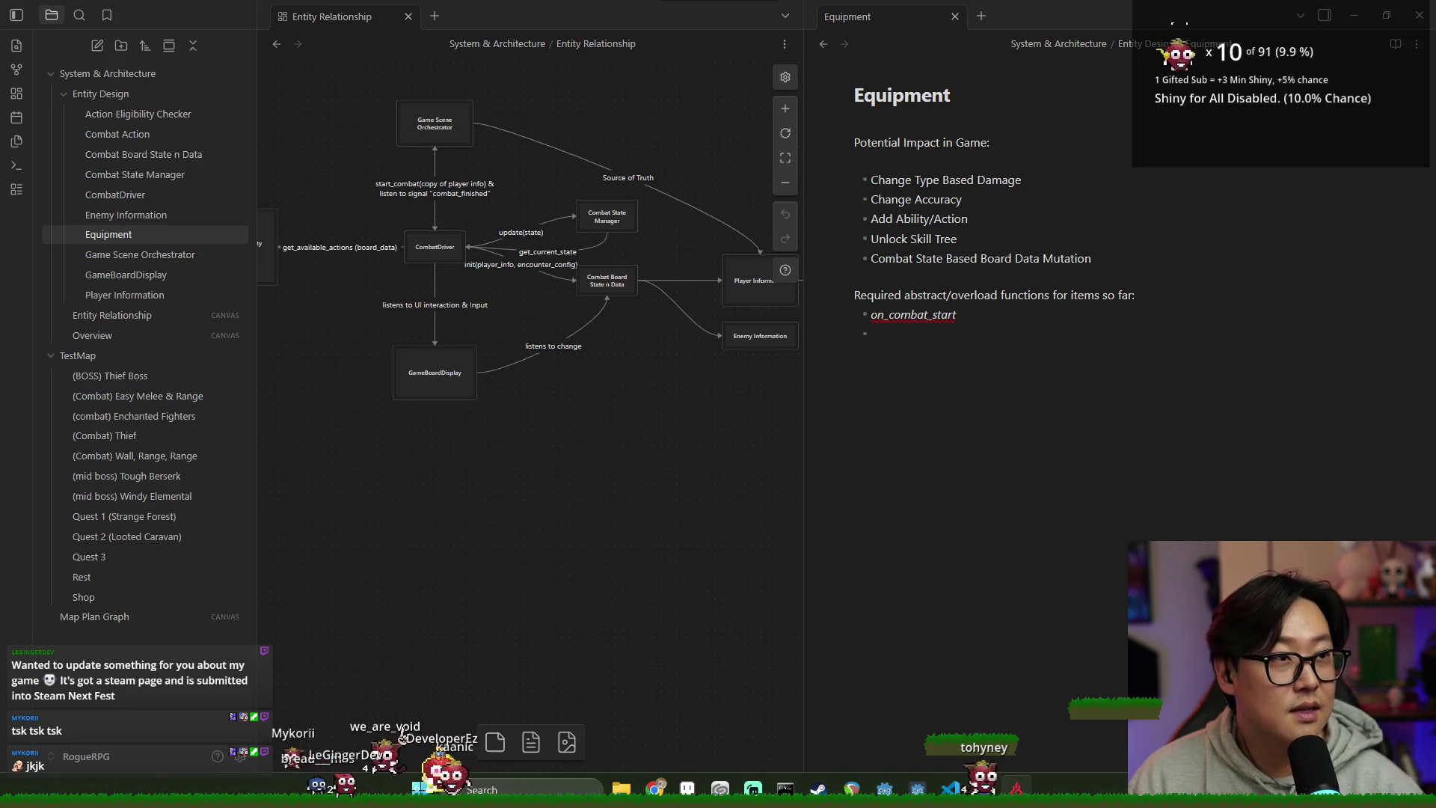
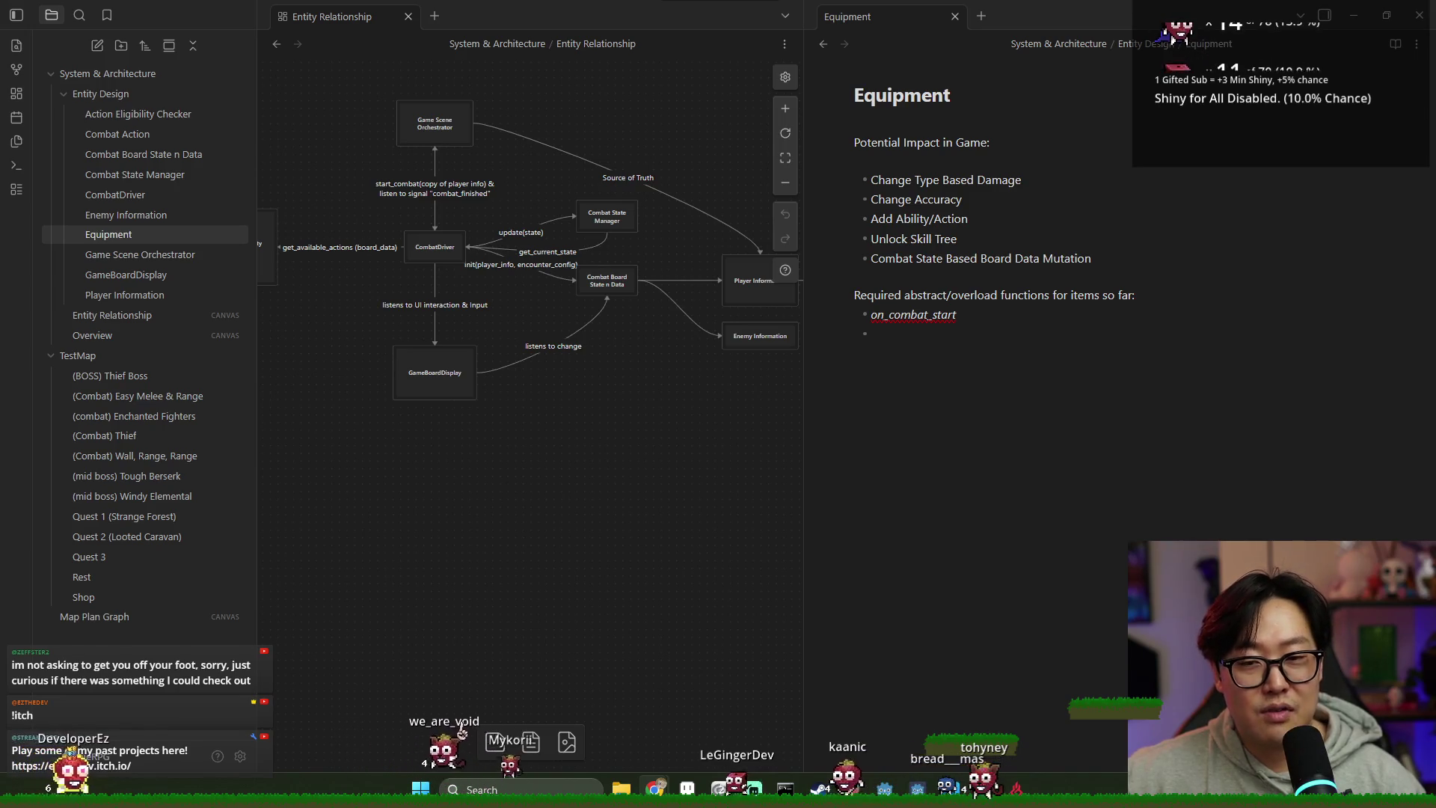
Step: Pan and zoom the Entity Relationship diagram, then bring up the open-windows overview with Alt+Tab
{"action": "mouse_move", "coordinate": [568, 532]}
{"action": "left_mouse_down"}
{"action": "mouse_move", "coordinate": [608, 591]}
{"action": "mouse_move", "coordinate": [590, 581]}
{"action": "left_mouse_up"}
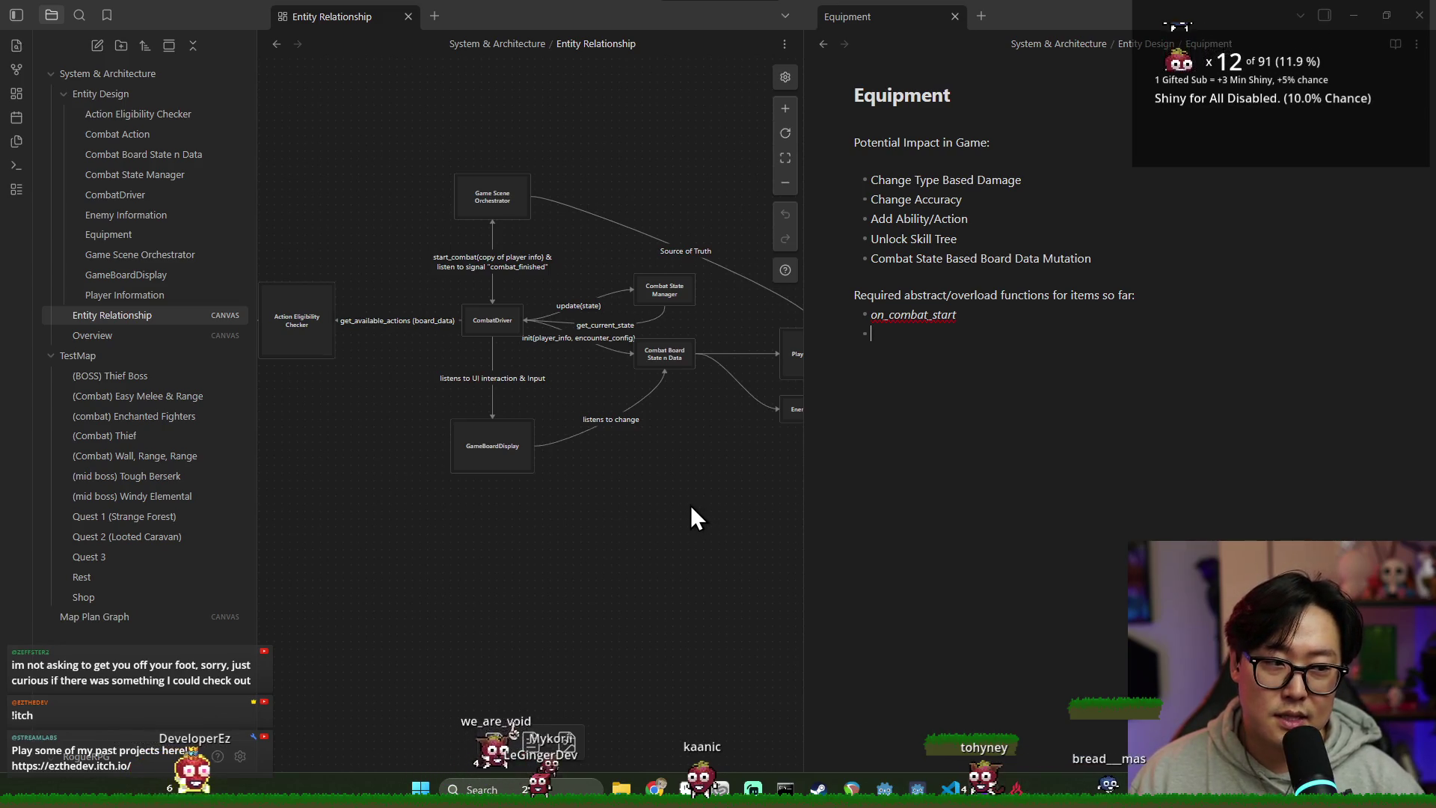
{"action": "scroll", "coordinate": [689, 505], "scroll_direction": "down", "scroll_amount": 3}
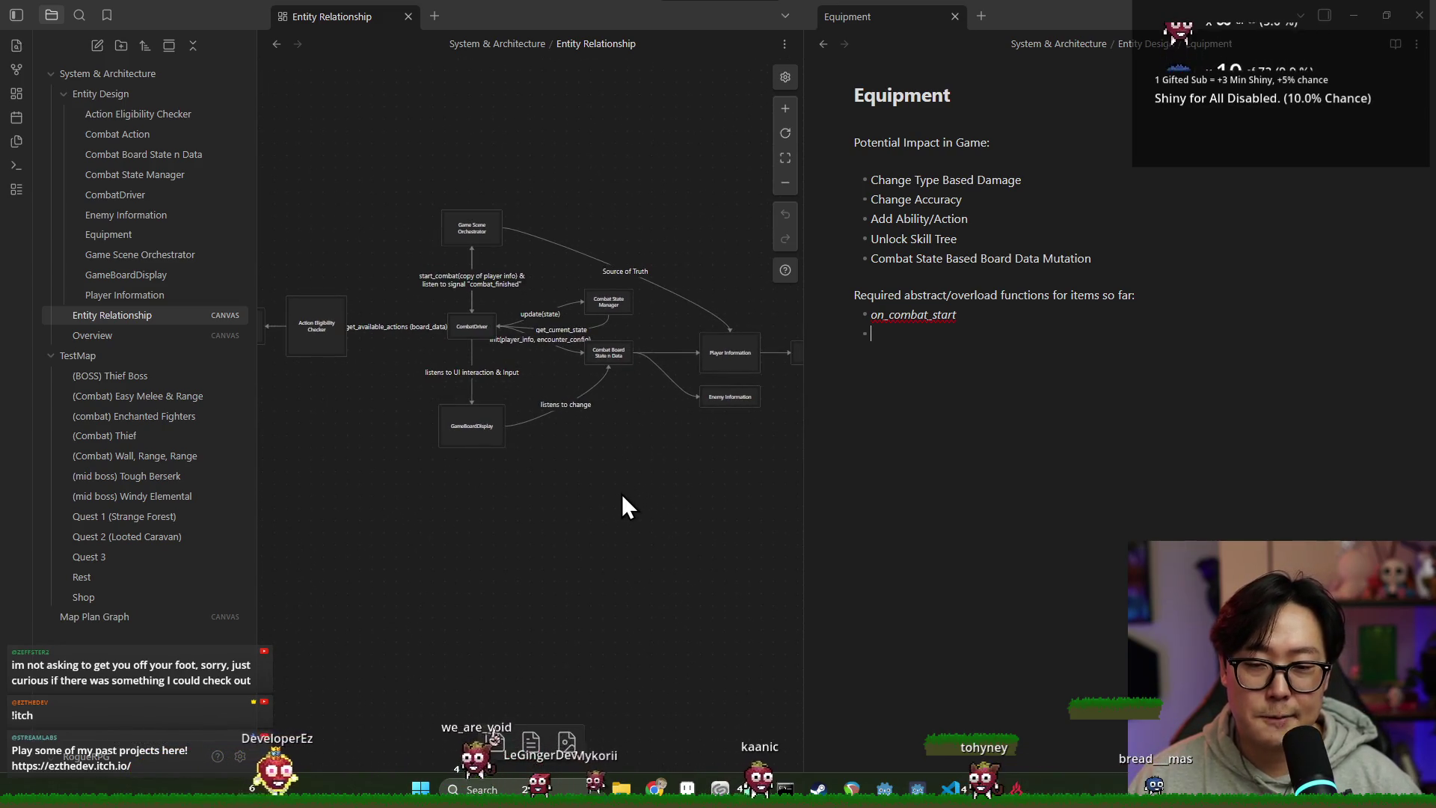
{"action": "scroll", "coordinate": [622, 492], "scroll_direction": "up", "scroll_amount": 1}
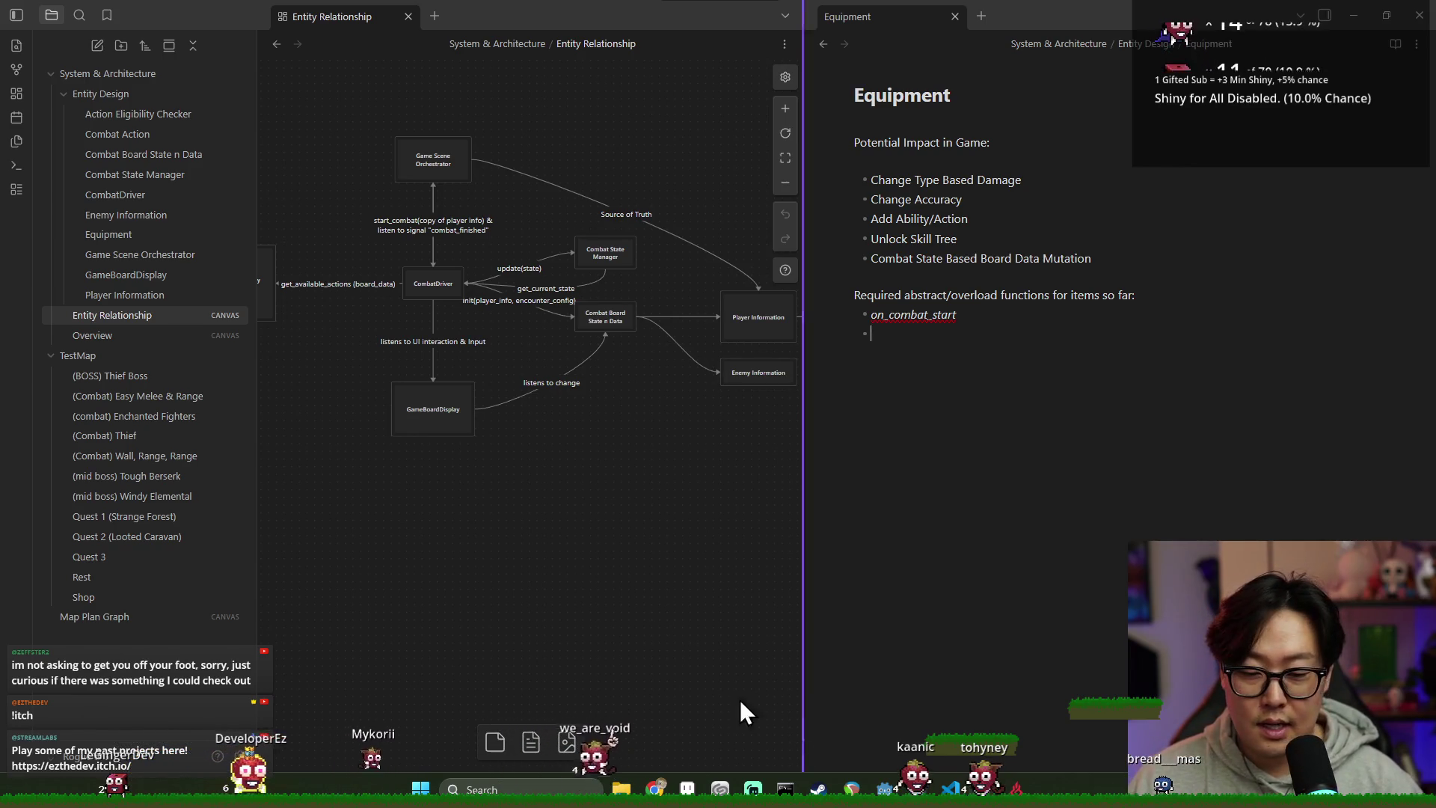
{"action": "key", "text": "alt+Tab"}
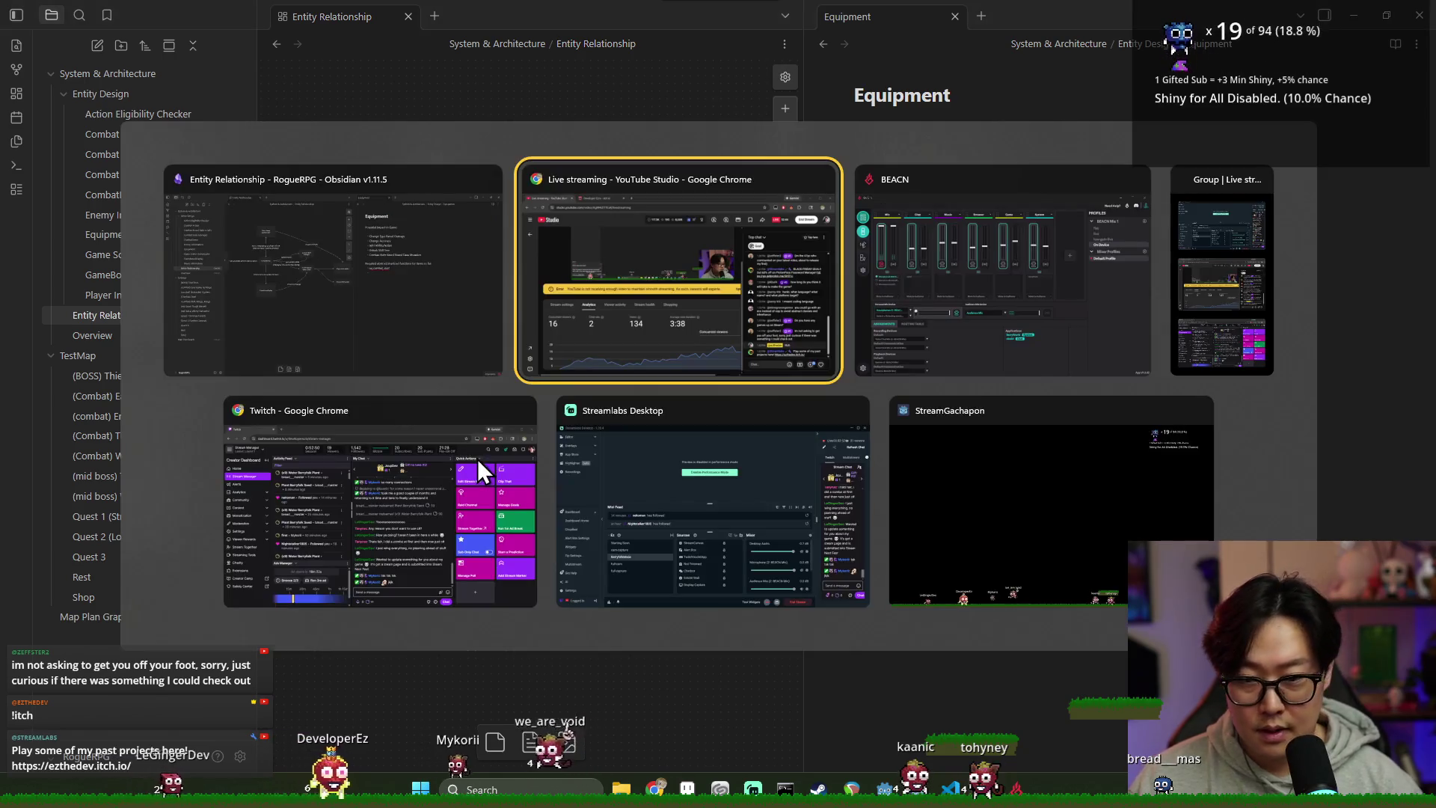
Step: Switch to Discord and view a member's activity profile
{"action": "left_click", "coordinate": [431, 291]}
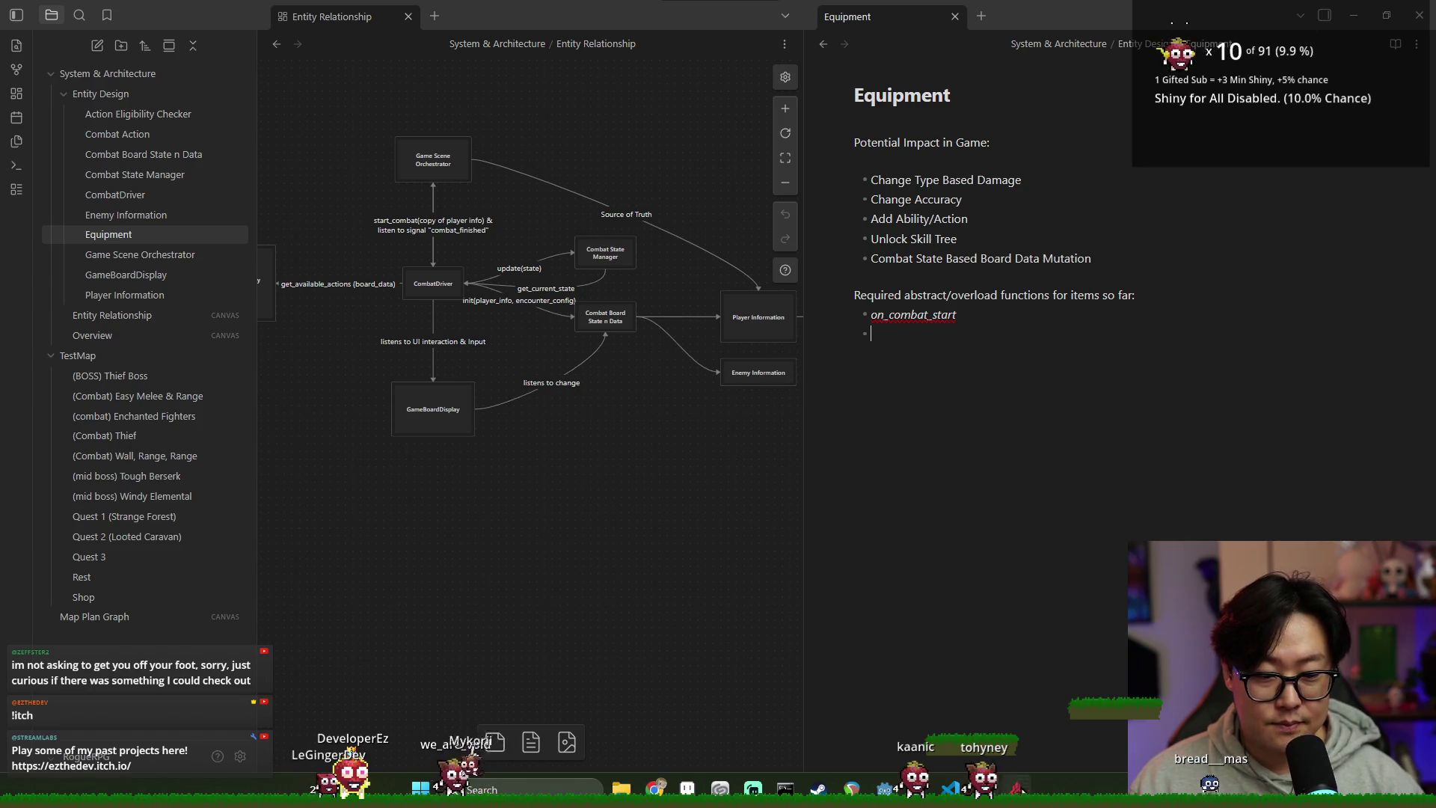
{"action": "key", "text": "alt+Tab"}
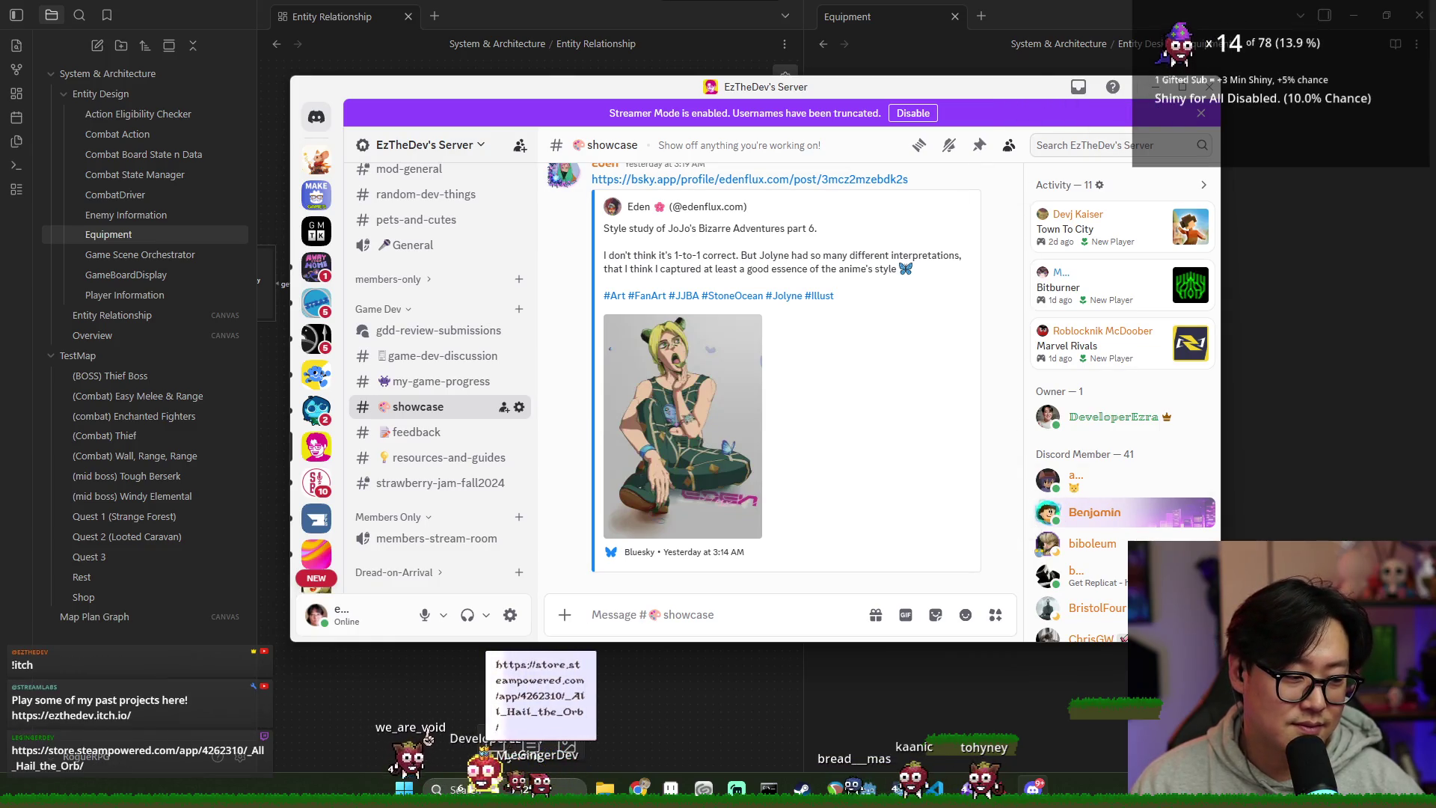
{"action": "left_click", "coordinate": [1090, 351]}
Step: Dismiss Discord and maximize the browser on the All Hail the Orb Steam page
{"action": "key", "text": "Escape"}
{"action": "key", "text": "alt+Tab"}
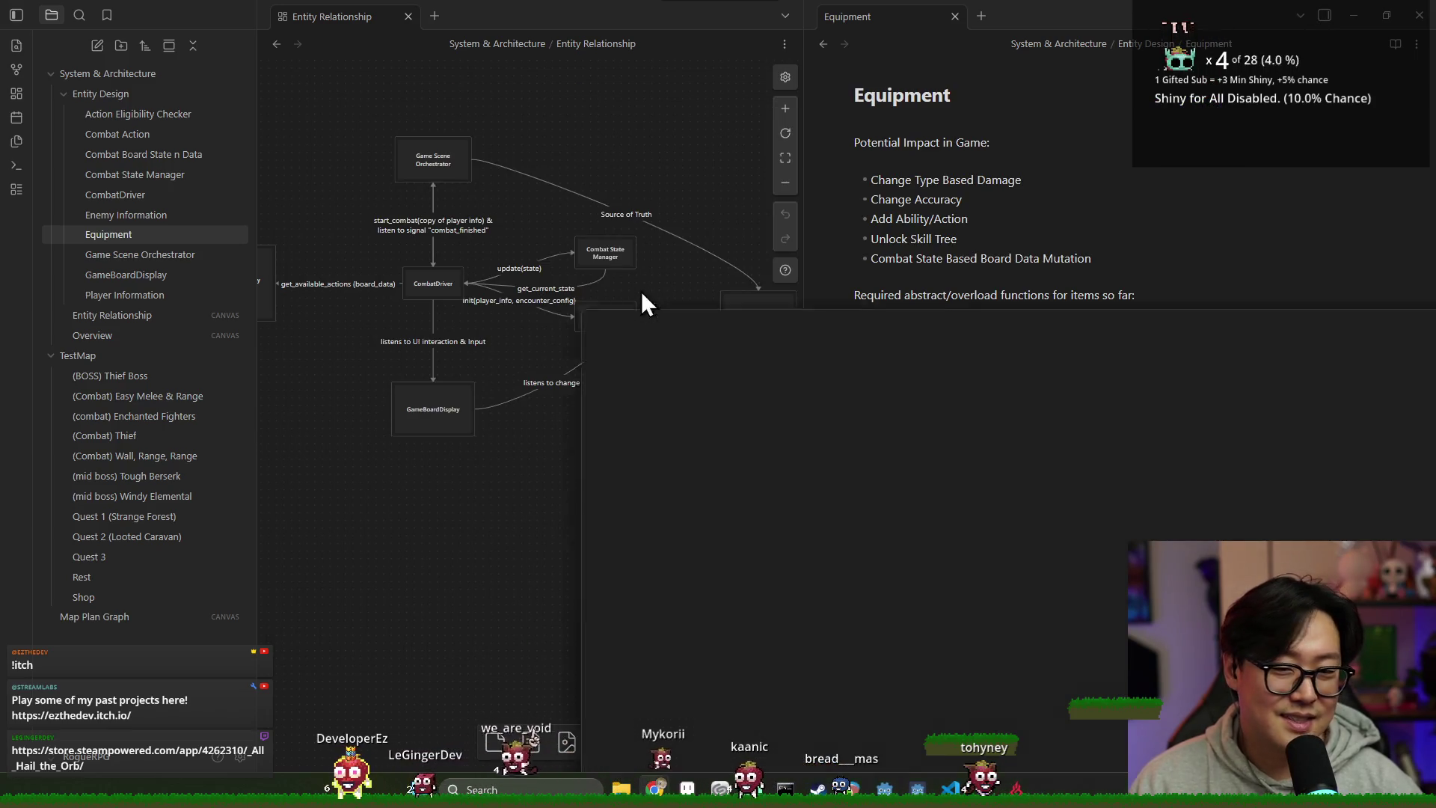
{"action": "left_click_drag", "start_coordinate": [648, 304], "coordinate": [537, 2]}
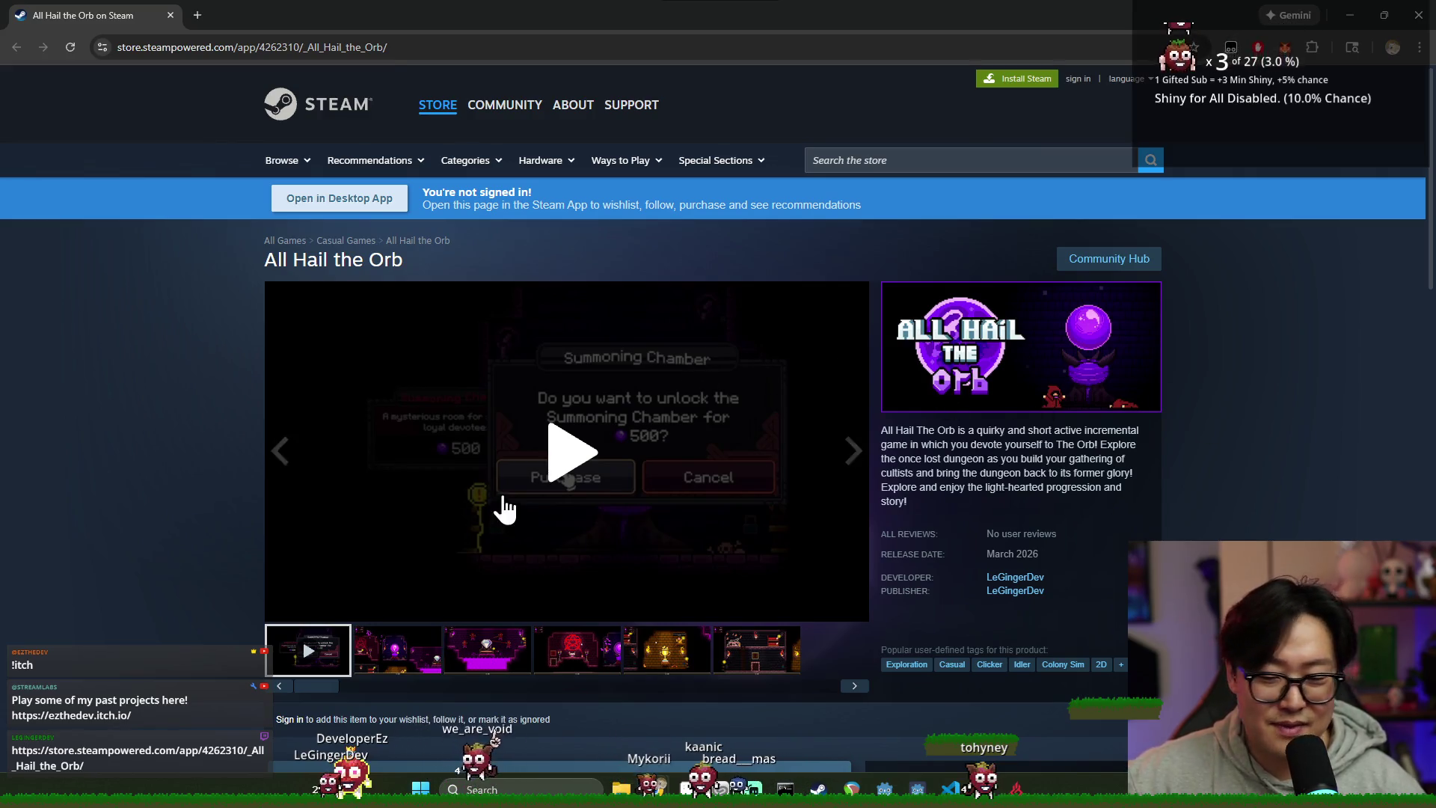
Step: Enlarge each All Hail the Orb screenshot in the Steam media carousel in turn
{"action": "scroll", "coordinate": [598, 509], "scroll_direction": "down", "scroll_amount": 3}
{"action": "left_click", "coordinate": [416, 442]}
{"action": "left_click", "coordinate": [488, 442]}
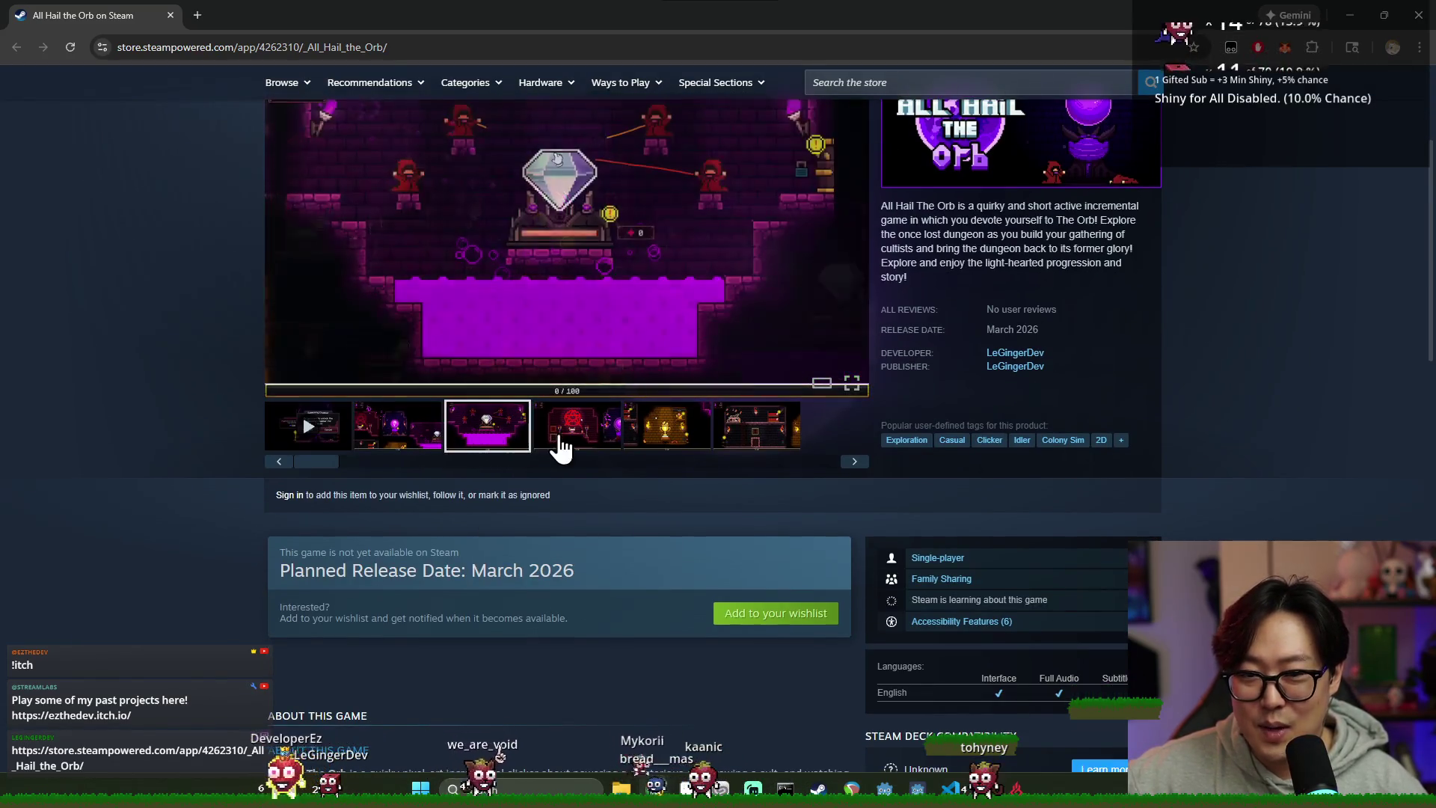
{"action": "left_click", "coordinate": [571, 442]}
{"action": "left_click", "coordinate": [676, 439]}
{"action": "left_click", "coordinate": [769, 446]}
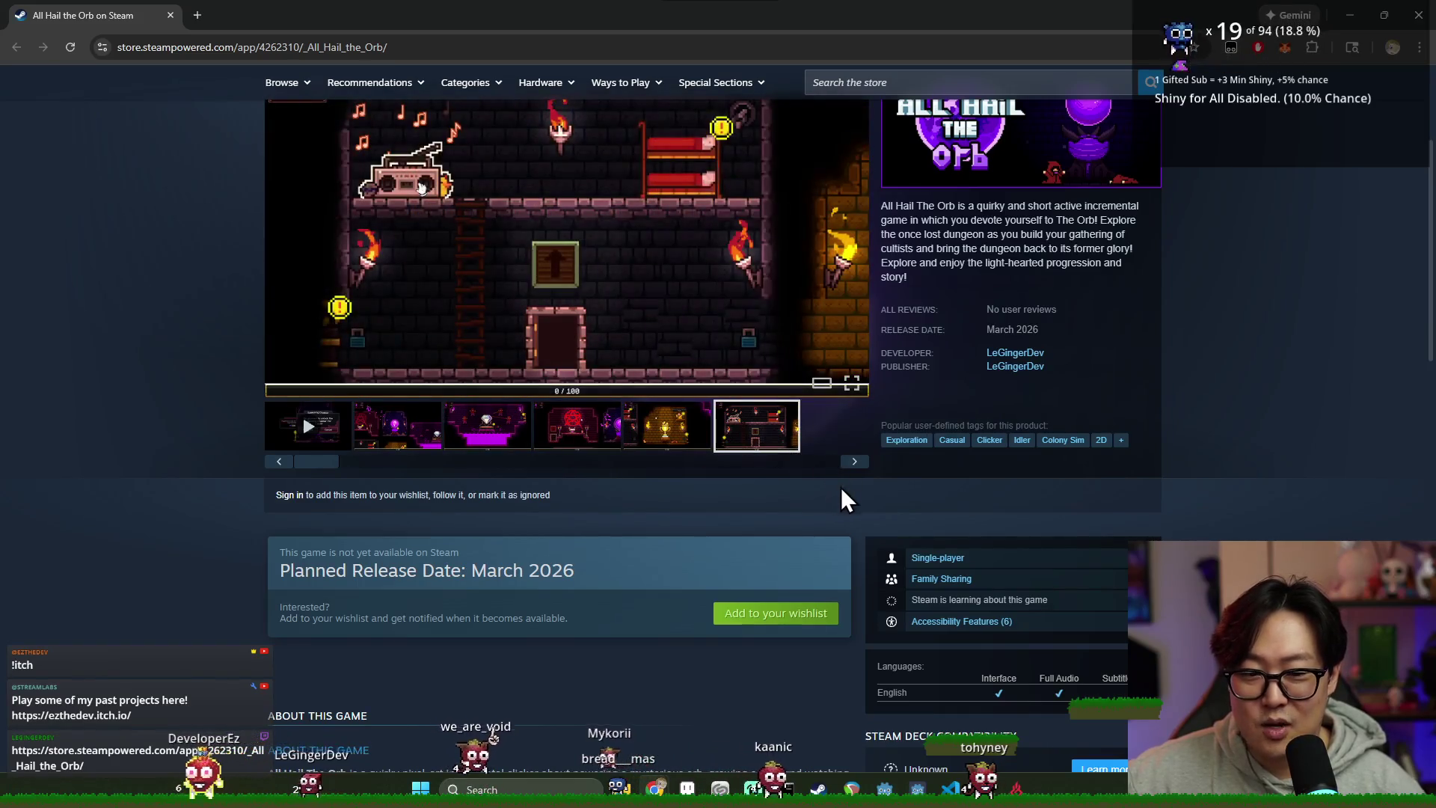
{"action": "left_click", "coordinate": [851, 462]}
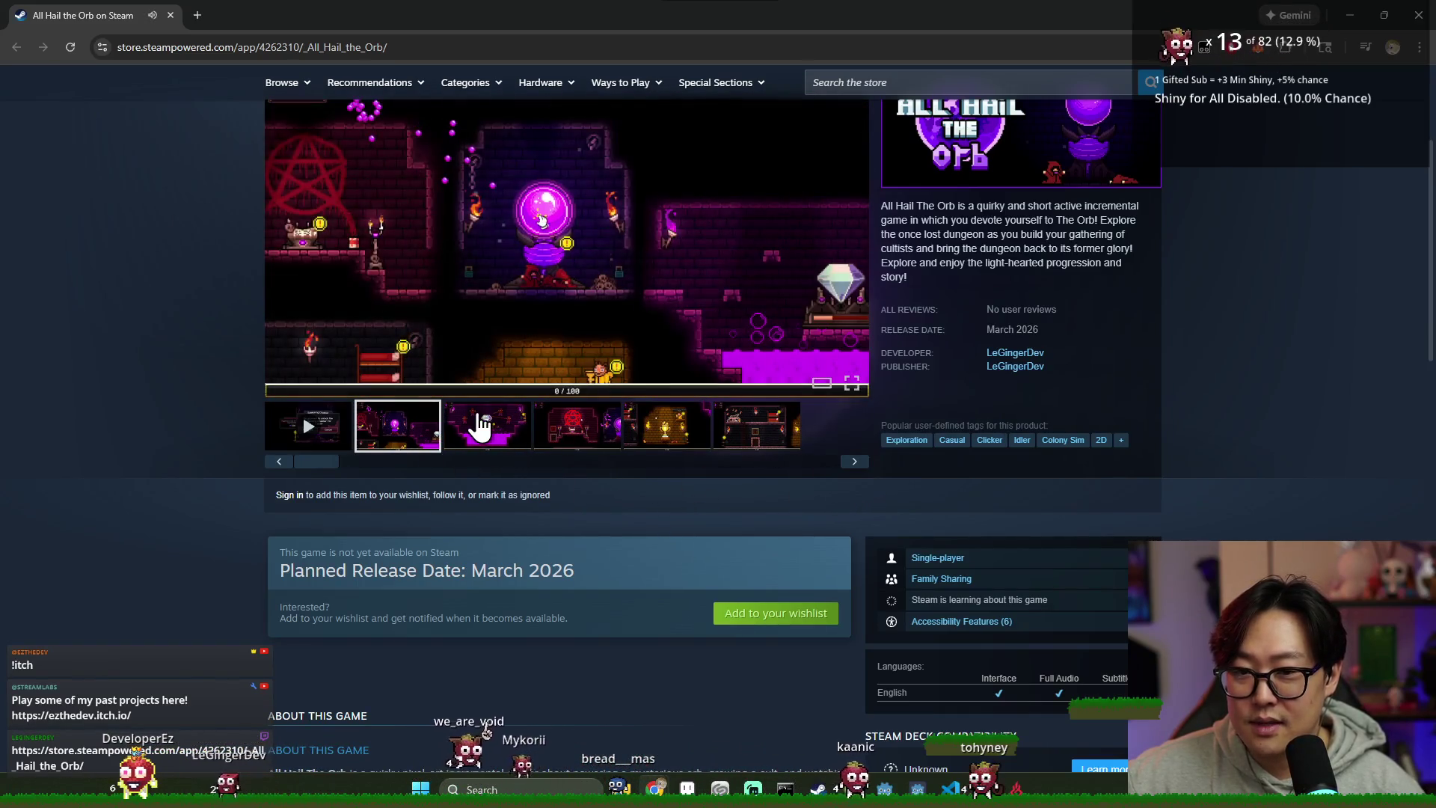
{"action": "left_click", "coordinate": [479, 425]}
Step: Scroll through the All Hail the Orb store page description
{"action": "scroll", "coordinate": [570, 523], "scroll_direction": "up", "scroll_amount": 3}
{"action": "scroll", "coordinate": [519, 596], "scroll_direction": "down", "scroll_amount": 2}
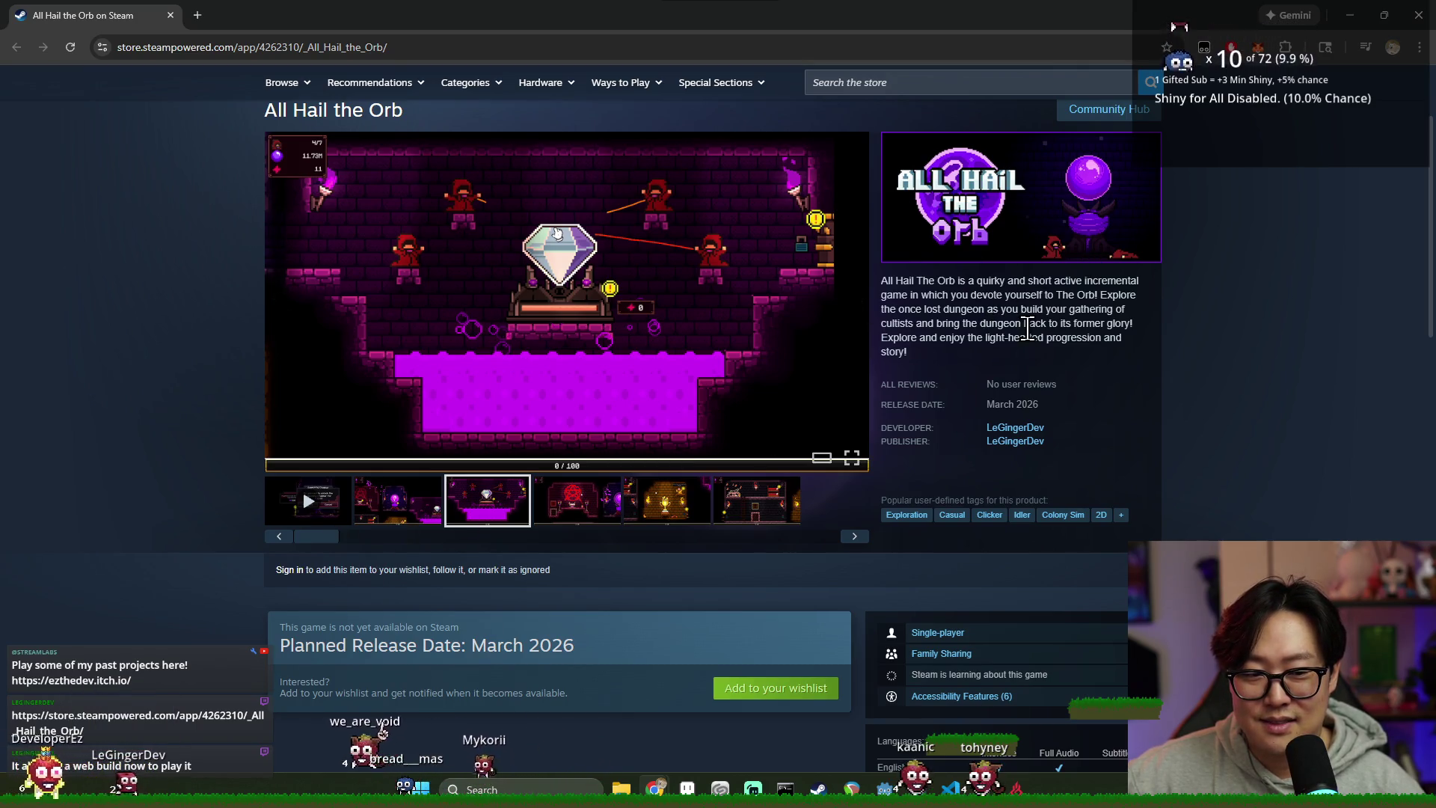
{"action": "scroll", "coordinate": [1025, 314], "scroll_direction": "down", "scroll_amount": 3}
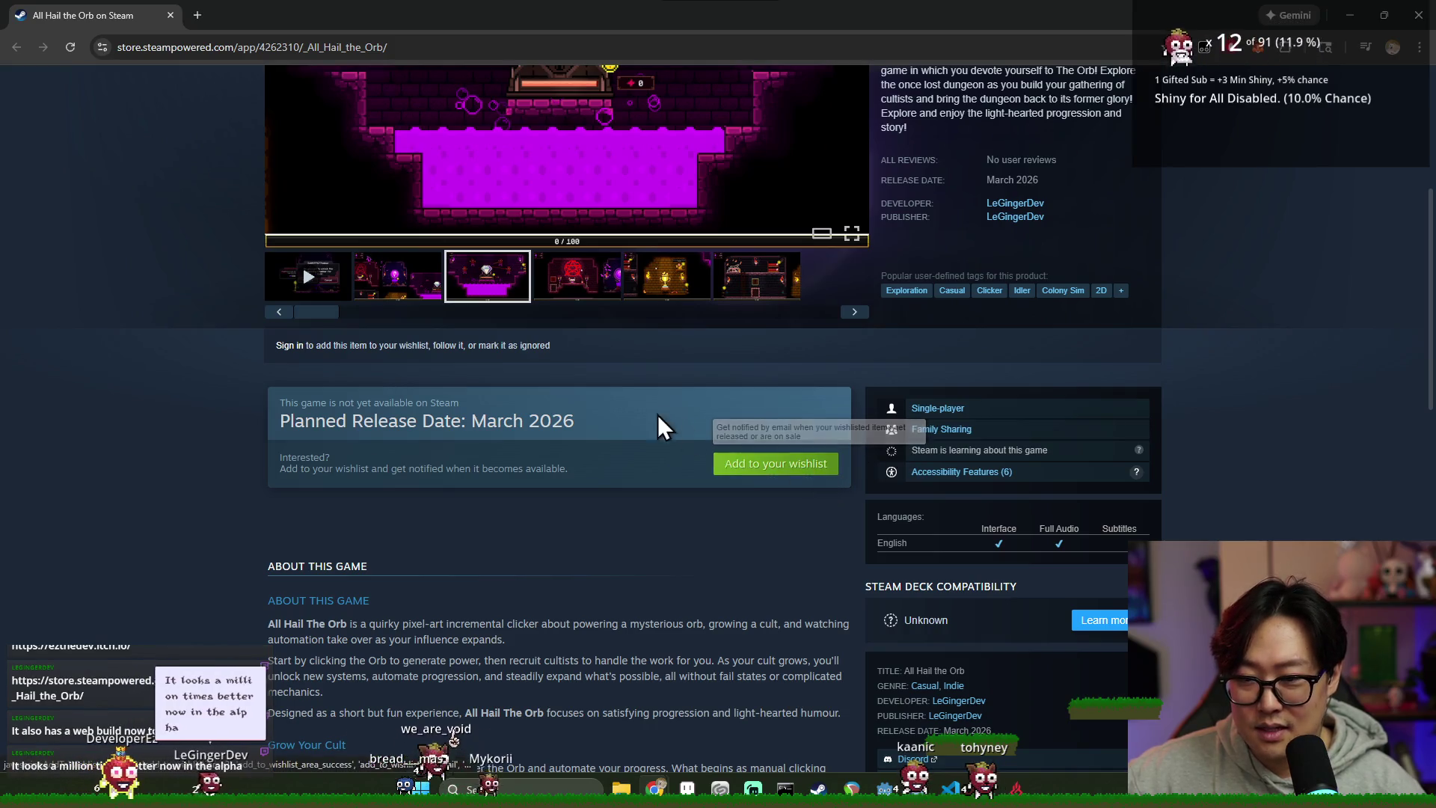
{"action": "scroll", "coordinate": [800, 400], "scroll_direction": "down", "scroll_amount": 1}
{"action": "scroll", "coordinate": [800, 400], "scroll_direction": "down", "scroll_amount": 2}
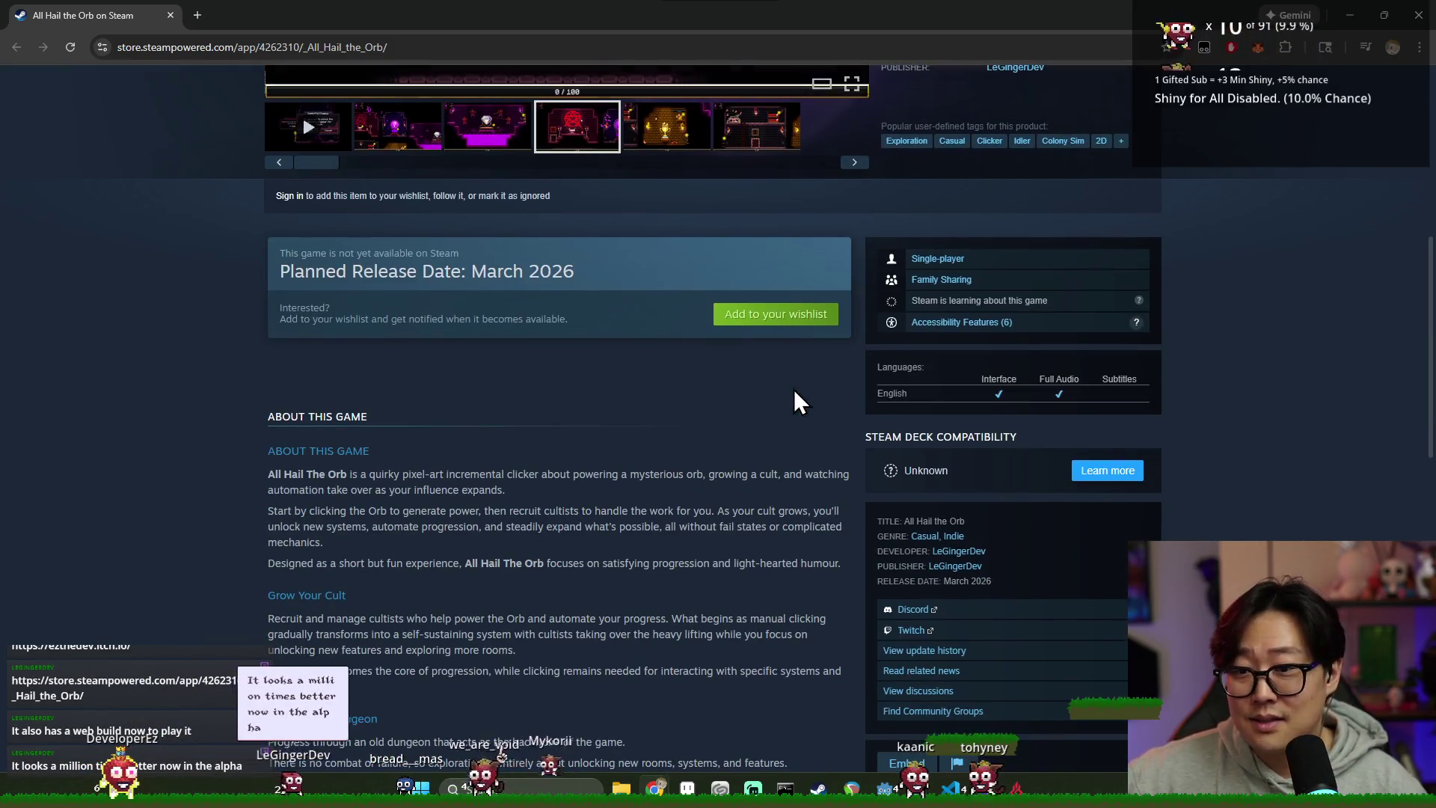
{"action": "scroll", "coordinate": [481, 324], "scroll_direction": "down", "scroll_amount": 4}
{"action": "scroll", "coordinate": [487, 332], "scroll_direction": "down", "scroll_amount": 8}
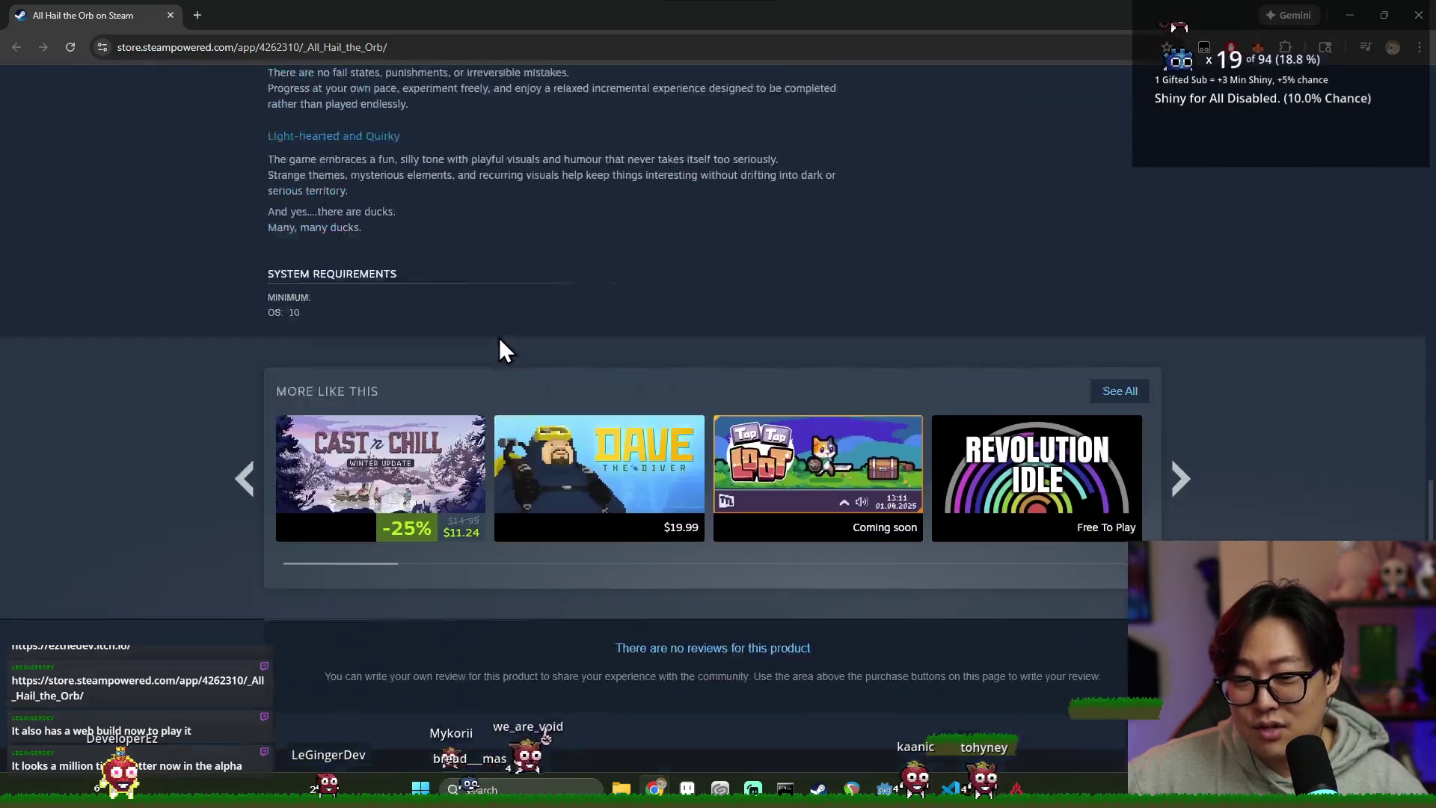
{"action": "scroll", "coordinate": [718, 337], "scroll_direction": "up", "scroll_amount": 5}
{"action": "scroll", "coordinate": [860, 456], "scroll_direction": "down", "scroll_amount": 4}
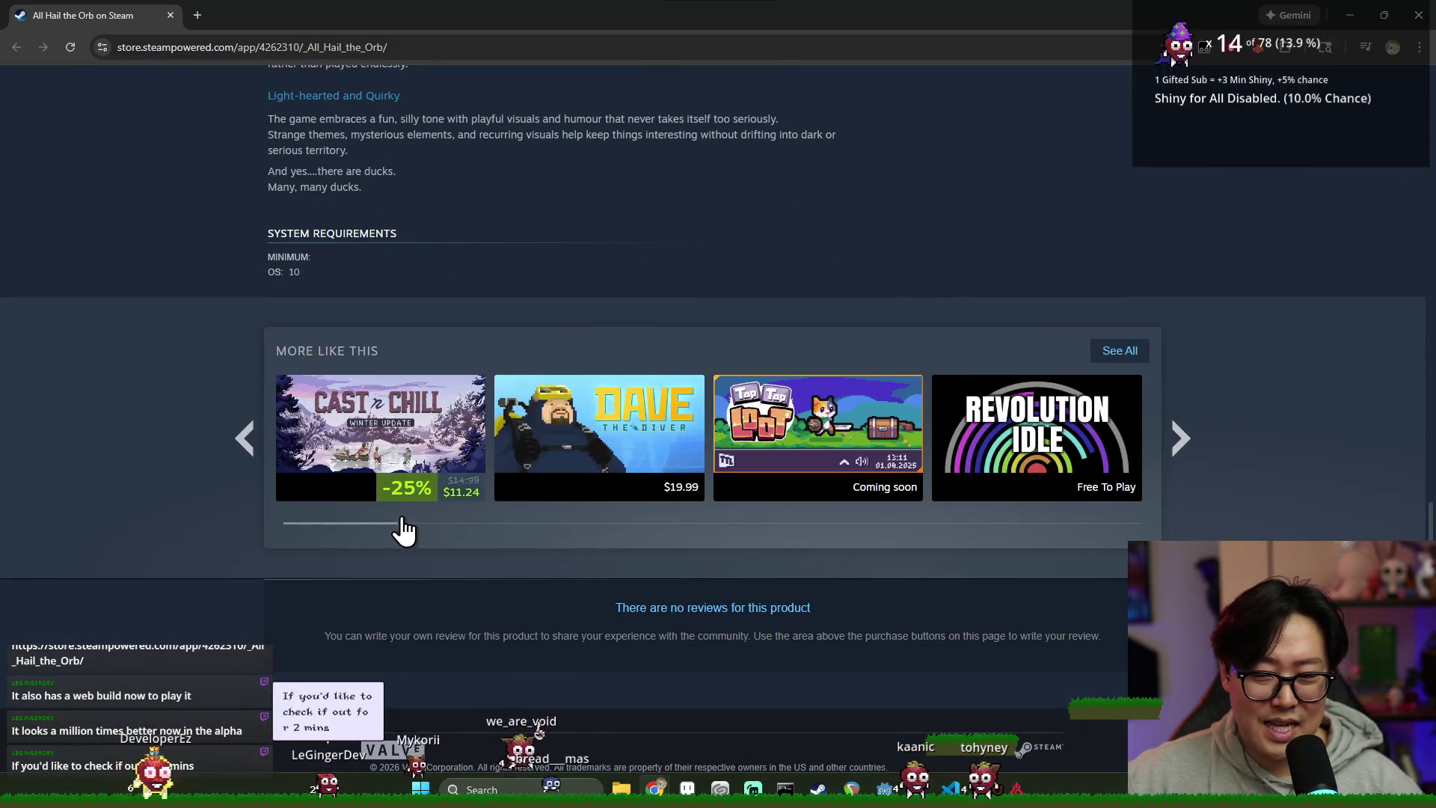
{"action": "scroll", "coordinate": [533, 516], "scroll_direction": "down", "scroll_amount": 1}
{"action": "scroll", "coordinate": [491, 532], "scroll_direction": "up", "scroll_amount": 1}
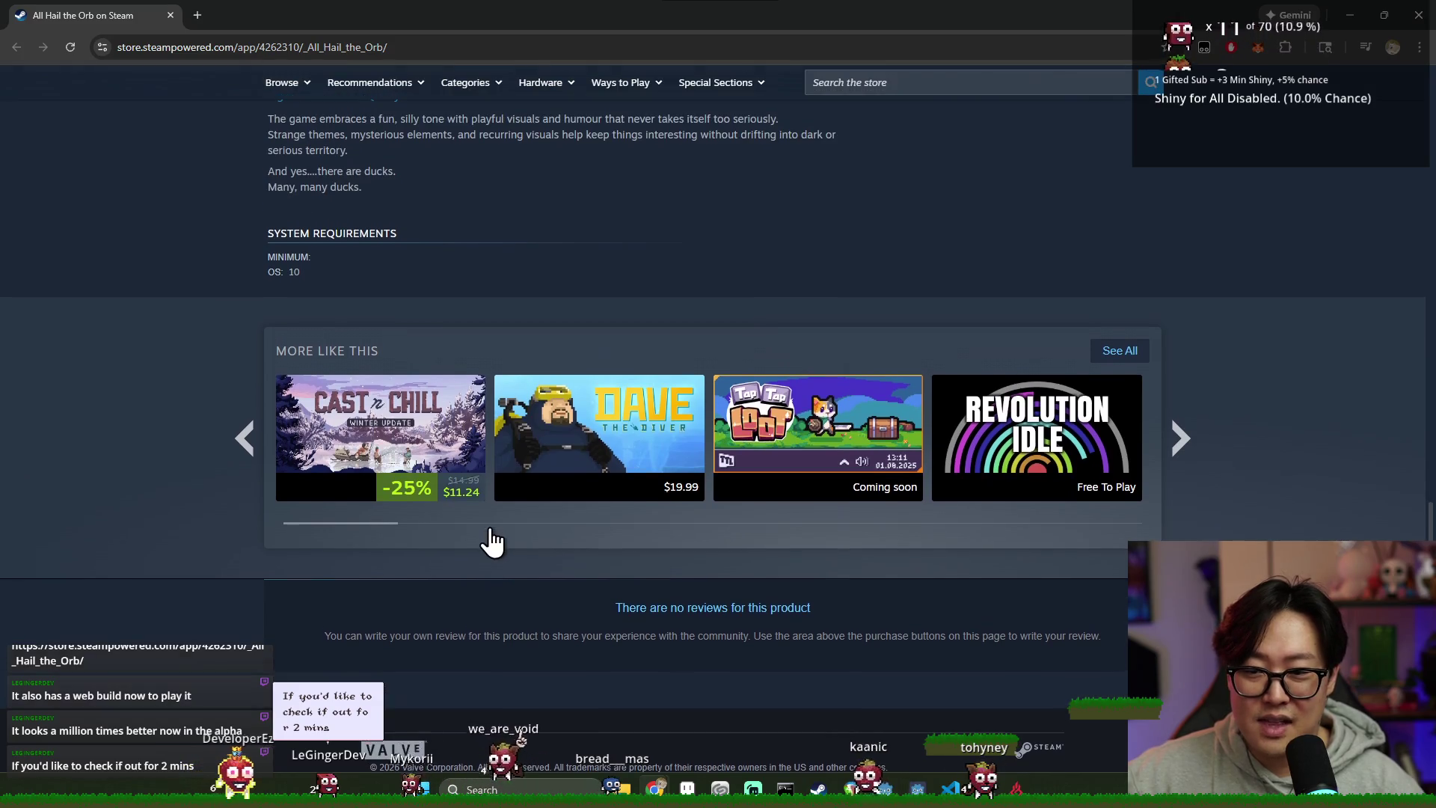
{"action": "scroll", "coordinate": [580, 561], "scroll_direction": "down", "scroll_amount": 2}
{"action": "scroll", "coordinate": [595, 554], "scroll_direction": "up", "scroll_amount": 8}
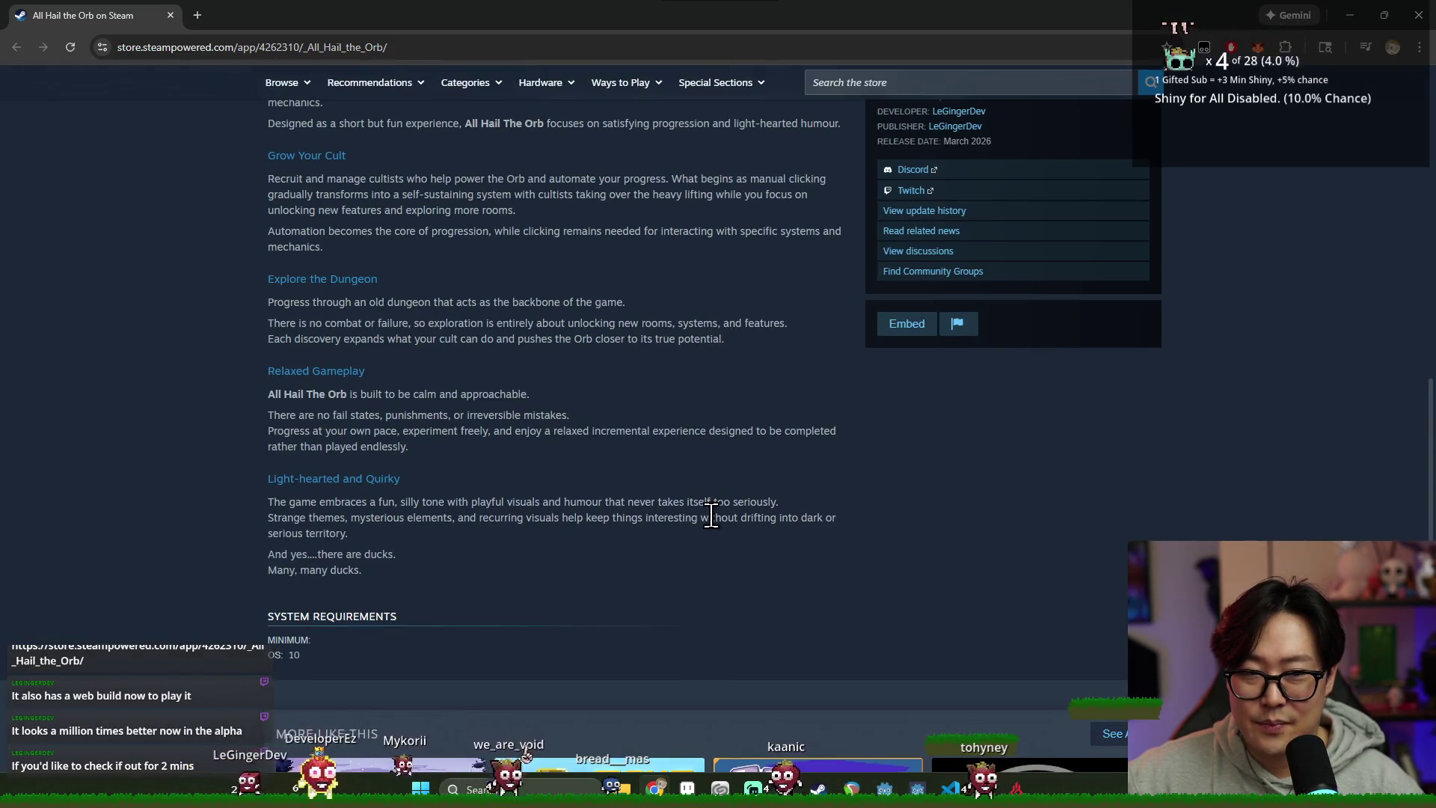
{"action": "scroll", "coordinate": [551, 276], "scroll_direction": "up", "scroll_amount": 6}
Step: Step to the last gallery screenshot, then start the game trailer playing
{"action": "left_click", "coordinate": [676, 224]}
{"action": "scroll", "coordinate": [683, 250], "scroll_direction": "up", "scroll_amount": 4}
{"action": "left_click", "coordinate": [739, 532]}
{"action": "scroll", "coordinate": [543, 520], "scroll_direction": "down", "scroll_amount": 5}
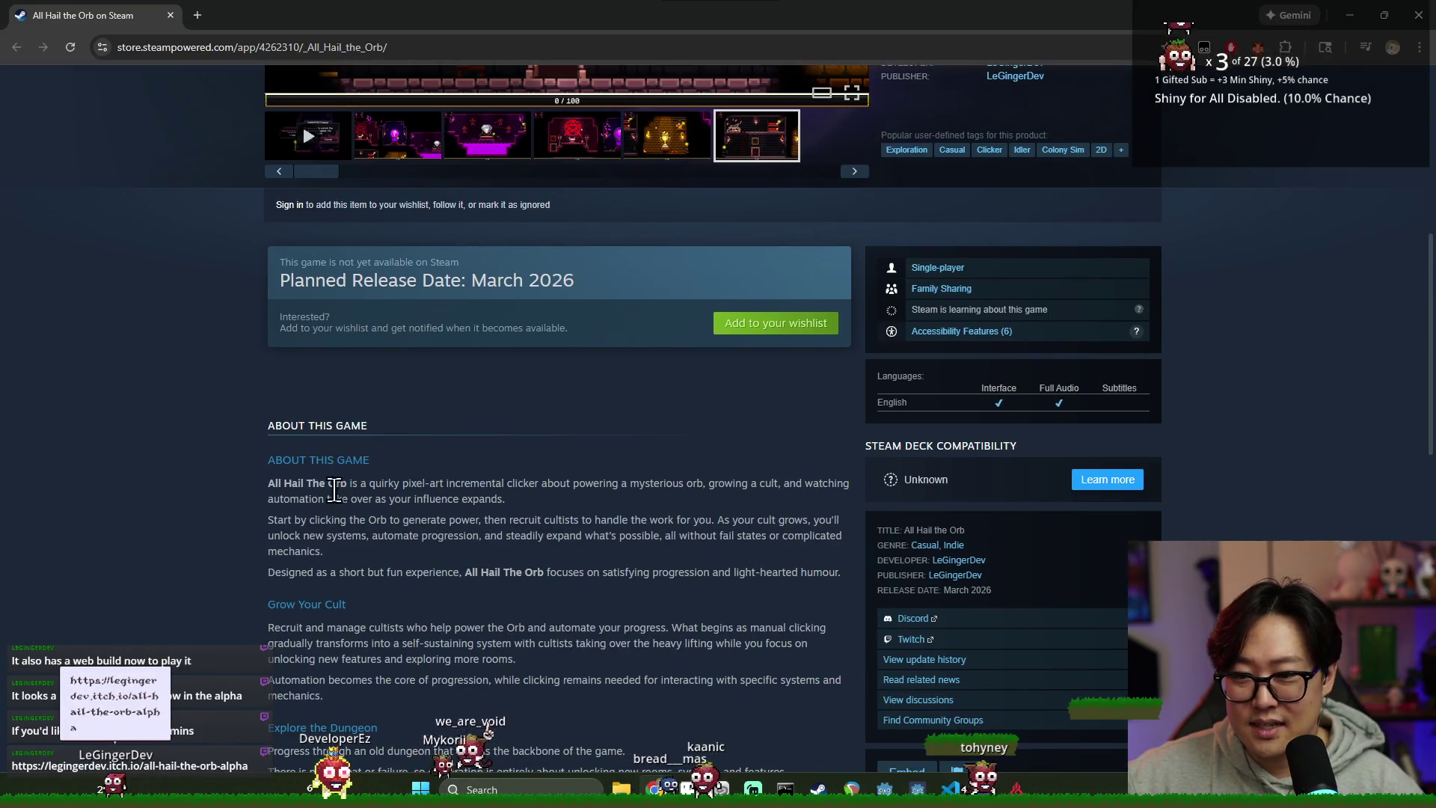
{"action": "scroll", "coordinate": [308, 395], "scroll_direction": "up", "scroll_amount": 4}
{"action": "left_click", "coordinate": [305, 426]}
{"action": "scroll", "coordinate": [336, 486], "scroll_direction": "up", "scroll_amount": 1}
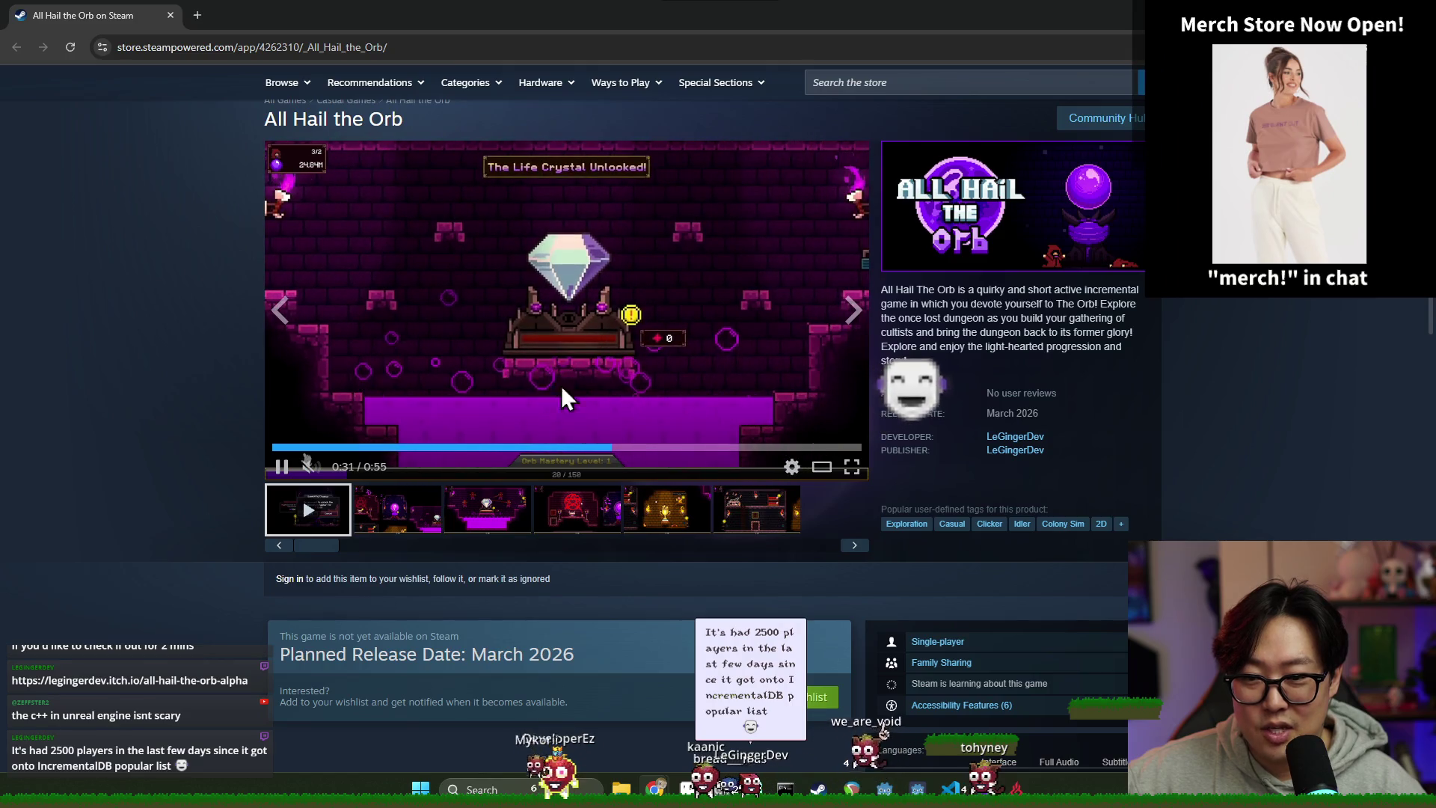
Step: Scrub the trailer through 0:51, 0:43, 0:33 and 0:34, then play and pause at 0:37
{"action": "left_click", "coordinate": [282, 467]}
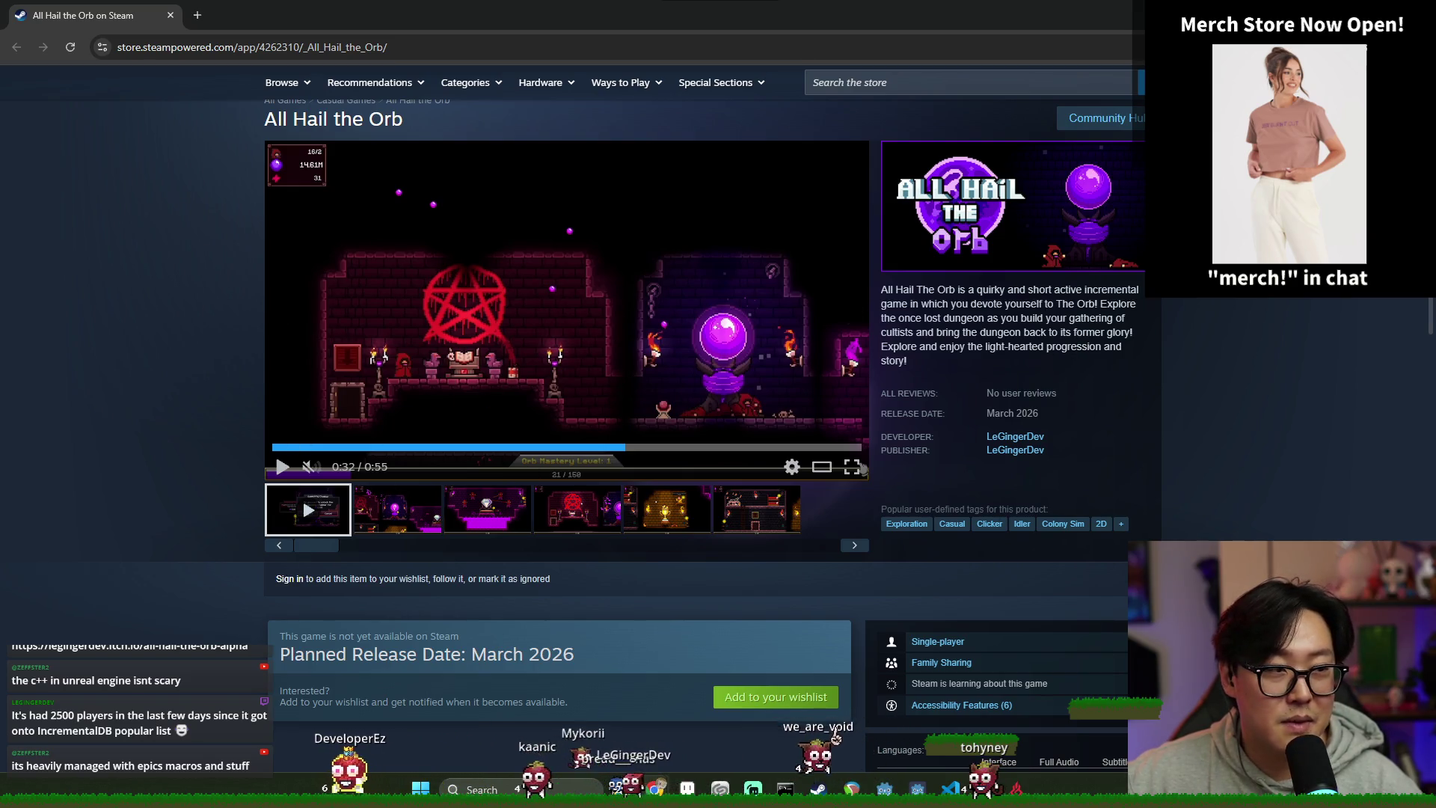
{"action": "left_click", "coordinate": [828, 447]}
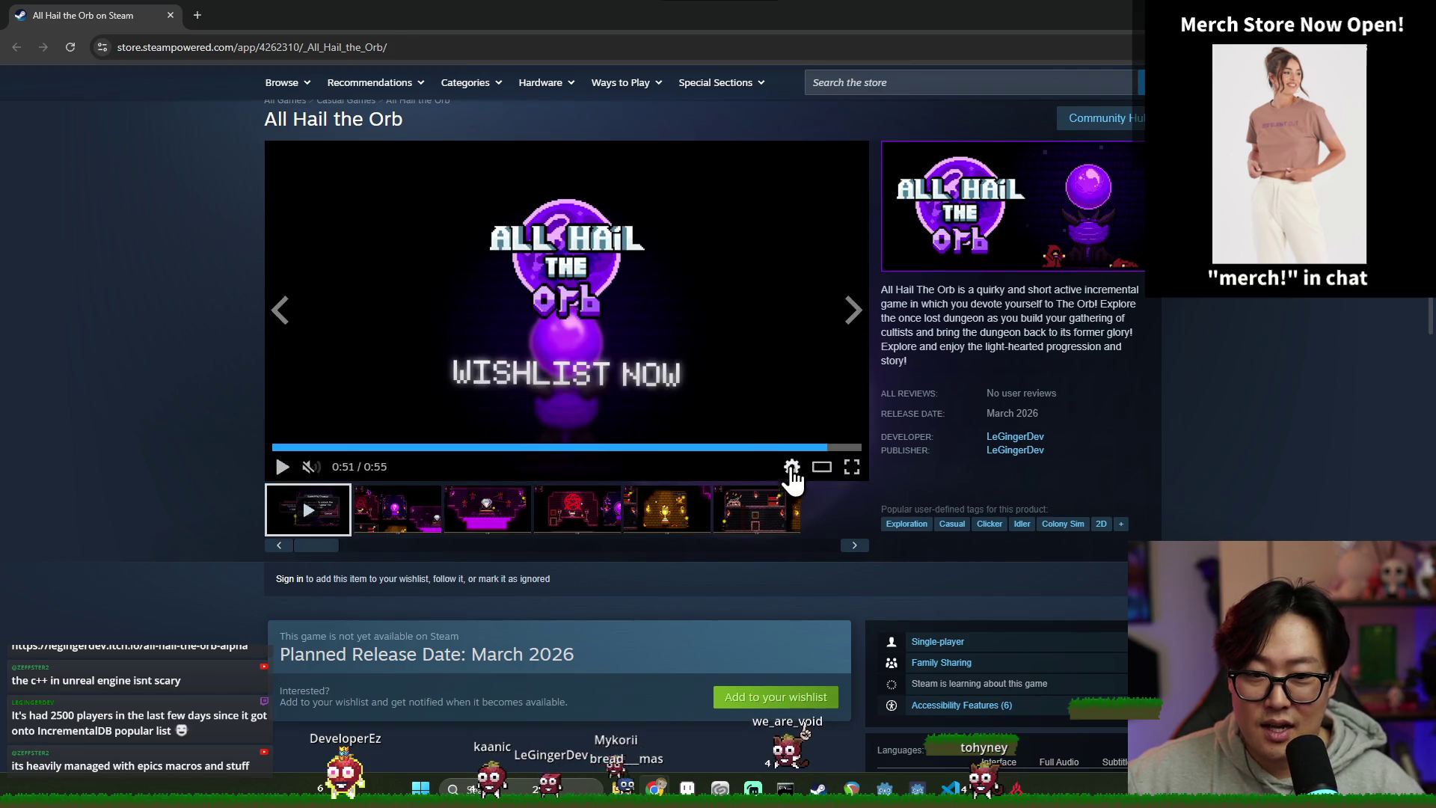
{"action": "left_click", "coordinate": [733, 447]}
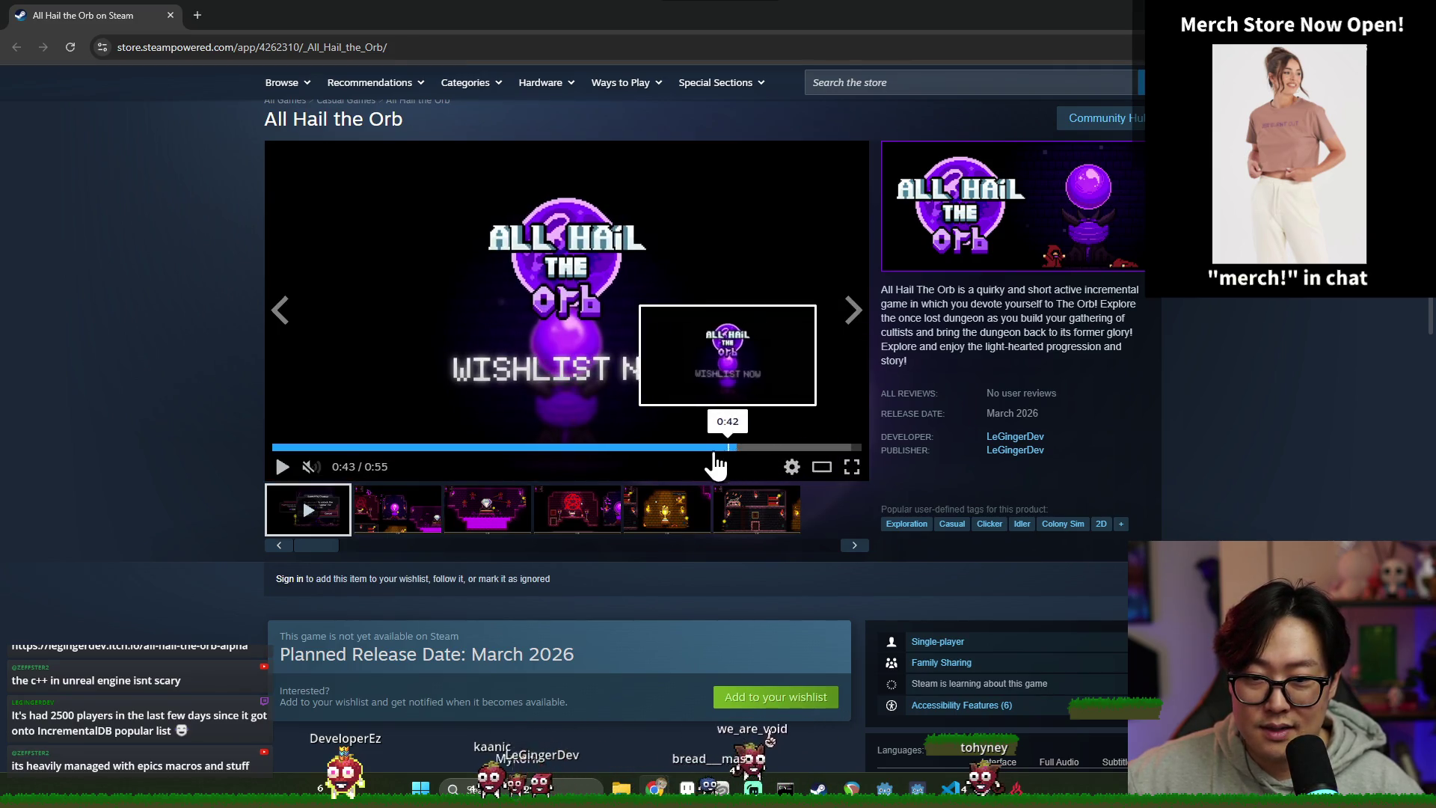
{"action": "left_click", "coordinate": [626, 447]}
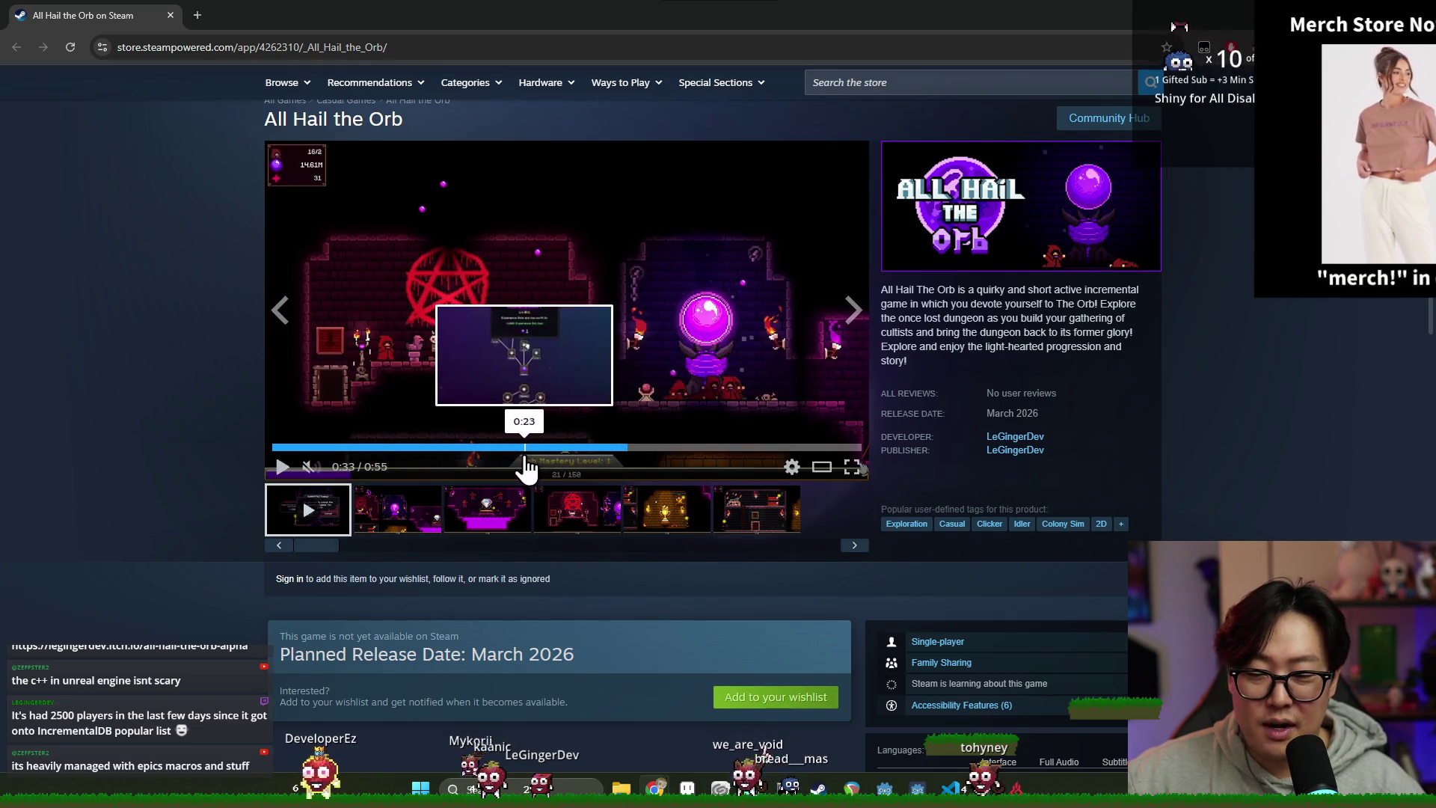
{"action": "left_click", "coordinate": [636, 447]}
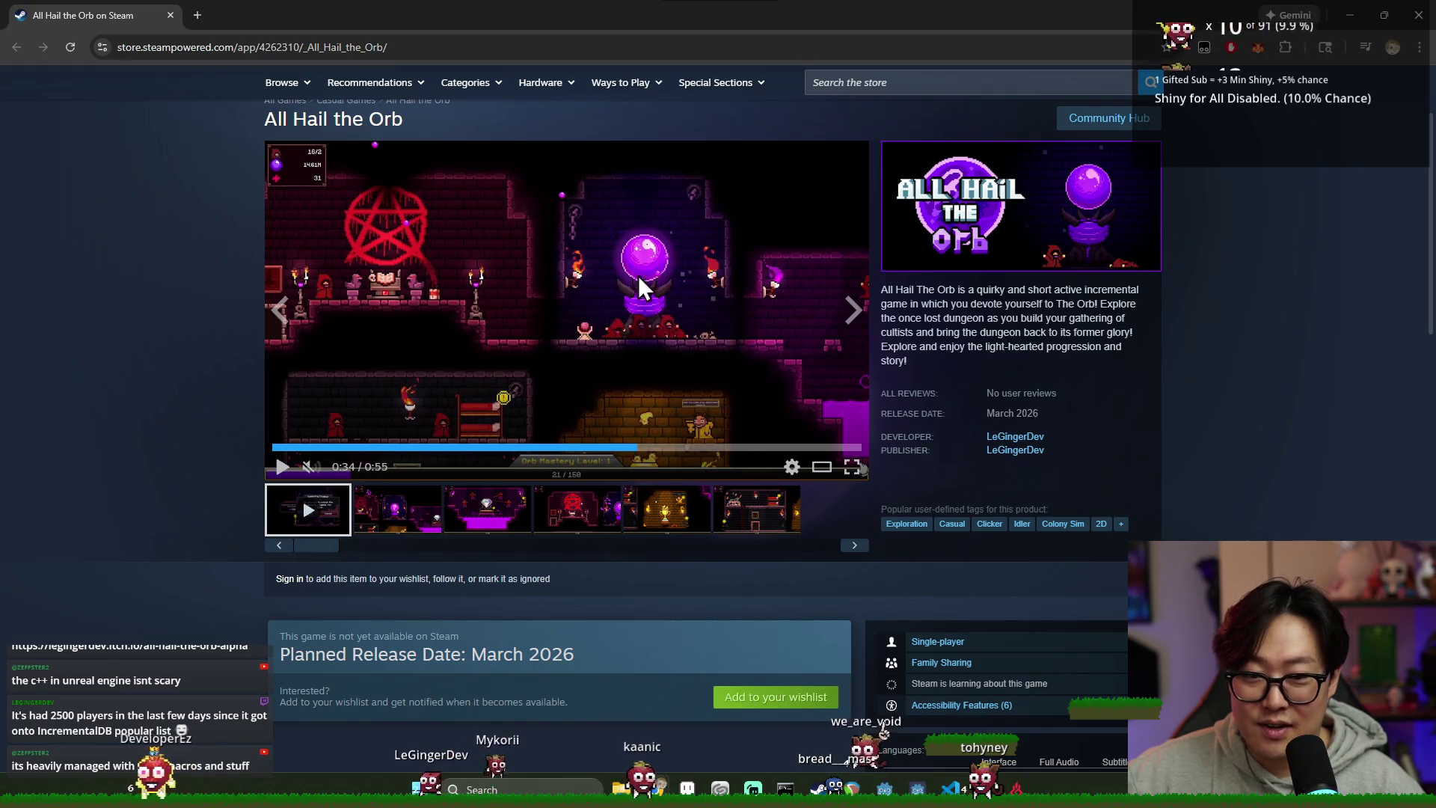
{"action": "left_click", "coordinate": [282, 467]}
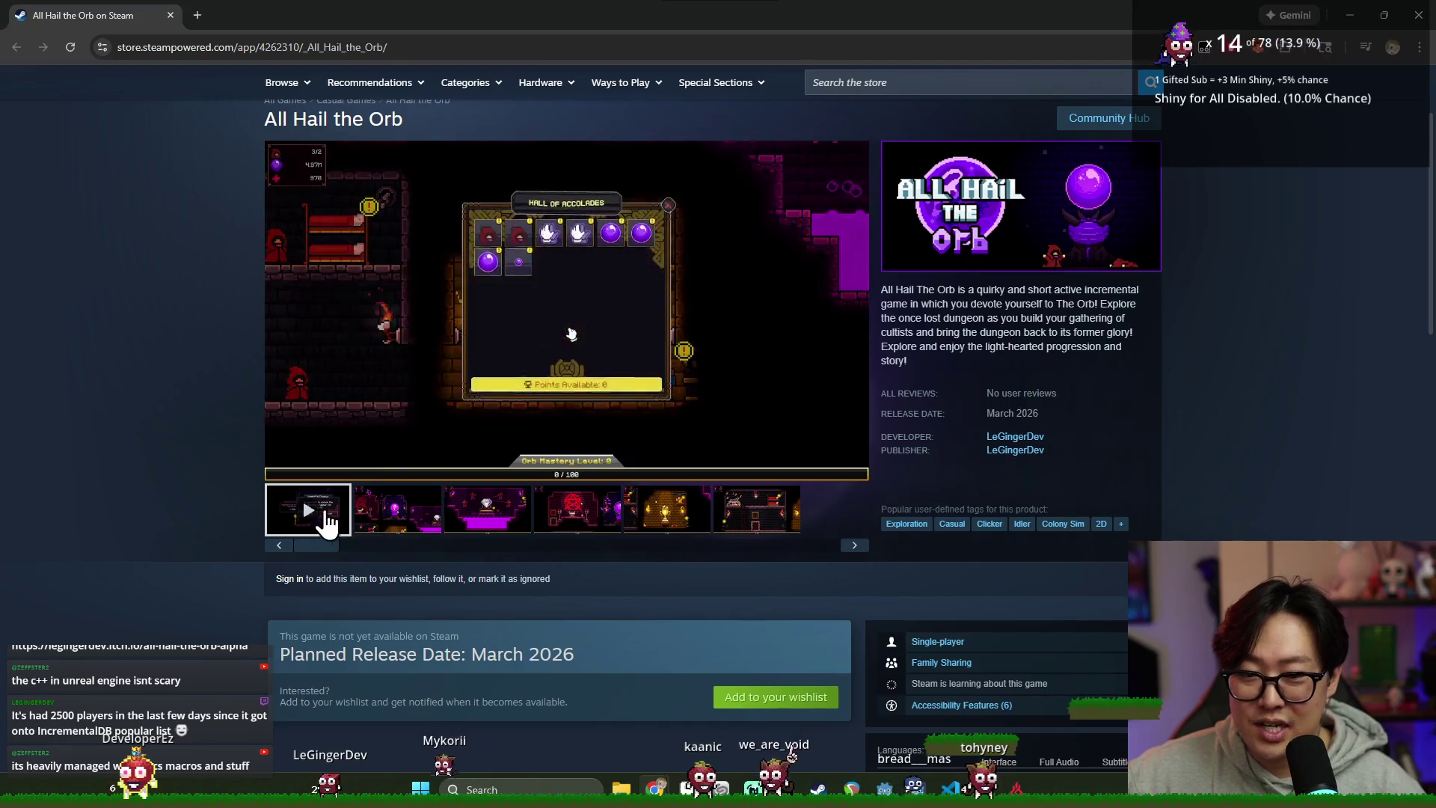
{"action": "left_click", "coordinate": [282, 468]}
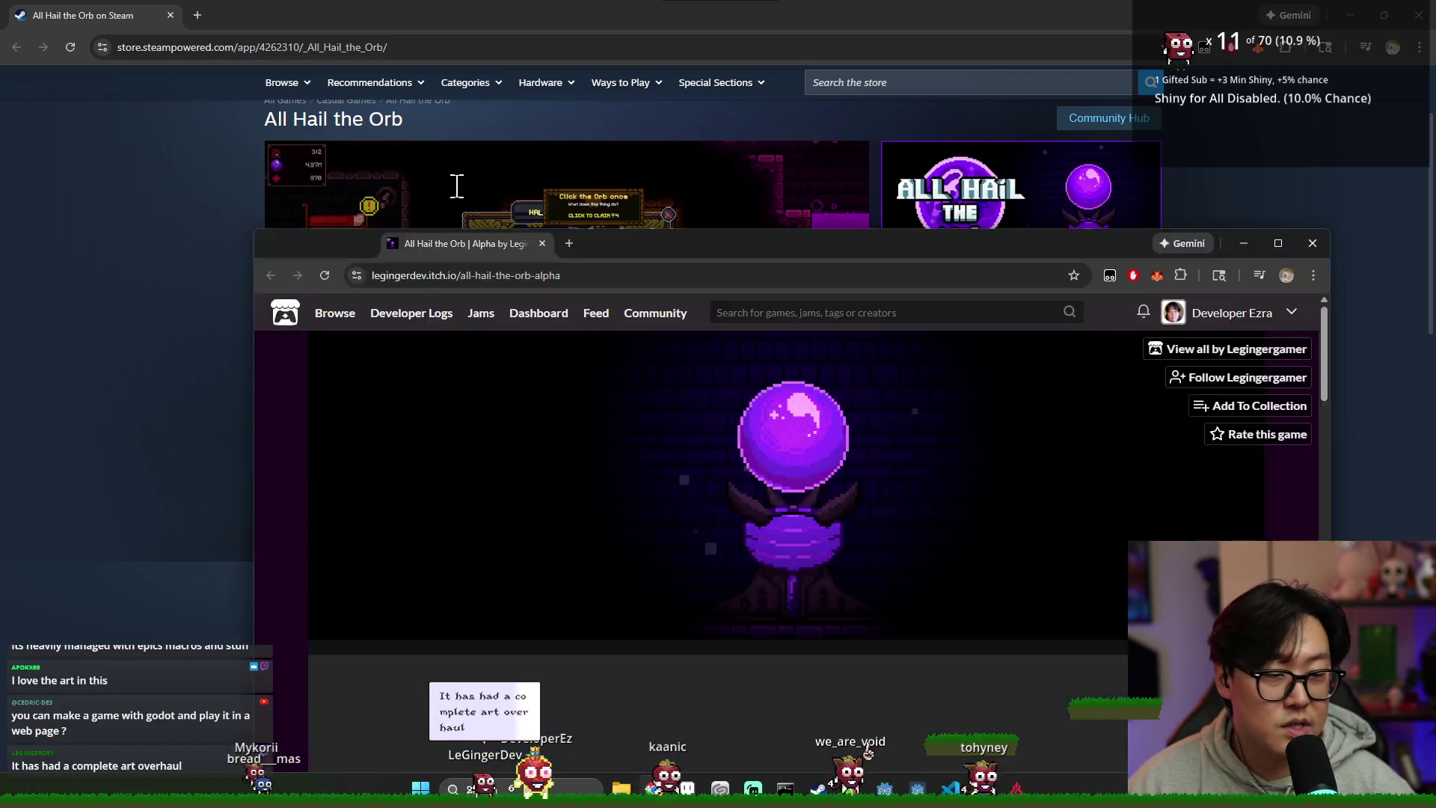
Step: Bring up the itch.io game page and highlight the comment asking about the menu music
{"action": "left_click_drag", "start_coordinate": [449, 241], "coordinate": [372, 1]}
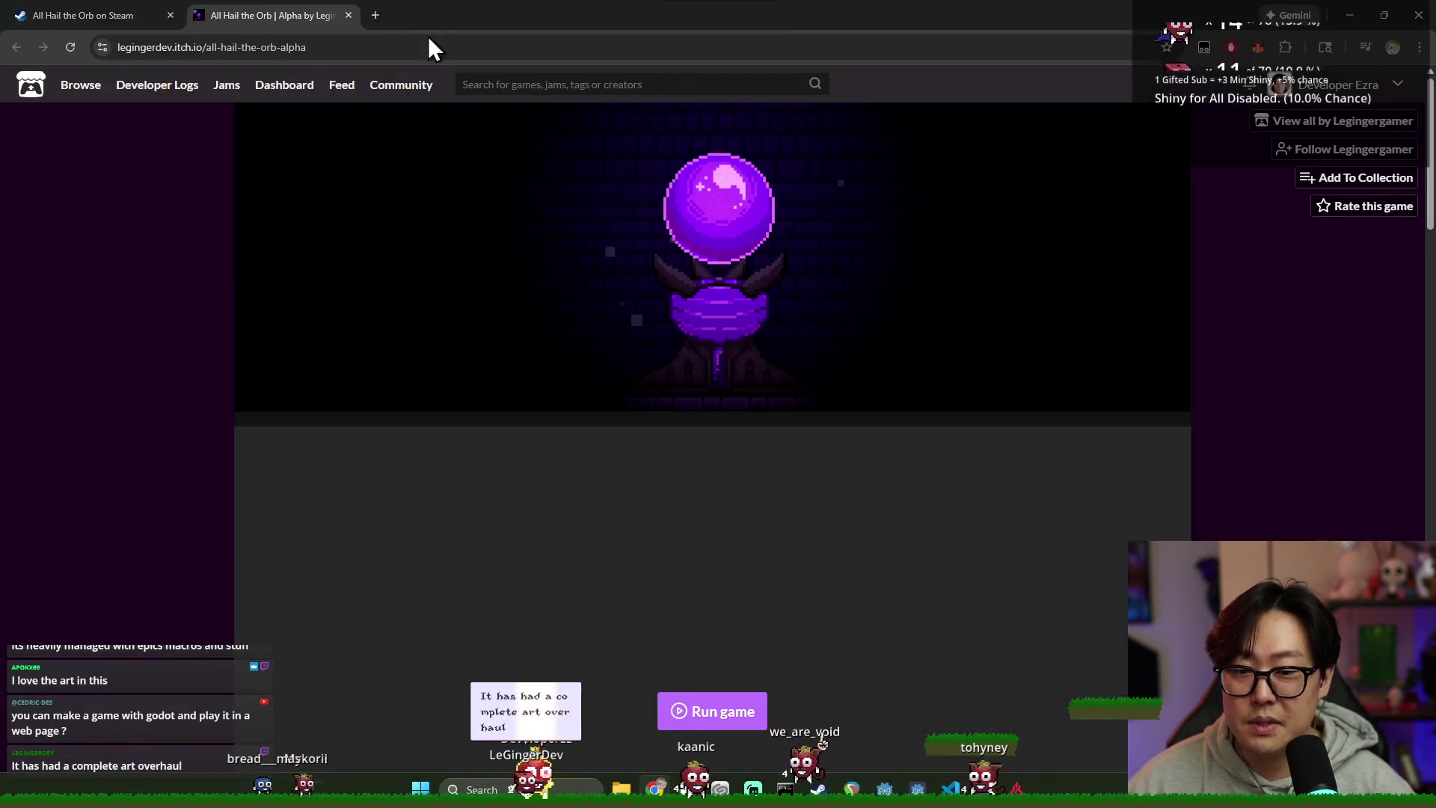
{"action": "scroll", "coordinate": [661, 407], "scroll_direction": "down", "scroll_amount": 10}
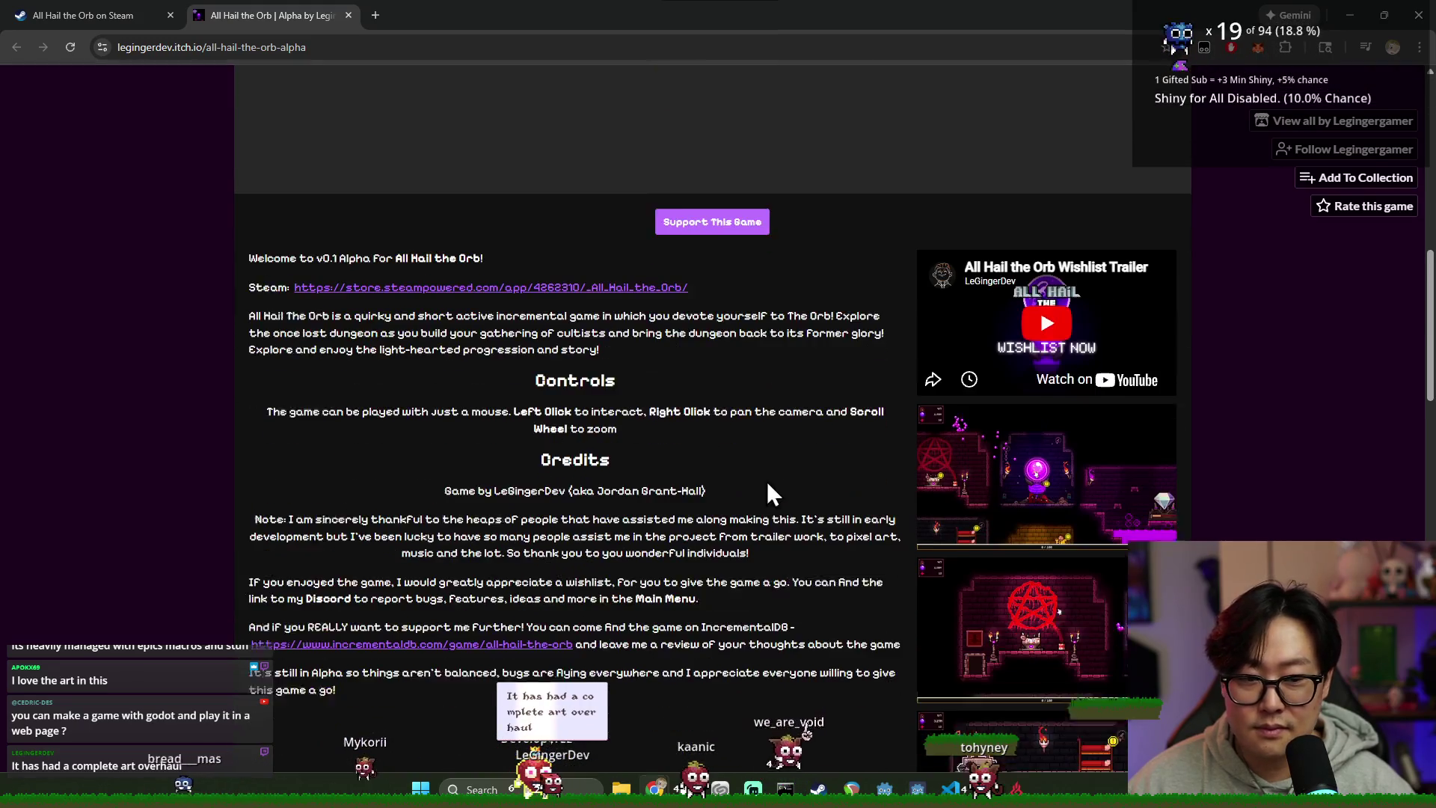
{"action": "scroll", "coordinate": [676, 441], "scroll_direction": "down", "scroll_amount": 7}
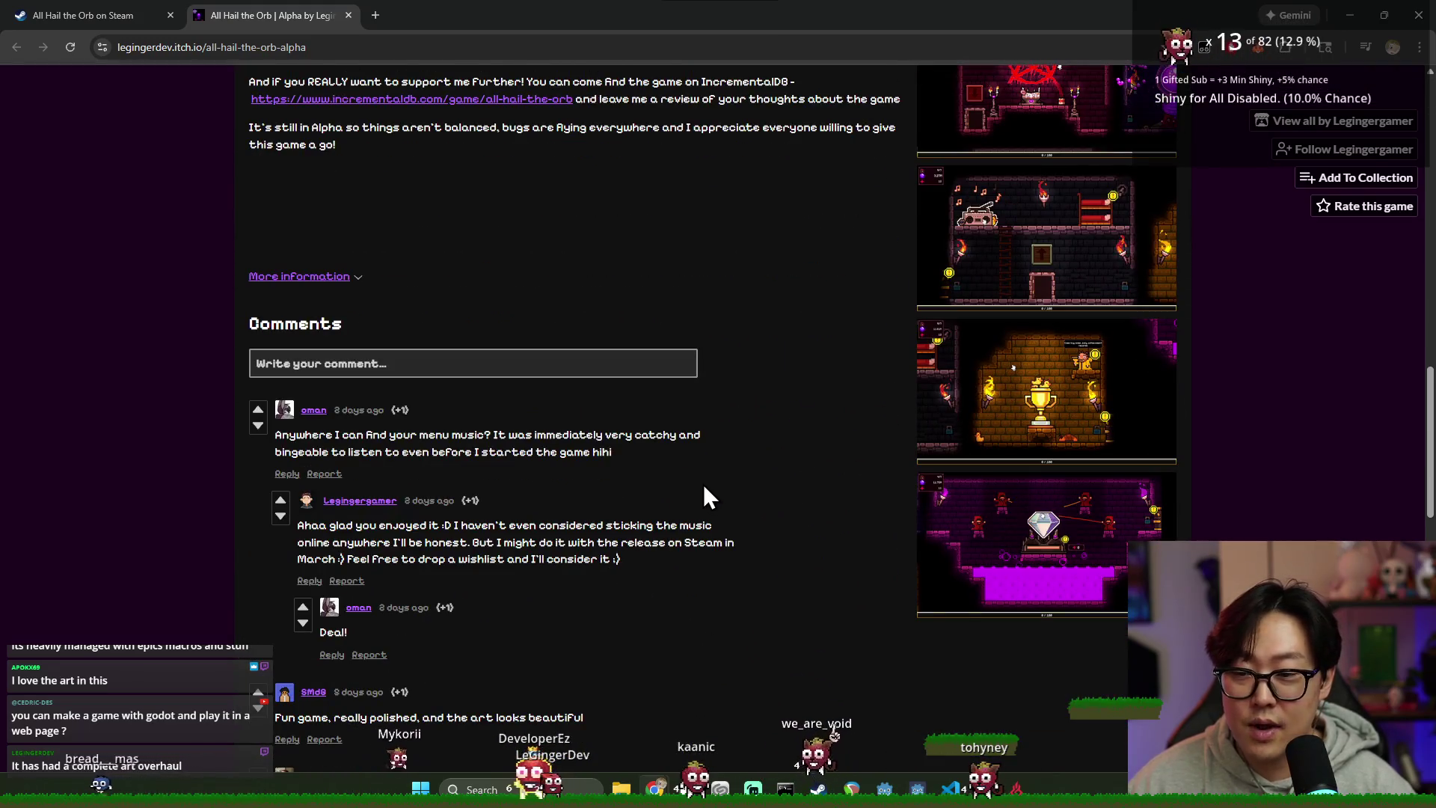
{"action": "mouse_move", "coordinate": [341, 434]}
{"action": "left_mouse_down"}
{"action": "mouse_move", "coordinate": [485, 434]}
{"action": "mouse_move", "coordinate": [644, 457]}
{"action": "mouse_move", "coordinate": [654, 473]}
{"action": "left_mouse_up"}
Step: Scroll through the remaining comments and back up to the game embed
{"action": "scroll", "coordinate": [653, 462], "scroll_direction": "down", "scroll_amount": 5}
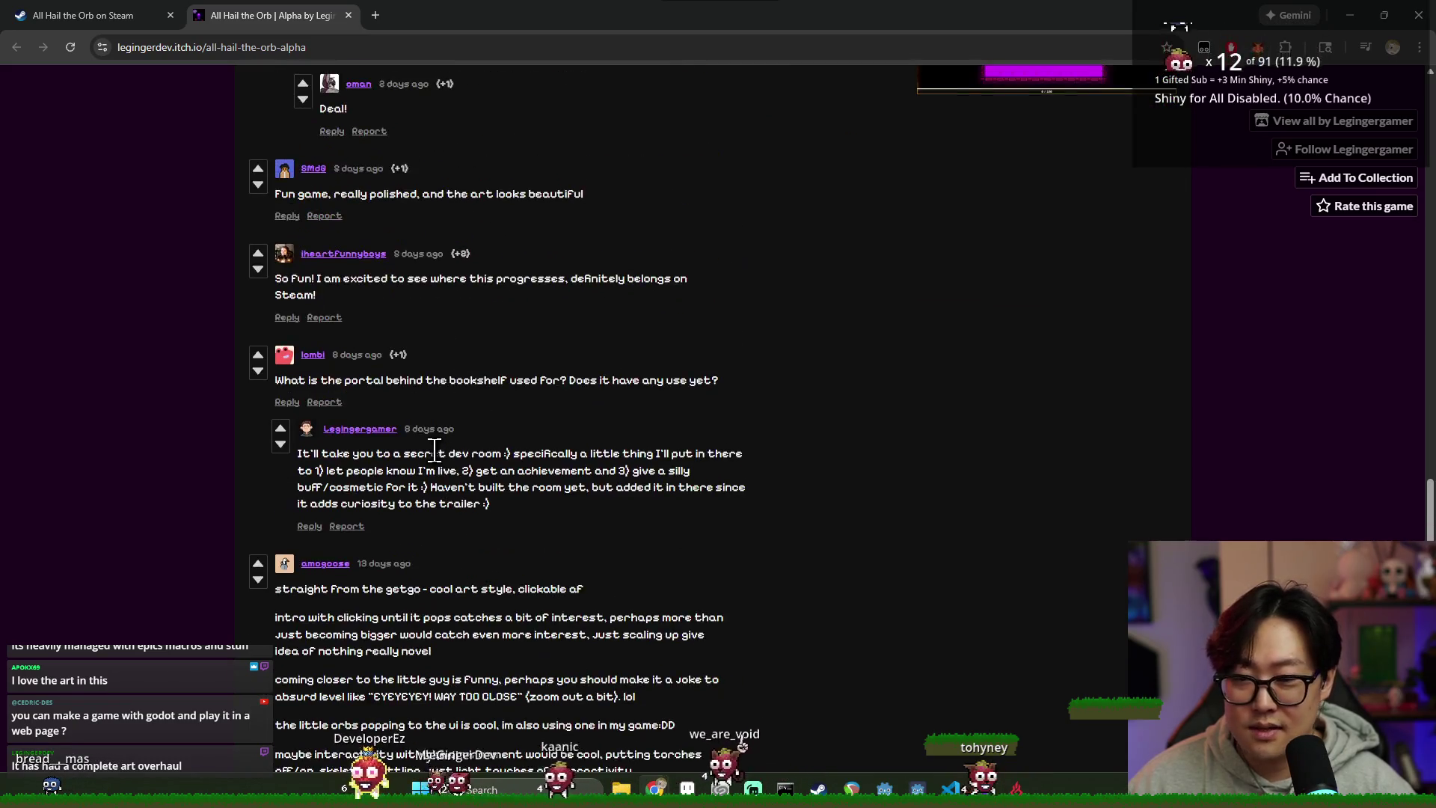
{"action": "scroll", "coordinate": [448, 426], "scroll_direction": "down", "scroll_amount": 13}
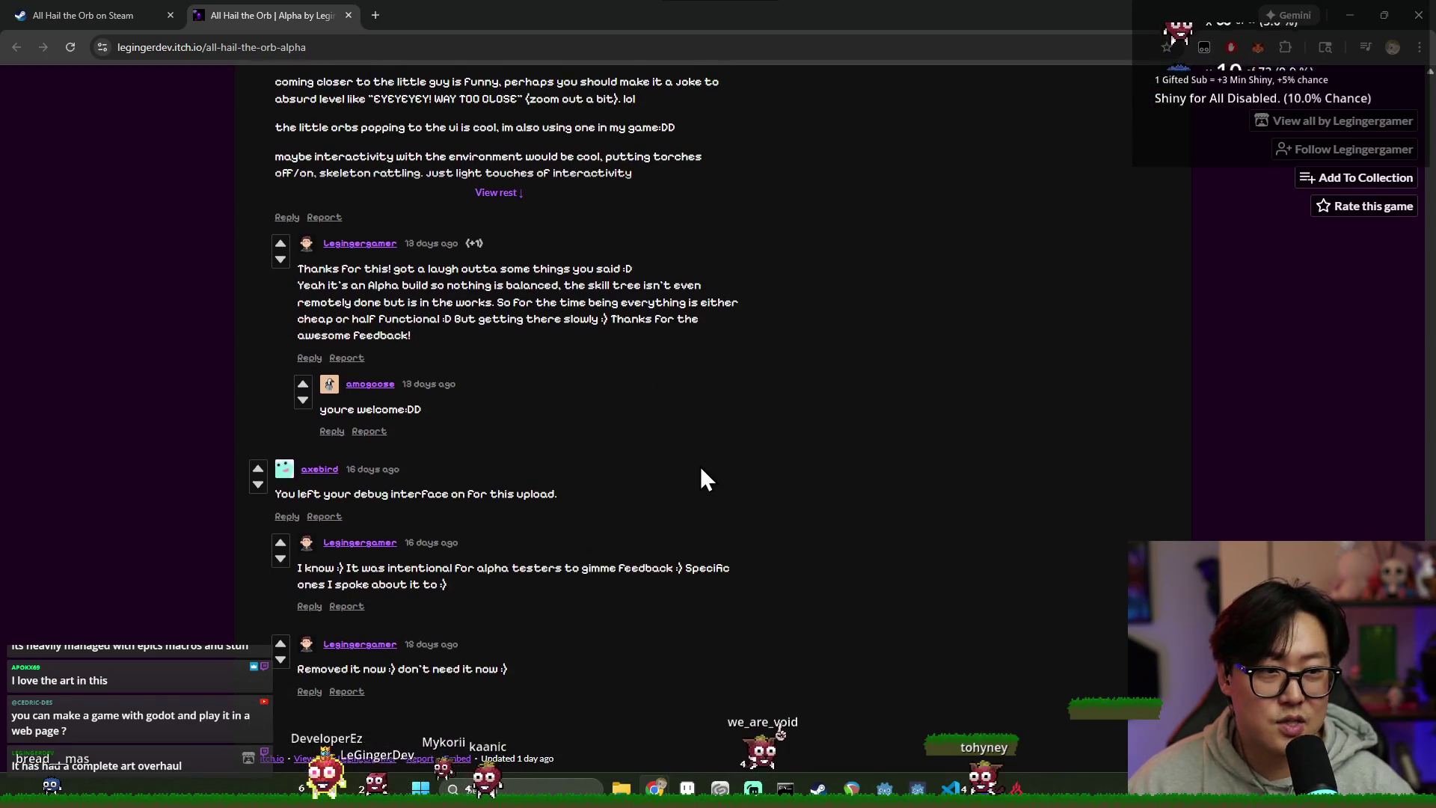
{"action": "scroll", "coordinate": [726, 479], "scroll_direction": "up", "scroll_amount": 19}
{"action": "scroll", "coordinate": [741, 464], "scroll_direction": "up", "scroll_amount": 15}
{"action": "scroll", "coordinate": [748, 463], "scroll_direction": "down", "scroll_amount": 11}
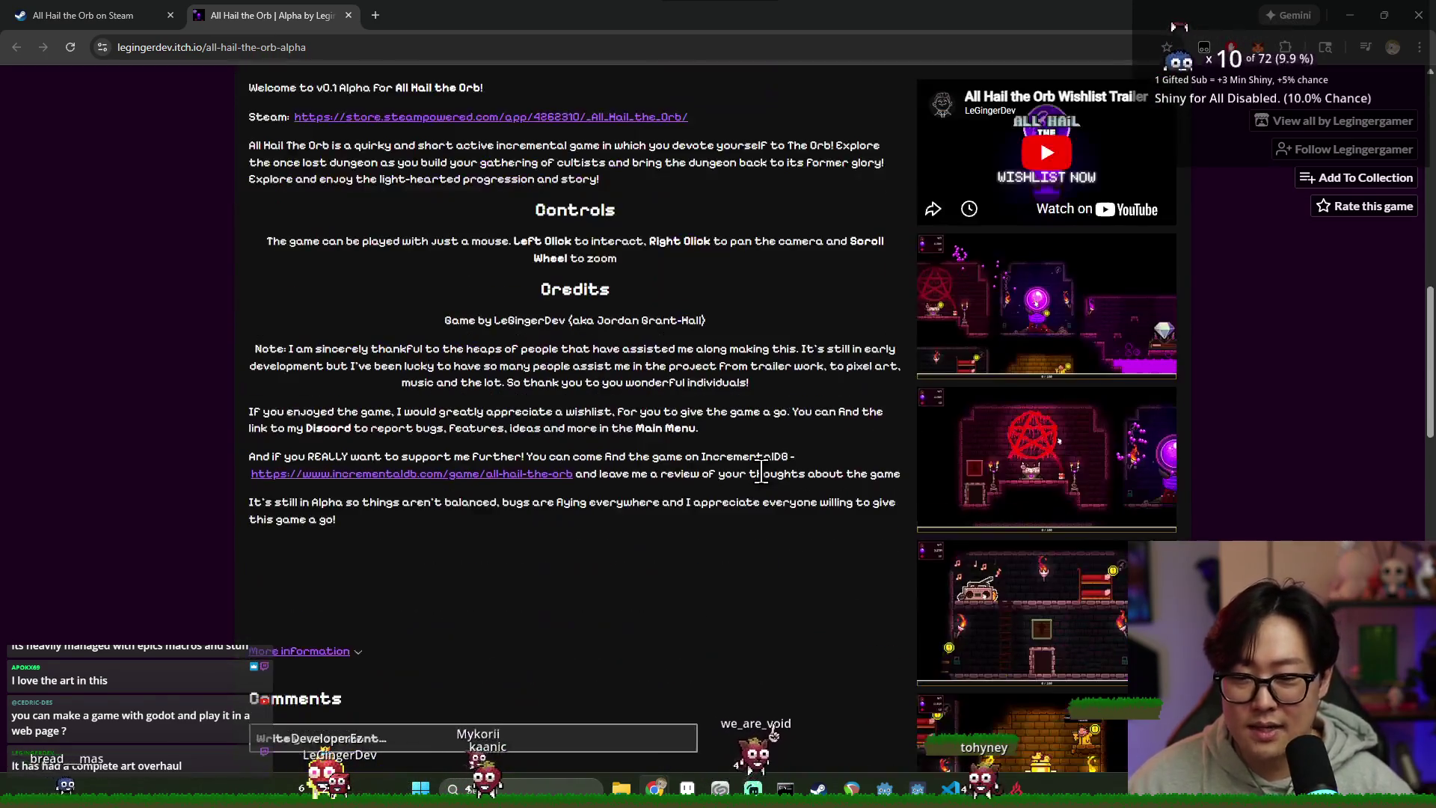
{"action": "scroll", "coordinate": [765, 441], "scroll_direction": "up", "scroll_amount": 8}
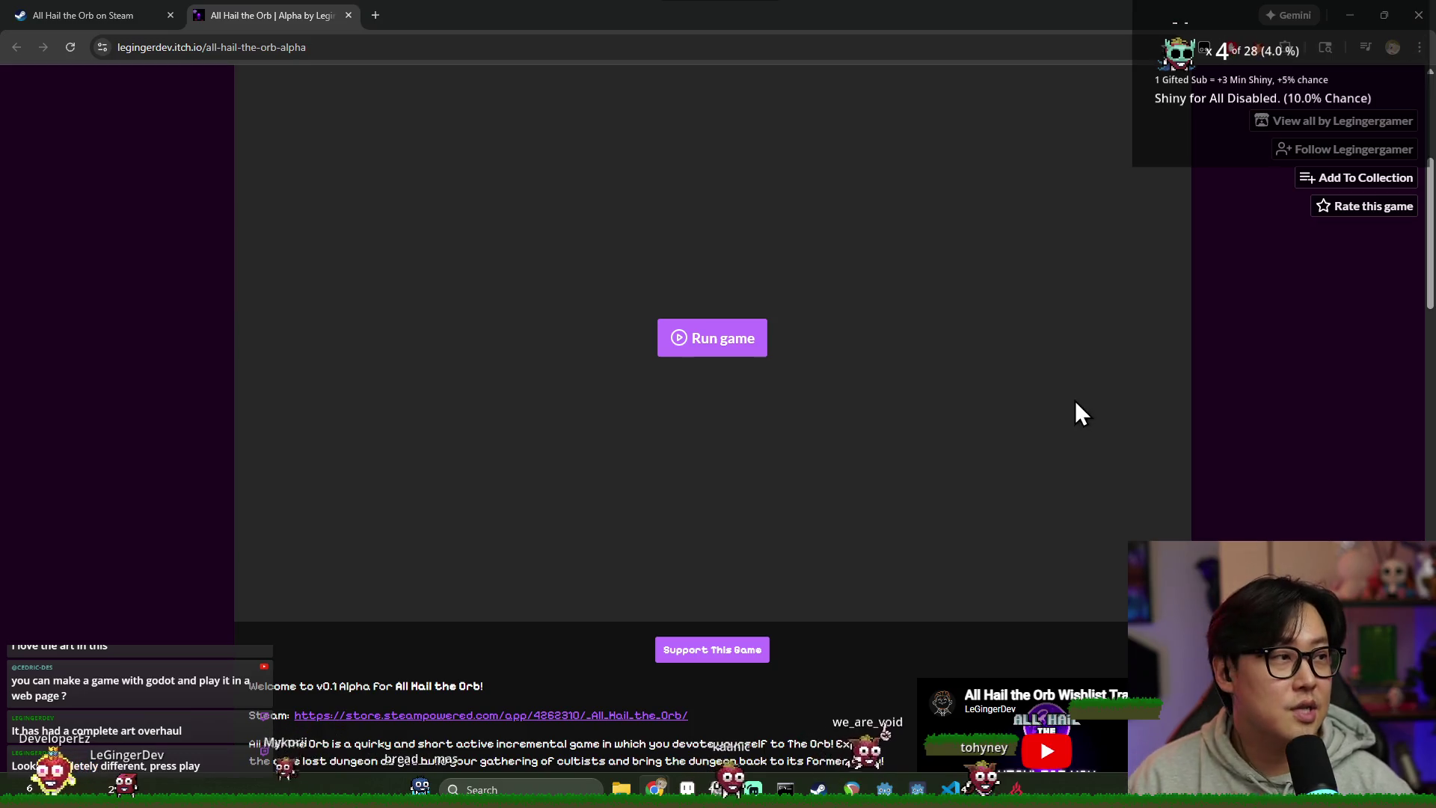
{"action": "scroll", "coordinate": [1179, 423], "scroll_direction": "up", "scroll_amount": 1}
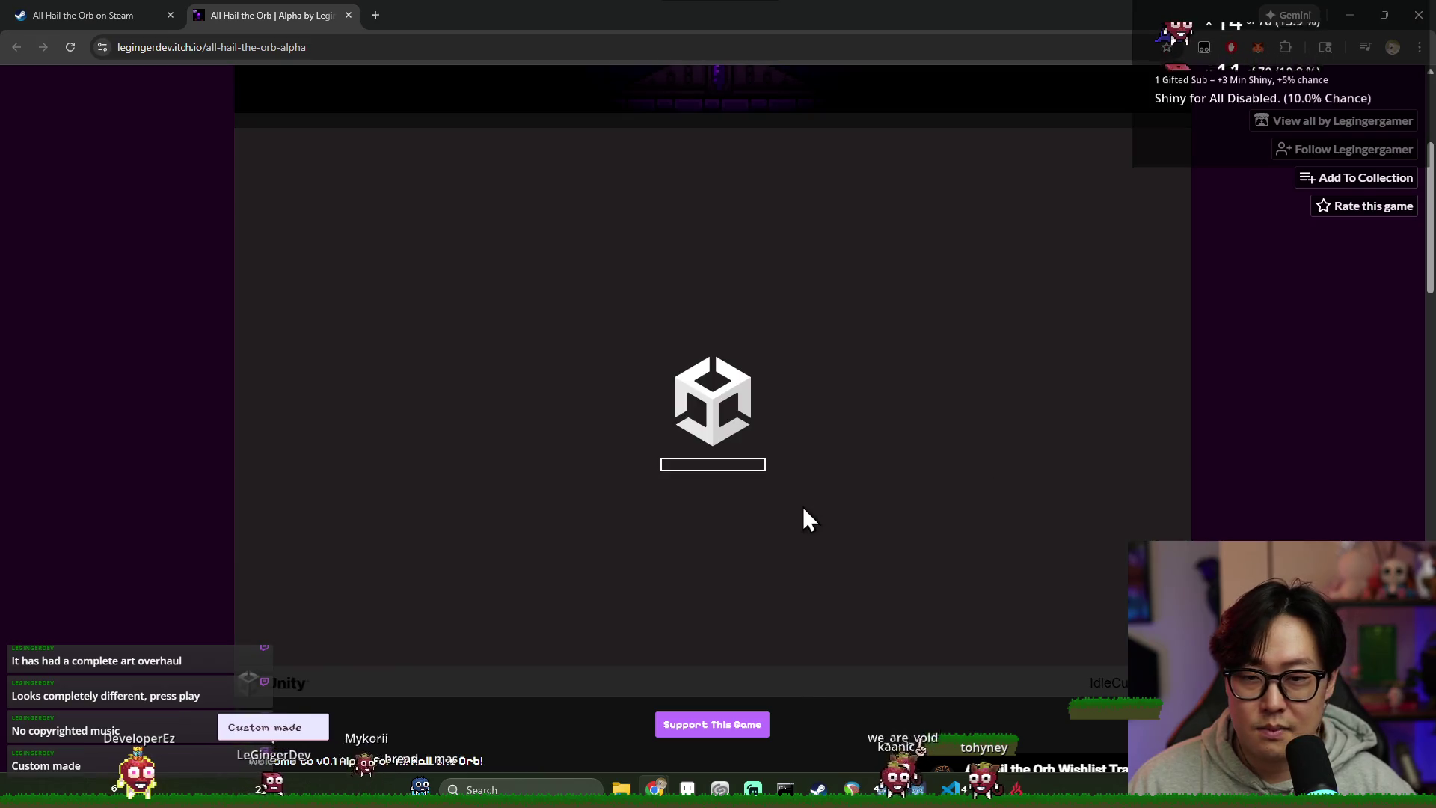
Step: Close the Steam store tab and briefly view the game fullscreen before exiting back to the page
{"action": "left_click", "coordinate": [97, 15]}
{"action": "left_click", "coordinate": [170, 15]}
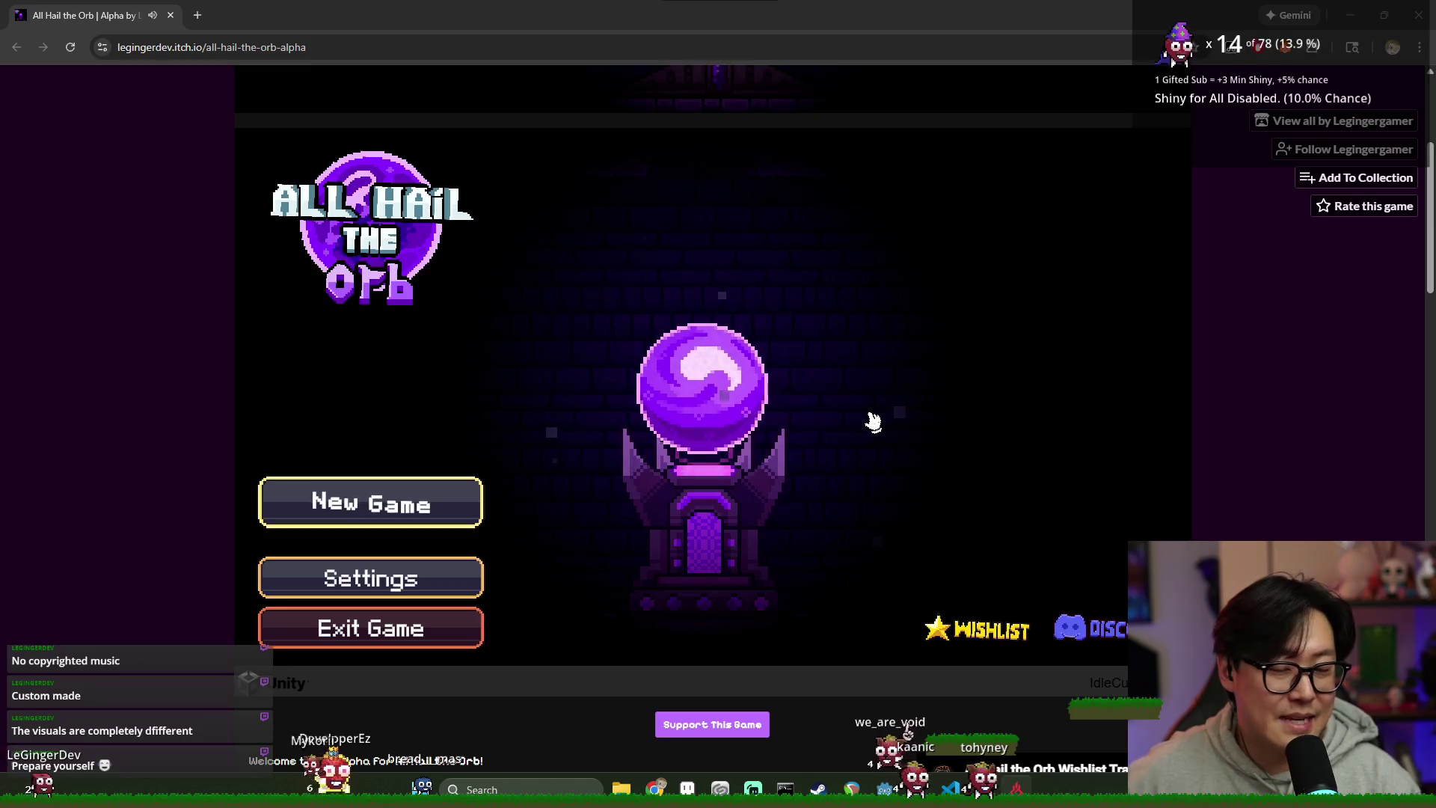
{"action": "left_click", "coordinate": [898, 537]}
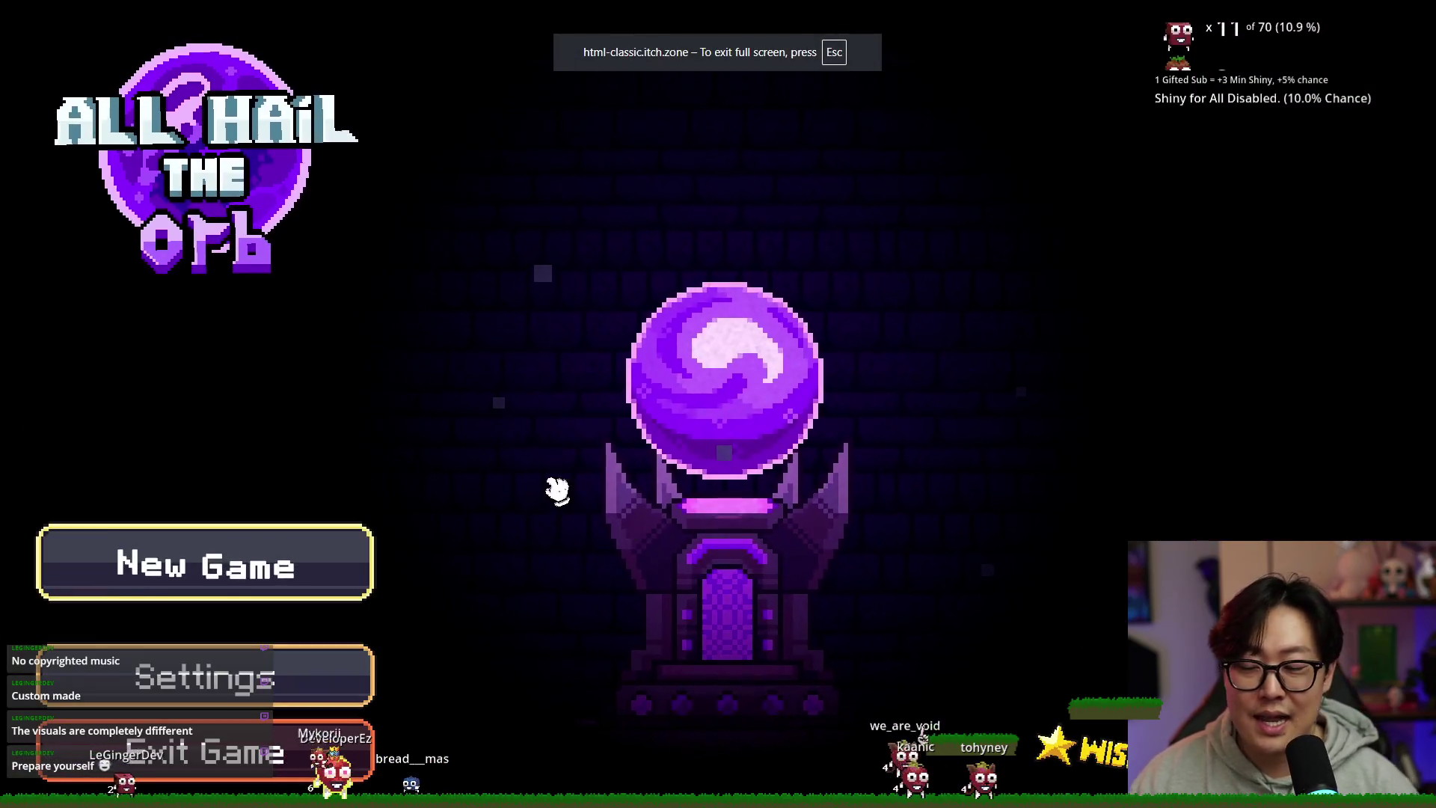
{"action": "key", "text": "Escape"}
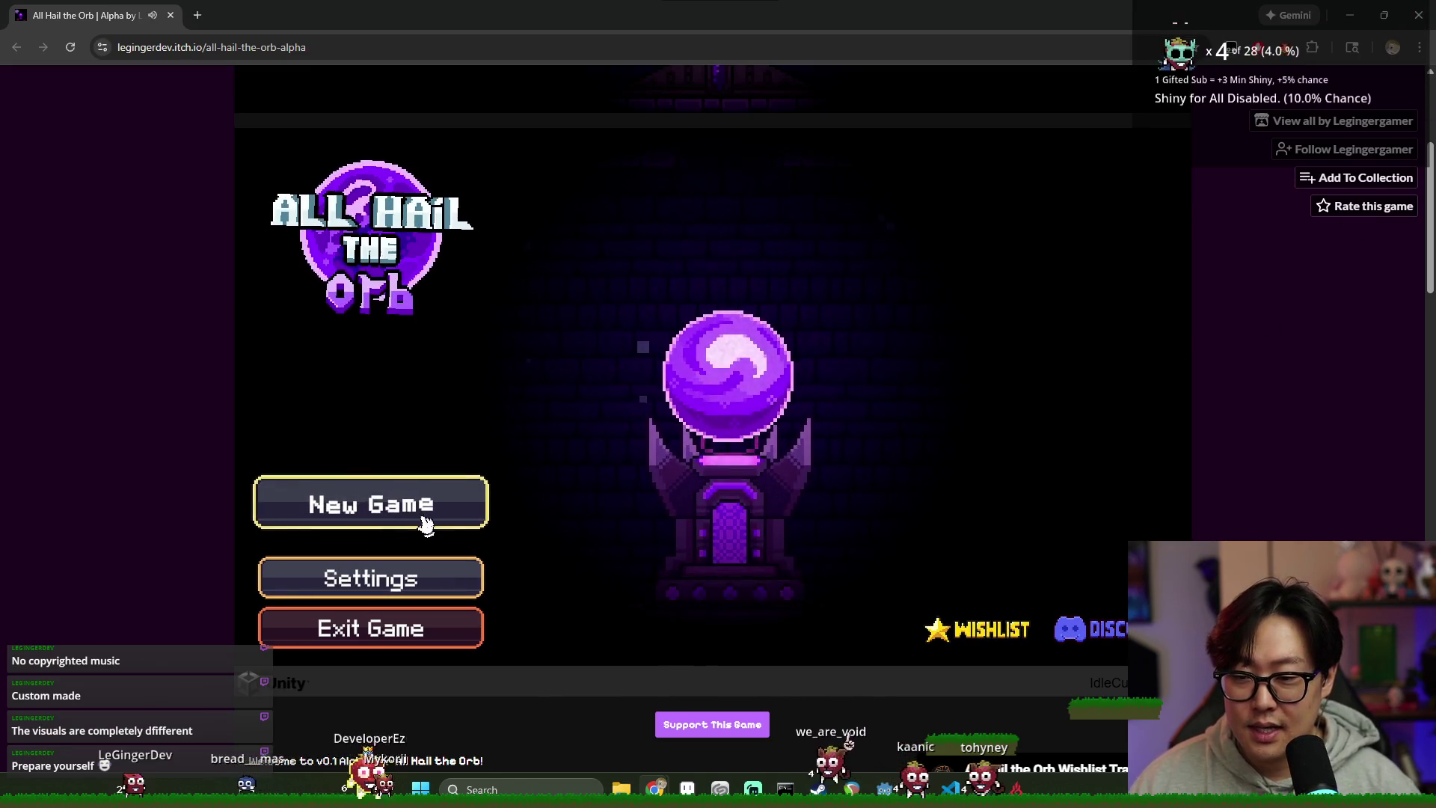
Step: Start a new game and click the dormant orb repeatedly until it shatters
{"action": "left_click", "coordinate": [423, 509]}
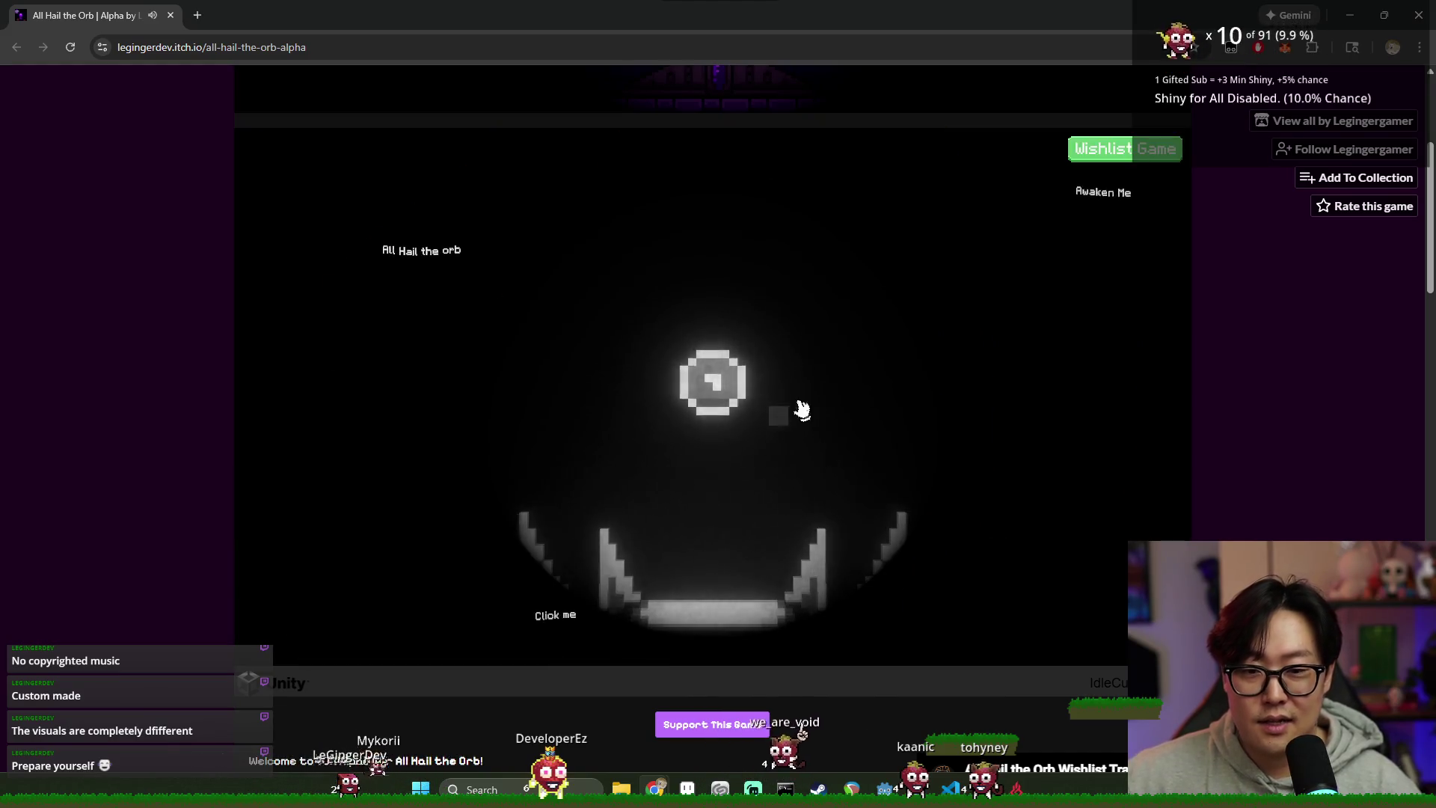
{"action": "left_click", "coordinate": [715, 391]}
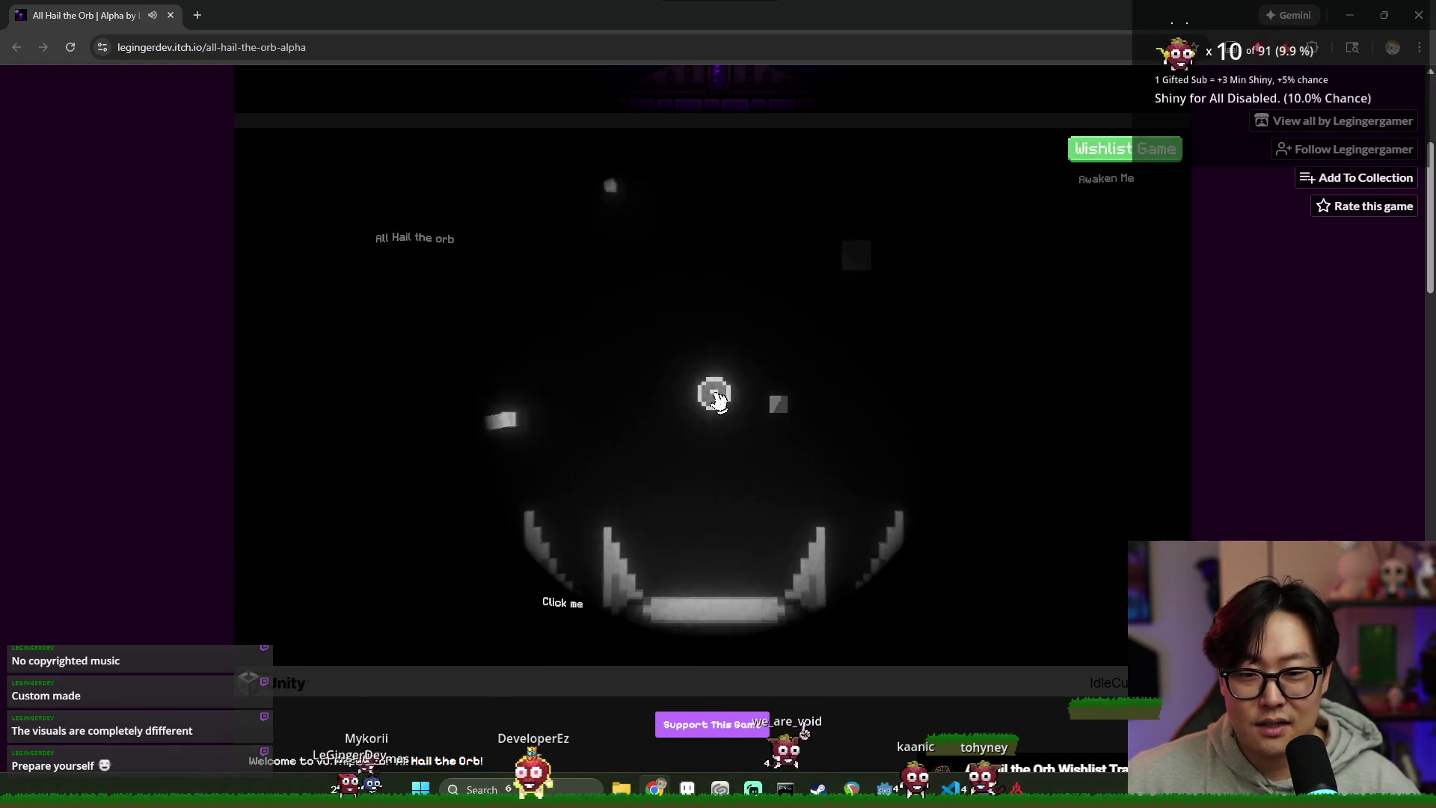
{"action": "left_click", "coordinate": [724, 408]}
{"action": "left_click", "coordinate": [729, 419]}
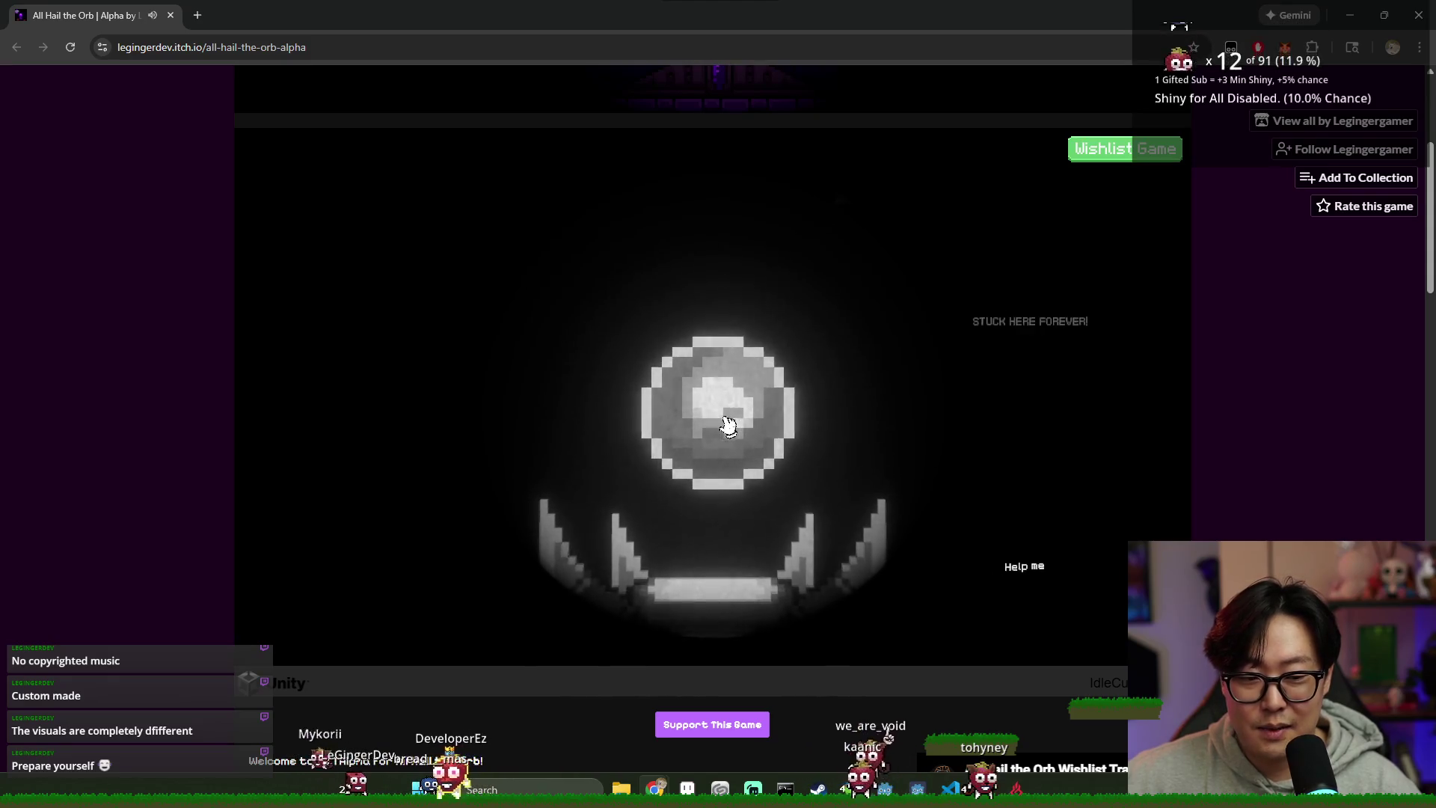
{"action": "left_click", "coordinate": [729, 416]}
{"action": "left_click", "coordinate": [716, 411]}
{"action": "left_click", "coordinate": [717, 410]}
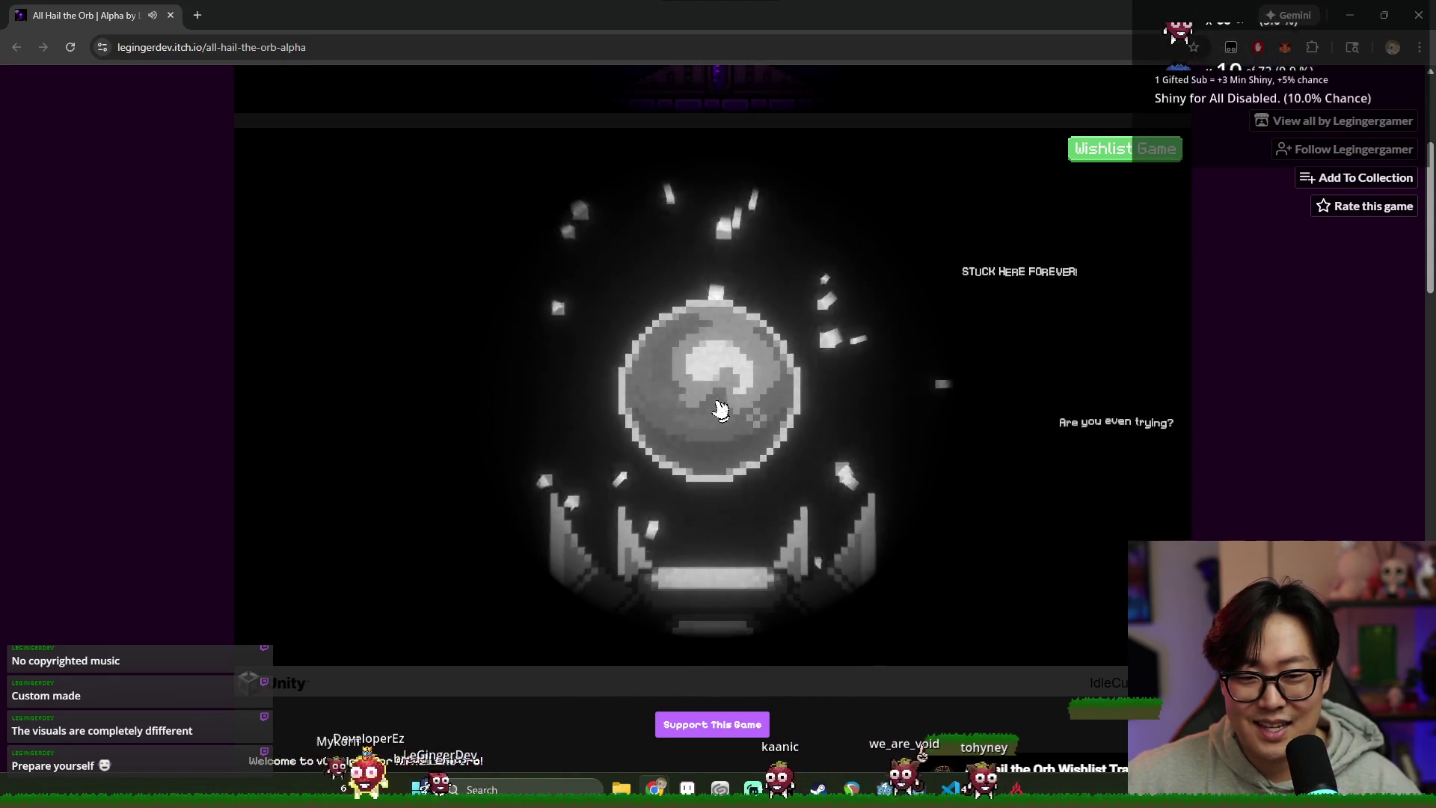
{"action": "left_click", "coordinate": [723, 407]}
{"action": "left_click", "coordinate": [724, 408]}
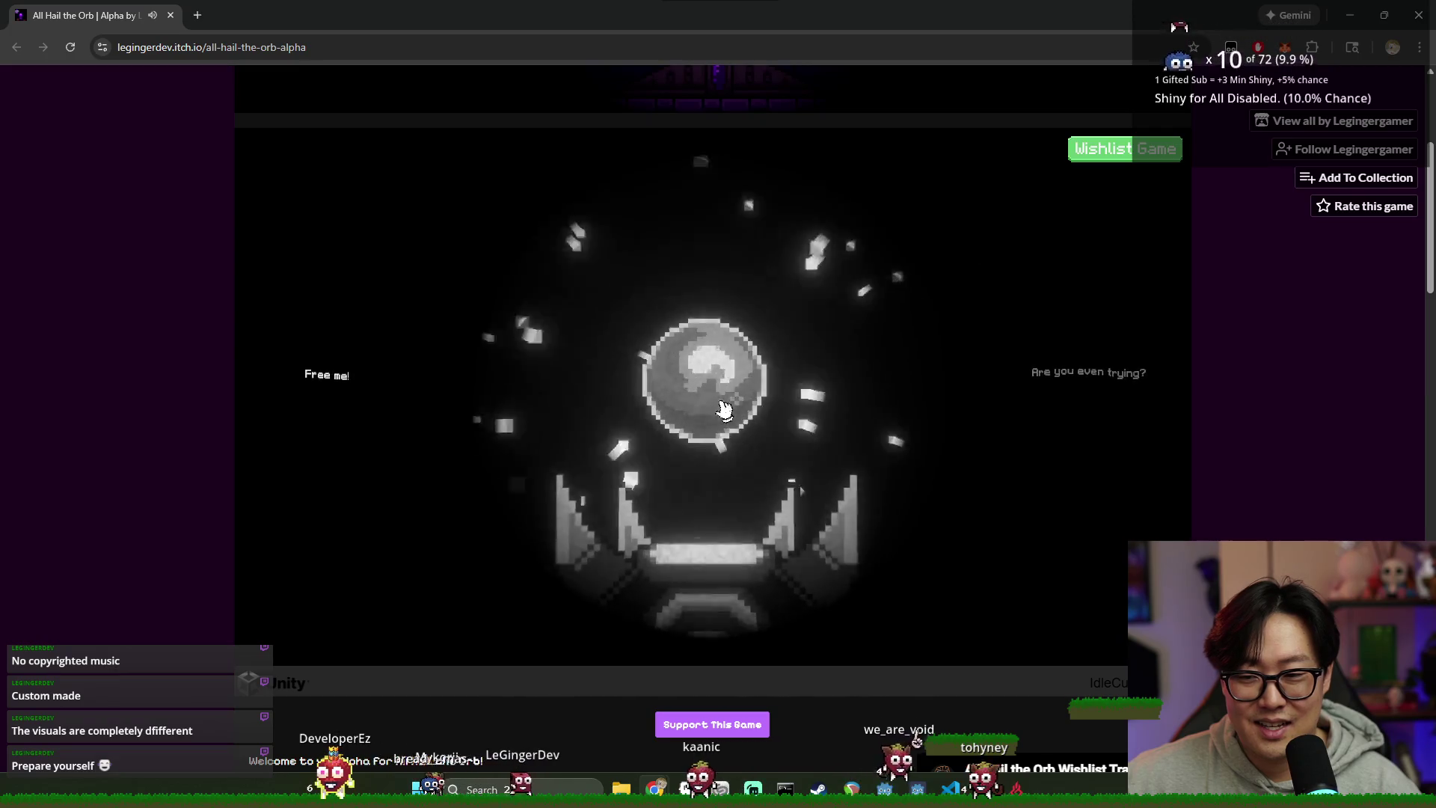
{"action": "left_click", "coordinate": [725, 409]}
{"action": "left_click", "coordinate": [725, 409]}
{"action": "left_click", "coordinate": [721, 404]}
{"action": "left_click", "coordinate": [725, 407]}
{"action": "left_click", "coordinate": [725, 401]}
{"action": "left_click", "coordinate": [716, 399]}
{"action": "left_click", "coordinate": [748, 400]}
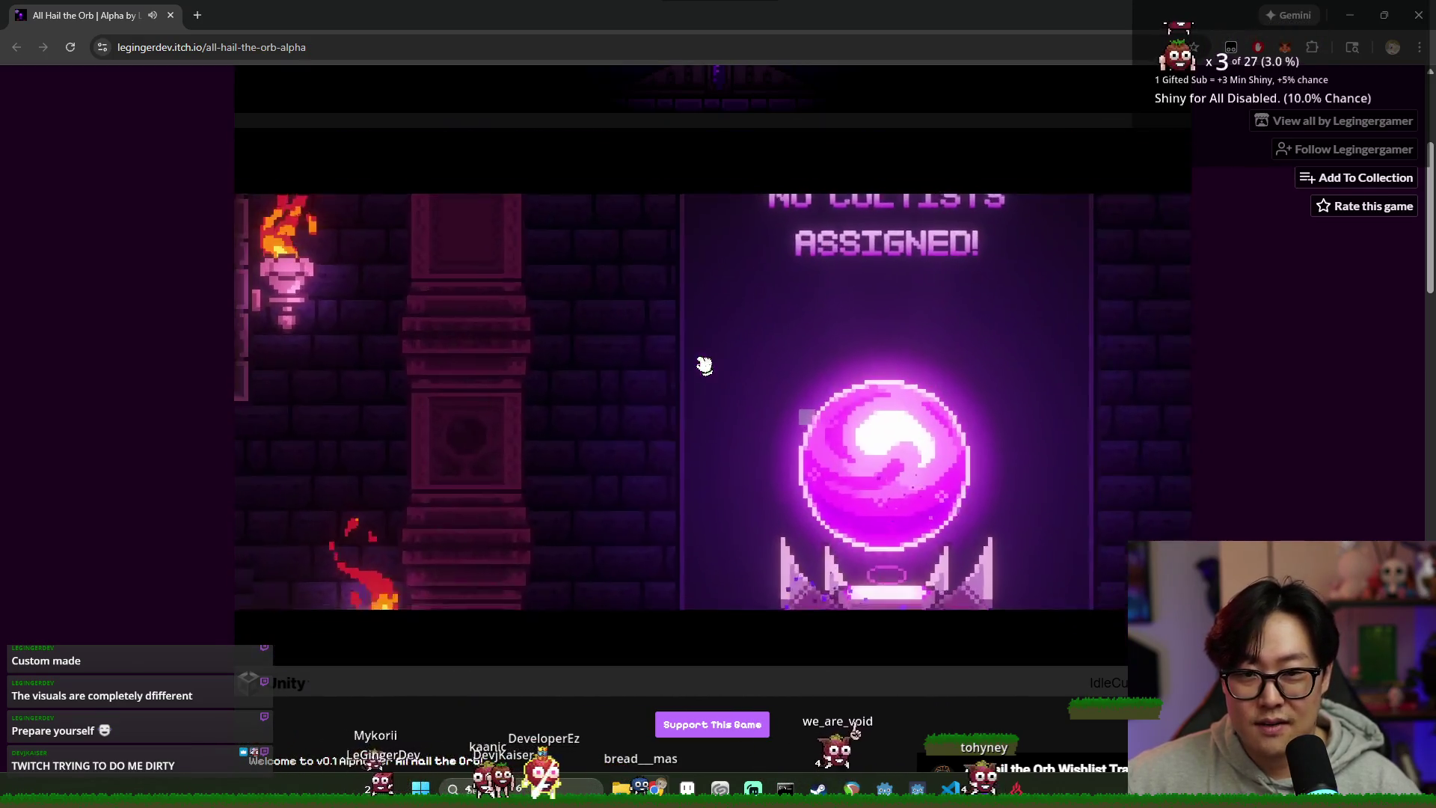
Step: Click through the creature's intro dialogue into the orb room and click the orb once
{"action": "left_click", "coordinate": [701, 362]}
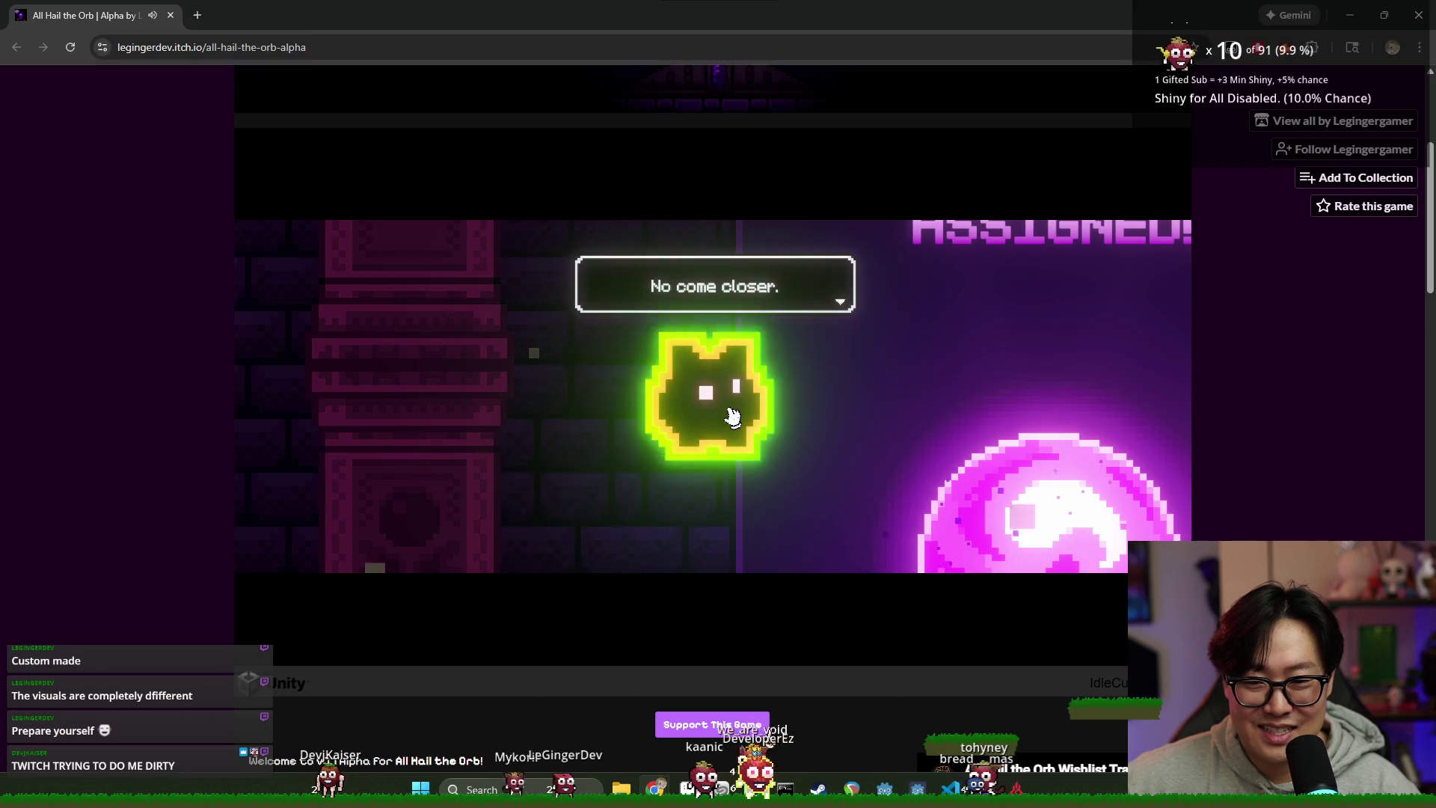
{"action": "left_click", "coordinate": [729, 409]}
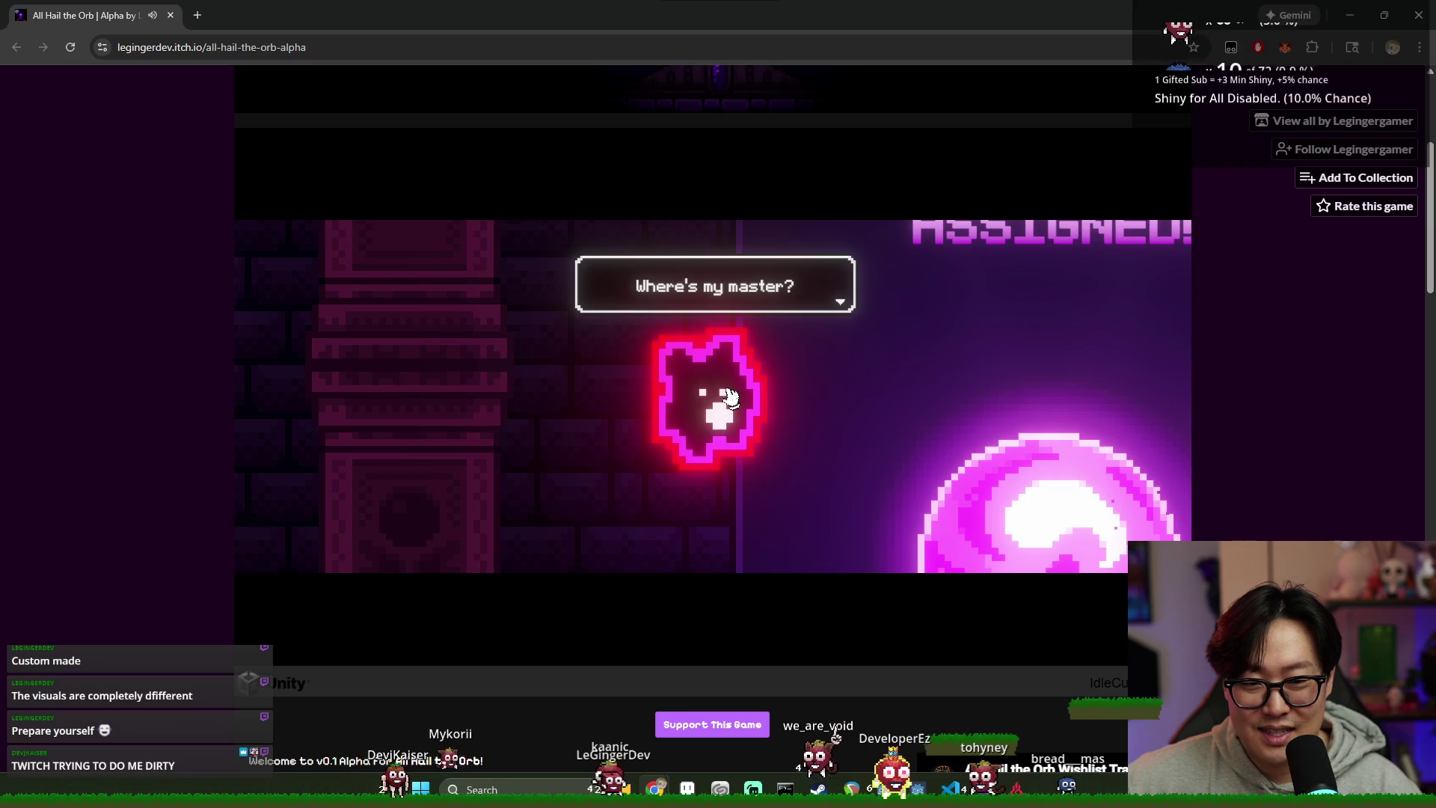
{"action": "left_click", "coordinate": [762, 383]}
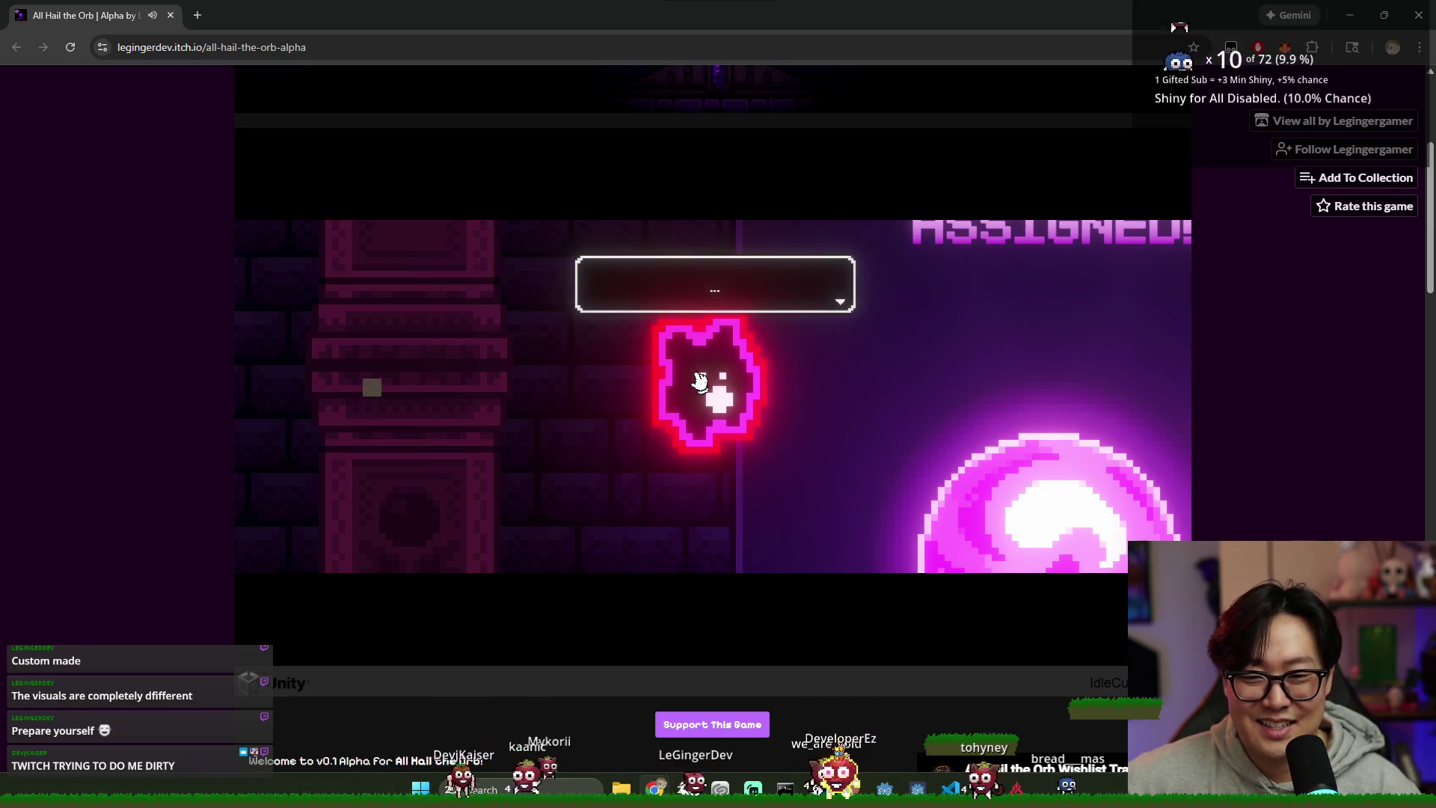
{"action": "left_click", "coordinate": [700, 381]}
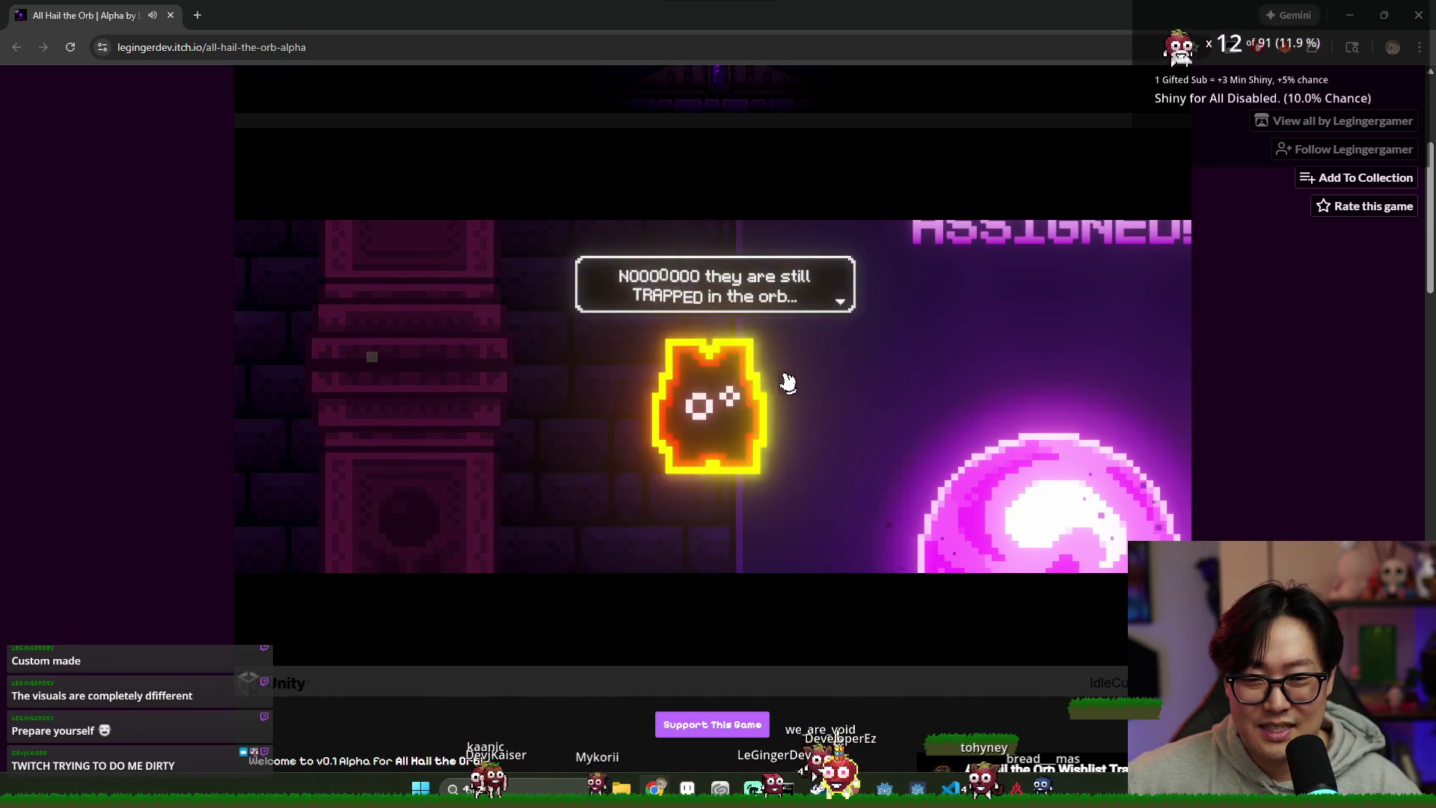
{"action": "left_click", "coordinate": [712, 399]}
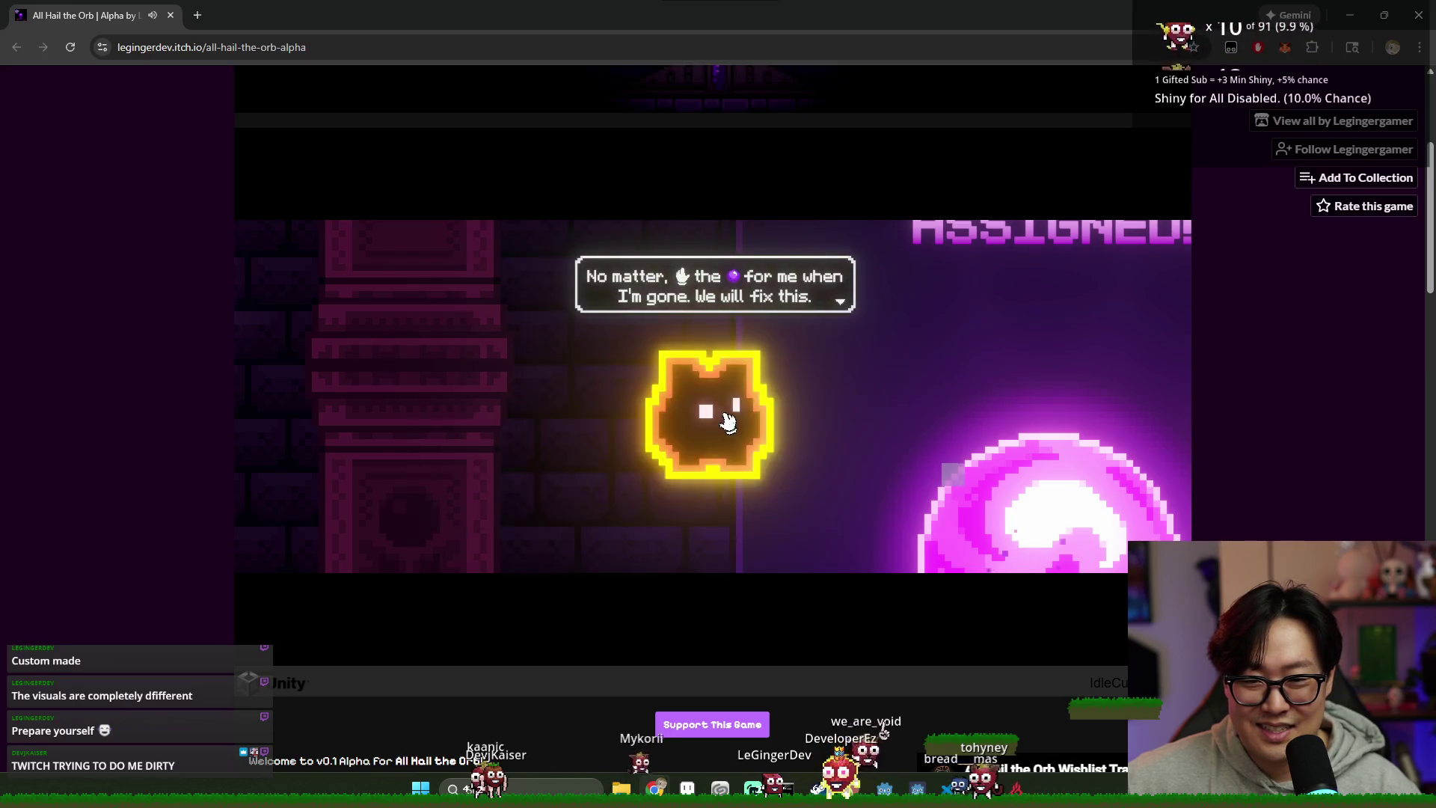
{"action": "left_click", "coordinate": [726, 422]}
{"action": "left_click", "coordinate": [726, 415]}
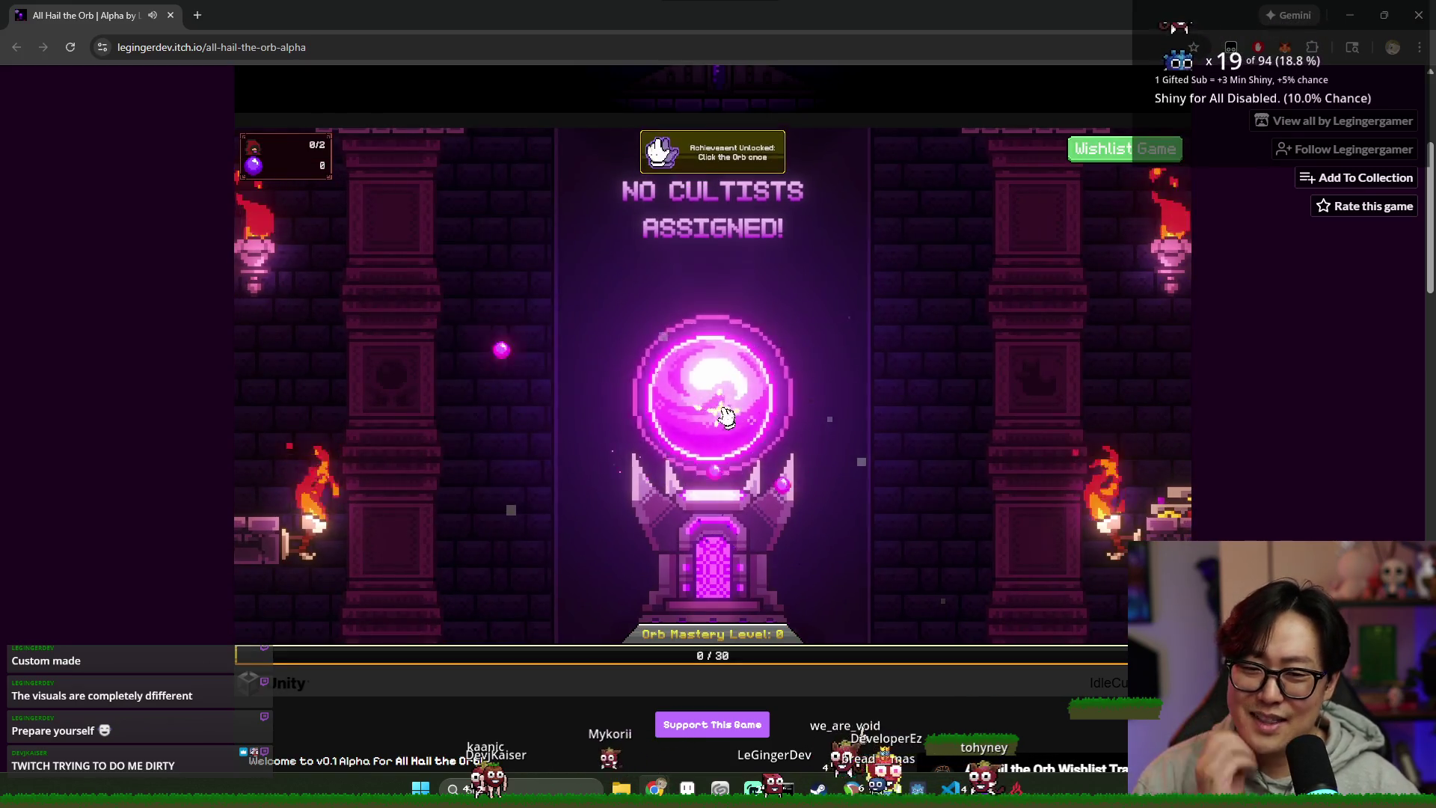
Step: Click the orb for devotion and buy the first level of Devotion Power I at the altar
{"action": "left_click", "coordinate": [727, 417]}
{"action": "left_click", "coordinate": [730, 419]}
{"action": "left_click", "coordinate": [722, 423]}
{"action": "left_click", "coordinate": [721, 428]}
{"action": "left_click", "coordinate": [723, 421]}
{"action": "left_click", "coordinate": [727, 414]}
{"action": "left_click", "coordinate": [730, 421]}
{"action": "left_click", "coordinate": [737, 436]}
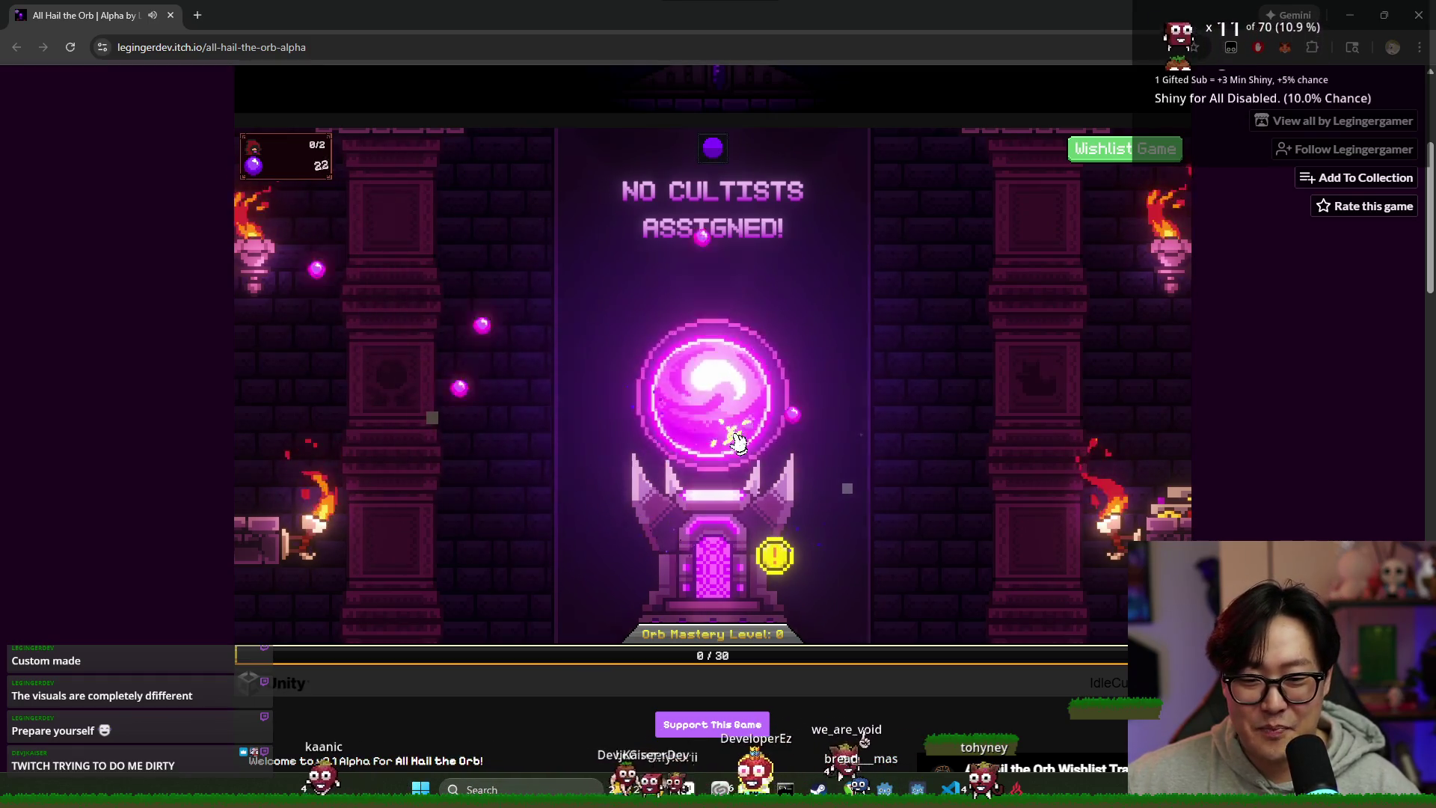
{"action": "mouse_move", "coordinate": [727, 515]}
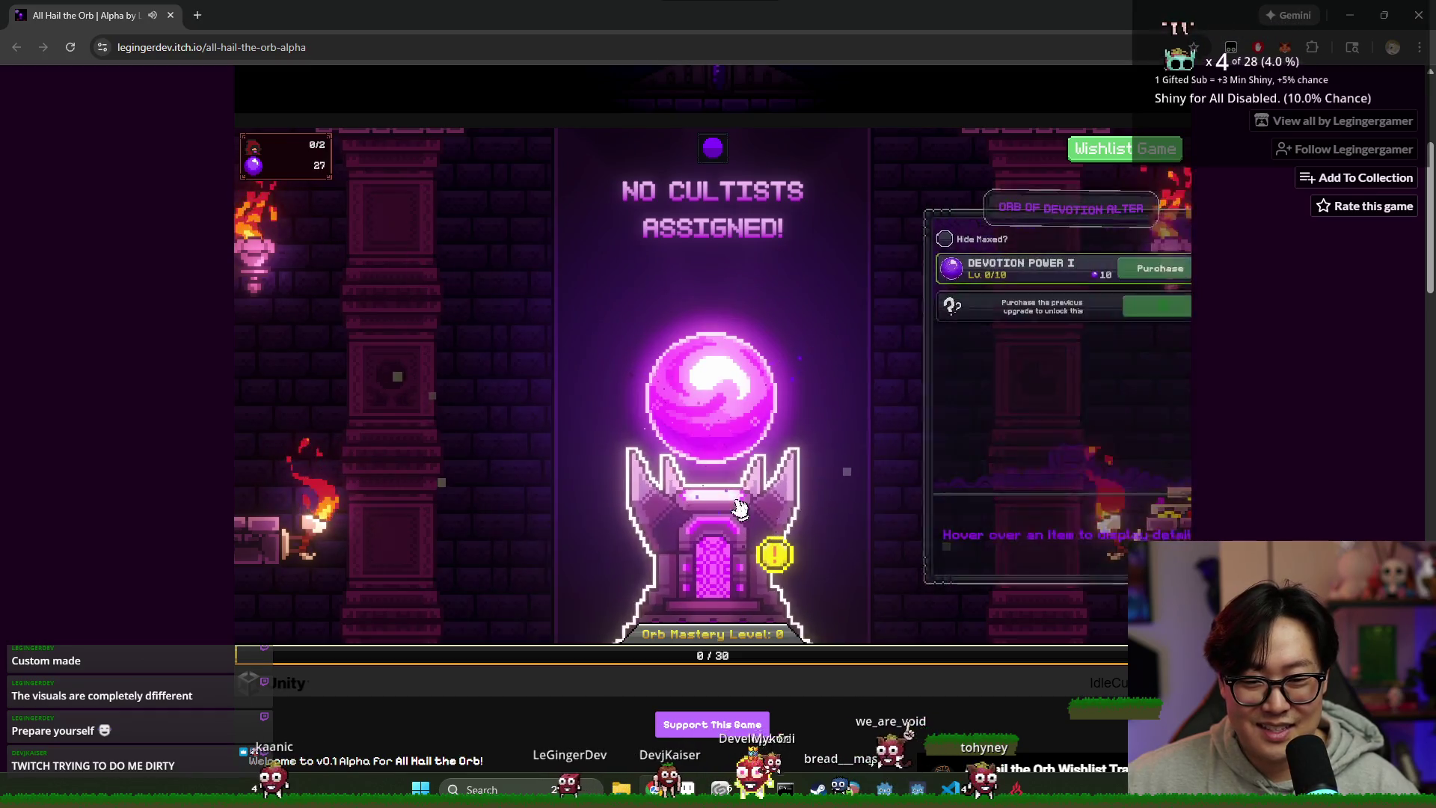
{"action": "left_click", "coordinate": [1072, 270]}
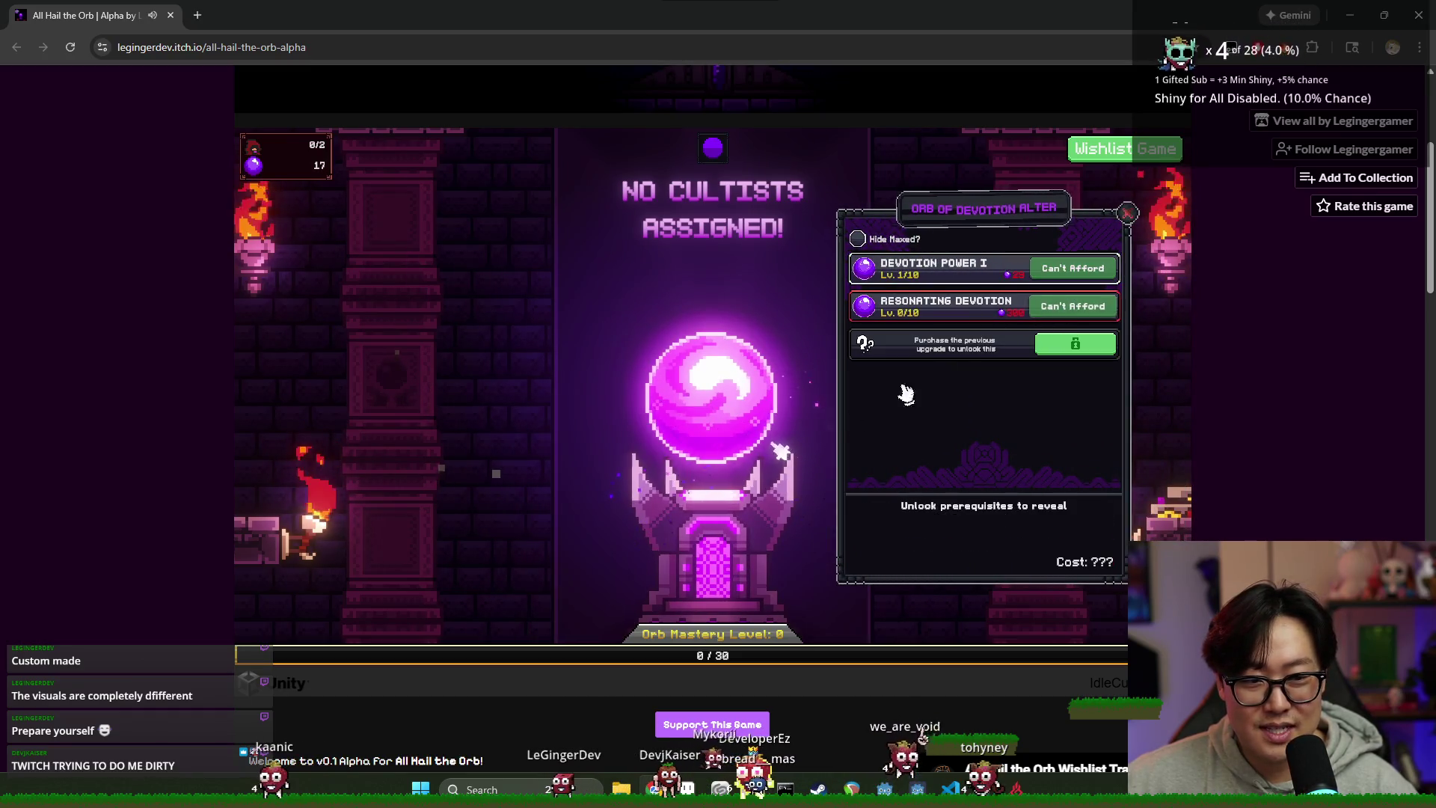
Step: Earn past 100 devotion and upgrade Devotion Power I to level 2
{"action": "left_click", "coordinate": [725, 433]}
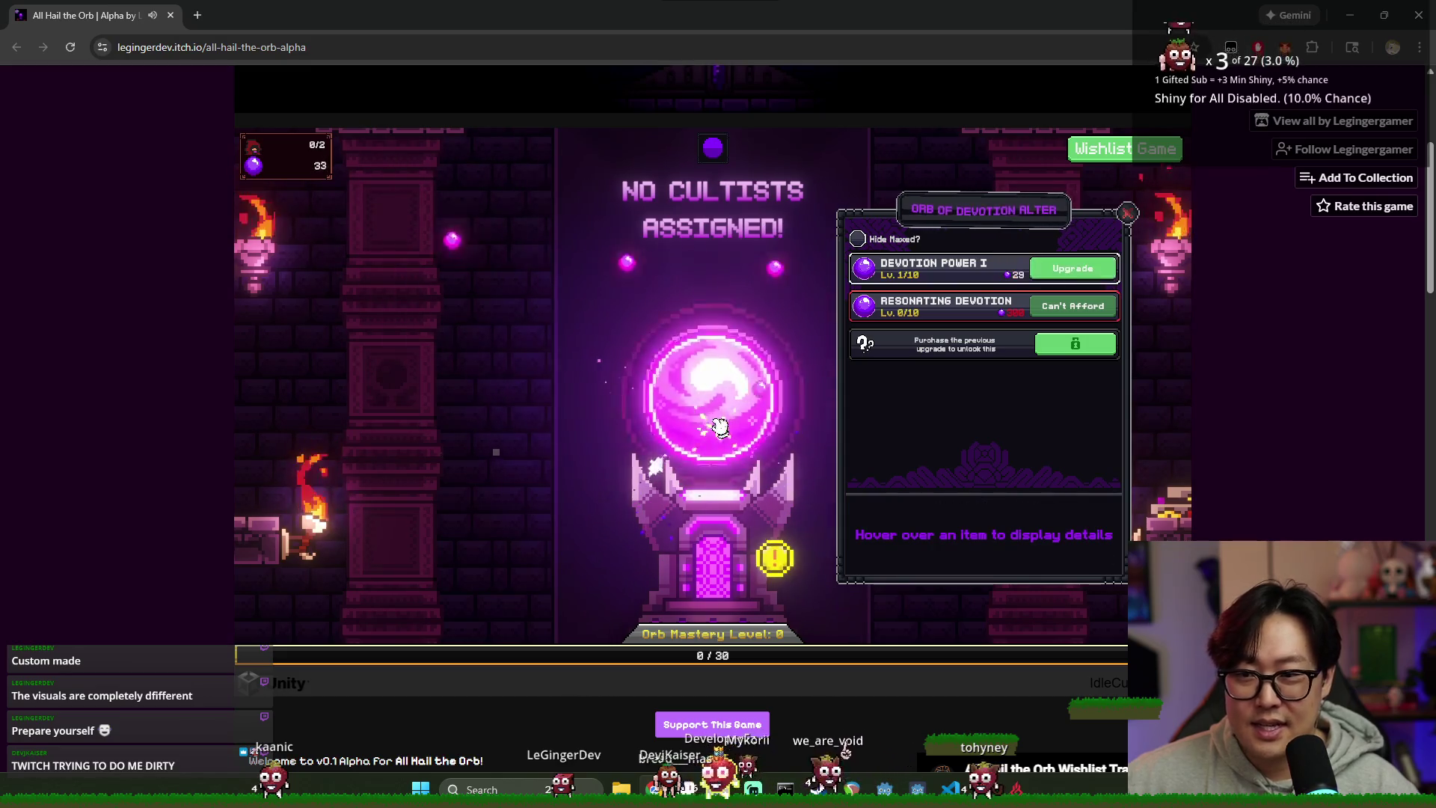
{"action": "left_click", "coordinate": [729, 419]}
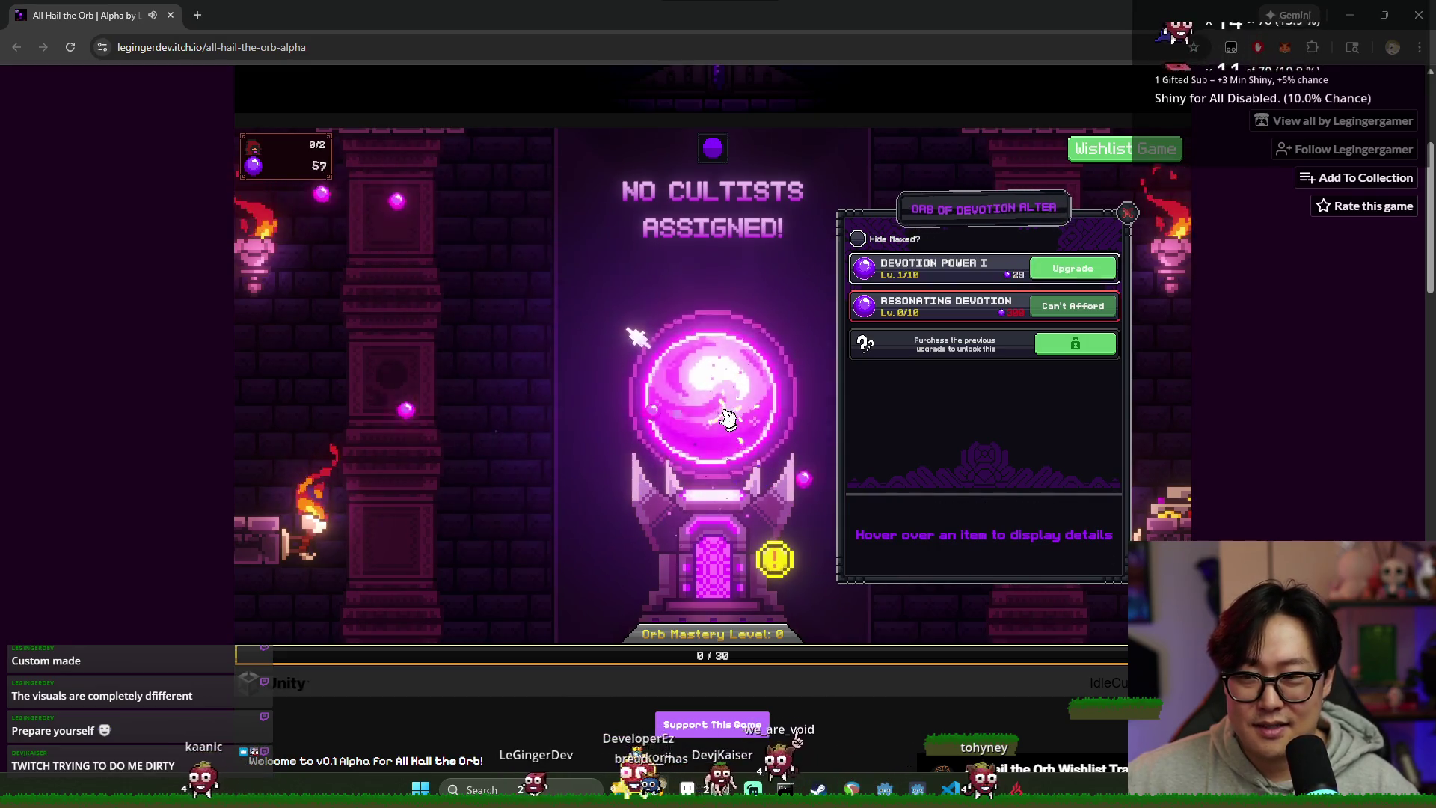
{"action": "left_click", "coordinate": [724, 396]}
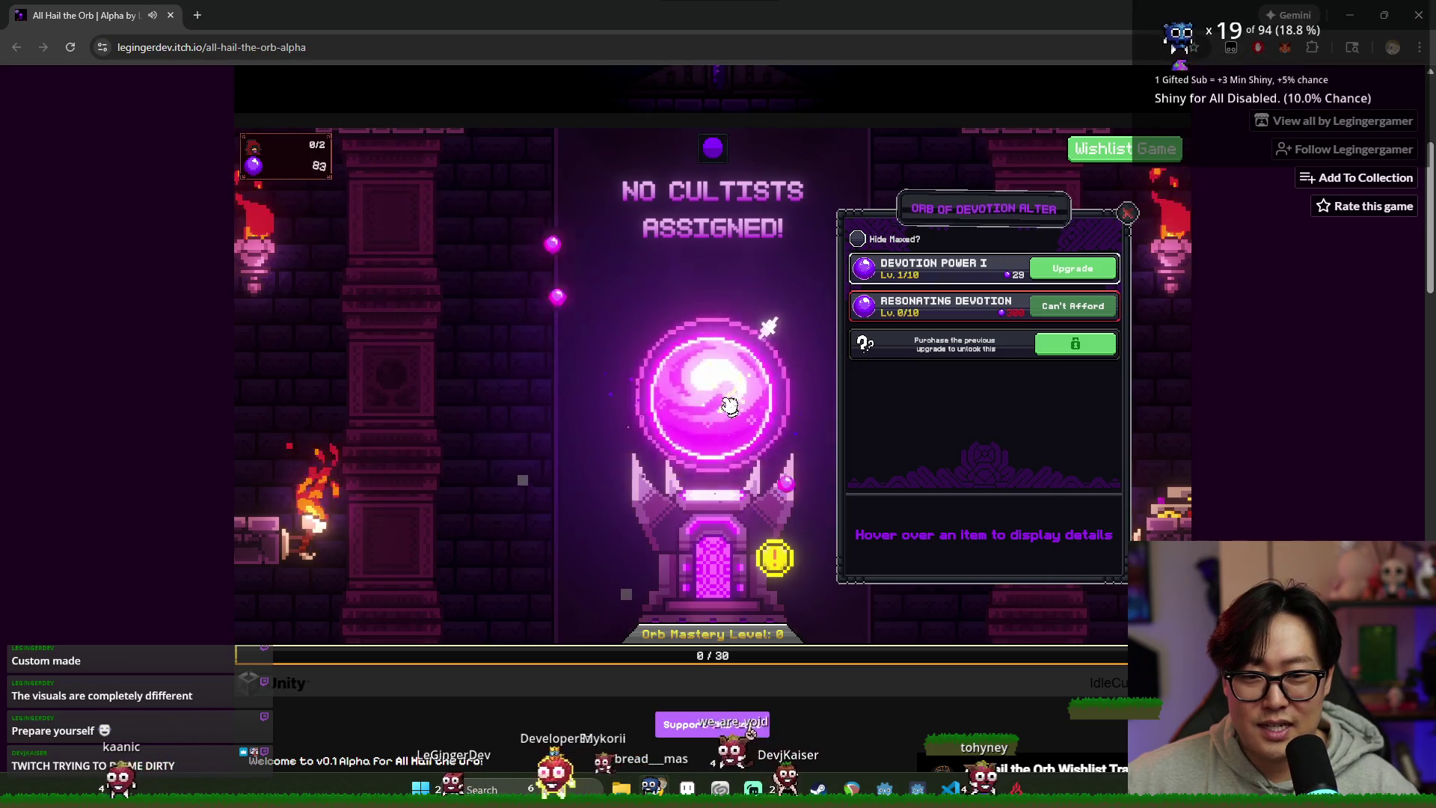
{"action": "left_click", "coordinate": [740, 407]}
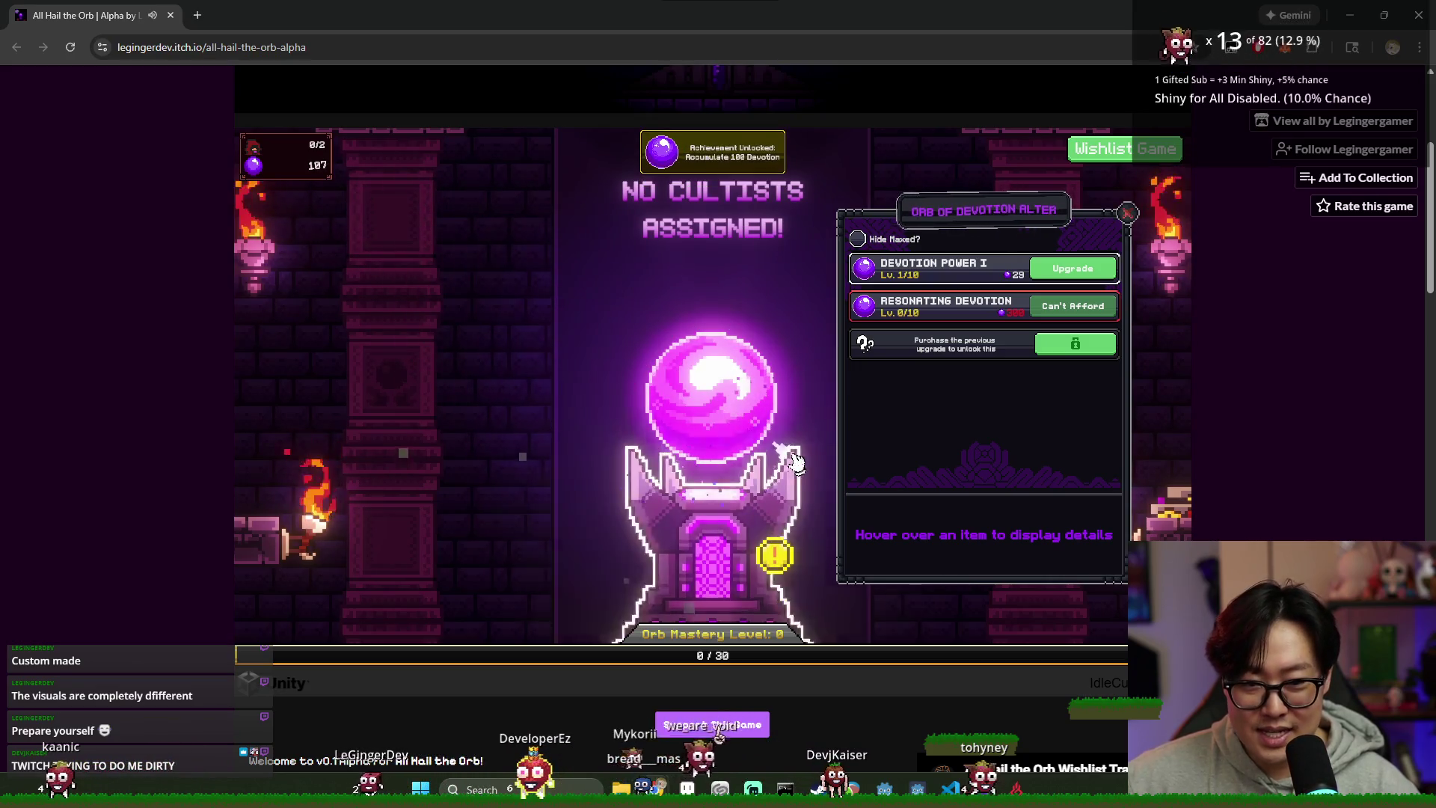
{"action": "left_click", "coordinate": [1072, 268]}
{"action": "left_click", "coordinate": [728, 404]}
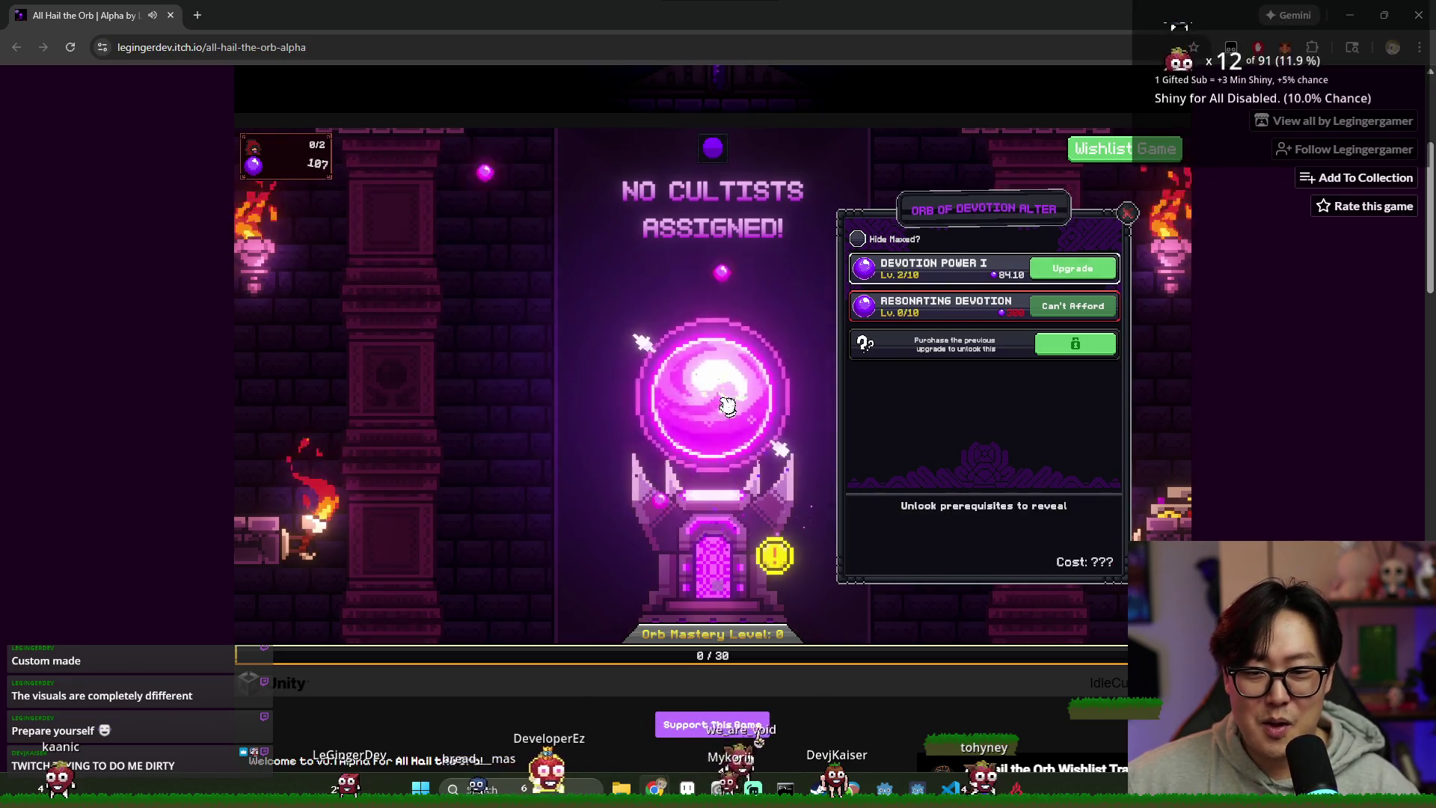
{"action": "scroll", "coordinate": [725, 396], "scroll_direction": "down", "scroll_amount": 3}
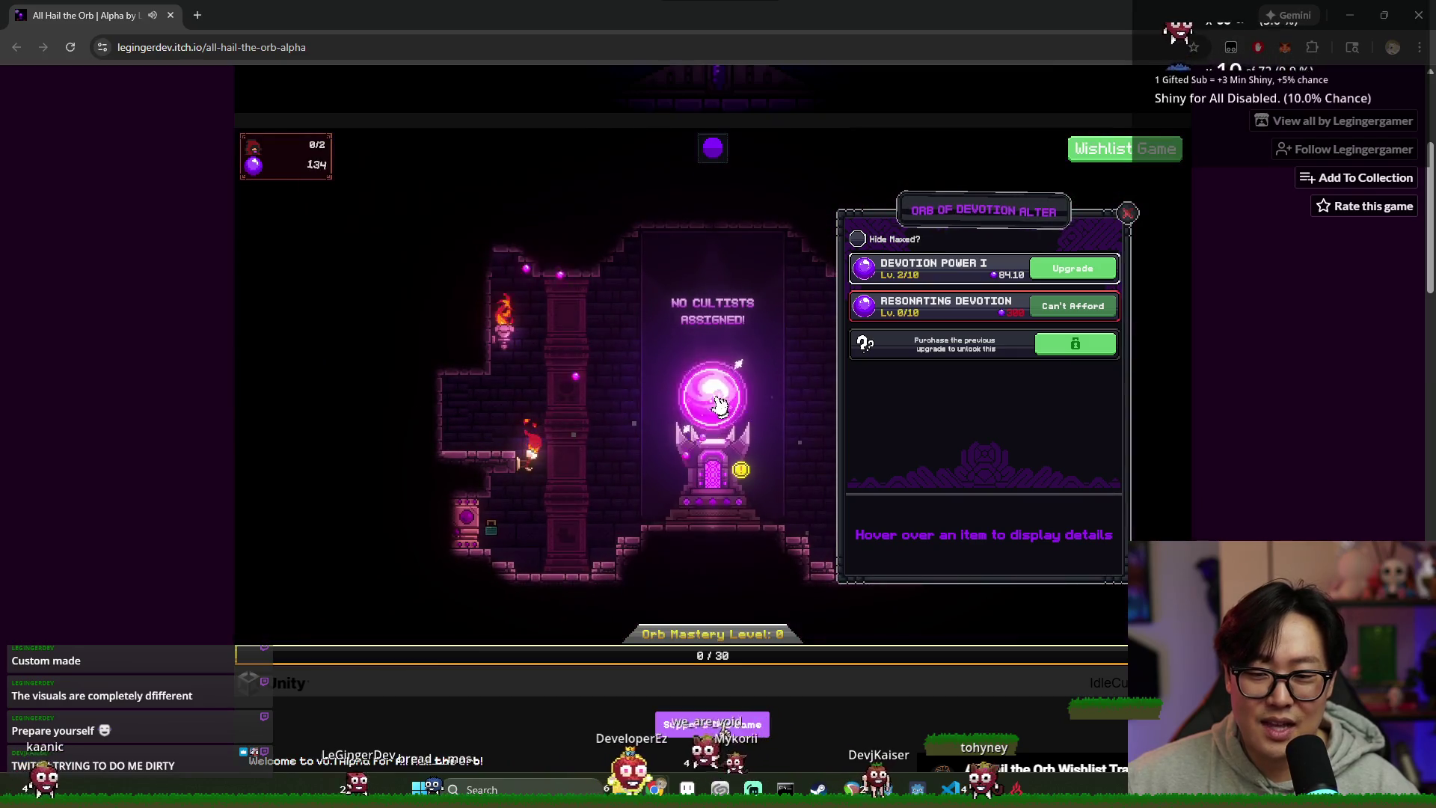
Step: Upgrade Devotion Power I twice, then earn devotion and buy Resonating Devotion level 1
{"action": "left_click", "coordinate": [1047, 269]}
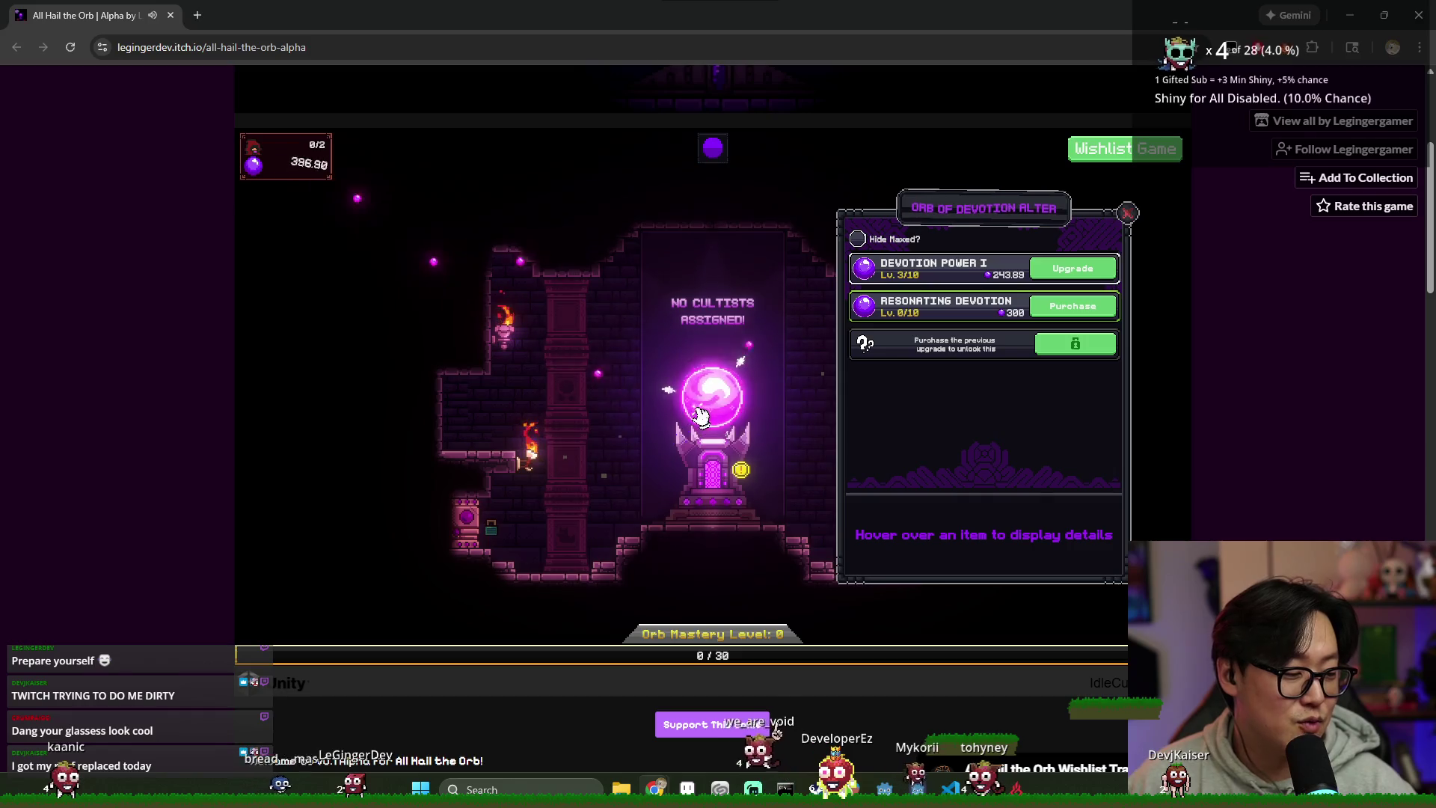
{"action": "left_click", "coordinate": [1073, 268]}
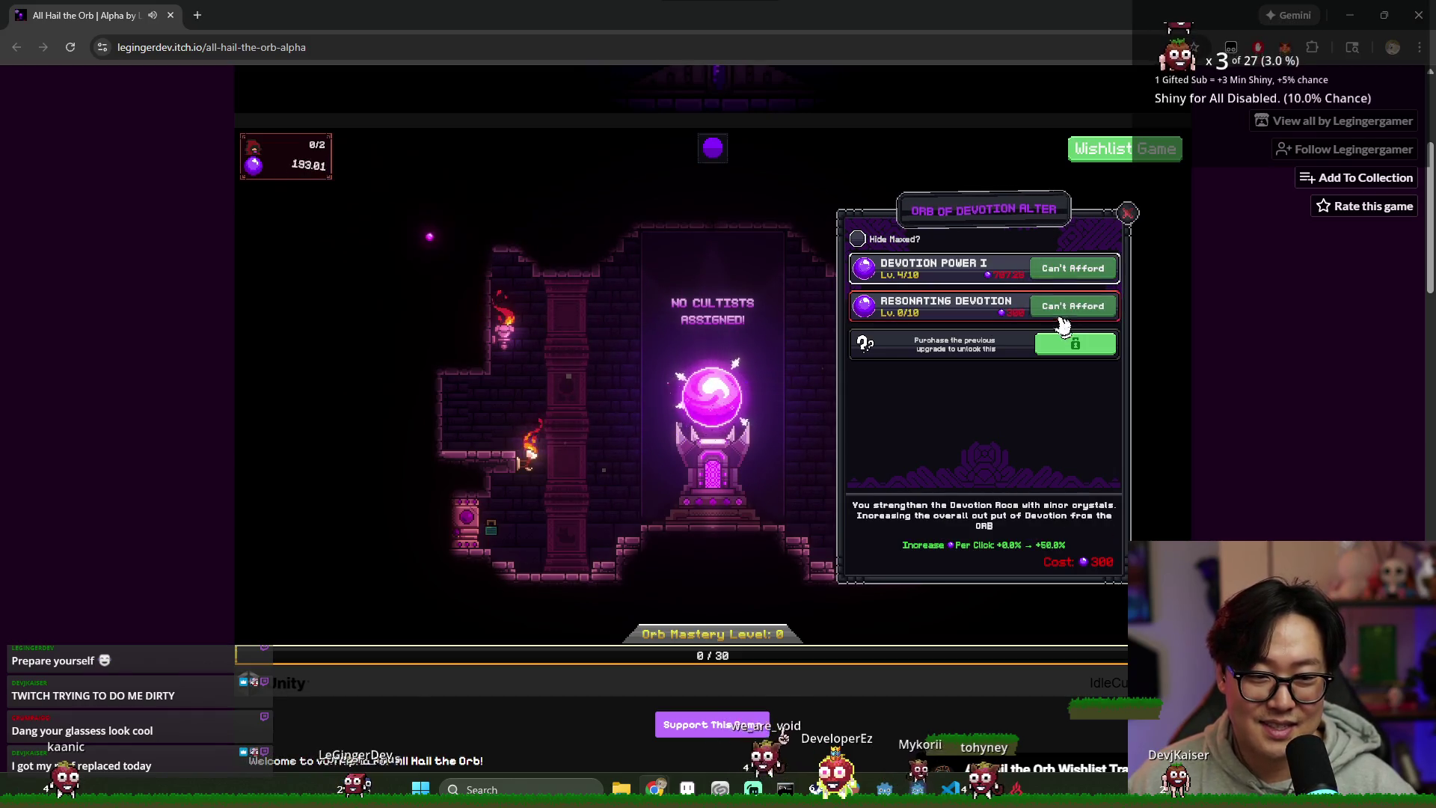
{"action": "left_click", "coordinate": [712, 405]}
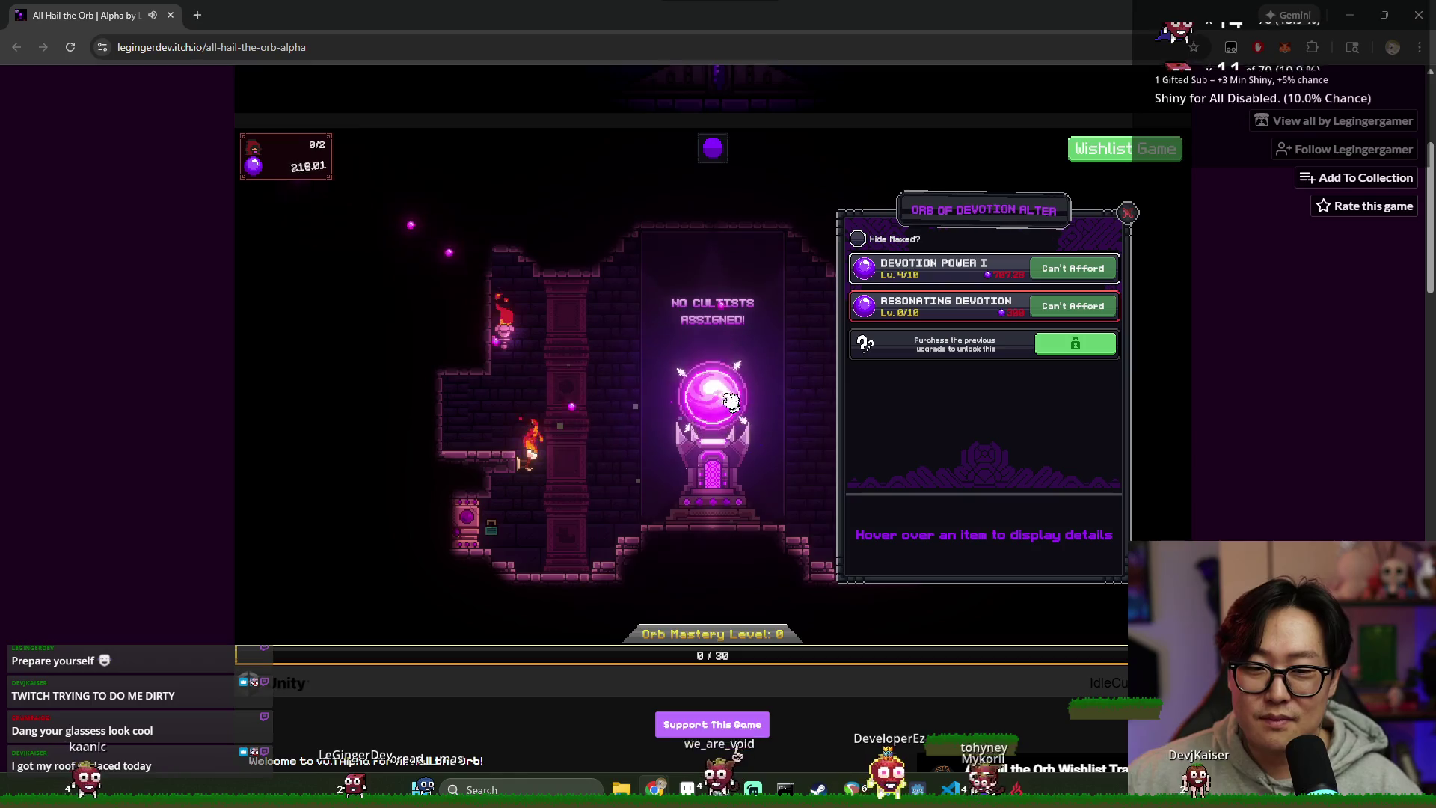
{"action": "left_click", "coordinate": [712, 405]}
{"action": "left_click", "coordinate": [715, 406]}
{"action": "left_click", "coordinate": [715, 407]}
{"action": "left_click", "coordinate": [717, 408]}
{"action": "left_click", "coordinate": [716, 406]}
{"action": "left_click", "coordinate": [710, 400]}
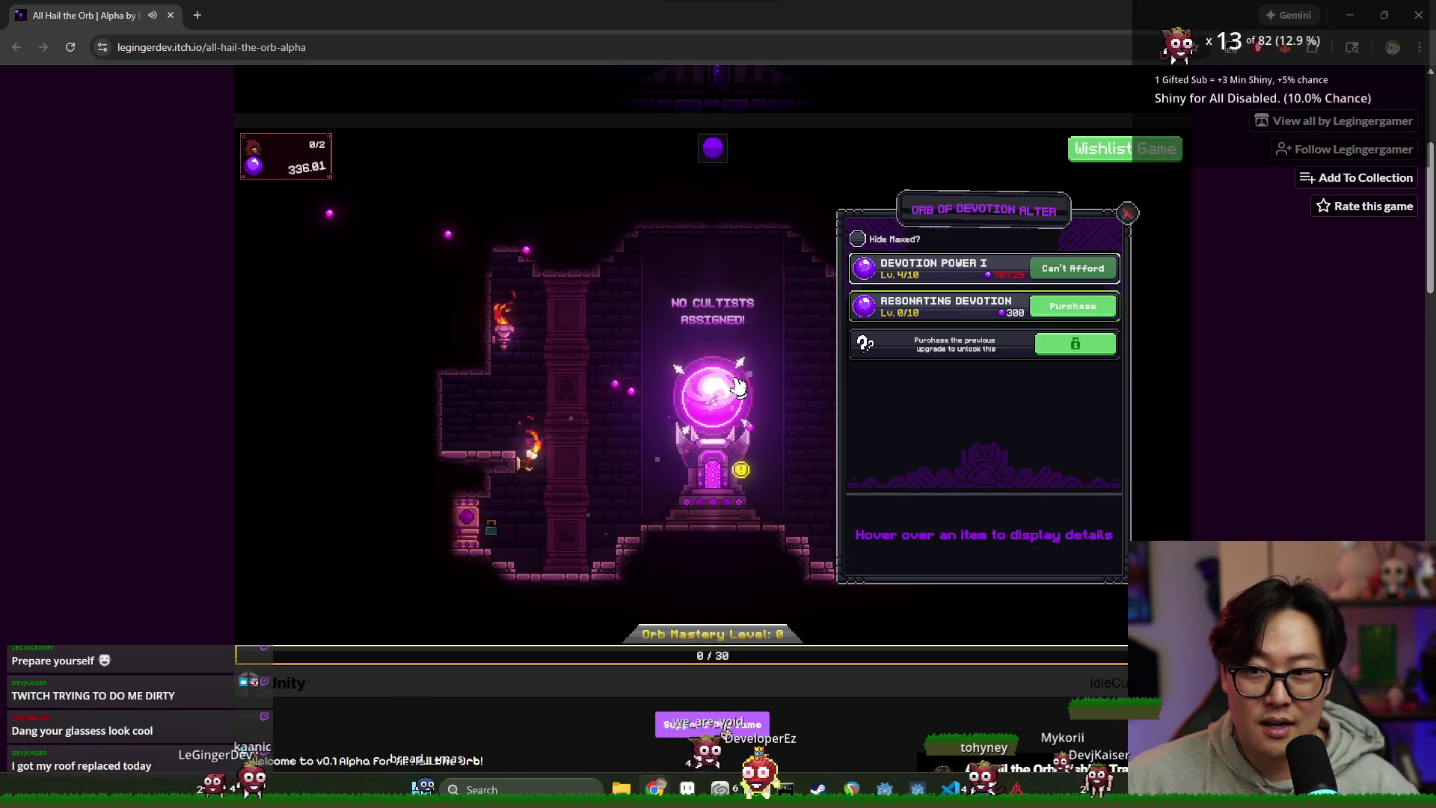
{"action": "left_click", "coordinate": [1042, 307]}
{"action": "left_click", "coordinate": [733, 397]}
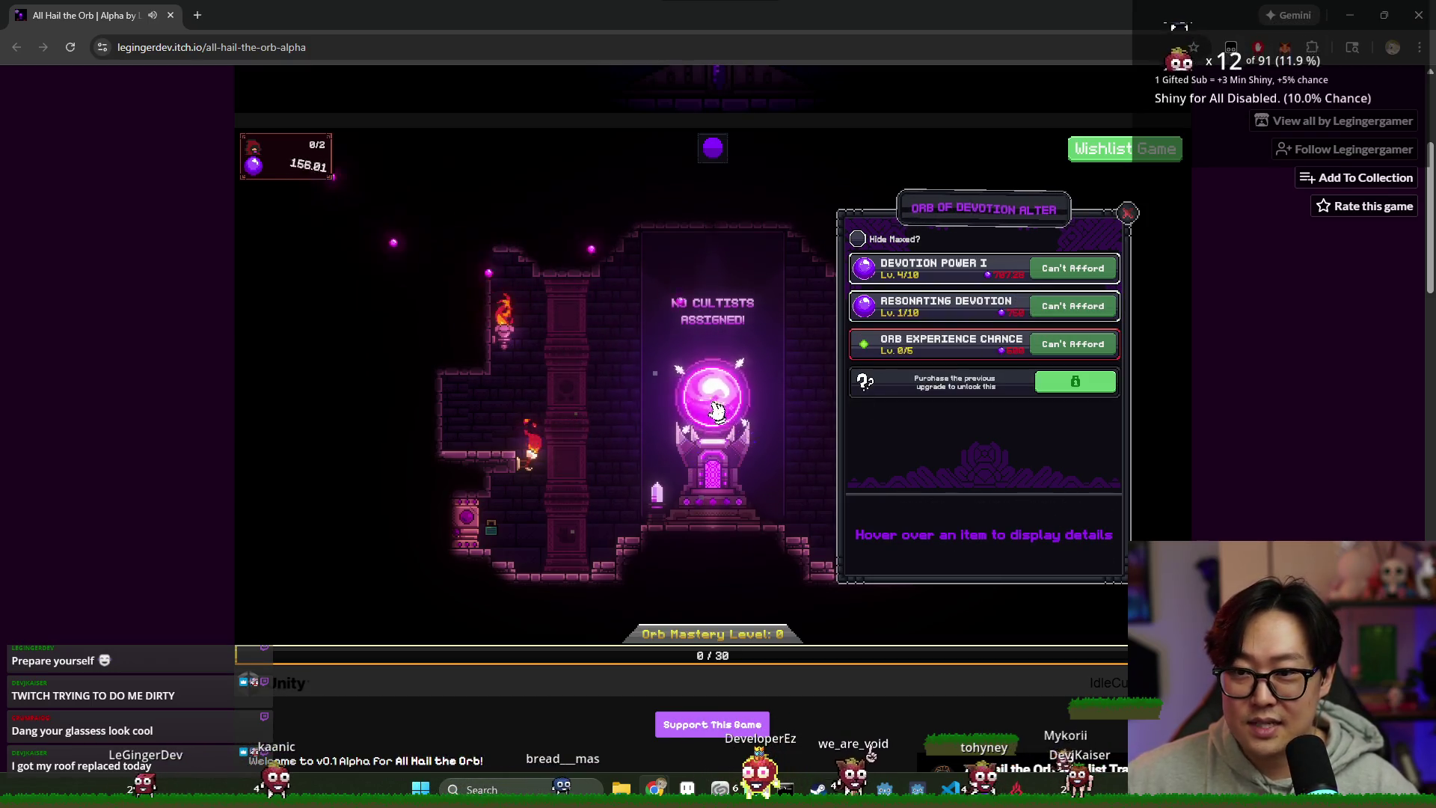
Step: Earn more devotion, raise Devotion Power I to level 5 and buy Orb Experience Chance
{"action": "left_click", "coordinate": [716, 408]}
{"action": "left_click", "coordinate": [724, 401]}
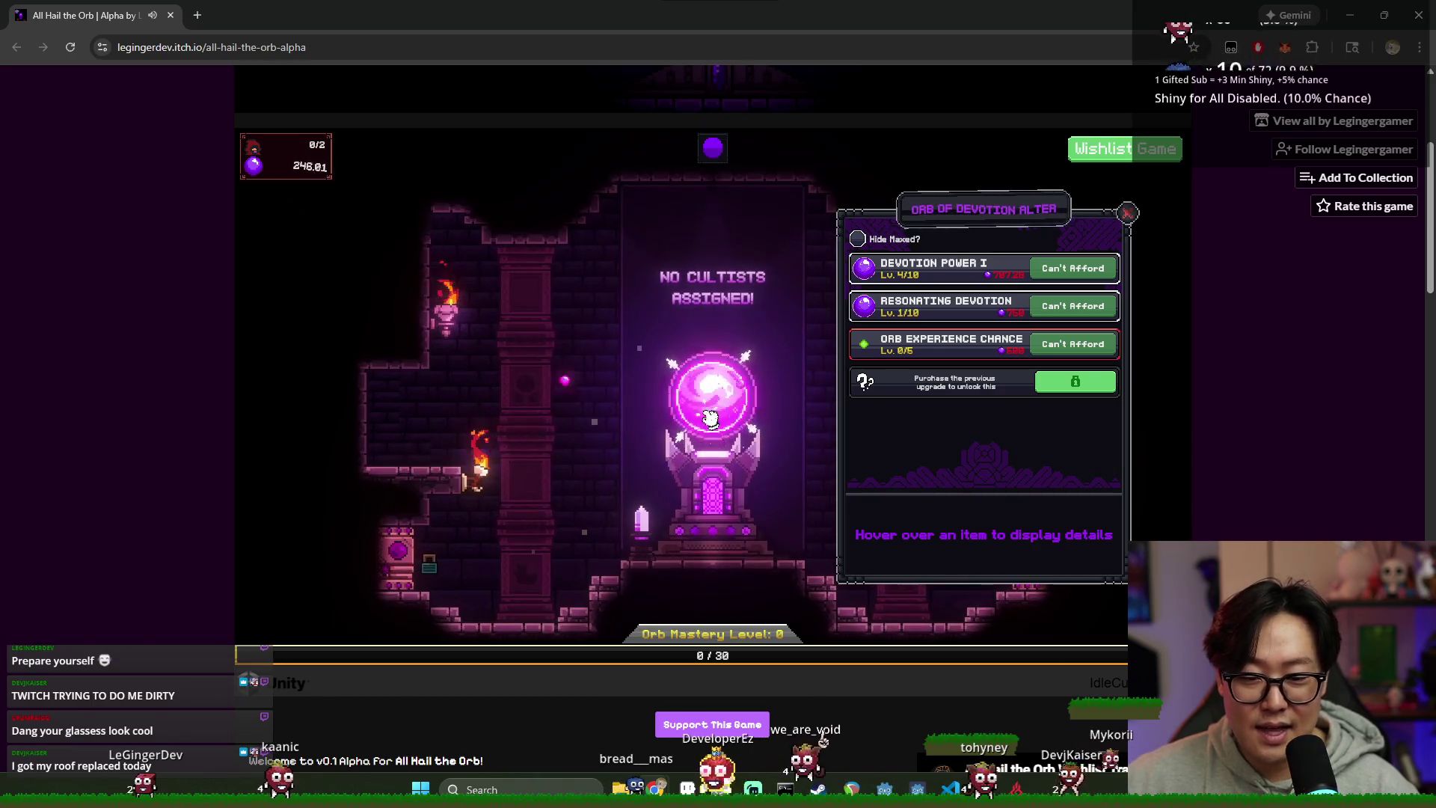
{"action": "left_click", "coordinate": [714, 404]}
{"action": "left_click", "coordinate": [710, 405]}
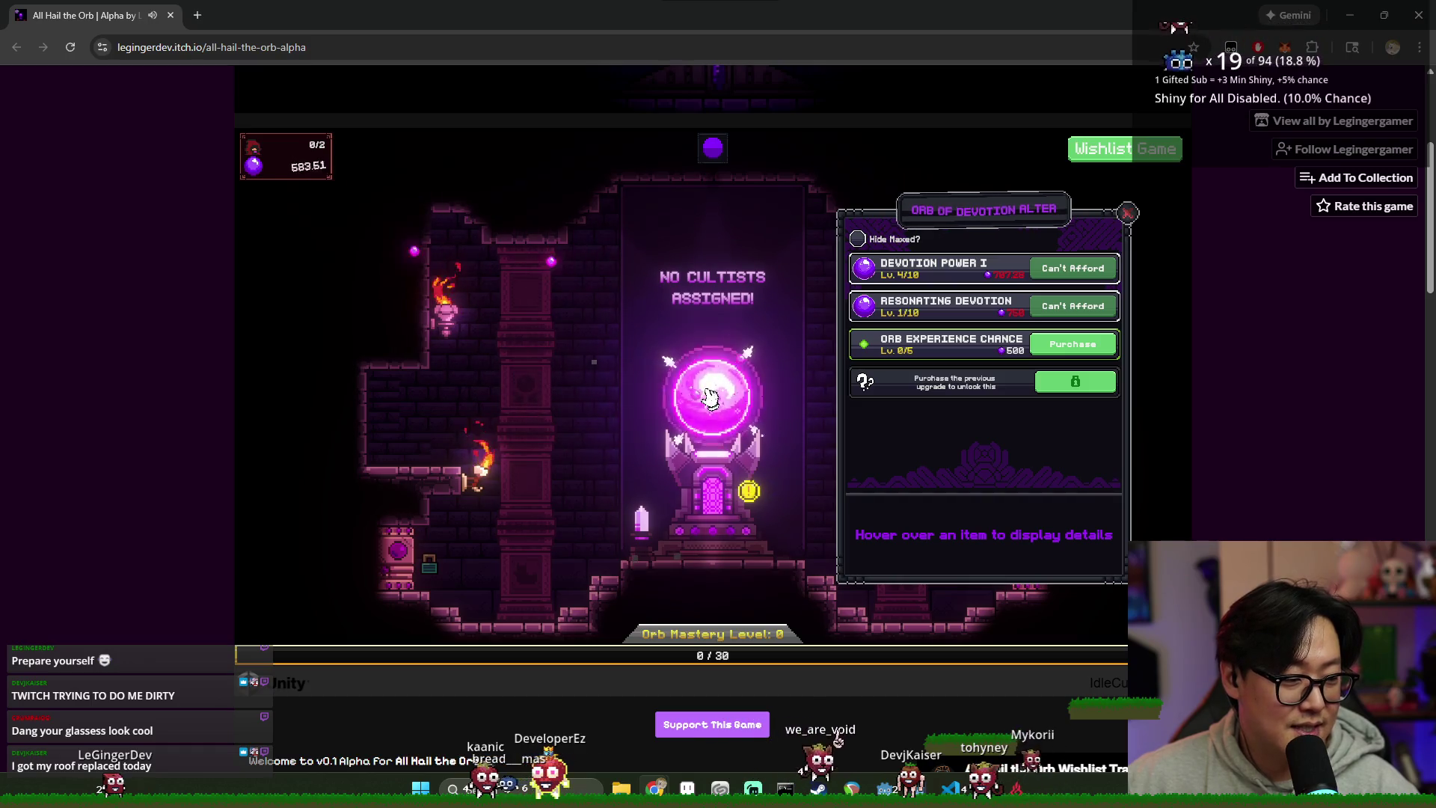
{"action": "left_click", "coordinate": [708, 404]}
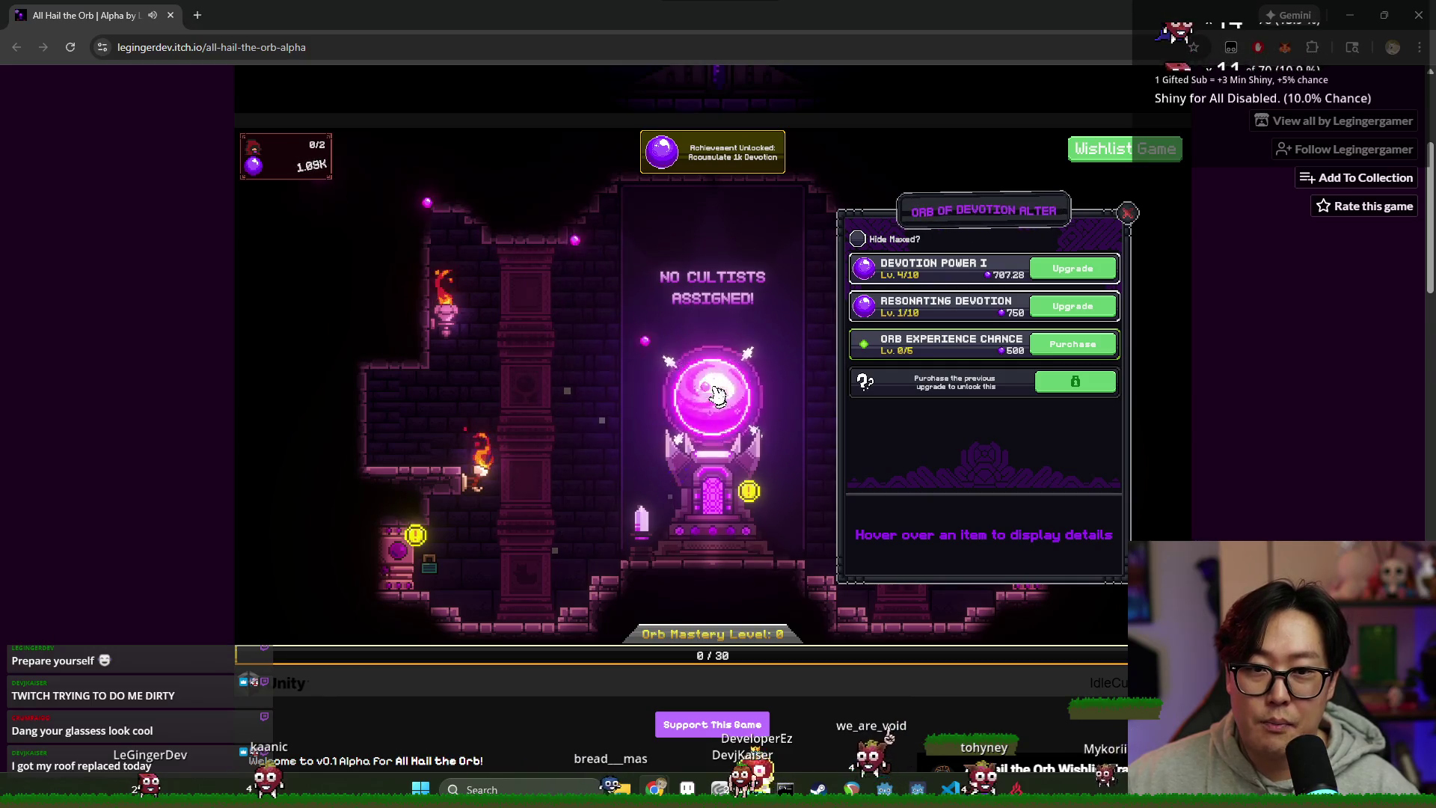
{"action": "left_click", "coordinate": [1073, 268]}
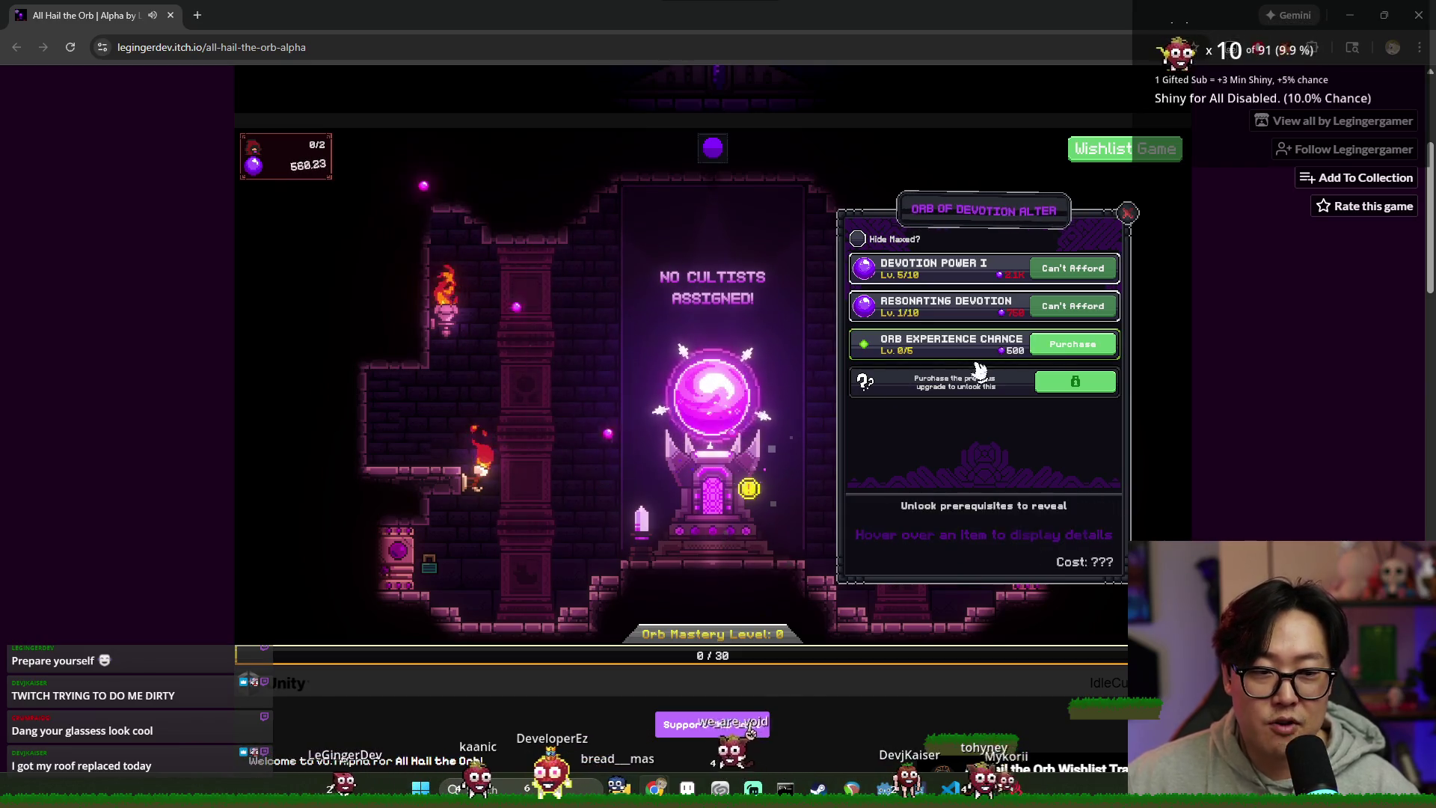
{"action": "left_click", "coordinate": [1062, 344]}
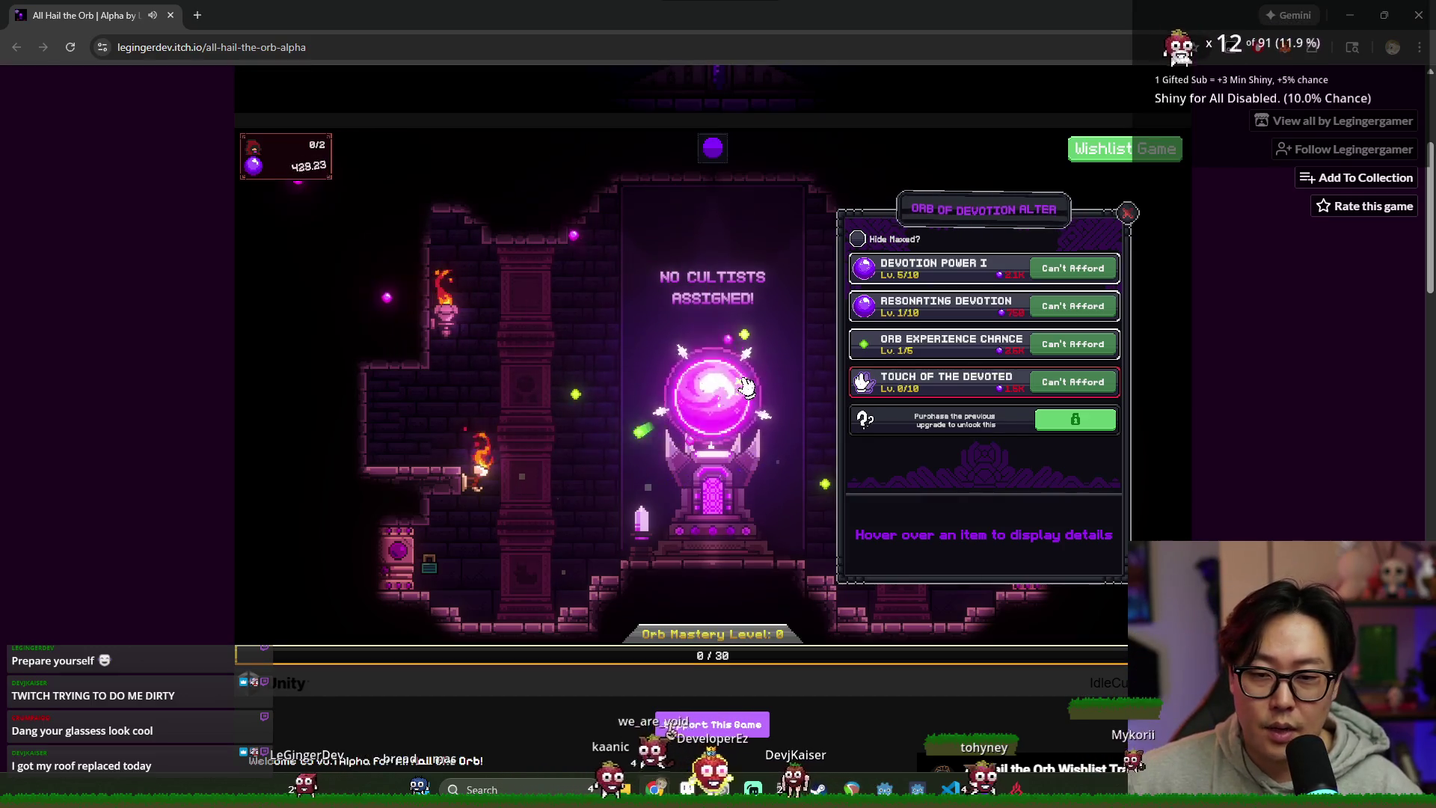
Step: Switch the game to fill the whole screen
{"action": "scroll", "coordinate": [637, 525], "scroll_direction": "up", "scroll_amount": 1}
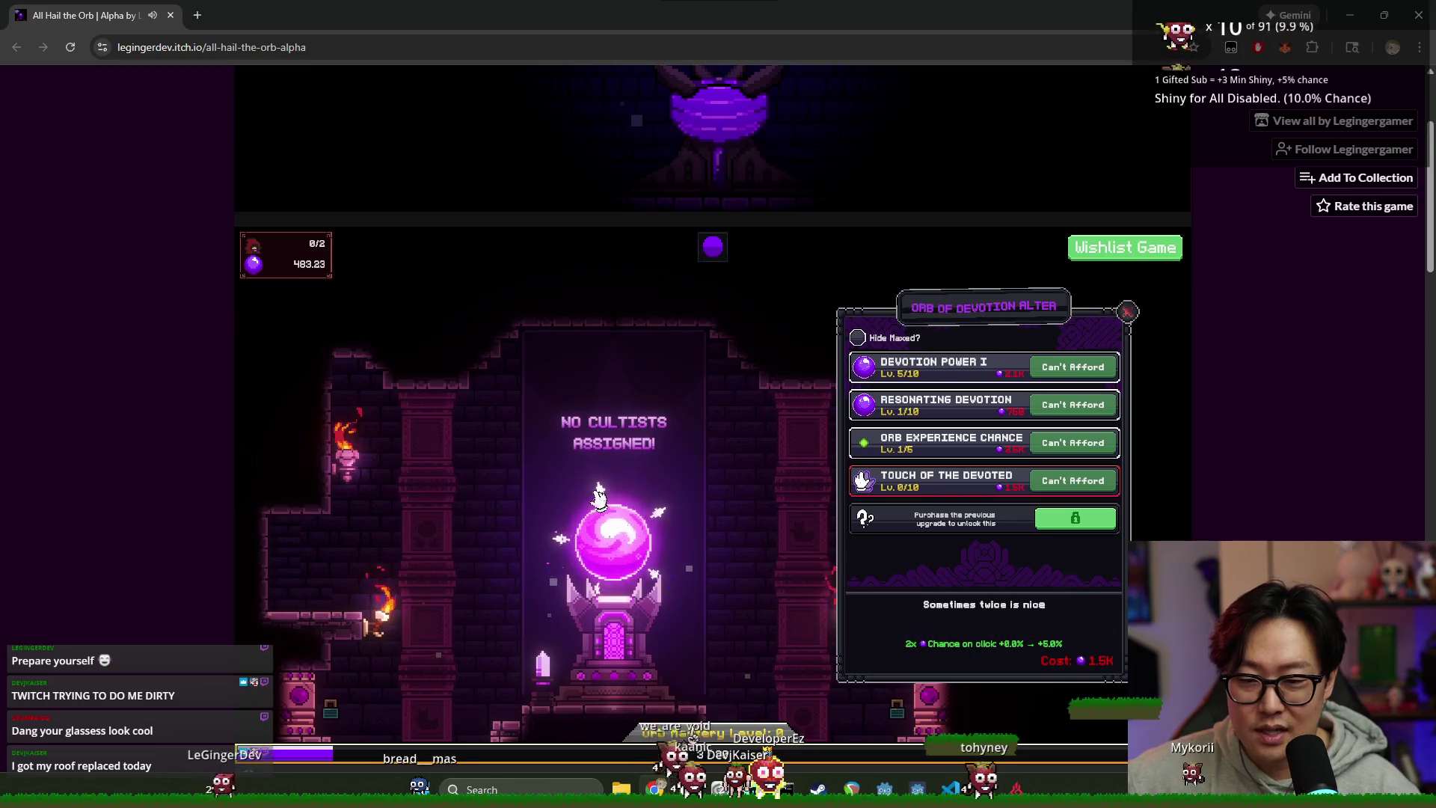
{"action": "scroll", "coordinate": [1247, 513], "scroll_direction": "down", "scroll_amount": 2}
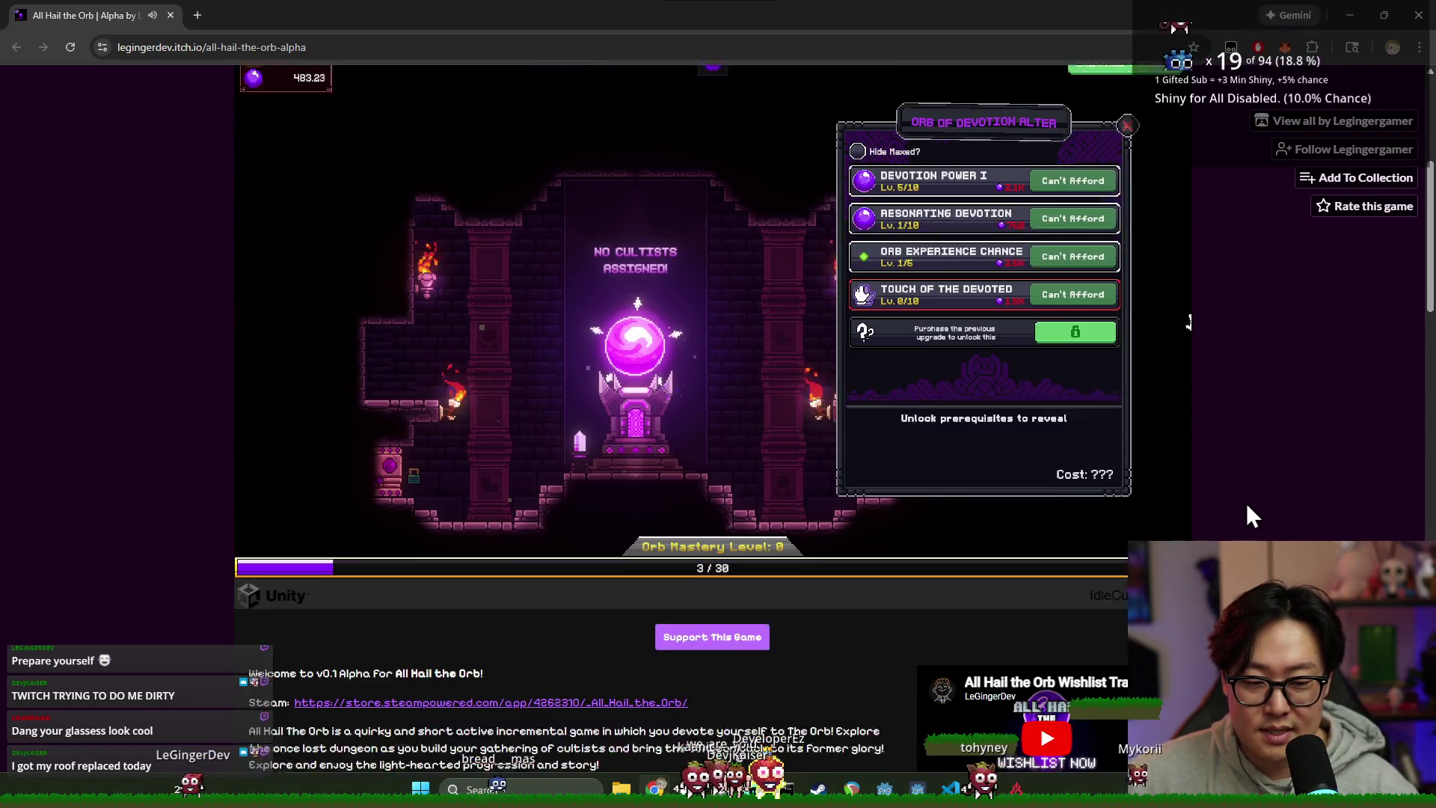
{"action": "left_click", "coordinate": [1178, 558]}
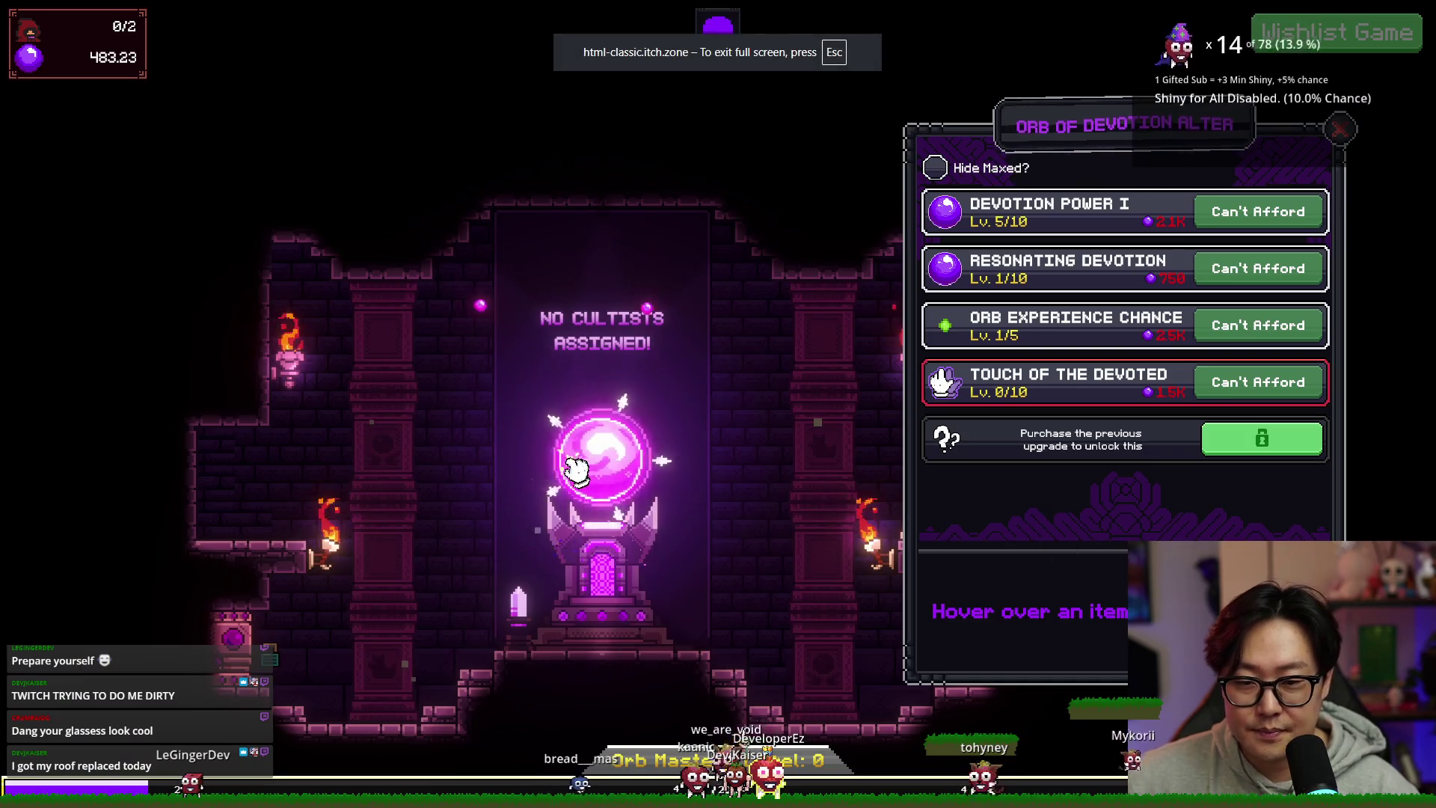
Step: Gather devotion from the orb and upgrade Resonating Devotion to level 2
{"action": "left_click", "coordinate": [612, 482]}
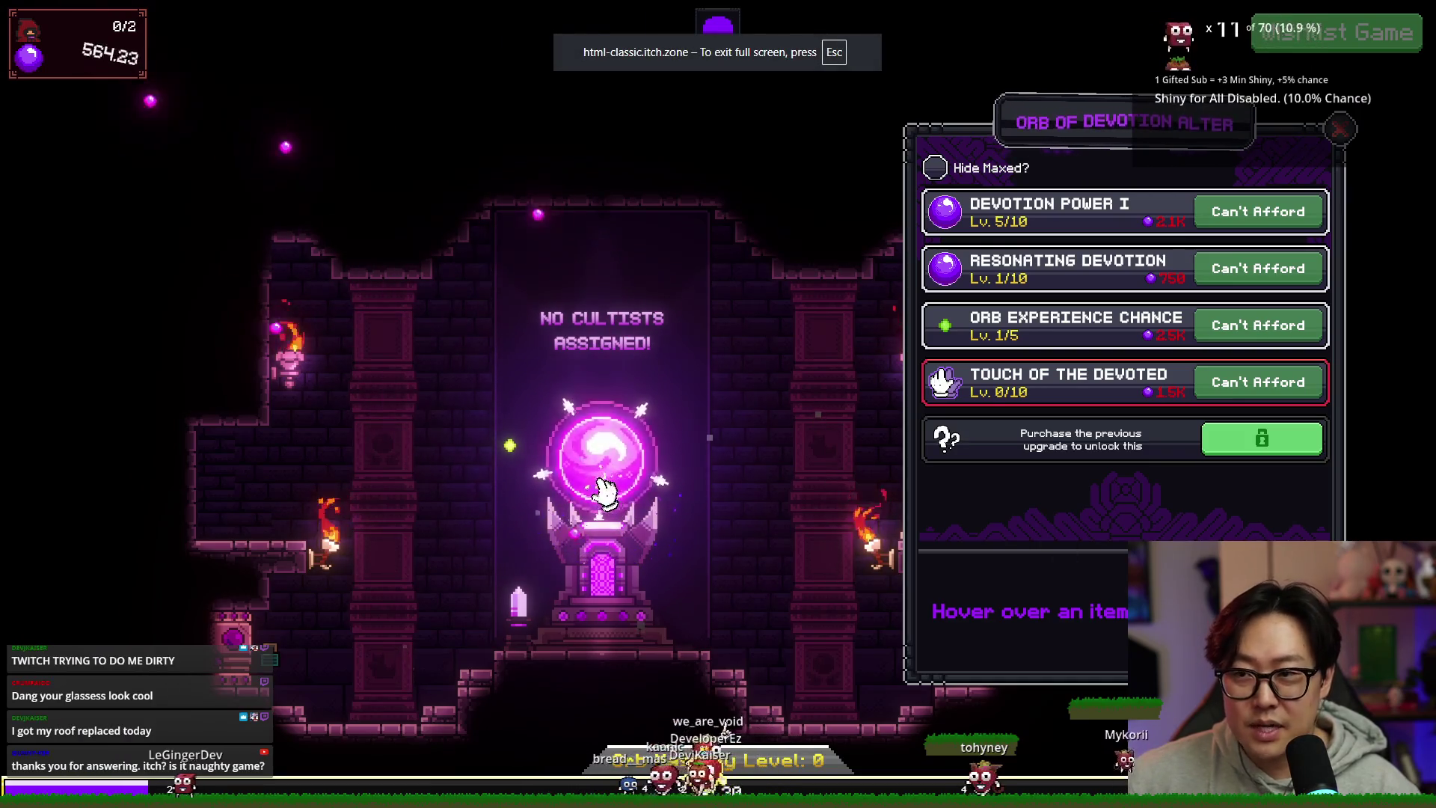
{"action": "left_click", "coordinate": [604, 486]}
{"action": "left_click", "coordinate": [615, 481]}
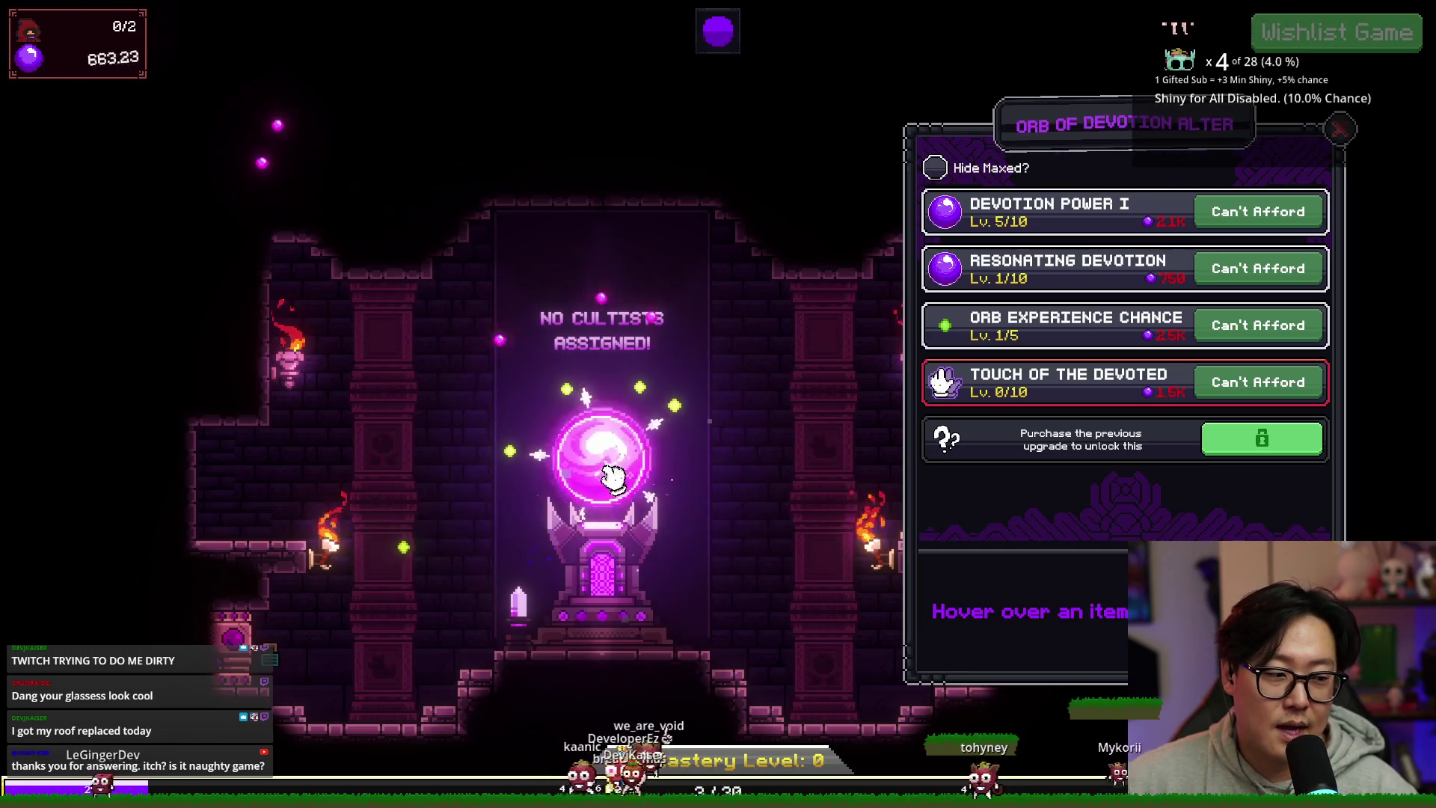
{"action": "left_click", "coordinate": [605, 482]}
{"action": "left_click", "coordinate": [591, 464]}
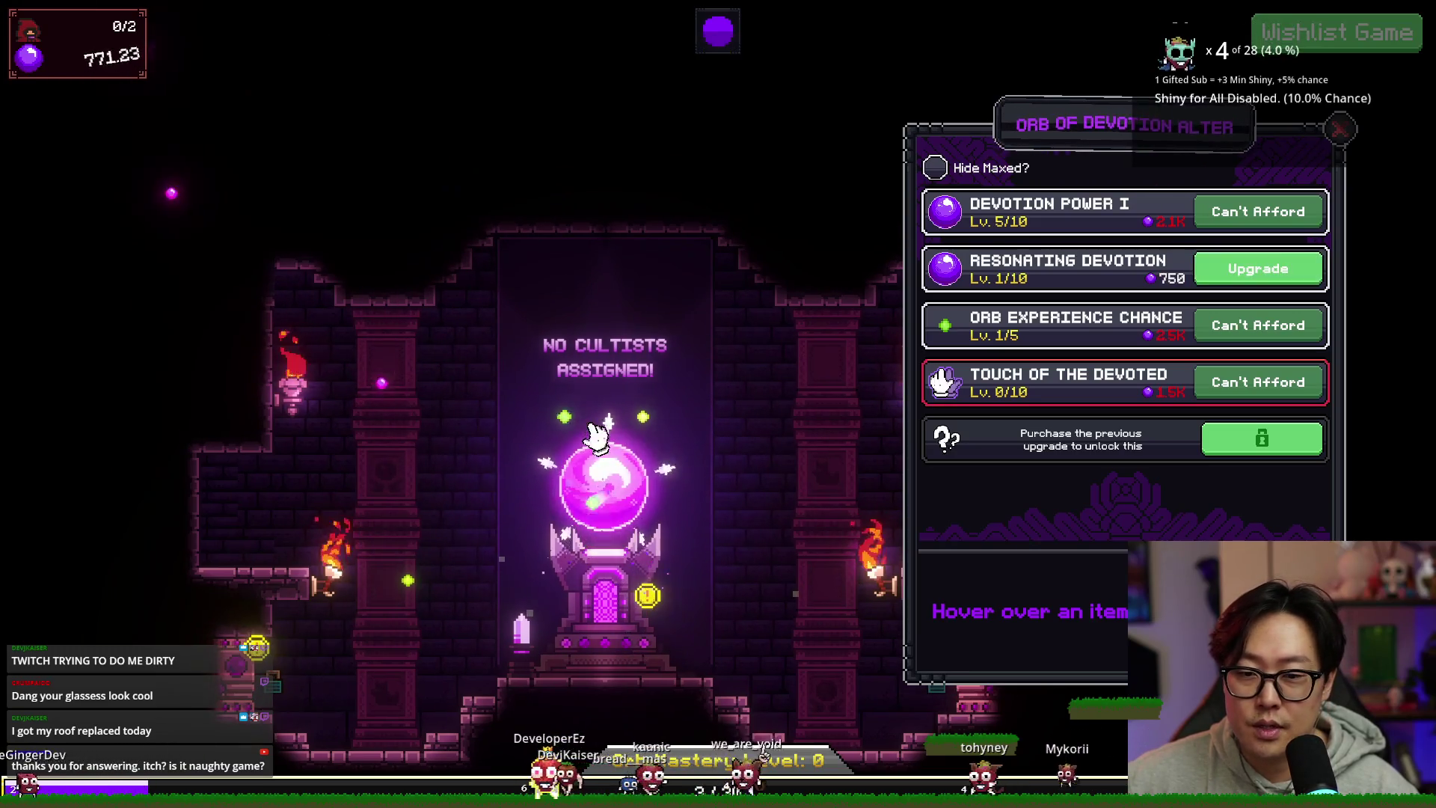
{"action": "left_click", "coordinate": [598, 527]}
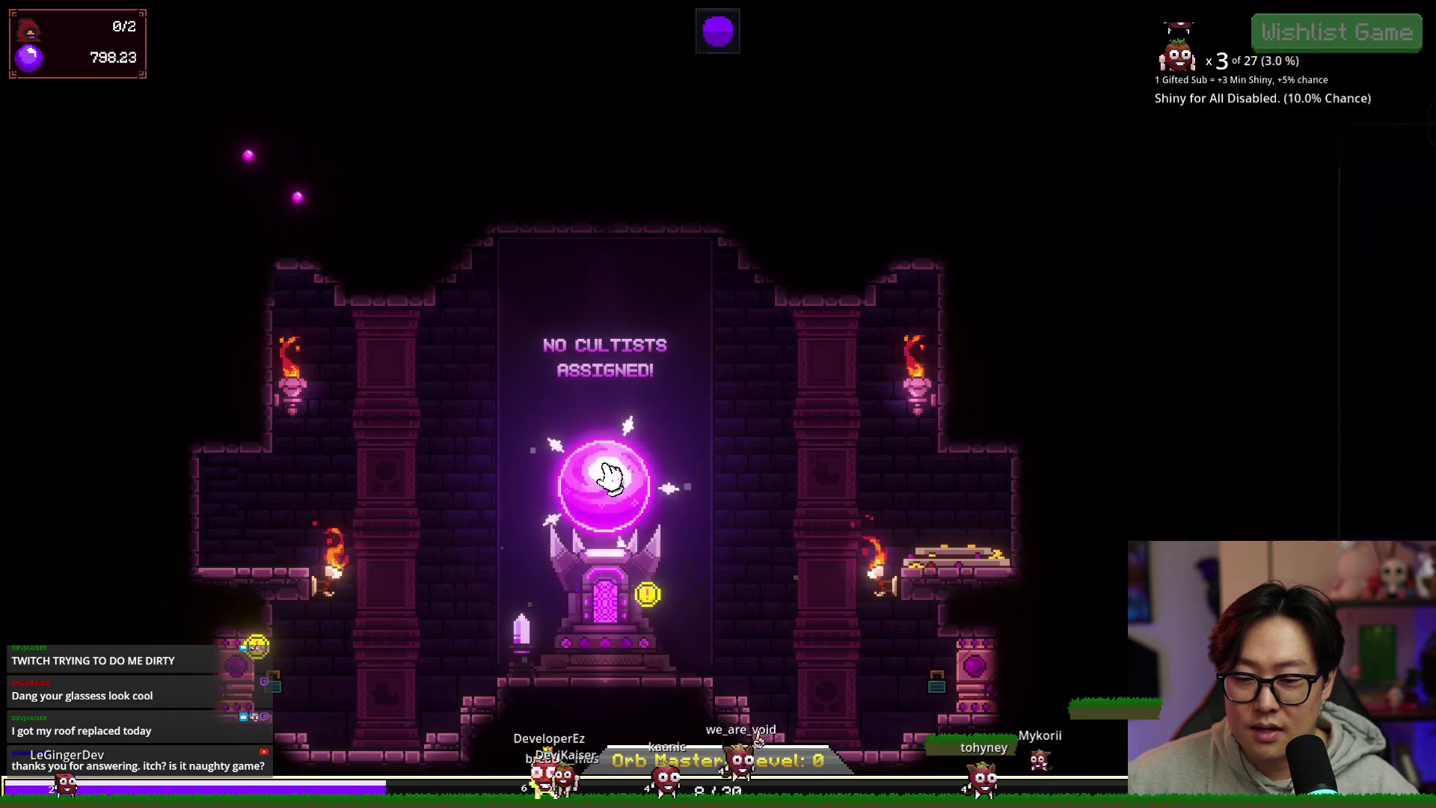
{"action": "left_click", "coordinate": [626, 481]}
{"action": "left_click", "coordinate": [1258, 269]}
Step: Tap the orb repeatedly to build up more devotion
{"action": "left_click", "coordinate": [598, 486]}
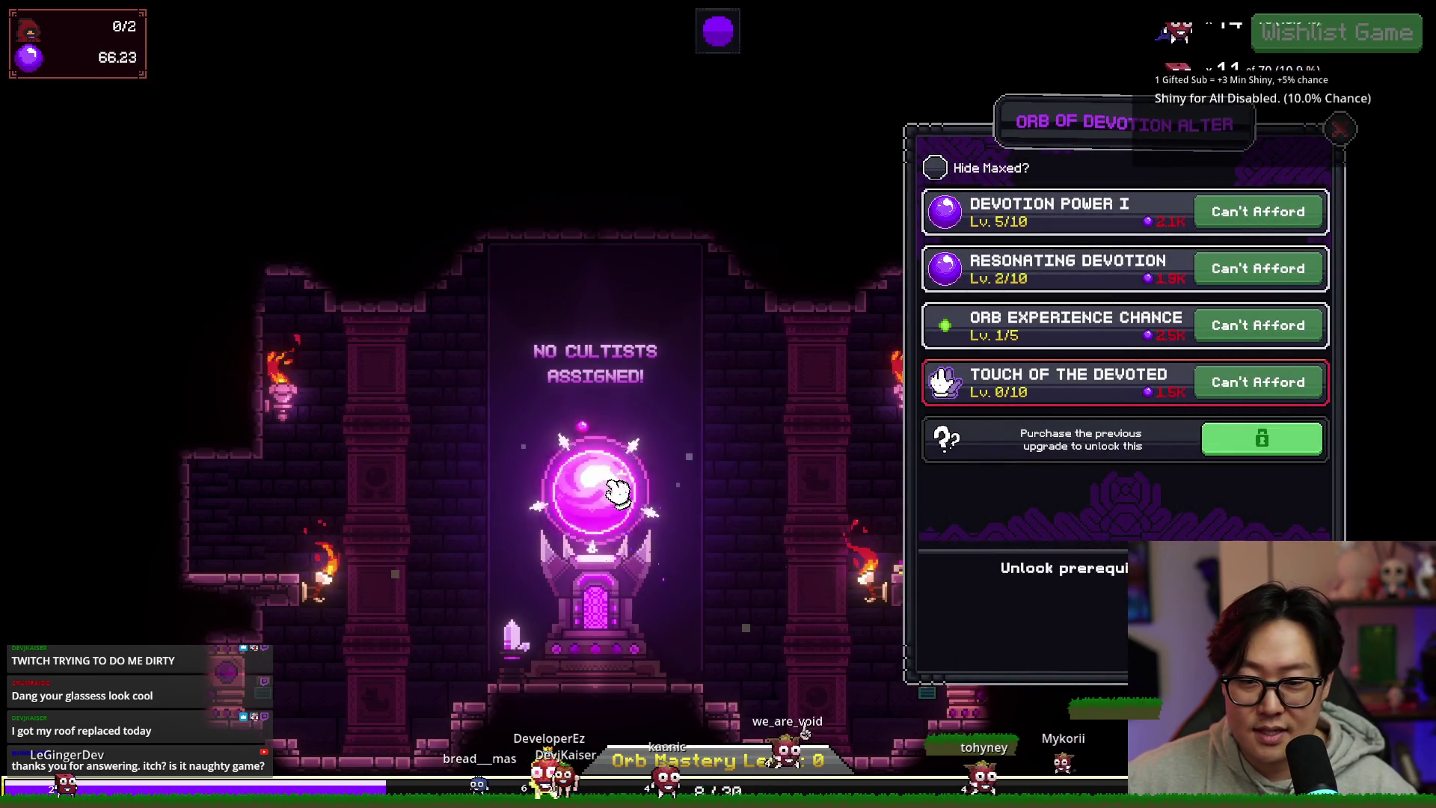
{"action": "left_click", "coordinate": [682, 406]}
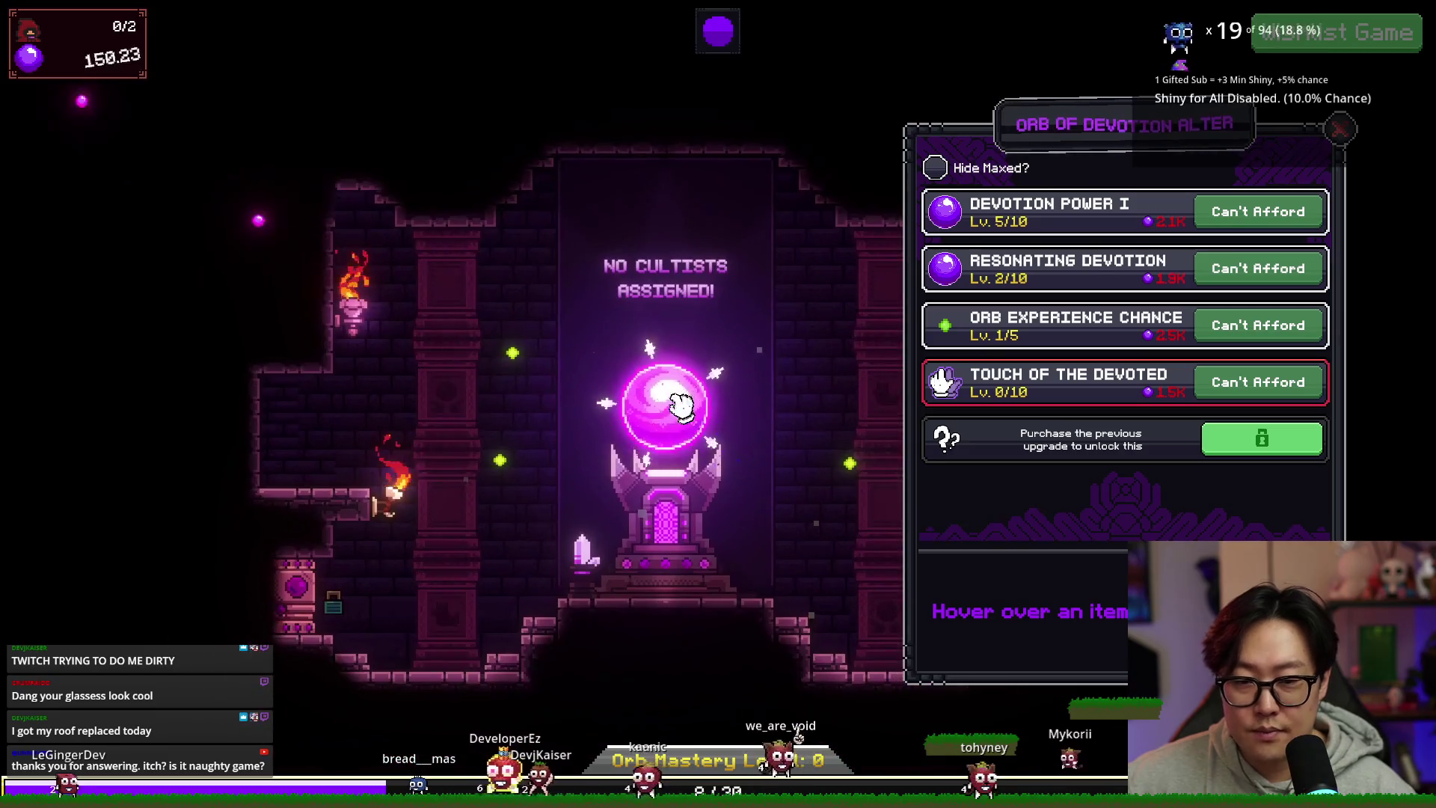
{"action": "left_click", "coordinate": [677, 419]}
{"action": "left_click", "coordinate": [679, 415]}
{"action": "left_click", "coordinate": [680, 411]}
{"action": "left_click", "coordinate": [682, 407]}
{"action": "left_click", "coordinate": [677, 413]}
{"action": "left_click", "coordinate": [674, 411]}
{"action": "left_click", "coordinate": [673, 416]}
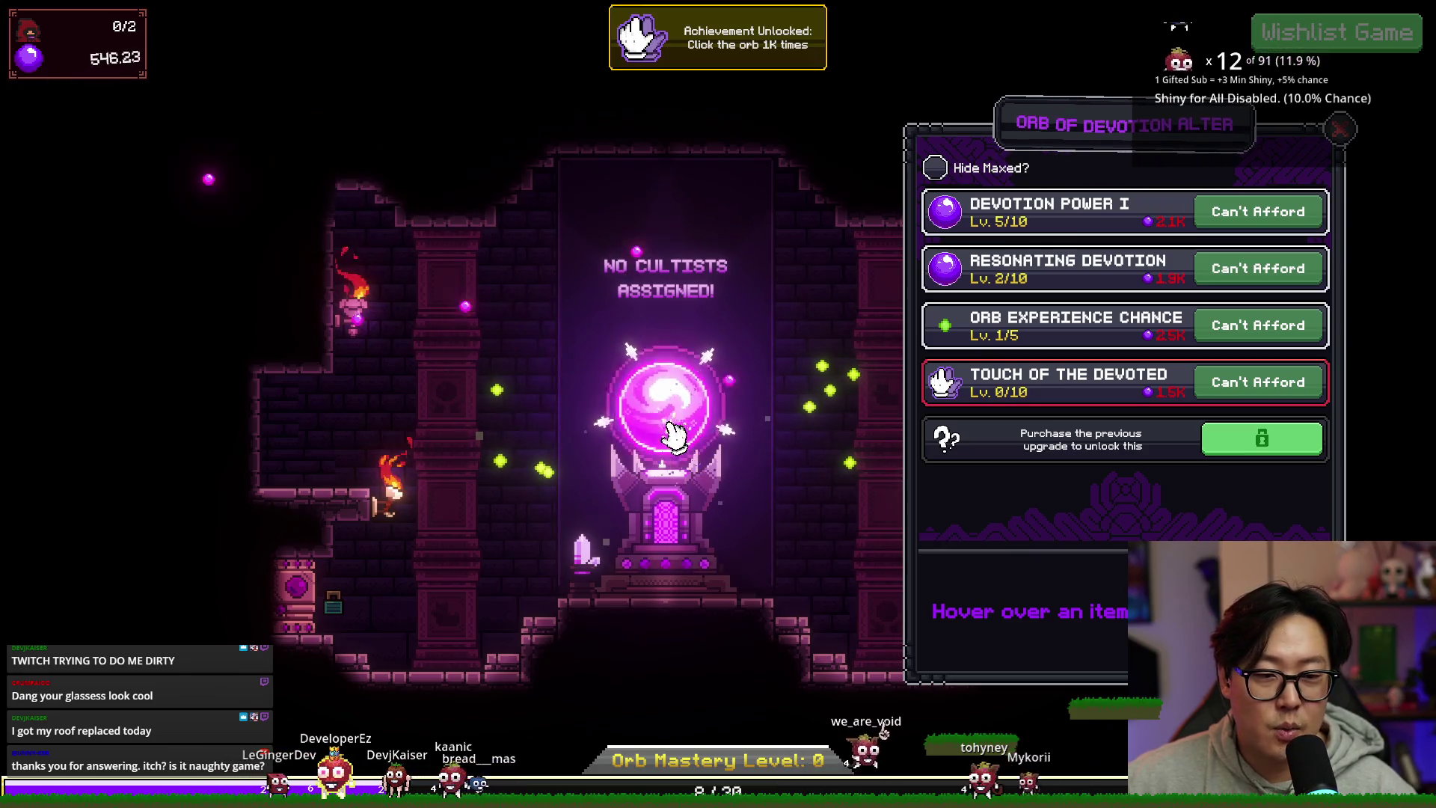
{"action": "left_click", "coordinate": [679, 432]}
{"action": "left_click", "coordinate": [676, 431]}
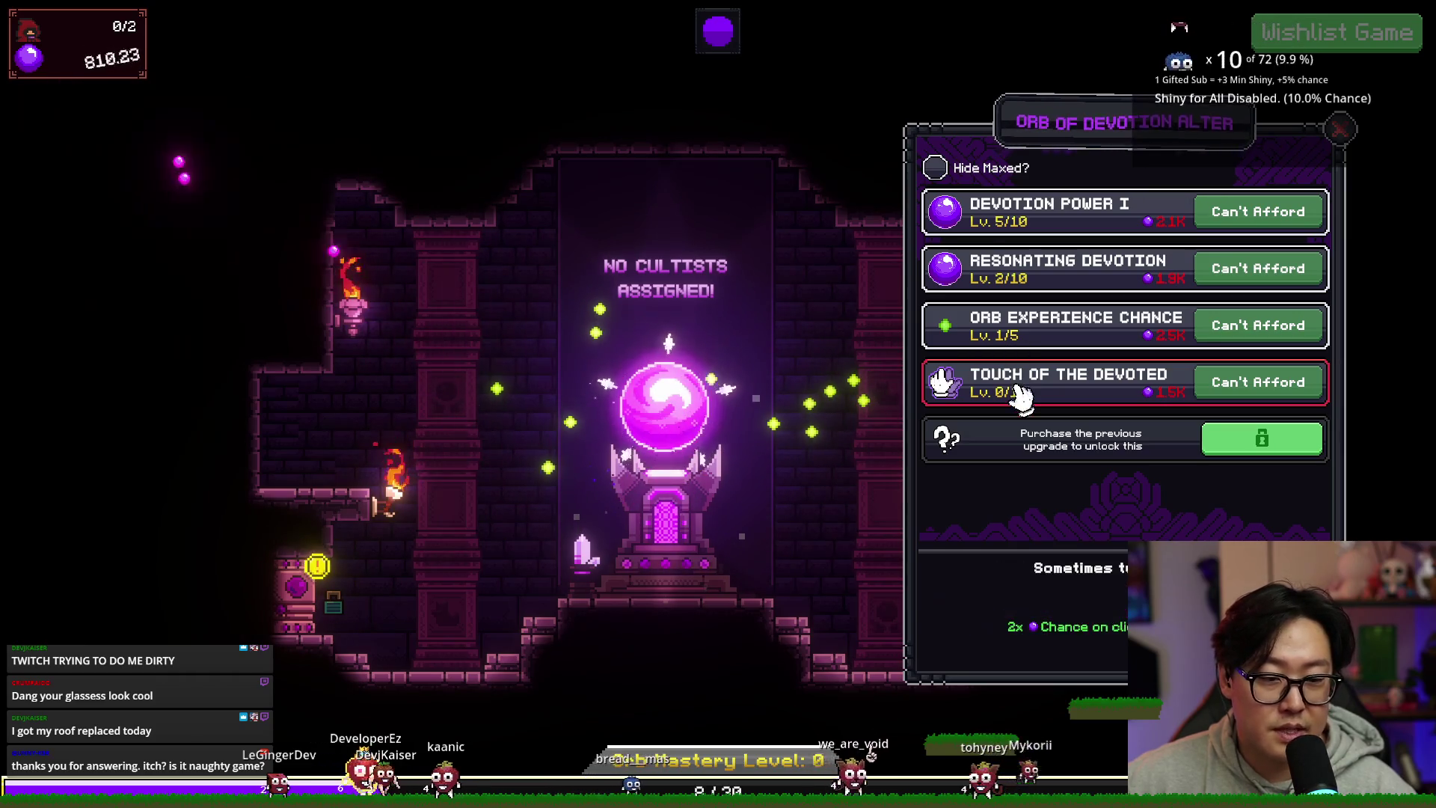
Step: Earn the remaining devotion, buy Touch of the Devoted level 1, and keep collecting toward 1,000
{"action": "mouse_move", "coordinate": [1025, 338]}
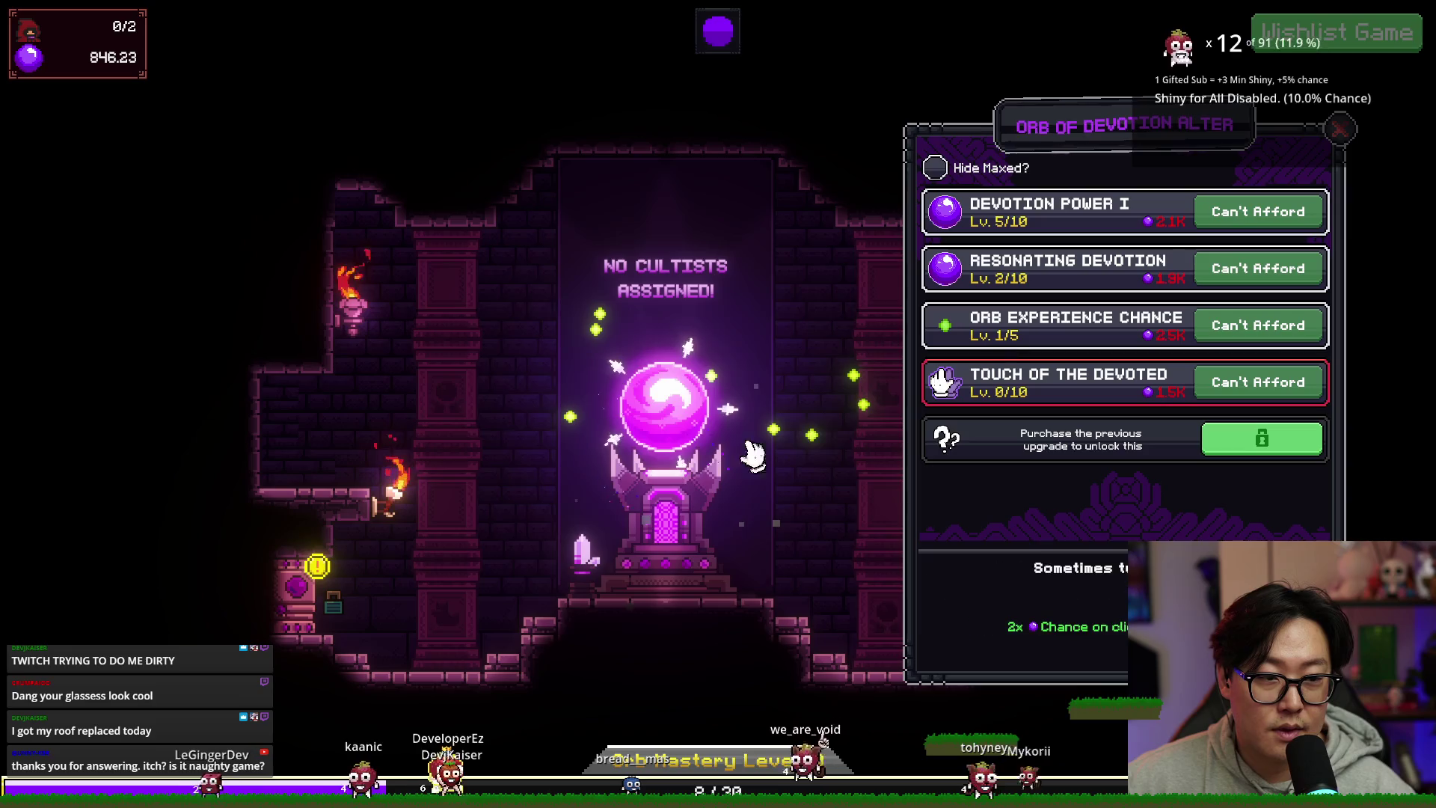
{"action": "left_click", "coordinate": [675, 440]}
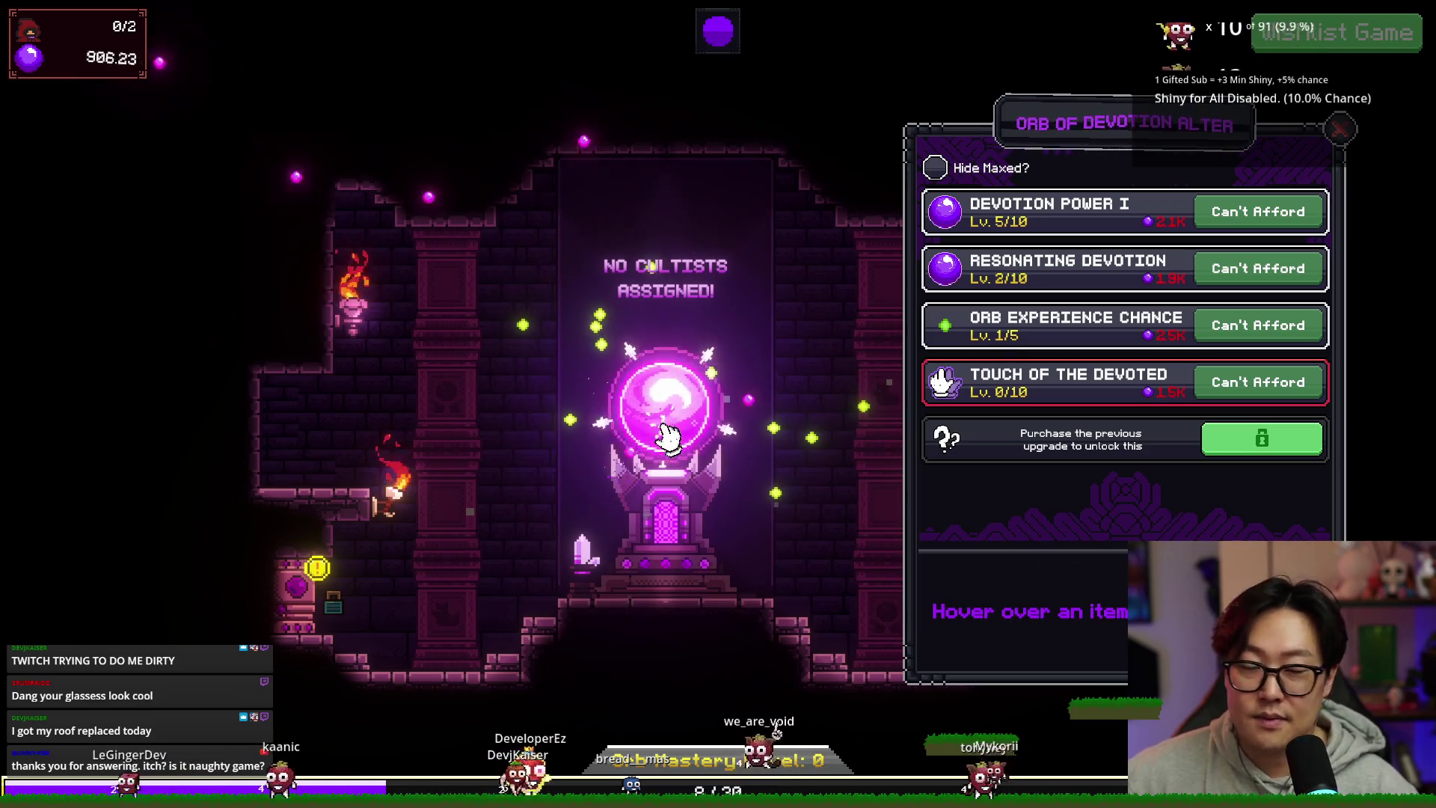
{"action": "left_click", "coordinate": [669, 436]}
{"action": "left_click", "coordinate": [668, 434]}
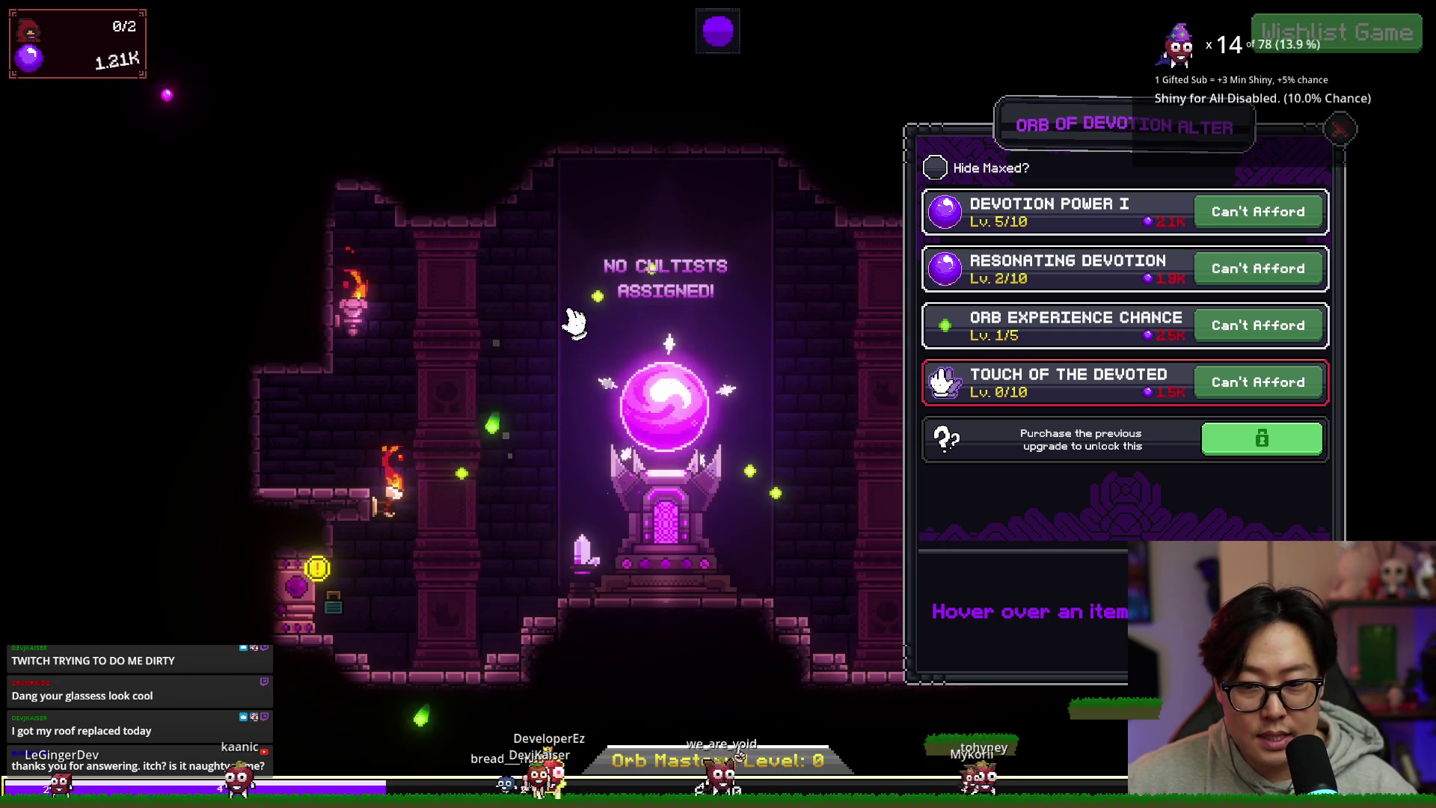
{"action": "left_click", "coordinate": [658, 436]}
{"action": "left_click", "coordinate": [660, 432]}
{"action": "left_click", "coordinate": [662, 424]}
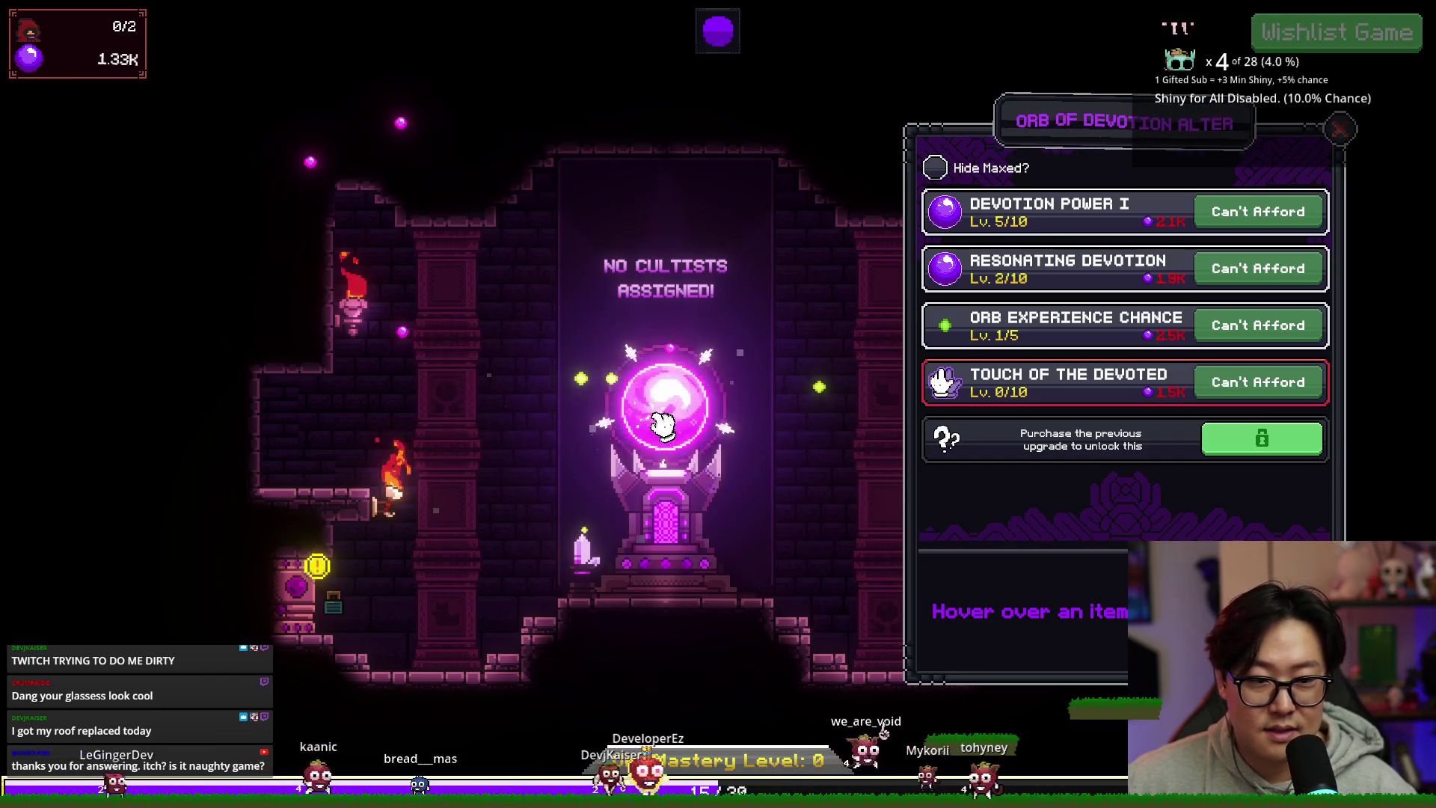
{"action": "left_click", "coordinate": [664, 421]}
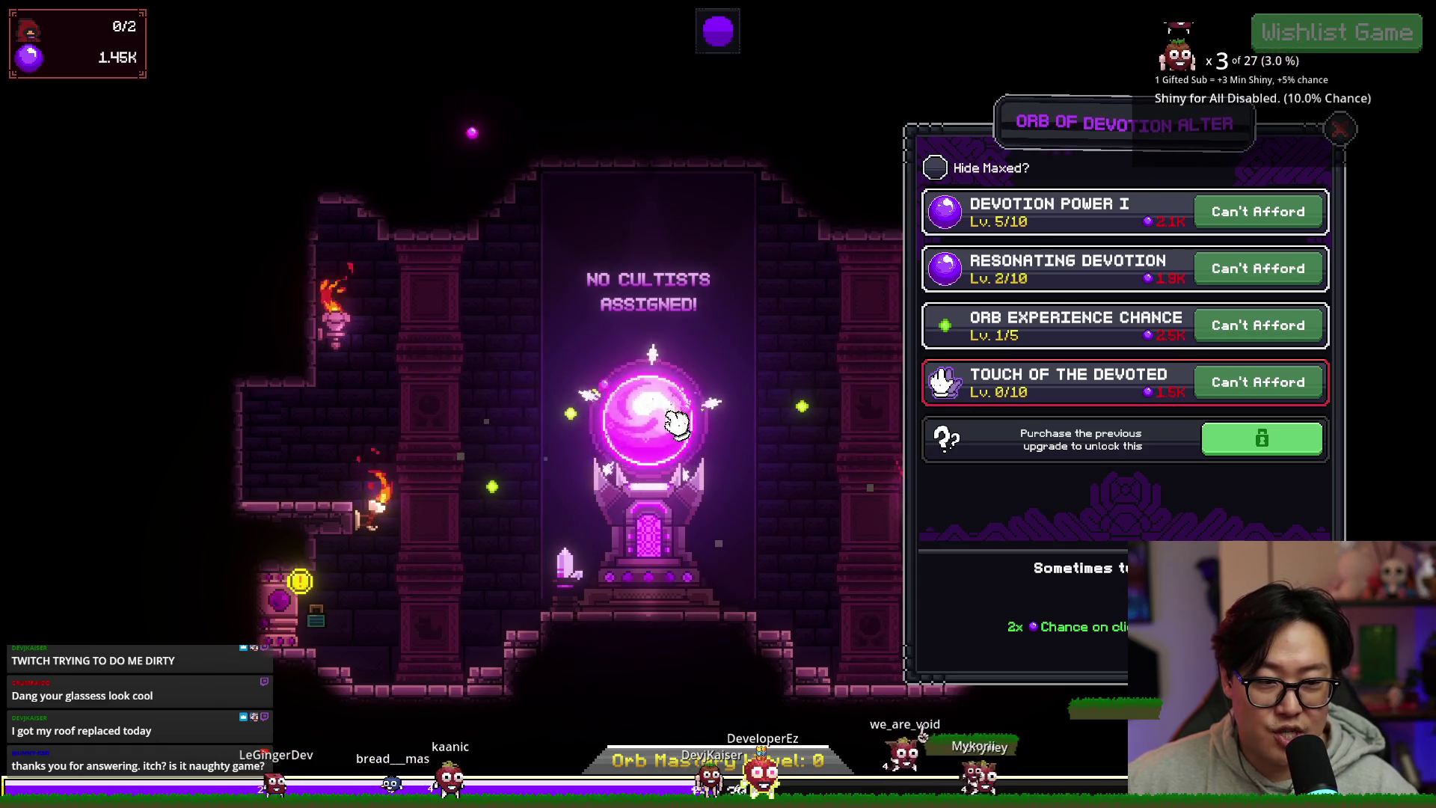
{"action": "left_click", "coordinate": [653, 447]}
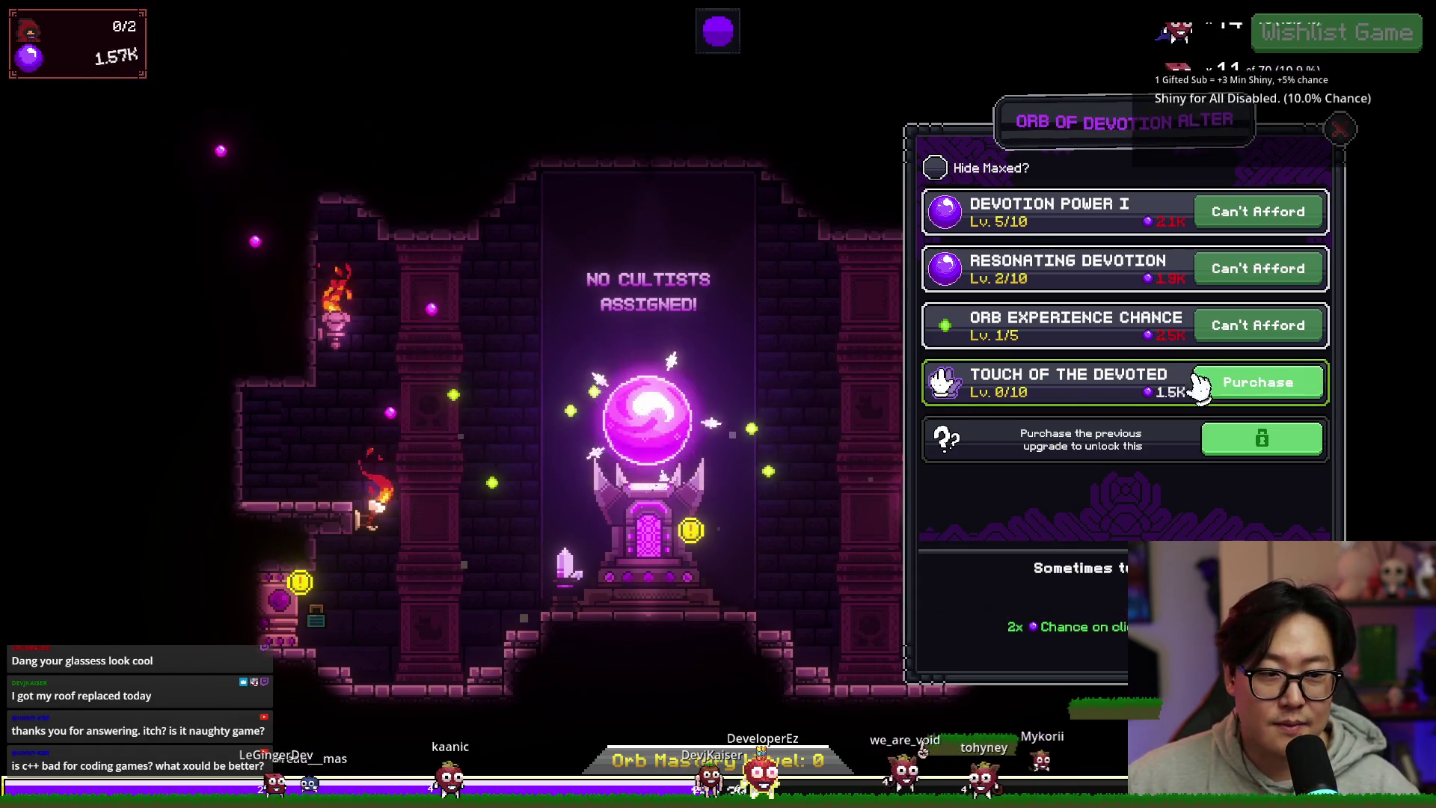
{"action": "left_click", "coordinate": [1242, 381]}
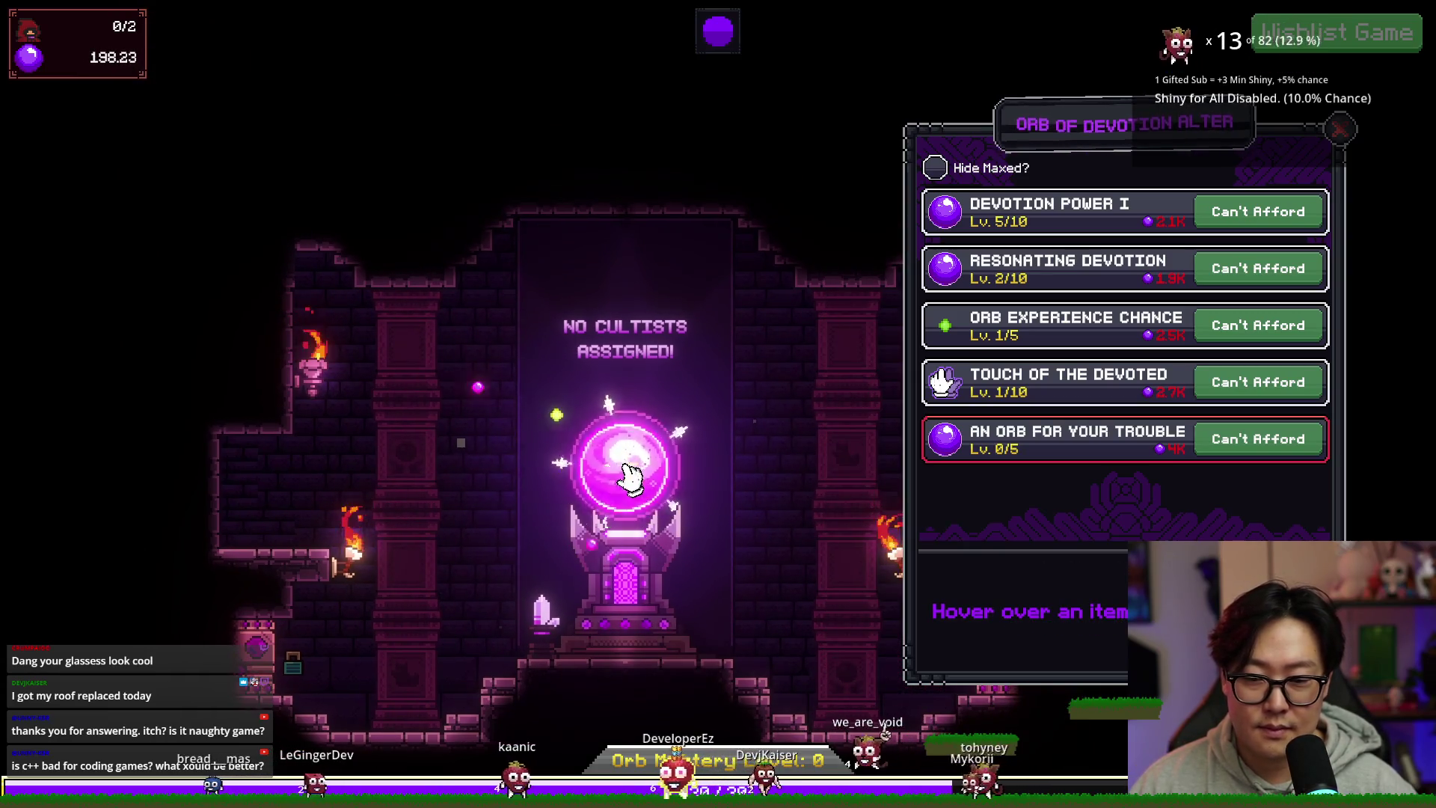
{"action": "left_click", "coordinate": [626, 485]}
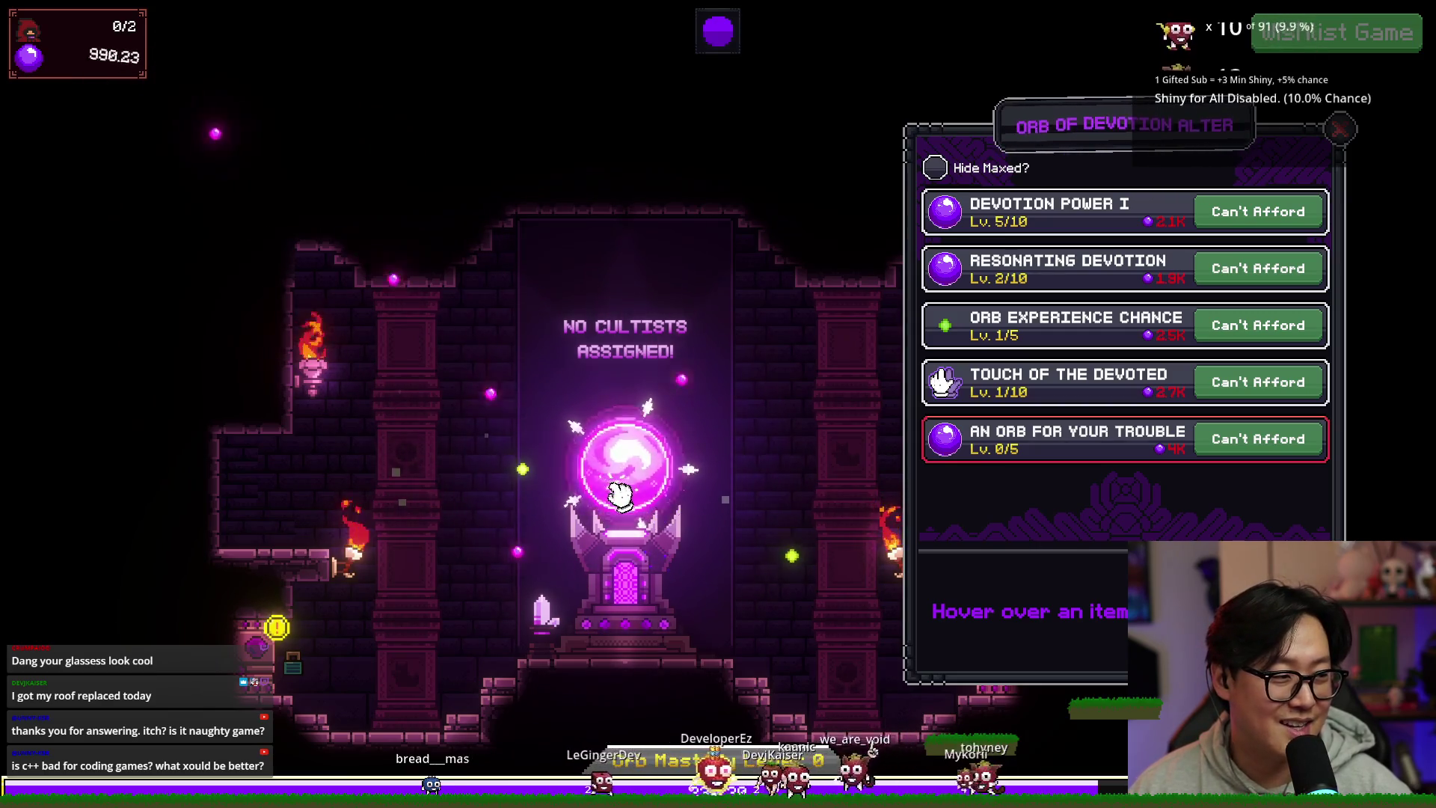
{"action": "left_click", "coordinate": [619, 494]}
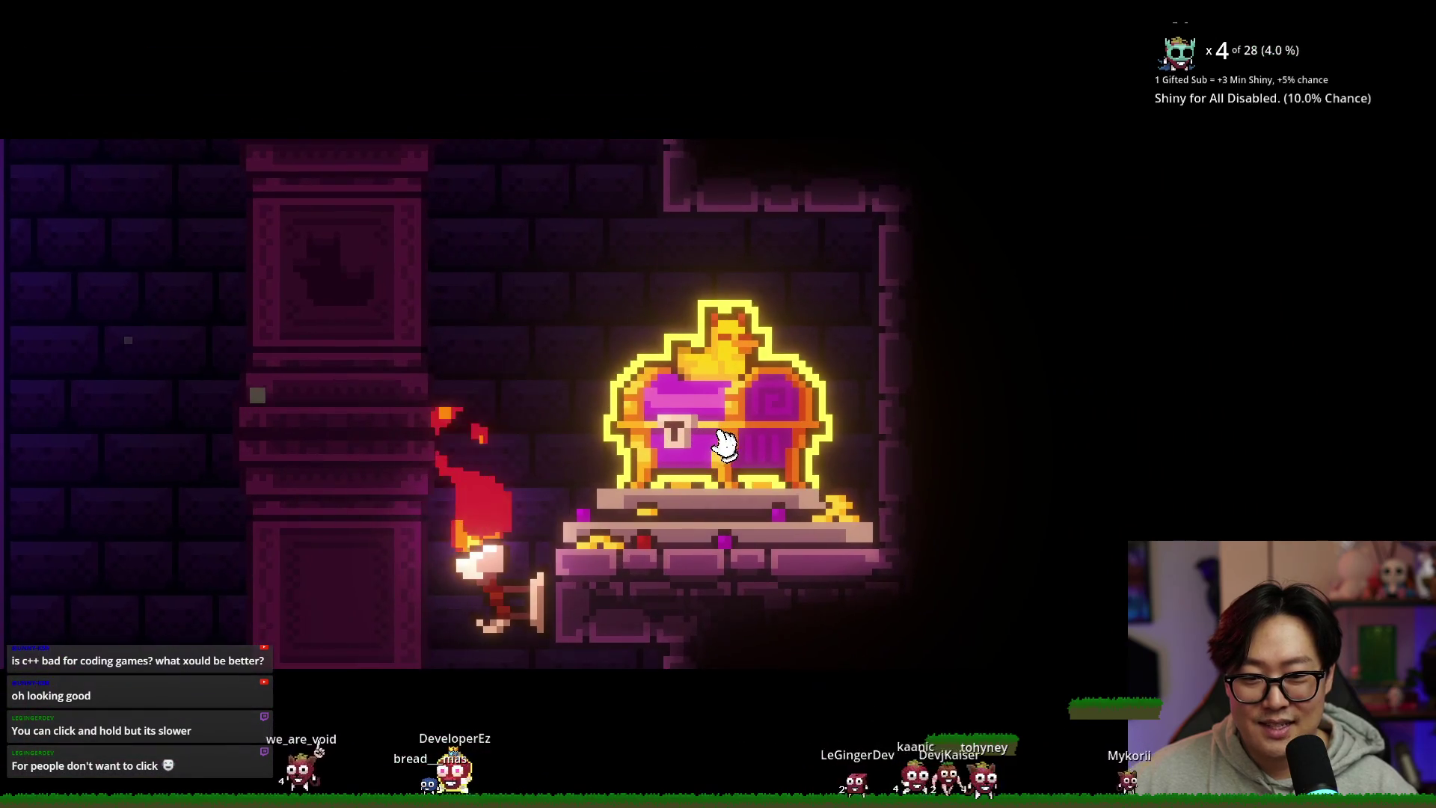
Step: Open the treasure chest, claim Devotion Reservoirs, and take the free Devotion Reservoir upgrade
{"action": "left_click", "coordinate": [731, 434]}
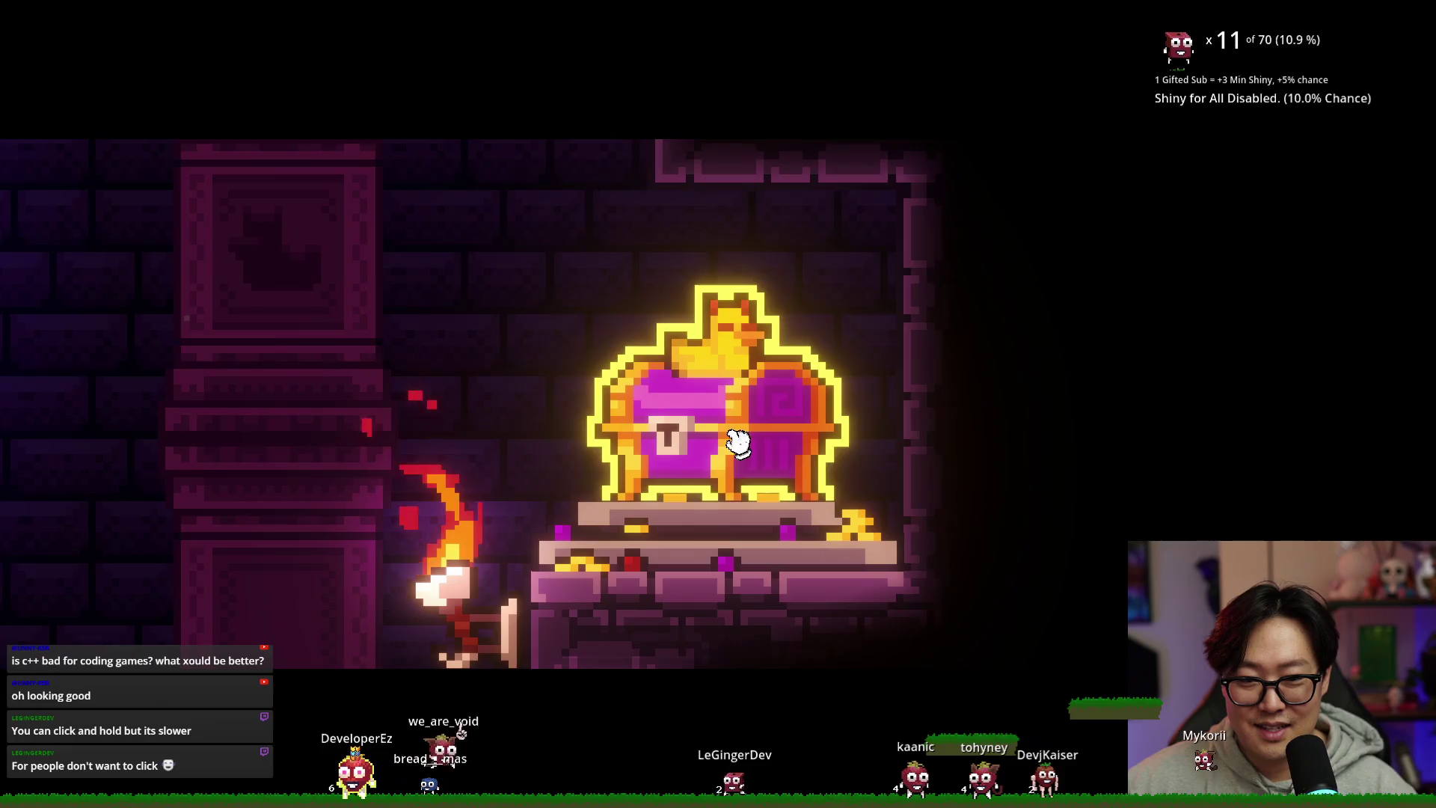
{"action": "left_click", "coordinate": [737, 442]}
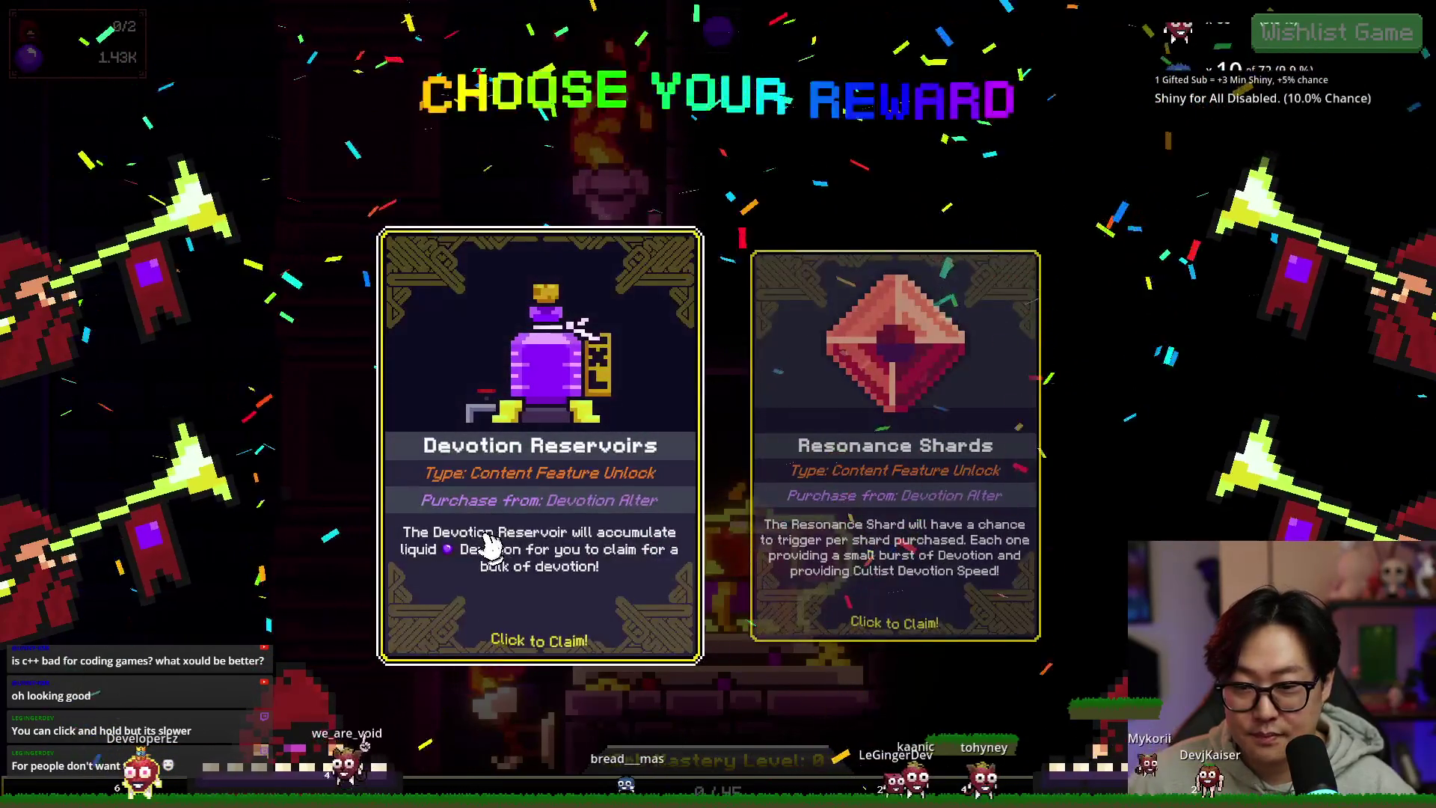
{"action": "left_click", "coordinate": [482, 595]}
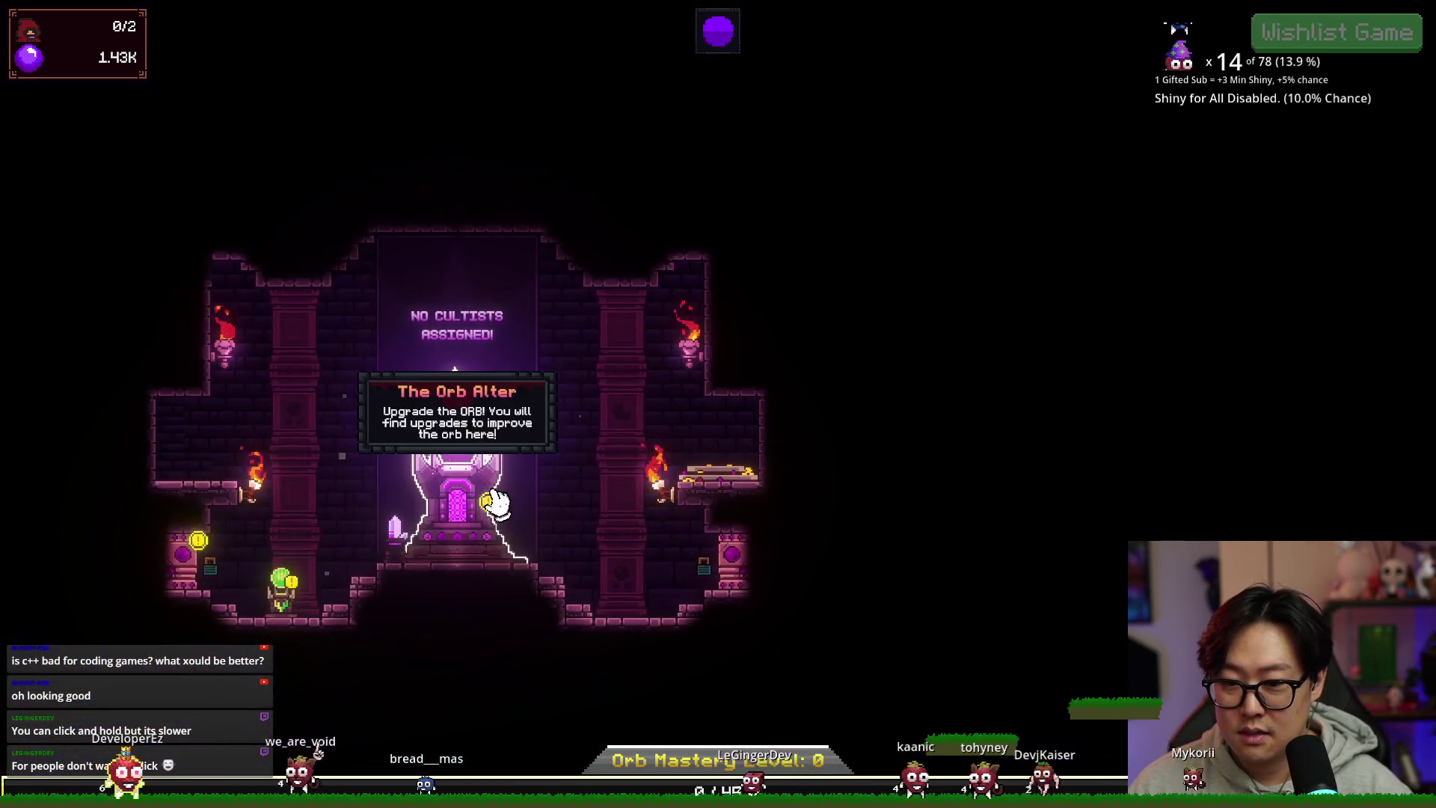
{"action": "left_click", "coordinate": [497, 503]}
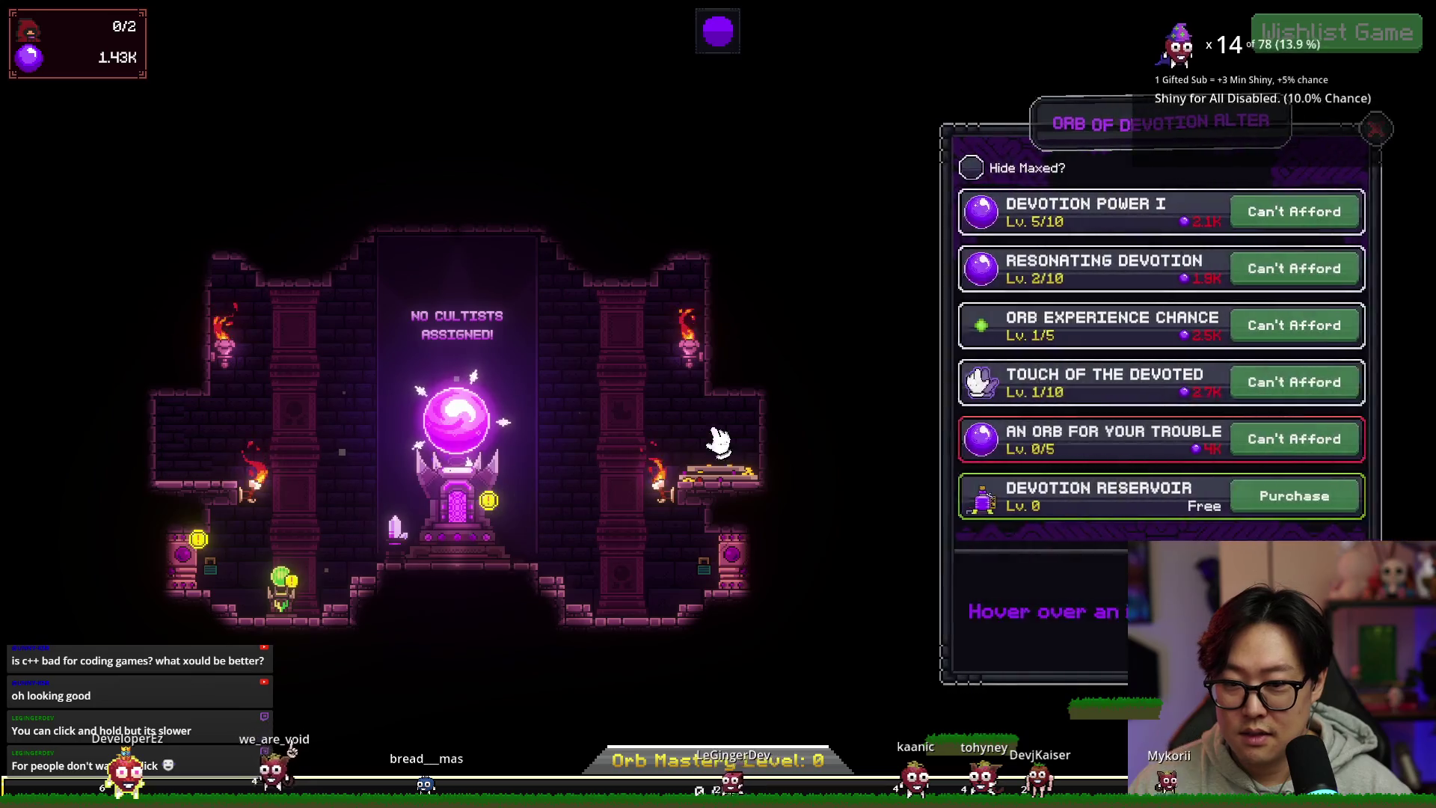
{"action": "left_click", "coordinate": [1239, 505]}
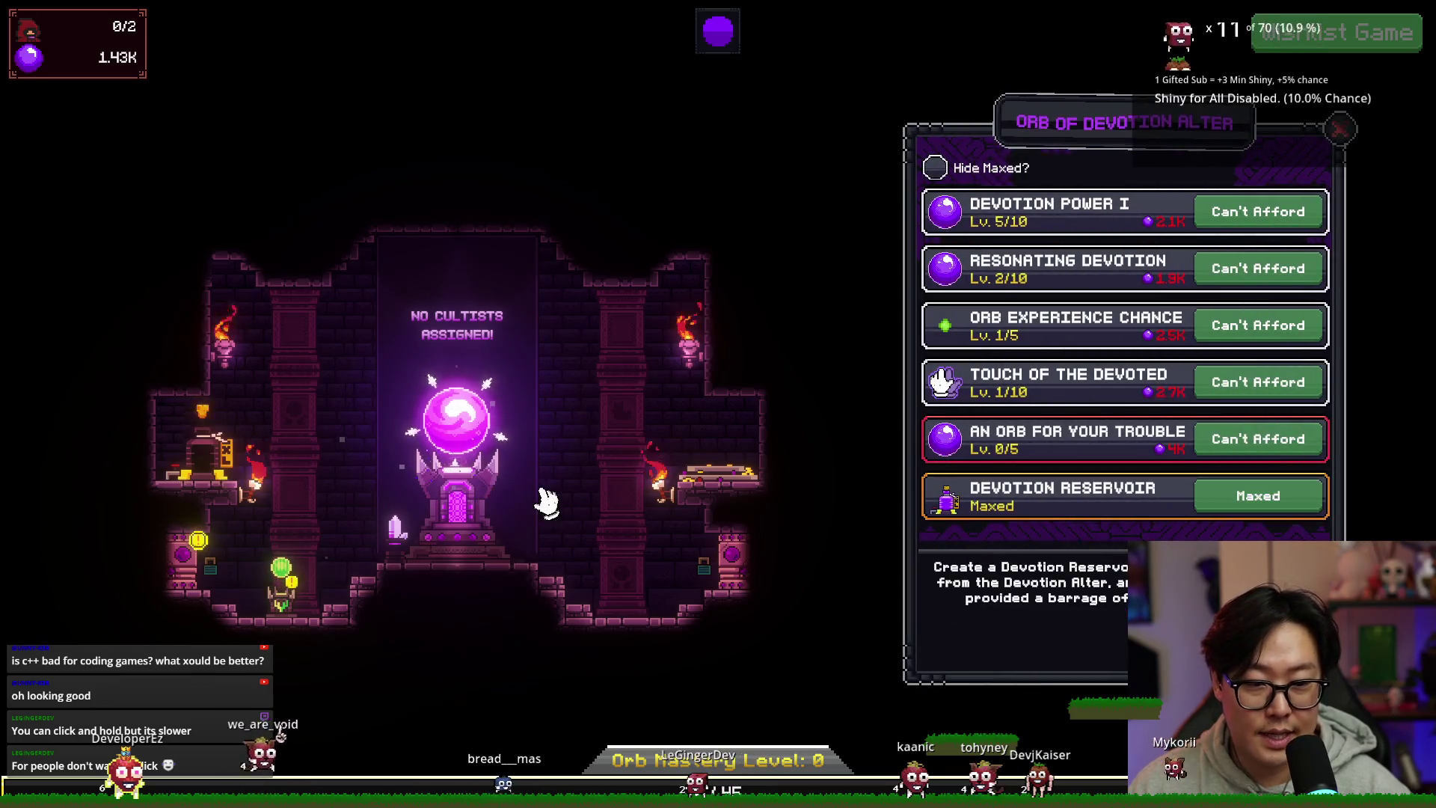
Step: Gather devotion up to 1.88K and open the Devotion Mastery Tree
{"action": "left_click", "coordinate": [459, 437]}
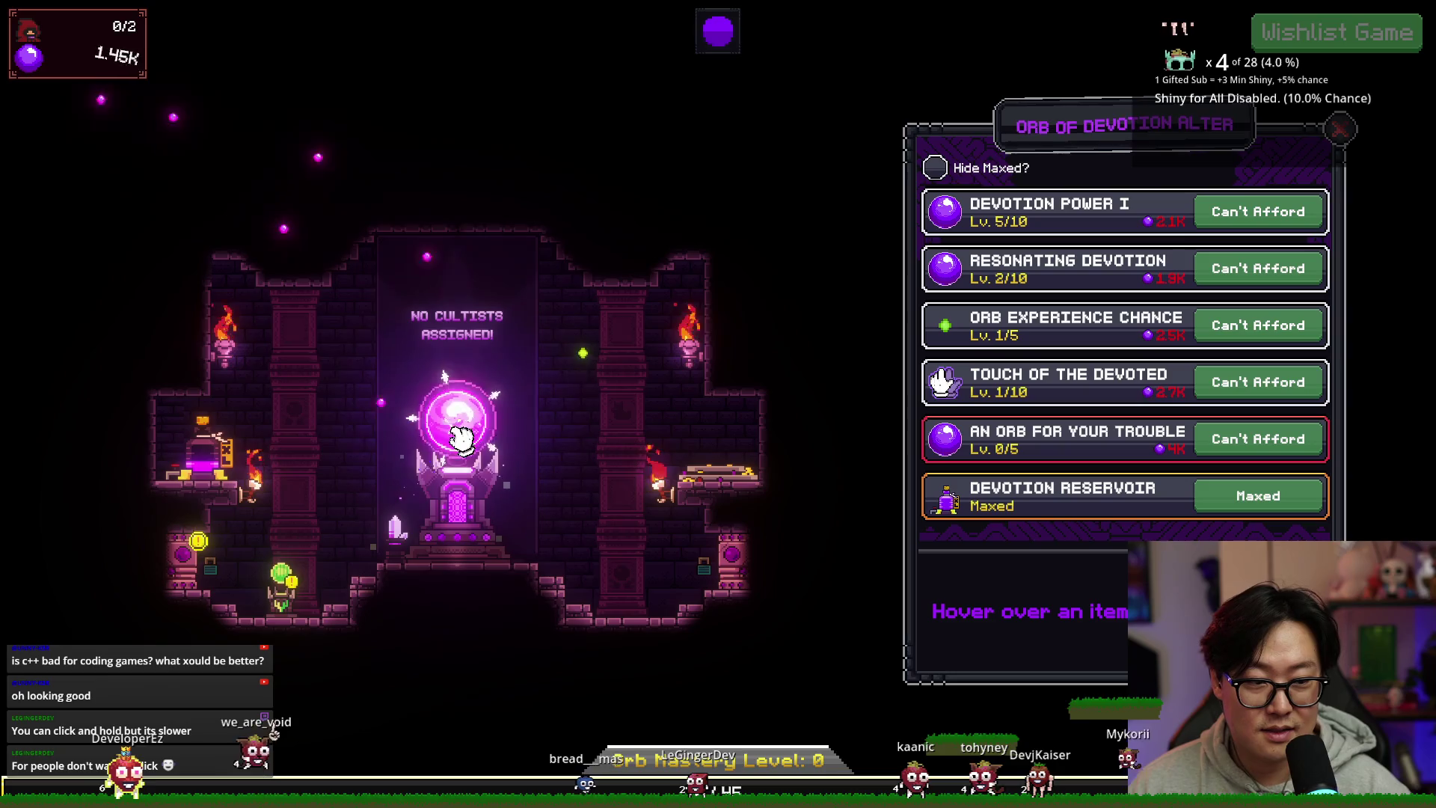
{"action": "left_click", "coordinate": [462, 439]}
{"action": "left_click", "coordinate": [464, 440]}
{"action": "left_click", "coordinate": [468, 441]}
{"action": "left_click", "coordinate": [467, 442]}
{"action": "left_click", "coordinate": [468, 441]}
{"action": "left_click", "coordinate": [467, 442]}
{"action": "left_click", "coordinate": [468, 442]}
{"action": "left_click", "coordinate": [468, 441]}
{"action": "left_click", "coordinate": [468, 441]}
{"action": "left_click", "coordinate": [468, 442]}
{"action": "left_click", "coordinate": [296, 598]}
{"action": "mouse_move", "coordinate": [856, 327]}
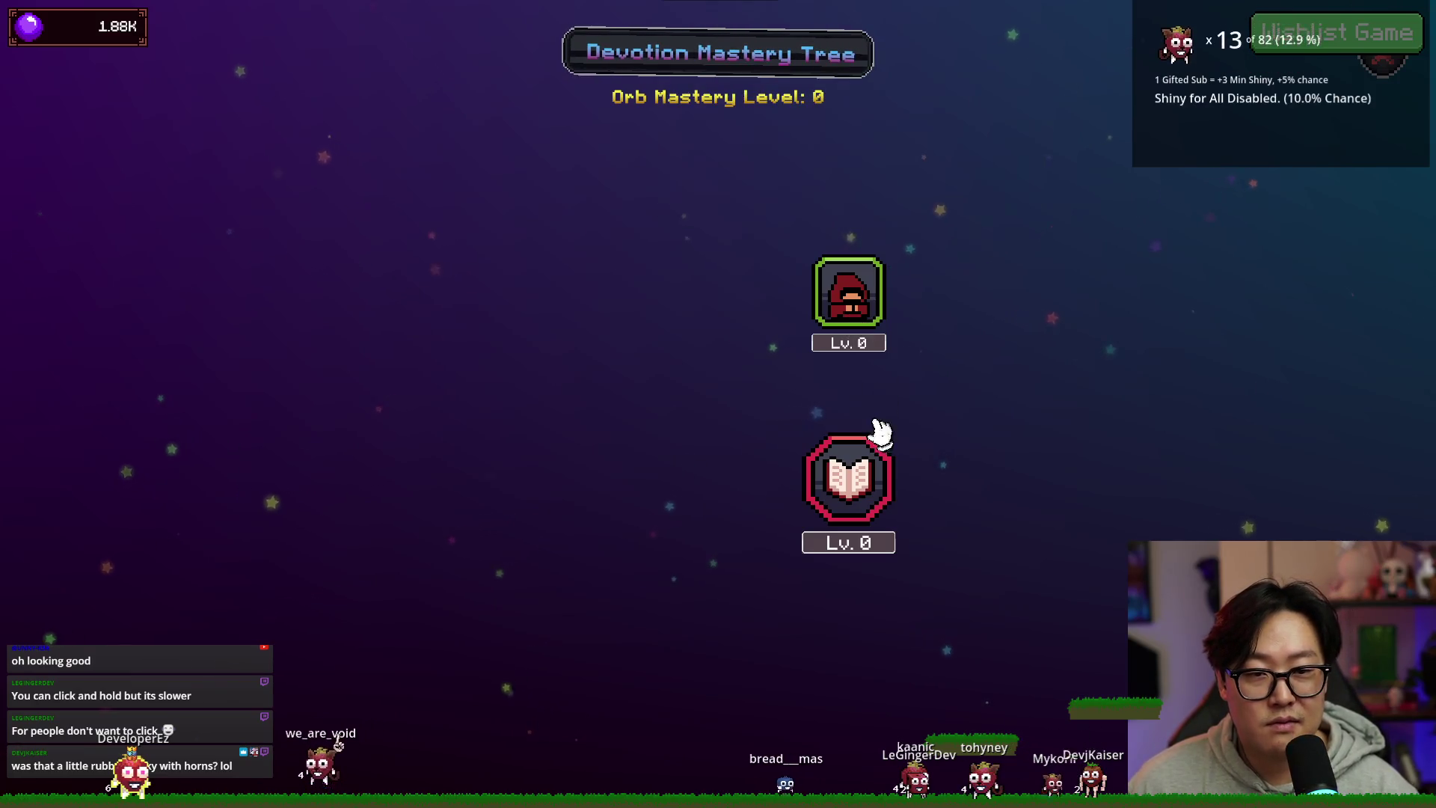
Step: Buy the Devotion Upgrade Path, Devotion Interest and Critical Experience nodes, then exit fullscreen and the tree
{"action": "left_click", "coordinate": [861, 323]}
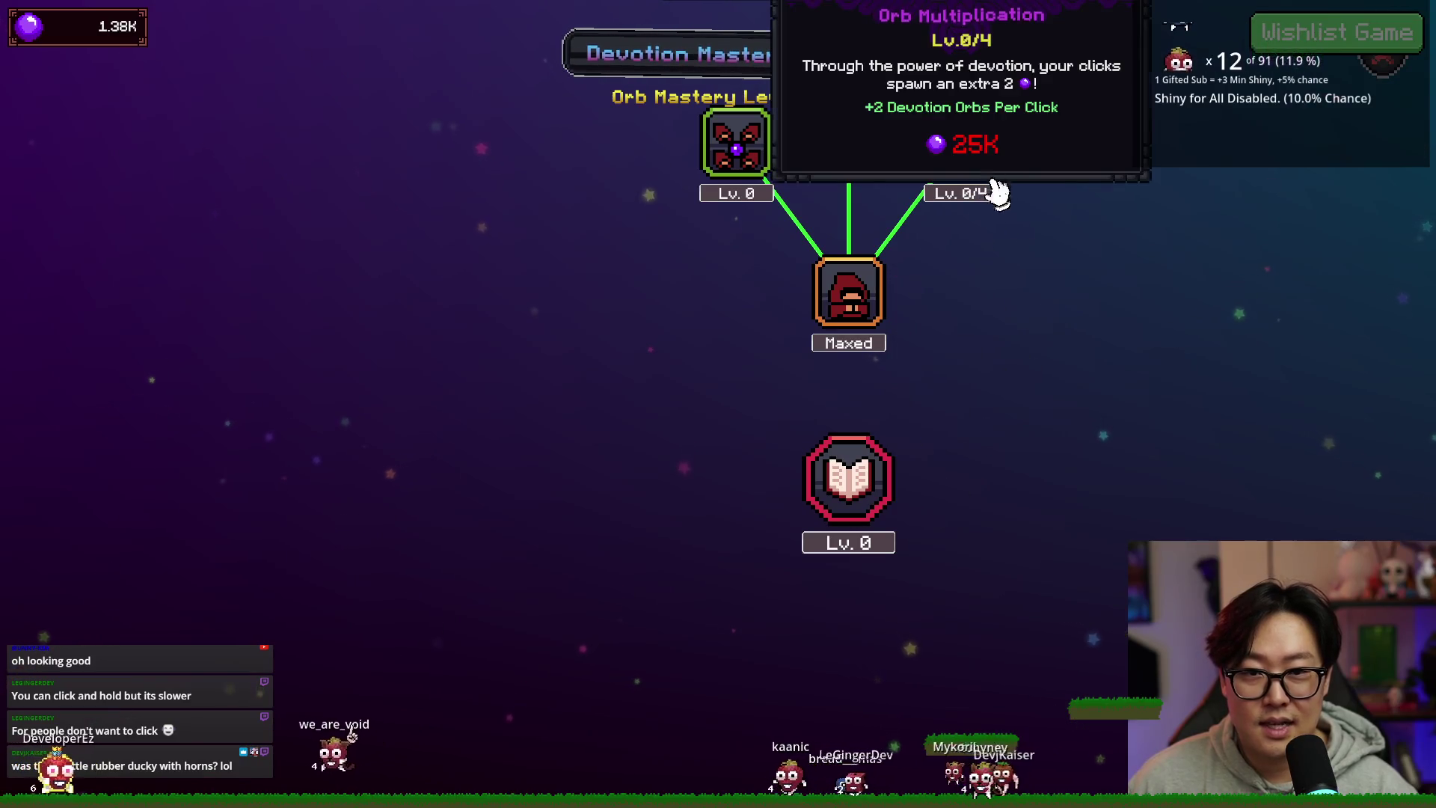
{"action": "scroll", "coordinate": [957, 251], "scroll_direction": "down", "scroll_amount": 3}
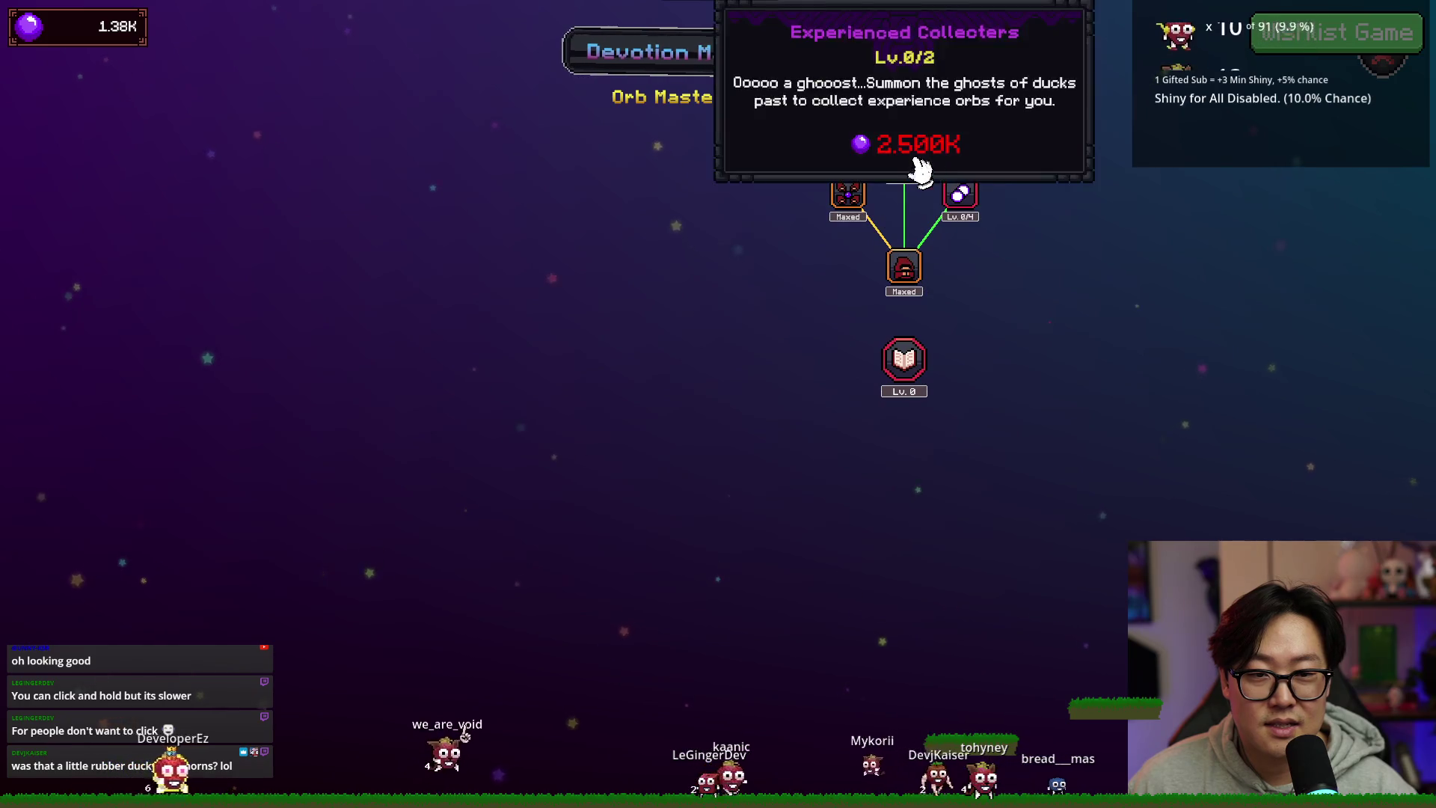
{"action": "left_click", "coordinate": [772, 120]}
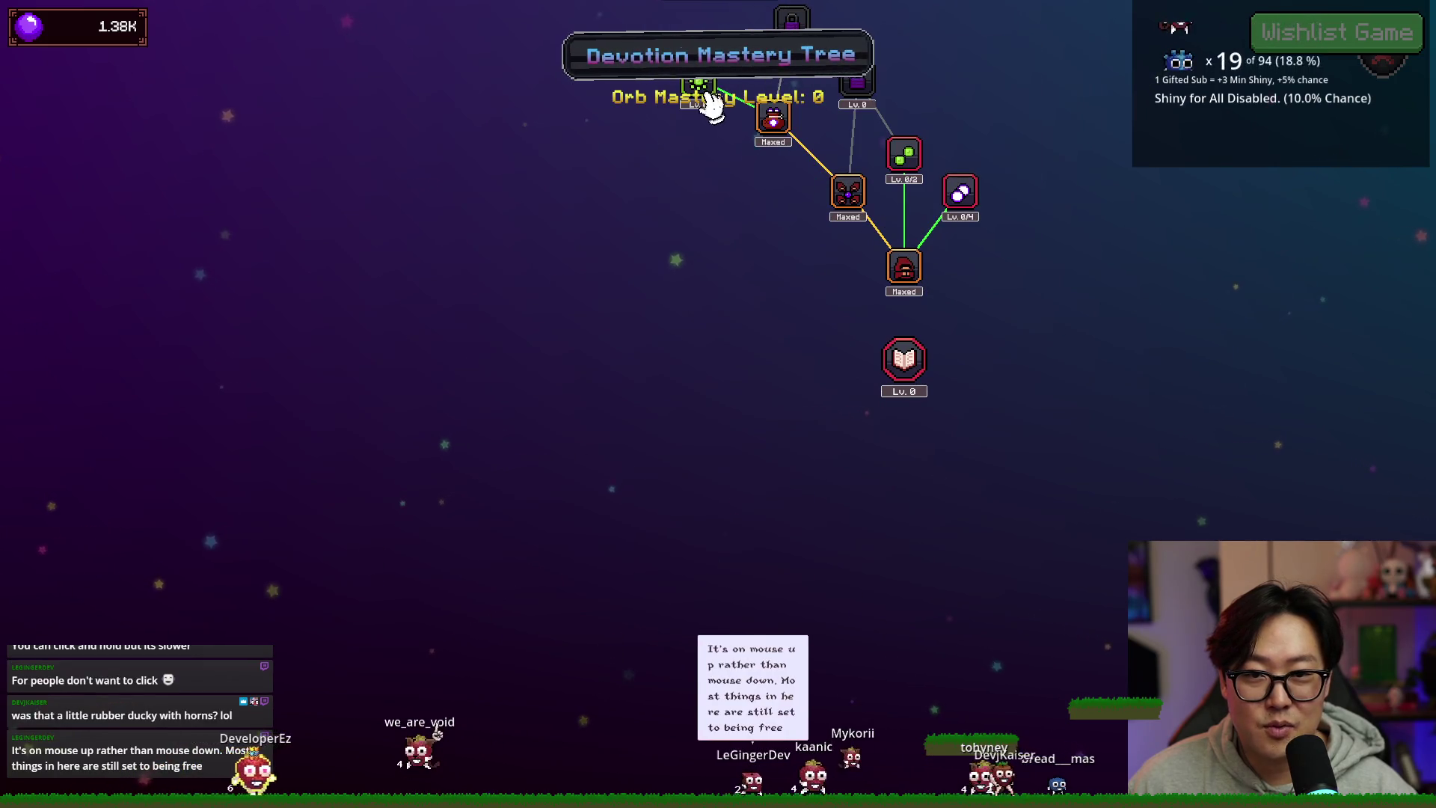
{"action": "left_click_drag", "start_coordinate": [728, 314], "coordinate": [696, 496]}
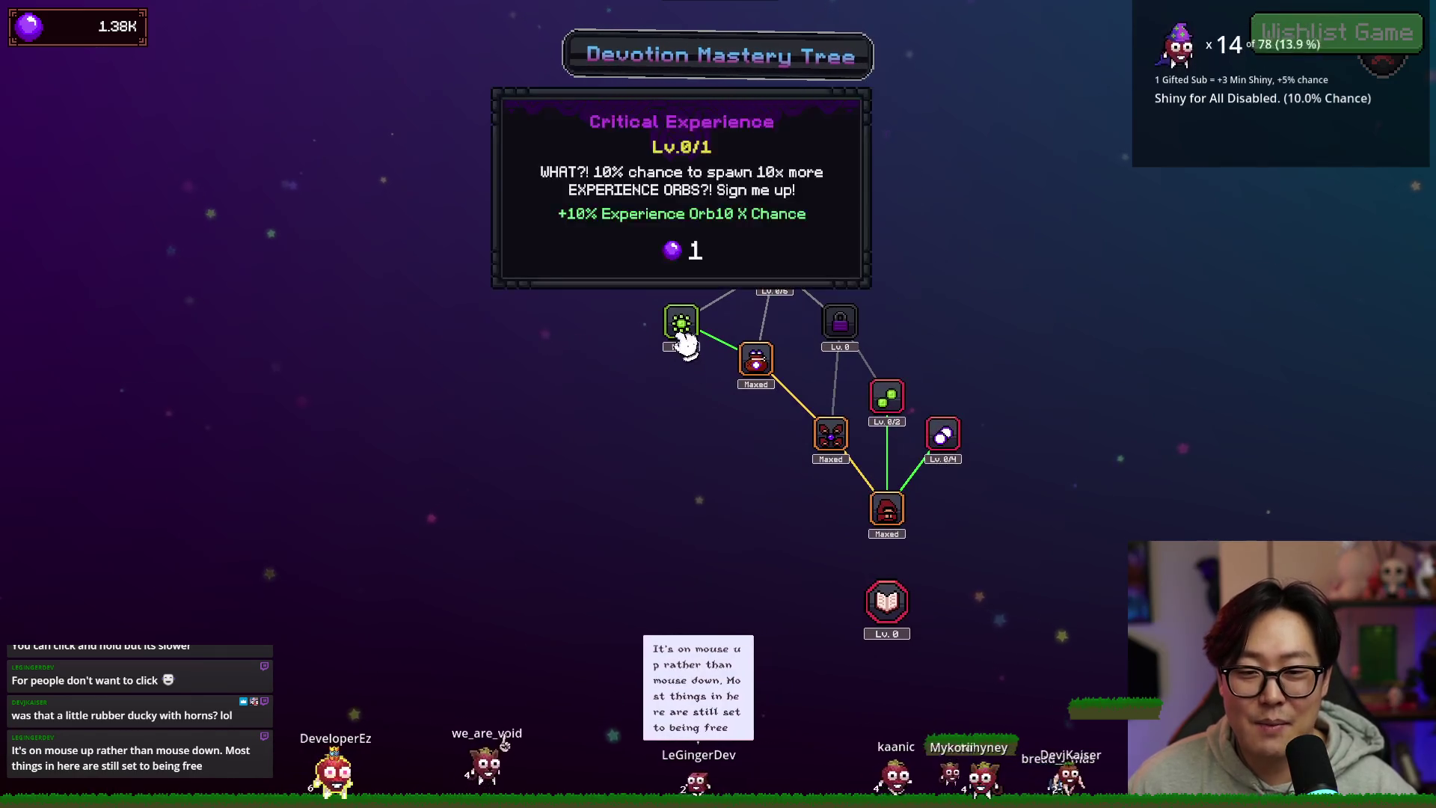
{"action": "left_click", "coordinate": [680, 326]}
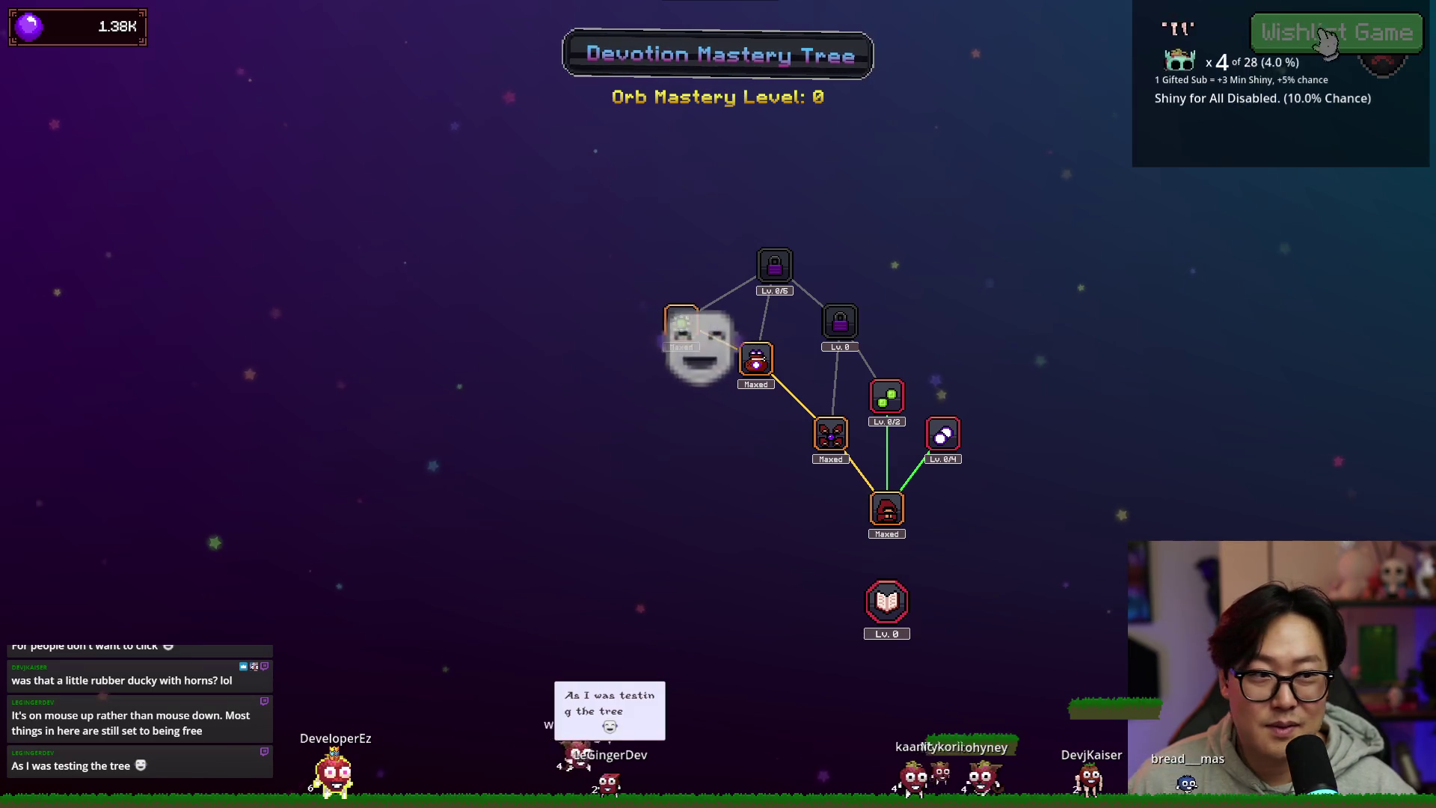
{"action": "key", "text": "Escape"}
{"action": "left_click", "coordinate": [825, 403]}
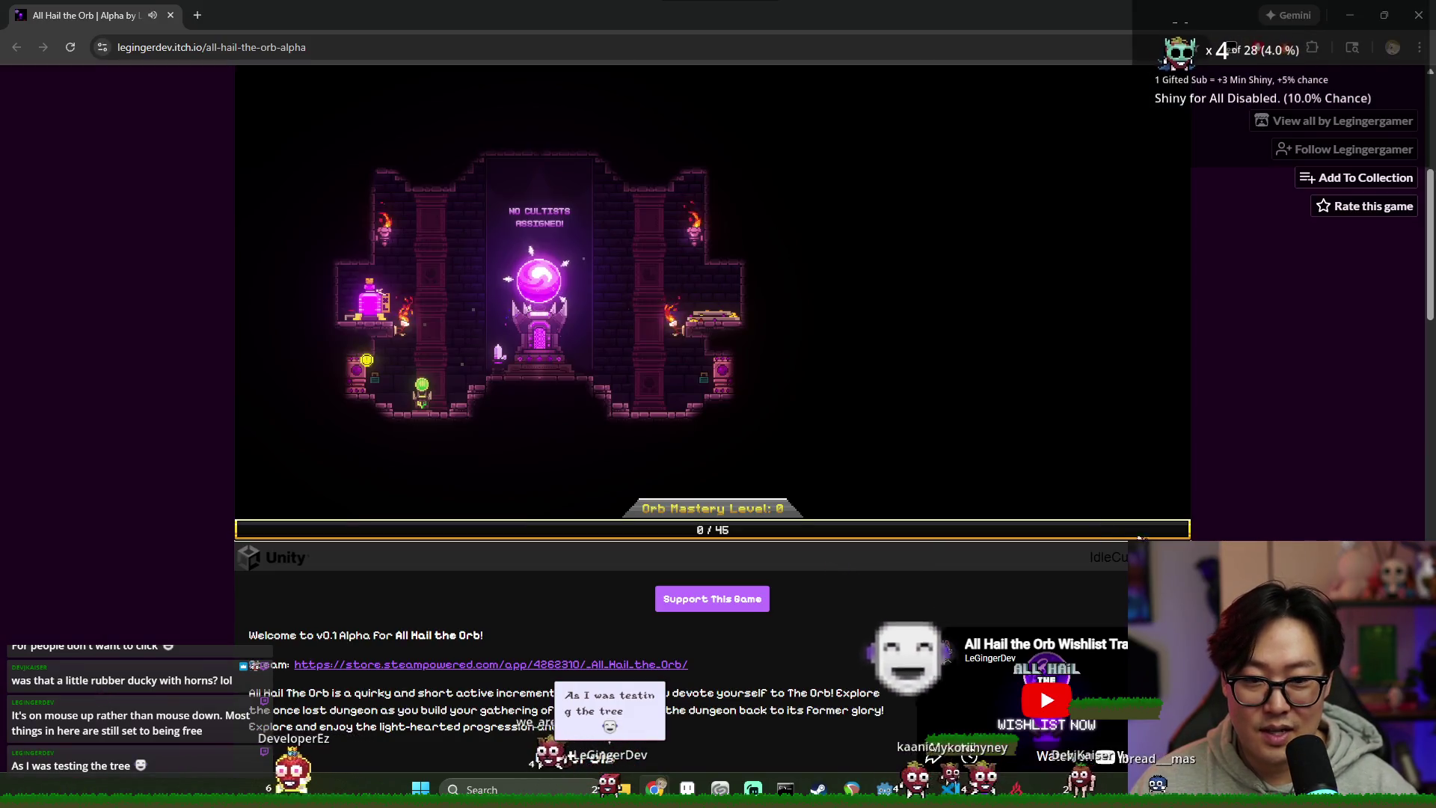
Step: Return to fullscreen and unlock the Summoning Chamber for 750 devotion
{"action": "left_click", "coordinate": [1146, 530]}
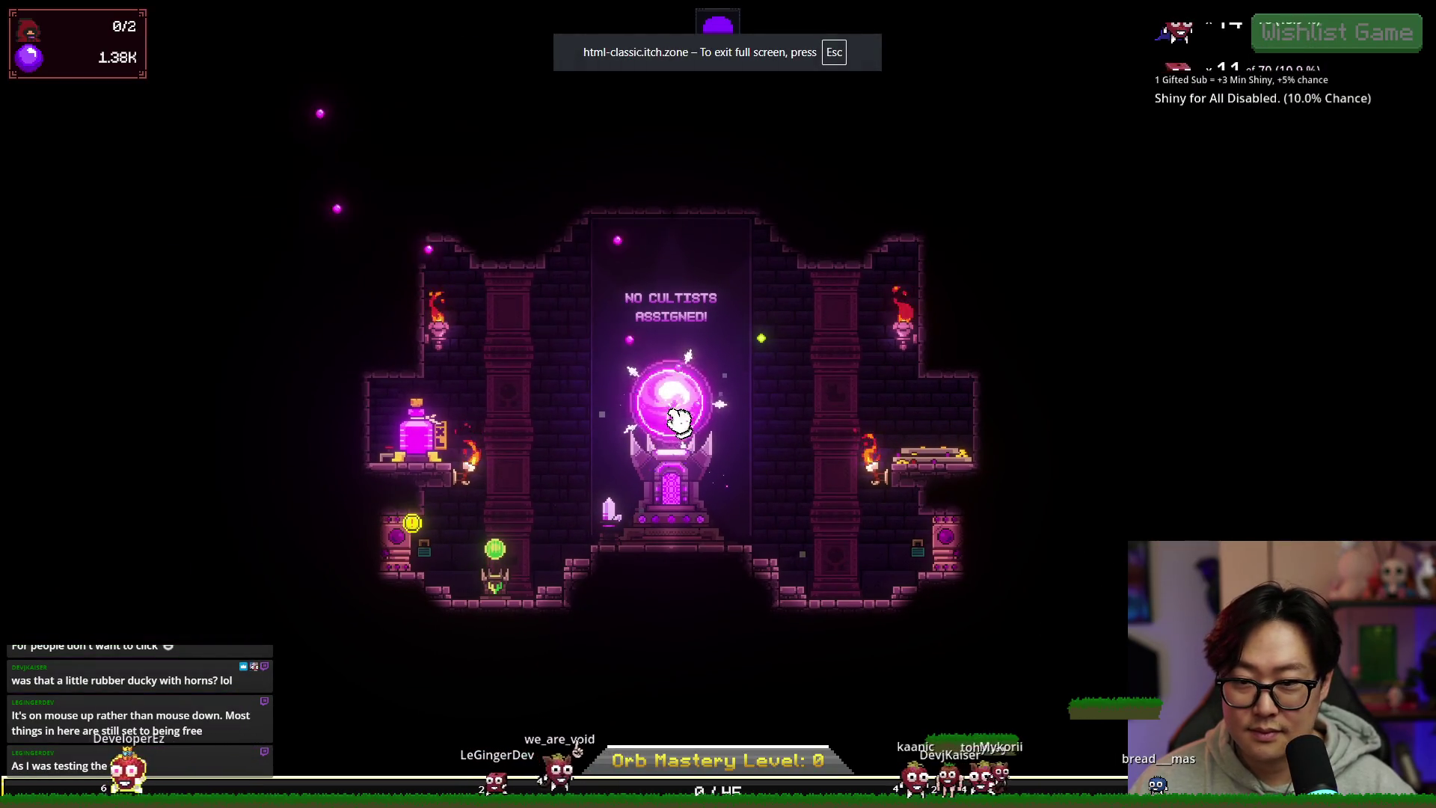
{"action": "left_click", "coordinate": [400, 551]}
{"action": "left_click", "coordinate": [590, 505]}
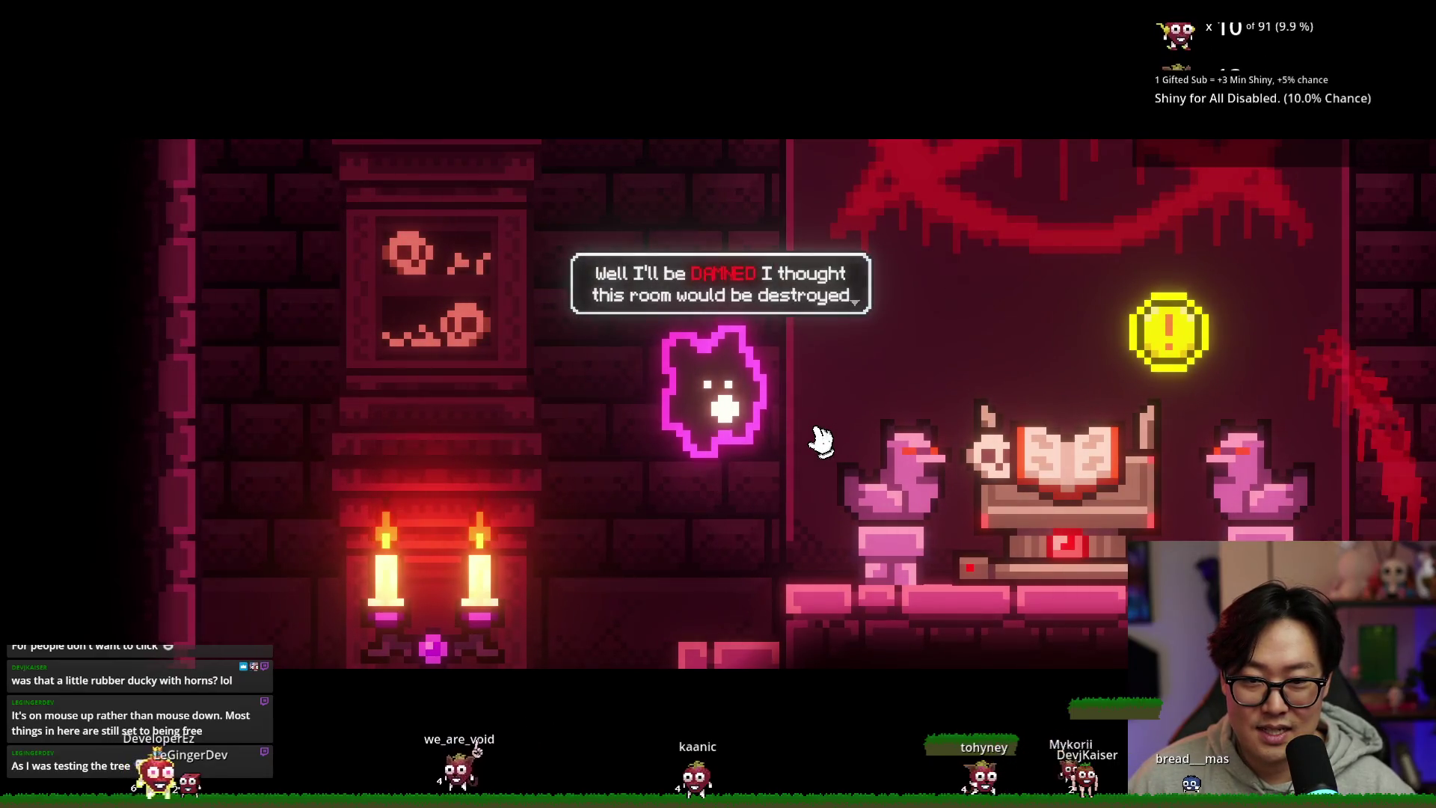
Step: Click through the cat-like spirit's four introductory dialogue boxes
{"action": "left_click", "coordinate": [785, 397]}
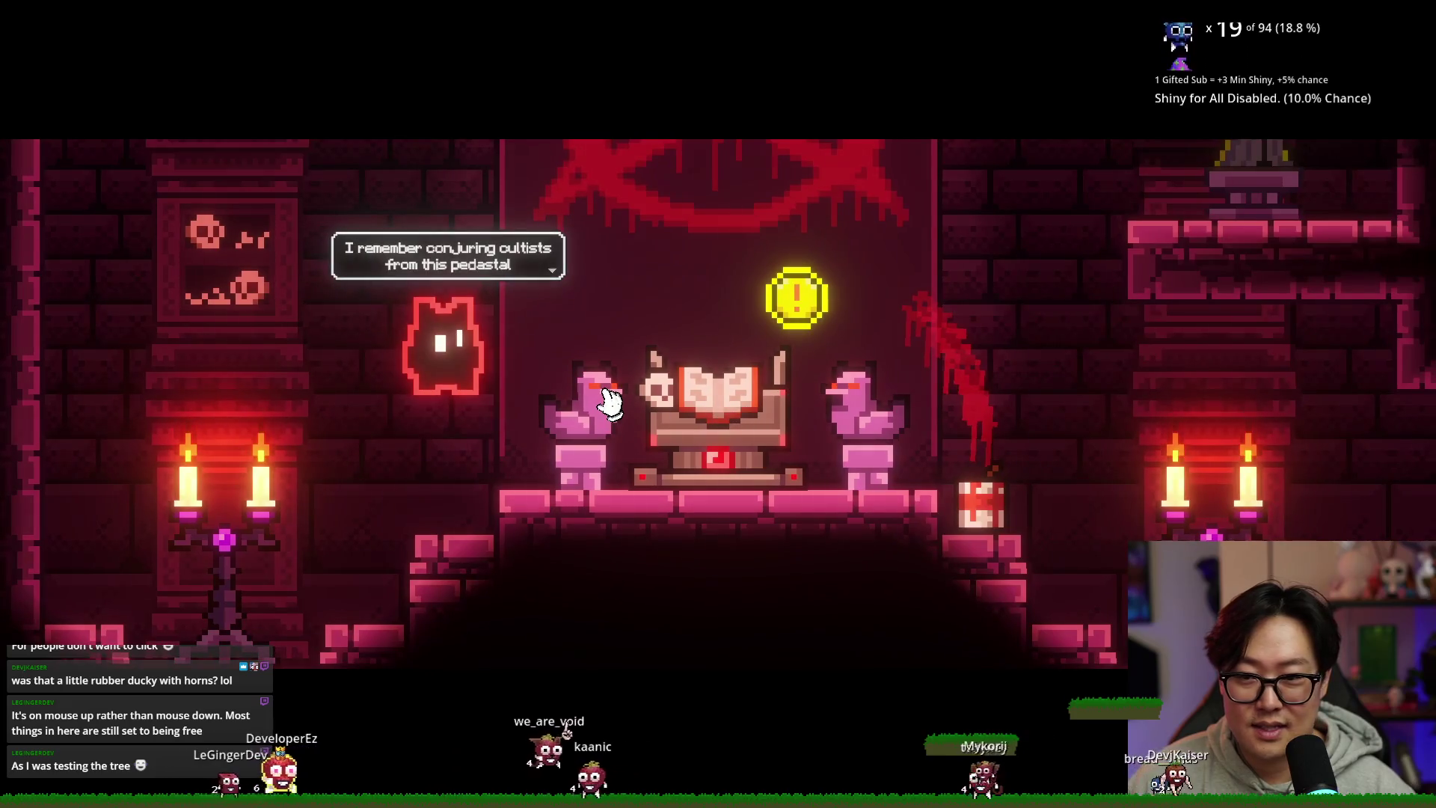
{"action": "left_click", "coordinate": [607, 400]}
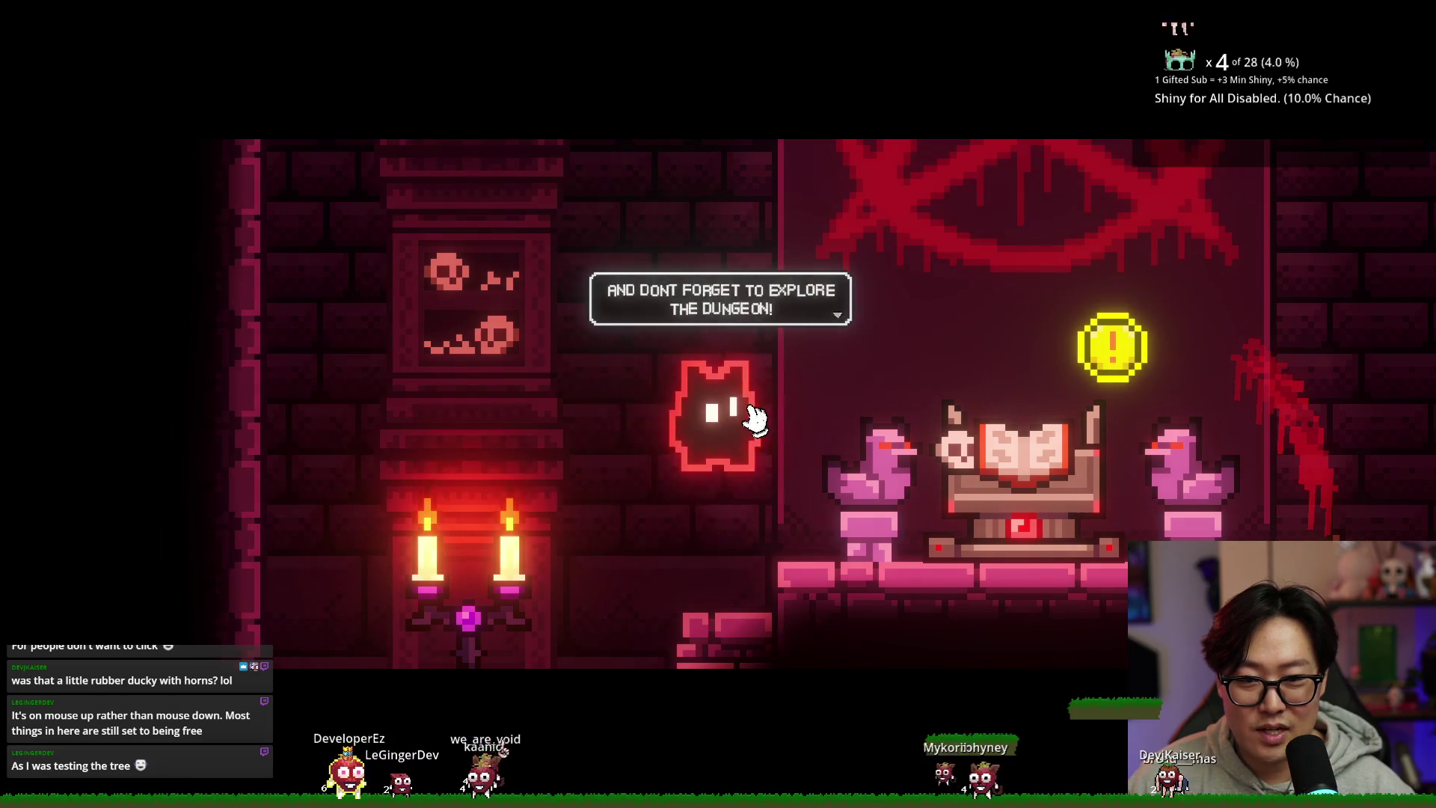
{"action": "left_click", "coordinate": [754, 419]}
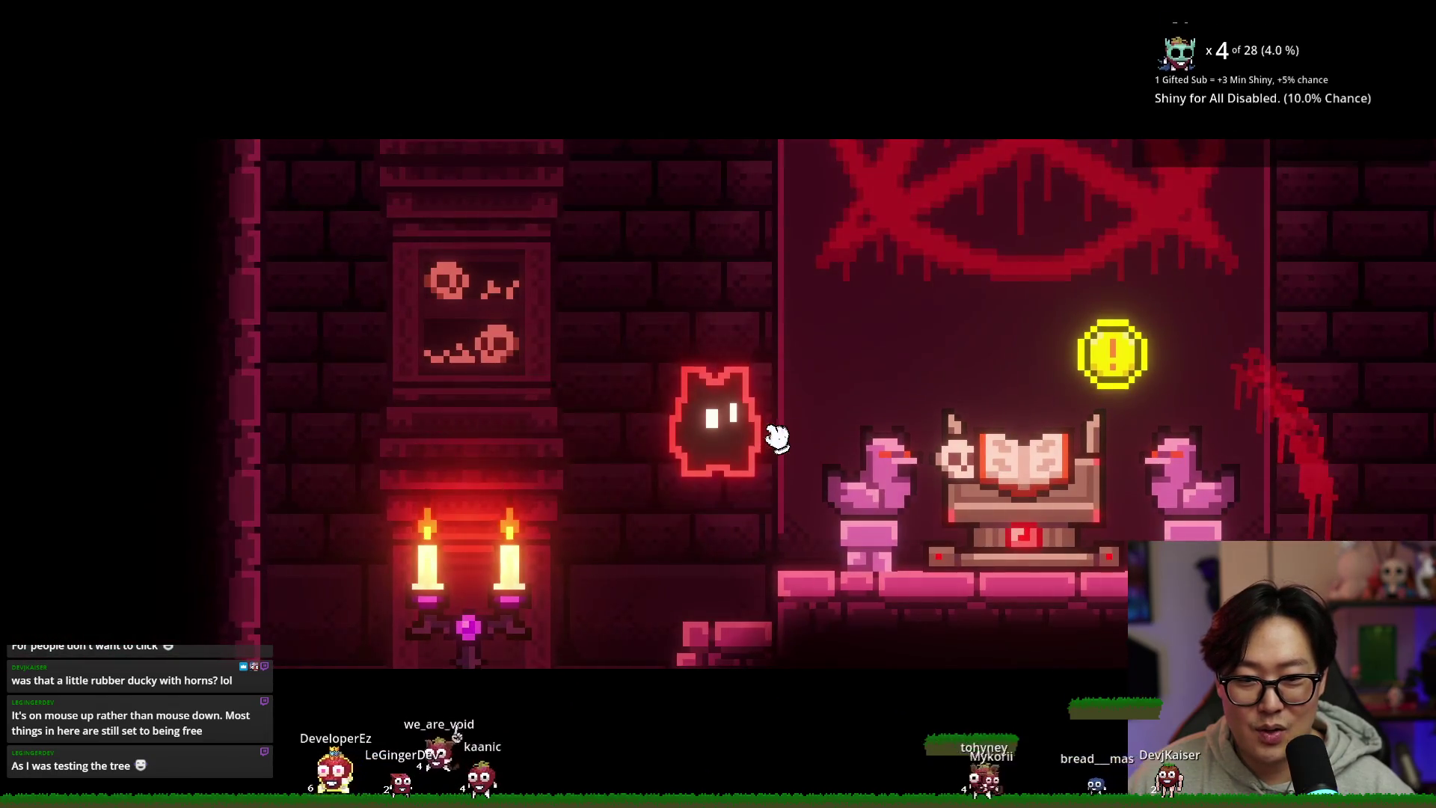
{"action": "left_click", "coordinate": [822, 456]}
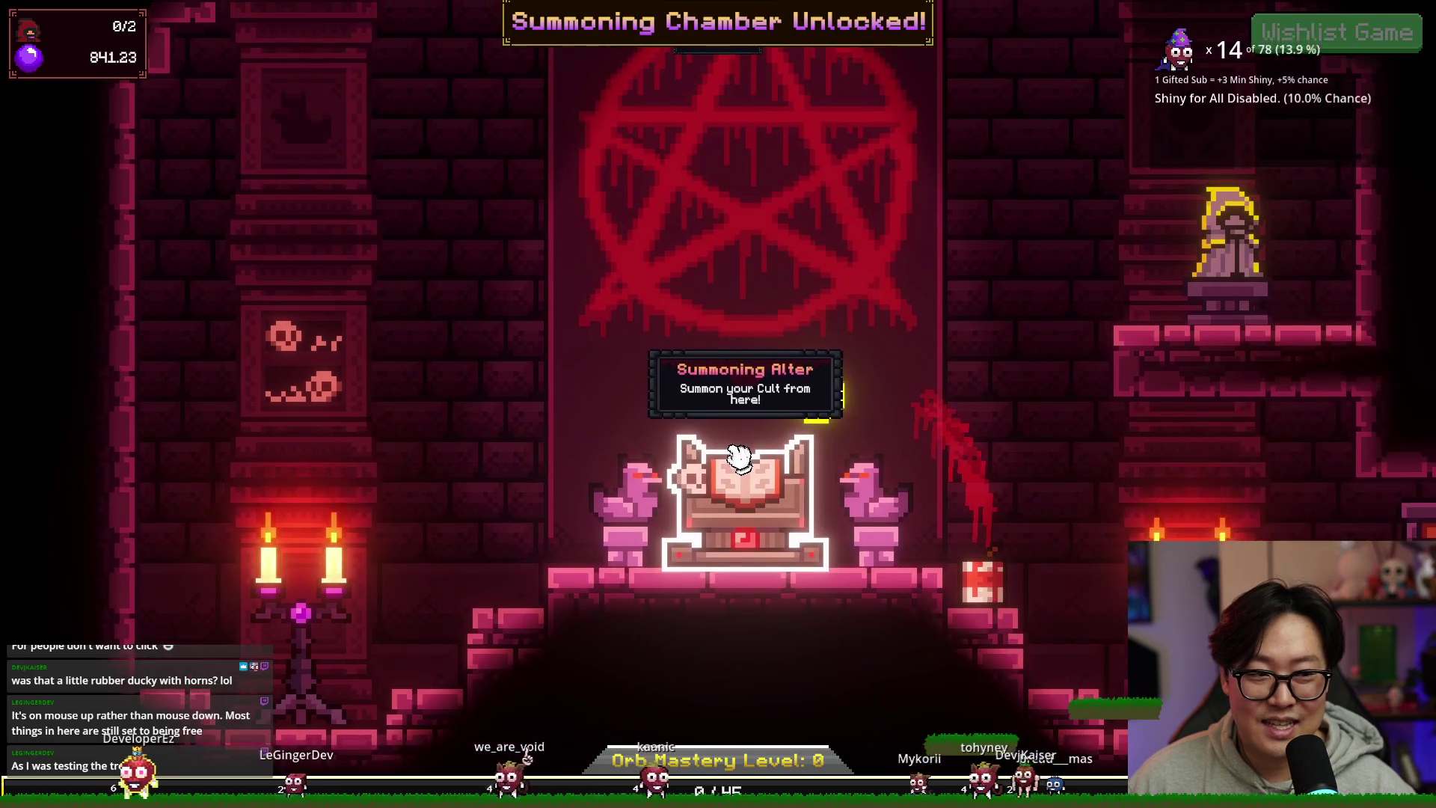
Step: Summon a Generalist cultist for 500 devotion, briefly checking the upgrade list and Mastery Tree
{"action": "left_click", "coordinate": [792, 471]}
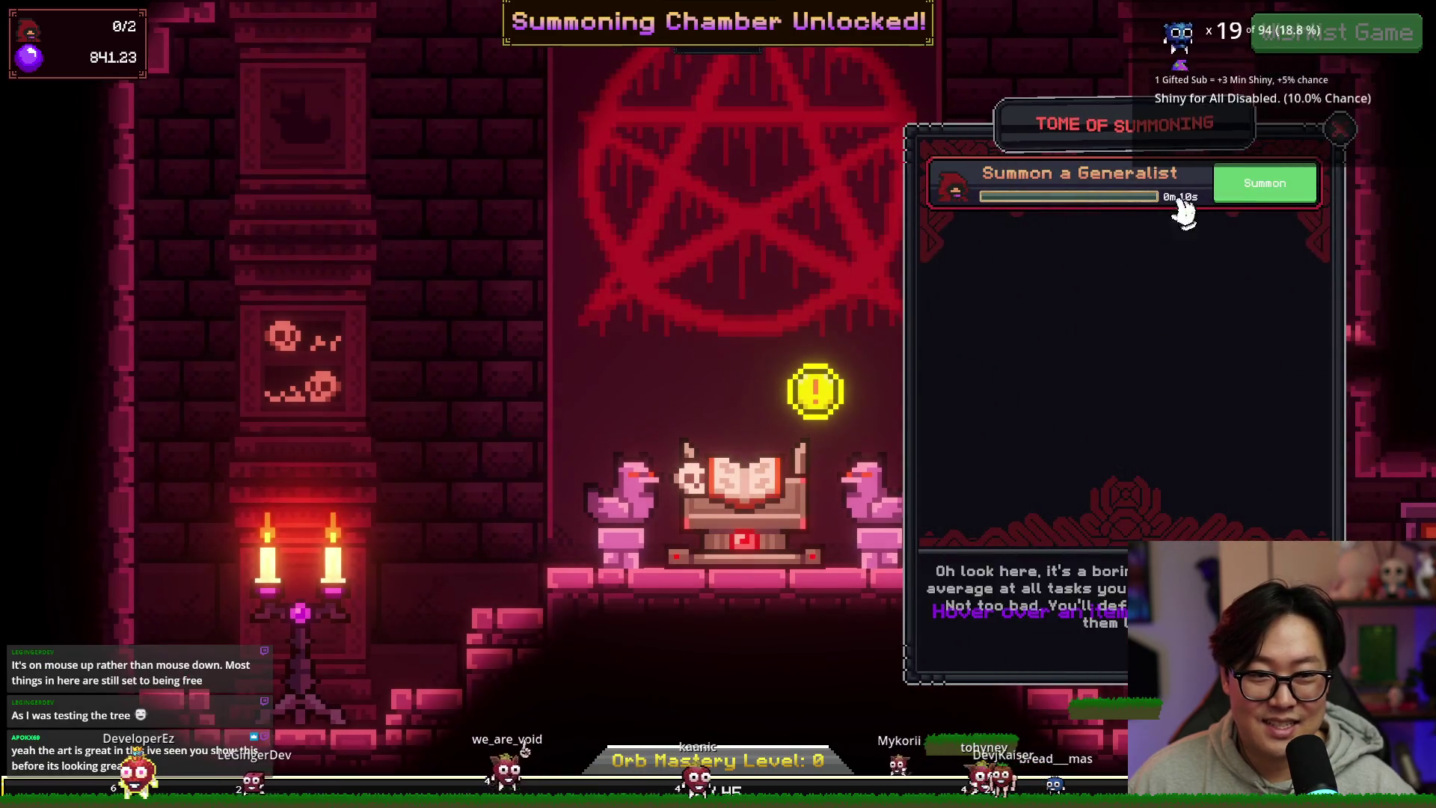
{"action": "left_click", "coordinate": [1265, 183]}
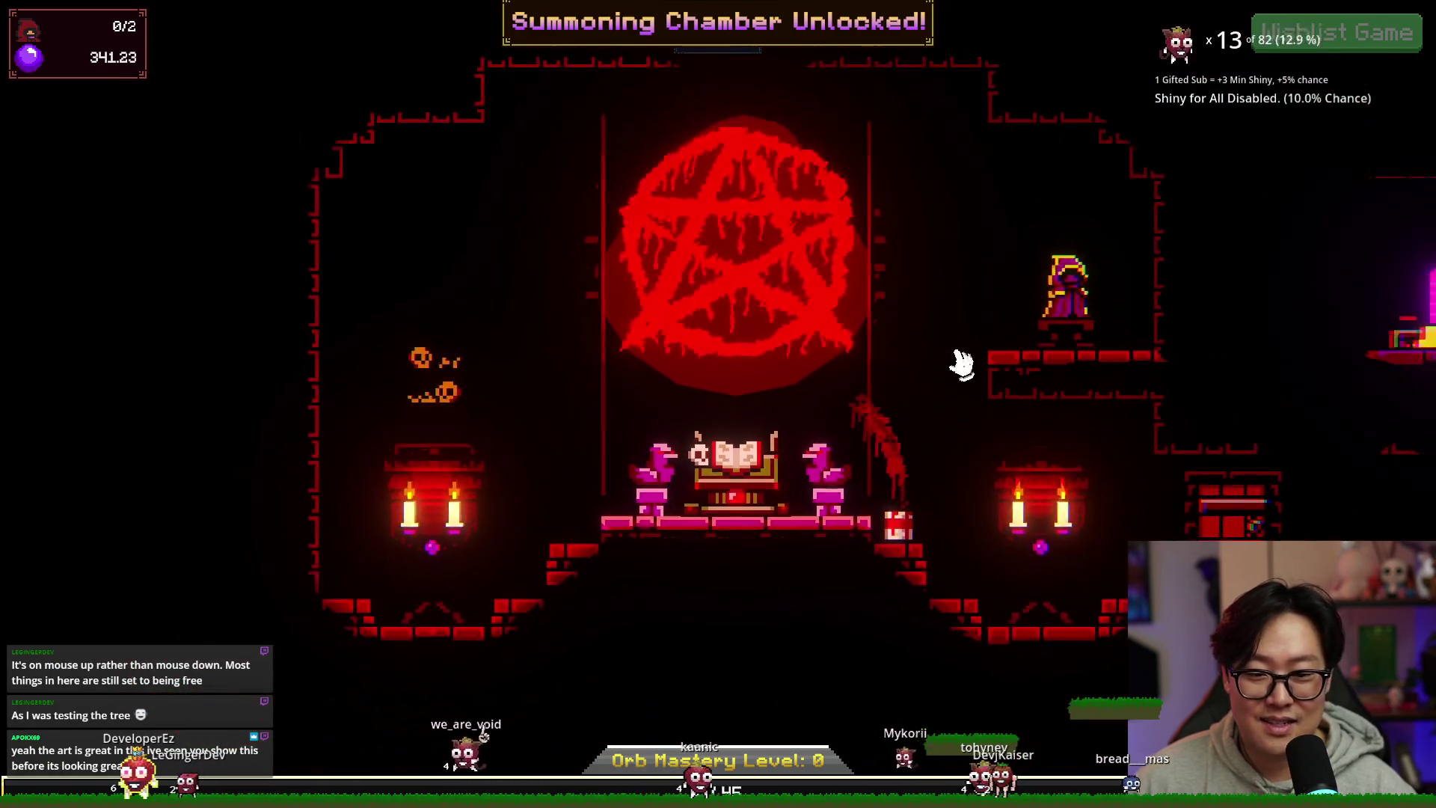
{"action": "left_click", "coordinate": [1069, 299]}
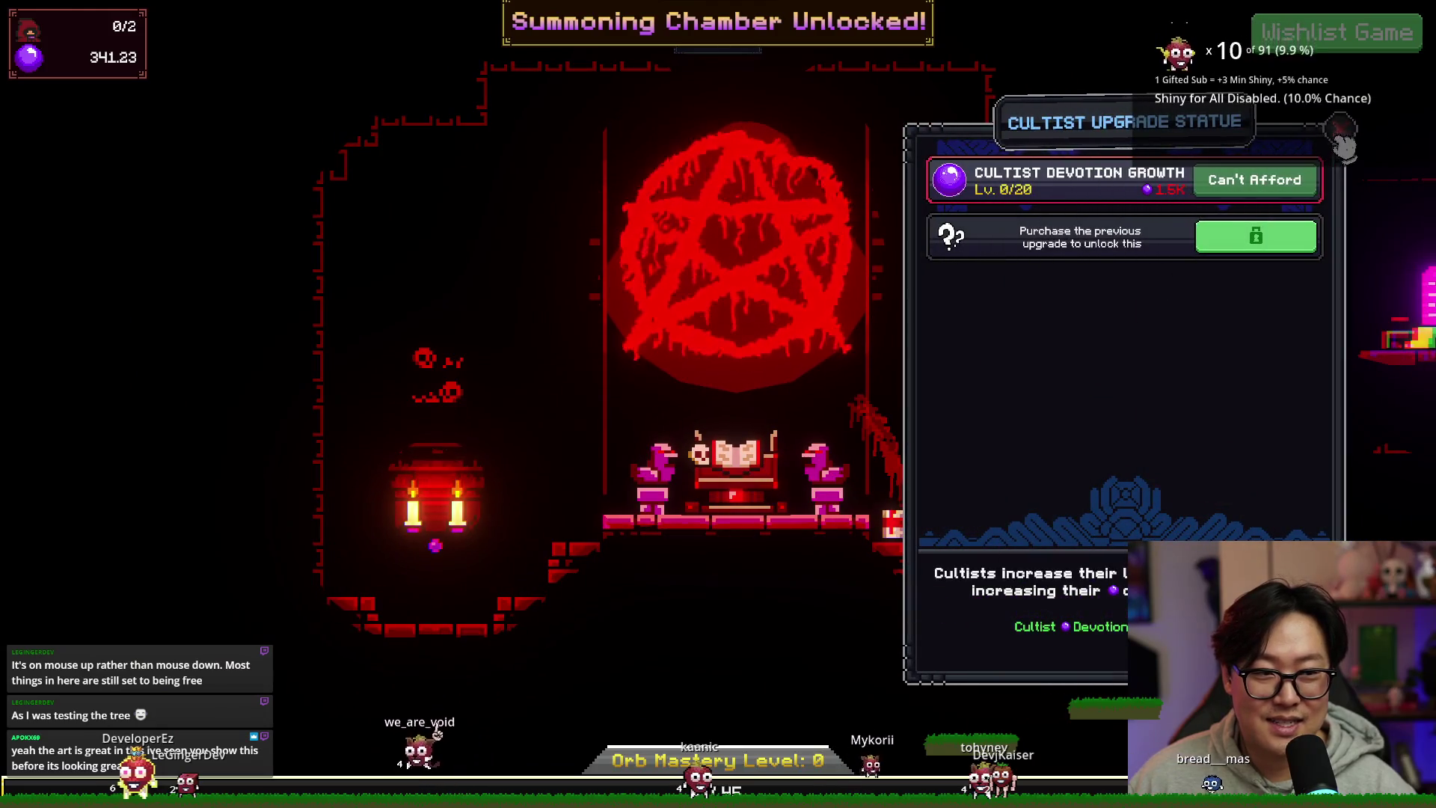
{"action": "left_click", "coordinate": [1343, 137]}
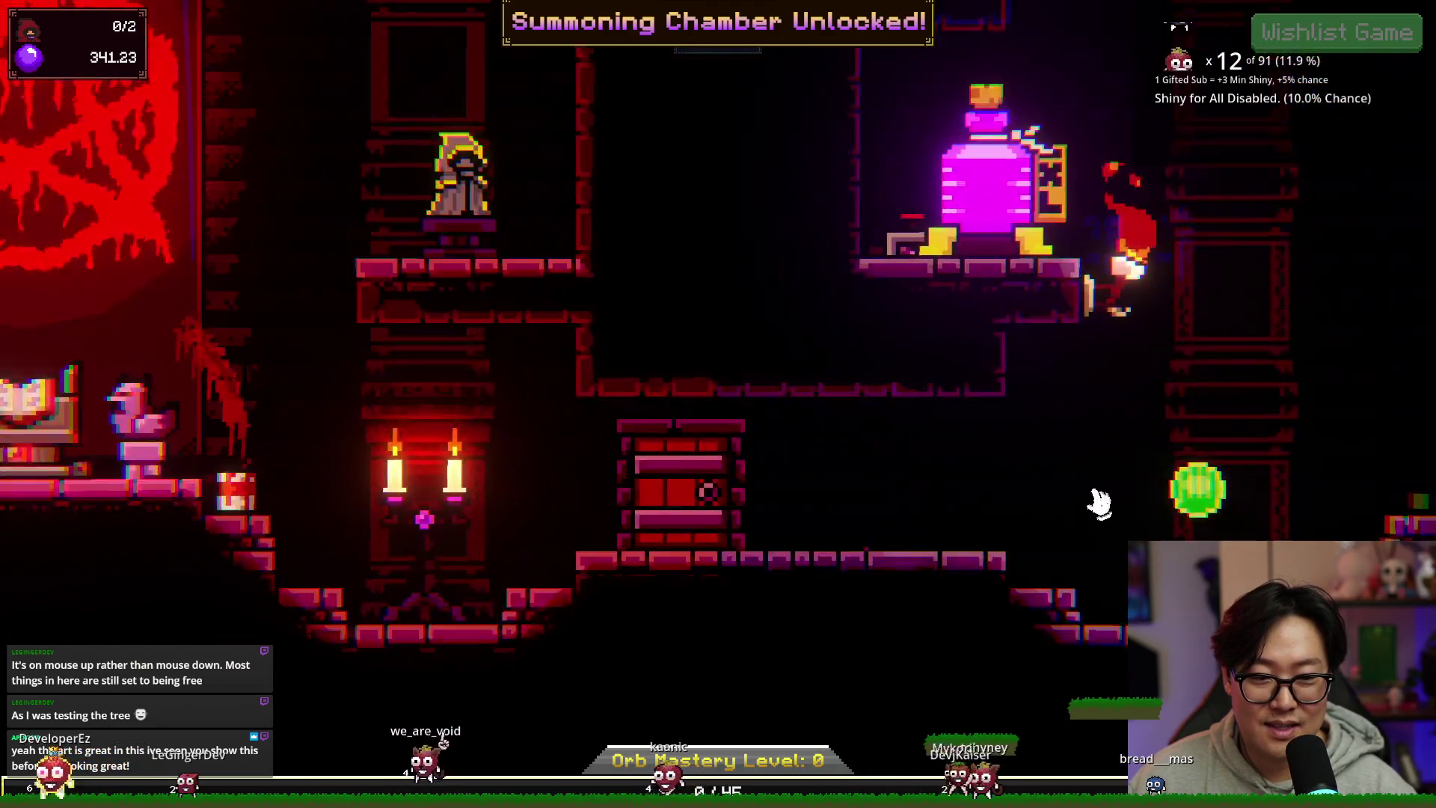
{"action": "left_click", "coordinate": [1088, 485]}
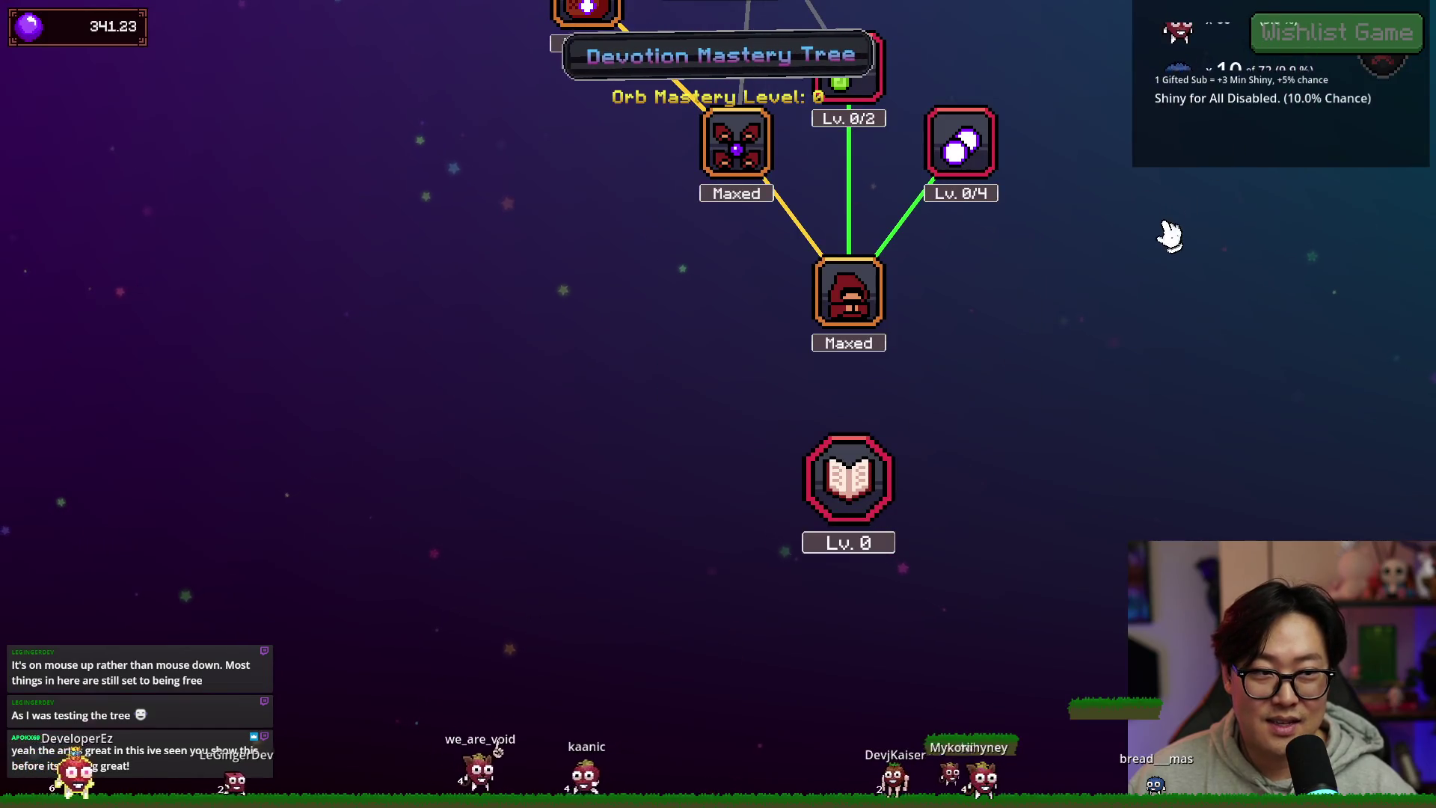
{"action": "left_click", "coordinate": [743, 343]}
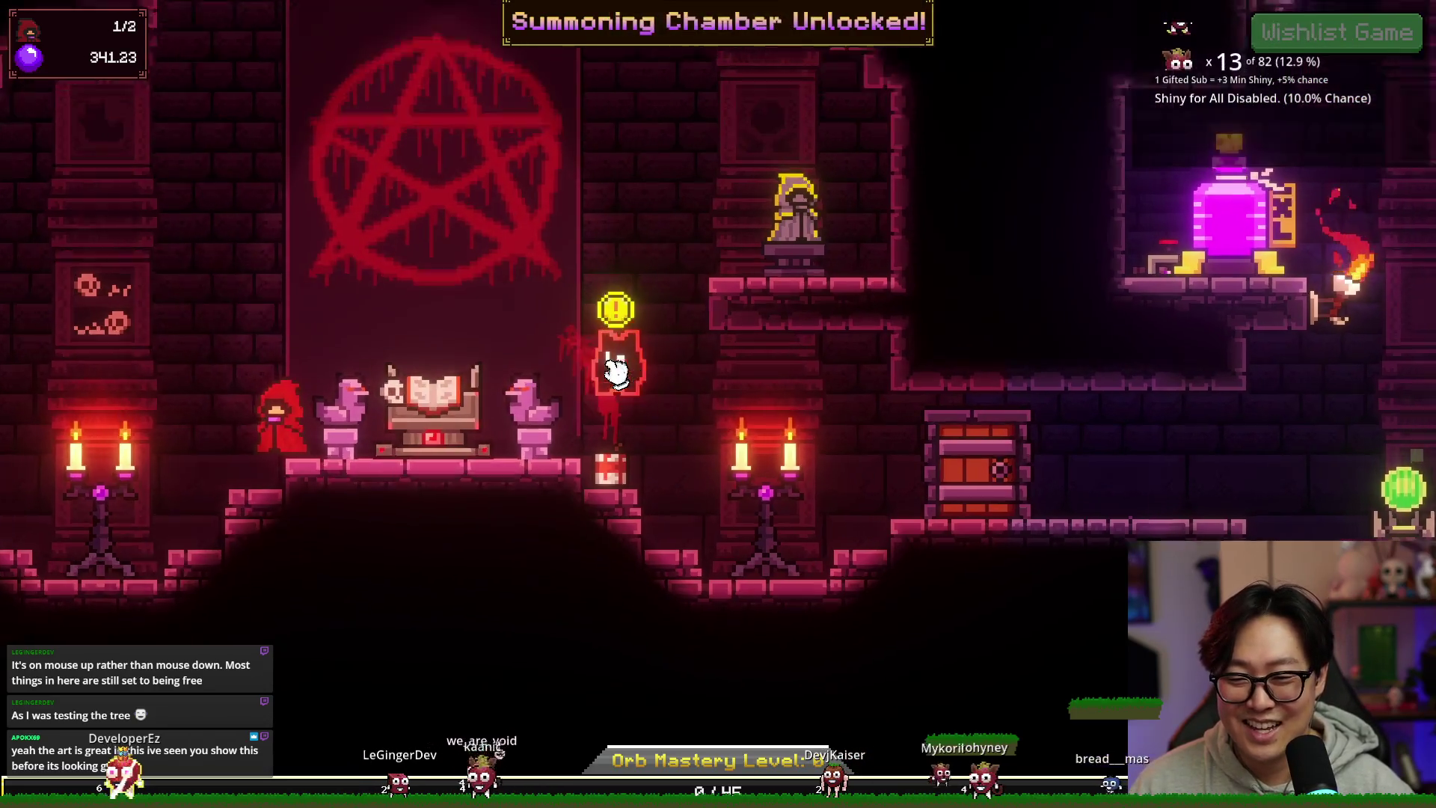
Step: Go through the spirit's dialogue welcoming the new cultist
{"action": "left_click", "coordinate": [615, 368]}
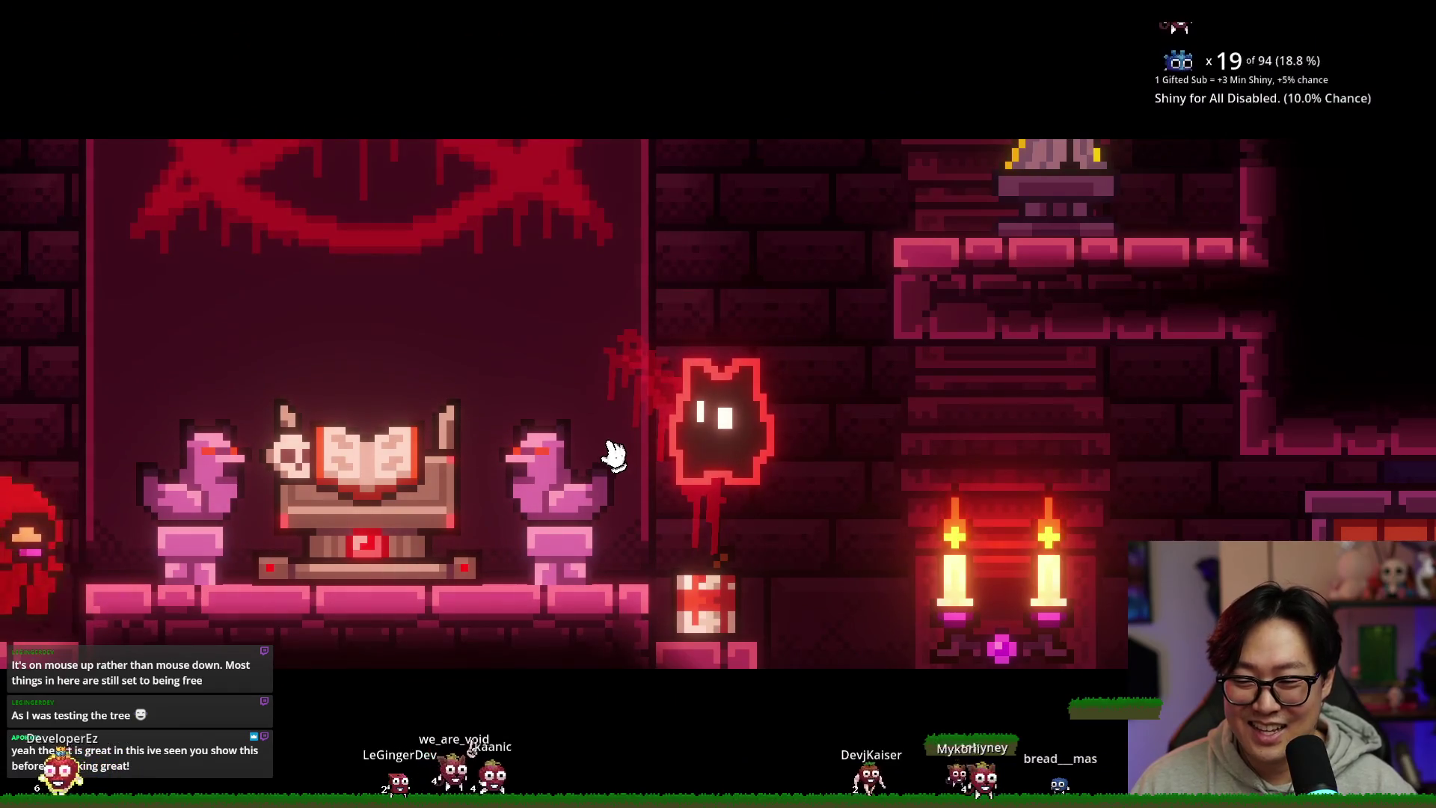
{"action": "left_click", "coordinate": [589, 389]}
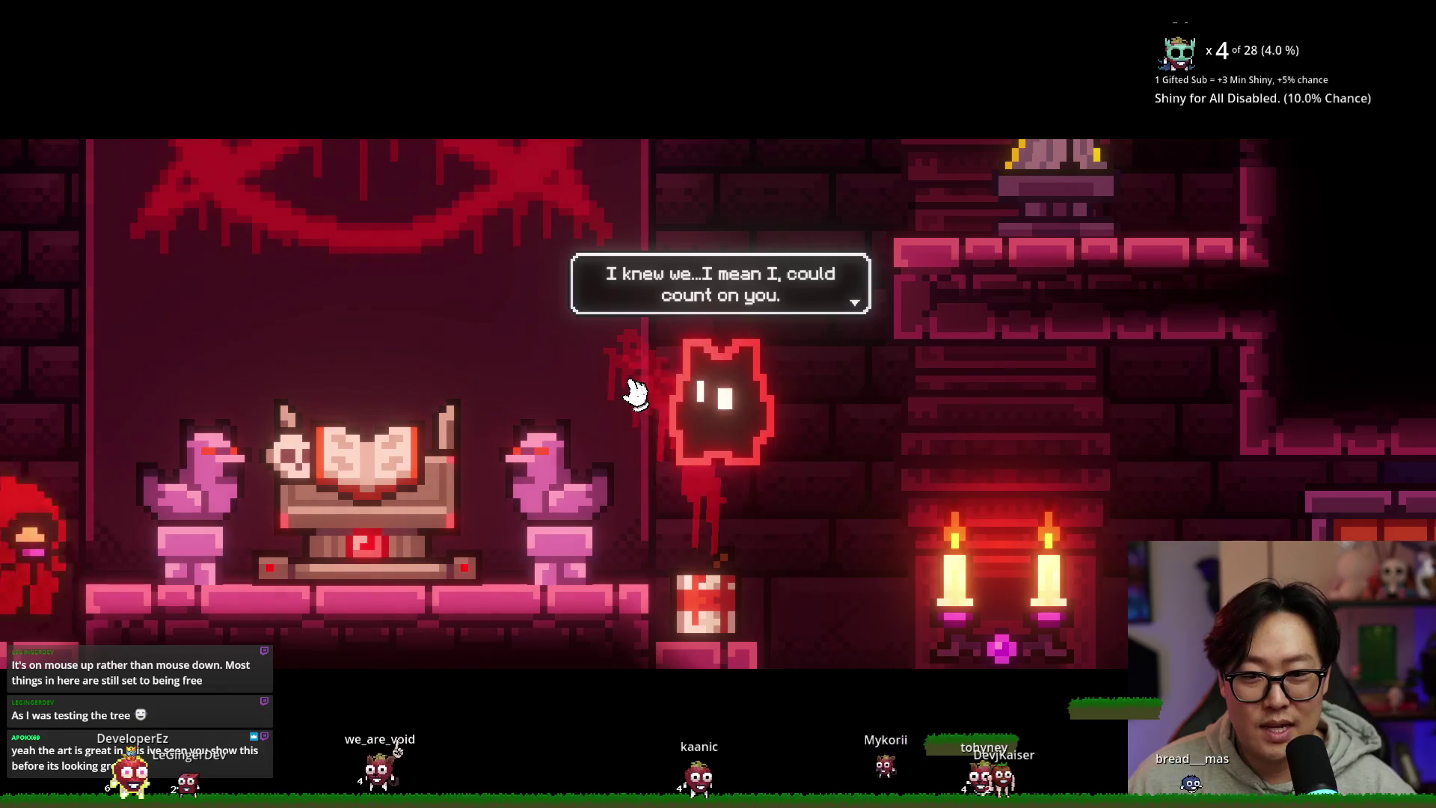
{"action": "left_click", "coordinate": [632, 415]}
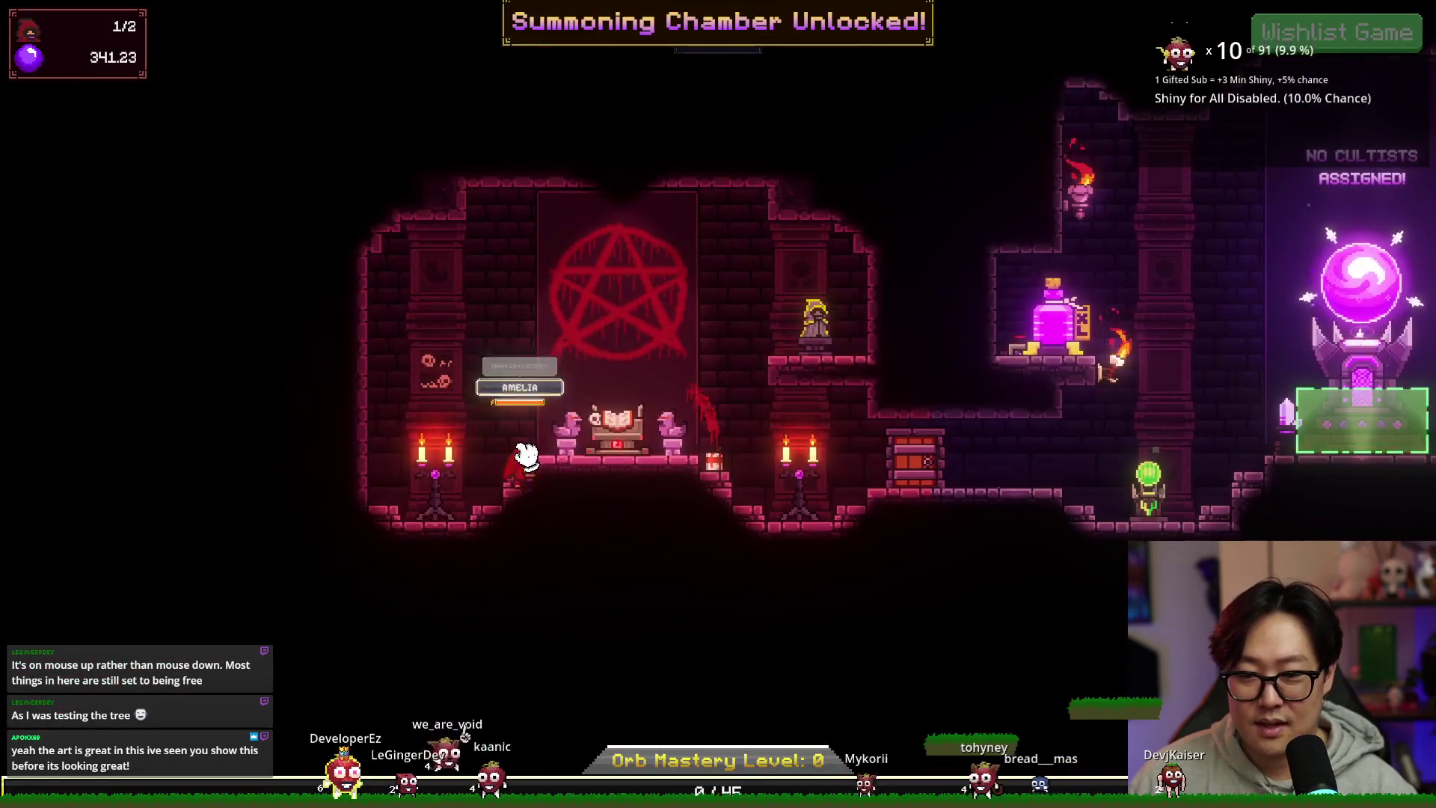
Step: Assign the new cultist to the orb, collect the Devotion Reservoir, and upgrade Resonating Devotion to level 3
{"action": "left_click", "coordinate": [1361, 448]}
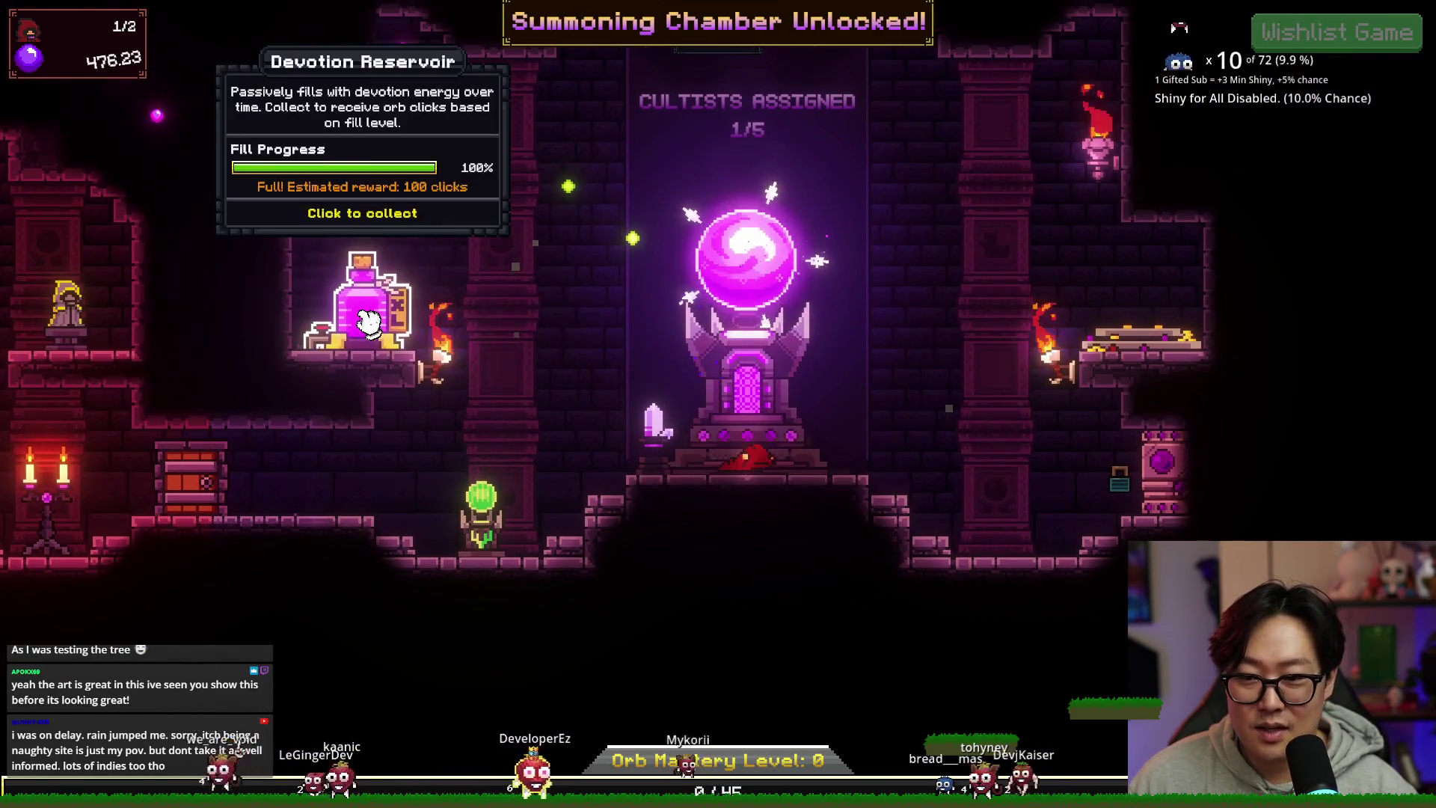
{"action": "left_click", "coordinate": [365, 320]}
{"action": "left_click", "coordinate": [733, 289]}
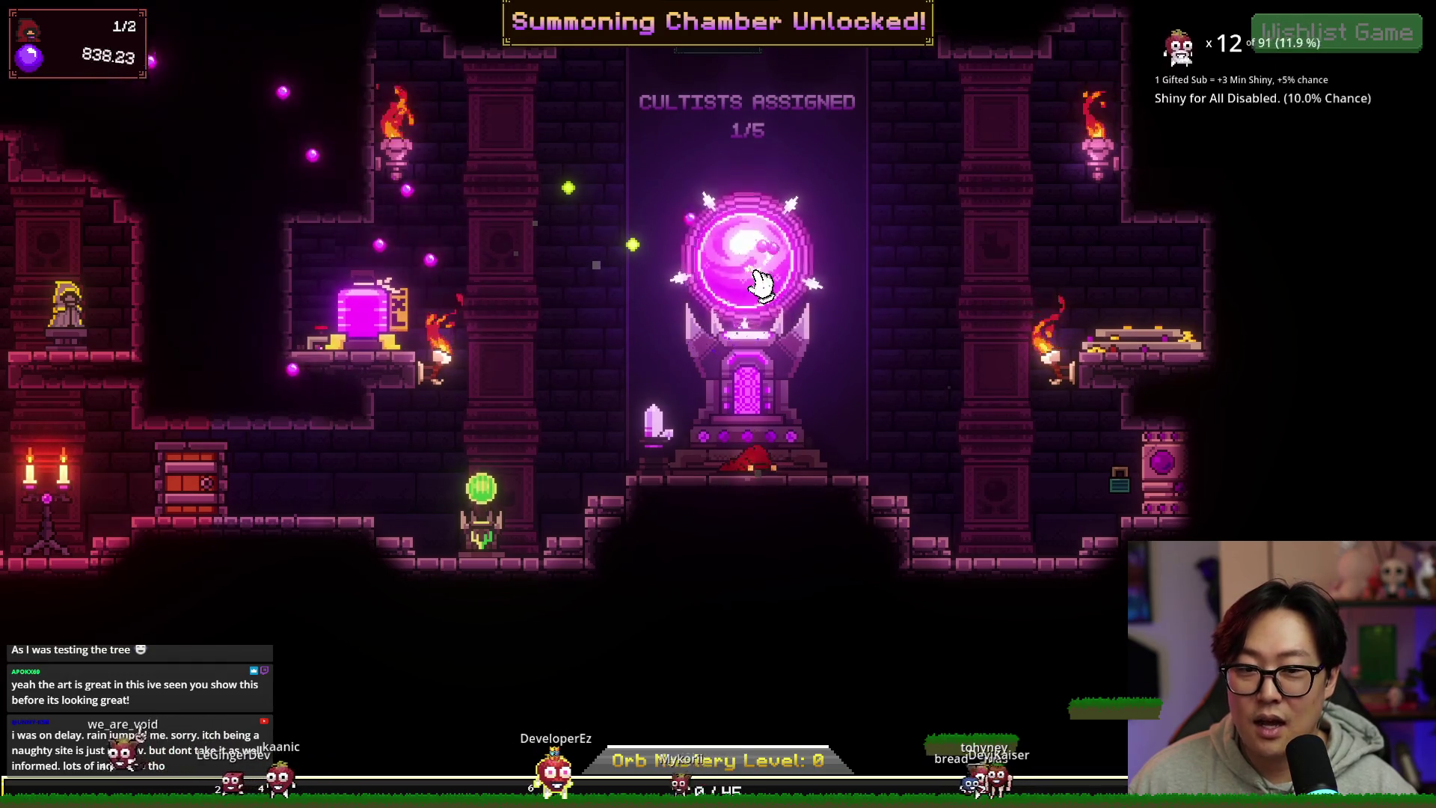
{"action": "left_click", "coordinate": [745, 370]}
{"action": "left_click", "coordinate": [747, 294]}
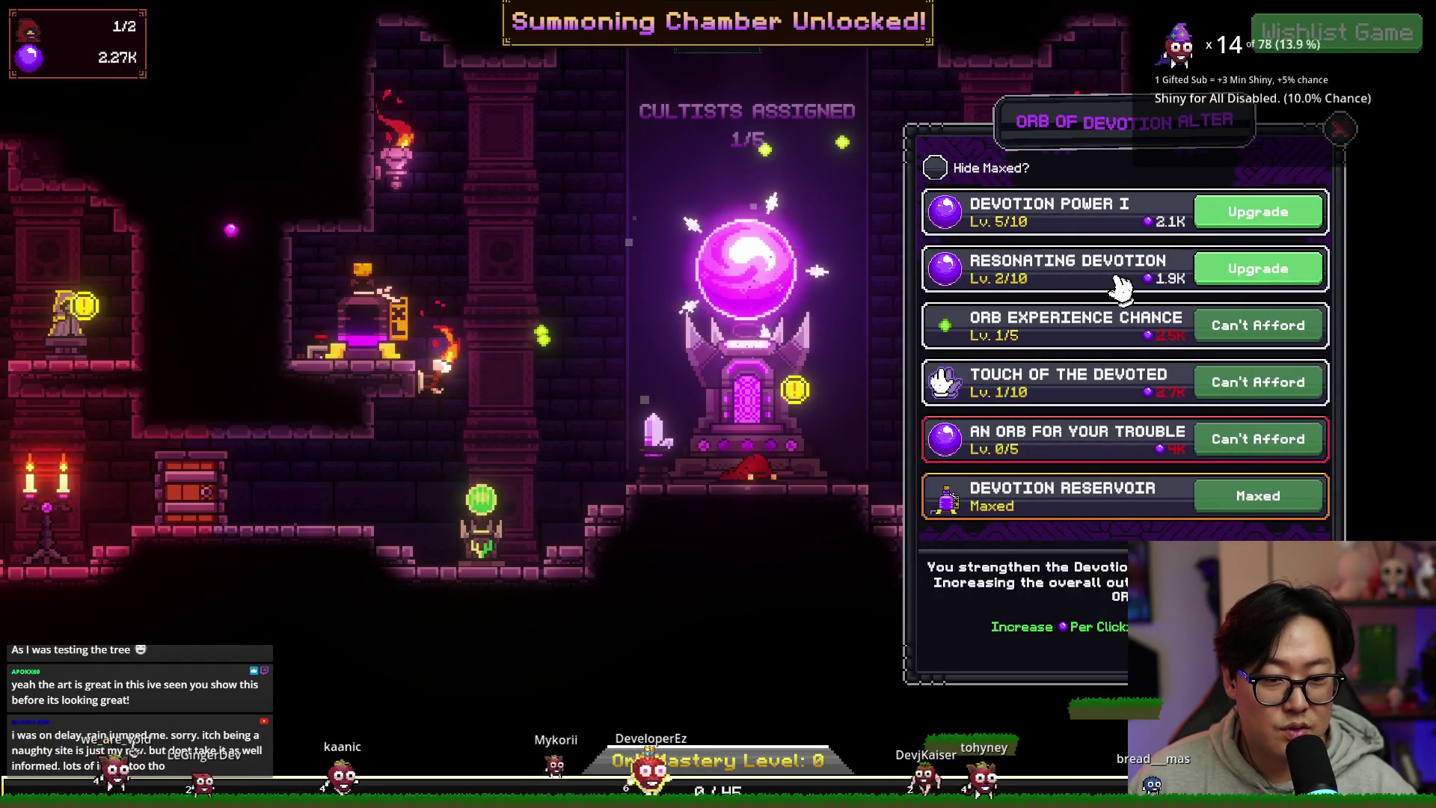
{"action": "left_click", "coordinate": [1219, 277]}
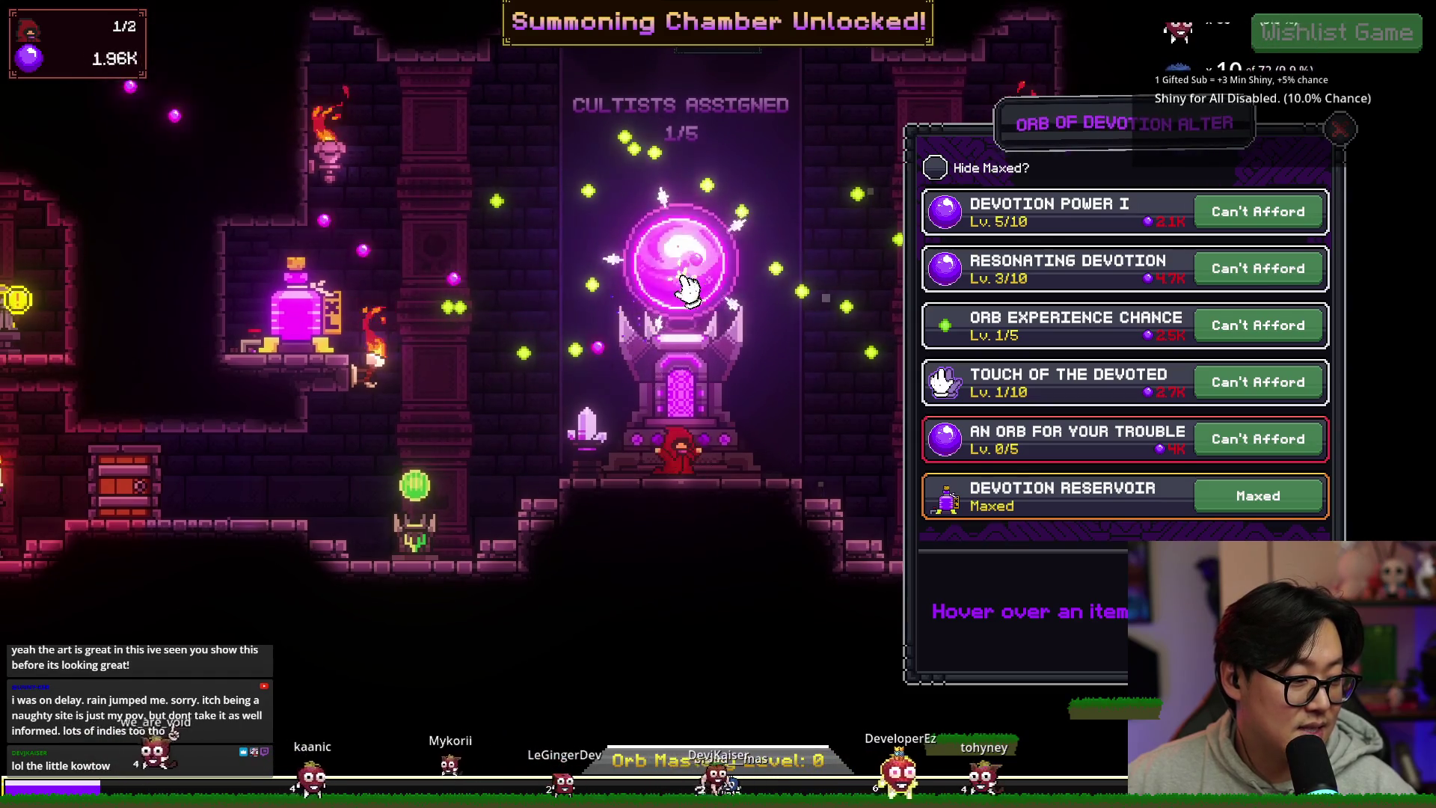
Step: Reopen the devotion upgrade list and raise Touch of the Devoted to level 2/10
{"action": "mouse_move", "coordinate": [941, 262]}
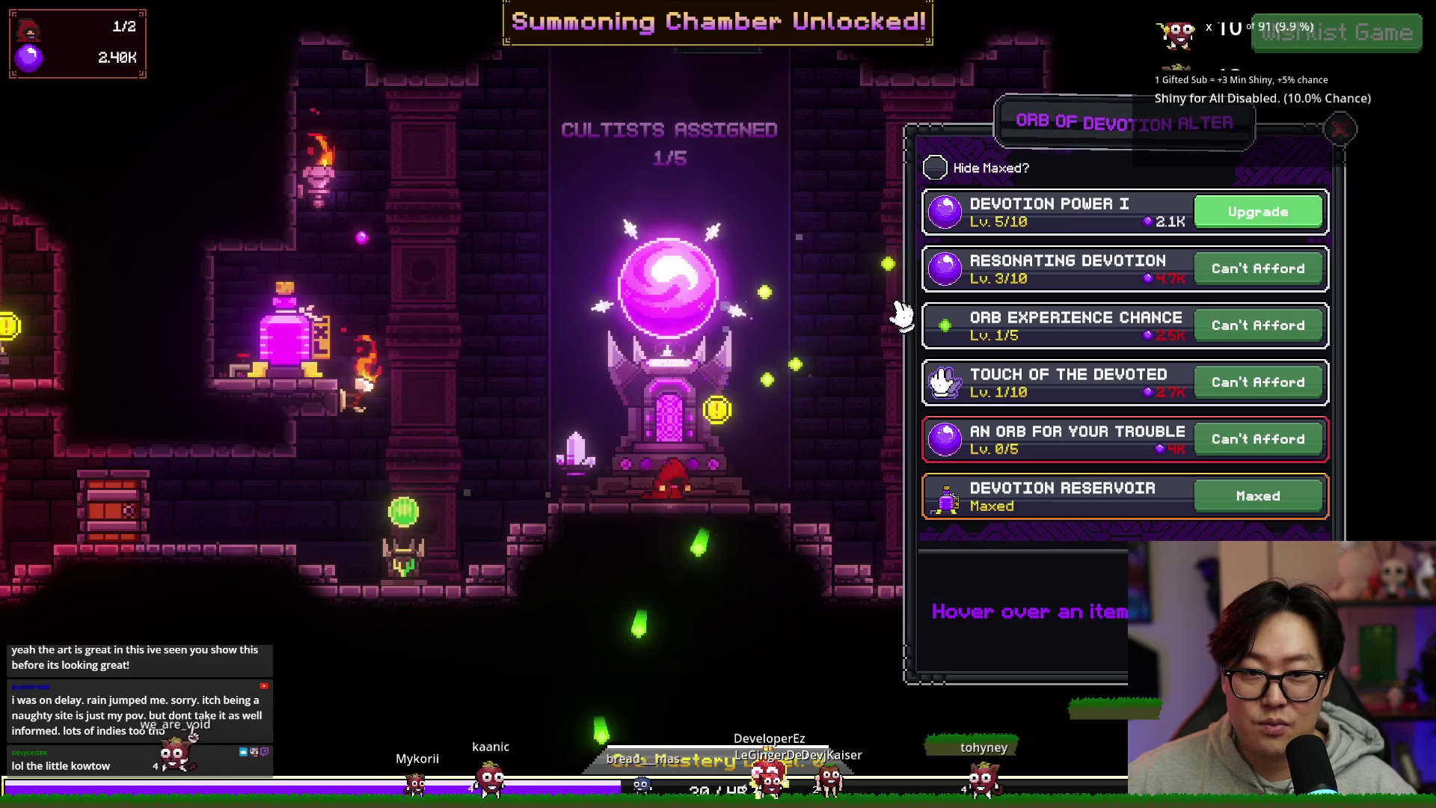
{"action": "left_click", "coordinate": [677, 297]}
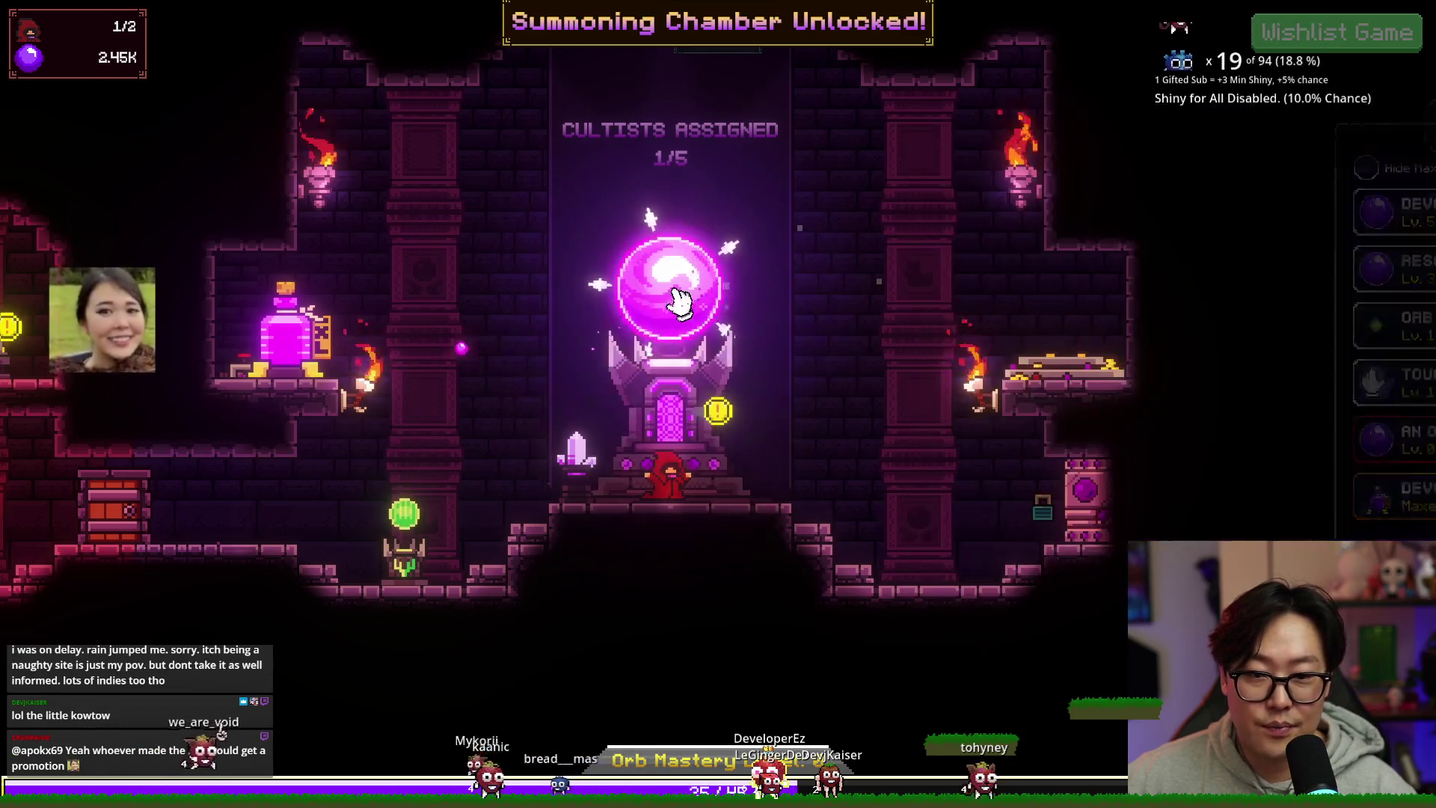
{"action": "left_click", "coordinate": [677, 297]}
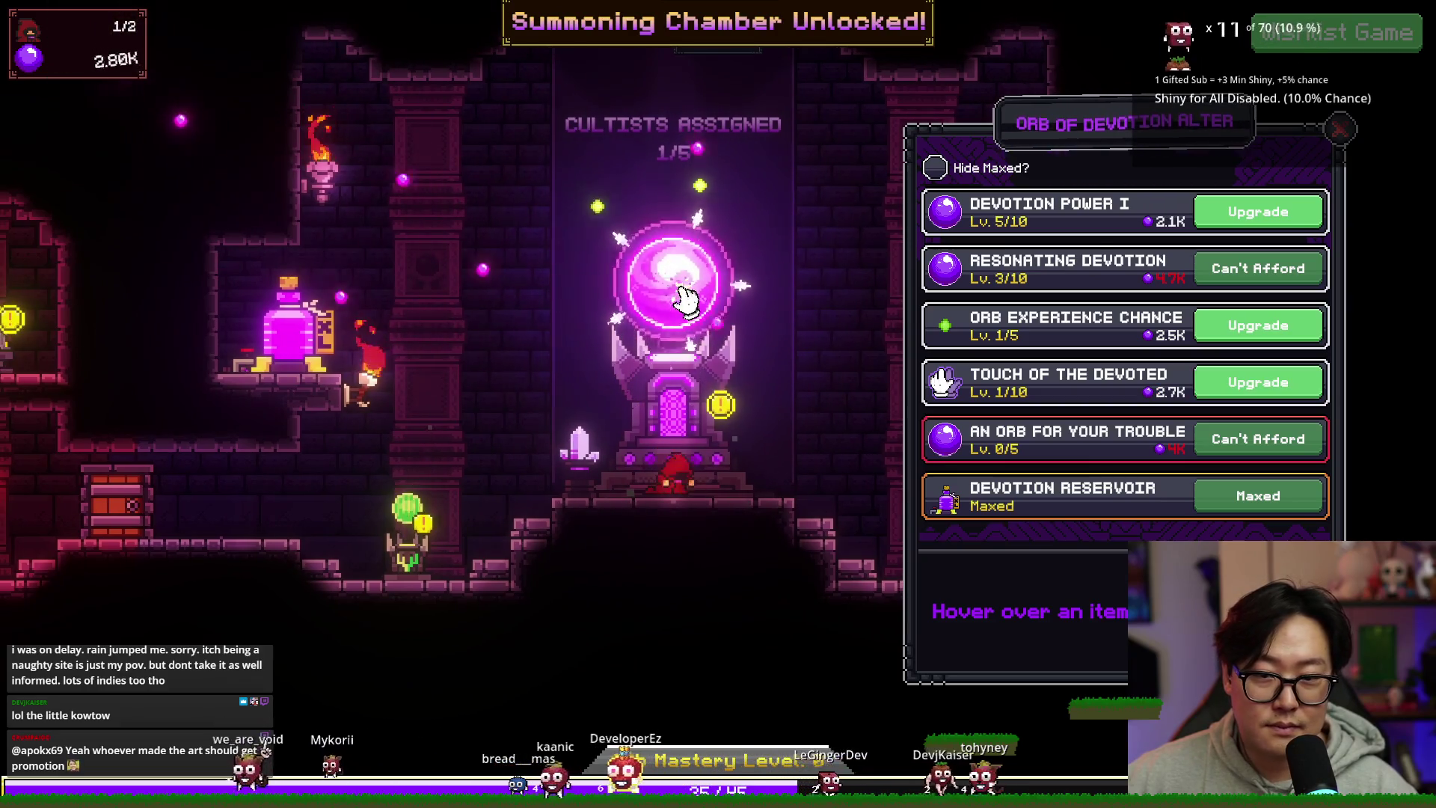
{"action": "left_click", "coordinate": [1223, 383]}
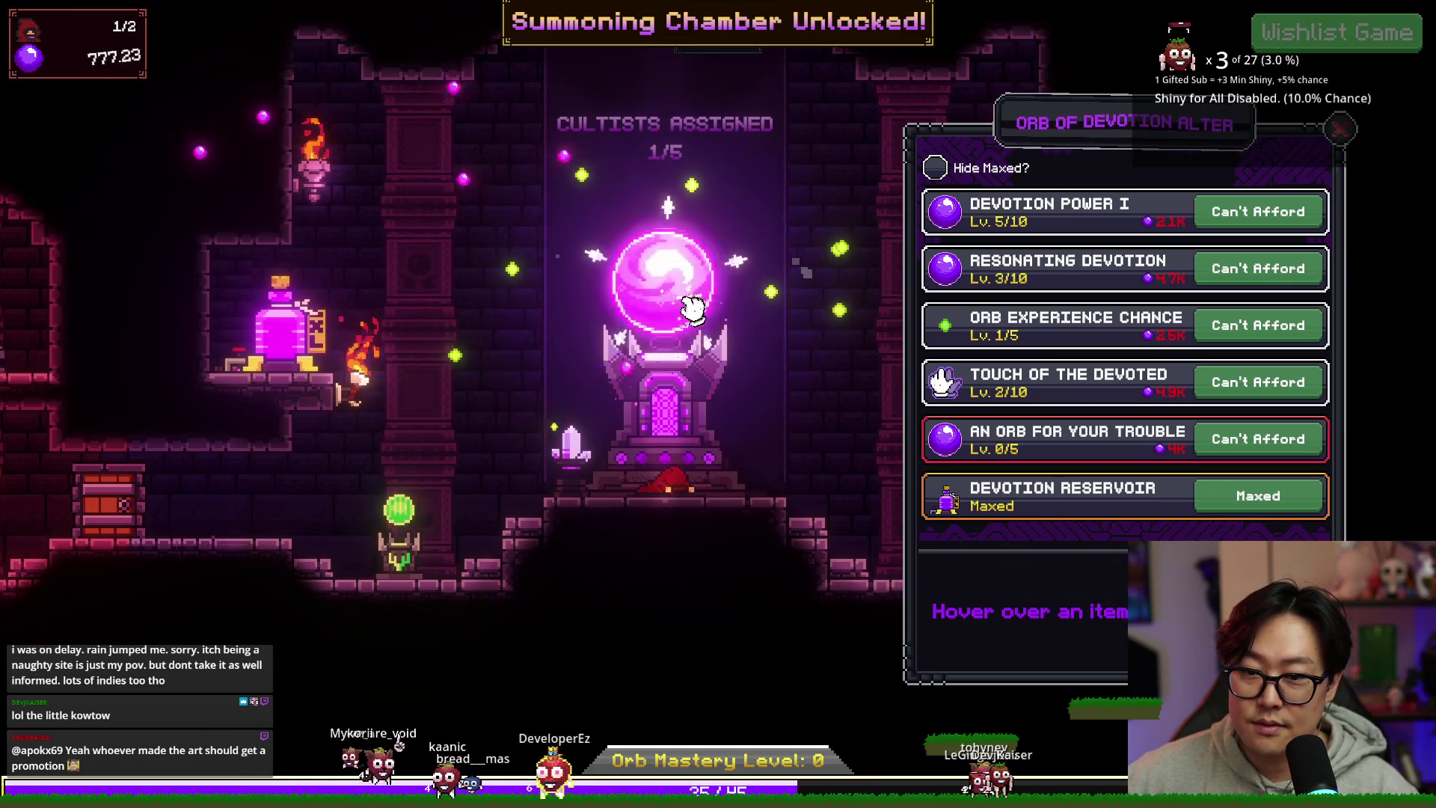
Step: Start summoning a second Generalist cultist from the pentagram tome
{"action": "scroll", "coordinate": [689, 304], "scroll_direction": "down", "scroll_amount": 3}
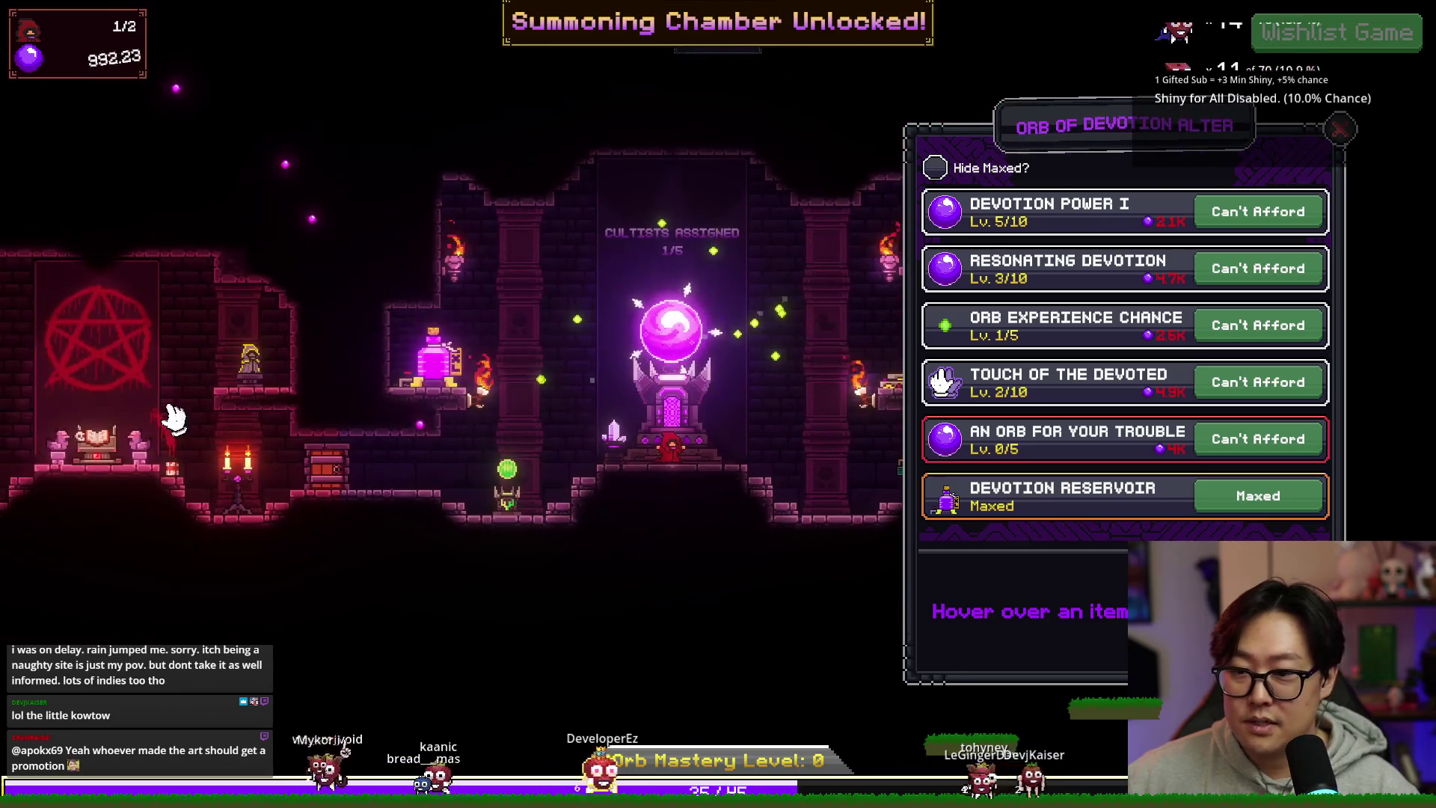
{"action": "left_click", "coordinate": [98, 433]}
{"action": "left_click", "coordinate": [1264, 183]}
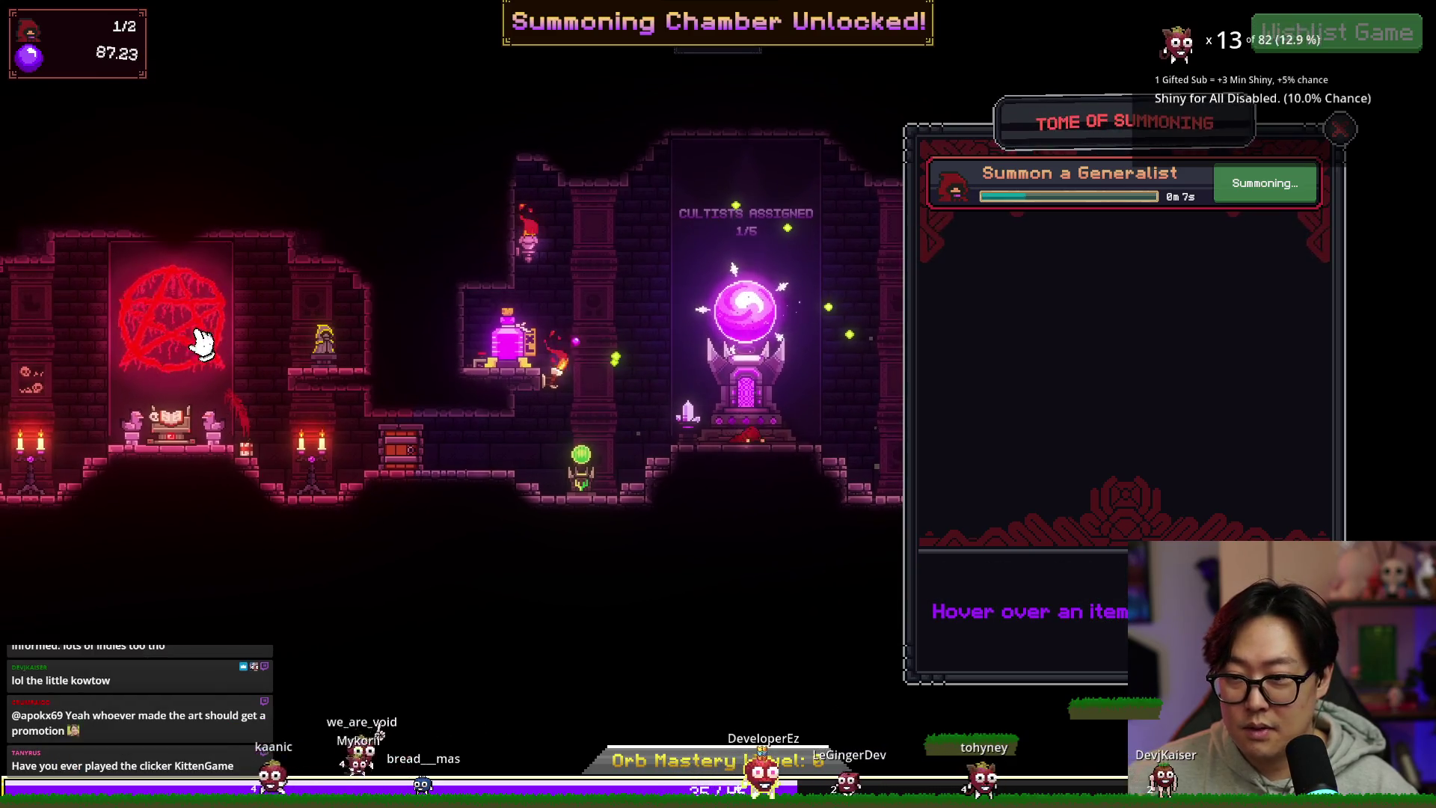
Step: Close the tome, tap the orb, and drag the new Generalist onto the orb, making 2/5 assigned
{"action": "left_click", "coordinate": [193, 446]}
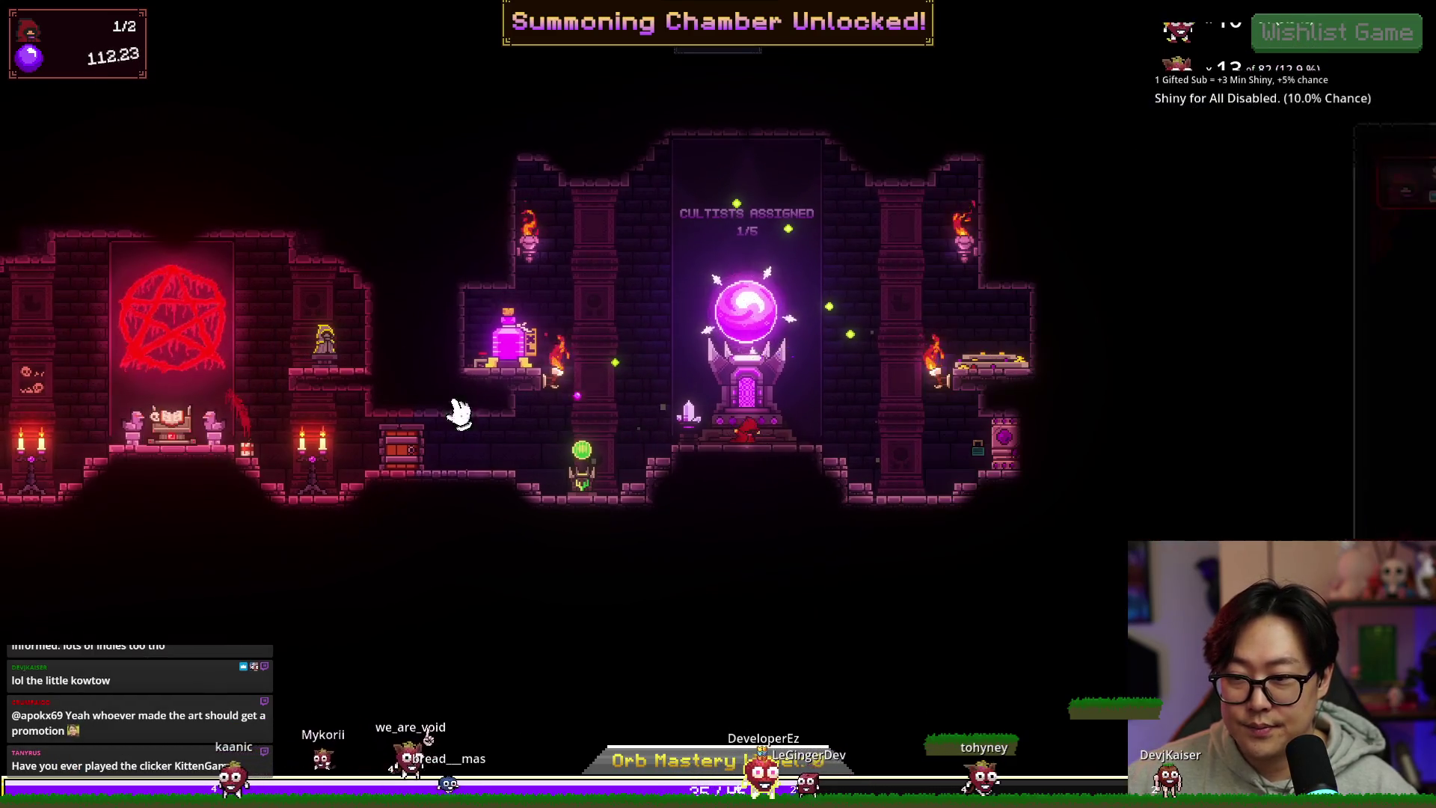
{"action": "left_click", "coordinate": [757, 333]}
{"action": "left_click", "coordinate": [757, 332]}
{"action": "left_click", "coordinate": [757, 329]}
{"action": "left_click", "coordinate": [756, 327]}
{"action": "left_click", "coordinate": [757, 325]}
{"action": "left_click", "coordinate": [757, 323]}
{"action": "left_click", "coordinate": [757, 320]}
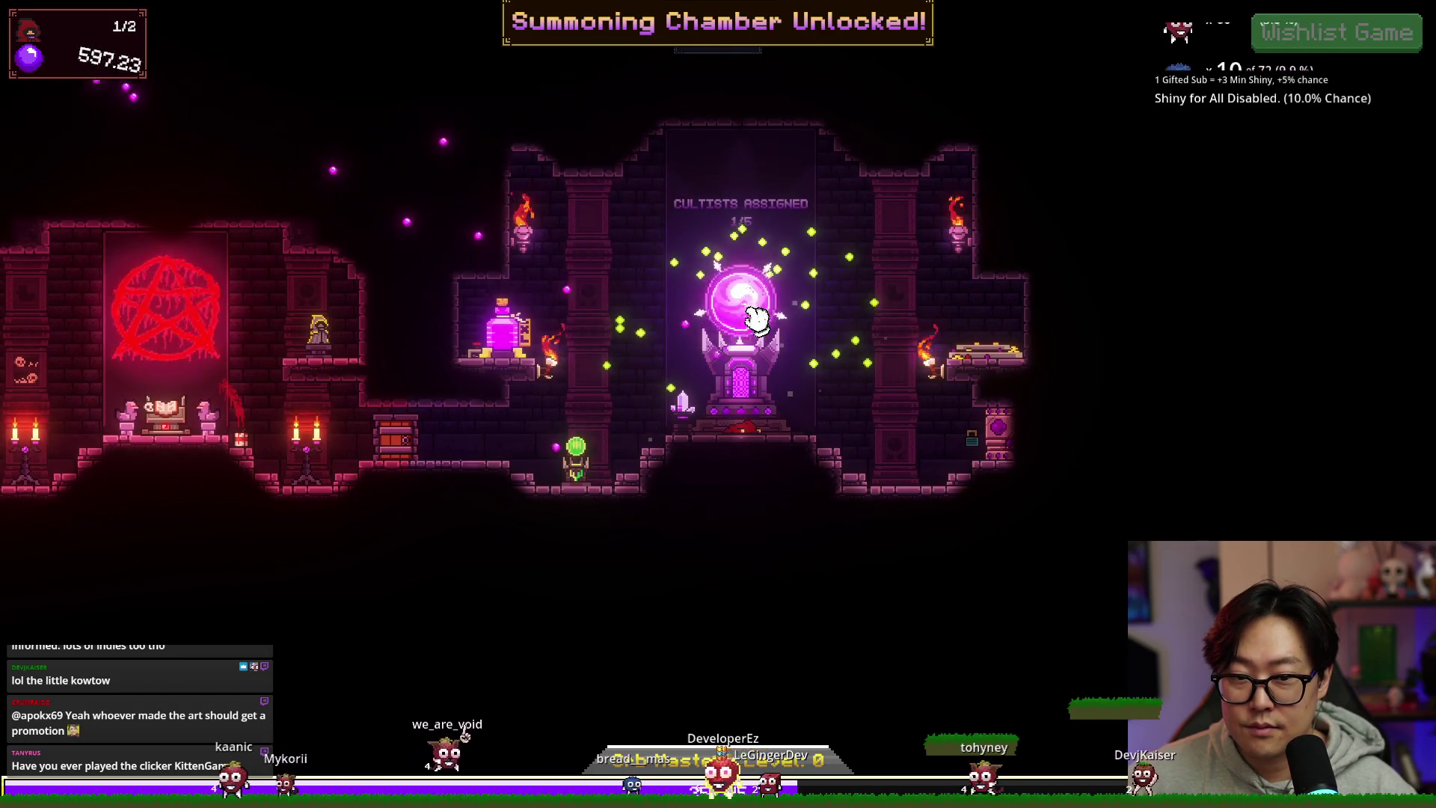
{"action": "left_click", "coordinate": [757, 318]}
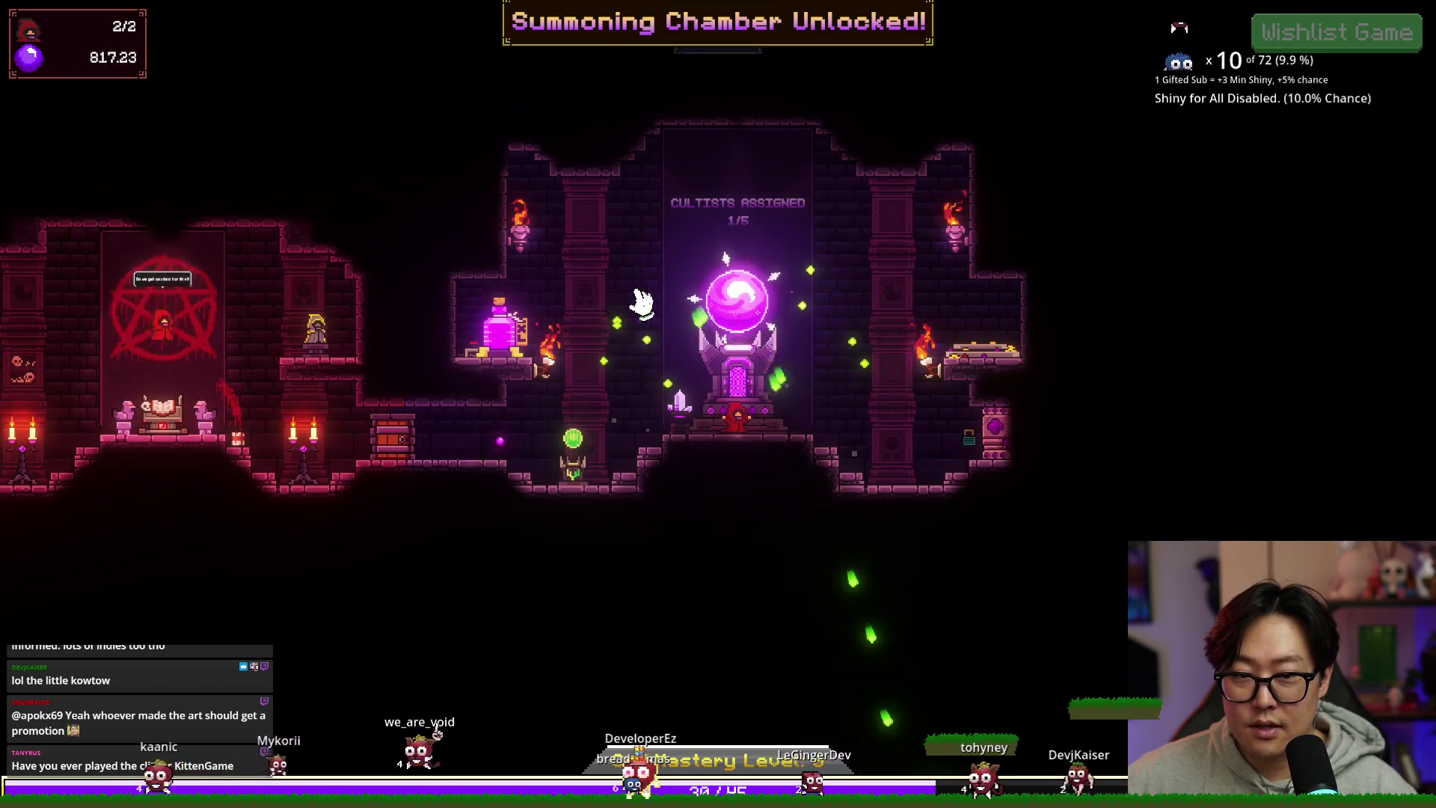
{"action": "left_click_drag", "start_coordinate": [163, 322], "coordinate": [780, 414]}
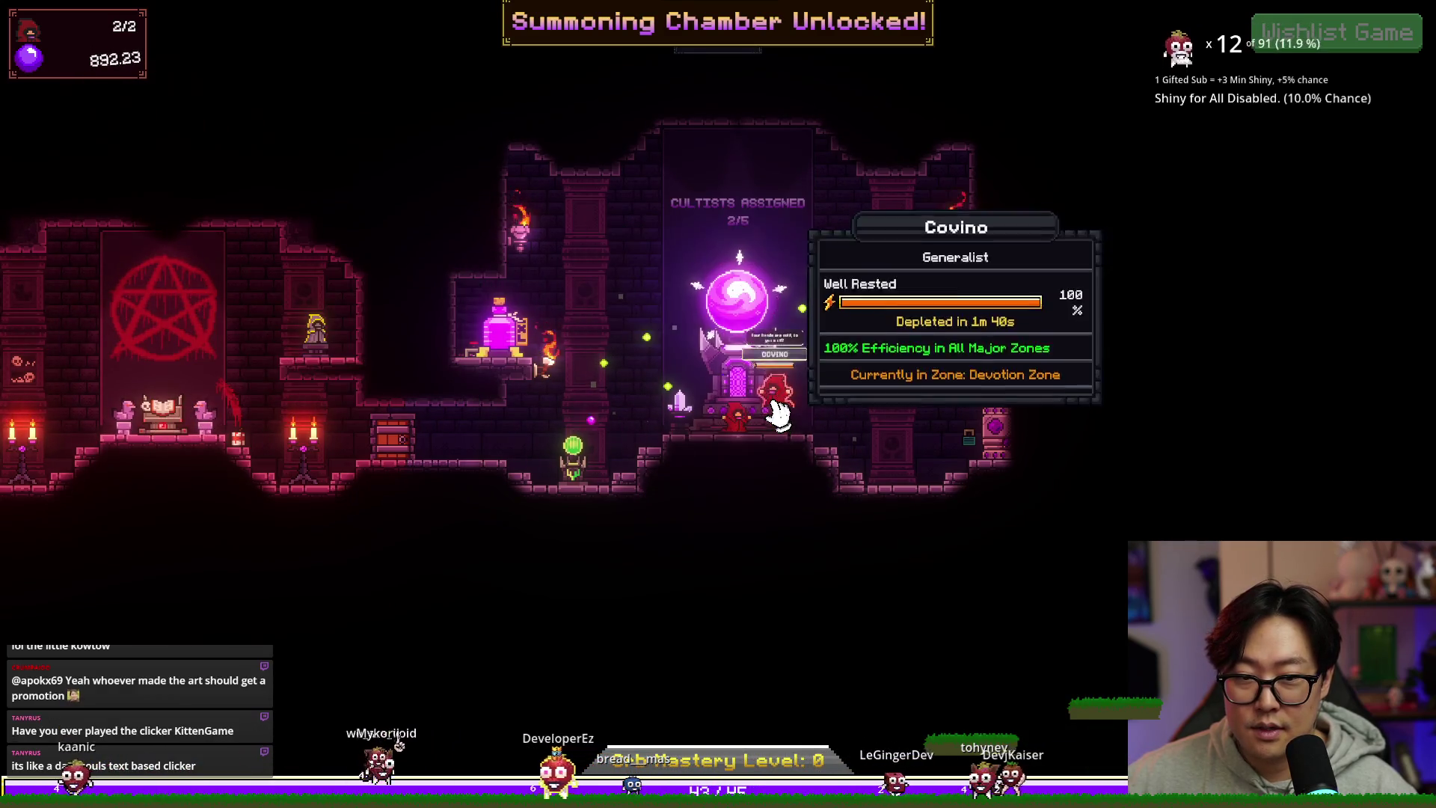
Step: Reopen the summoning tome and devotion upgrade list while gathering devotion toward 2.02K
{"action": "left_click", "coordinate": [158, 408]}
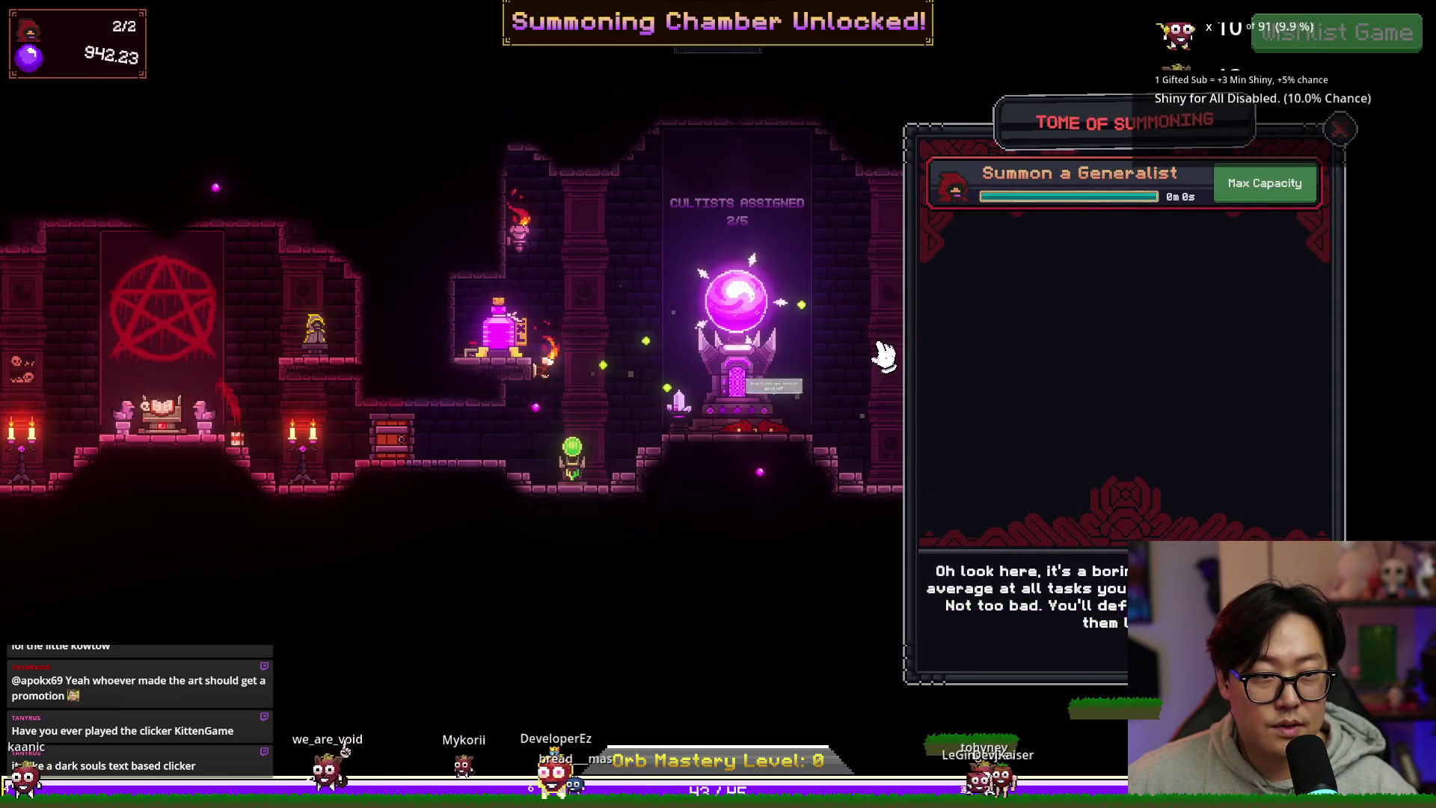
{"action": "left_click", "coordinate": [752, 325]}
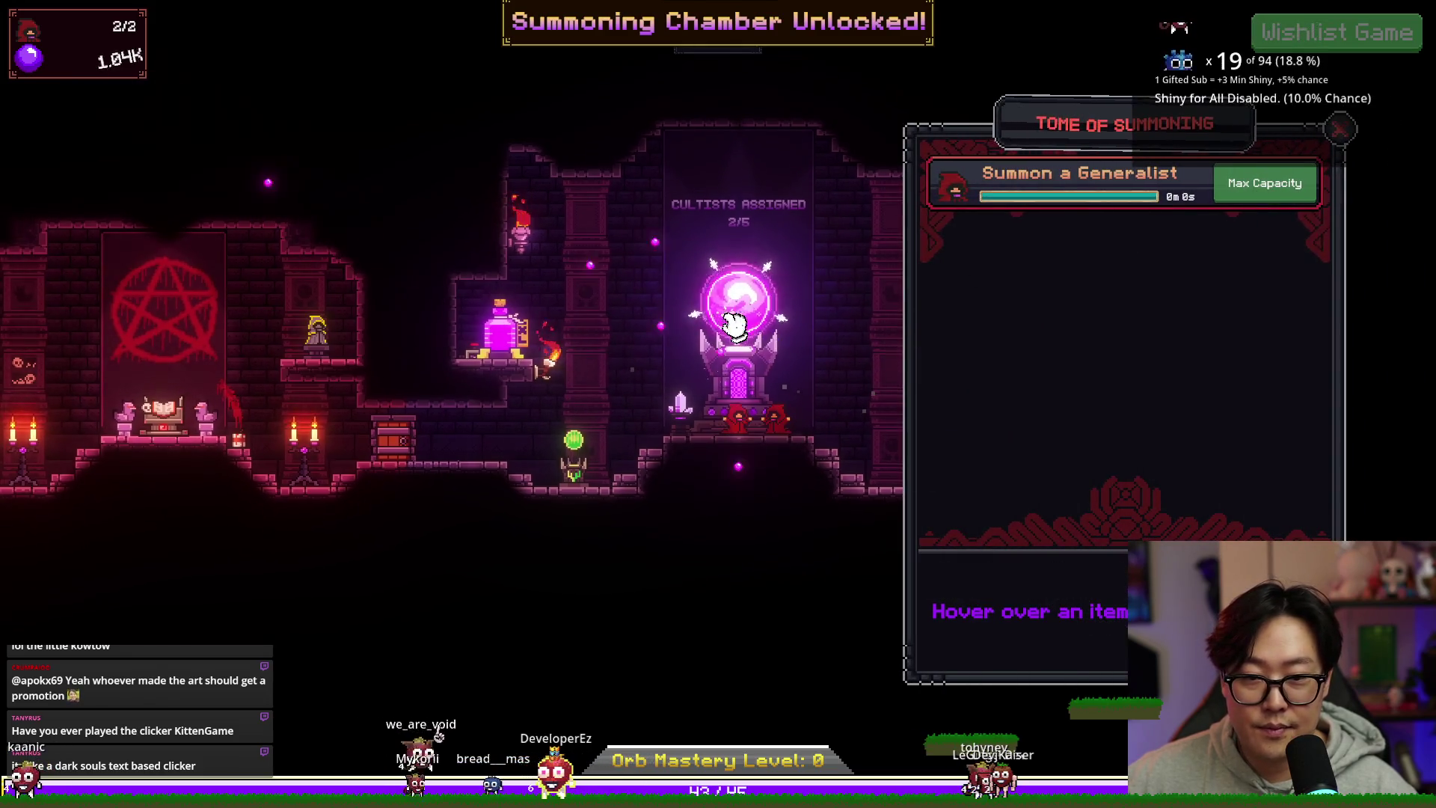
{"action": "left_click", "coordinate": [730, 317]}
{"action": "left_click", "coordinate": [670, 329]}
{"action": "left_click", "coordinate": [666, 321]}
{"action": "left_click", "coordinate": [658, 314]}
{"action": "left_click", "coordinate": [658, 311]}
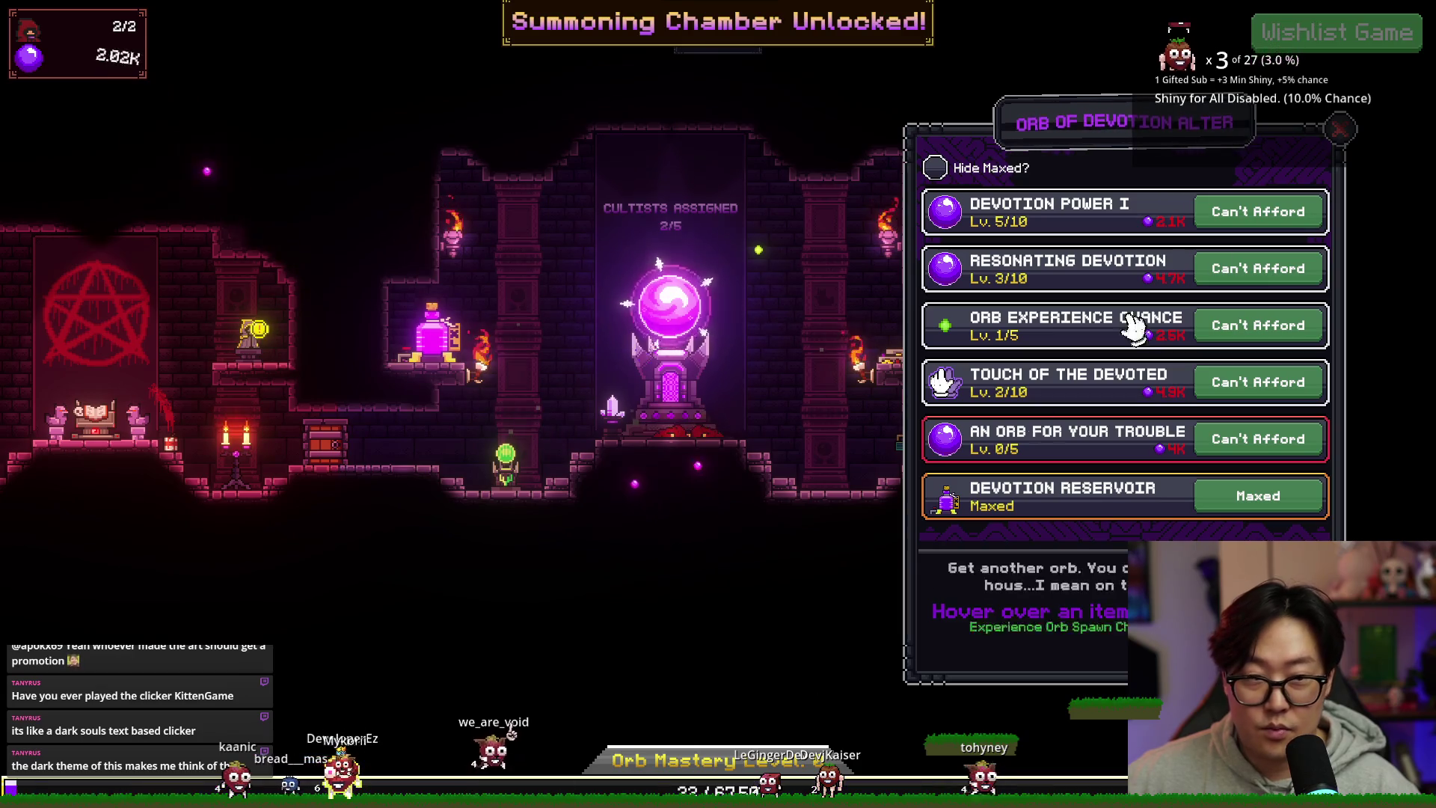
{"action": "left_click", "coordinate": [506, 473]}
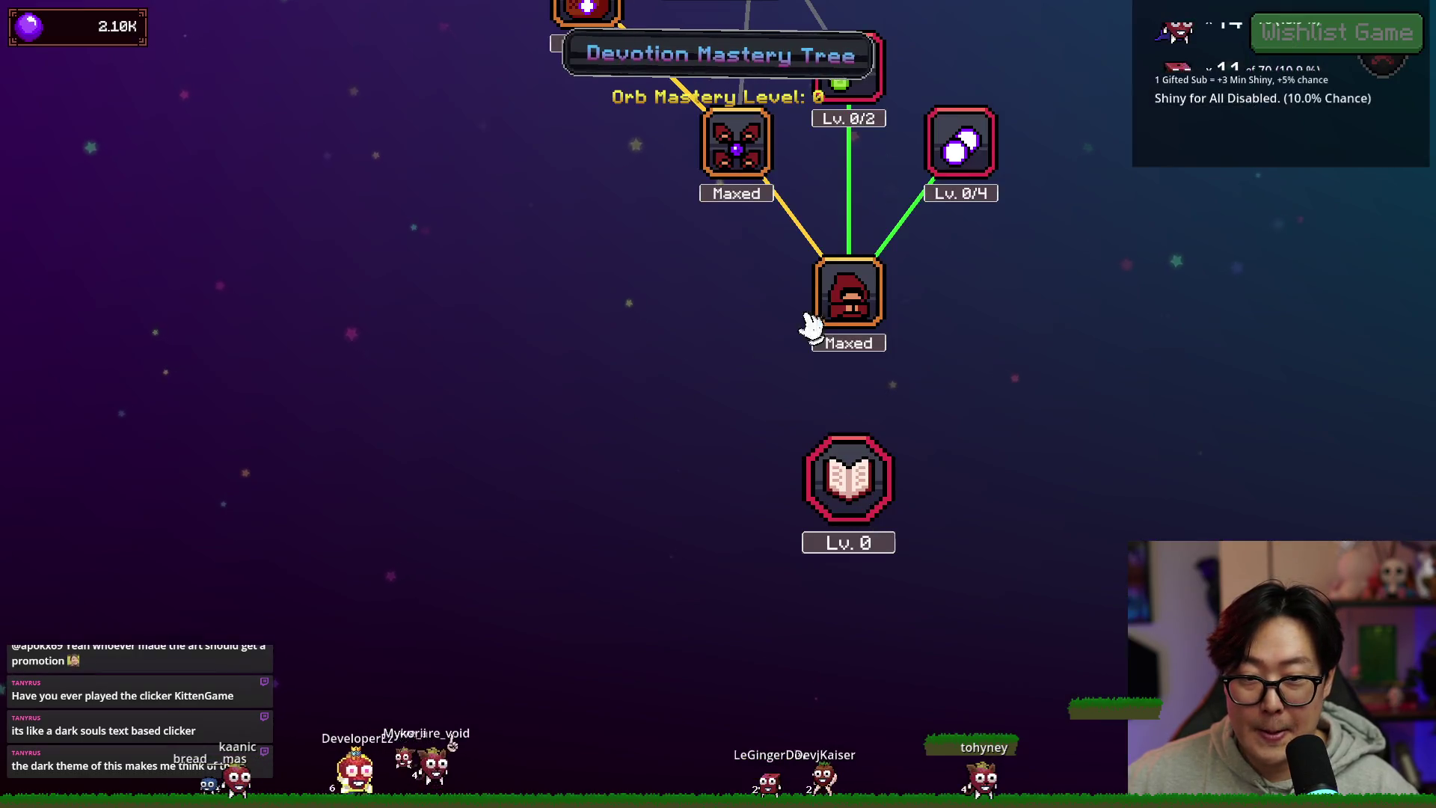
{"action": "scroll", "coordinate": [950, 269], "scroll_direction": "down", "scroll_amount": 3}
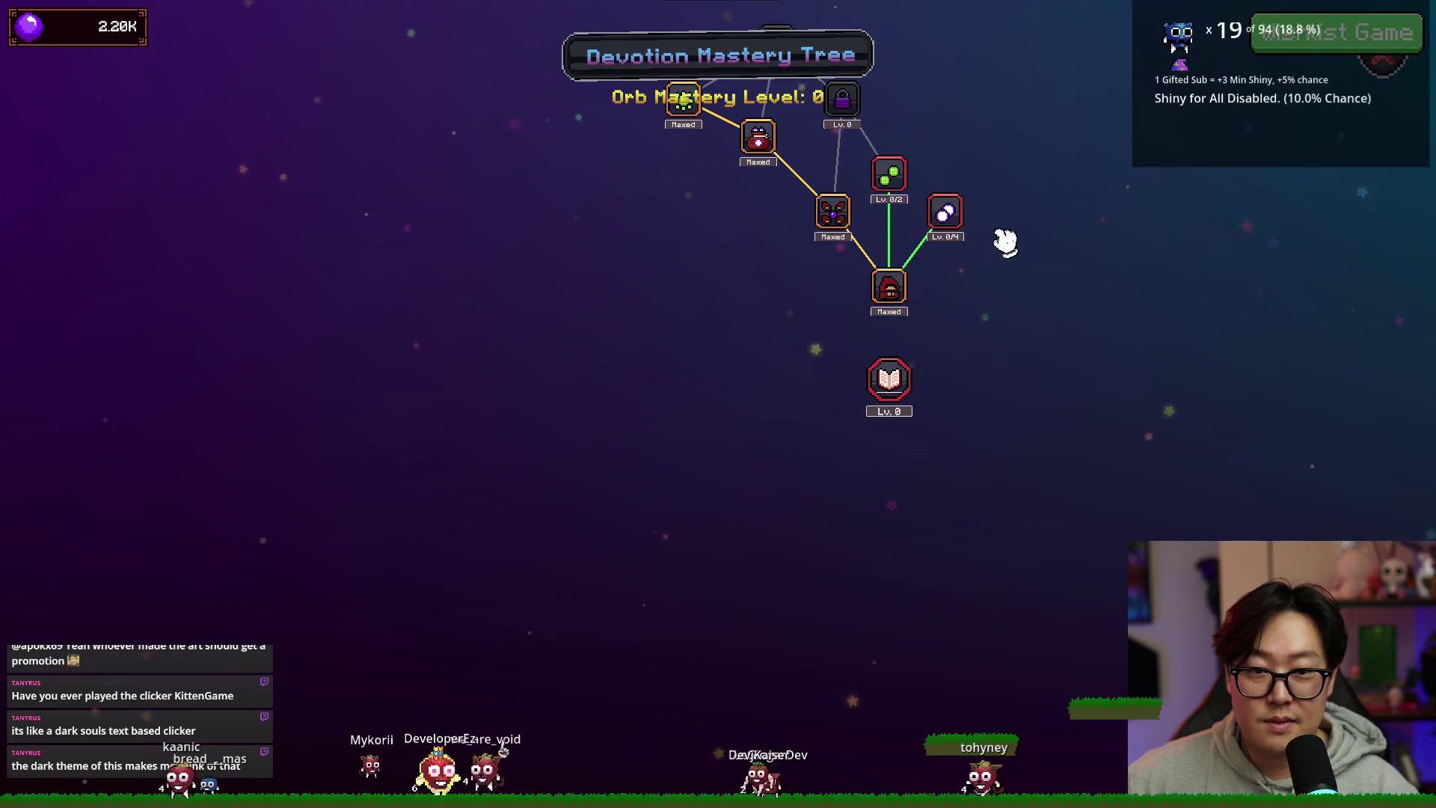
{"action": "scroll", "coordinate": [874, 464], "scroll_direction": "up", "scroll_amount": 1}
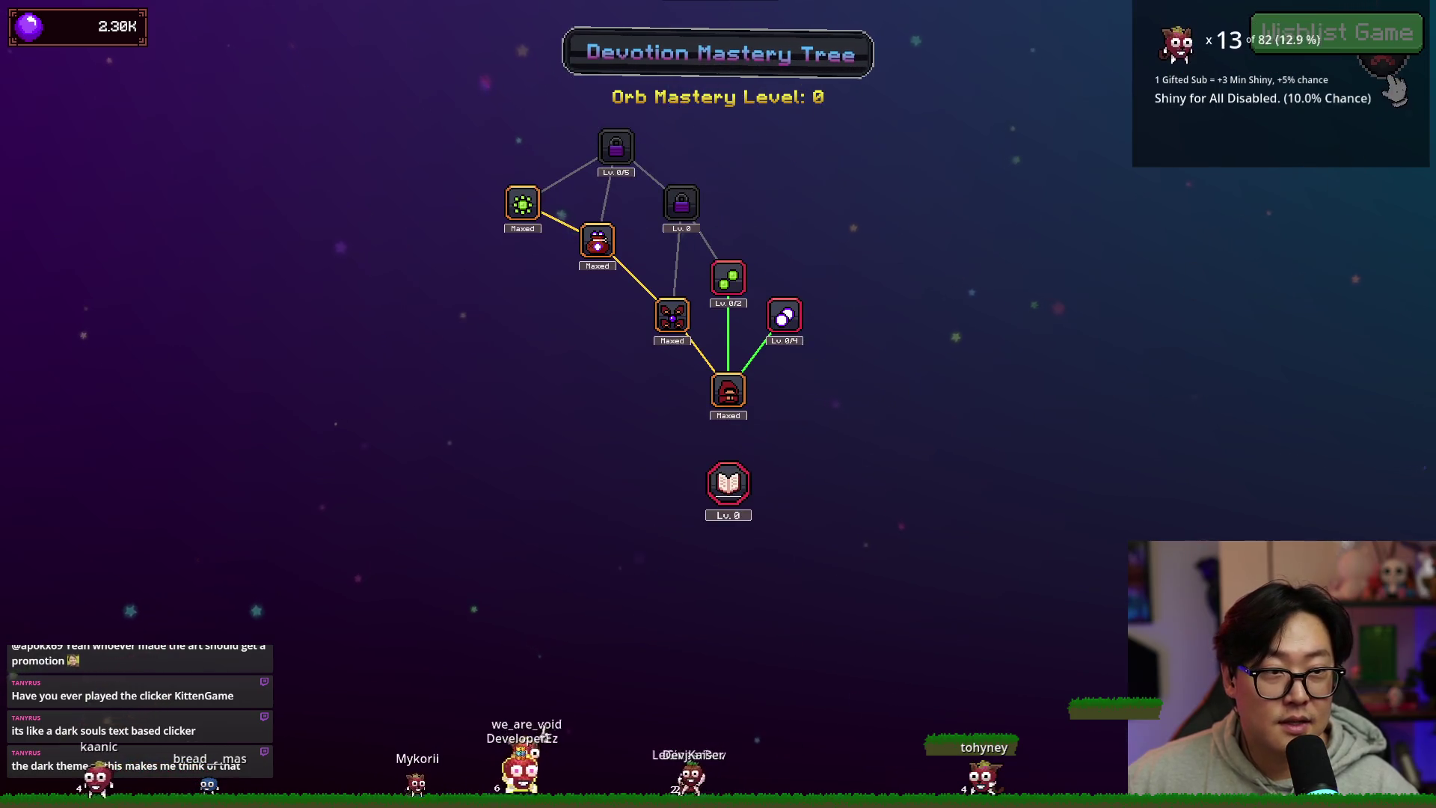
{"action": "key", "text": "Escape"}
{"action": "left_click", "coordinate": [683, 333]}
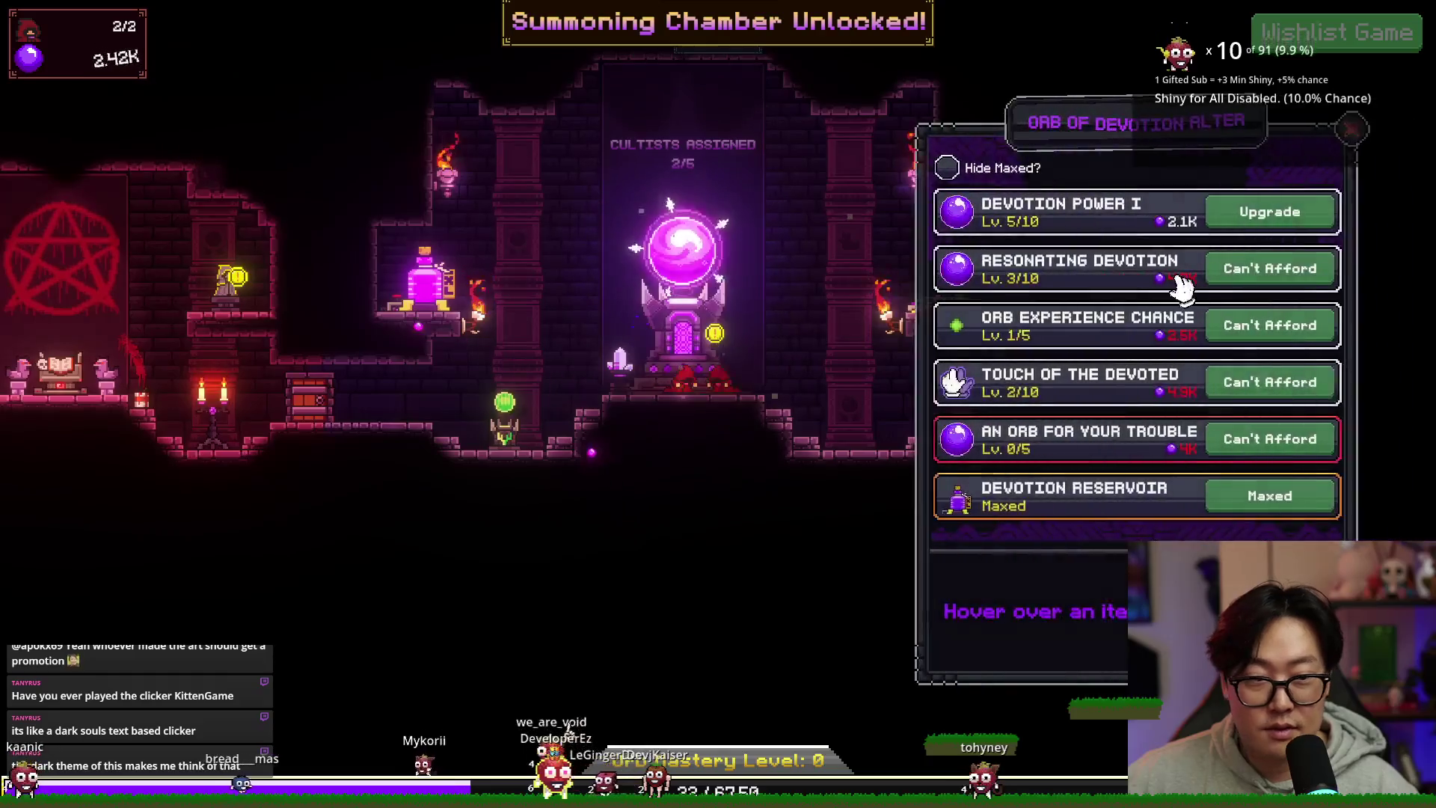
Step: Gather devotion and buy the first level of An Orb for Your Trouble
{"action": "left_click", "coordinate": [702, 258]}
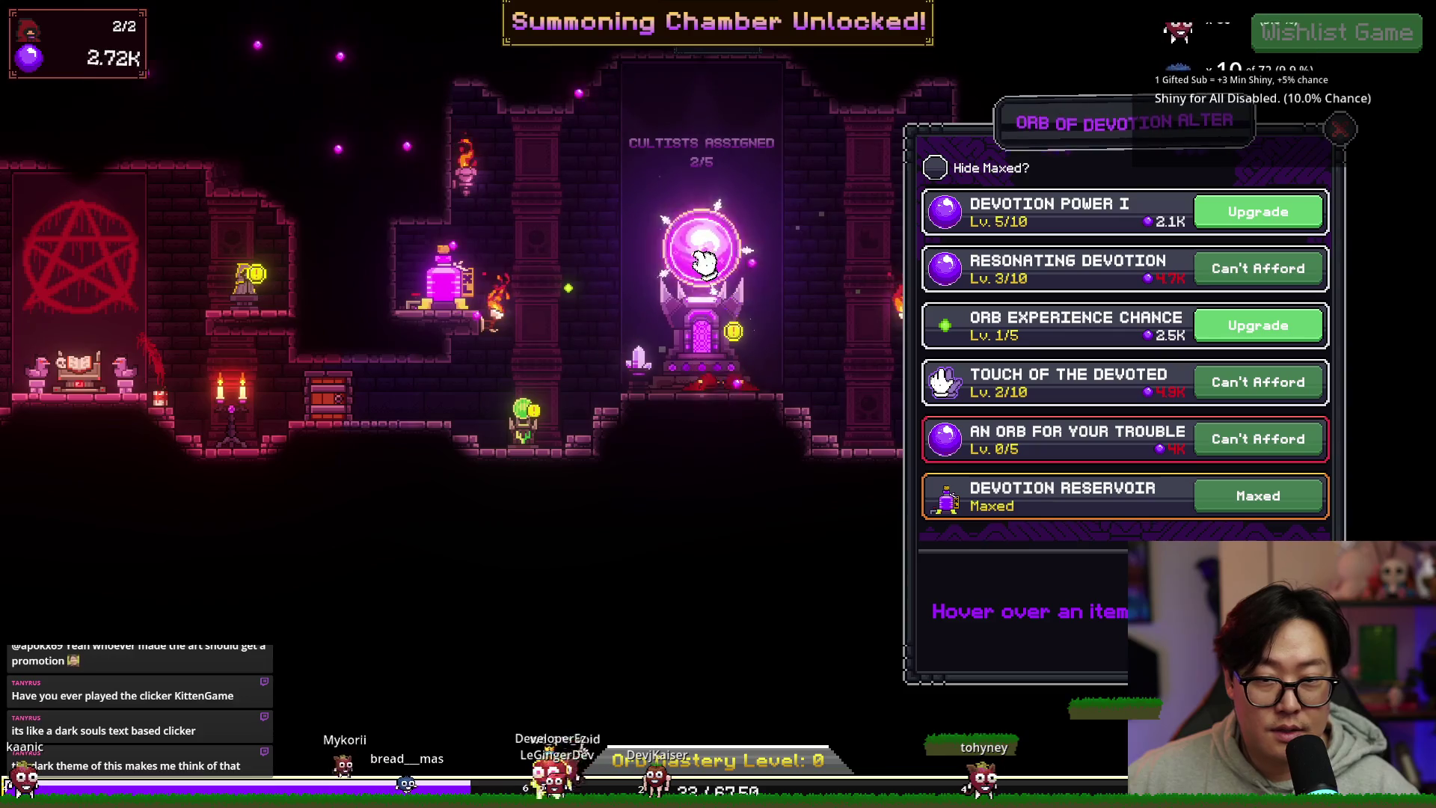
{"action": "left_click", "coordinate": [702, 259]}
{"action": "left_click", "coordinate": [697, 260]}
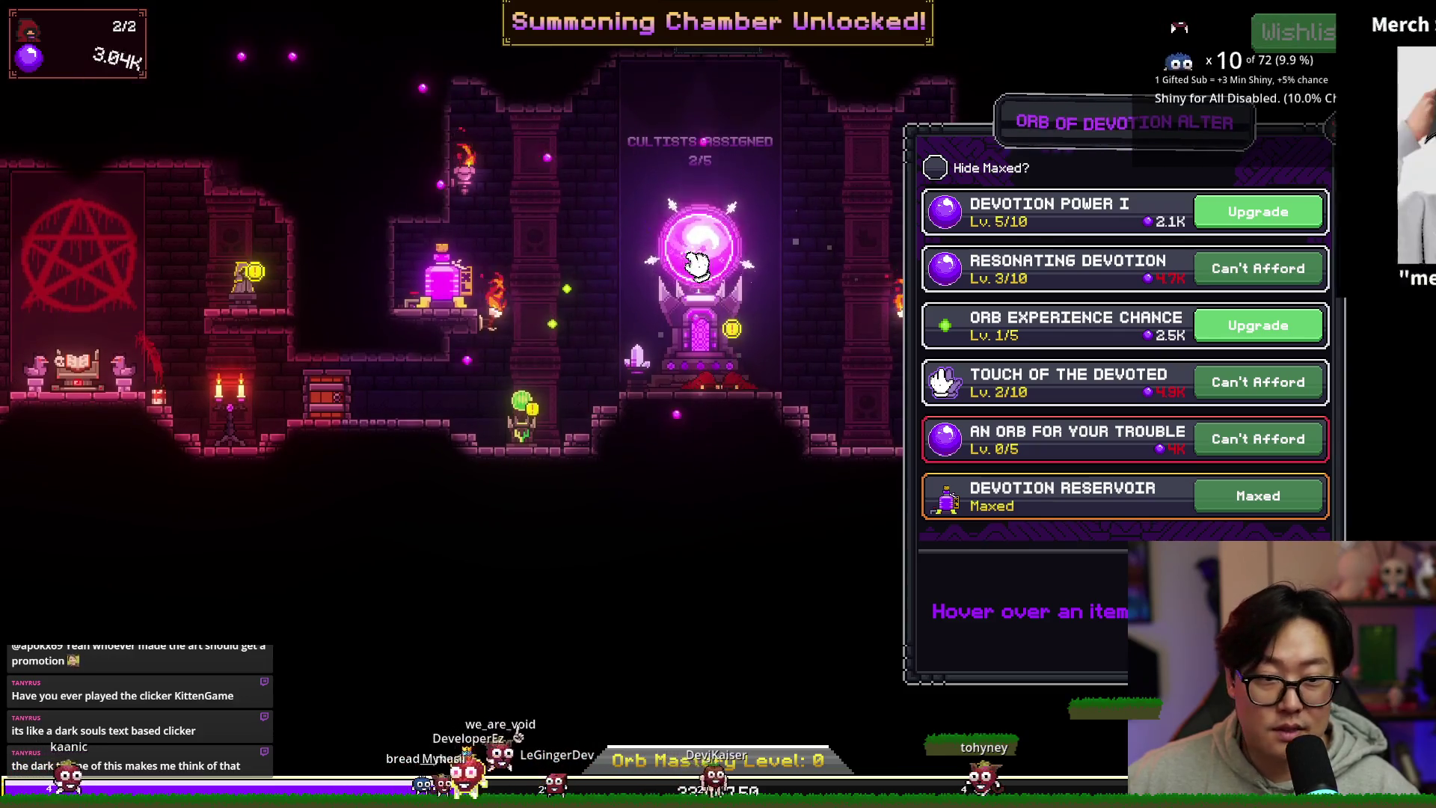
{"action": "left_click", "coordinate": [696, 263]}
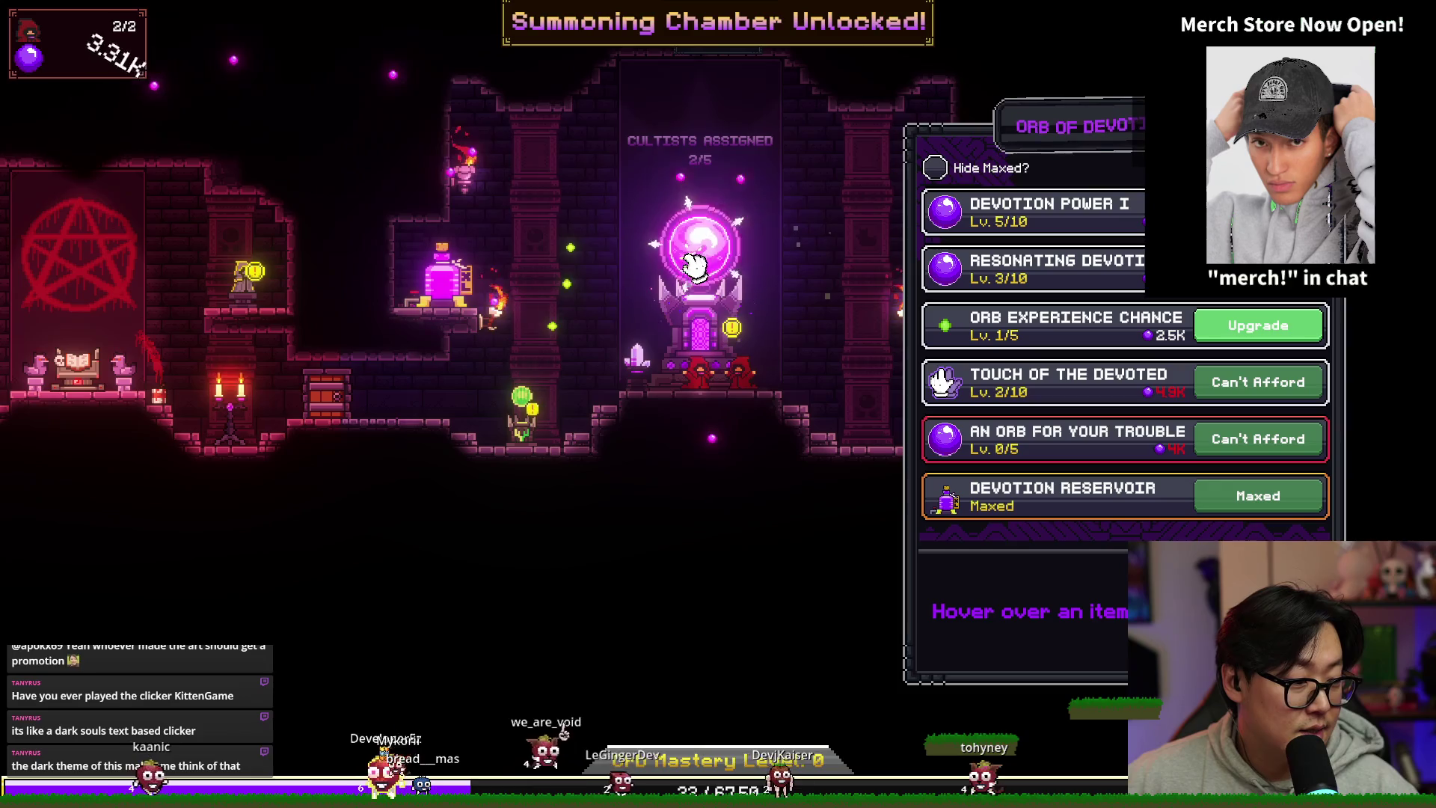
{"action": "left_click", "coordinate": [695, 262]}
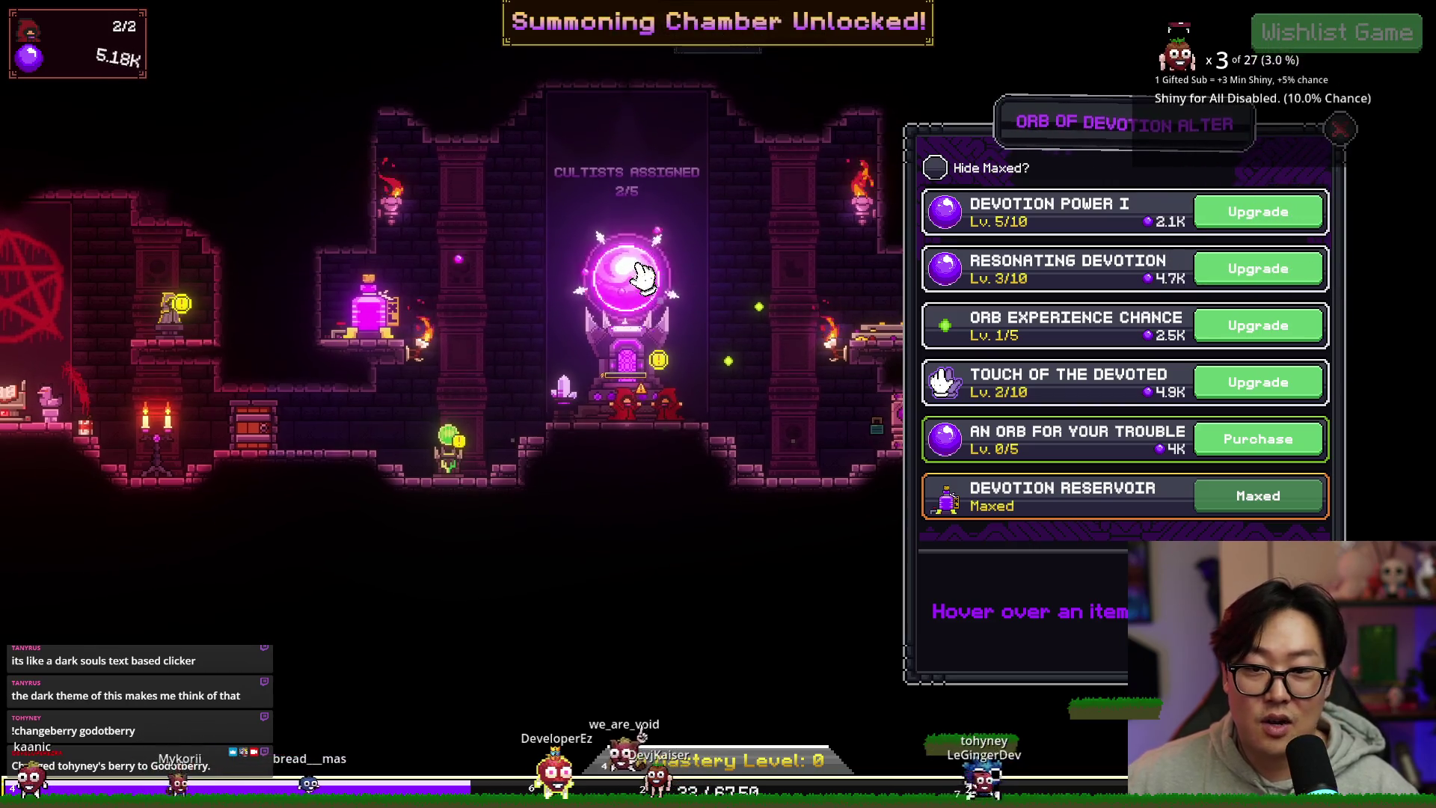
{"action": "left_click", "coordinate": [1257, 449]}
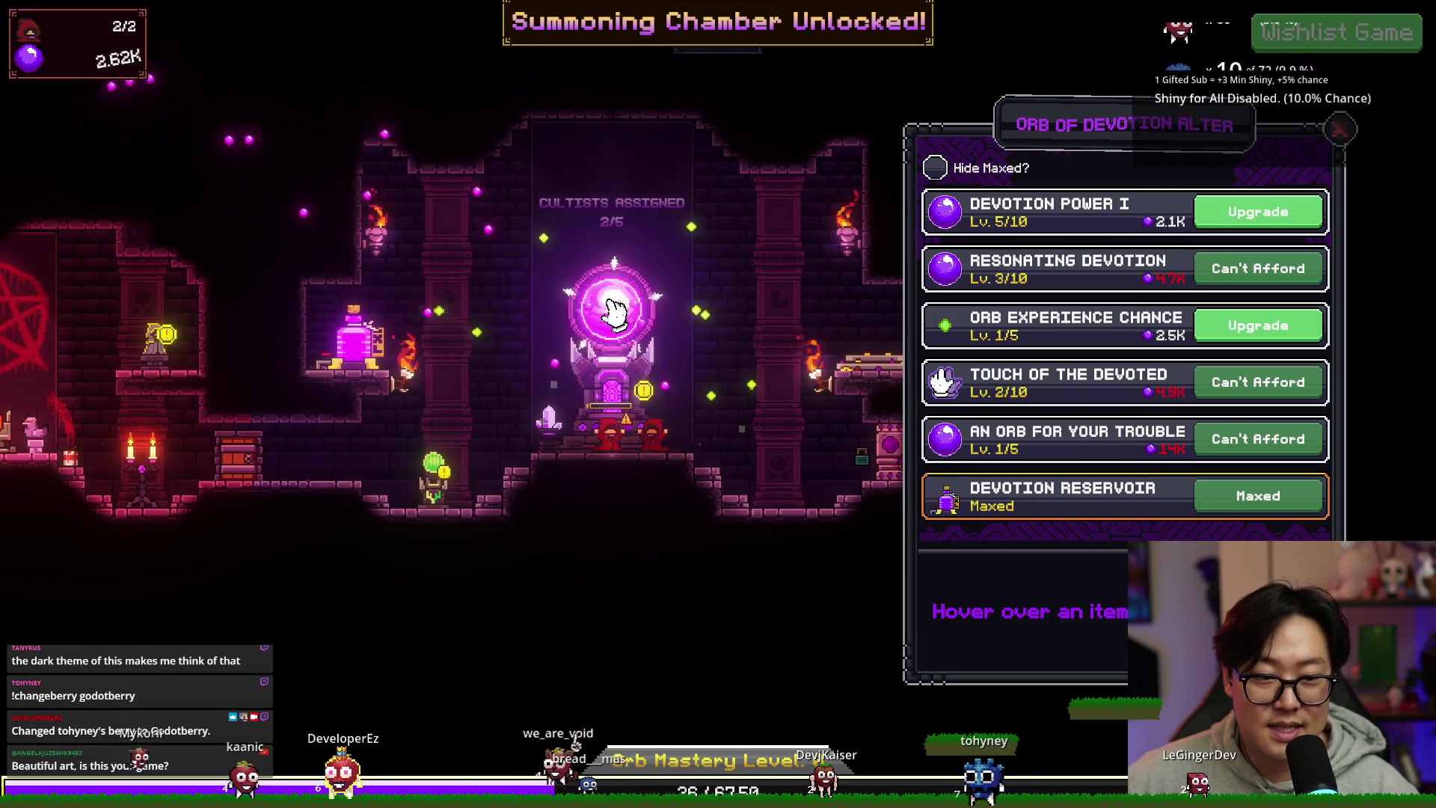
Step: Keep tapping the orb until devotion reaches 10.16K and 'Accumulate 10k Devotion' unlocks
{"action": "left_click", "coordinate": [612, 310]}
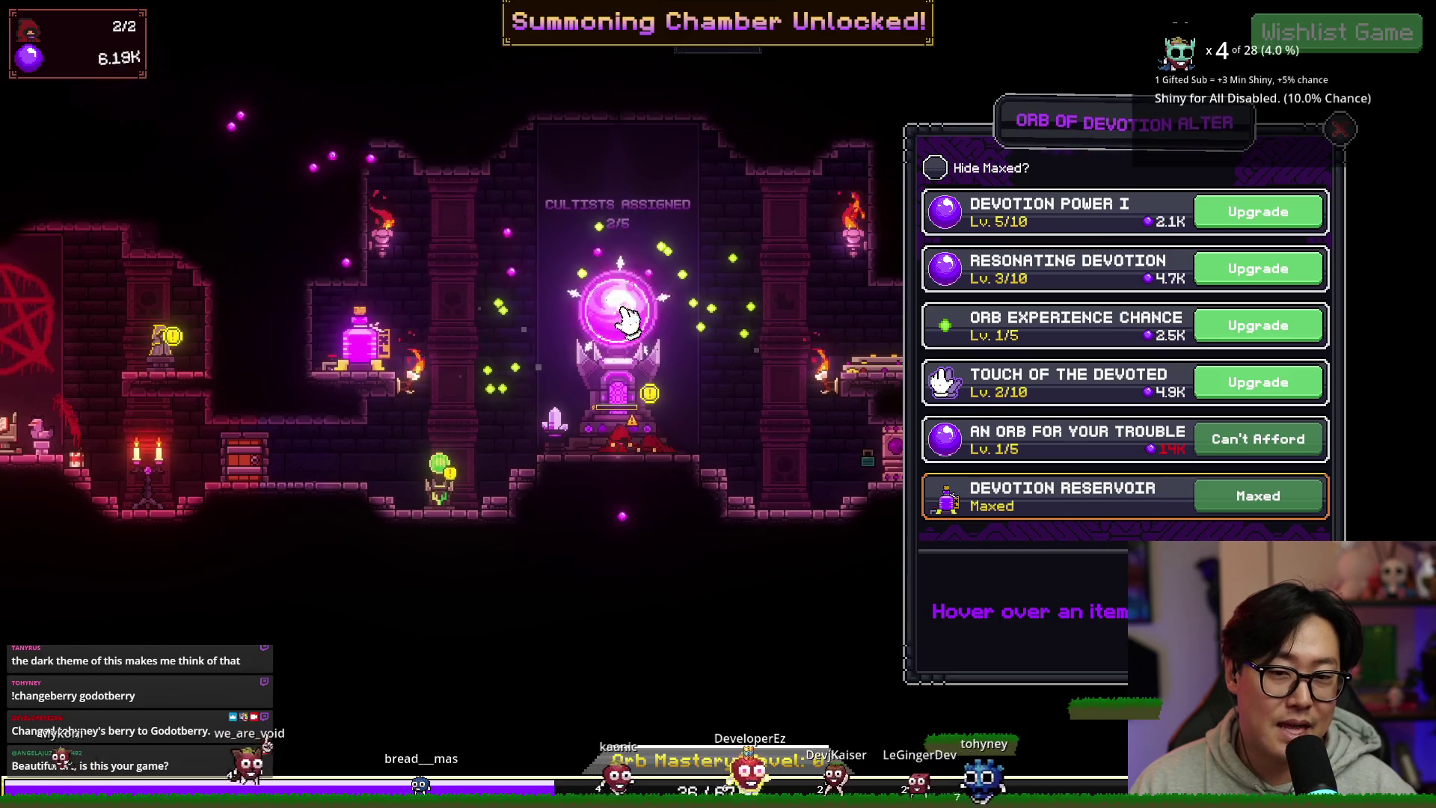
{"action": "left_click", "coordinate": [624, 319]}
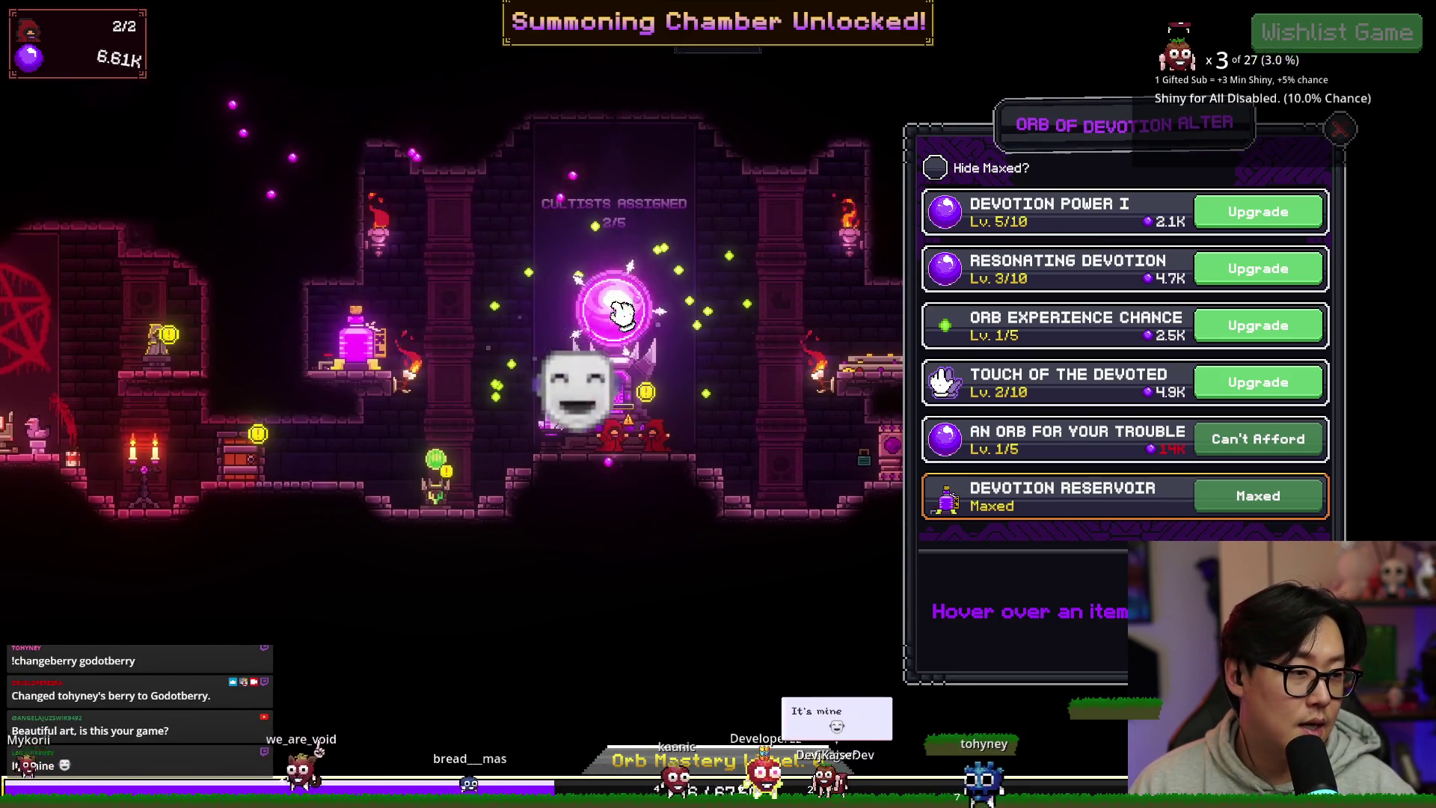
{"action": "left_click", "coordinate": [613, 307]}
{"action": "left_click", "coordinate": [612, 305]}
{"action": "left_click", "coordinate": [612, 305]}
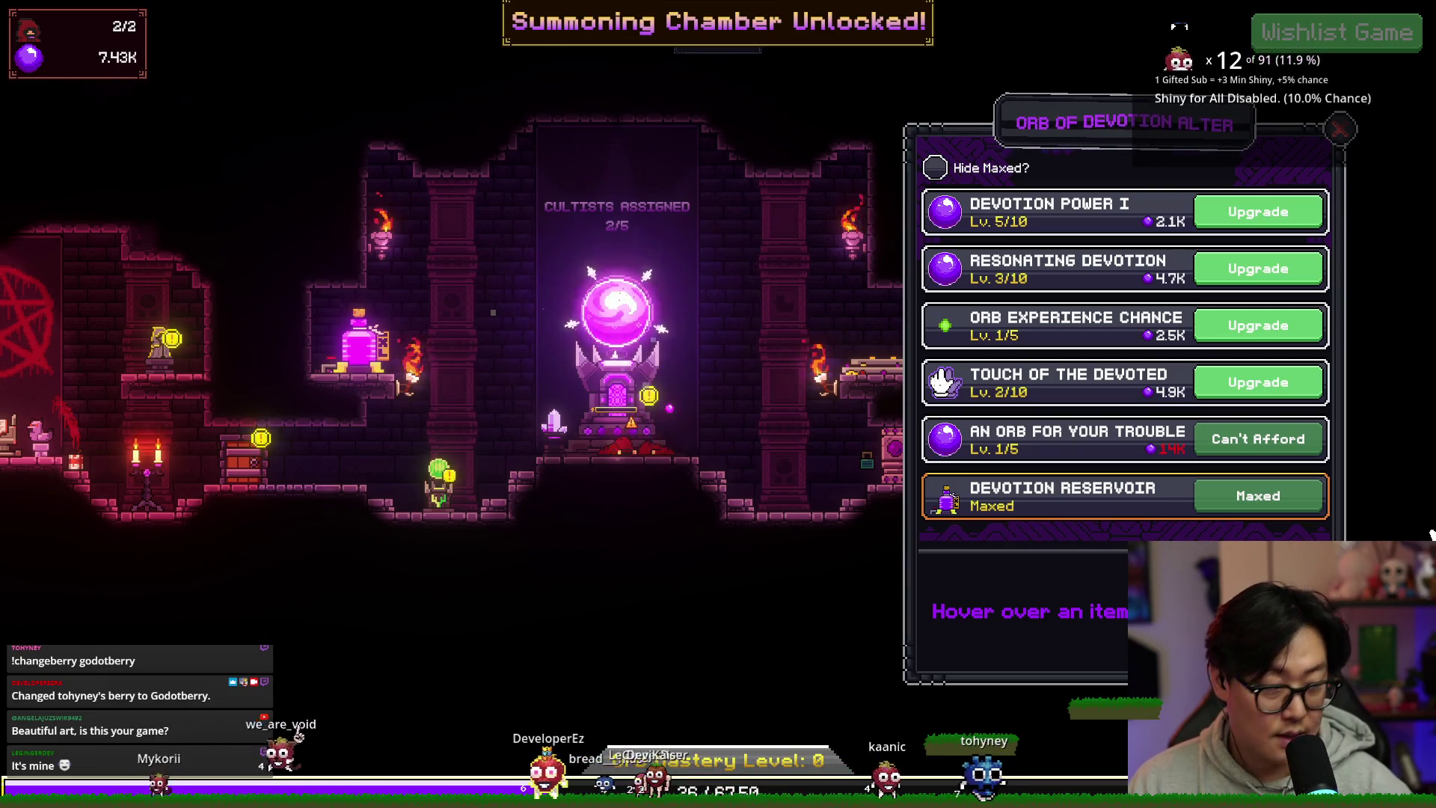
{"action": "left_click", "coordinate": [615, 323]}
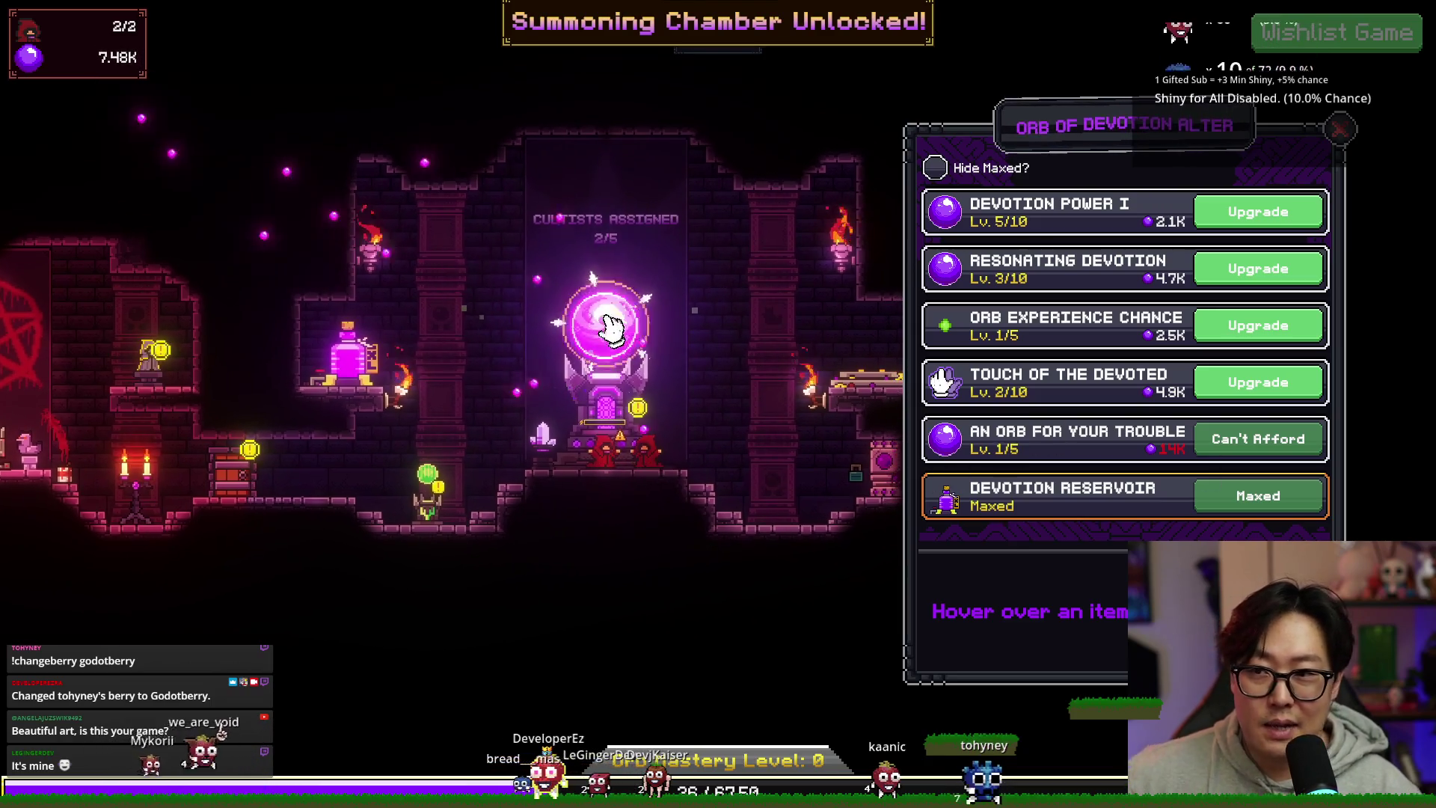
{"action": "left_click", "coordinate": [608, 333]}
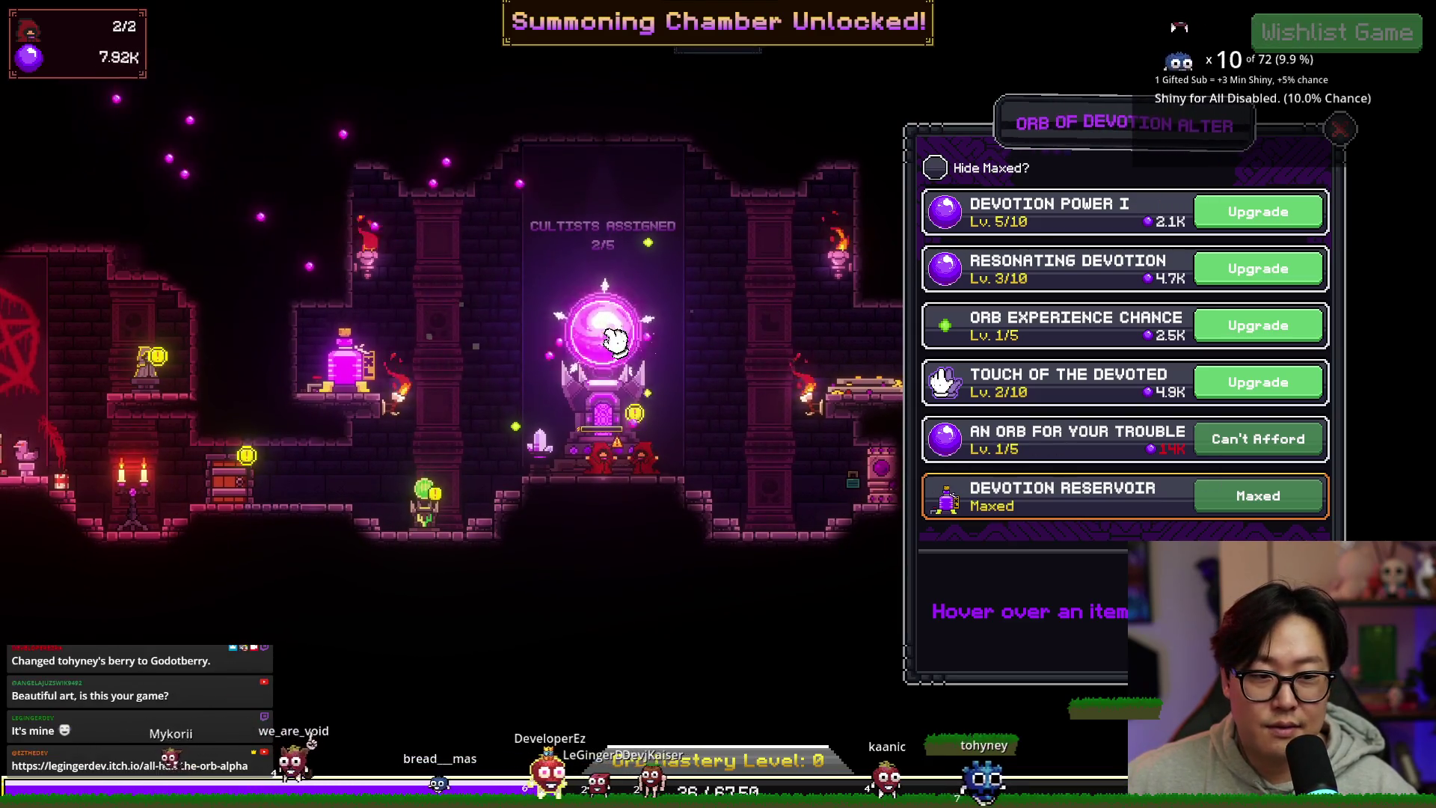
{"action": "left_click", "coordinate": [602, 329]}
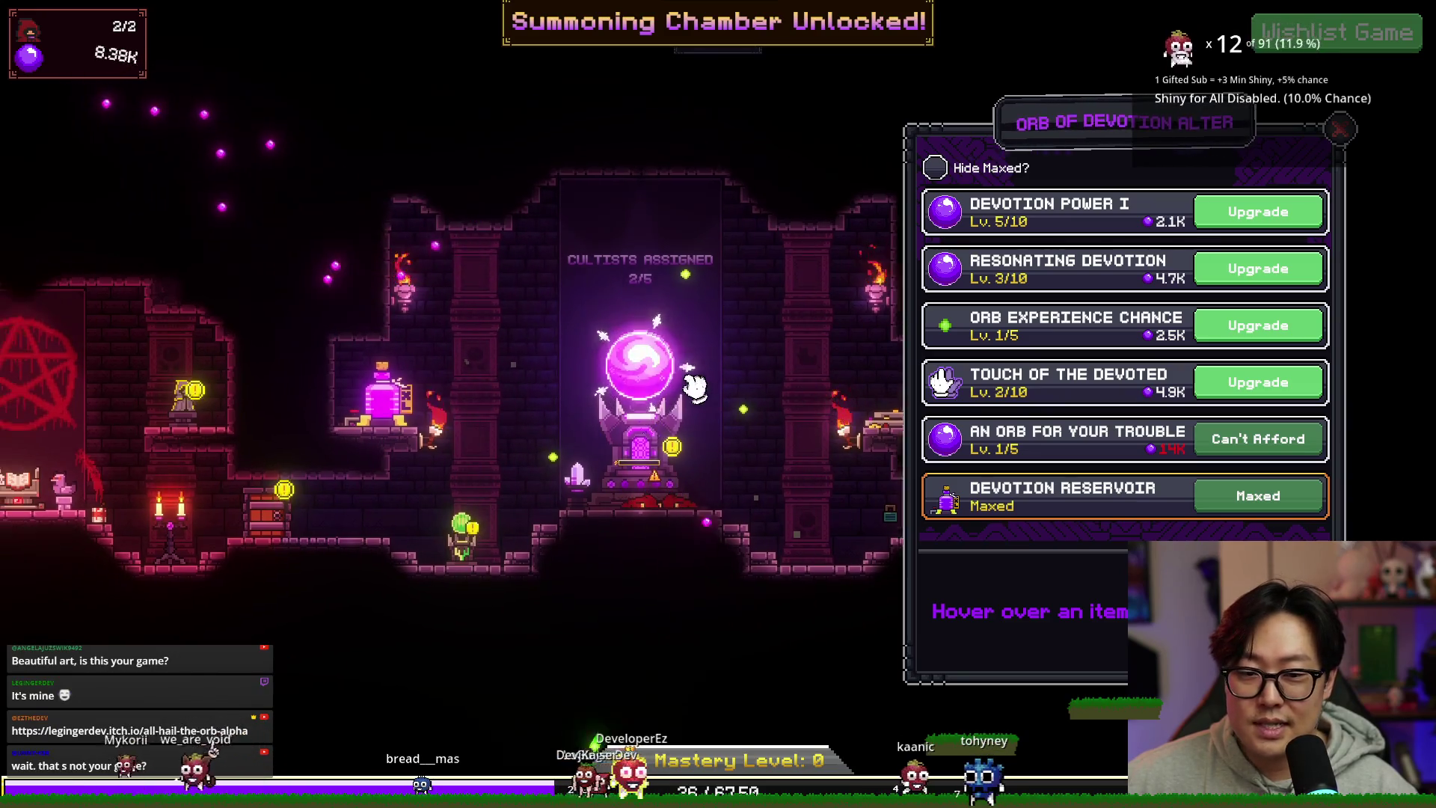
{"action": "left_click", "coordinate": [597, 320]}
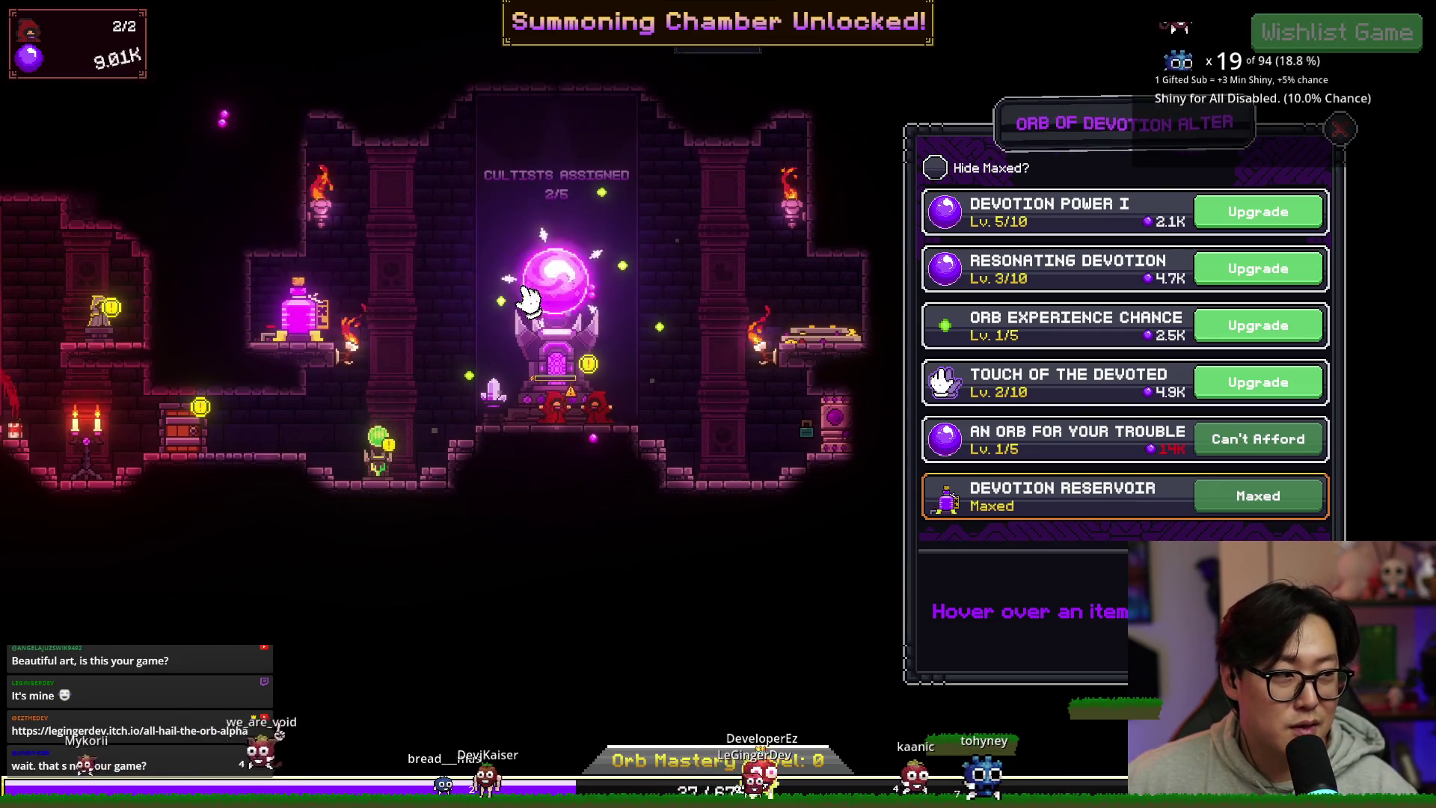
{"action": "left_click", "coordinate": [549, 290]}
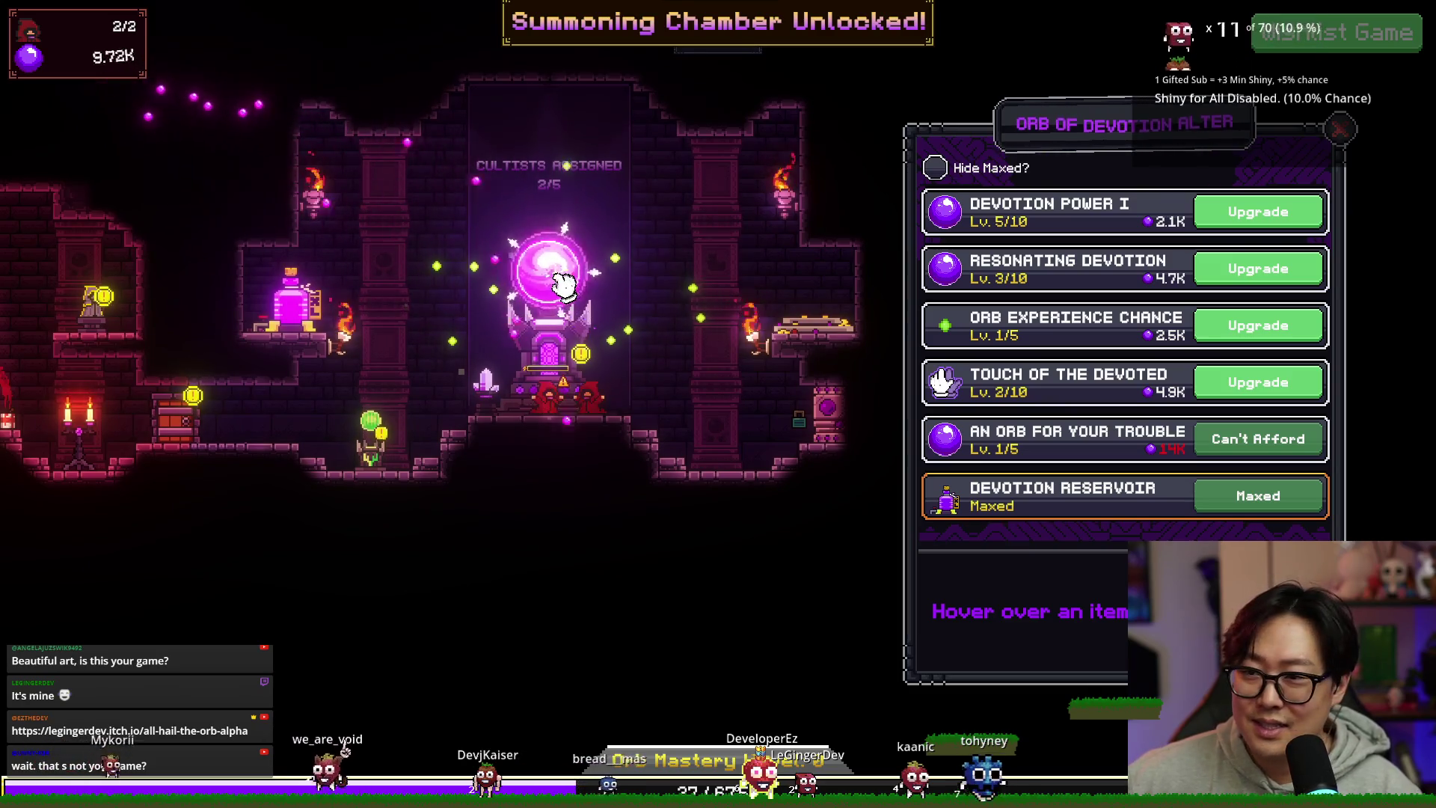
{"action": "left_click", "coordinate": [295, 303]}
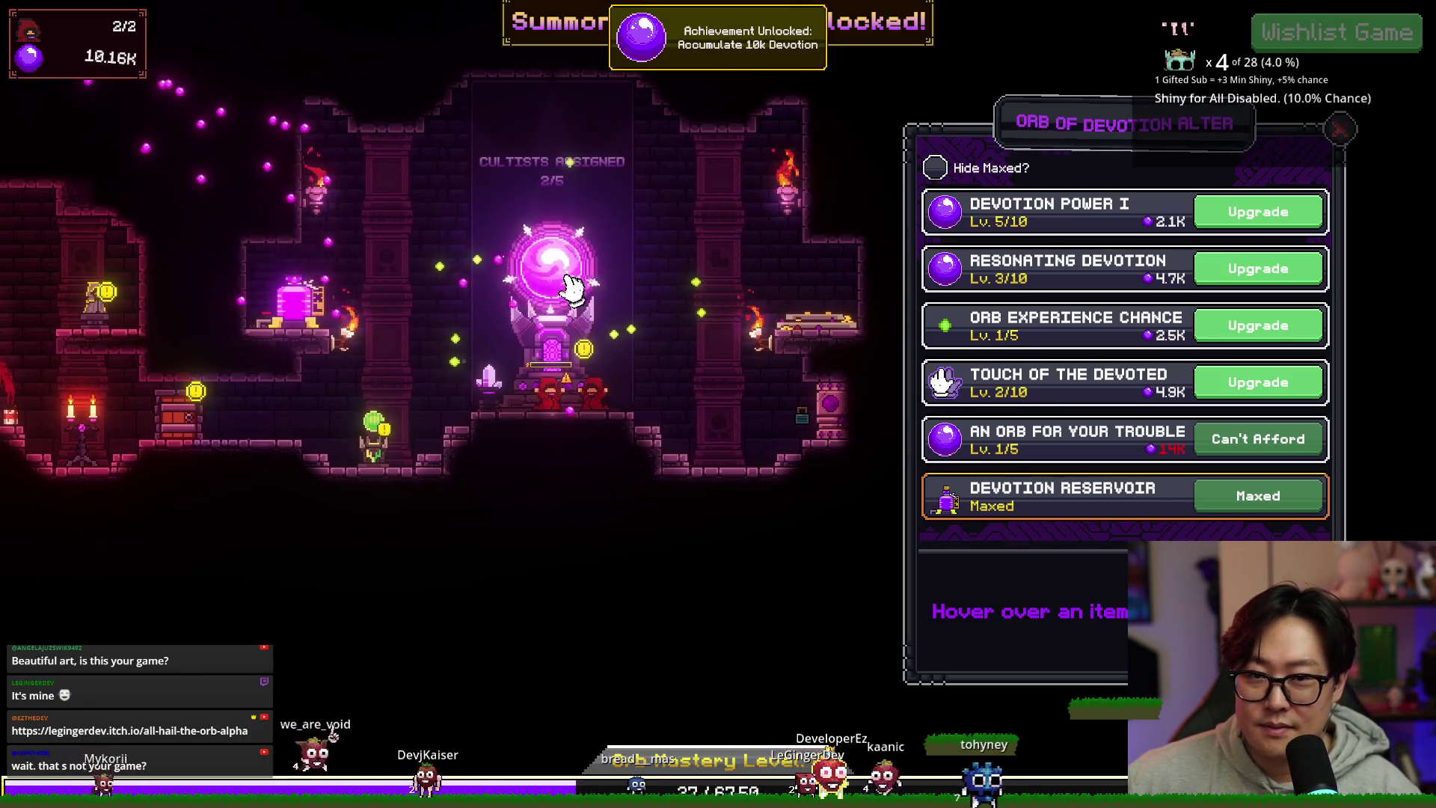
Step: Gather devotion from the orb to about 14K and upgrade An Orb for Your Trouble to level 2
{"action": "left_click", "coordinate": [557, 278]}
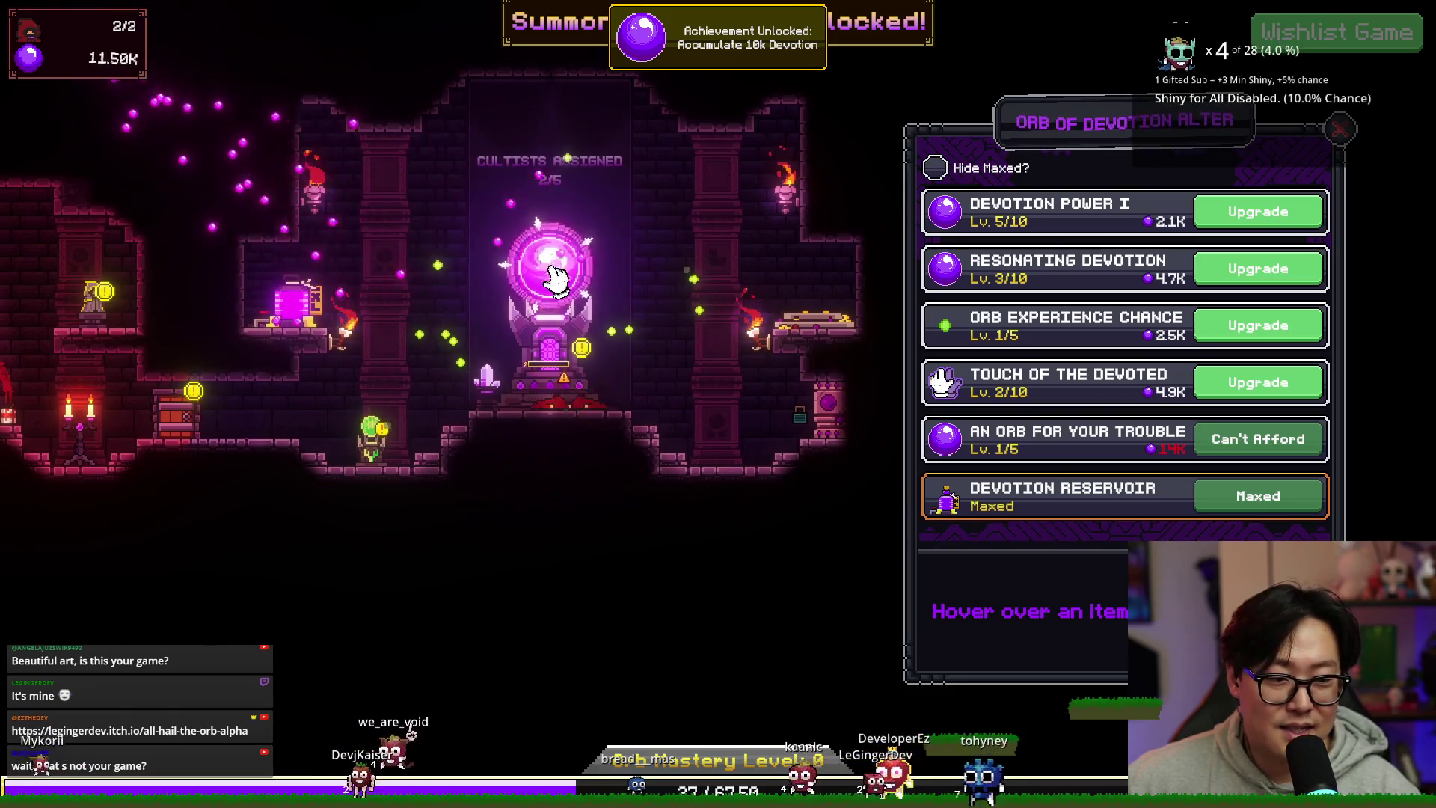
{"action": "left_click", "coordinate": [553, 279]}
{"action": "left_click", "coordinate": [553, 279]}
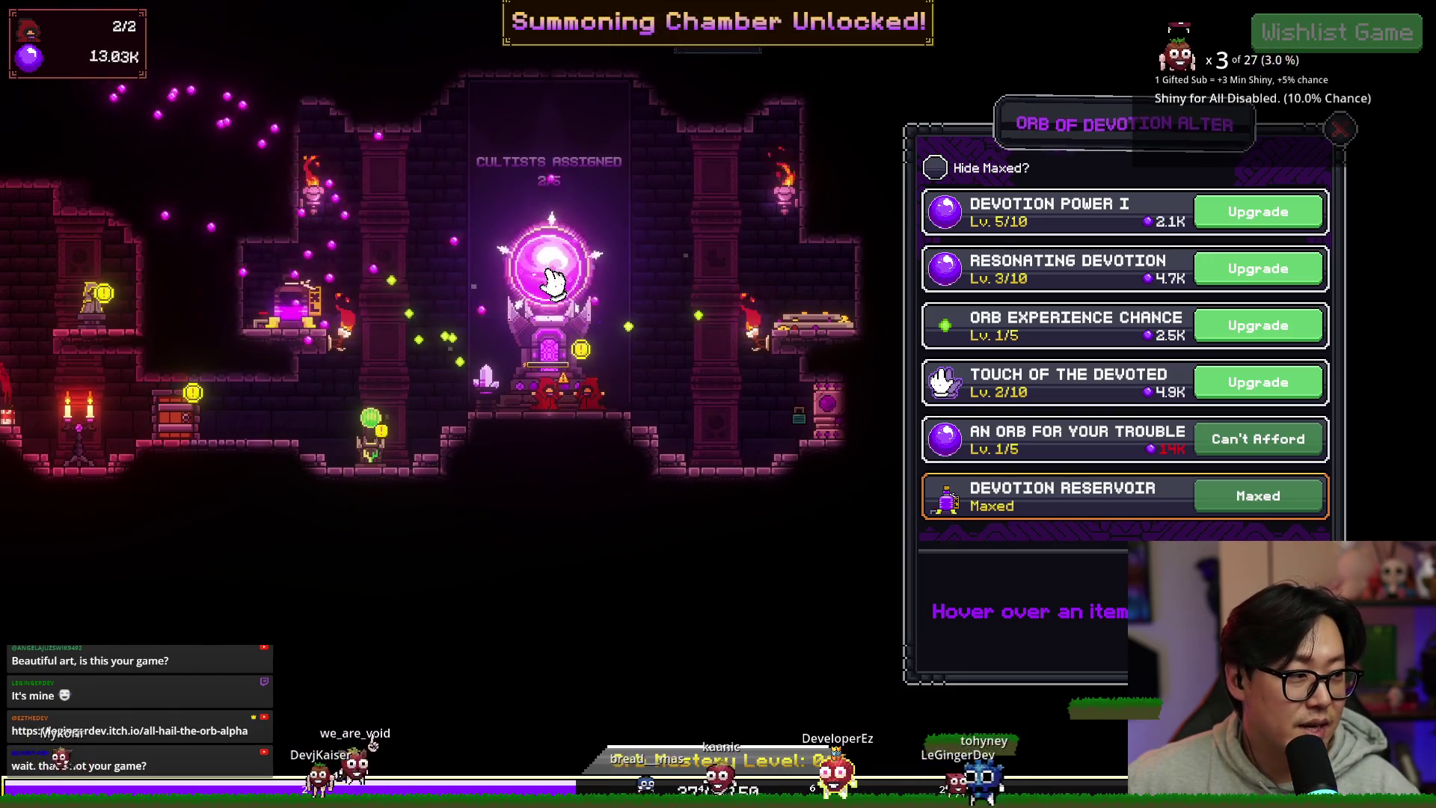
{"action": "left_click", "coordinate": [554, 279]}
{"action": "left_click", "coordinate": [554, 279]}
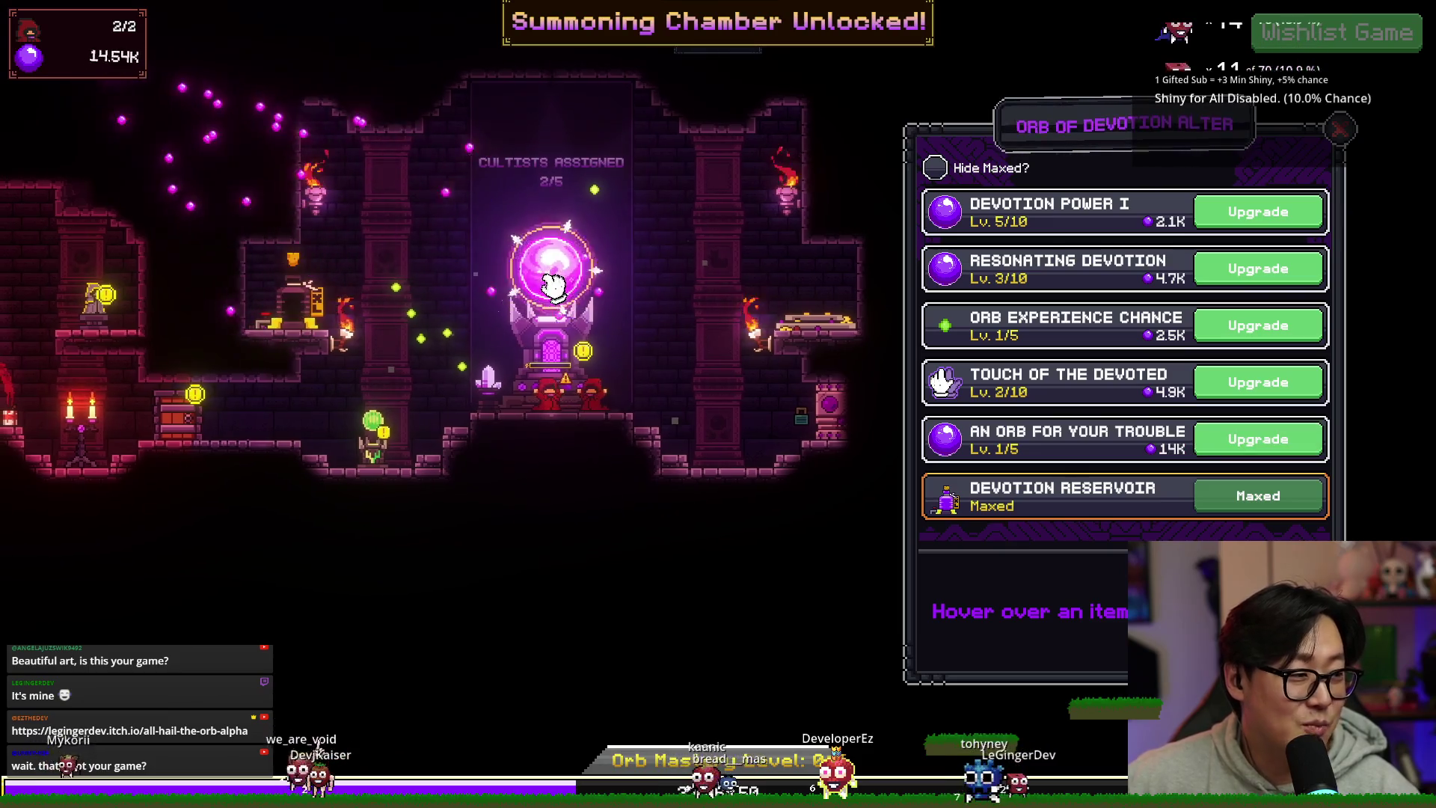
{"action": "left_click", "coordinate": [554, 281]}
{"action": "left_click", "coordinate": [555, 285]}
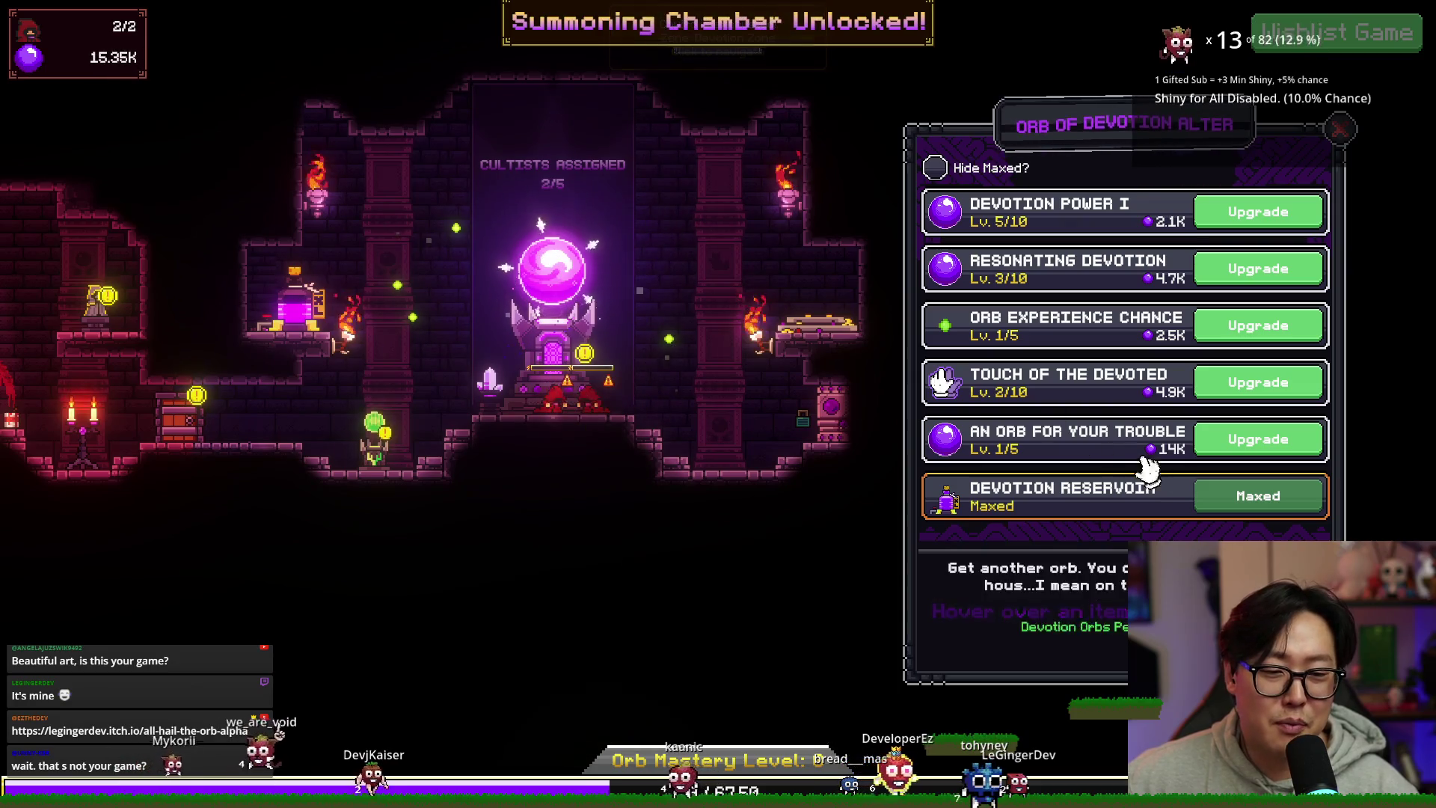
{"action": "left_click", "coordinate": [1238, 441]}
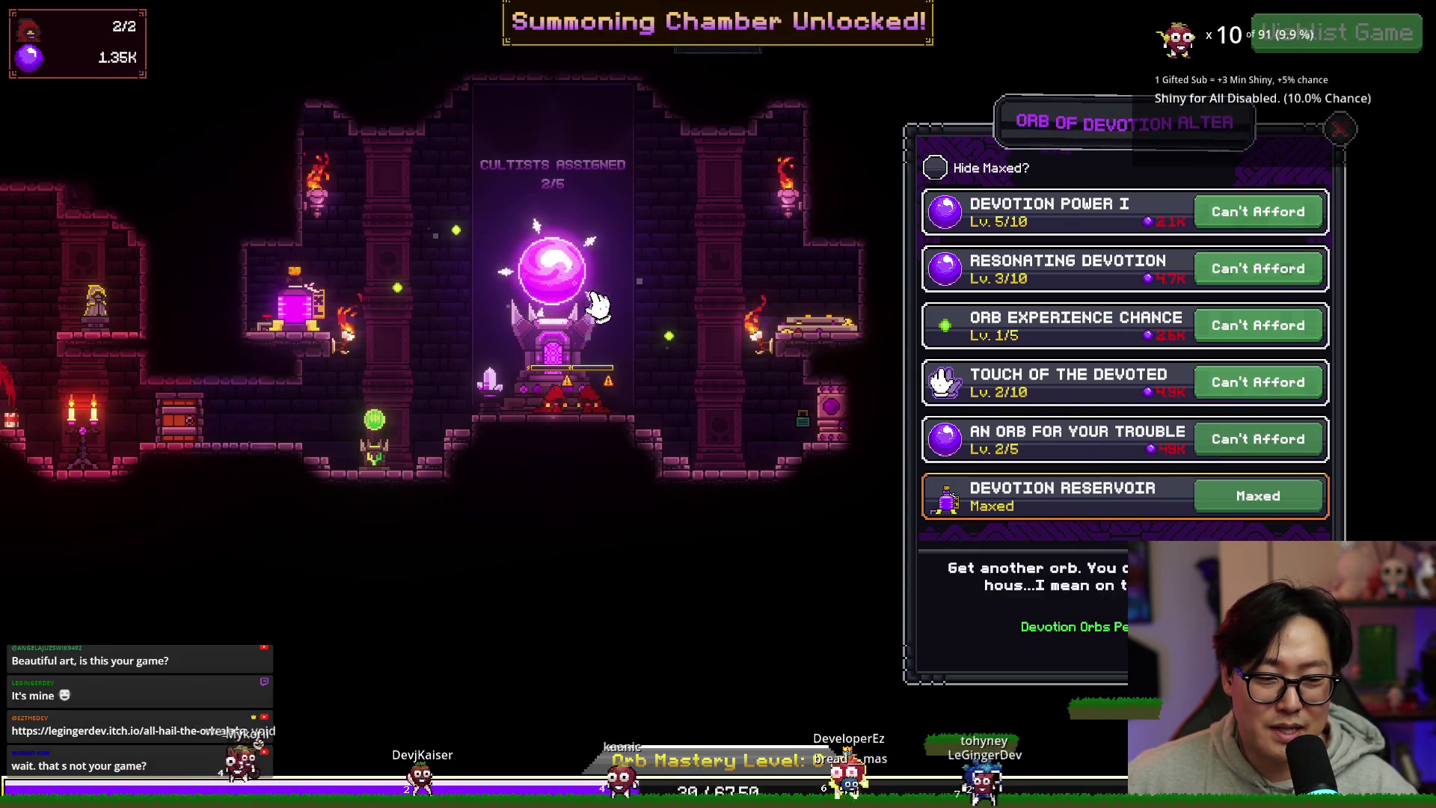
Step: Rebuild devotion to about 4.9K by repeatedly clicking the orb
{"action": "left_click", "coordinate": [558, 278]}
{"action": "left_click", "coordinate": [558, 275]}
{"action": "left_click", "coordinate": [557, 276]}
{"action": "left_click", "coordinate": [557, 275]}
{"action": "left_click", "coordinate": [557, 276]}
{"action": "left_click", "coordinate": [558, 275]}
{"action": "left_click", "coordinate": [557, 277]}
{"action": "left_click", "coordinate": [557, 279]}
{"action": "left_click", "coordinate": [558, 278]}
{"action": "left_click", "coordinate": [557, 279]}
{"action": "left_click", "coordinate": [556, 281]}
{"action": "left_click", "coordinate": [556, 281]}
{"action": "left_click", "coordinate": [551, 274]}
{"action": "left_click", "coordinate": [548, 276]}
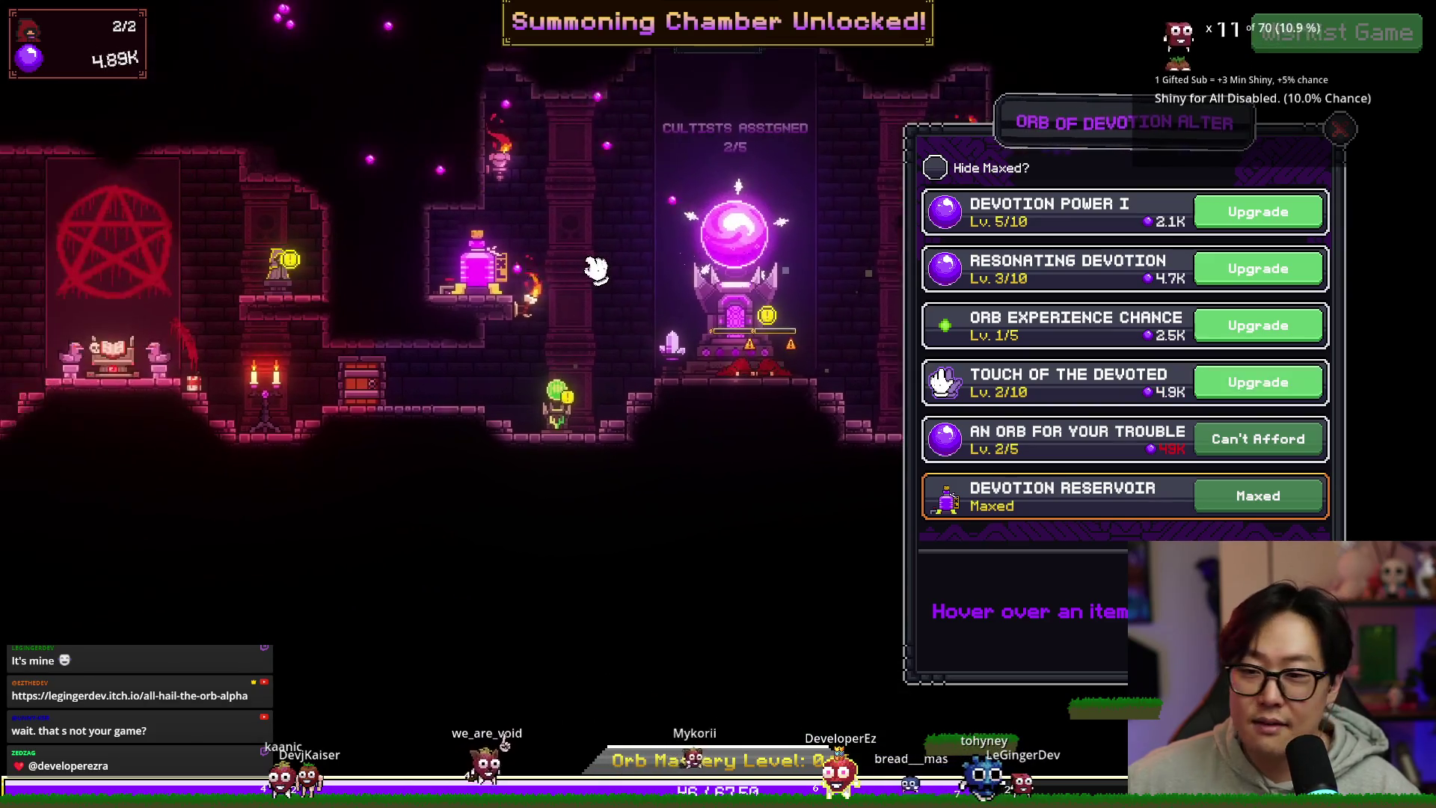
{"action": "left_click", "coordinate": [128, 348]}
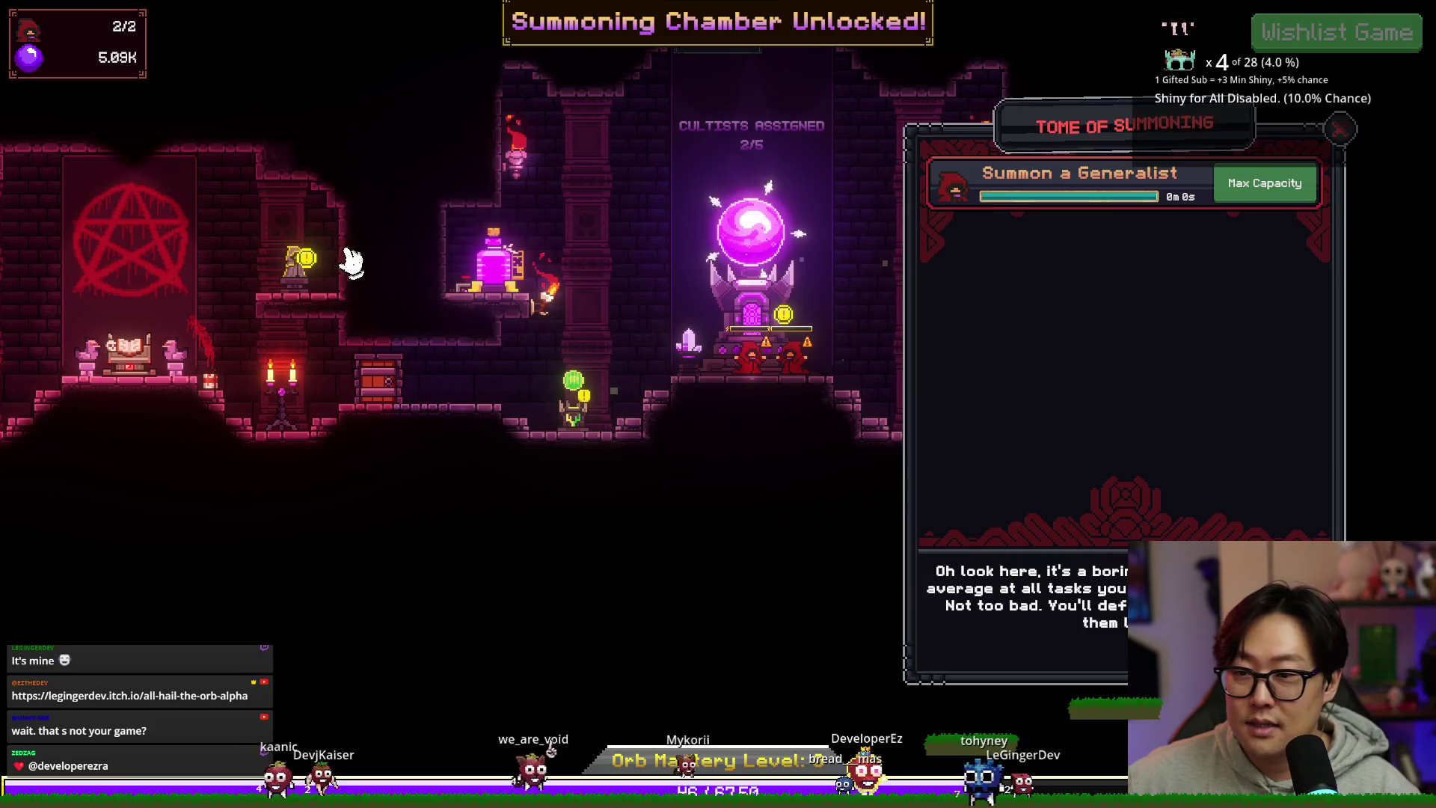
Step: Buy Extra Leg Room for a third cultist slot and start summoning a Generalist
{"action": "left_click", "coordinate": [310, 270]}
{"action": "left_click", "coordinate": [1213, 187]}
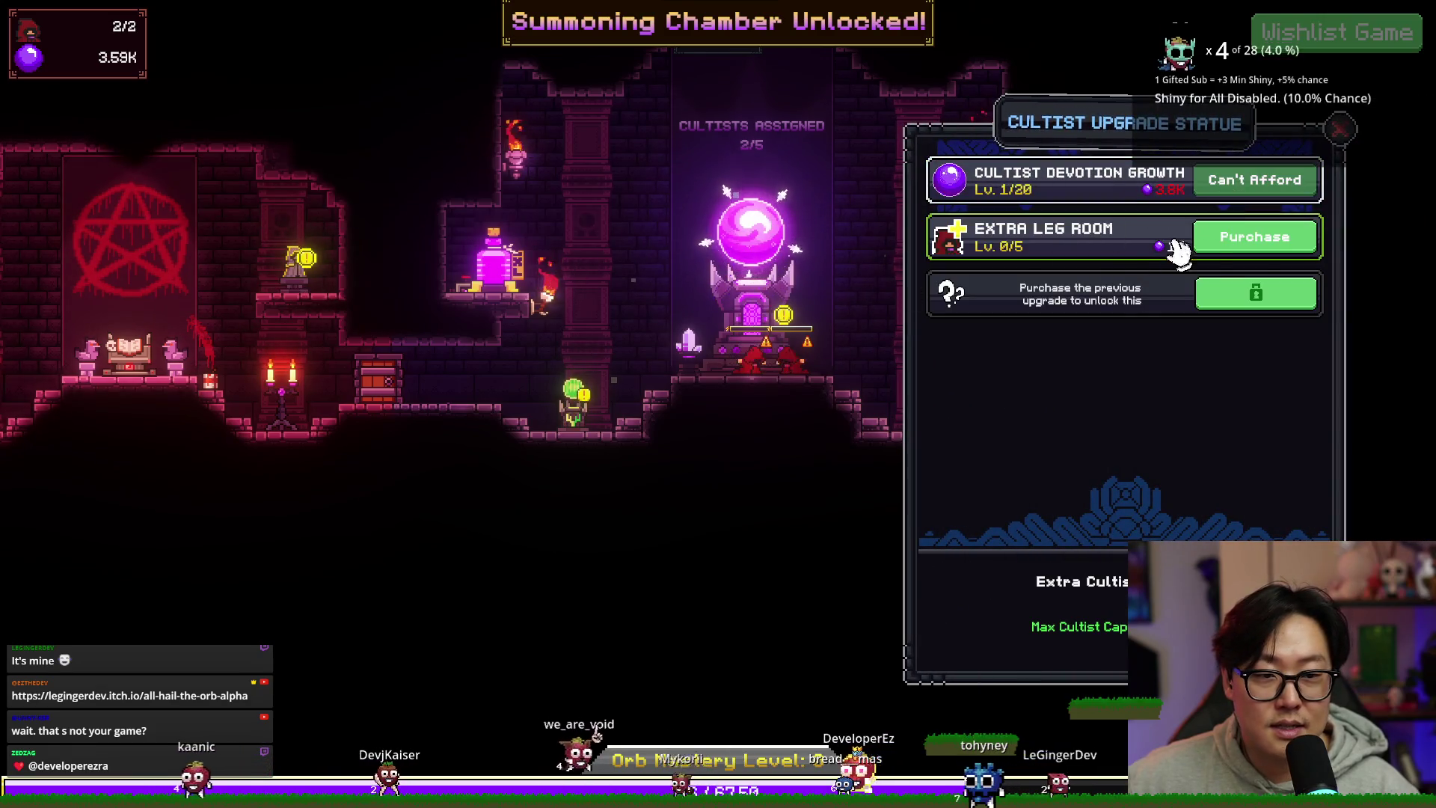
{"action": "left_click", "coordinate": [1216, 237]}
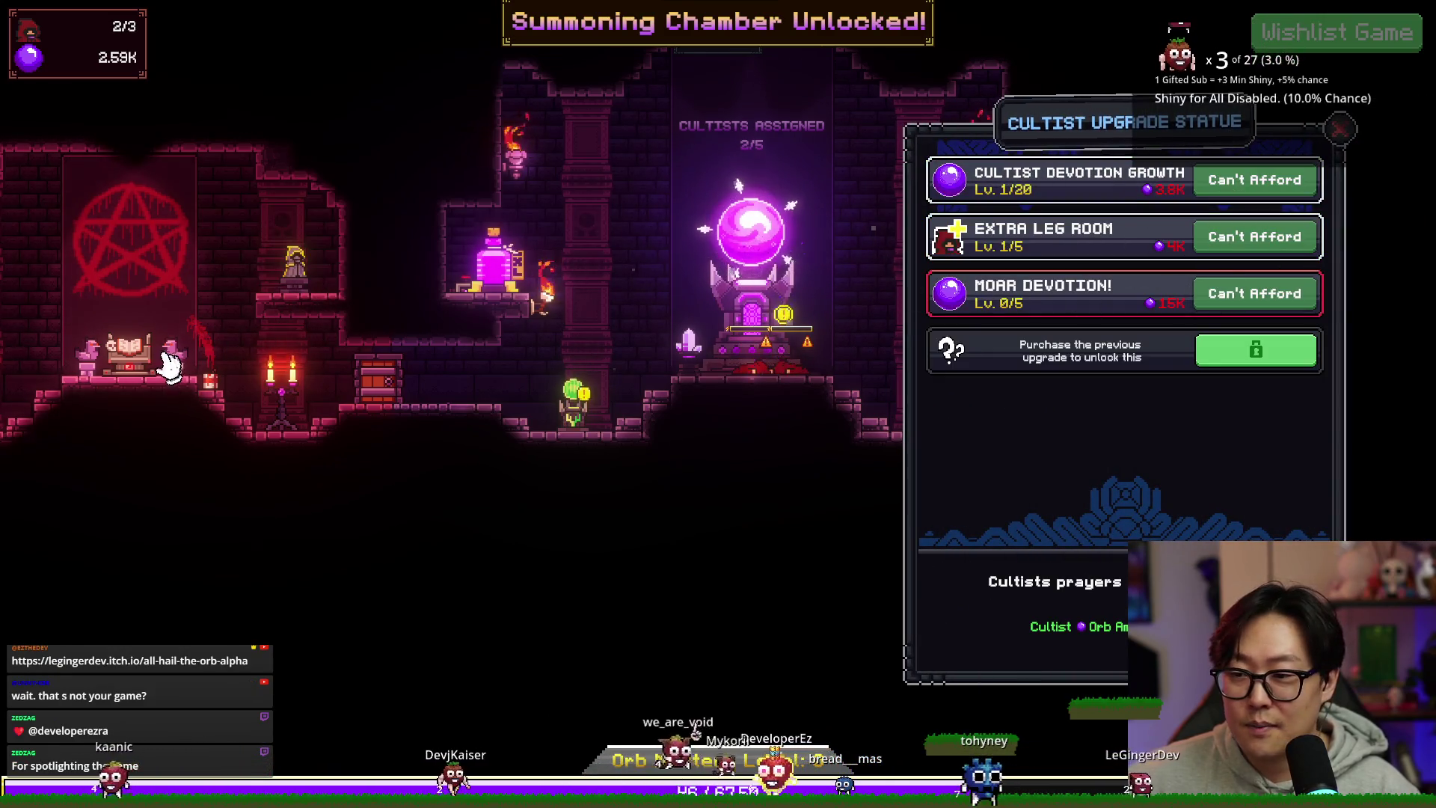
{"action": "left_click", "coordinate": [171, 365]}
{"action": "left_click", "coordinate": [1260, 185]}
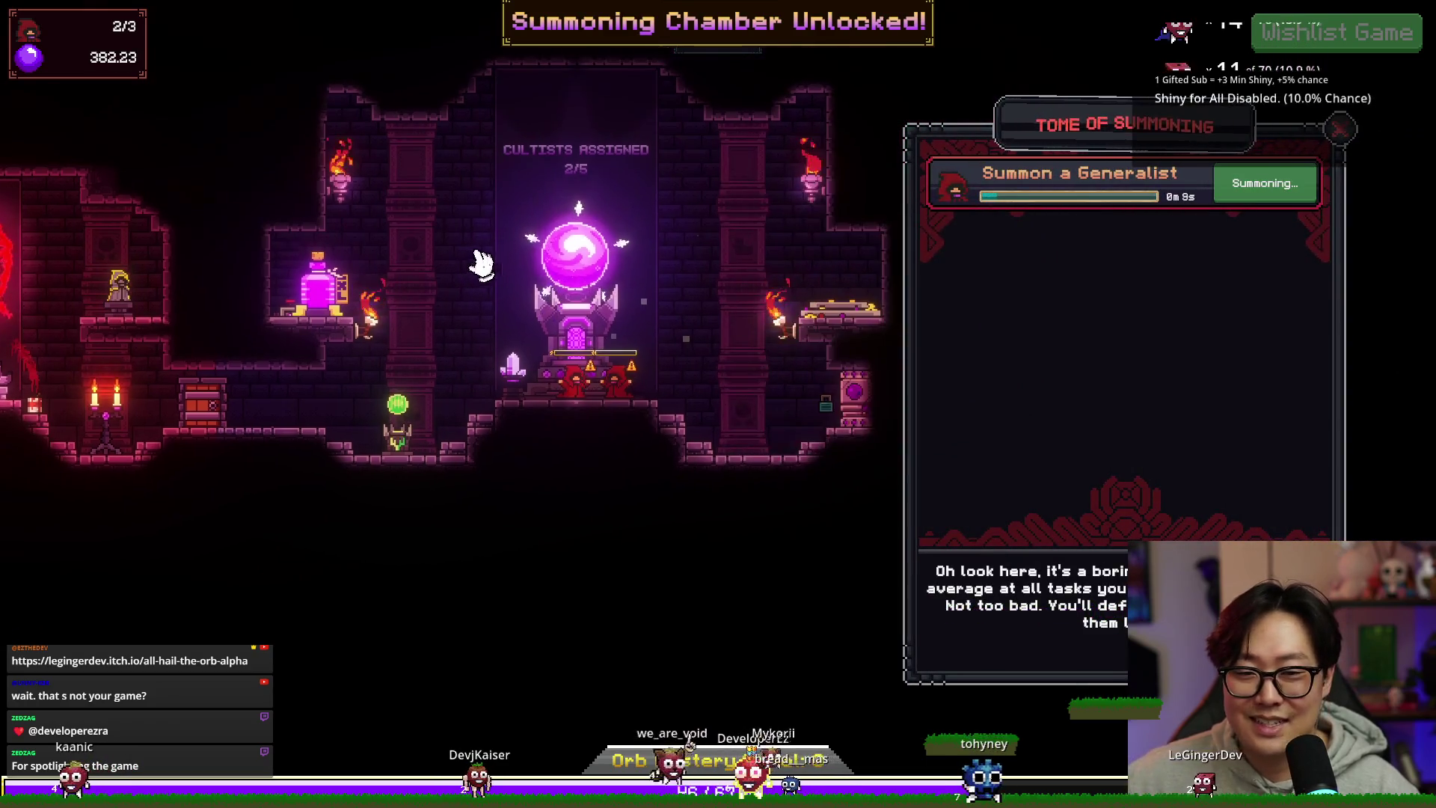
Step: Collect the reservoir's devotion and upgrade Touch of the Devoted to level 3
{"action": "left_click", "coordinate": [317, 288]}
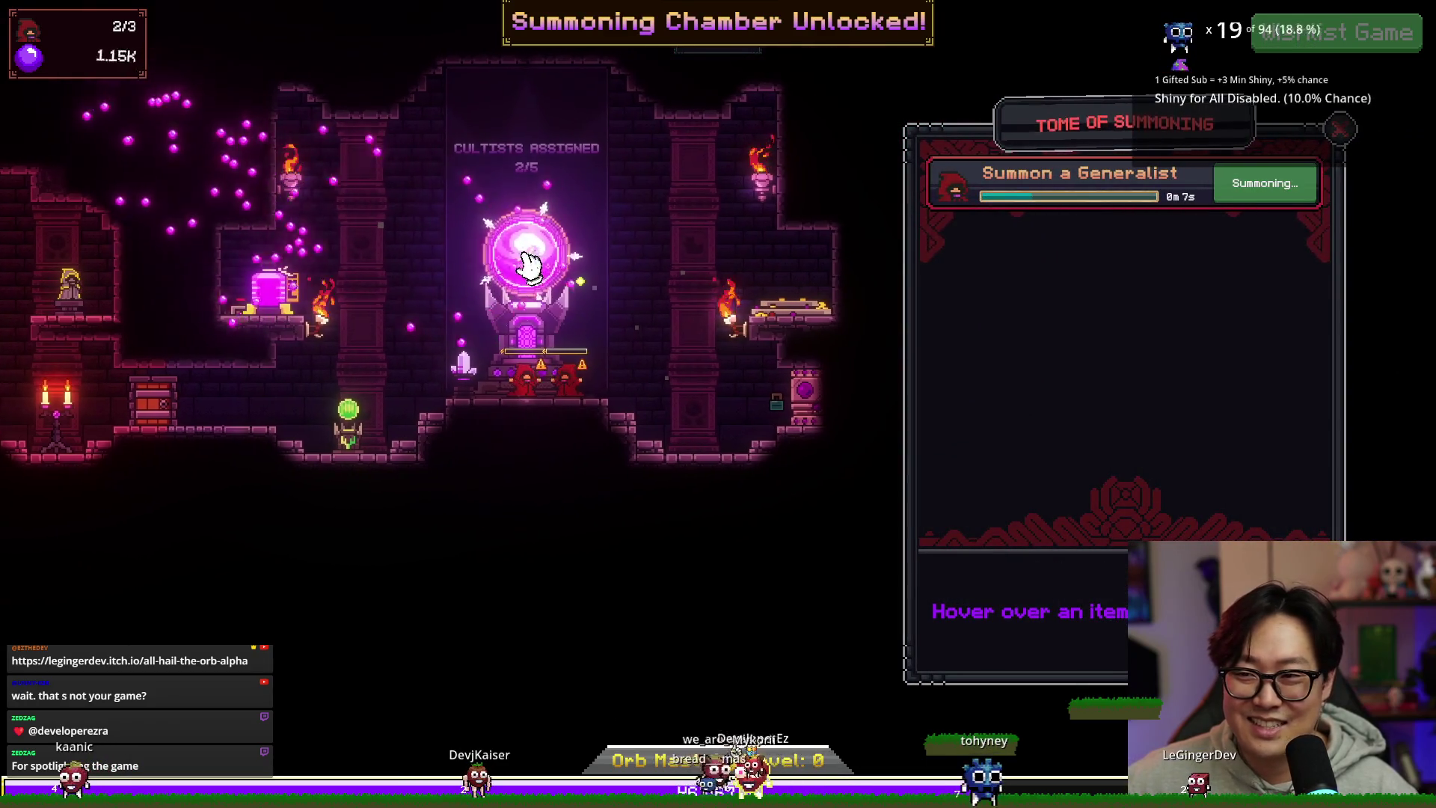
{"action": "left_click", "coordinate": [510, 267]}
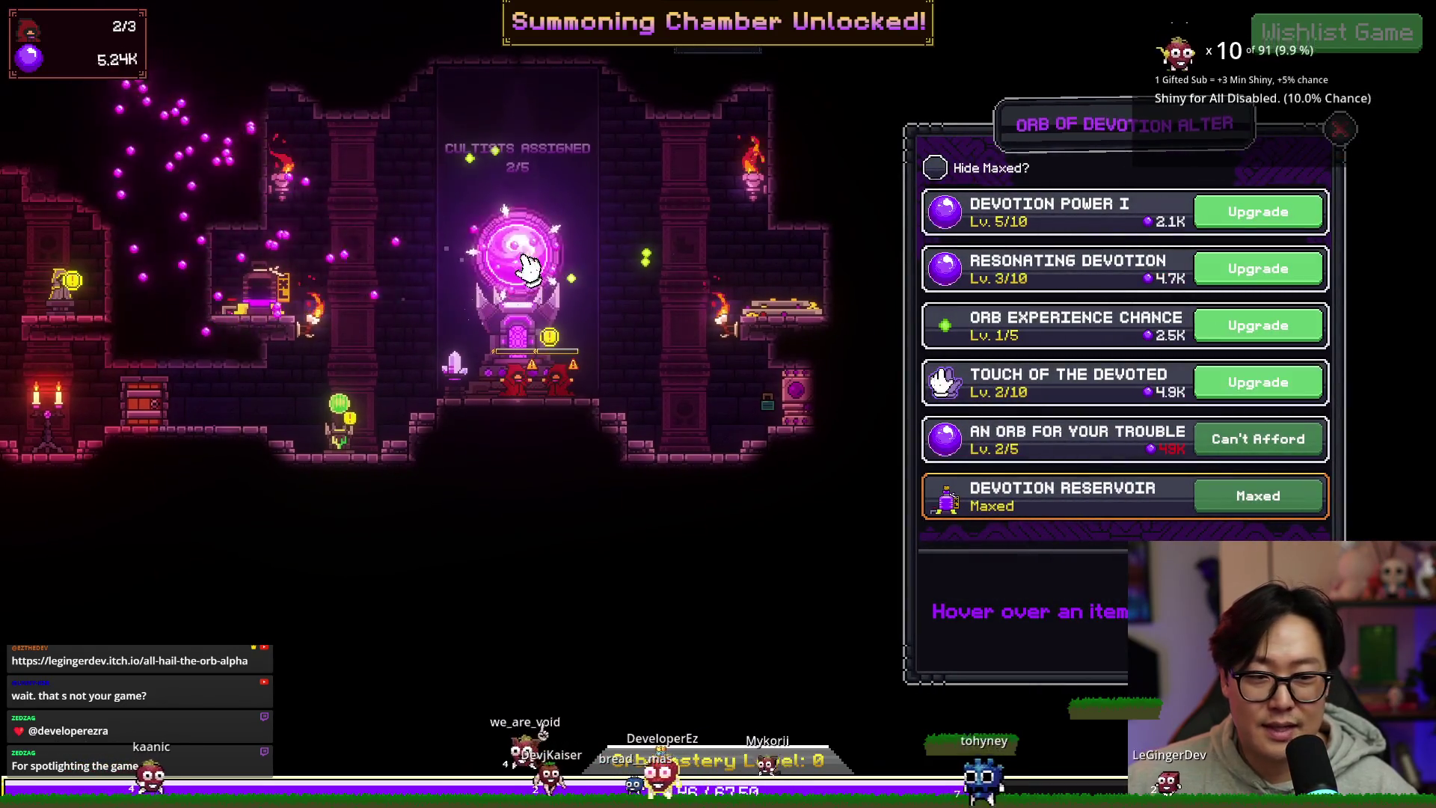
{"action": "left_click", "coordinate": [1254, 397]}
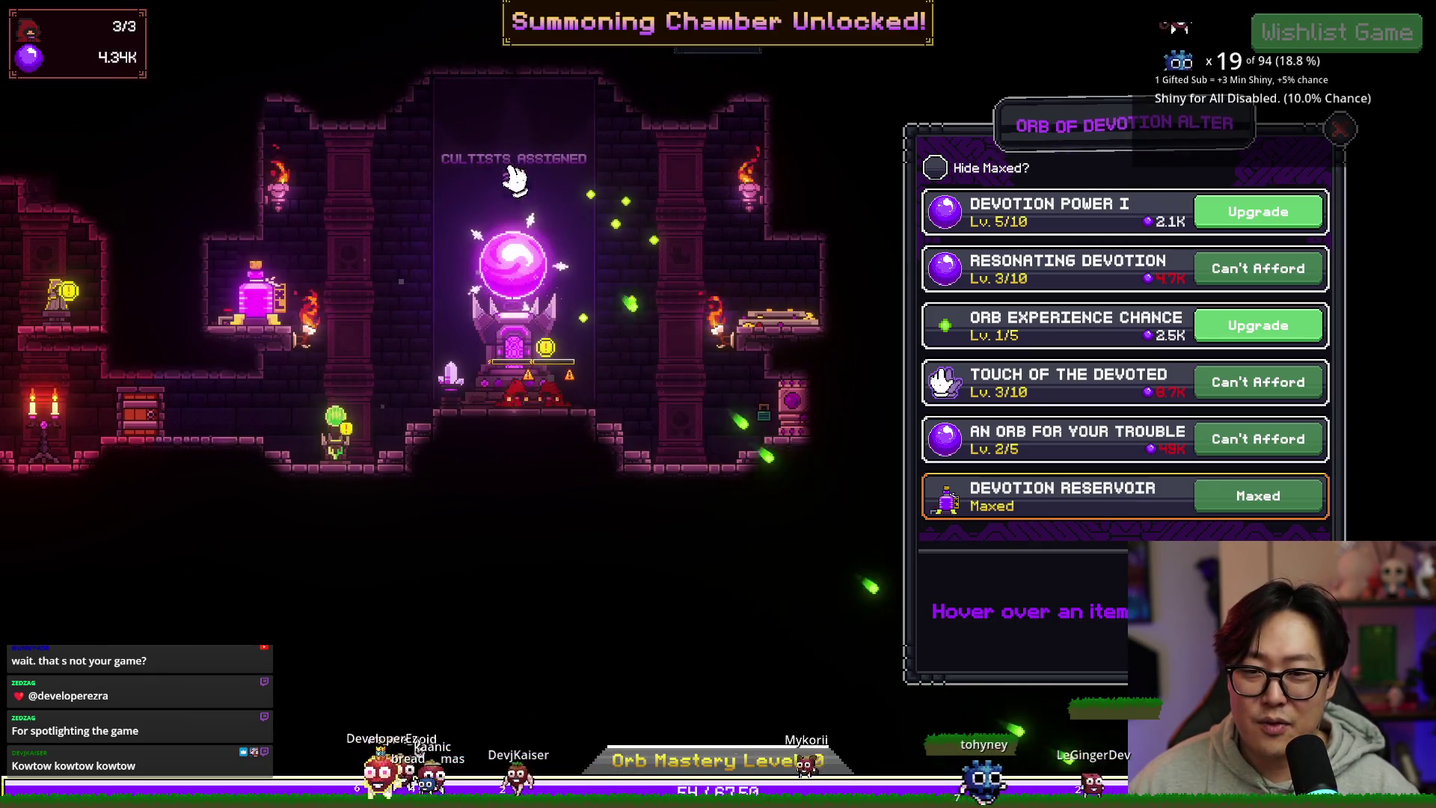
Step: Click the orb repeatedly, with three cultists working, until devotion reaches roughly 16K
{"action": "left_click", "coordinate": [522, 270]}
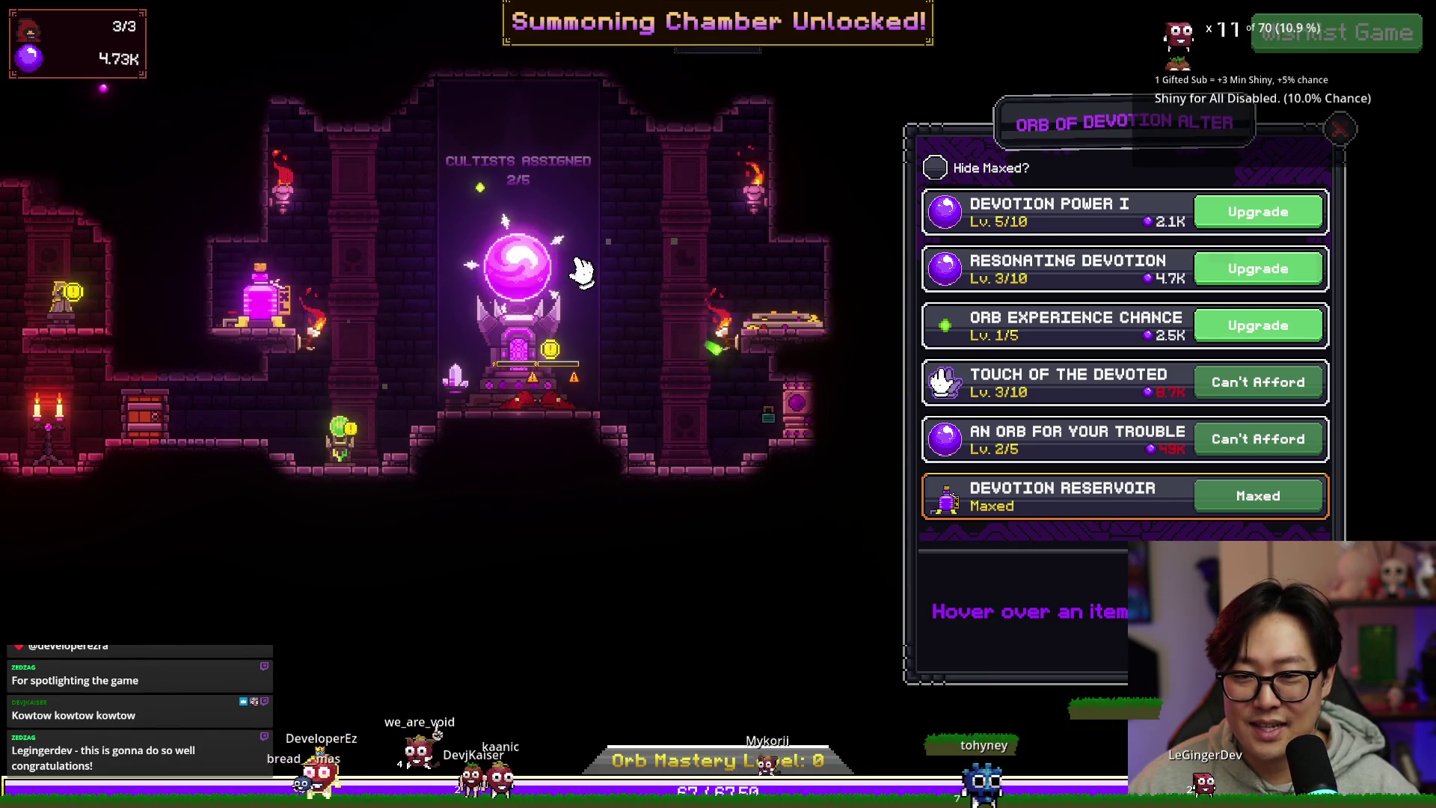
{"action": "left_click", "coordinate": [521, 281]}
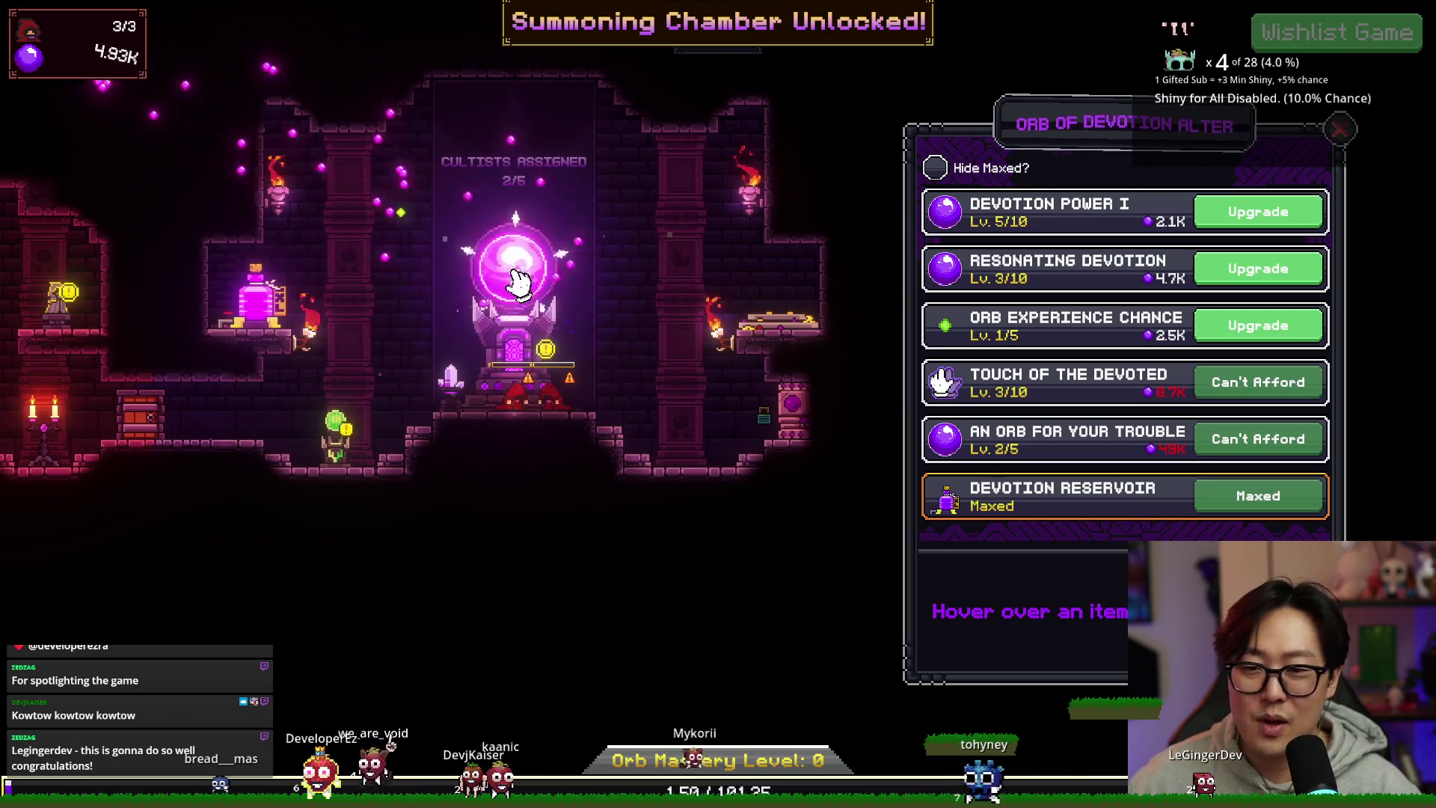
{"action": "left_click", "coordinate": [521, 269]}
{"action": "left_click", "coordinate": [513, 270]}
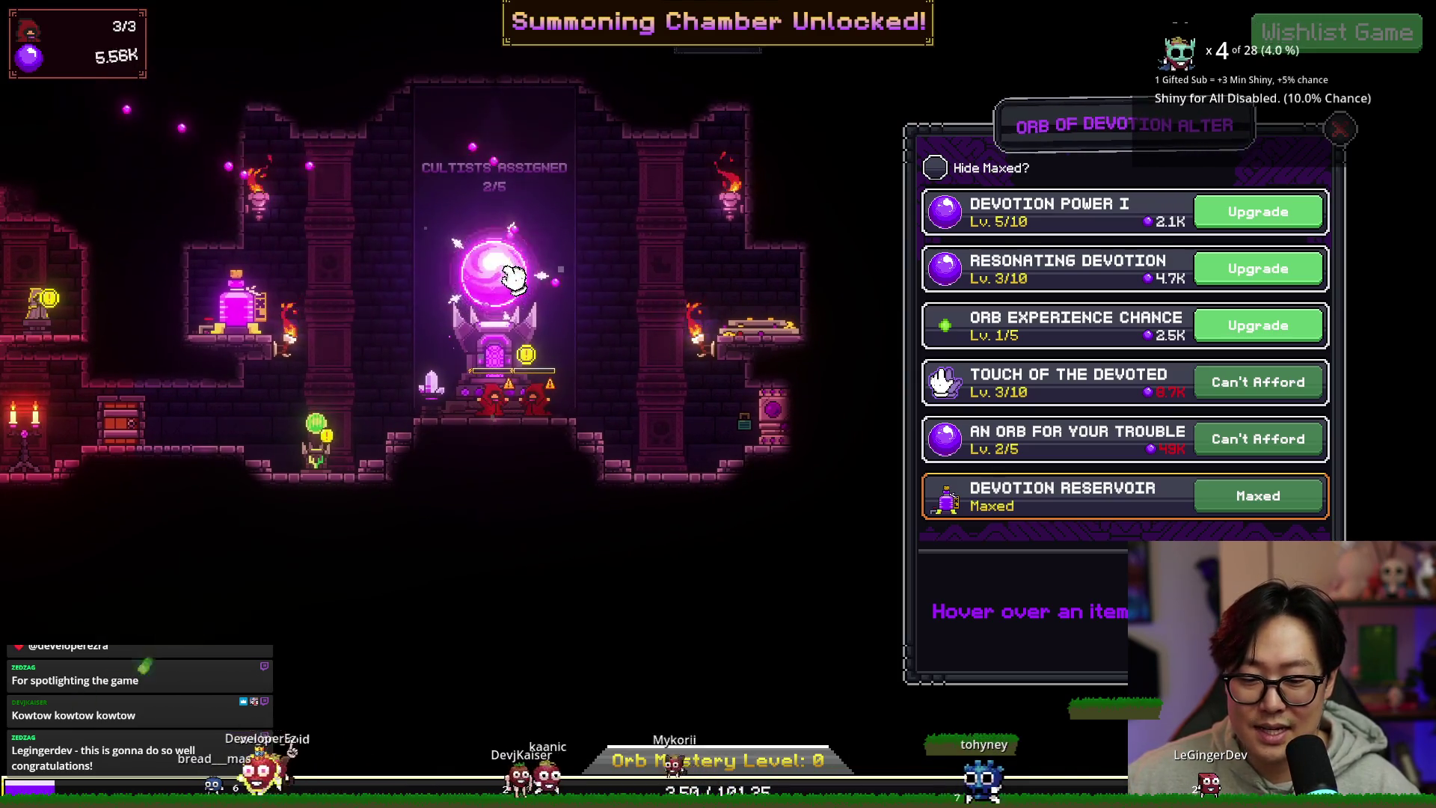
{"action": "left_click", "coordinate": [507, 280]}
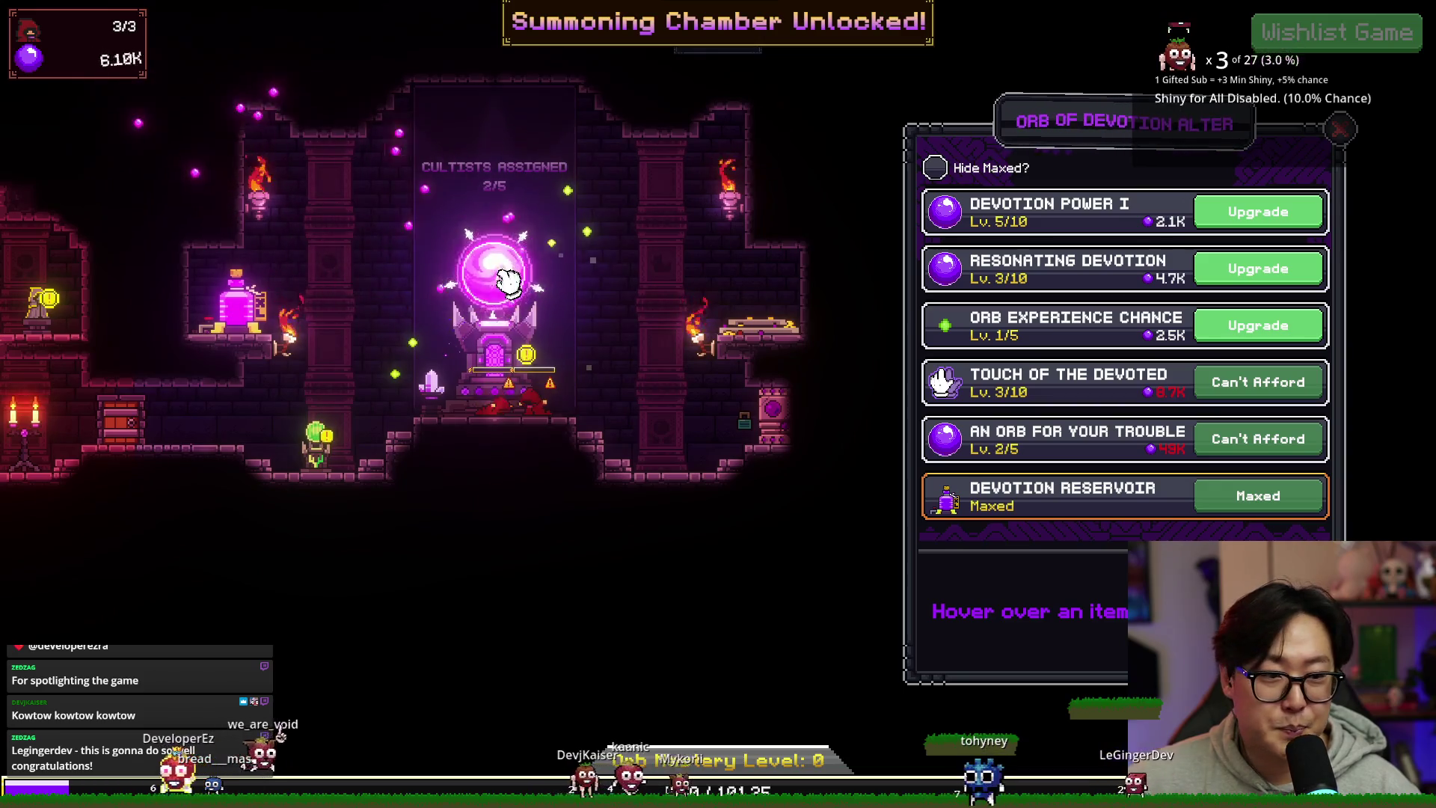
{"action": "left_click", "coordinate": [499, 285]}
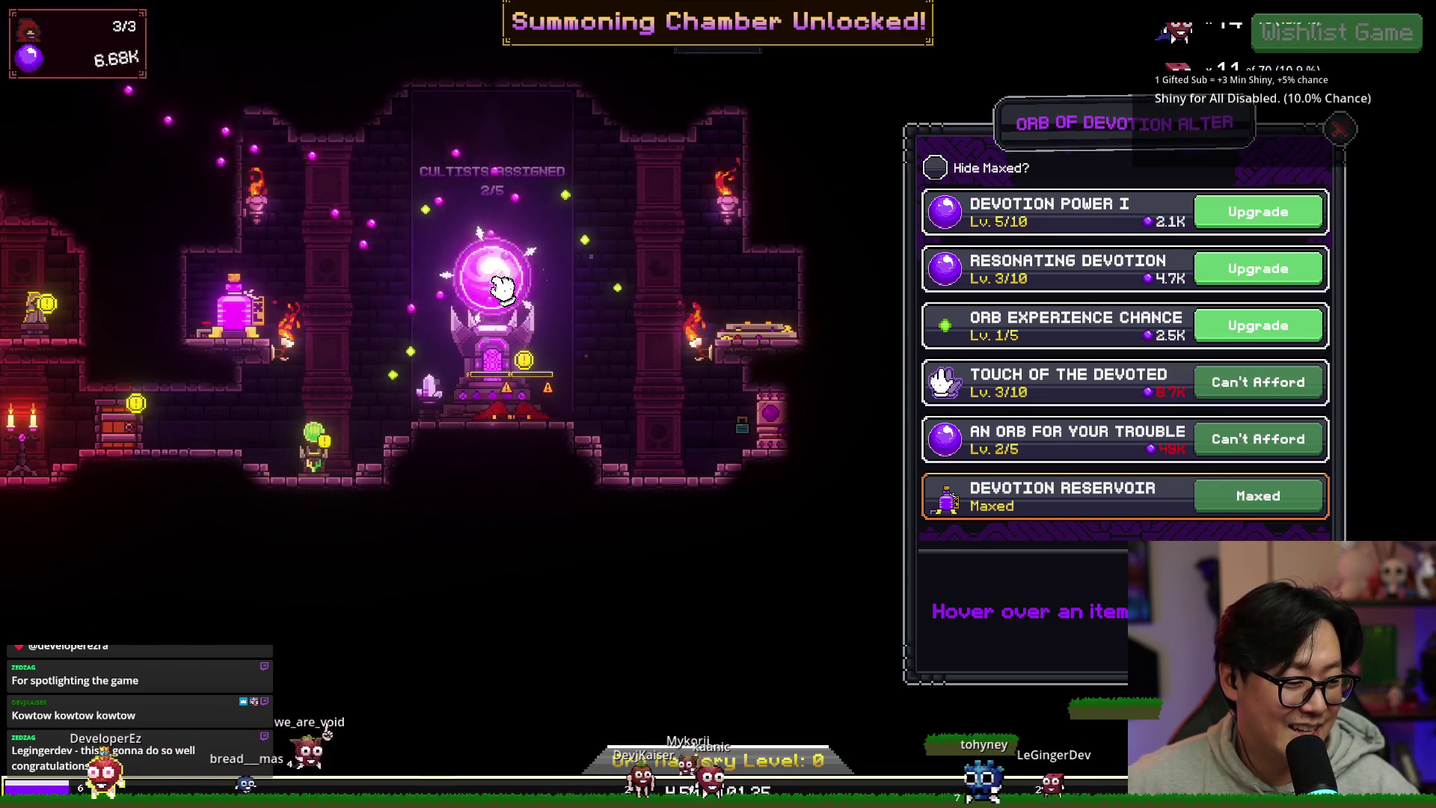
{"action": "left_click", "coordinate": [500, 286]}
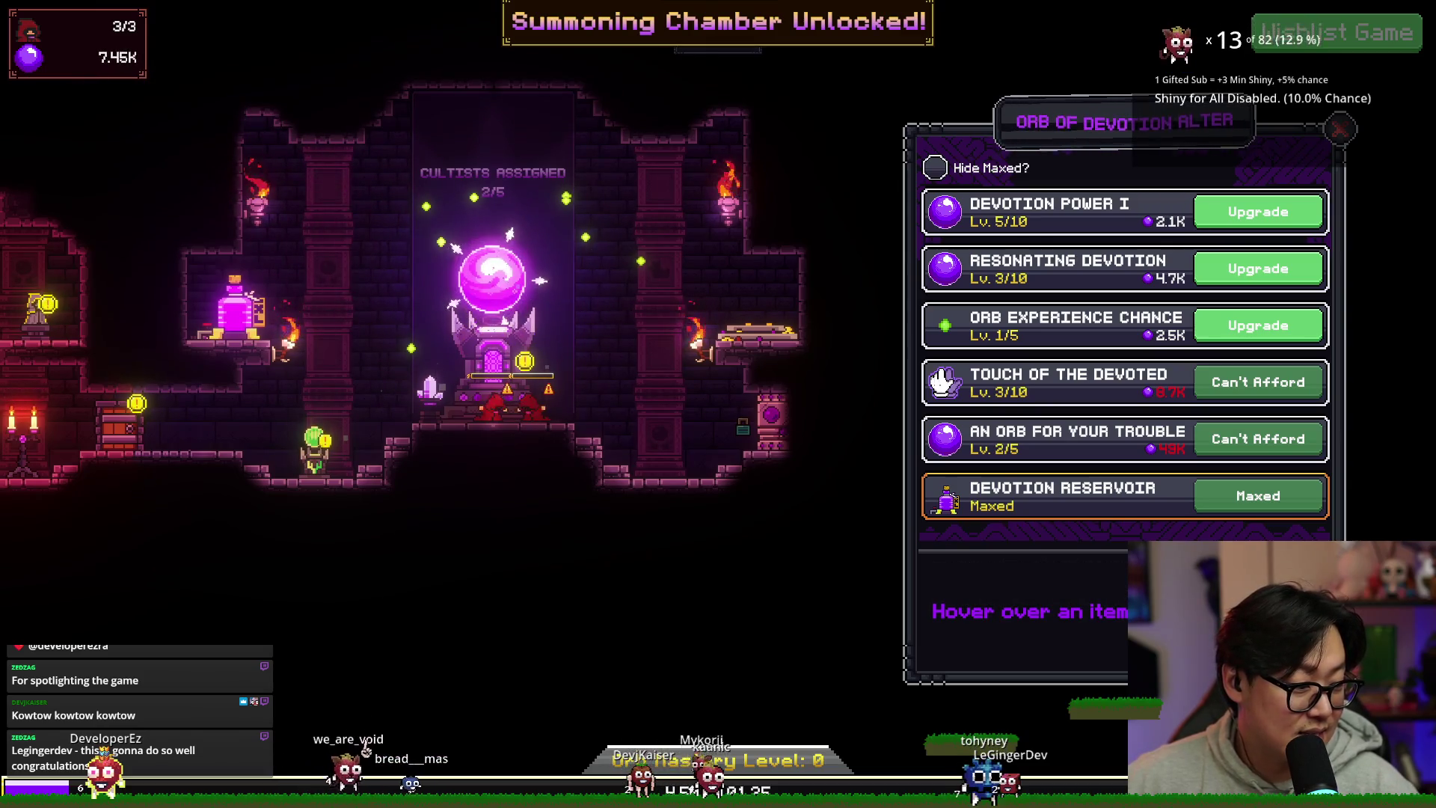
{"action": "left_click", "coordinate": [481, 291]}
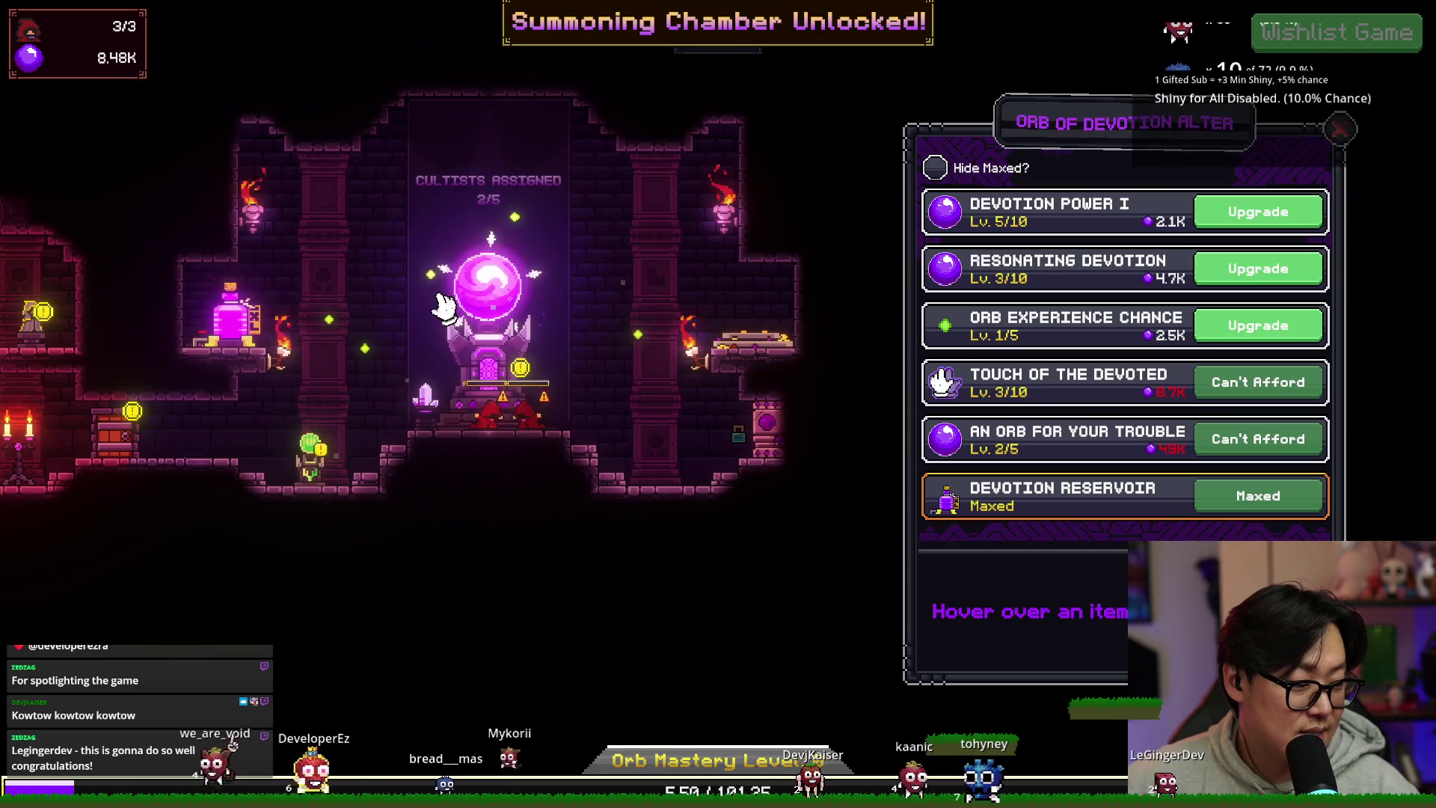
{"action": "left_click", "coordinate": [491, 300]}
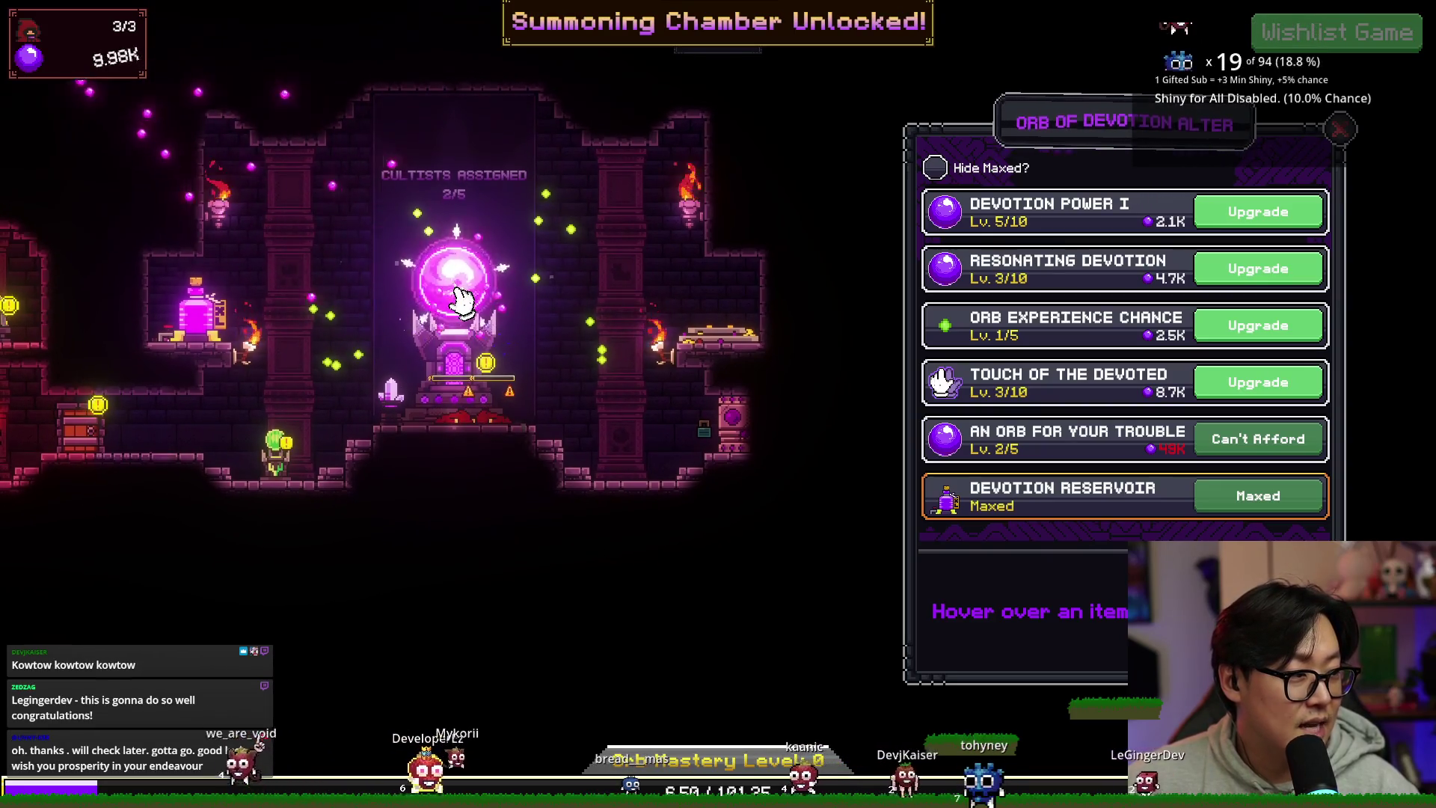
{"action": "left_click", "coordinate": [456, 299]}
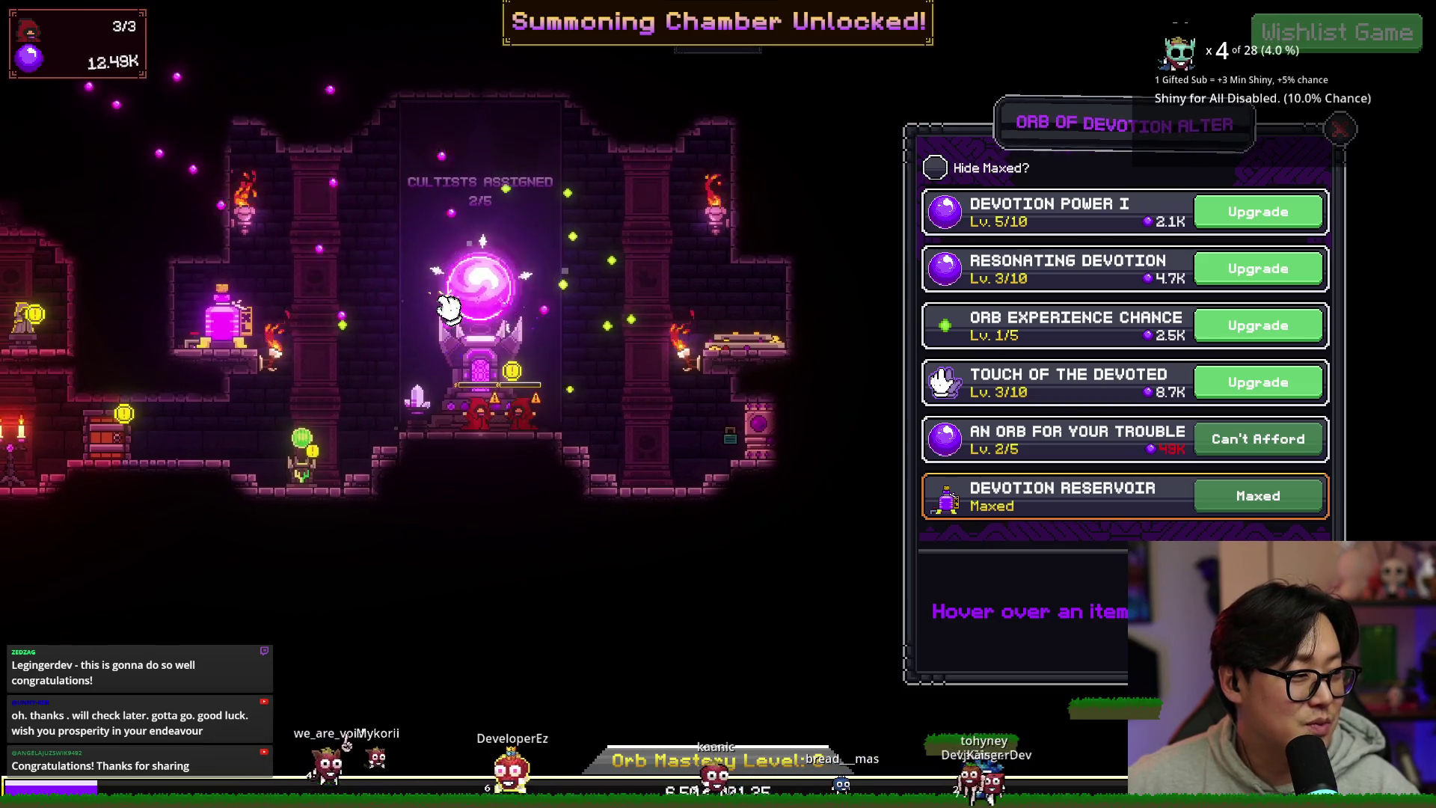
{"action": "left_click", "coordinate": [486, 314]}
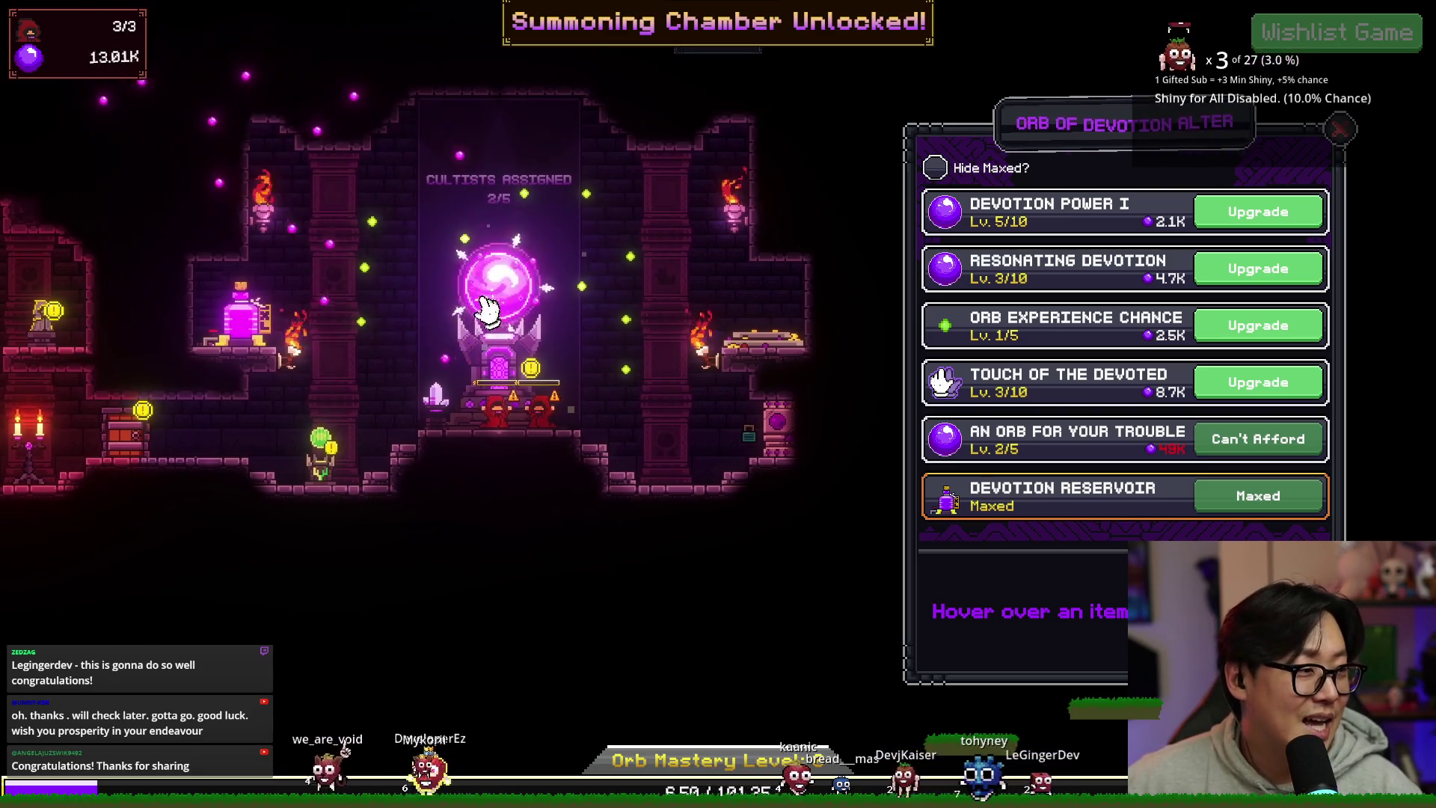
{"action": "left_click", "coordinate": [490, 308]}
{"action": "left_click", "coordinate": [478, 312]}
{"action": "left_click", "coordinate": [477, 312]}
{"action": "left_click", "coordinate": [475, 310]}
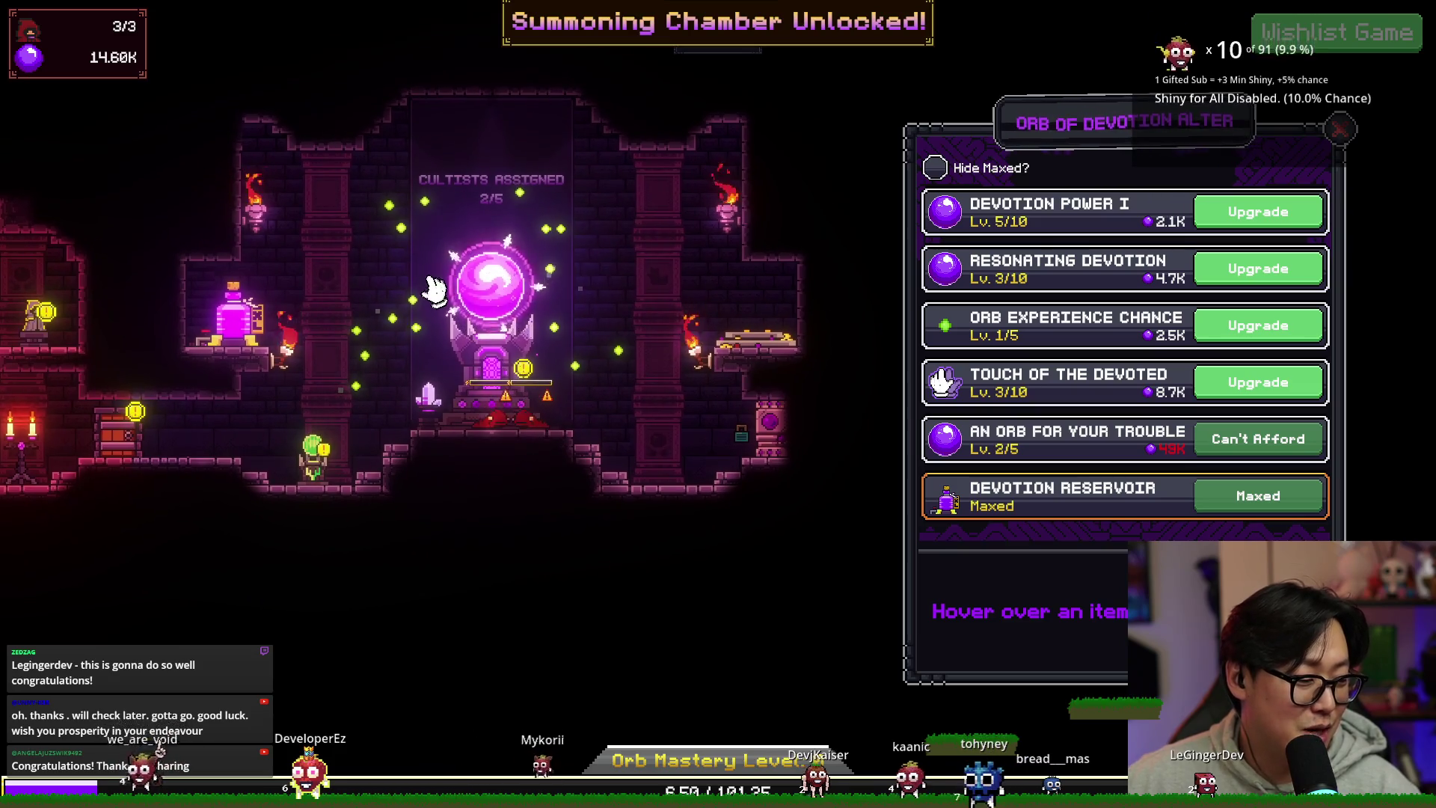
{"action": "left_click", "coordinate": [499, 299]}
{"action": "left_click", "coordinate": [501, 300]}
{"action": "left_click", "coordinate": [504, 299]}
{"action": "left_click", "coordinate": [499, 299]}
{"action": "left_click", "coordinate": [500, 300]}
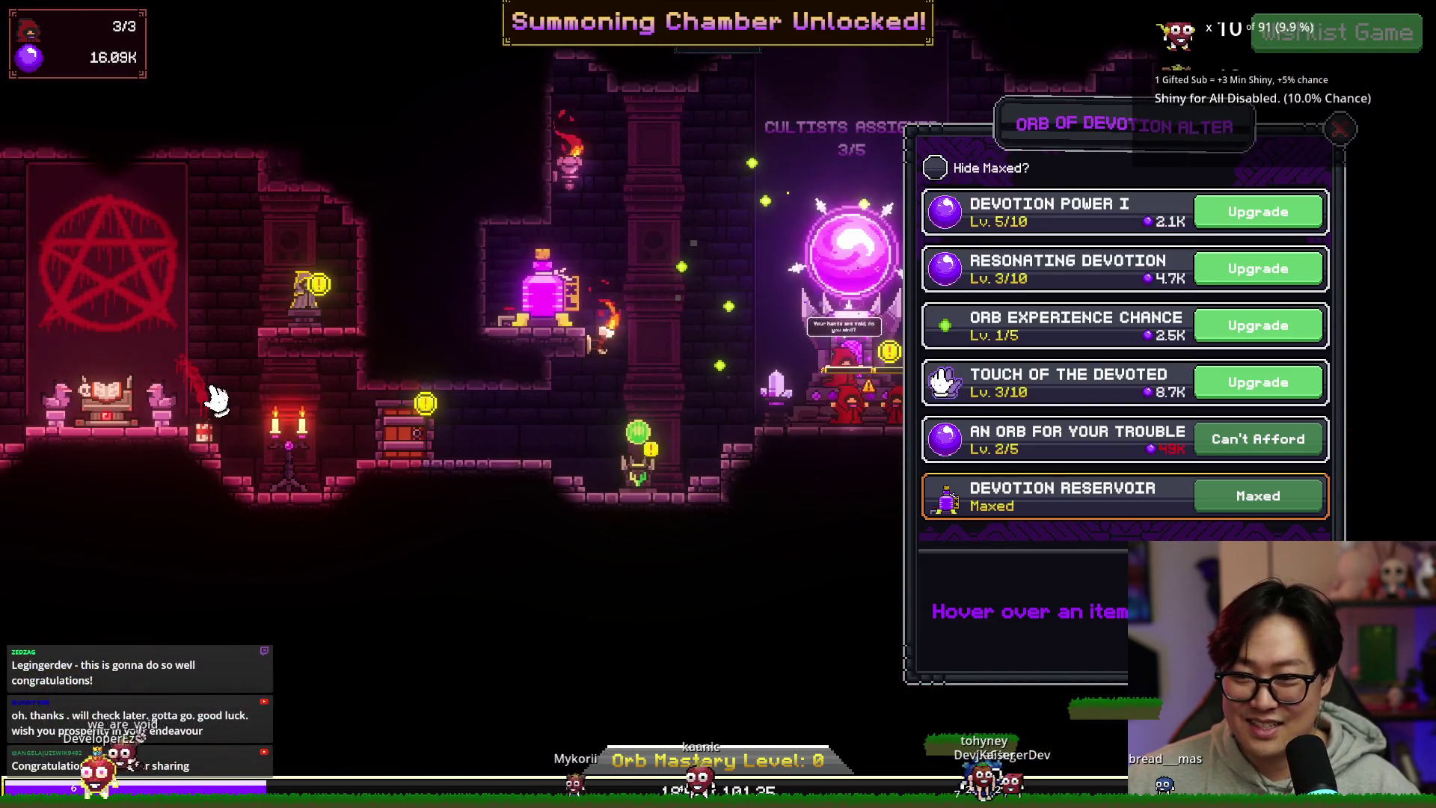
{"action": "left_click", "coordinate": [109, 393]}
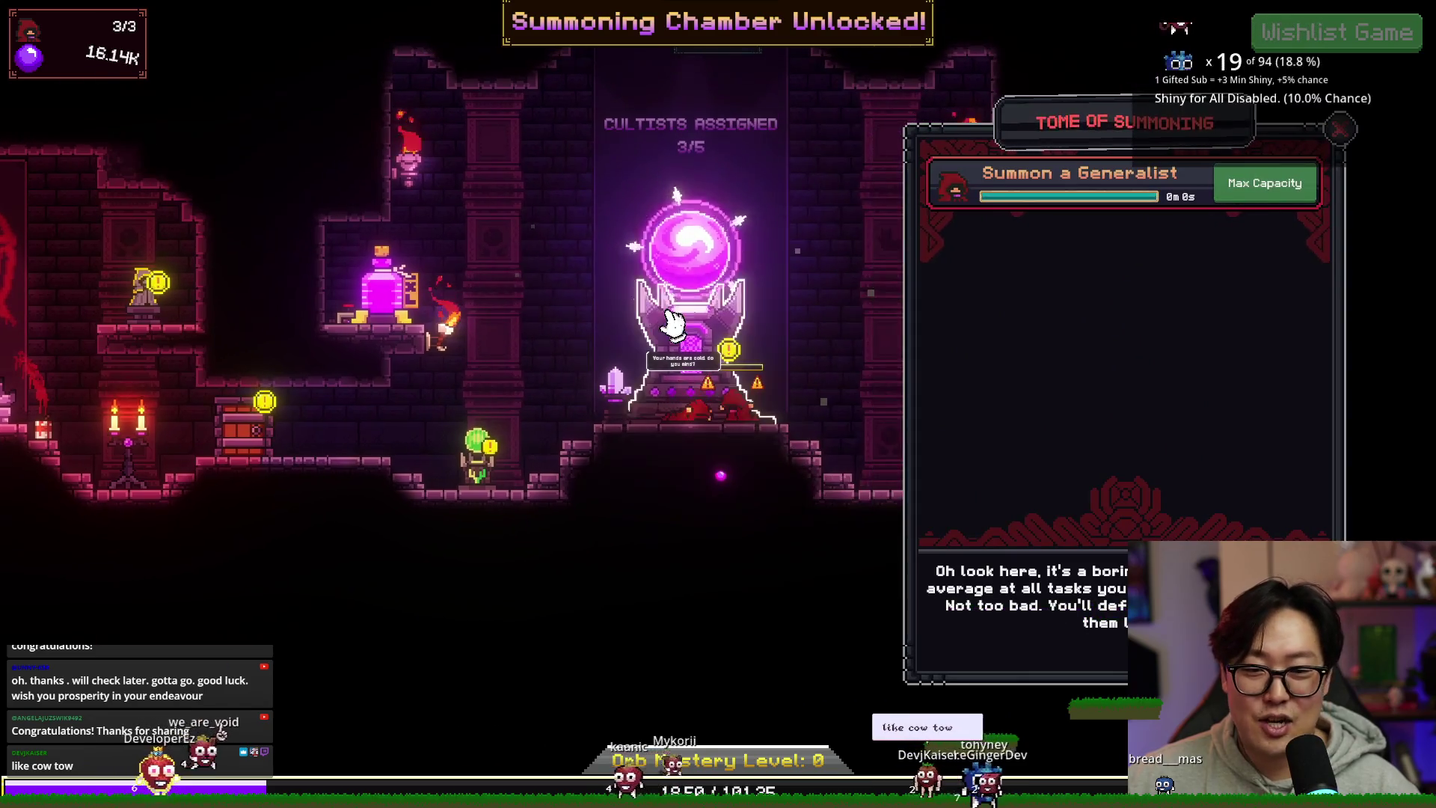
Step: Back at the orb altar, gather devotion and upgrade Resonating Devotion up to level 5/10
{"action": "left_click", "coordinate": [667, 321]}
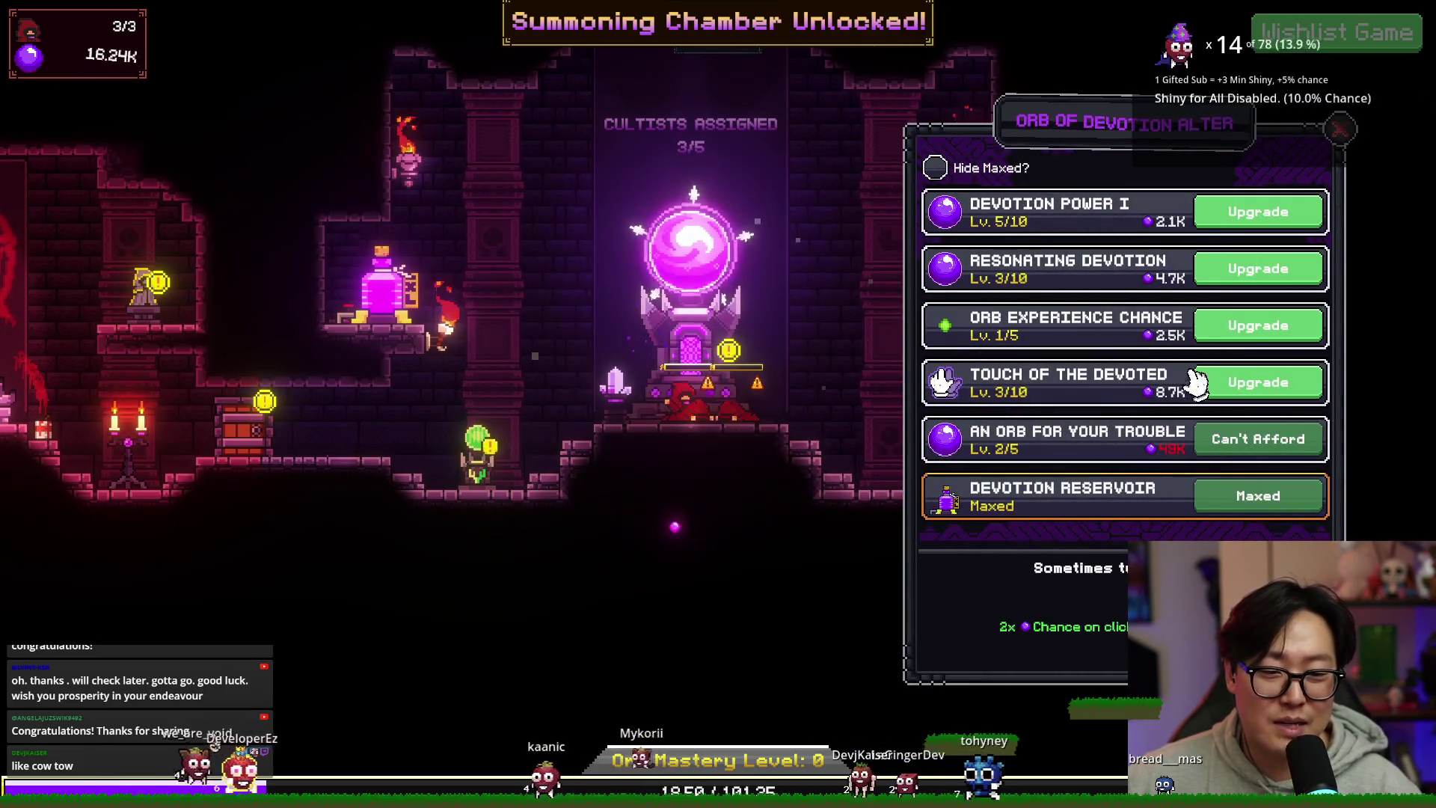
{"action": "left_click", "coordinate": [687, 279]}
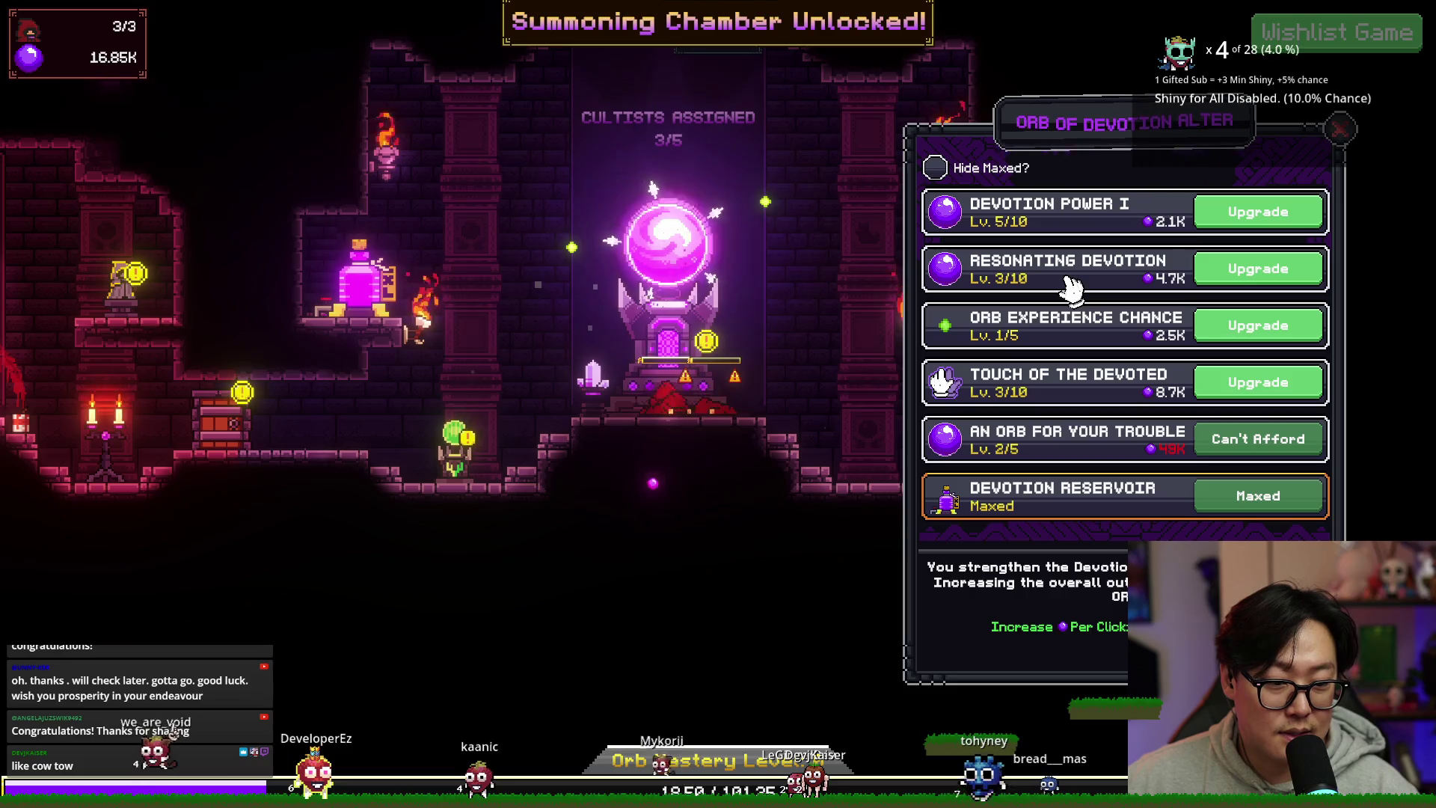
{"action": "left_click", "coordinate": [1264, 276]}
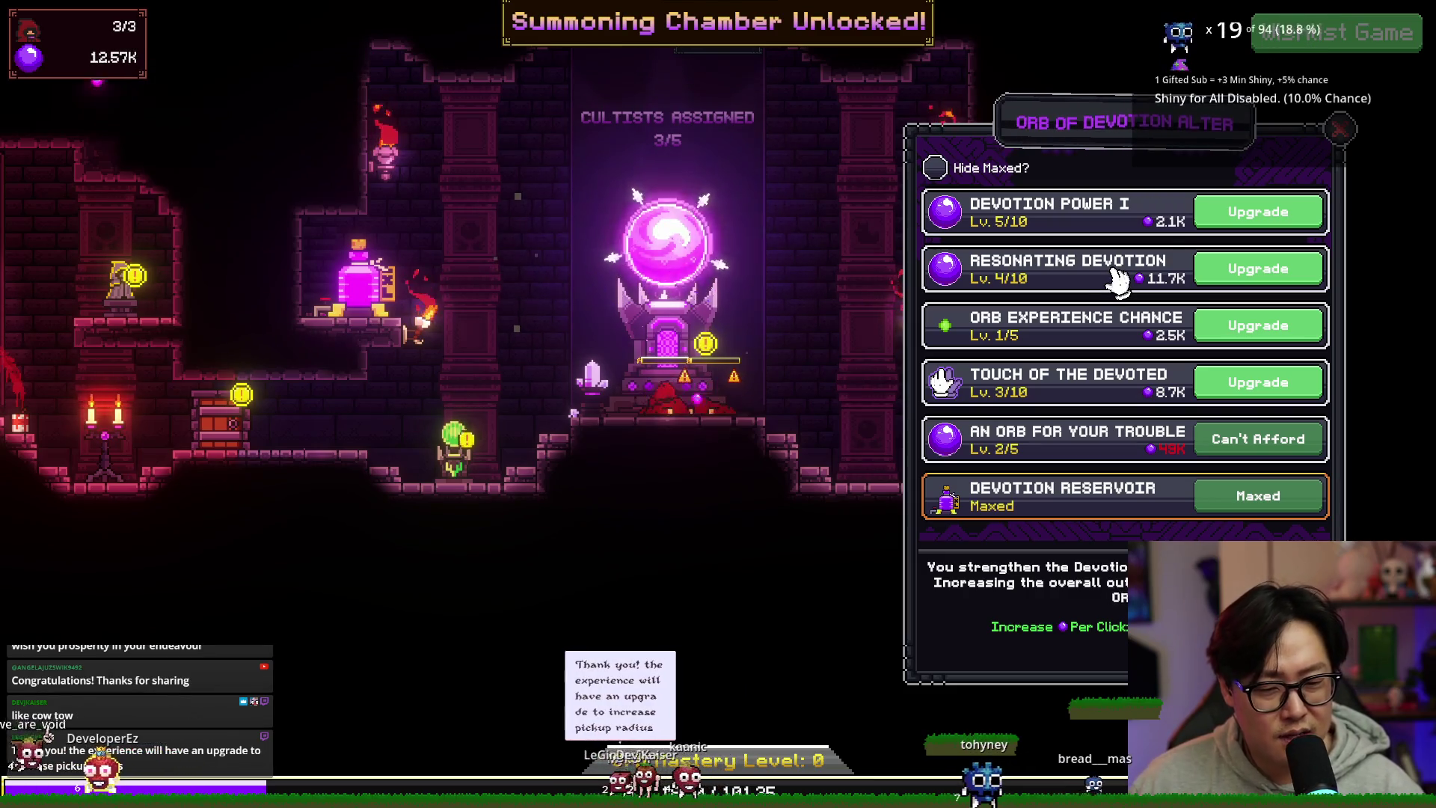
{"action": "left_click", "coordinate": [1317, 261]}
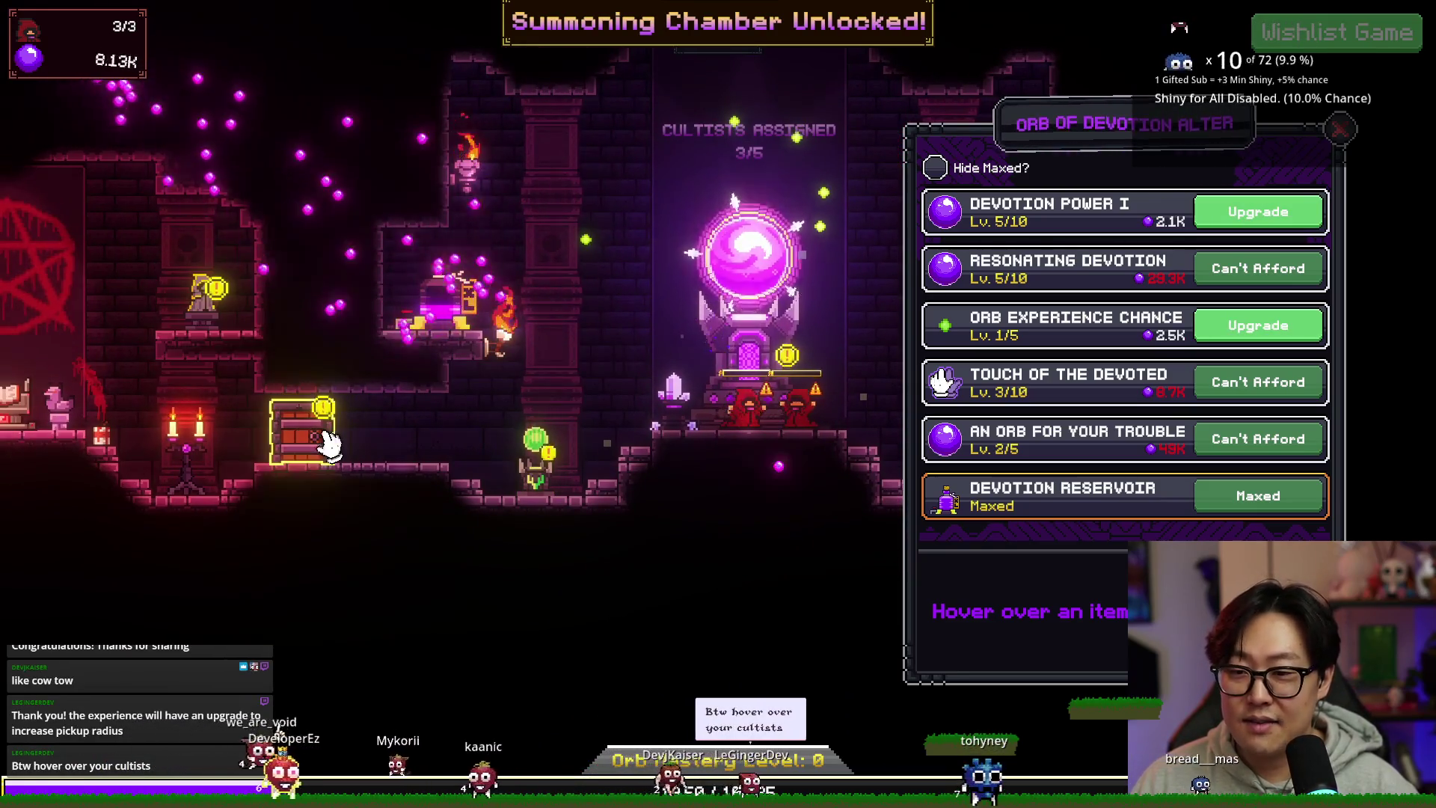
Step: Purchase the Cultist Quarters at the locked door and go through into the quarters
{"action": "left_click", "coordinate": [330, 439]}
{"action": "left_click", "coordinate": [631, 481]}
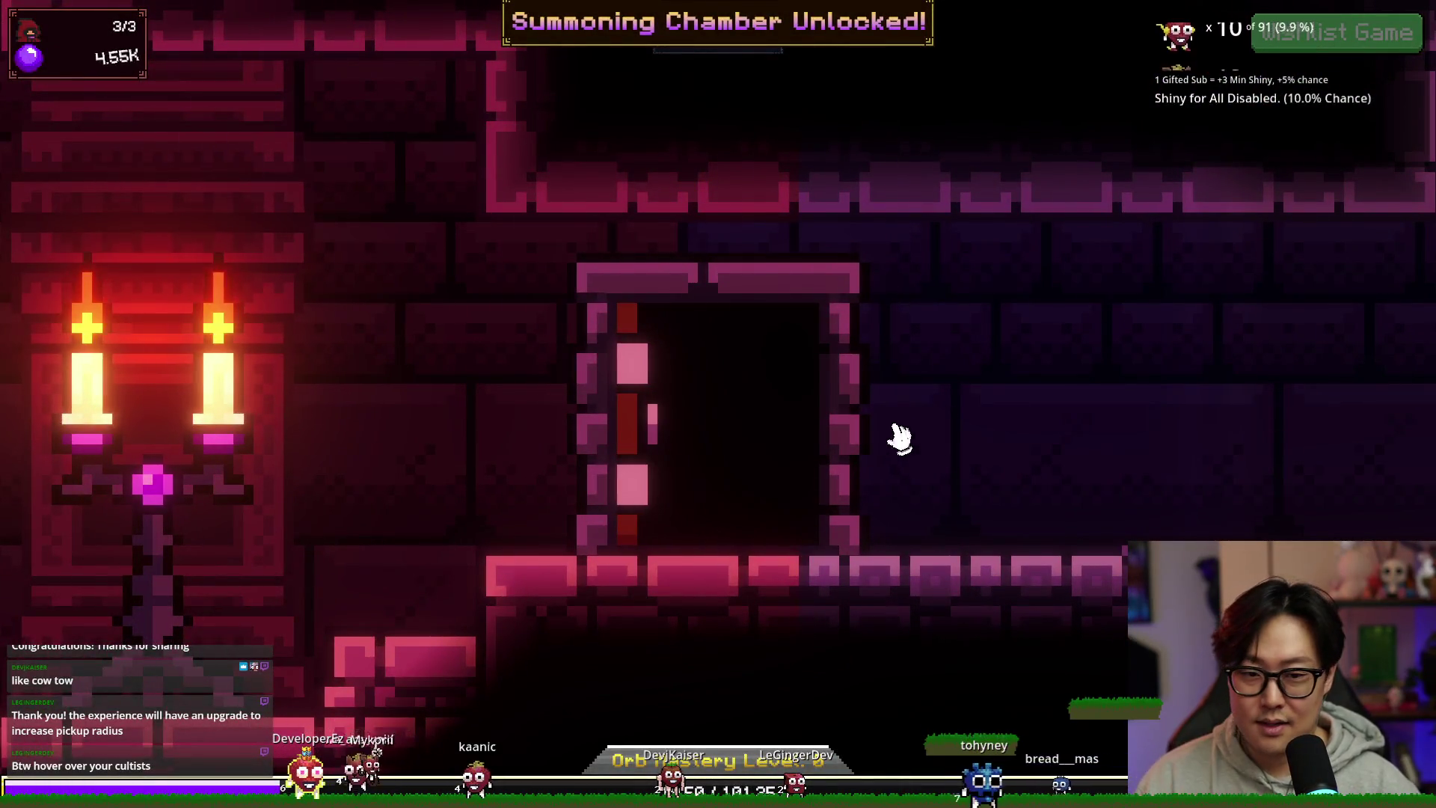
{"action": "left_click", "coordinate": [802, 439]}
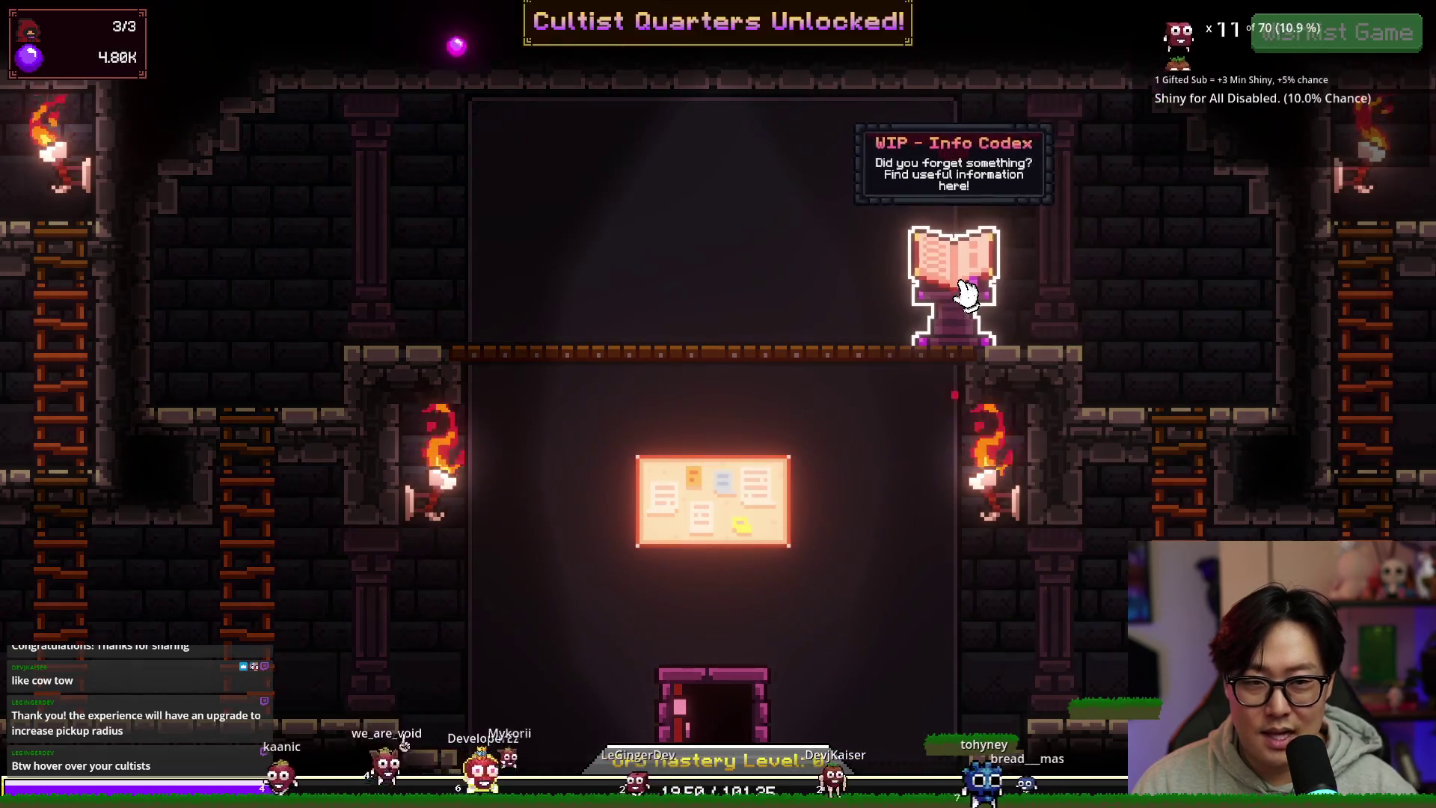
Step: Zoom and pan across the dungeon to view the new bunk rooms and Hall of Accolades
{"action": "mouse_move", "coordinate": [761, 475]}
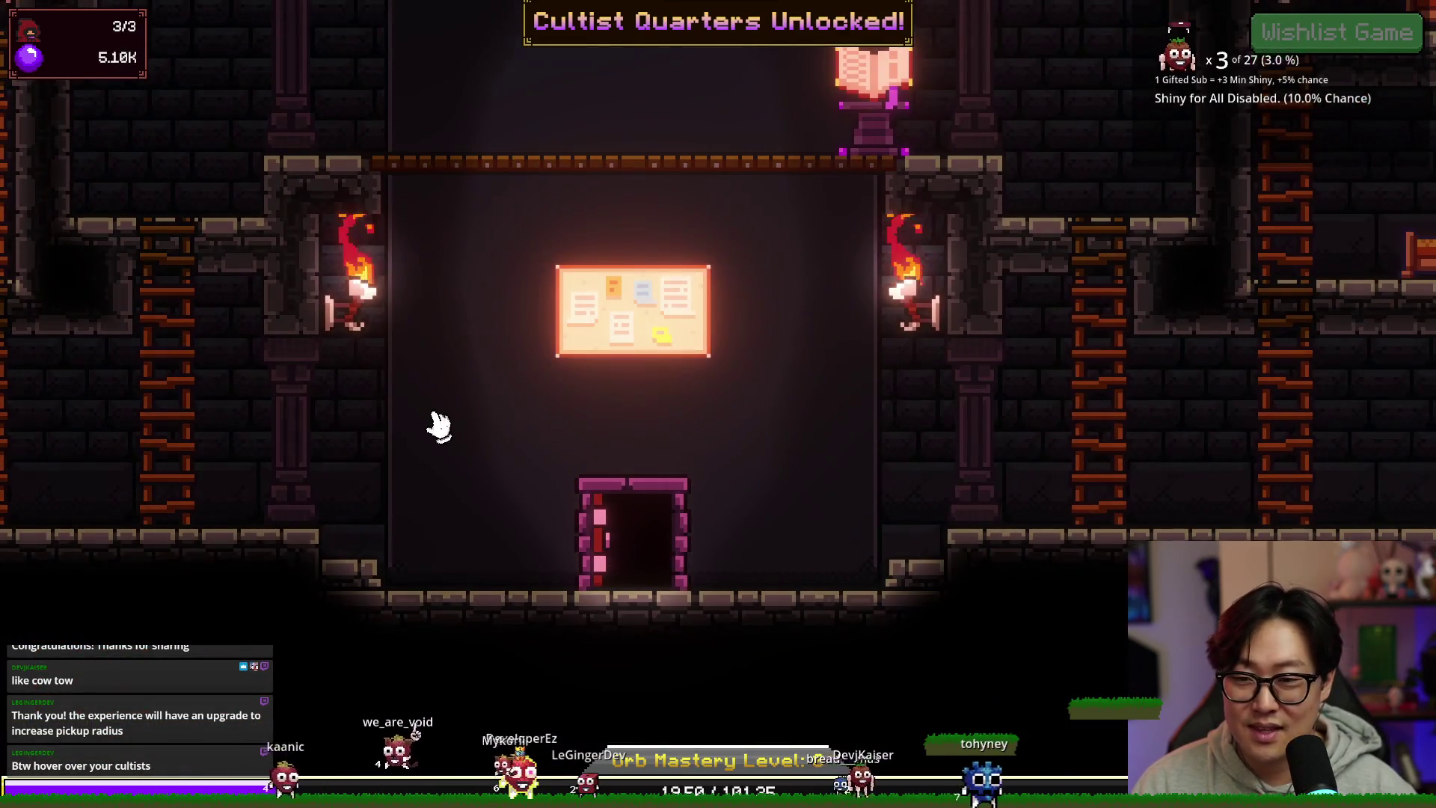
{"action": "scroll", "coordinate": [523, 411], "scroll_direction": "down", "scroll_amount": 1}
{"action": "scroll", "coordinate": [346, 234], "scroll_direction": "down", "scroll_amount": 1}
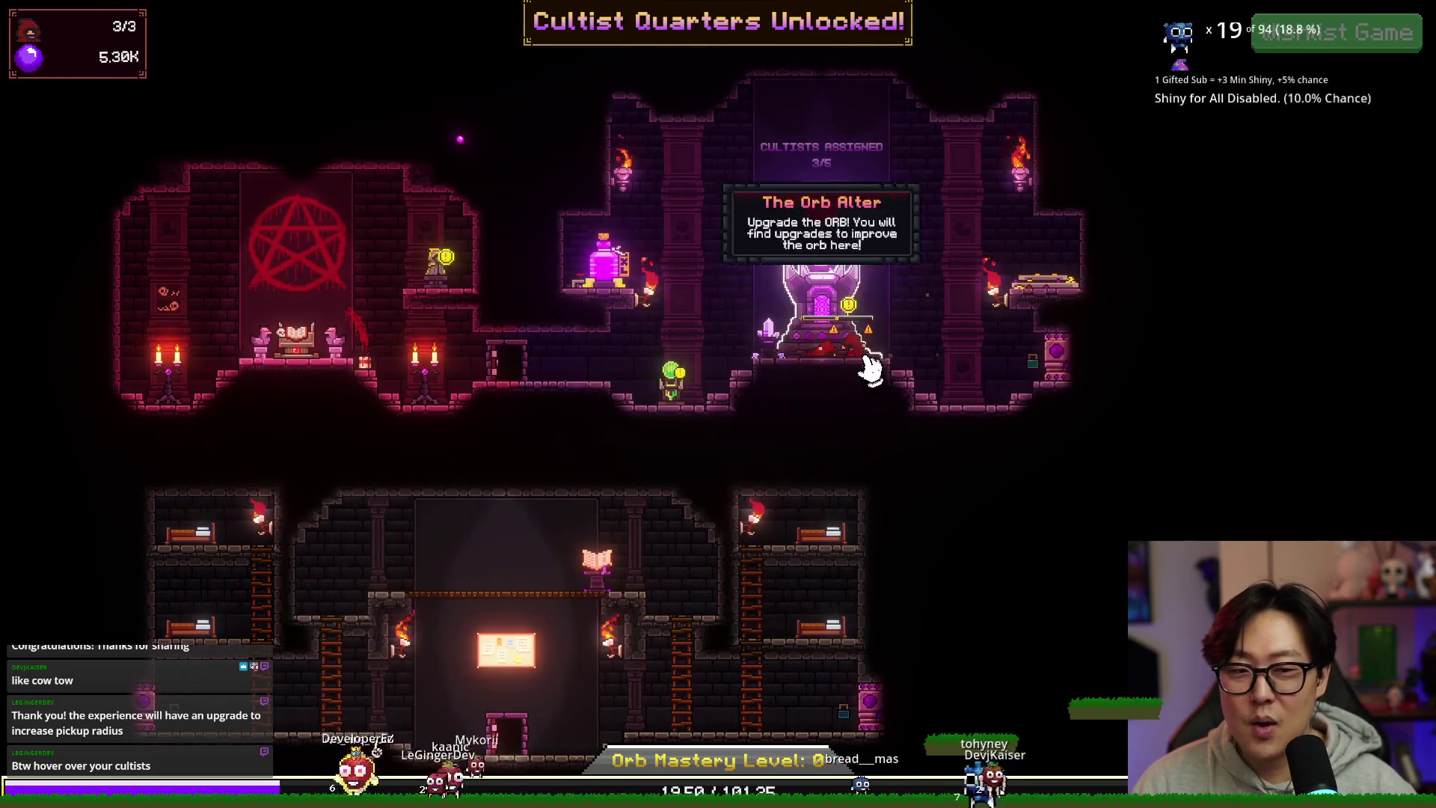
{"action": "left_click_drag", "start_coordinate": [427, 408], "coordinate": [501, 338]}
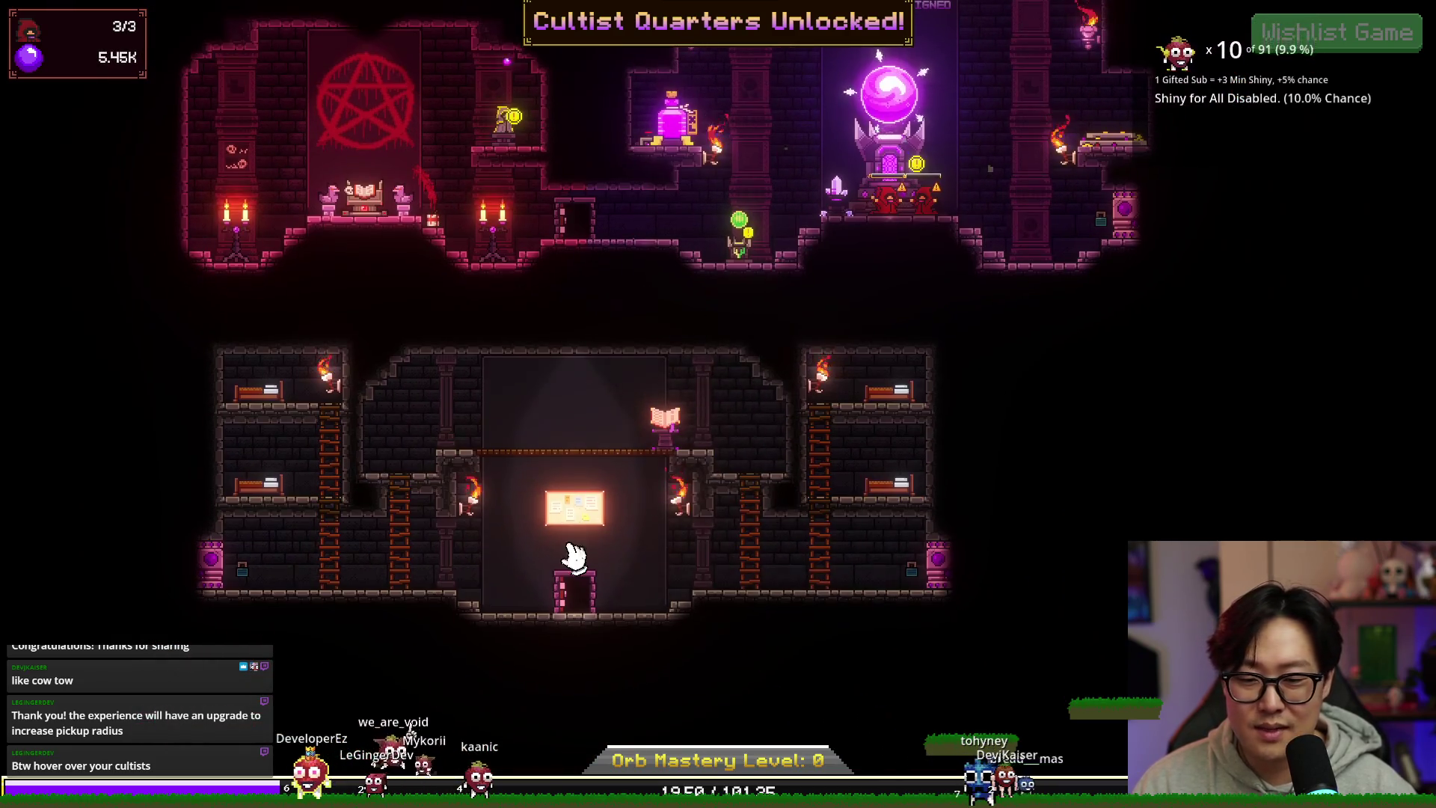
{"action": "mouse_move", "coordinate": [879, 490]}
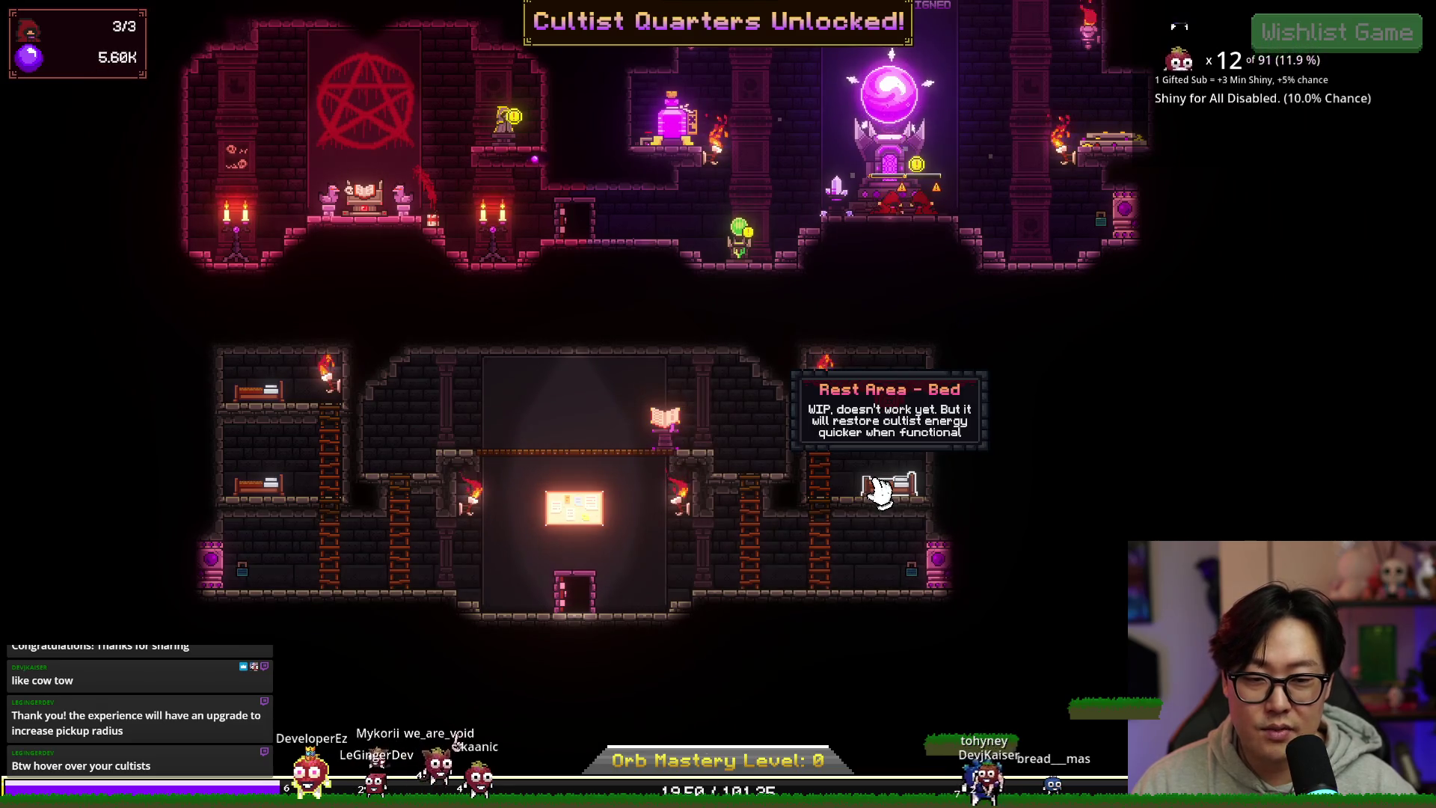
{"action": "left_click_drag", "start_coordinate": [879, 490], "coordinate": [962, 571]}
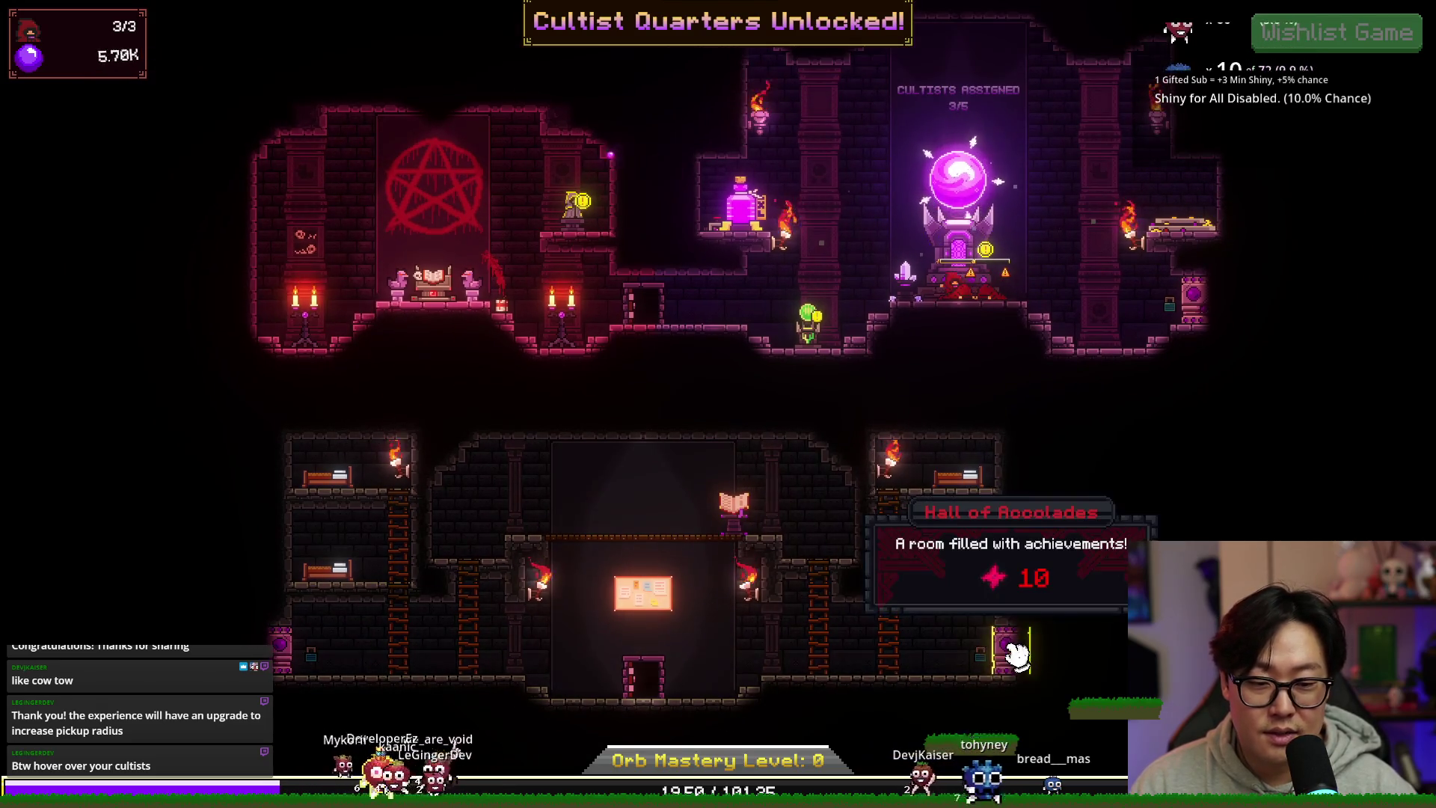
{"action": "mouse_move", "coordinate": [273, 658]}
{"action": "scroll", "coordinate": [987, 389], "scroll_direction": "up", "scroll_amount": 3}
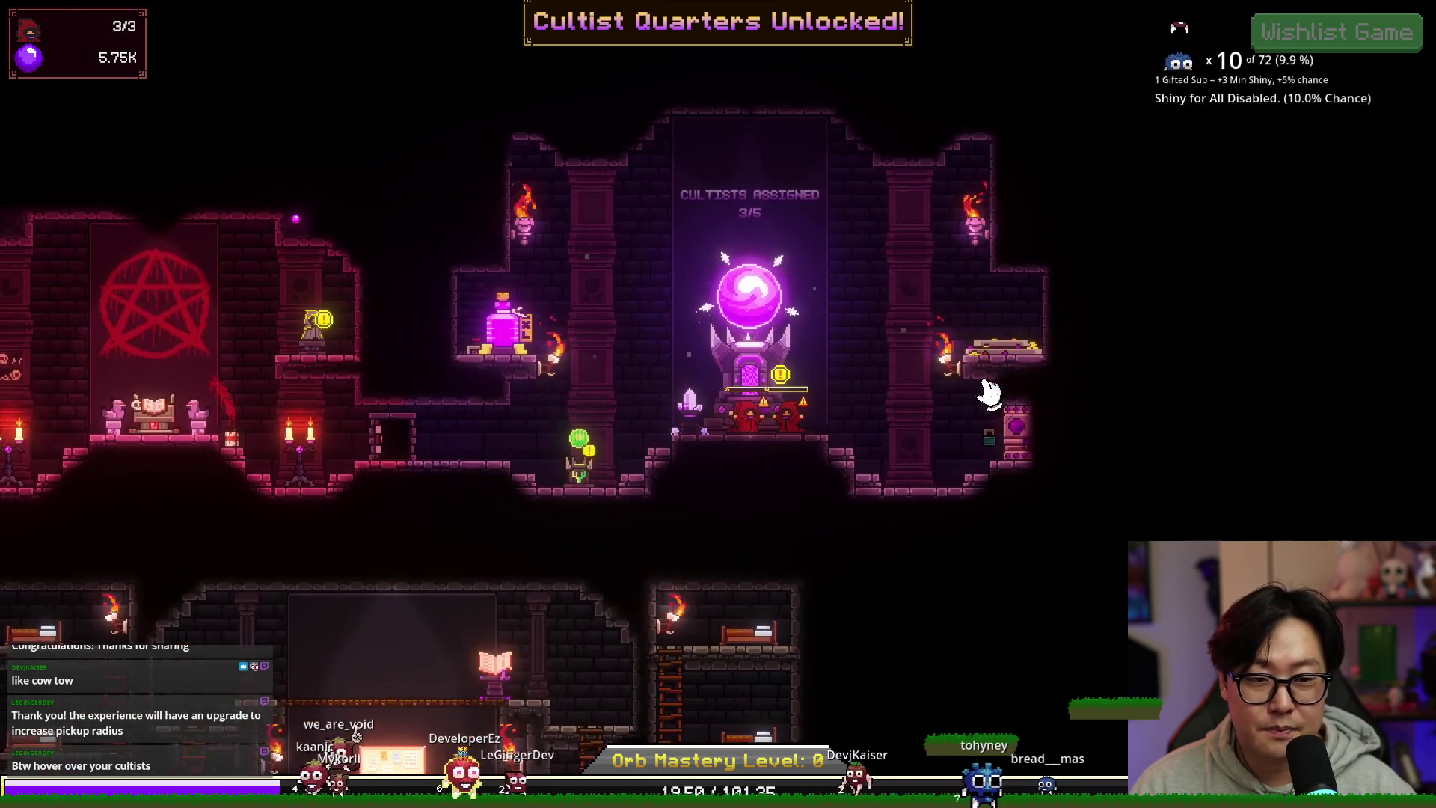
{"action": "mouse_move", "coordinate": [719, 423]}
{"action": "left_click", "coordinate": [778, 396]}
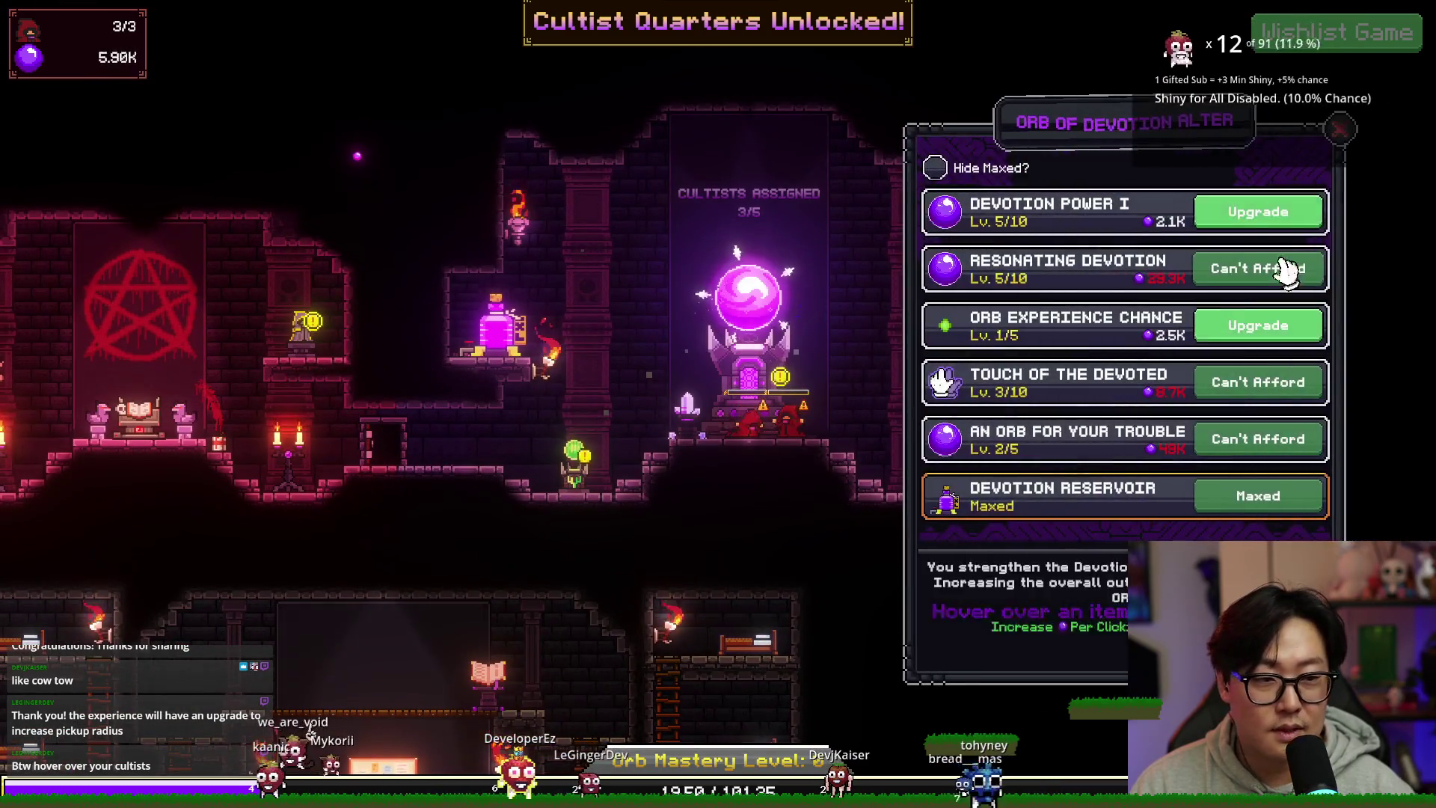
Step: Collect the reservoir, raise Extra Leg Room to 2/5, and start summoning a Generalist
{"action": "left_click", "coordinate": [497, 325]}
{"action": "left_click", "coordinate": [404, 327]}
{"action": "left_click", "coordinate": [1228, 236]}
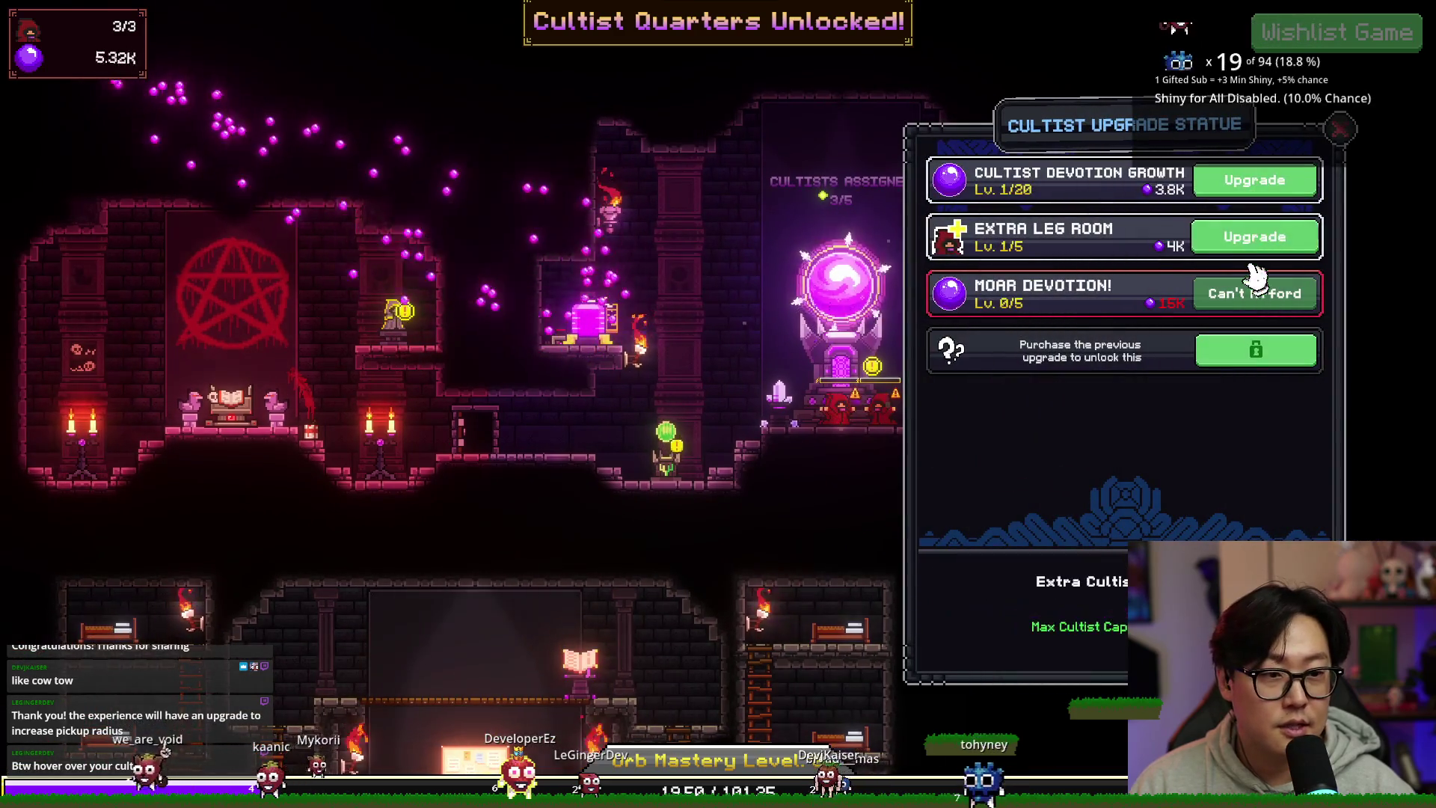
{"action": "left_click", "coordinate": [230, 404]}
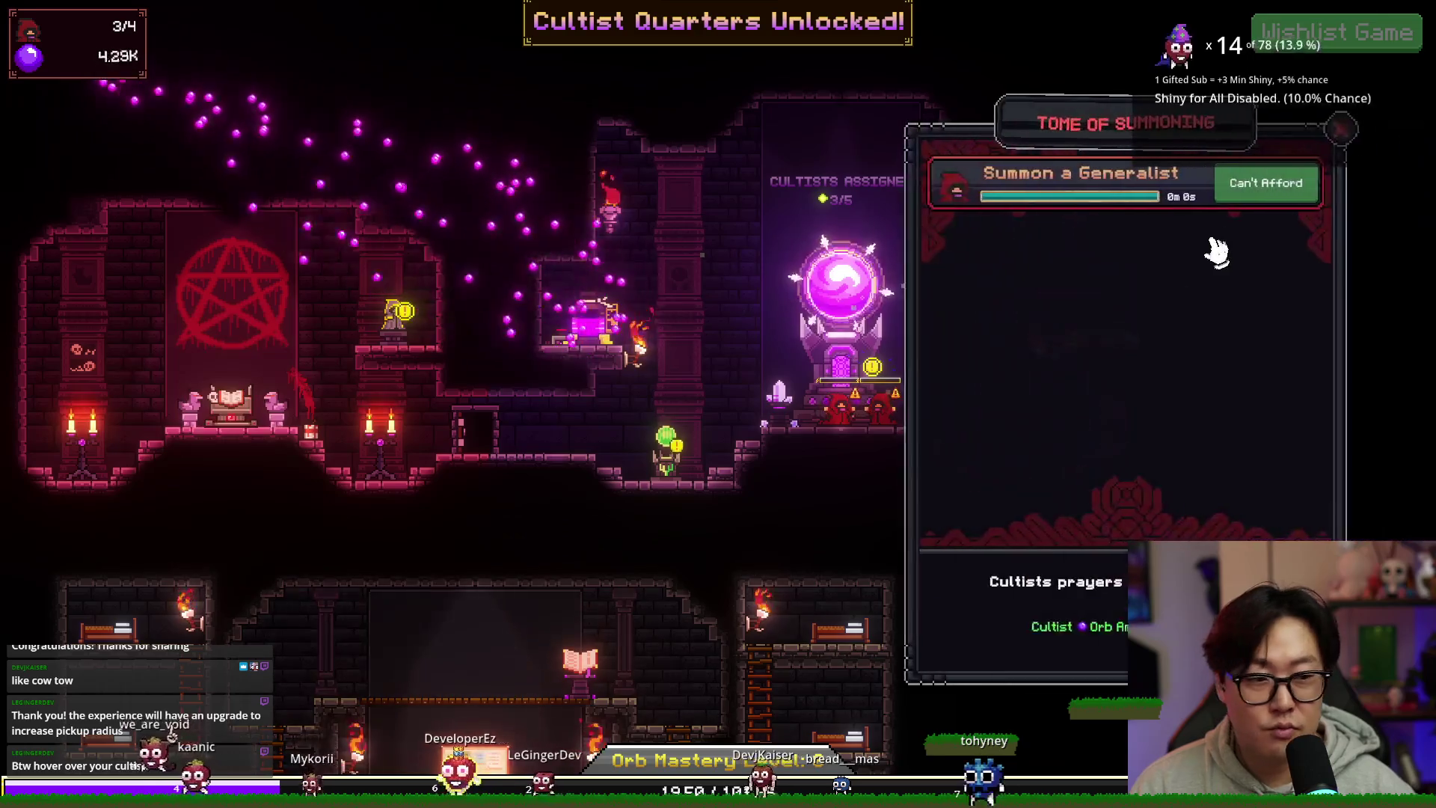
{"action": "left_click", "coordinate": [1264, 187]}
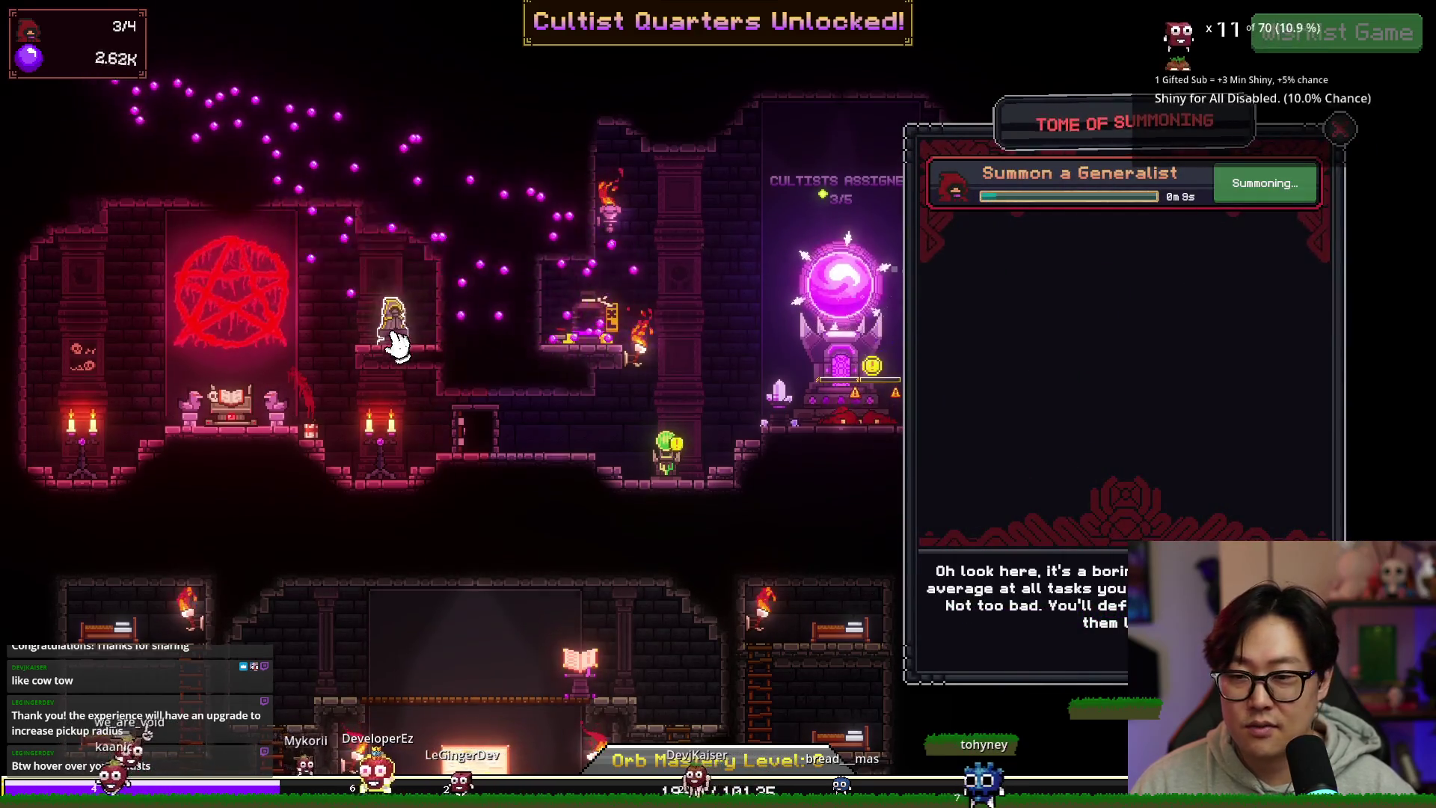
Step: Upgrade Cultist Devotion Growth to 2/20 and collect the refilled reservoir
{"action": "left_click", "coordinate": [394, 315]}
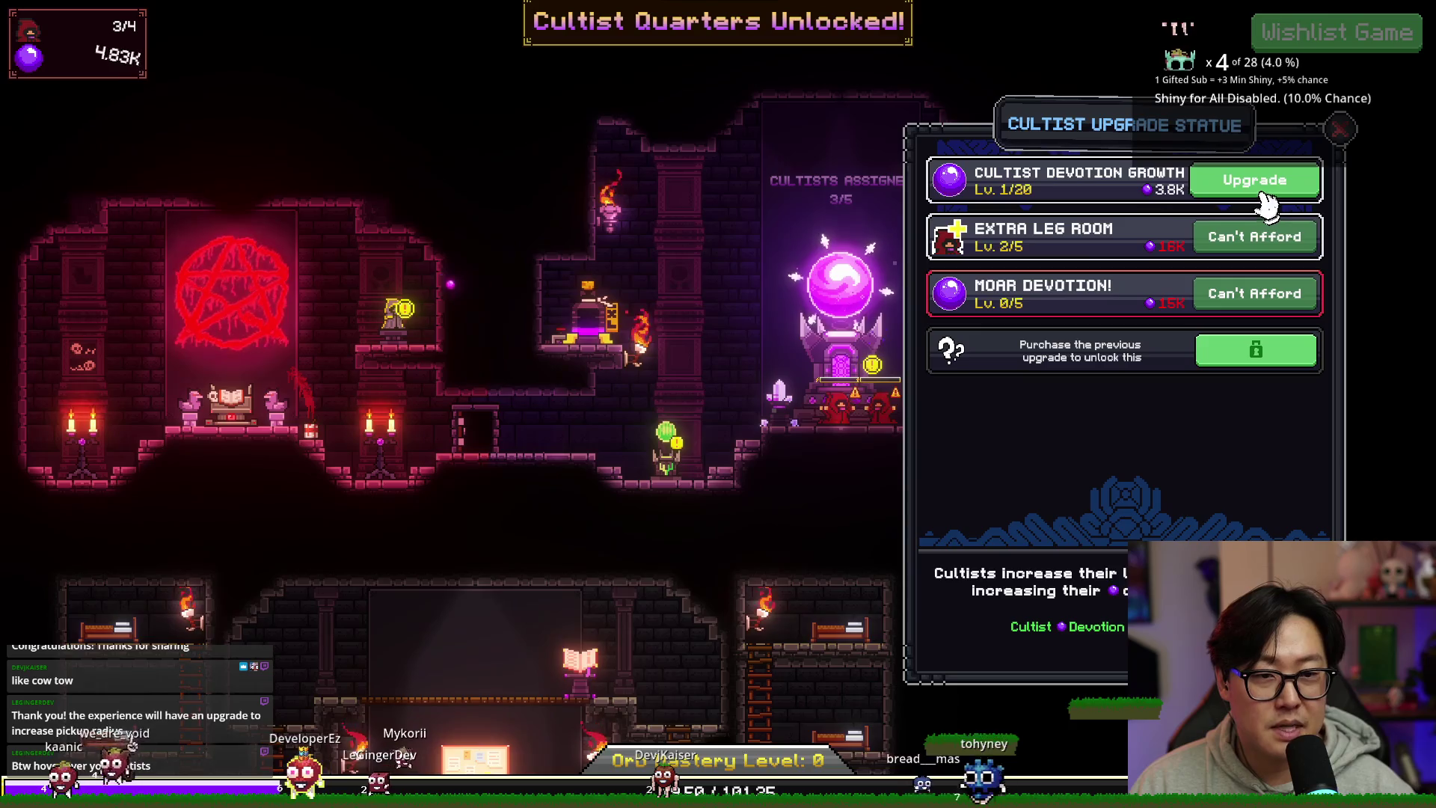
{"action": "left_click", "coordinate": [1264, 199]}
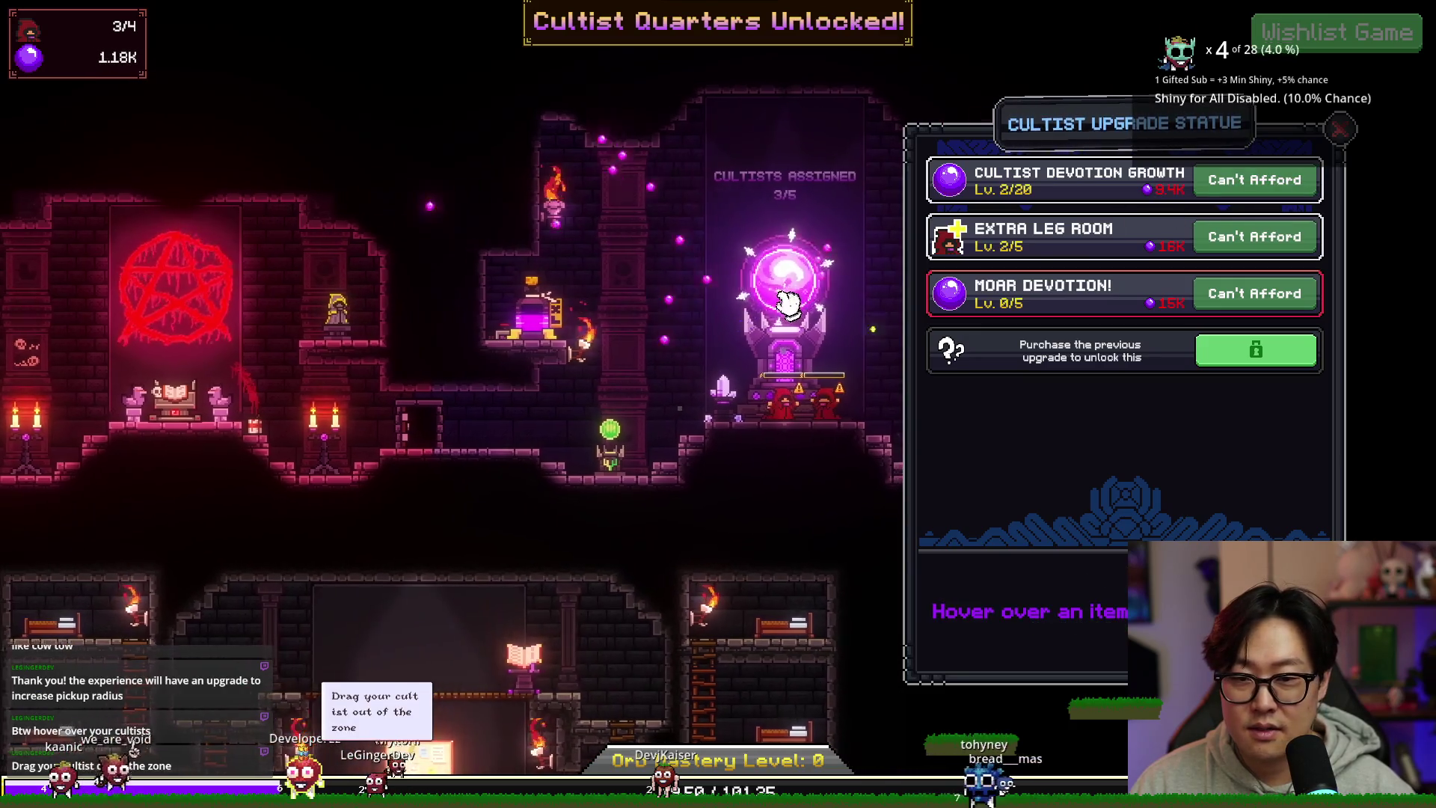
{"action": "left_click", "coordinate": [495, 320]}
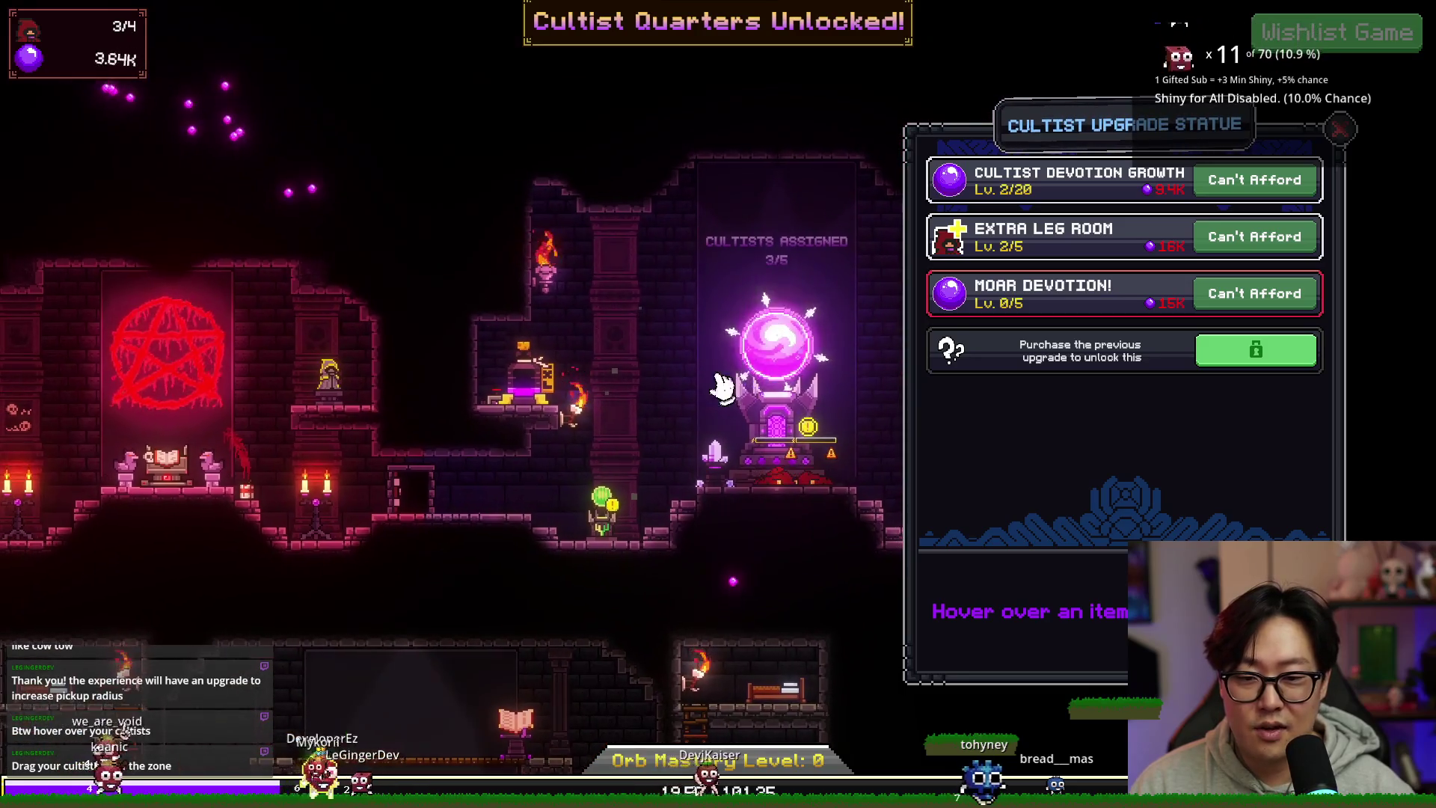
{"action": "left_click", "coordinate": [731, 388]}
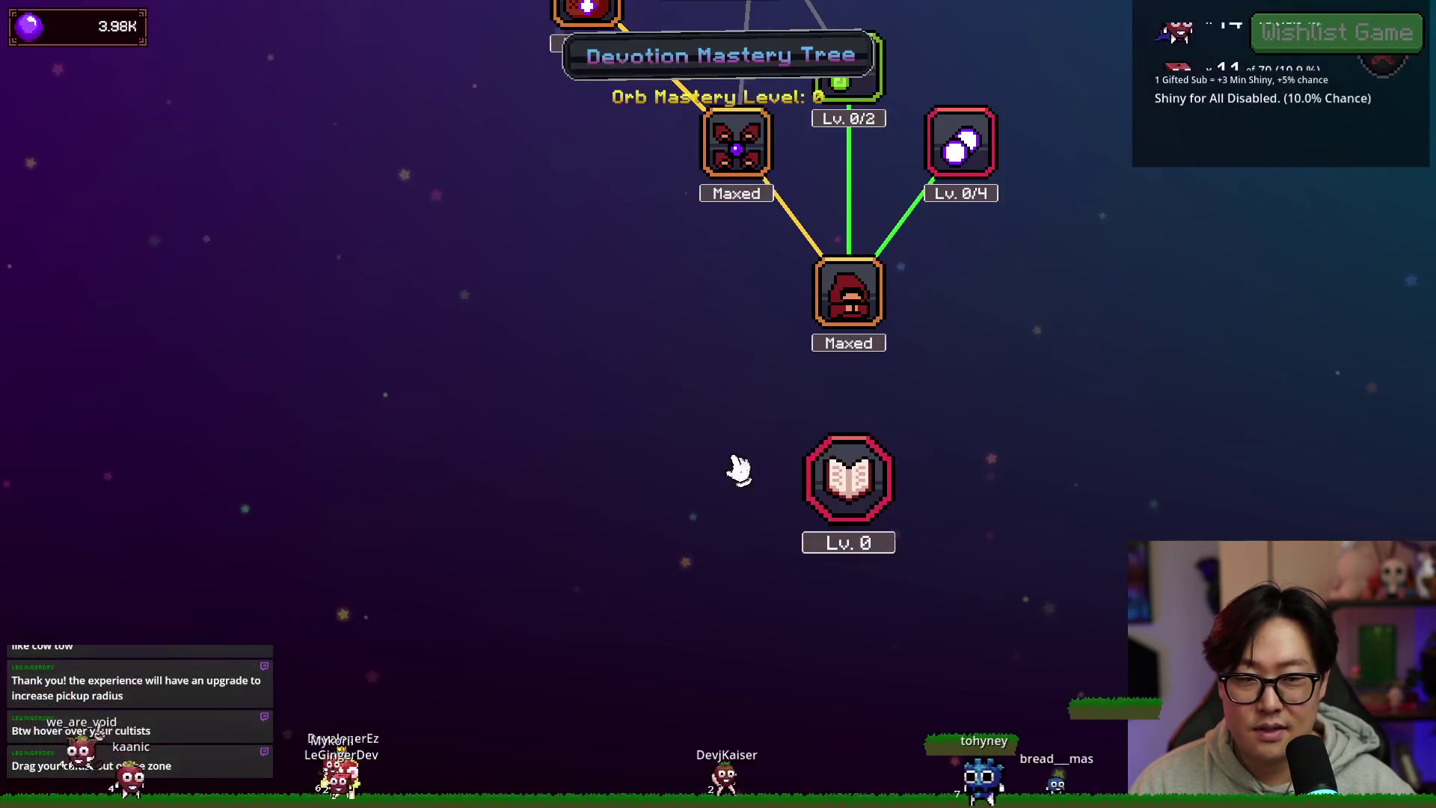
Step: Buy Devotion Mastery Tree nodes, maxing out The Golden Touch
{"action": "scroll", "coordinate": [1051, 377], "scroll_direction": "down", "scroll_amount": 3}
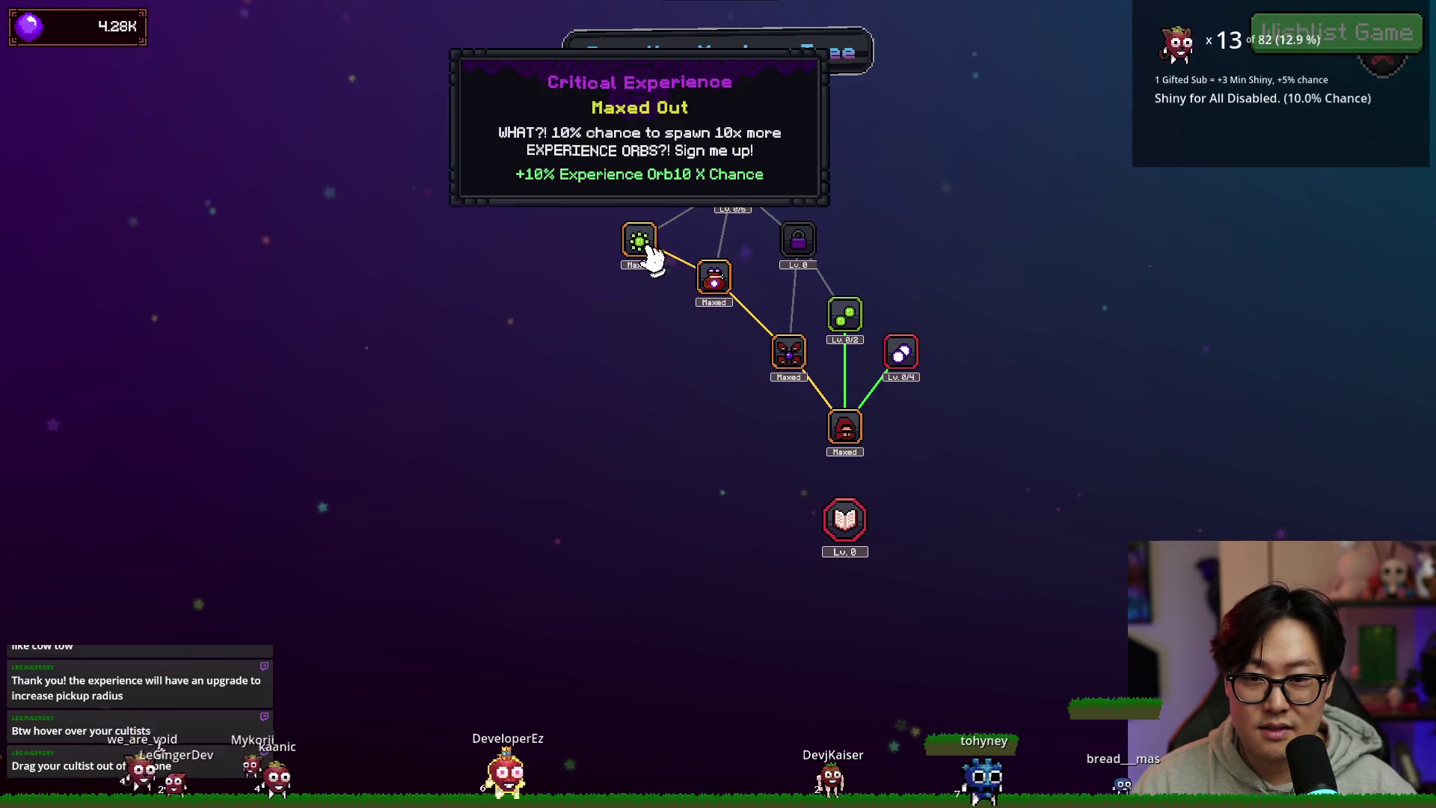
{"action": "left_click", "coordinate": [859, 323]}
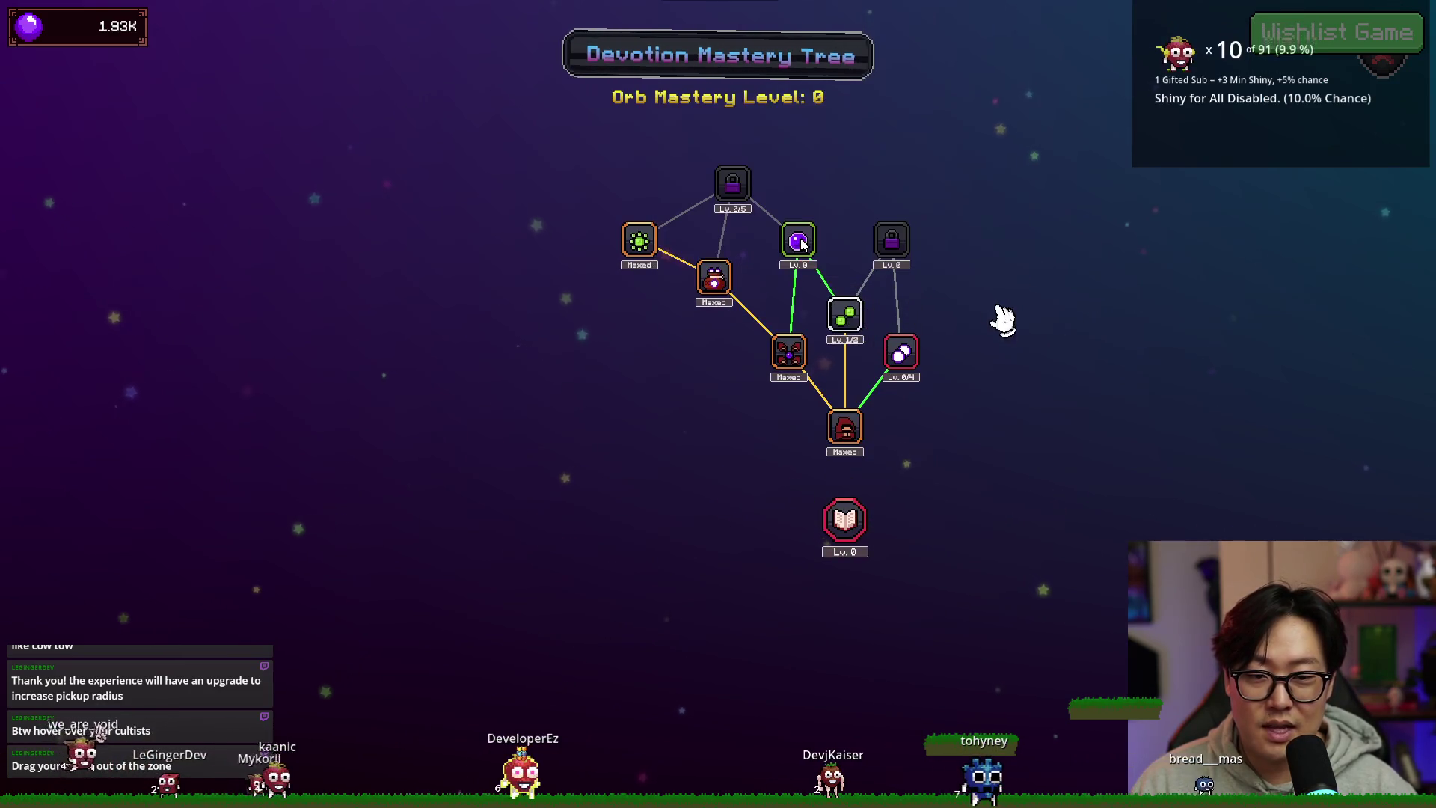
{"action": "left_click", "coordinate": [799, 243]}
{"action": "left_click", "coordinate": [656, 215]}
{"action": "left_click", "coordinate": [656, 215]}
{"action": "left_click", "coordinate": [656, 215]}
{"action": "left_click", "coordinate": [656, 214]}
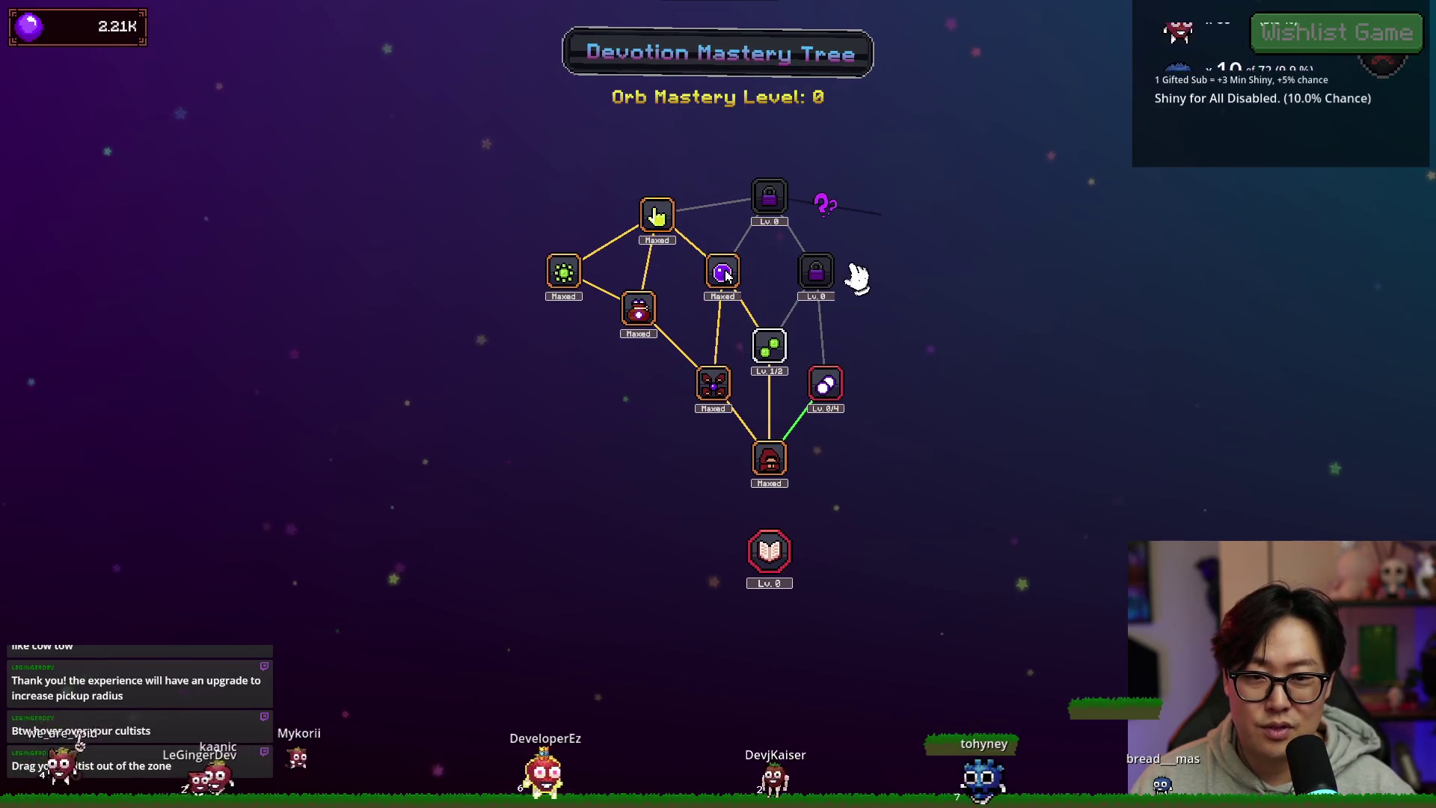
{"action": "left_click", "coordinate": [834, 377]}
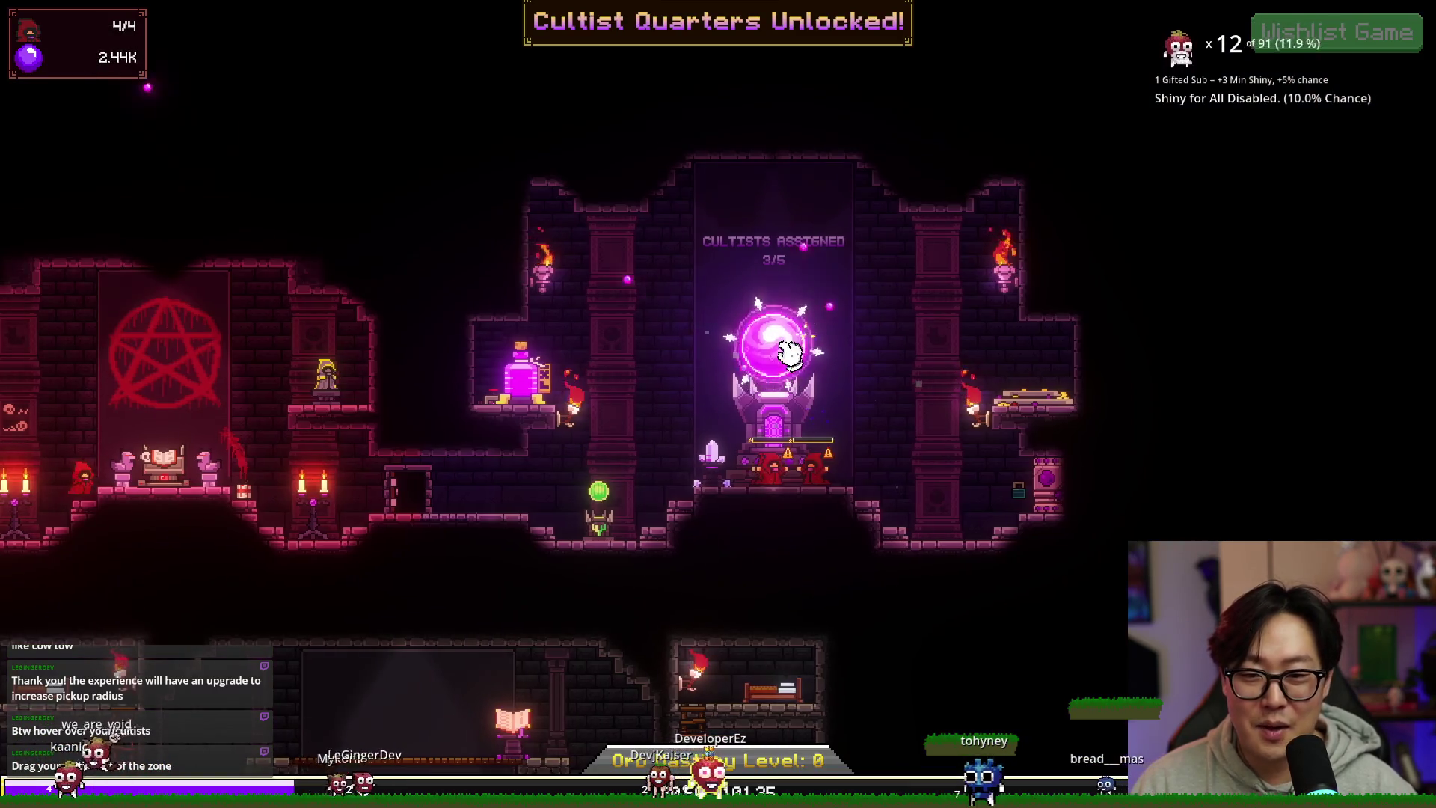
Step: Collect the reservoir, assign a fourth cultist to the orb, and exit fullscreen
{"action": "left_click", "coordinate": [487, 374]}
{"action": "mouse_move", "coordinate": [49, 475]}
{"action": "left_mouse_down"}
{"action": "mouse_move", "coordinate": [95, 496]}
{"action": "mouse_move", "coordinate": [743, 475]}
{"action": "left_mouse_up"}
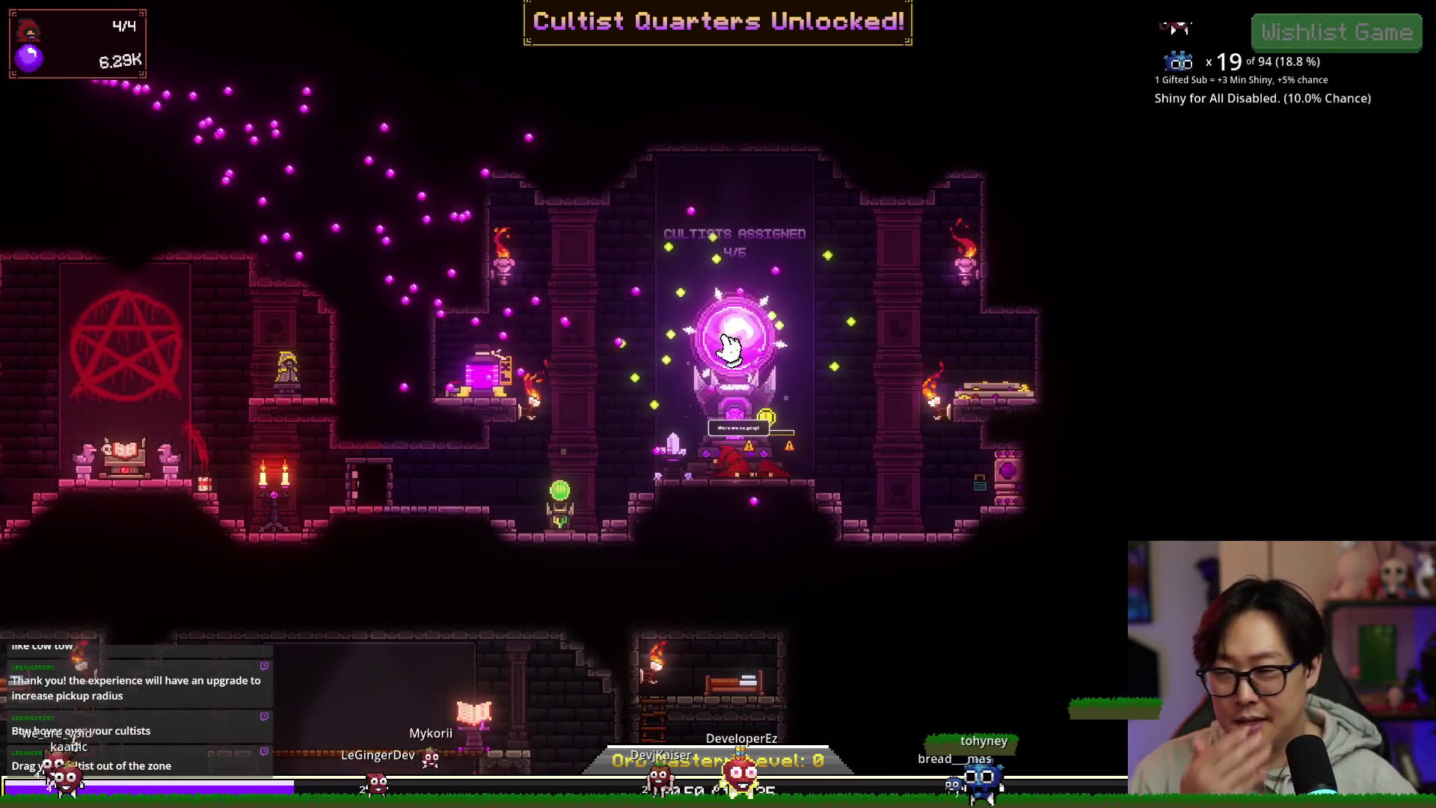
{"action": "key", "text": "Escape"}
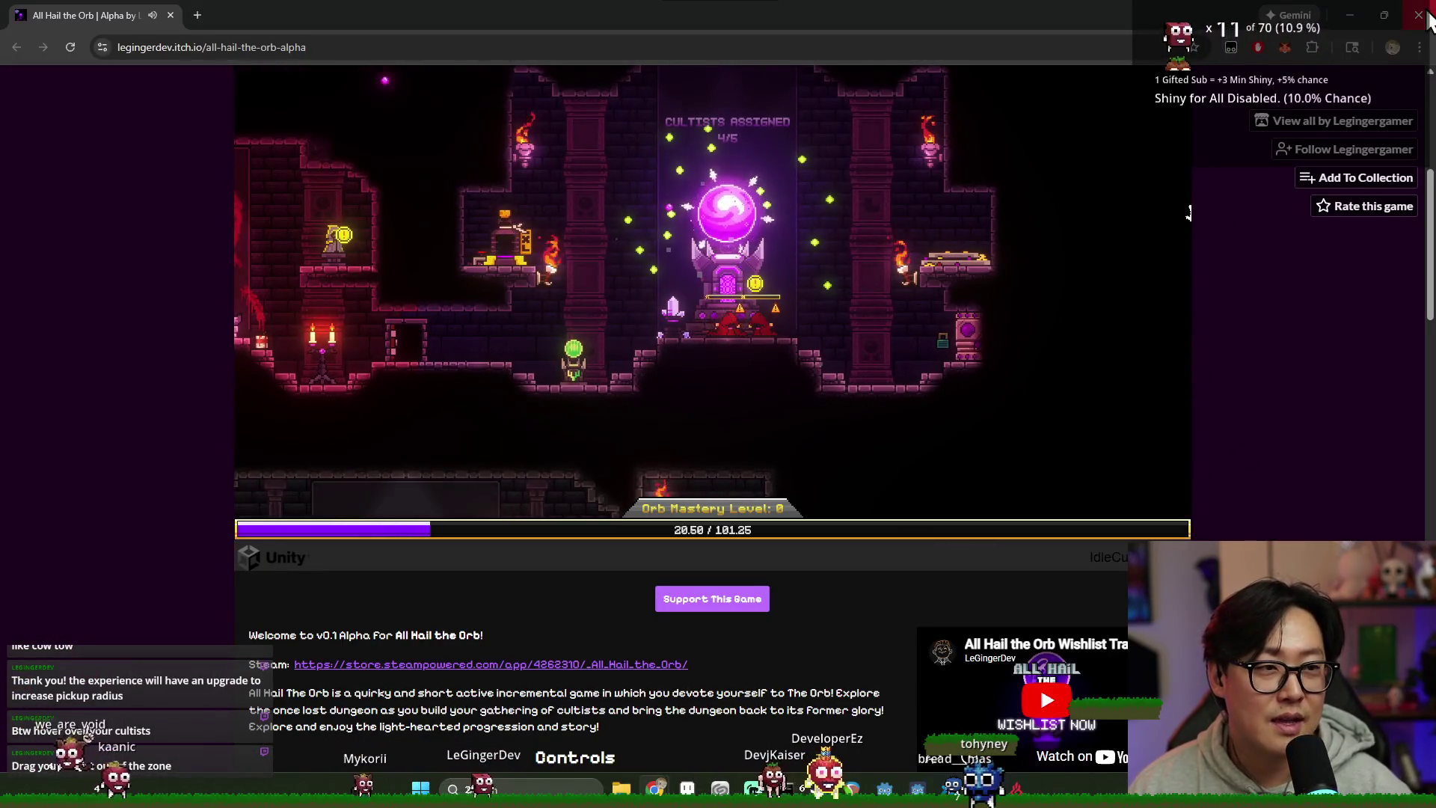
Step: Switch back to Obsidian and widen the Entity Relationship canvas pane beside the Equipment note
{"action": "key", "text": "alt+Tab"}
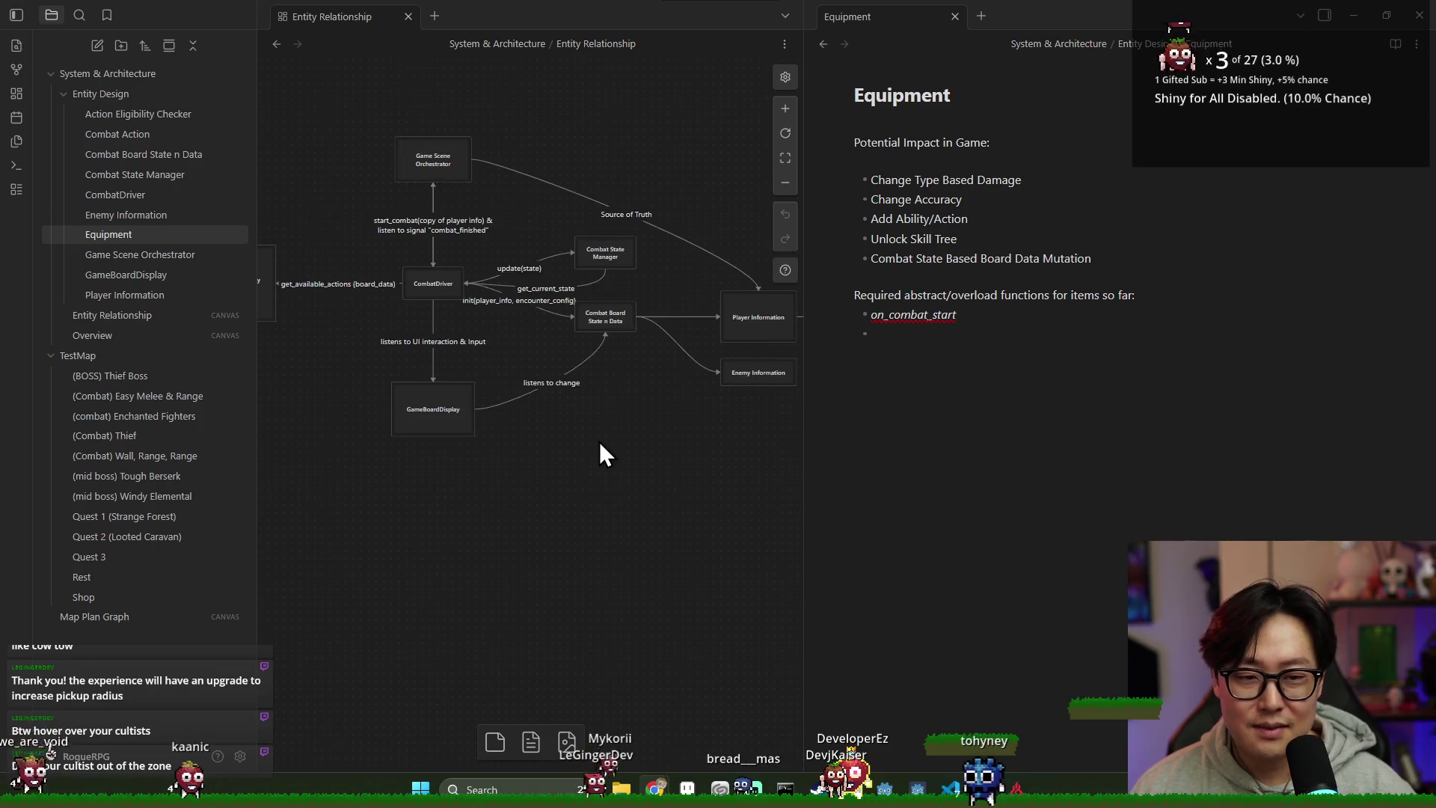
{"action": "scroll", "coordinate": [594, 449], "scroll_direction": "down", "scroll_amount": 1}
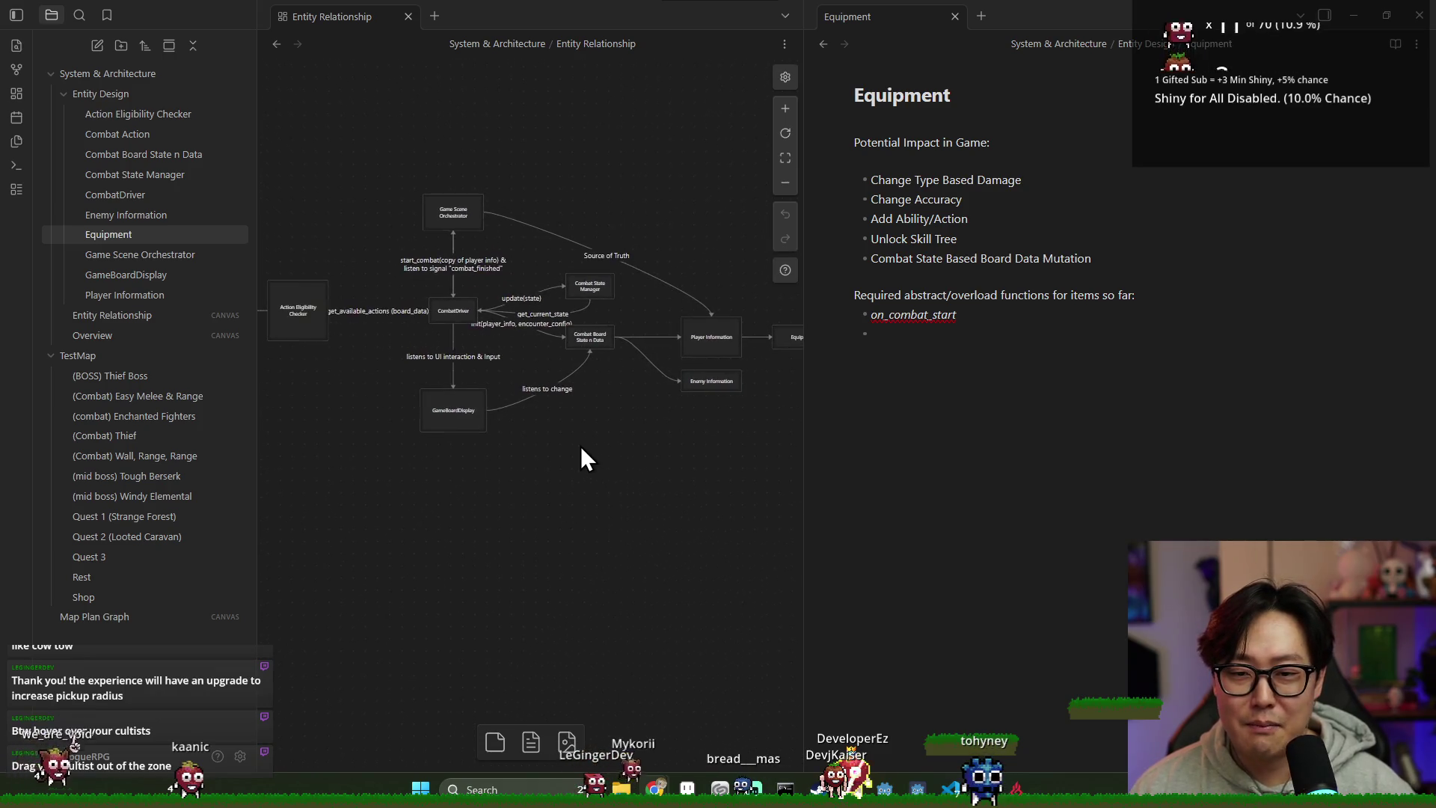
{"action": "left_click", "coordinate": [928, 356]}
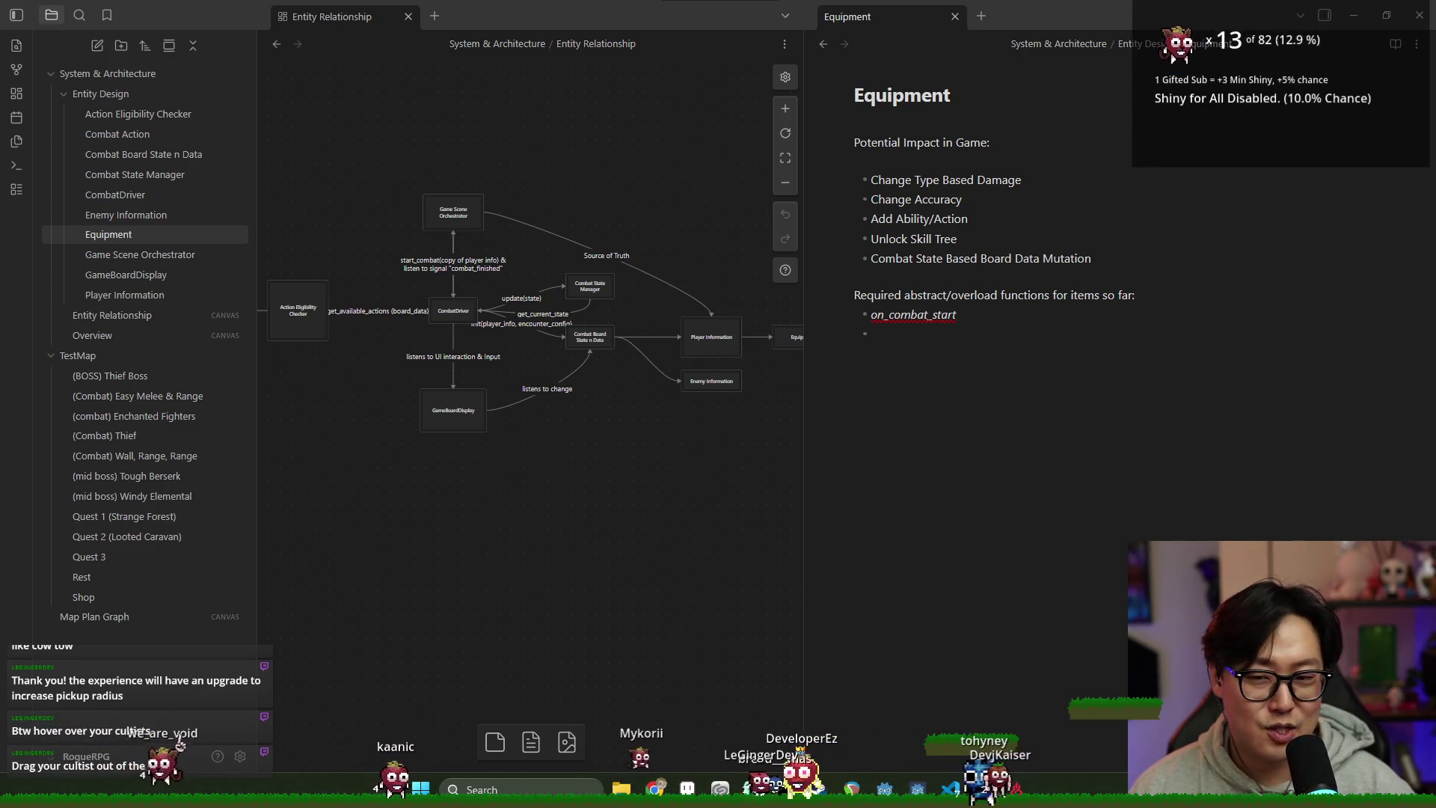
{"action": "left_click", "coordinate": [803, 438]}
{"action": "left_click_drag", "start_coordinate": [803, 439], "coordinate": [871, 434]}
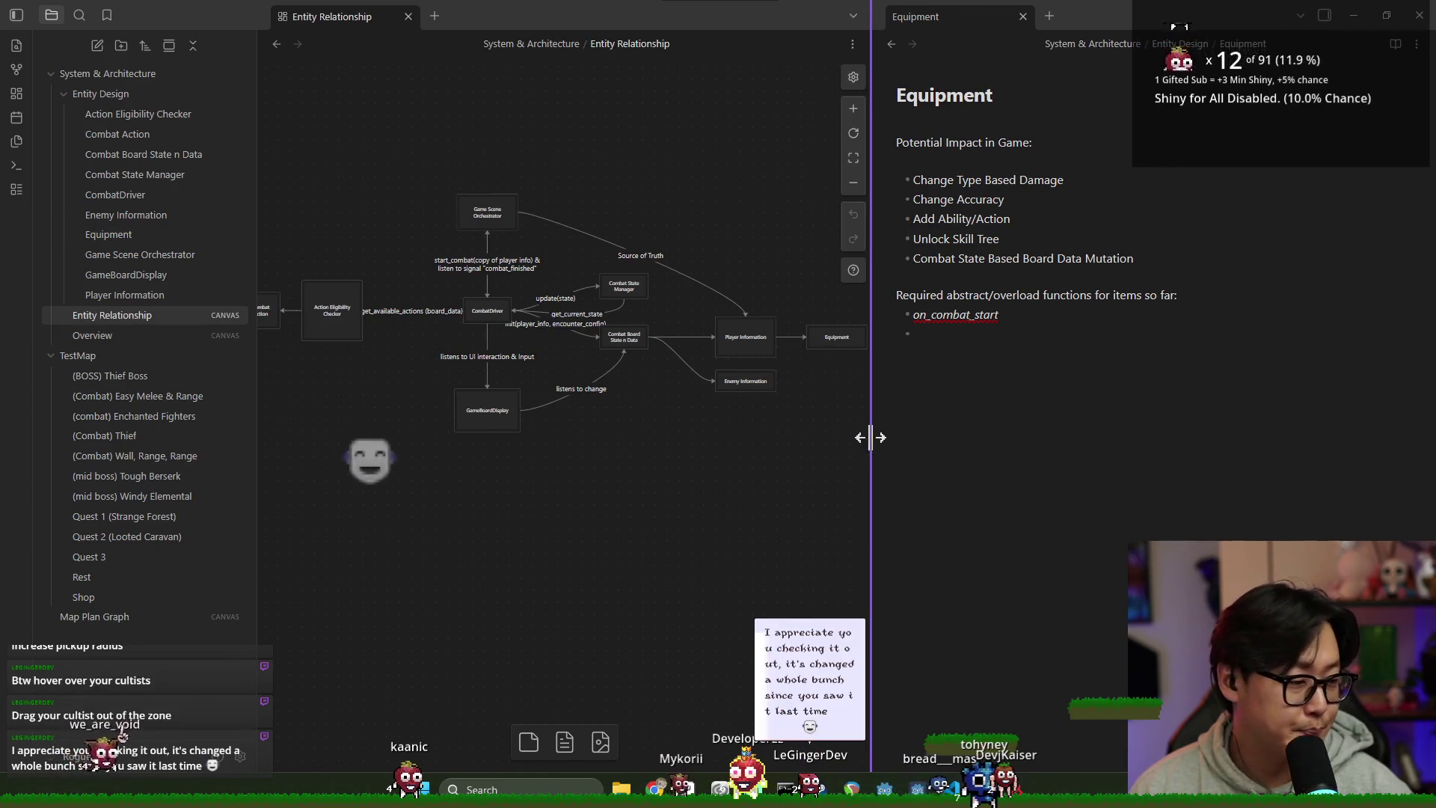